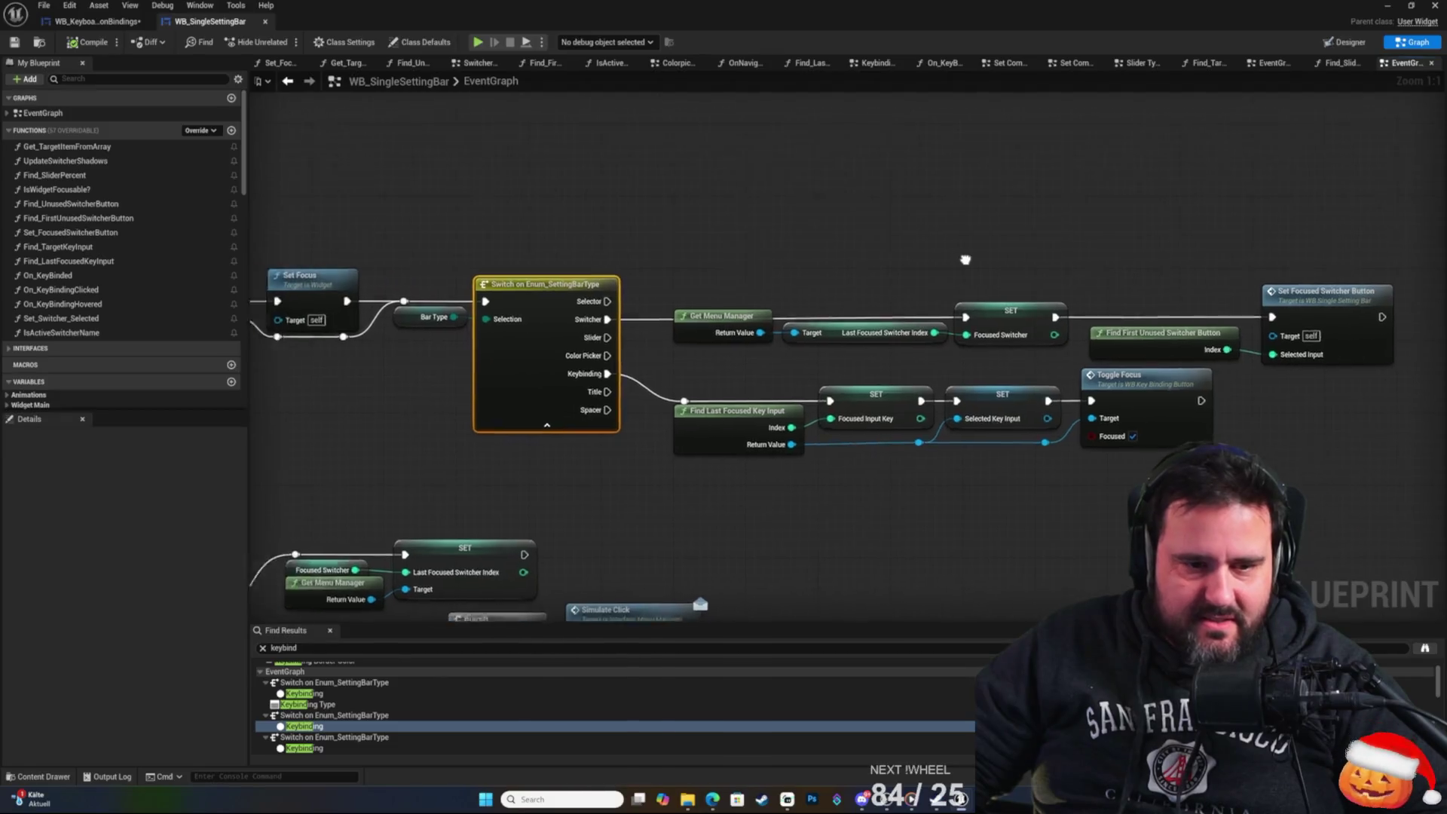
Inspect the Bar Type switch, Update Focus Color and Toggle Focus chains in WB_SingleSettingBar's graph.
click(739, 313)
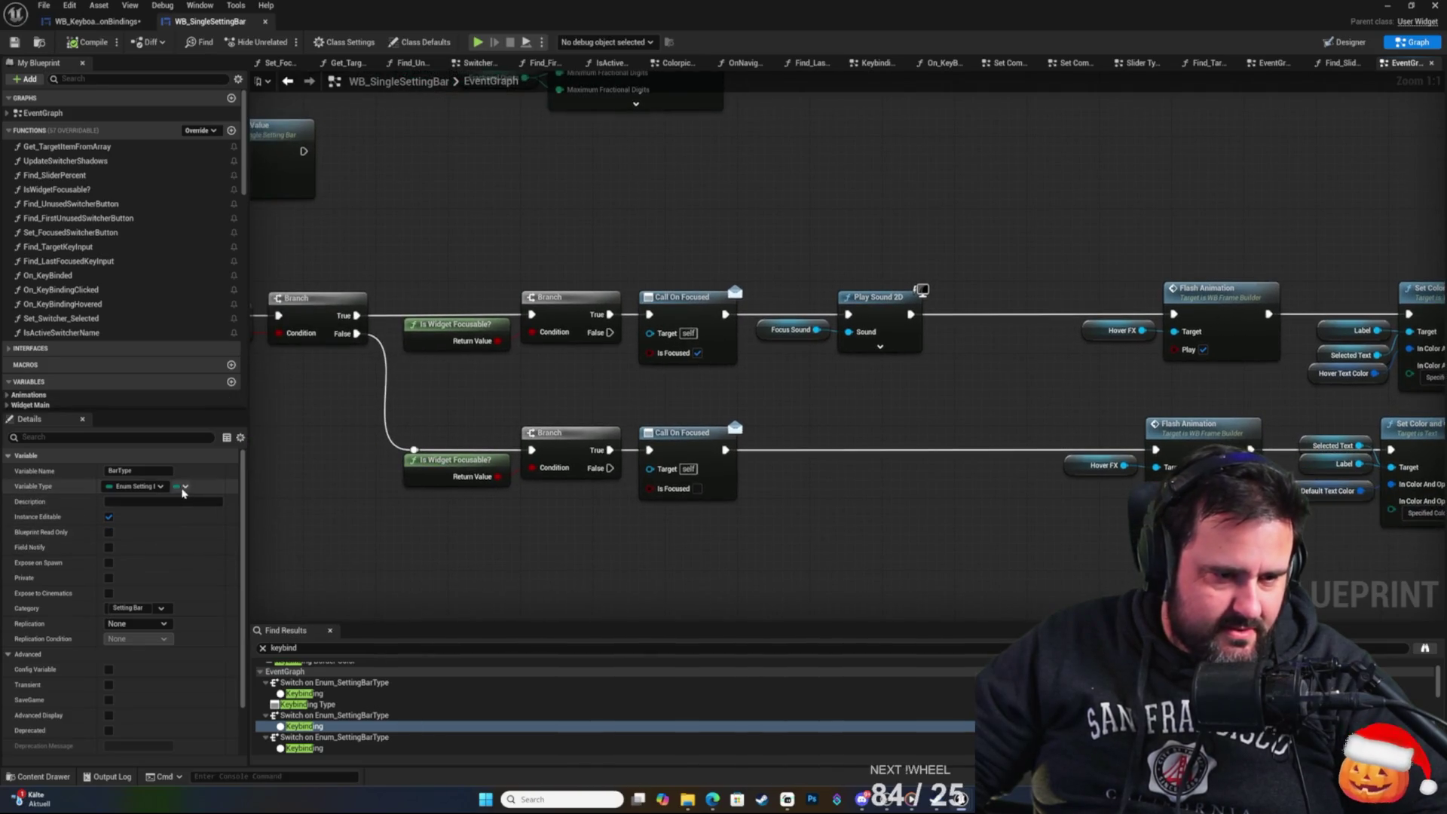
mouse_move(697, 582)
mouse_down()
mouse_move(530, 523)
mouse_move(626, 507)
mouse_move(573, 489)
mouse_up()
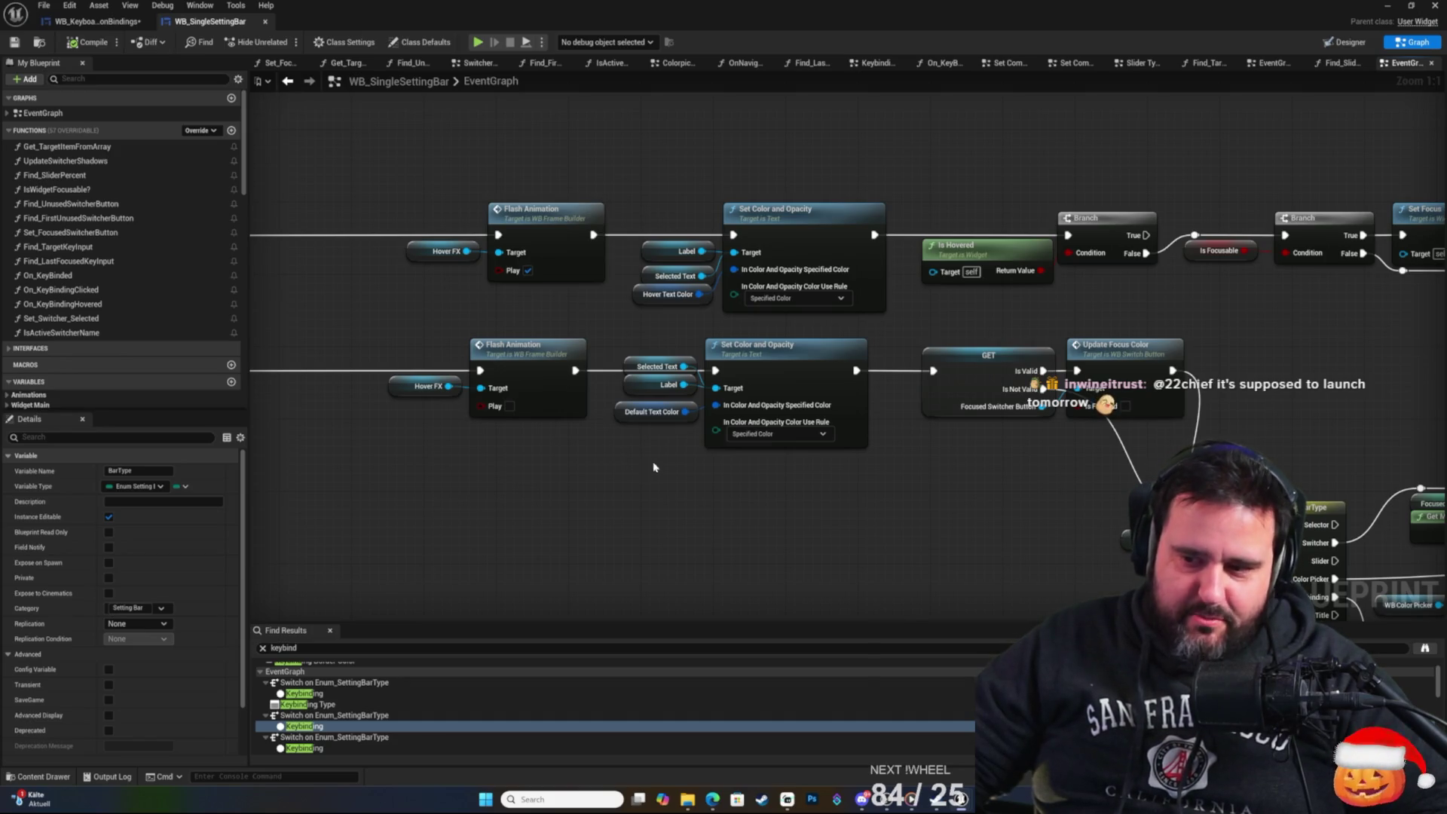
mouse_move(682, 469)
mouse_down()
mouse_move(1022, 451)
mouse_move(724, 462)
mouse_move(803, 483)
mouse_move(599, 454)
mouse_move(586, 395)
mouse_up()
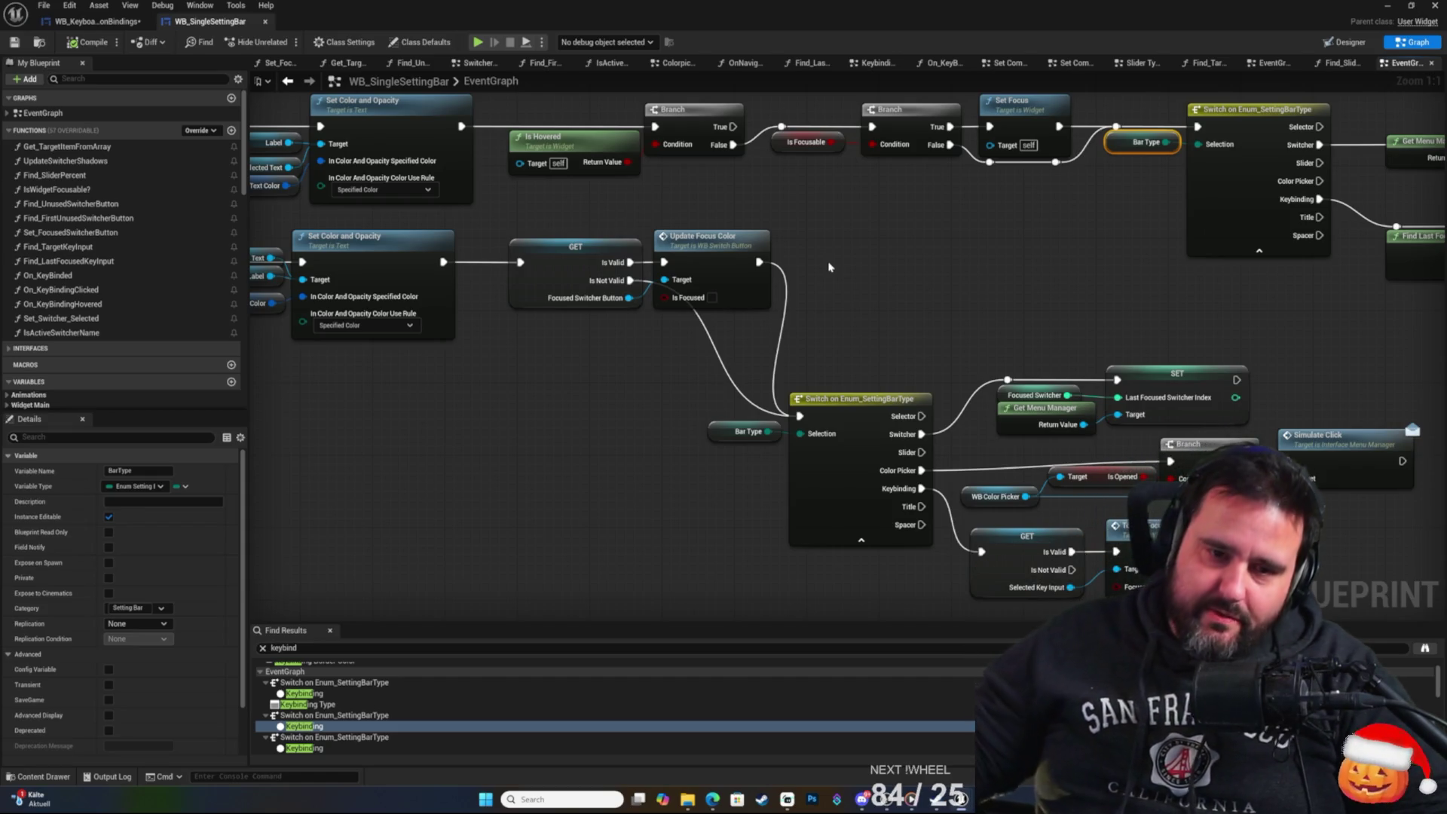
mouse_move(834, 267)
mouse_down()
mouse_move(751, 365)
mouse_move(414, 324)
mouse_move(704, 326)
mouse_move(997, 247)
mouse_up()
drag(722, 215, 836, 205)
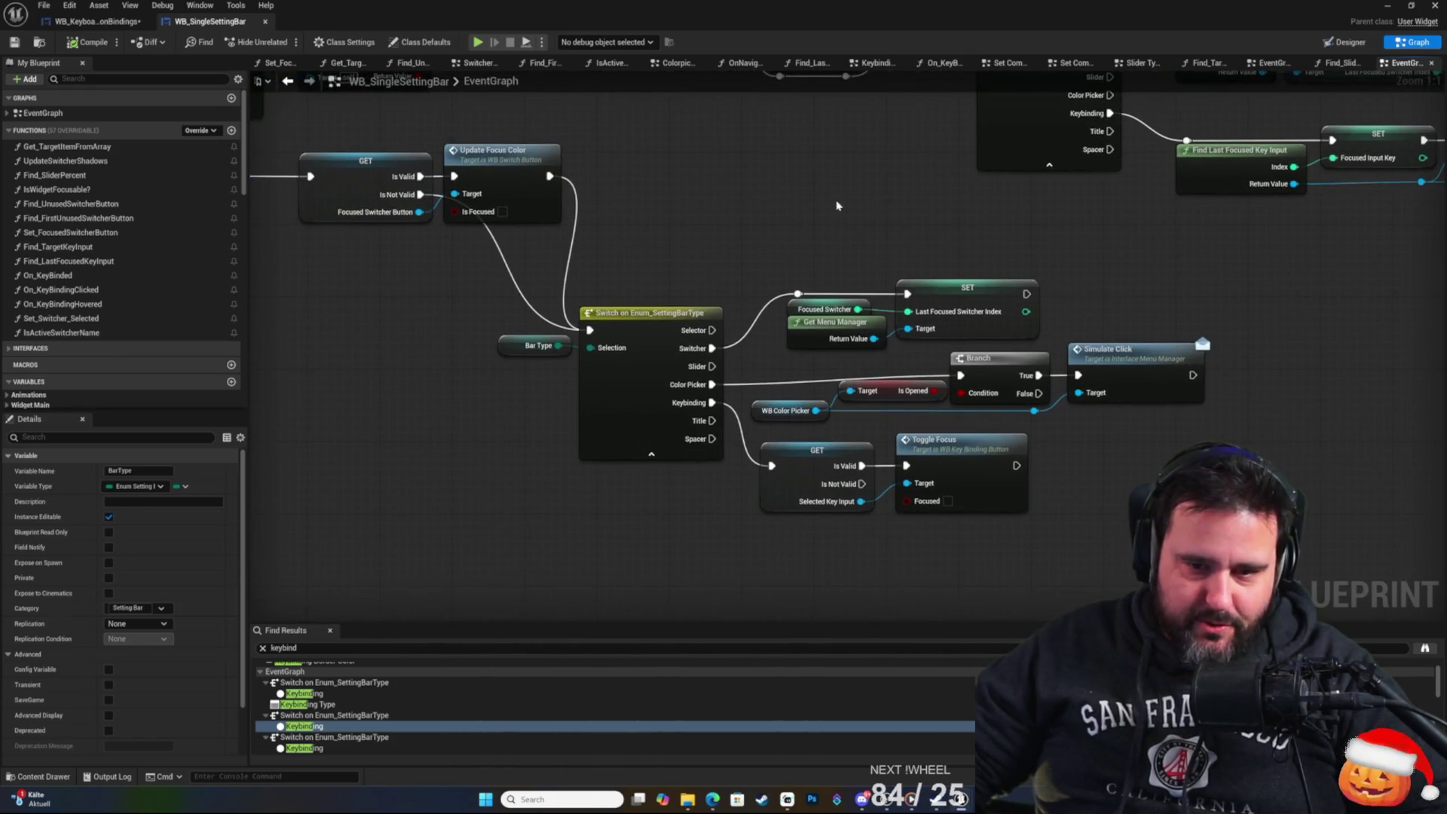
mouse_move(1053, 289)
mouse_down()
mouse_move(1071, 230)
mouse_move(1094, 257)
mouse_move(1036, 347)
mouse_move(1216, 367)
mouse_up()
mouse_move(1079, 292)
mouse_down()
mouse_move(1371, 381)
mouse_move(1263, 378)
mouse_move(1282, 381)
mouse_move(1225, 435)
mouse_move(646, 387)
mouse_move(1156, 307)
mouse_move(394, 388)
mouse_up()
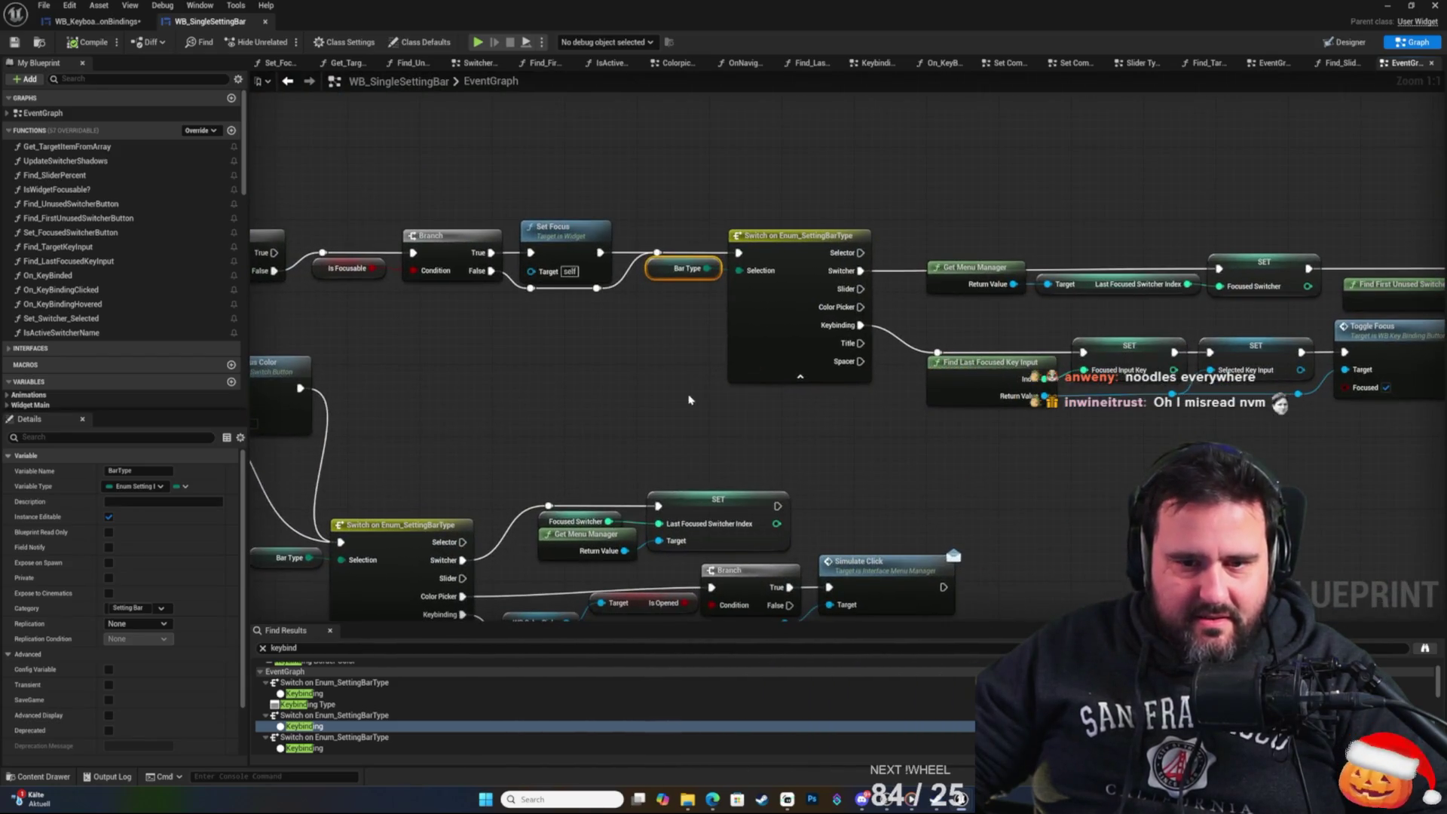
drag(1013, 456, 418, 364)
drag(601, 340, 755, 350)
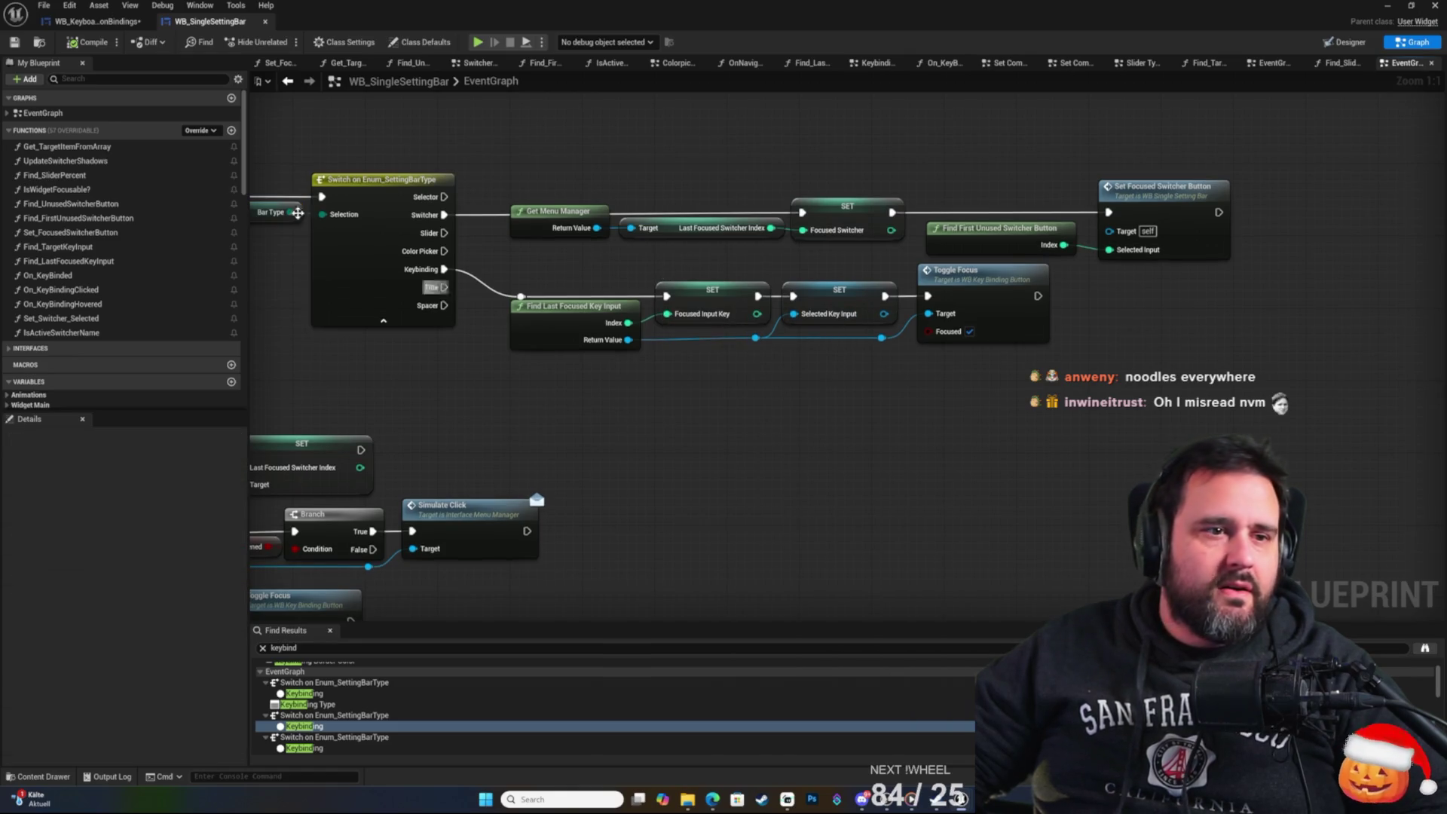
In WB_KeyboardCommonBindings' graph, add a Set Focused Input Key node off the Forward widget.
click(98, 21)
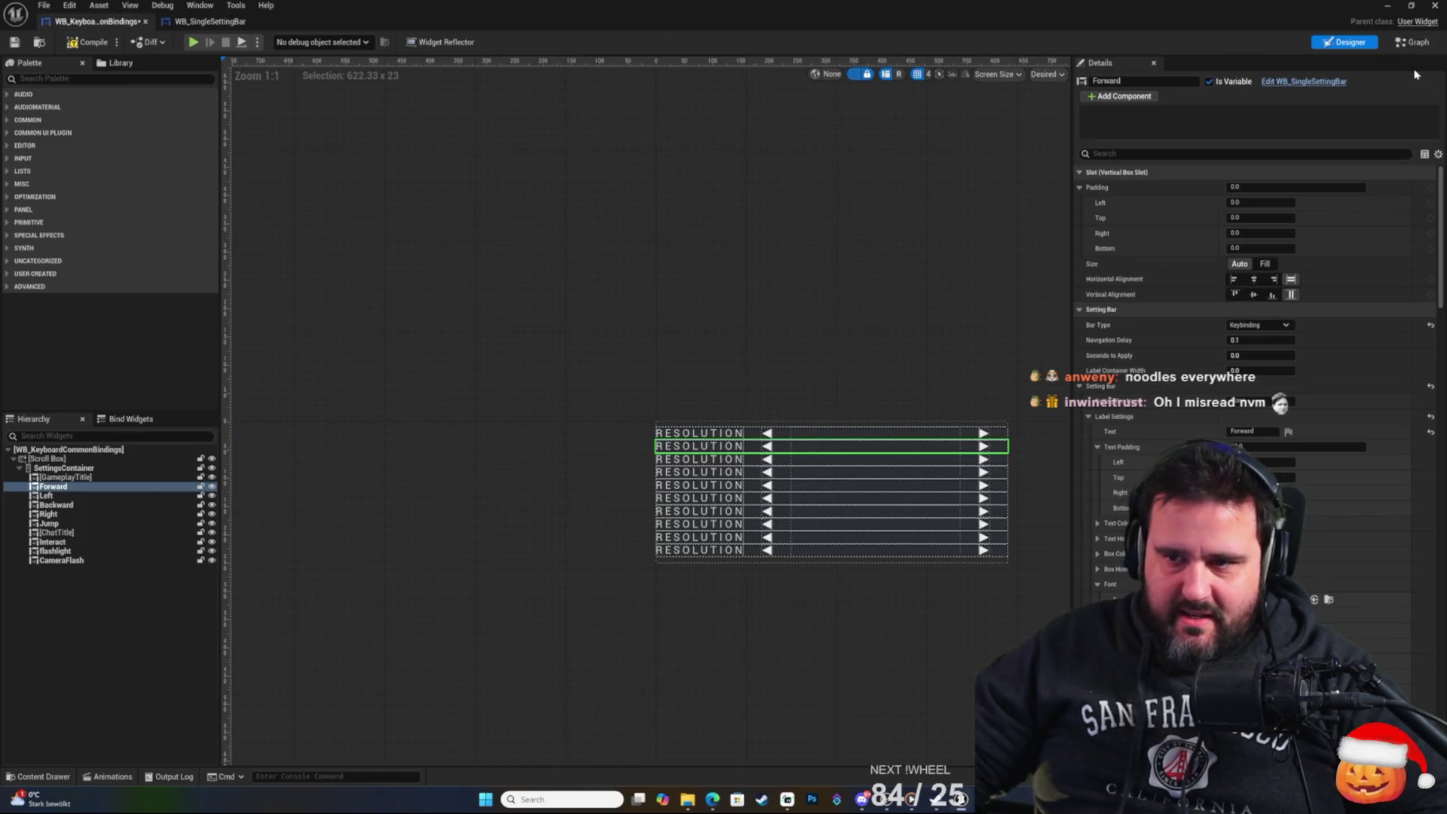
click(1412, 43)
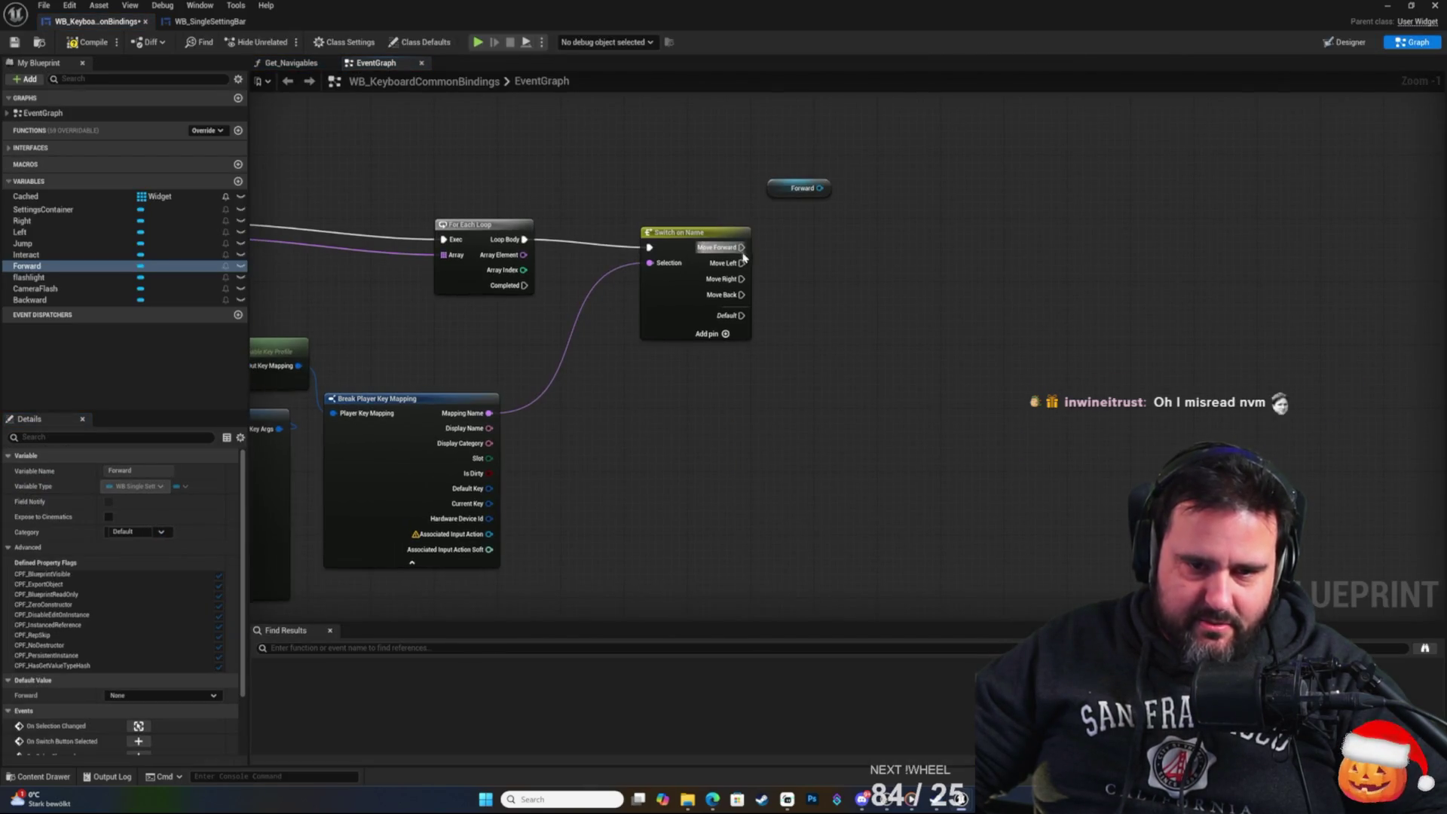
drag(812, 194, 910, 206)
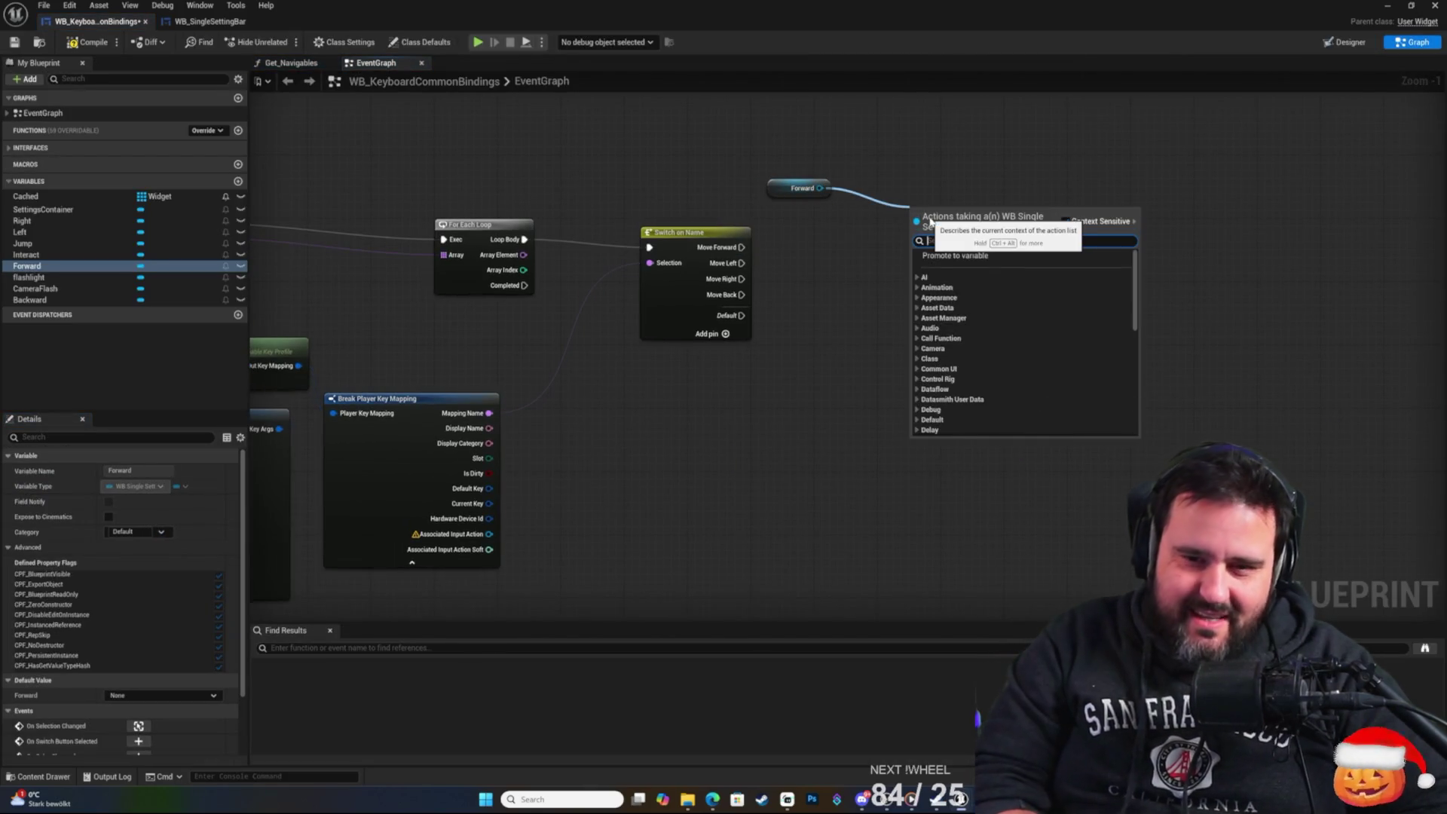
text(input key)
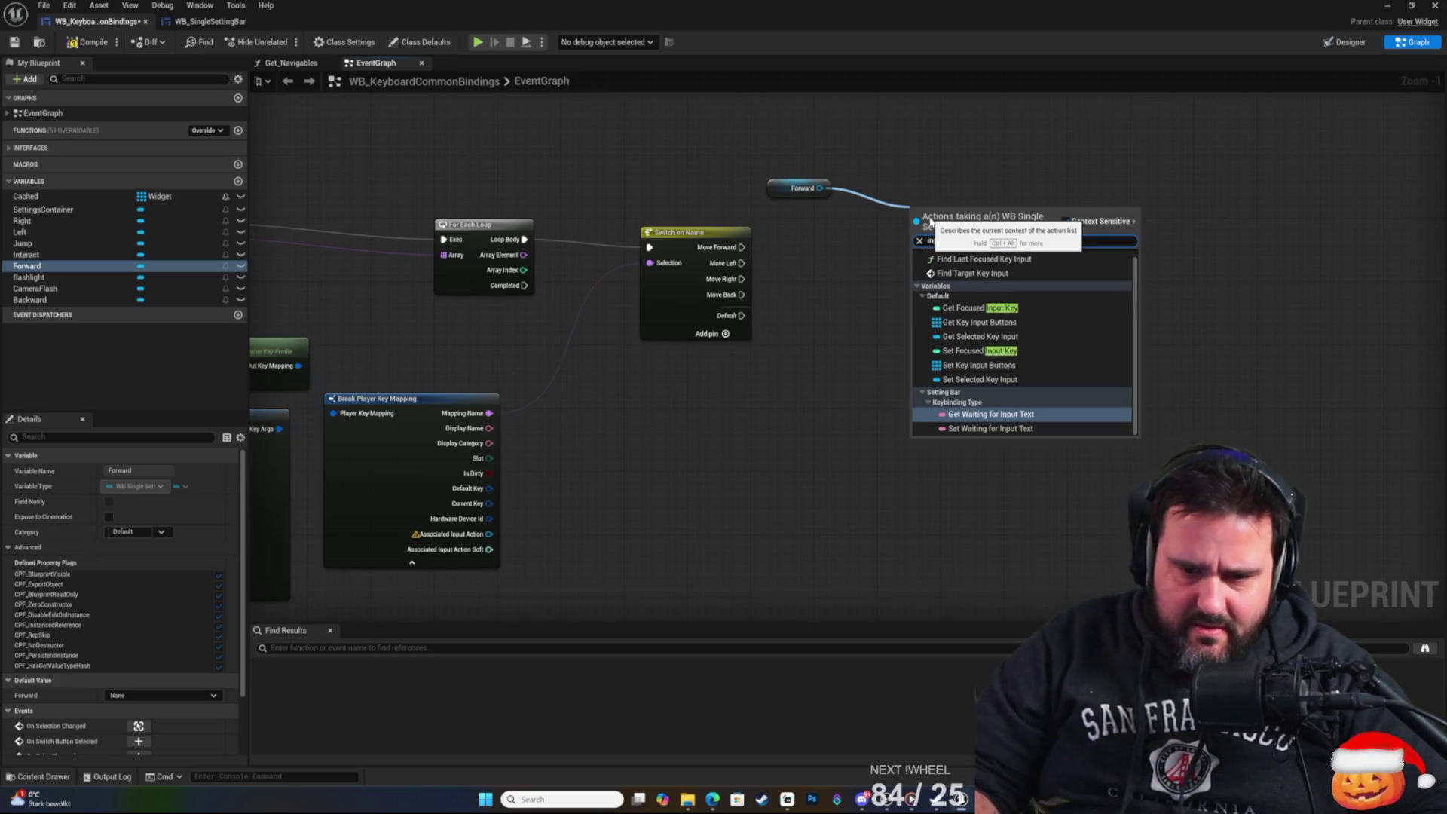
key(Up)
key(Up)
key(Up)
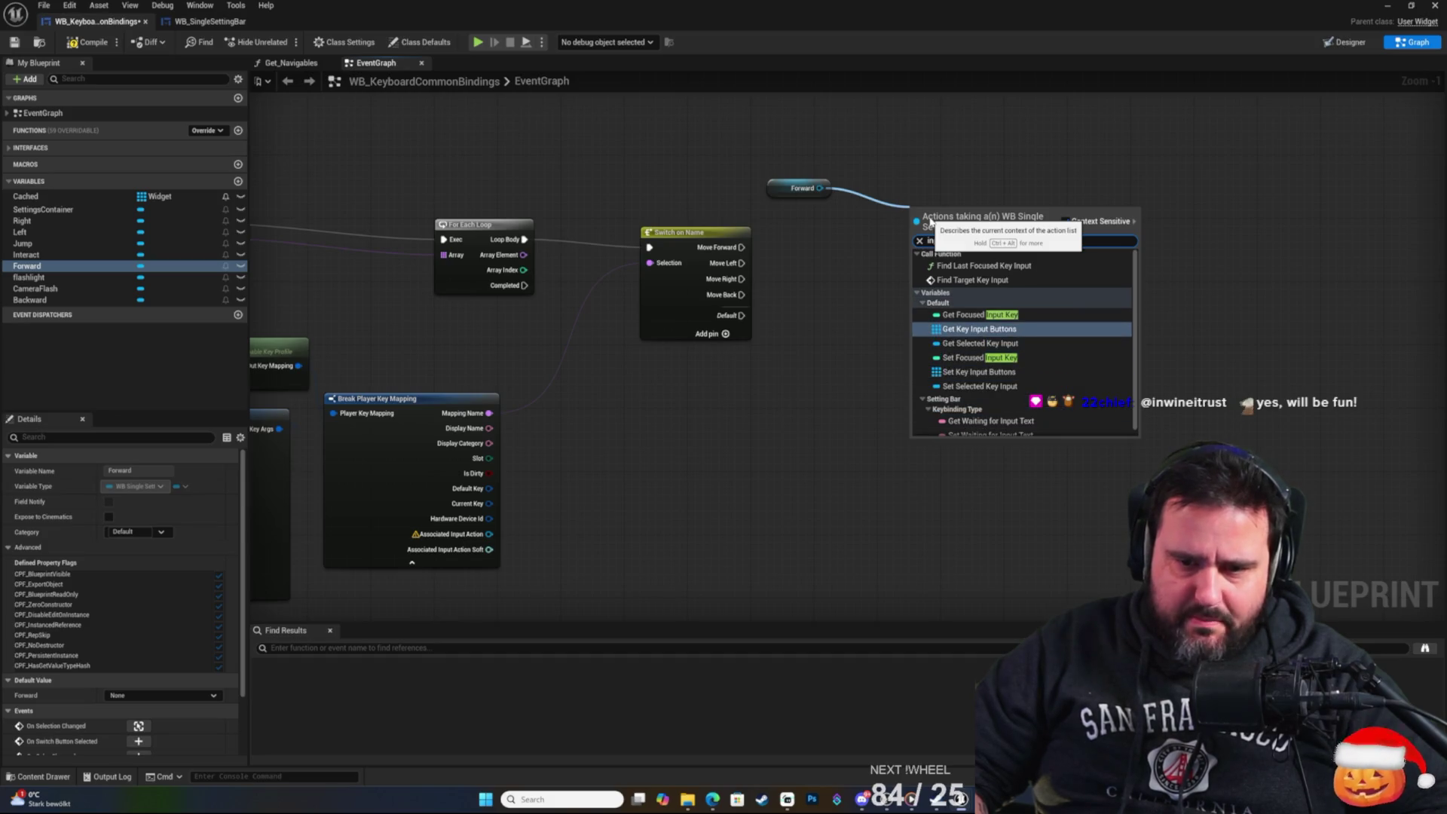
key(Down)
key(Down)
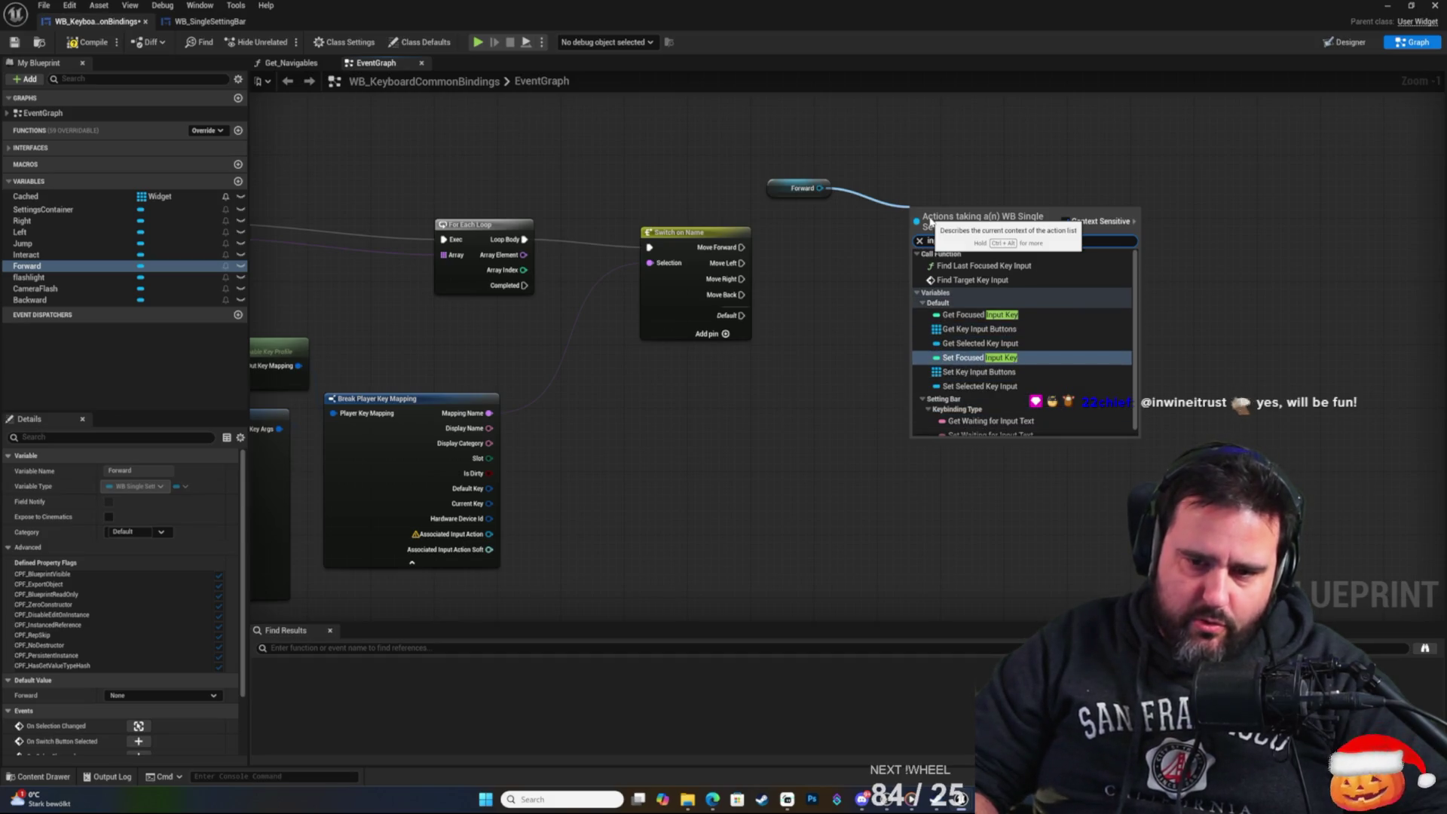
key(Return)
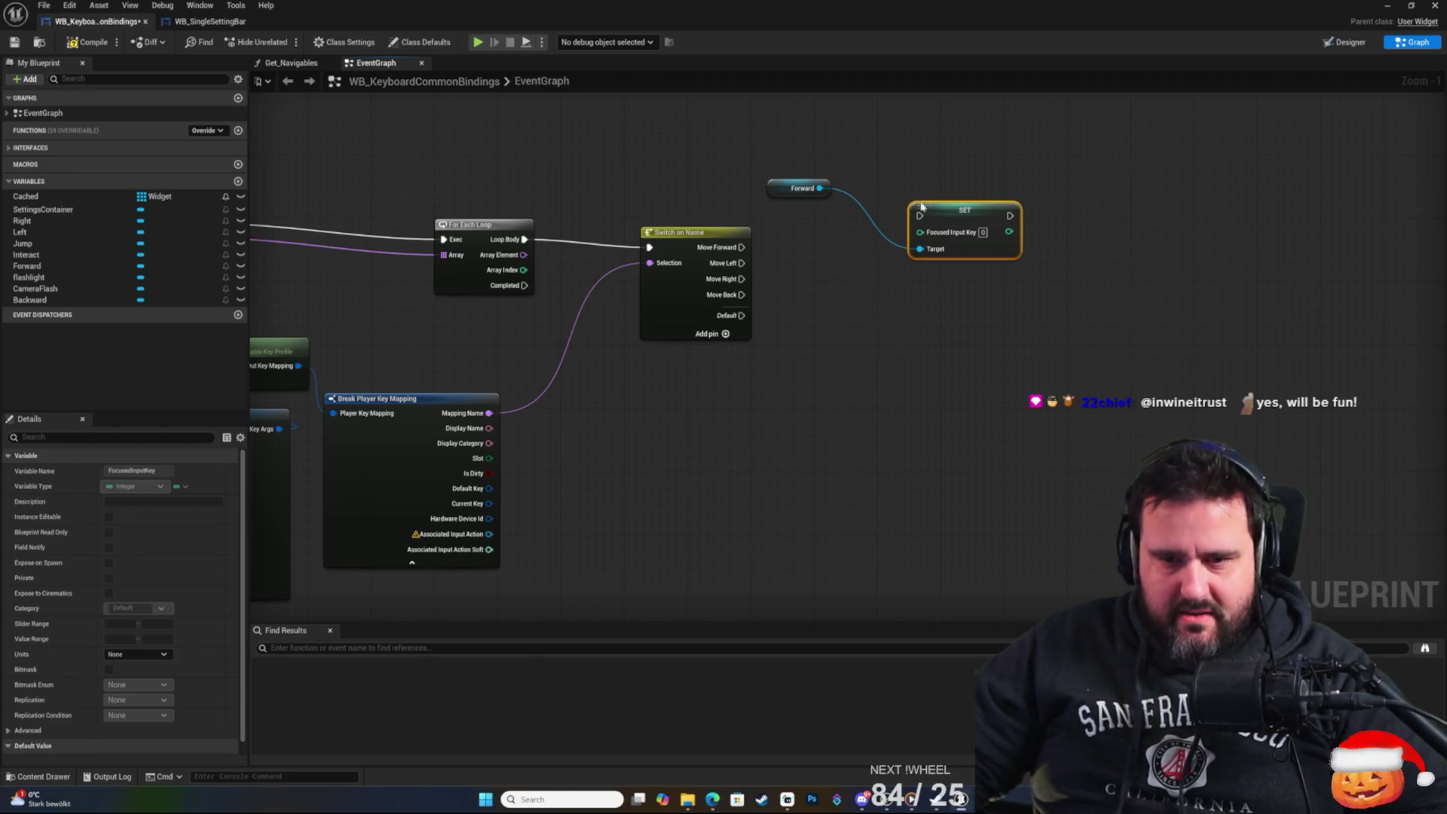
drag(956, 242, 901, 289)
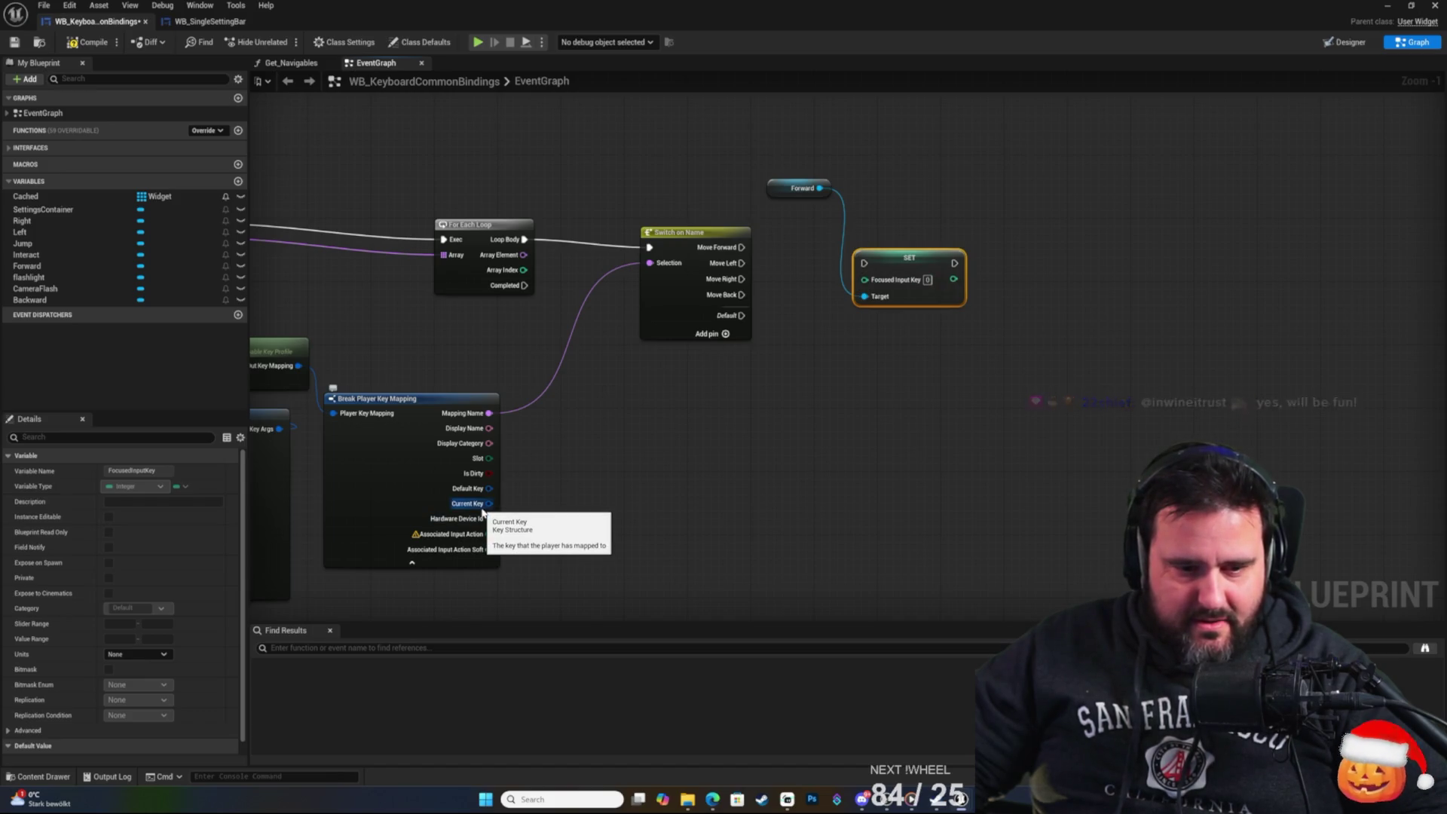
Try wiring Current Key into Focused Input Key, then go back to WB_SingleSettingBar.
mouse_move(485, 504)
mouse_down()
mouse_move(952, 381)
mouse_move(865, 280)
mouse_move(895, 361)
mouse_up()
click(865, 344)
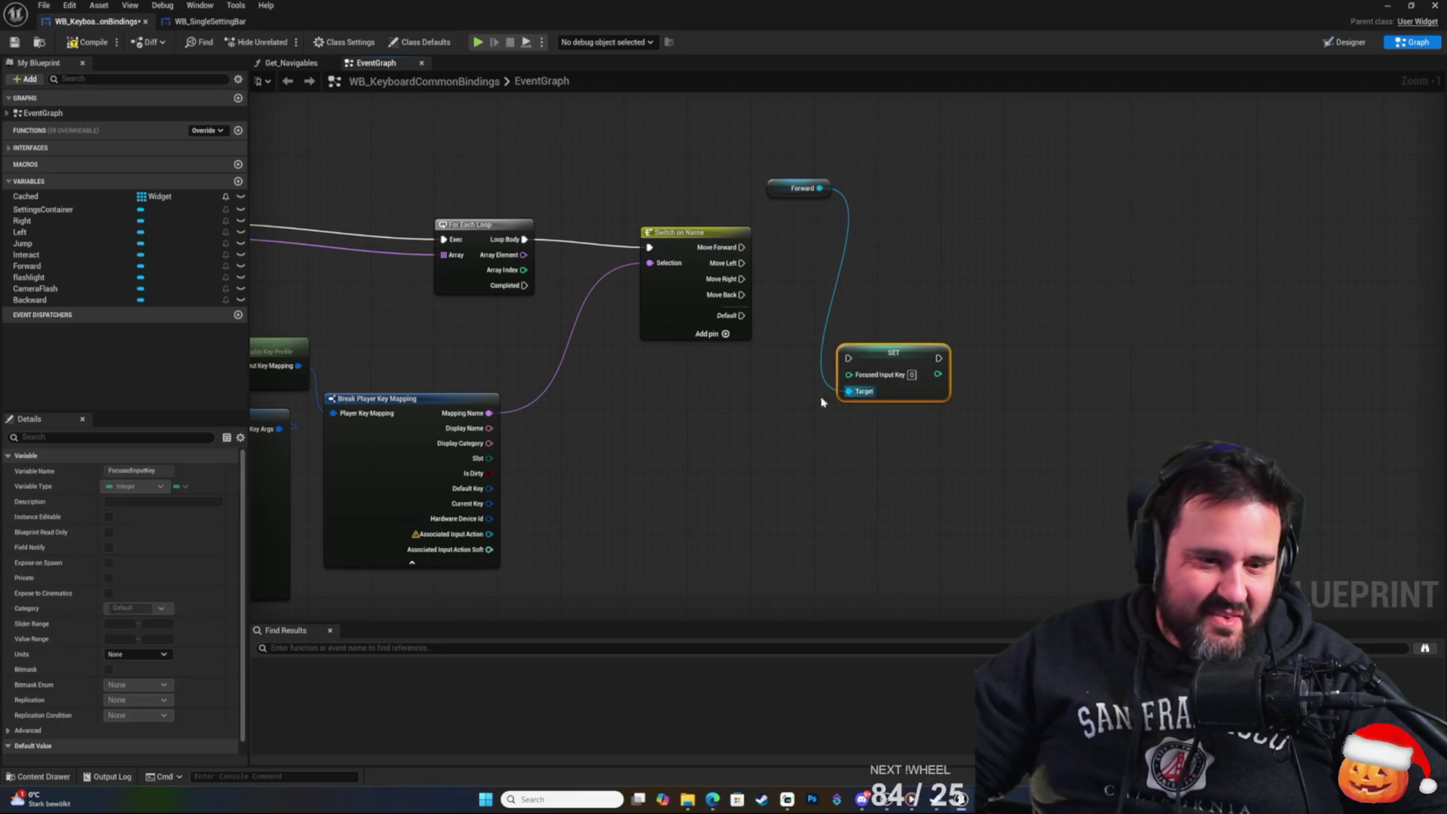
mouse_move(489, 503)
mouse_down()
mouse_move(771, 415)
mouse_move(672, 462)
mouse_move(577, 477)
mouse_move(957, 380)
mouse_move(467, 486)
mouse_move(476, 501)
mouse_move(793, 375)
mouse_move(665, 387)
mouse_move(486, 503)
mouse_move(685, 383)
mouse_up()
click(561, 498)
mouse_move(489, 503)
mouse_down()
mouse_move(548, 522)
mouse_move(688, 435)
mouse_up()
click(588, 523)
right_click(486, 504)
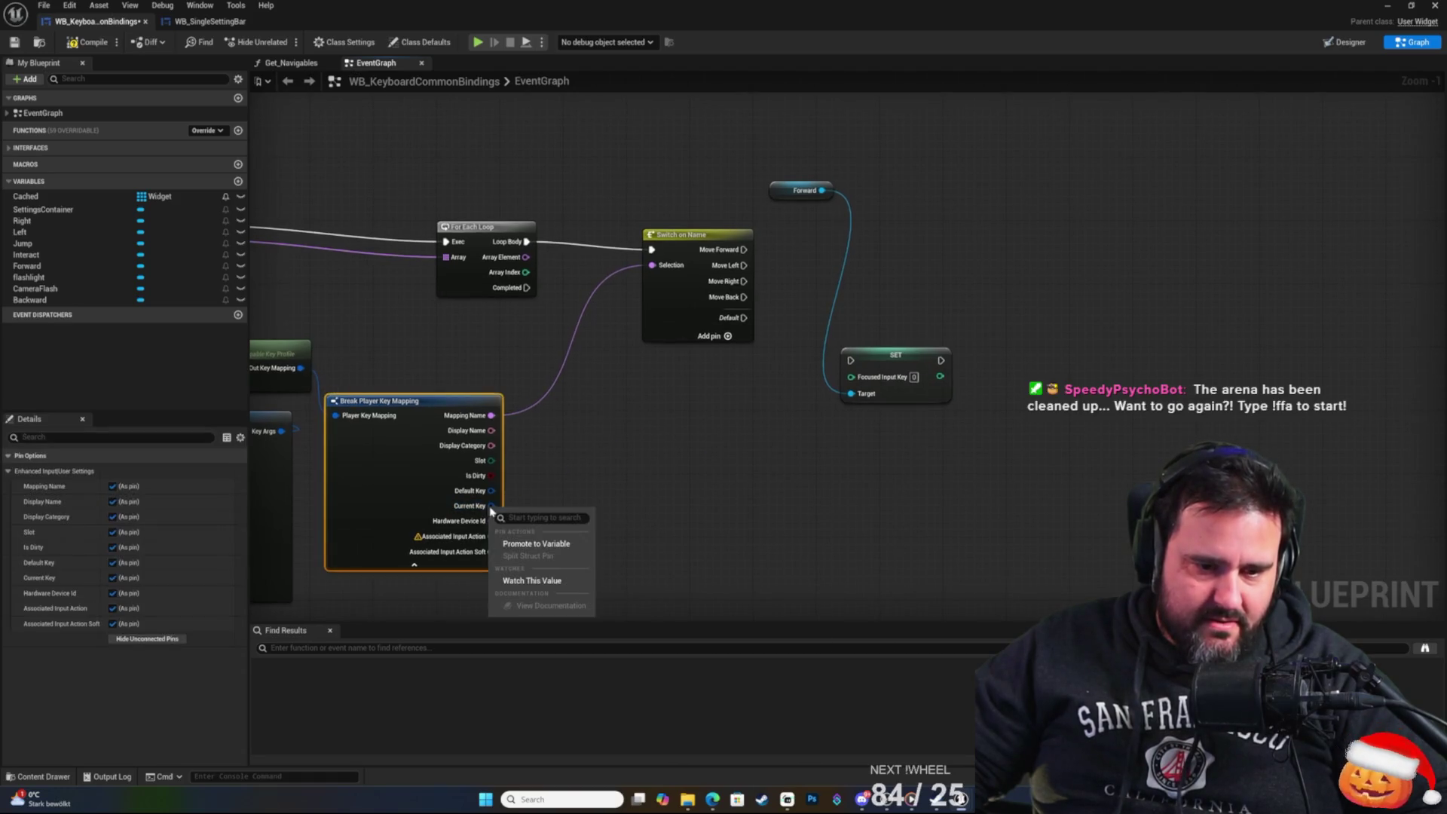
click(470, 527)
drag(489, 505, 703, 413)
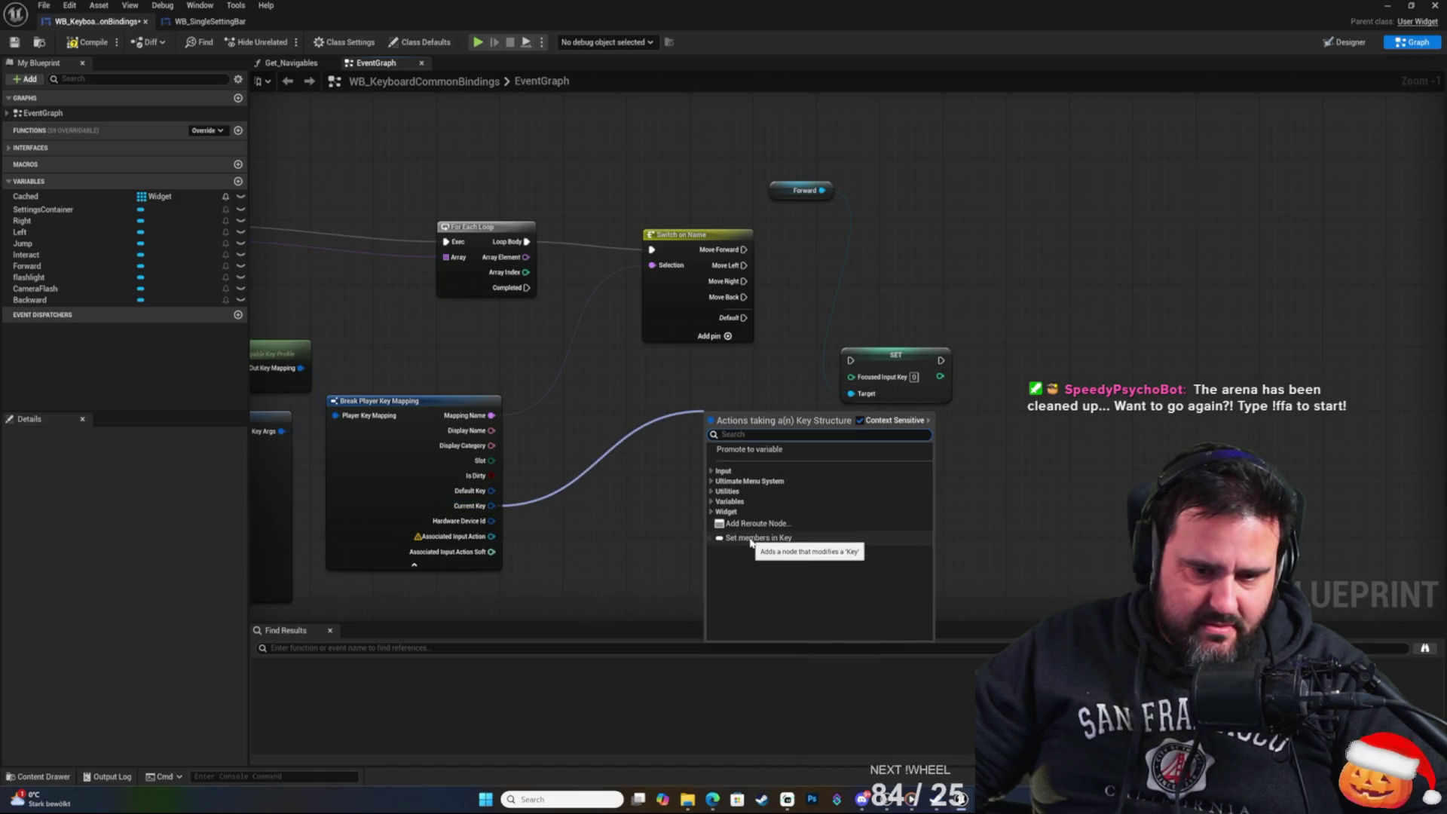
click(623, 535)
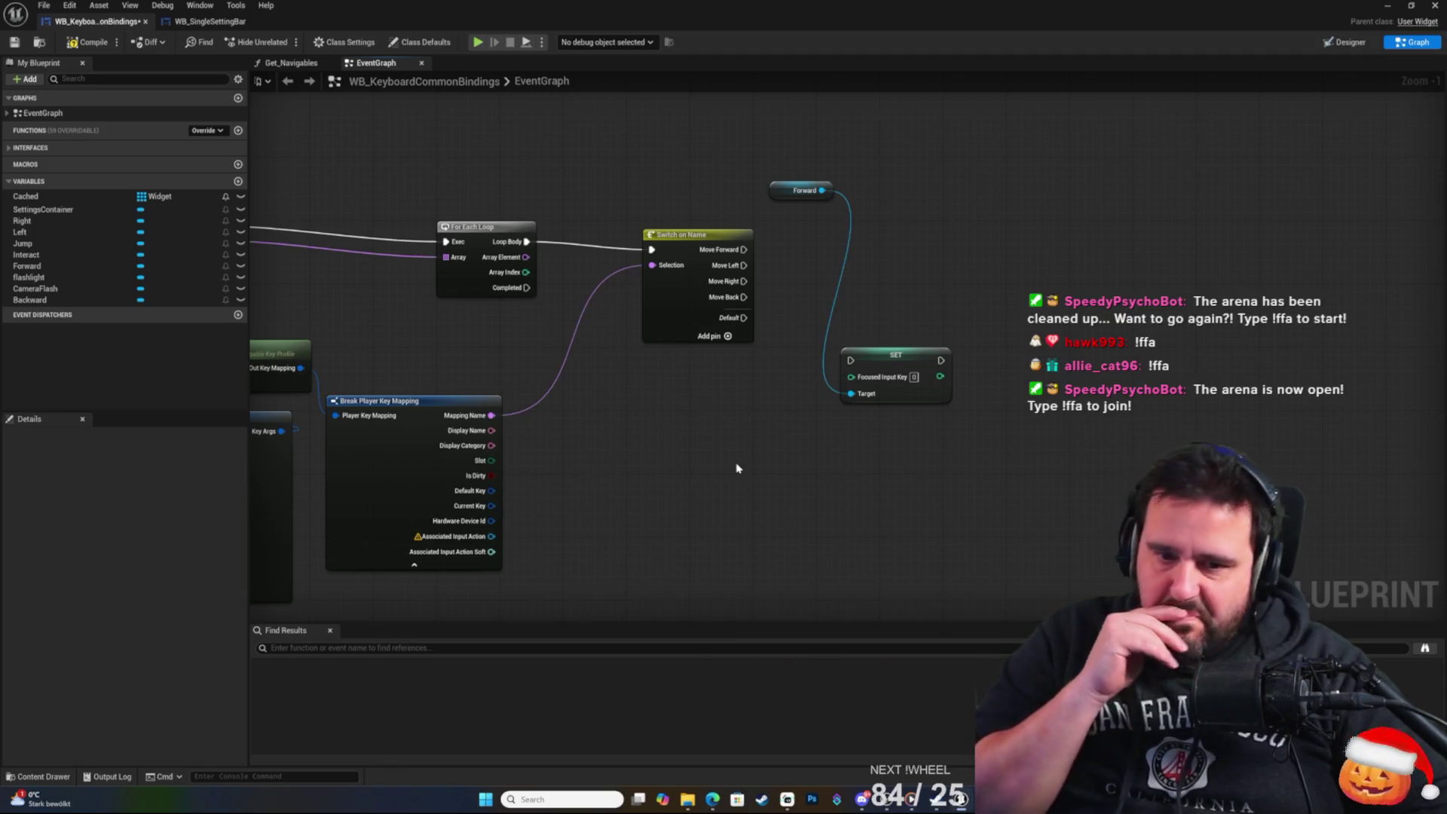
key(alt+Tab)
key(alt+Tab)
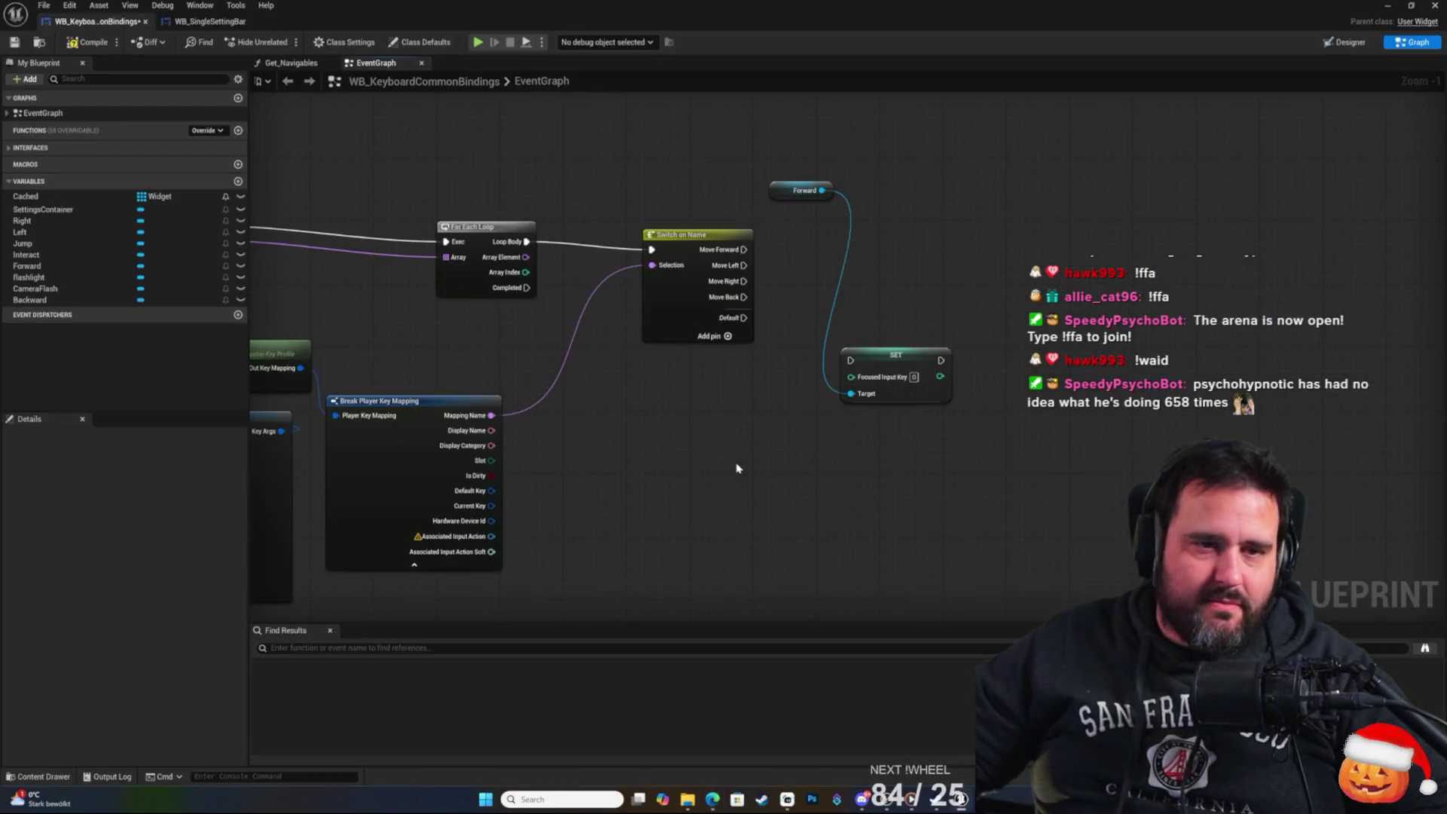
click(220, 23)
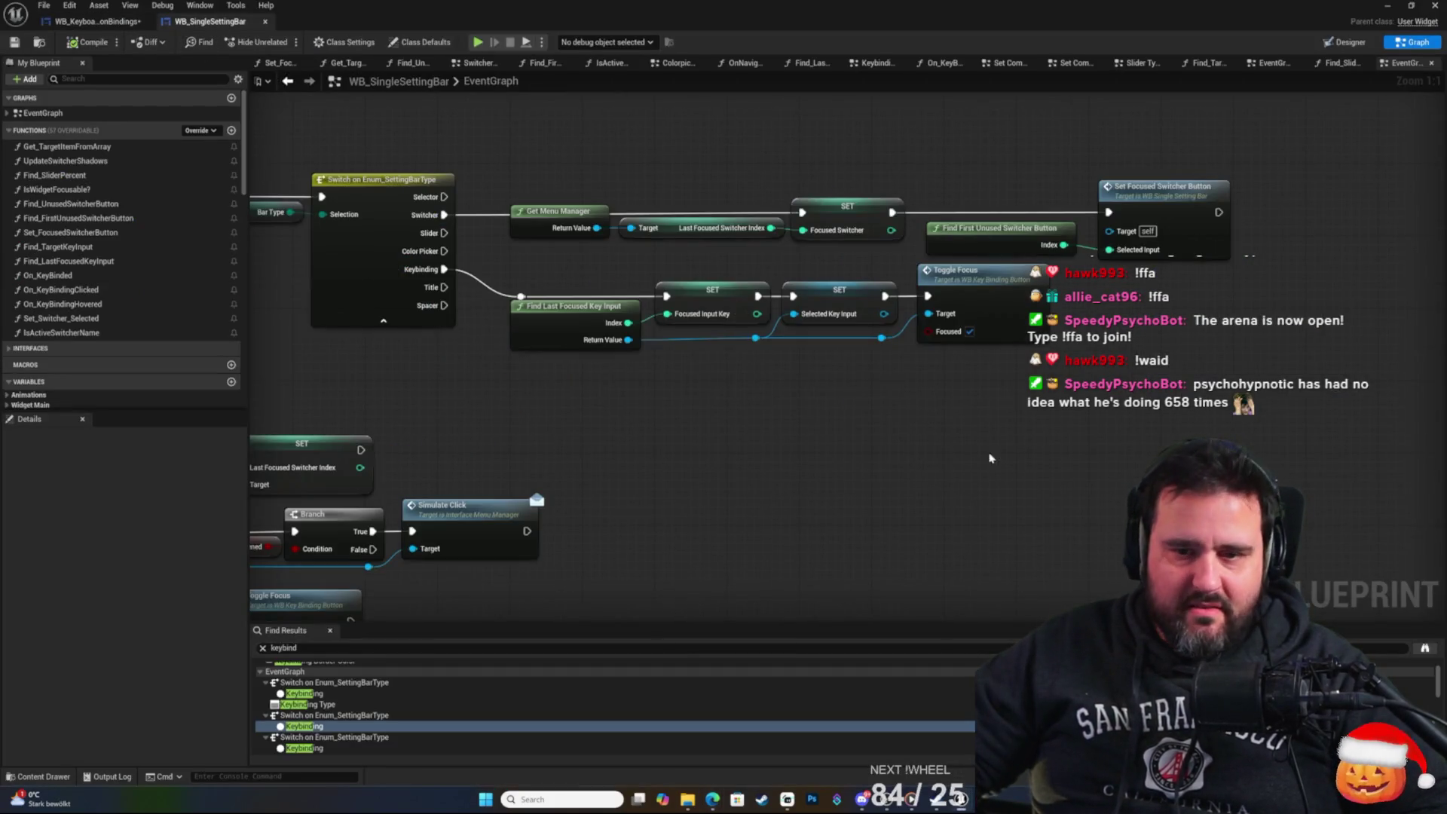
Find every use of FocusedInputKey from the SET node and jump to the first result.
click(780, 353)
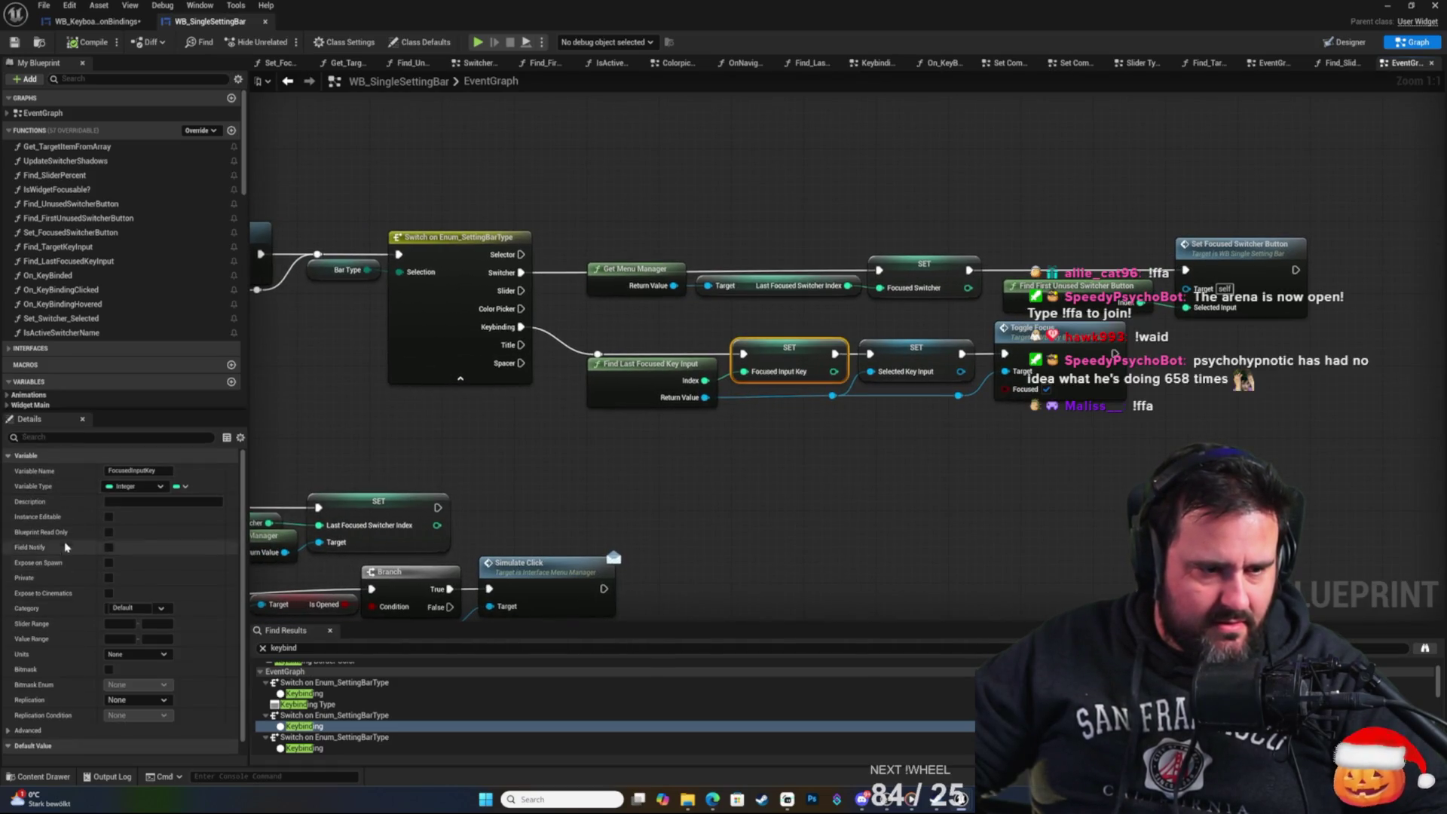
right_click(790, 343)
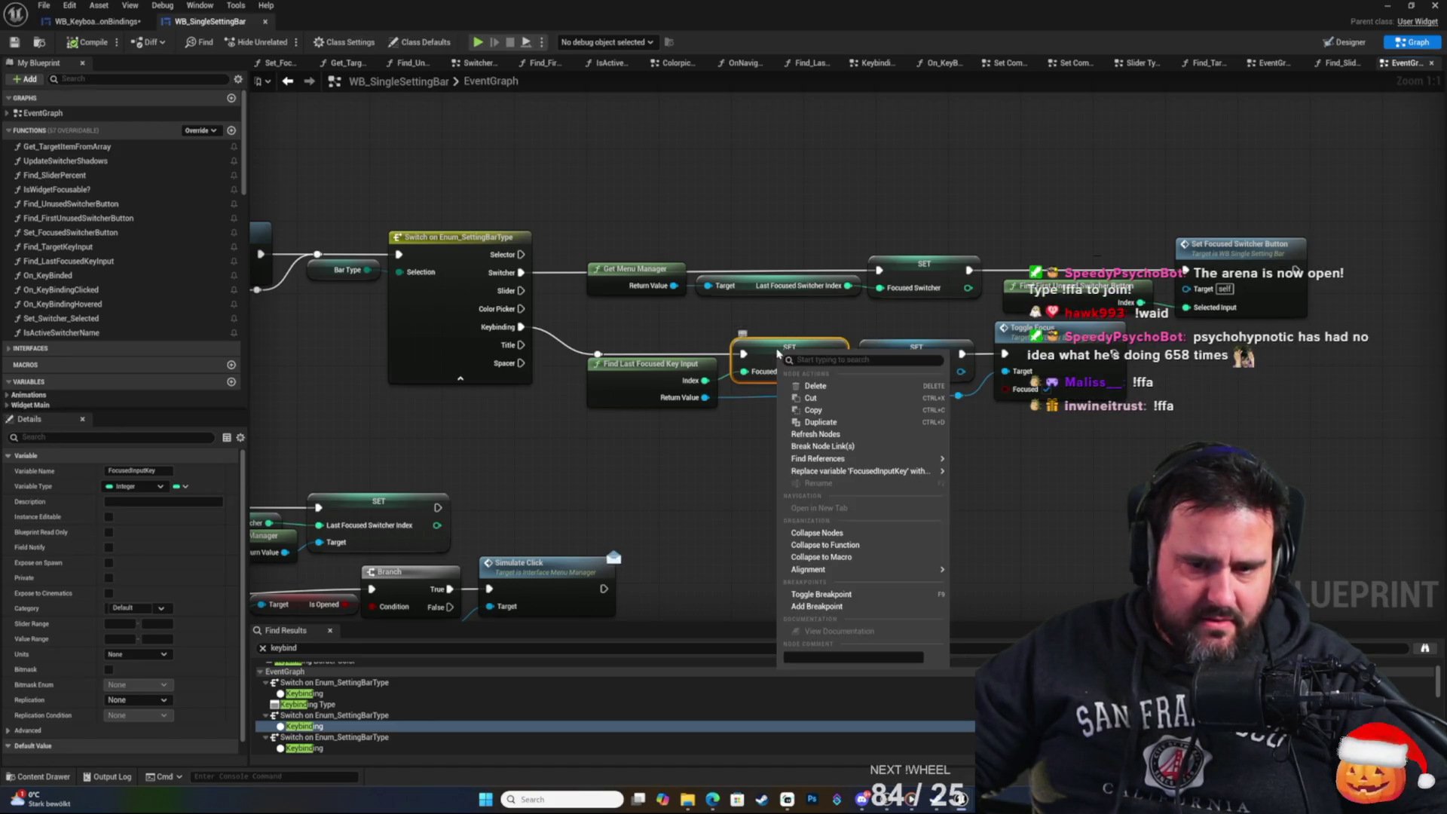
mouse_move(877, 461)
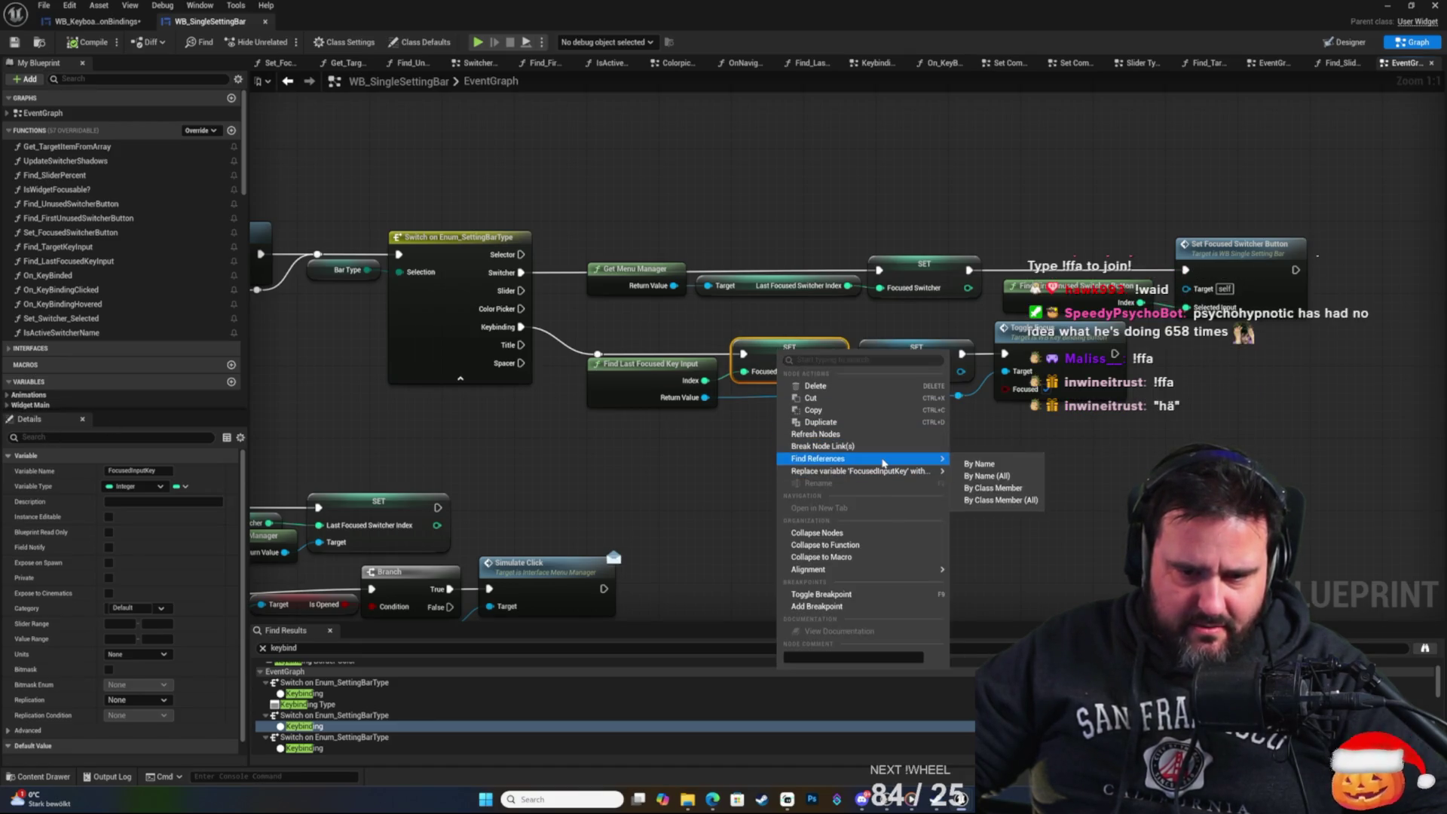
click(983, 464)
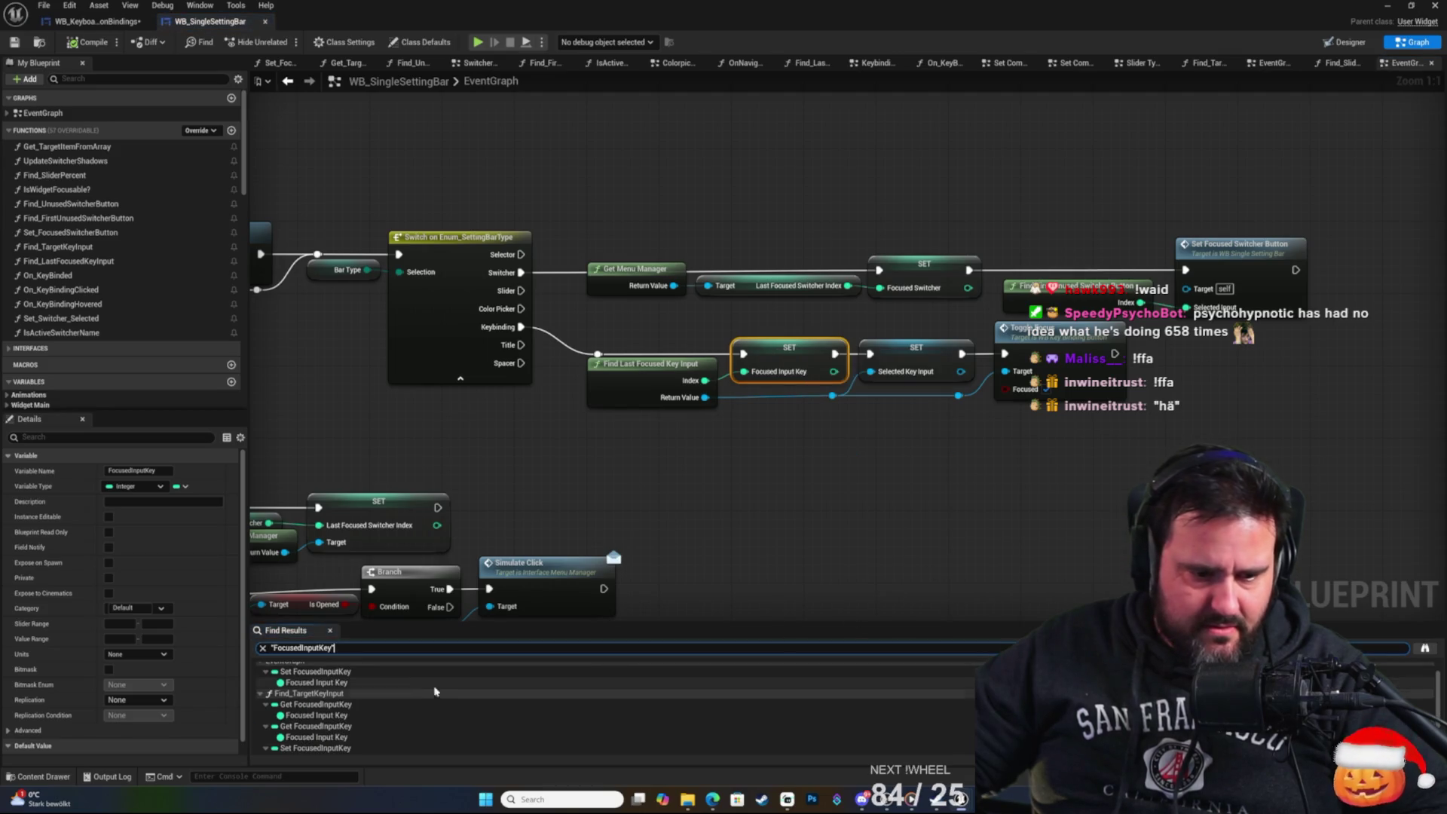
click(352, 683)
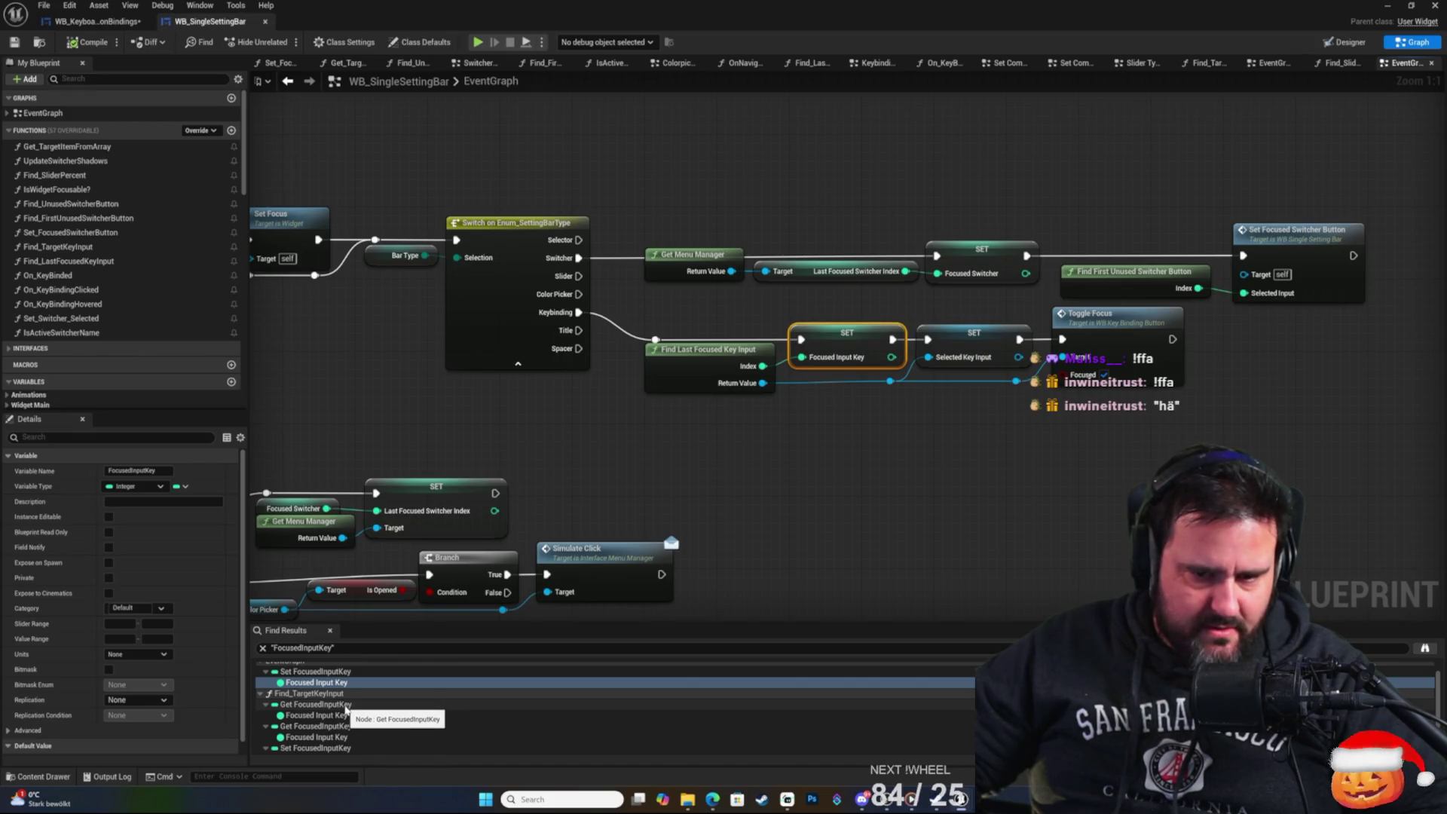
drag(736, 453, 815, 485)
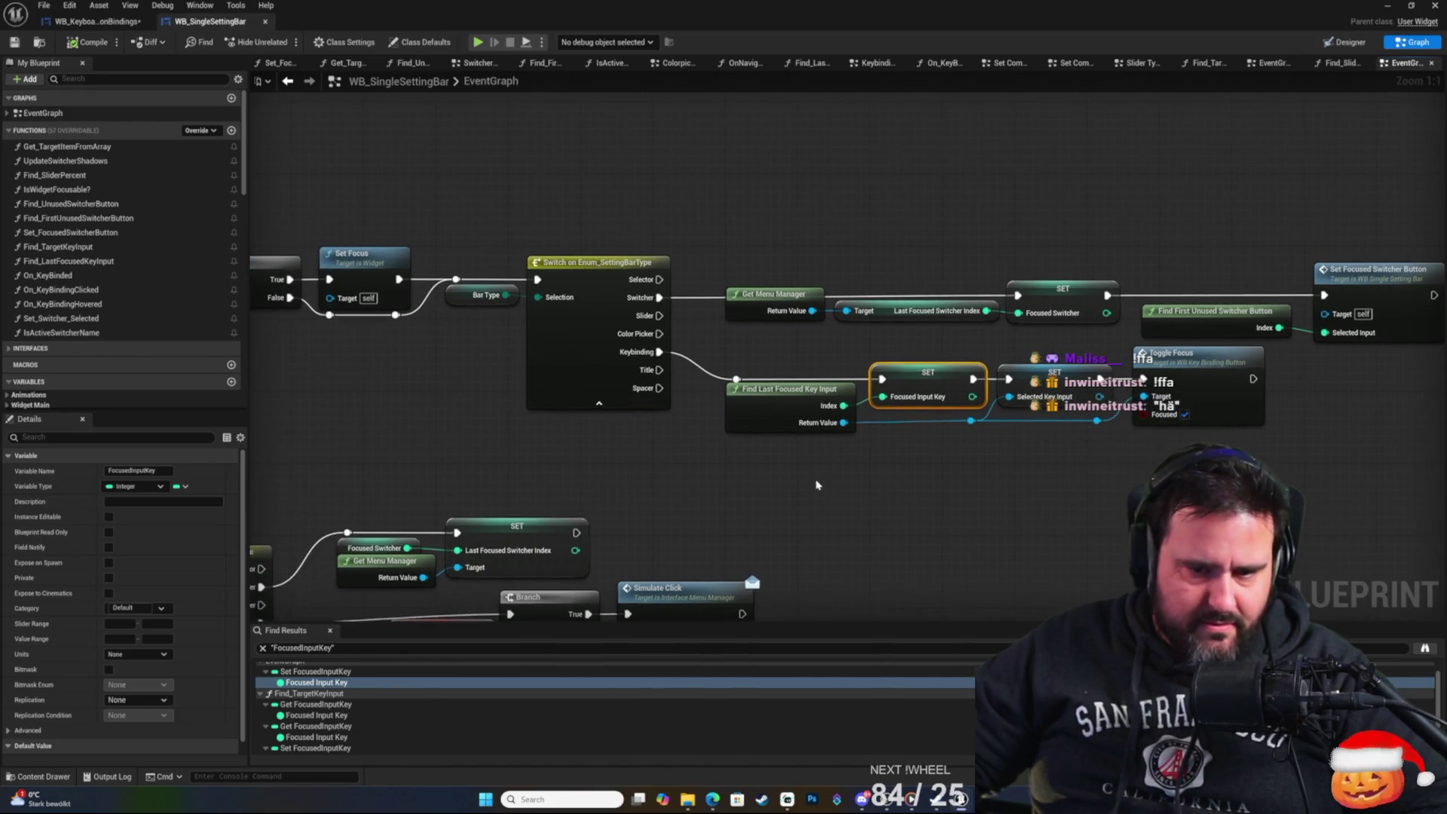
drag(809, 393, 841, 405)
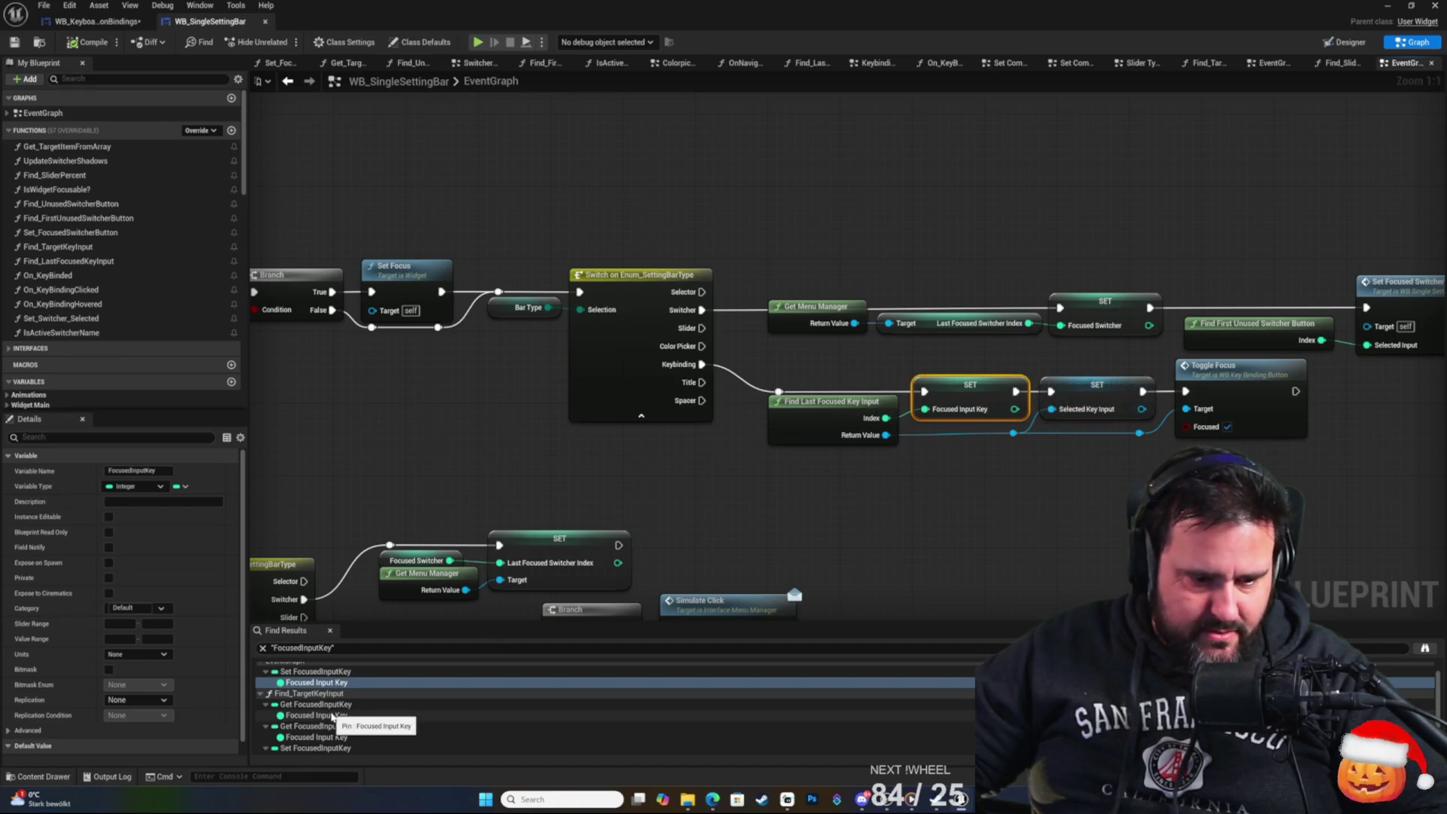
Inspect the FocusedInputKey setter in Find_TargetKeyInput, then return to WB_KeyboardCommonBindings' EventGraph.
click(344, 737)
scroll(348, 748, down, 1)
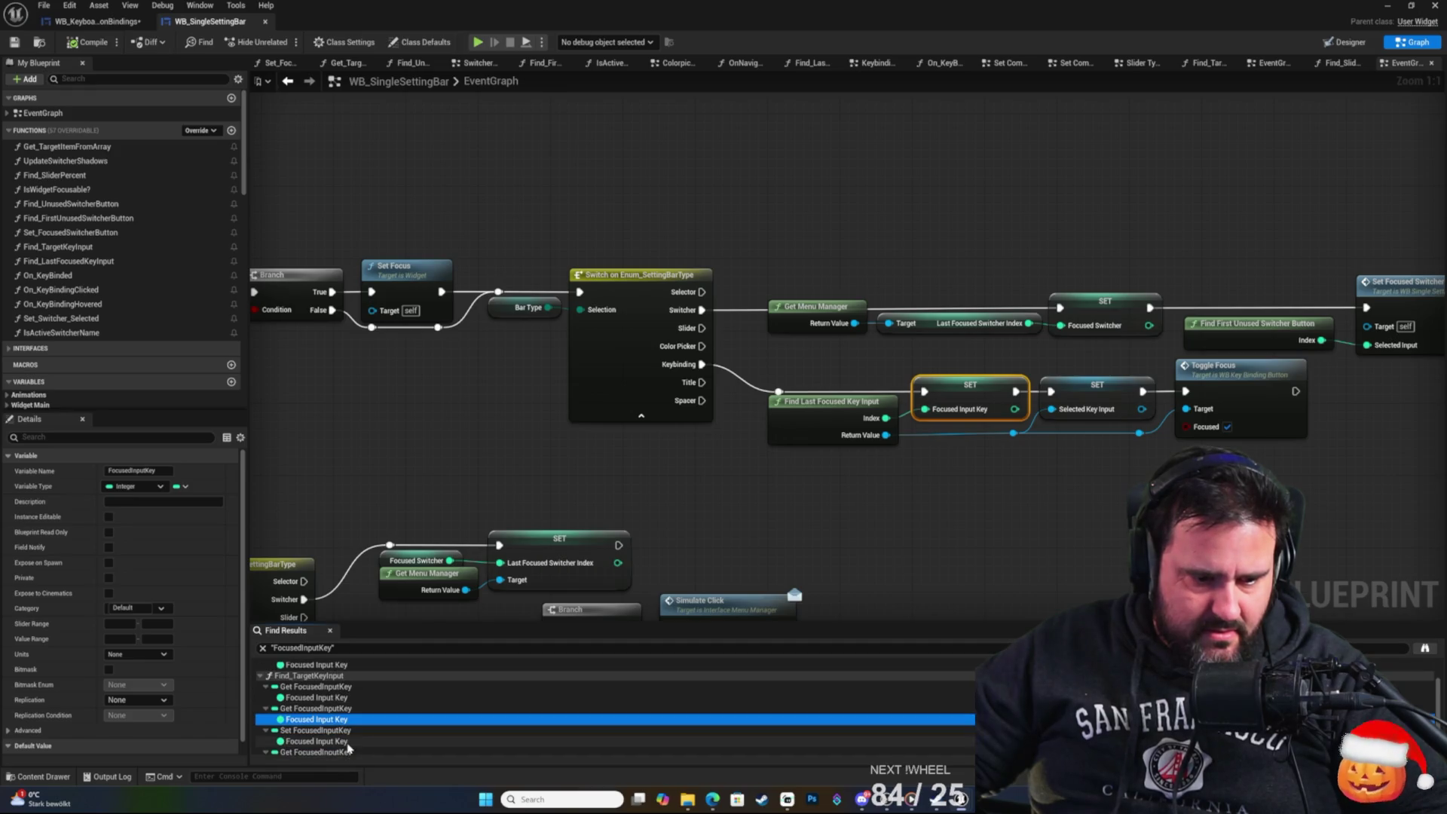
click(339, 743)
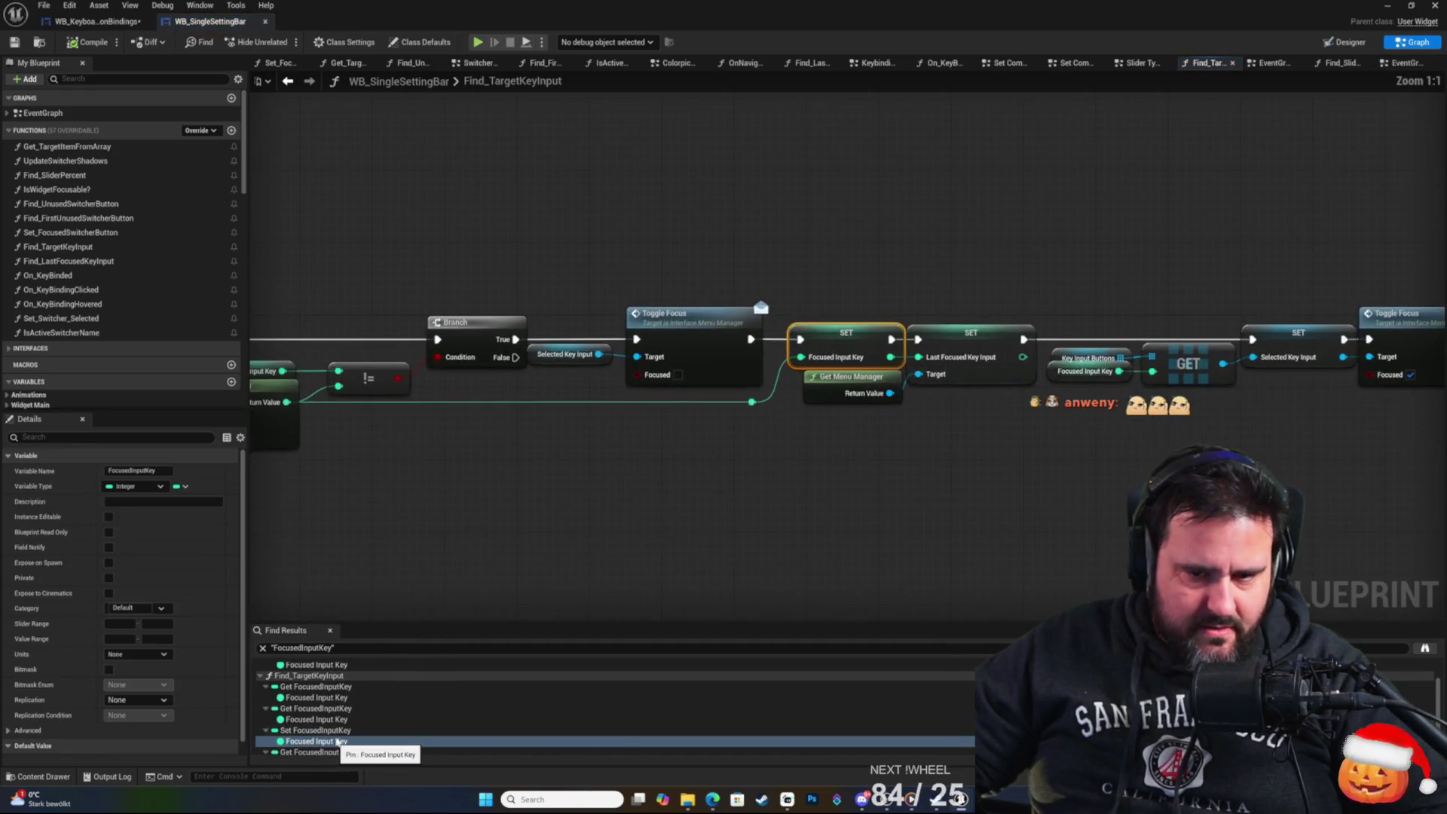
mouse_move(676, 500)
mouse_down()
mouse_move(765, 462)
mouse_move(1089, 437)
mouse_move(629, 437)
mouse_move(1189, 431)
mouse_move(1081, 467)
mouse_up()
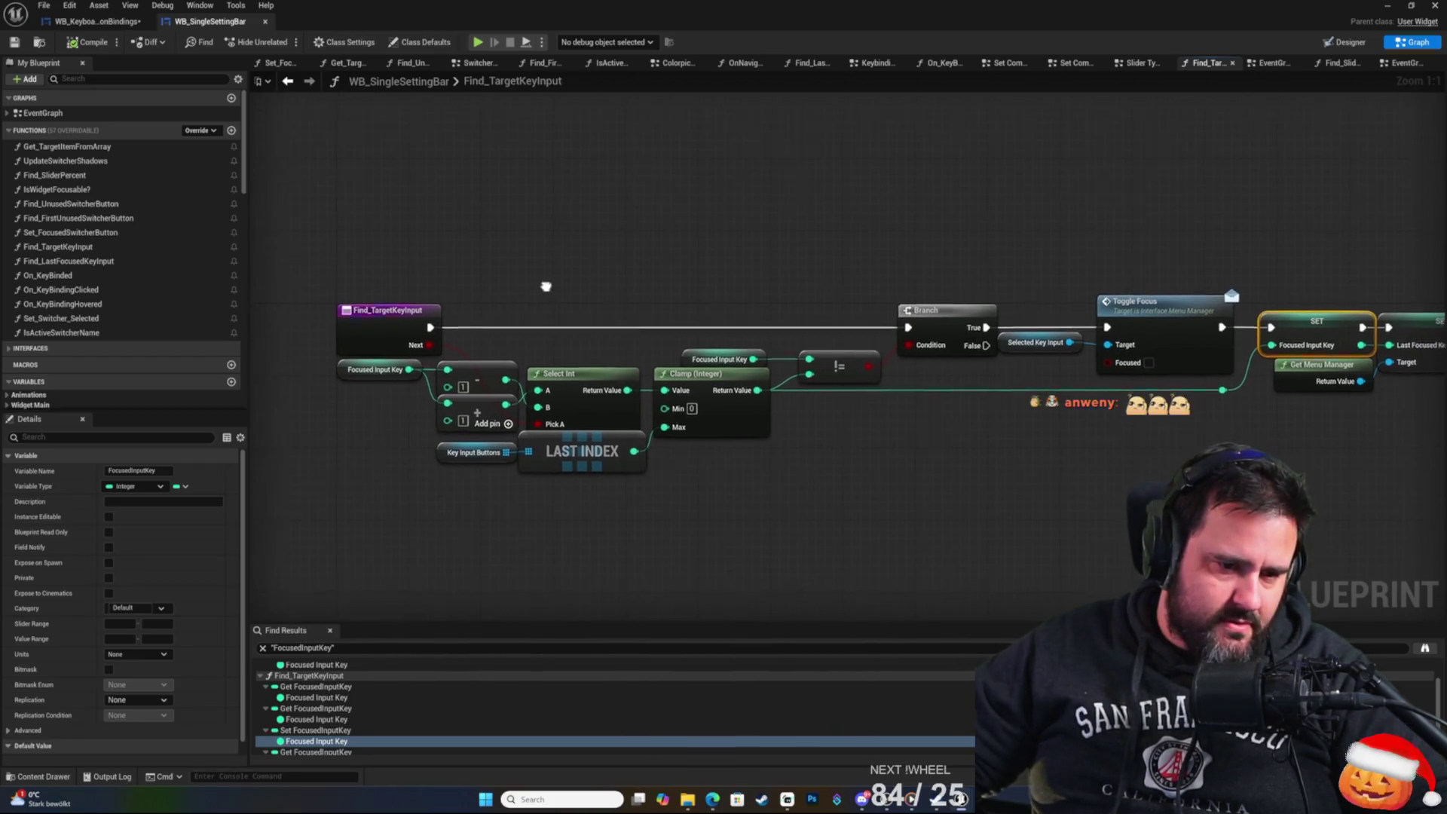
drag(546, 284, 523, 263)
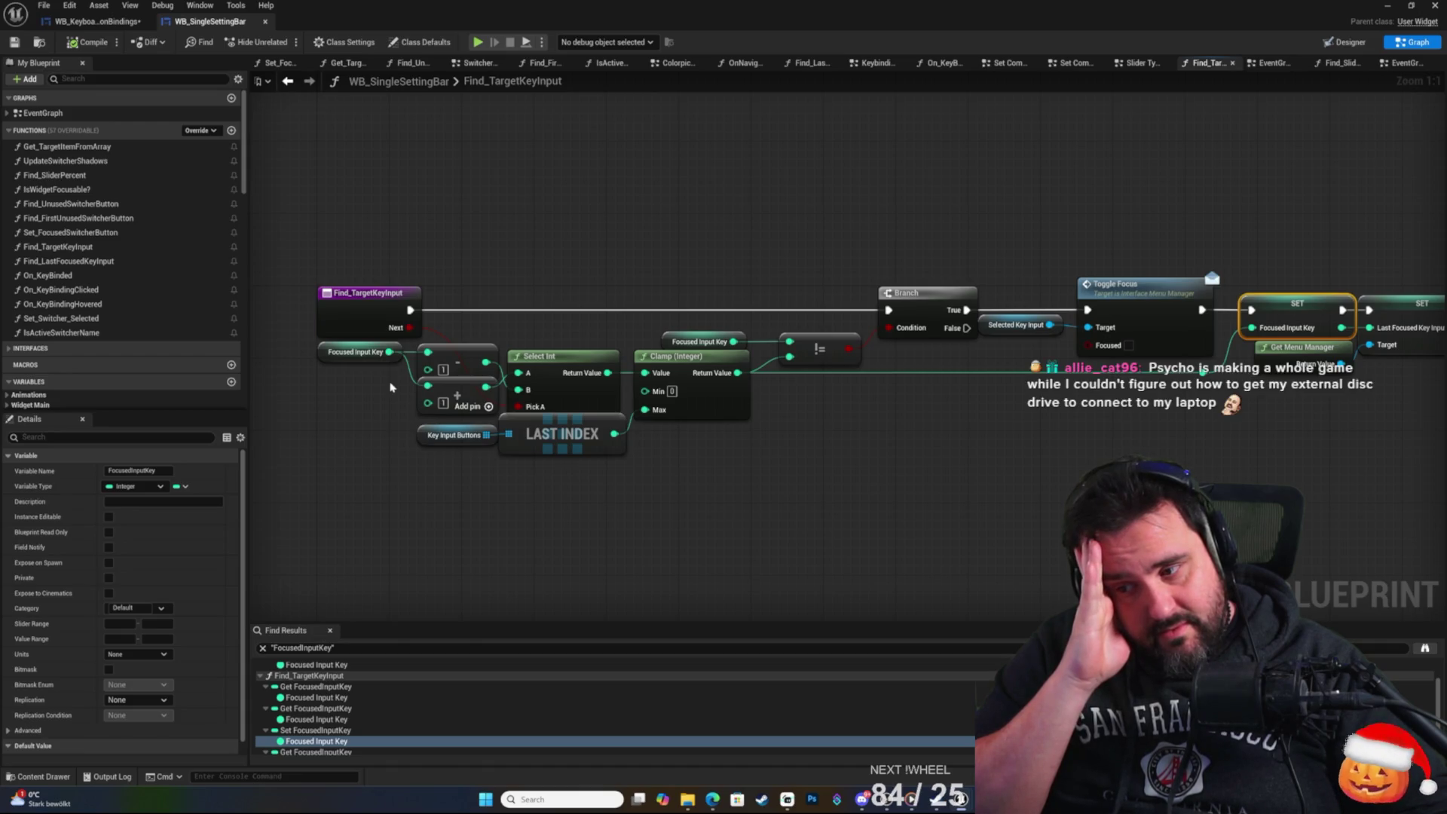
key(ctrl+Tab)
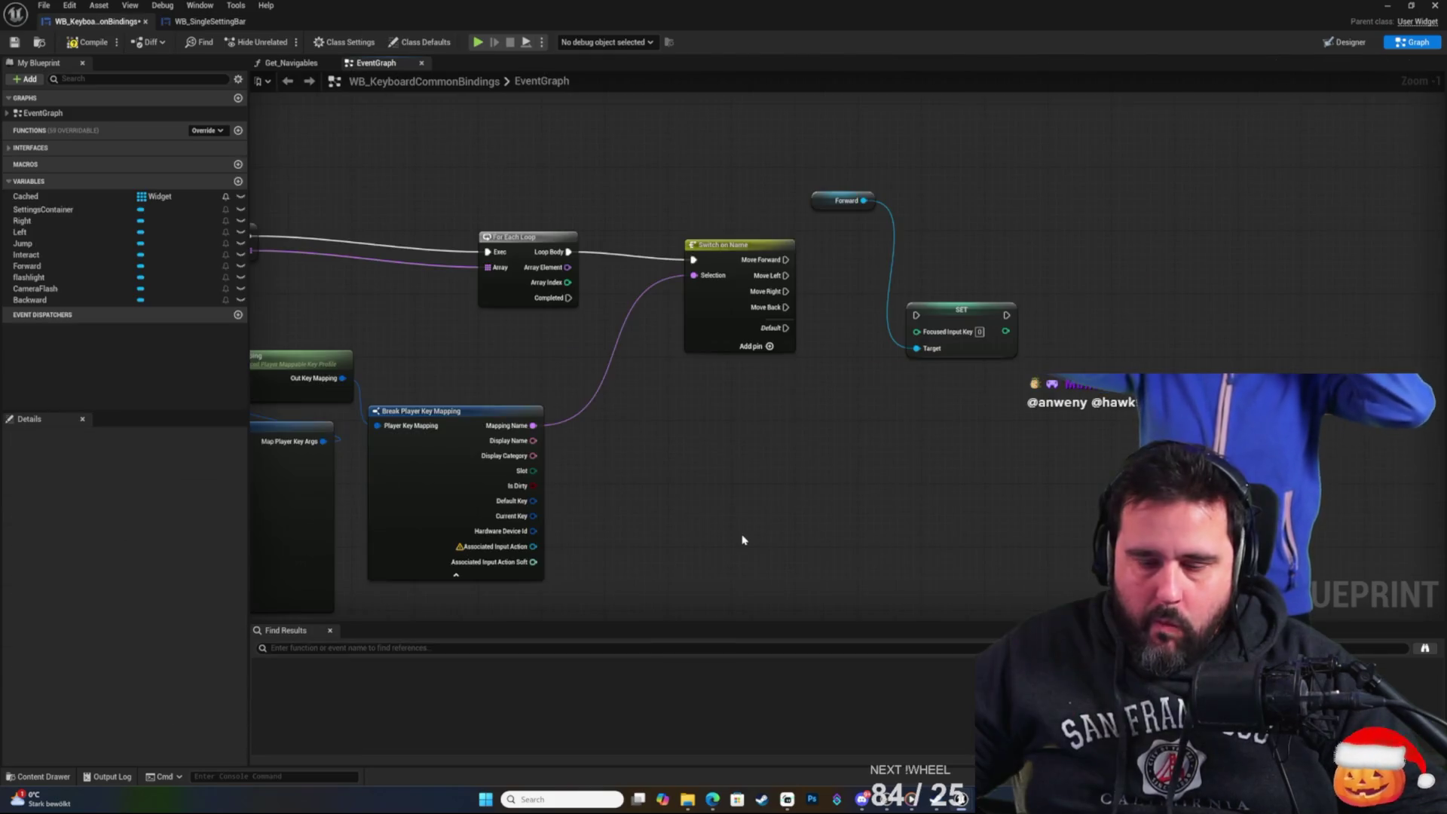
Pull a connection from Current Key and search the action list for 'inte', then dismiss it.
key(alt+Tab)
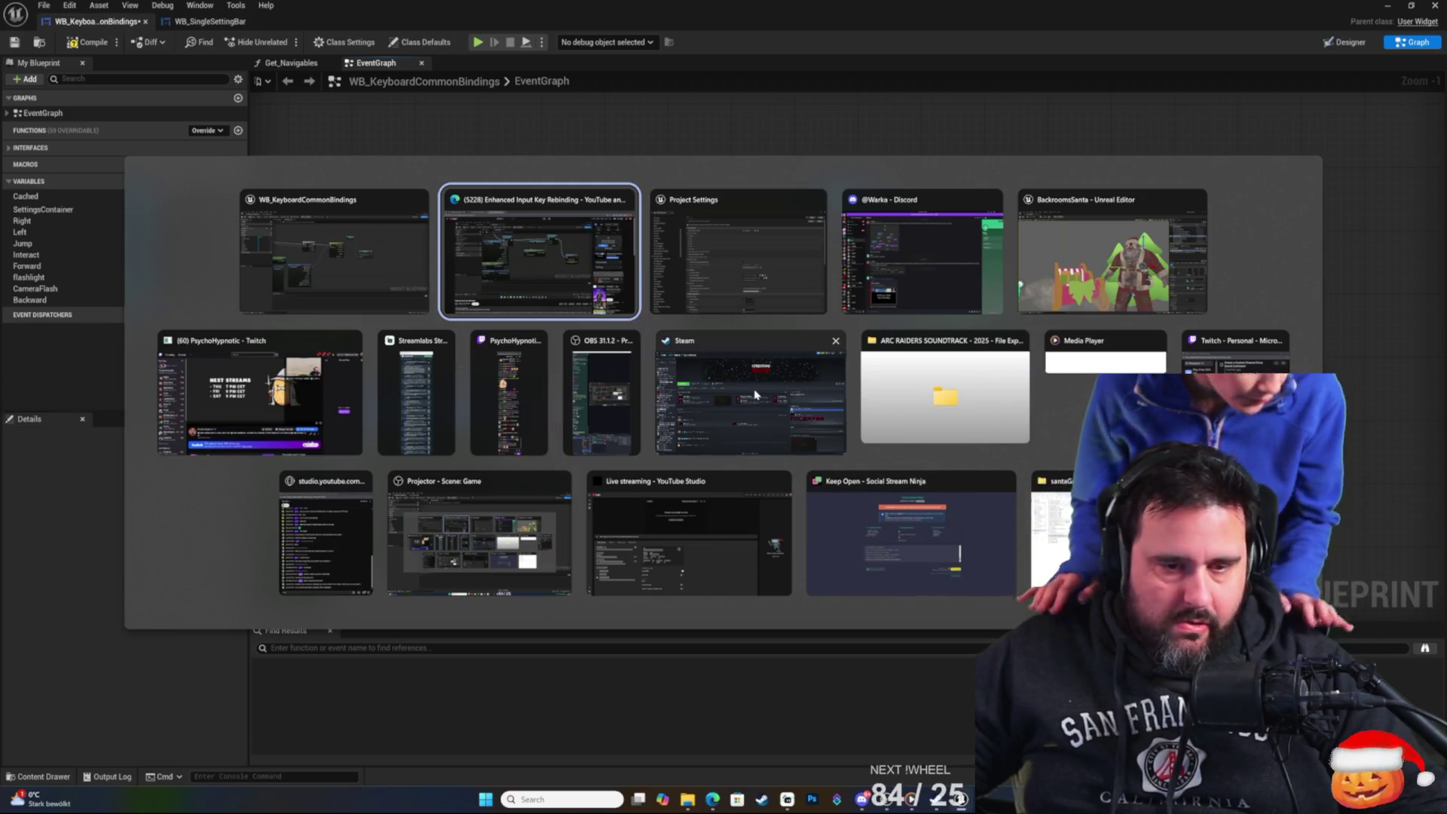
key(alt+Tab)
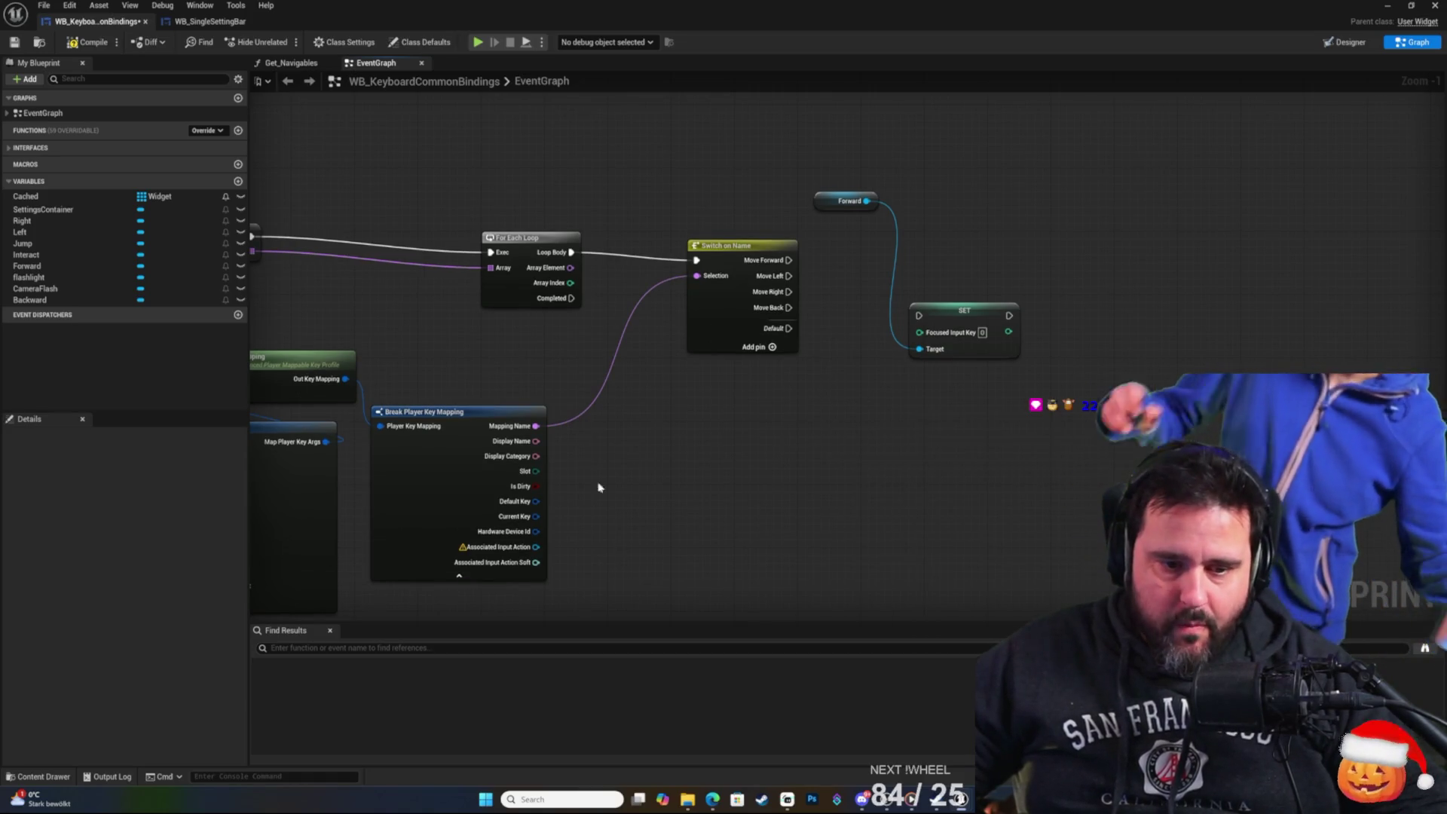
mouse_move(537, 521)
mouse_down()
mouse_move(667, 563)
mouse_move(697, 499)
mouse_up()
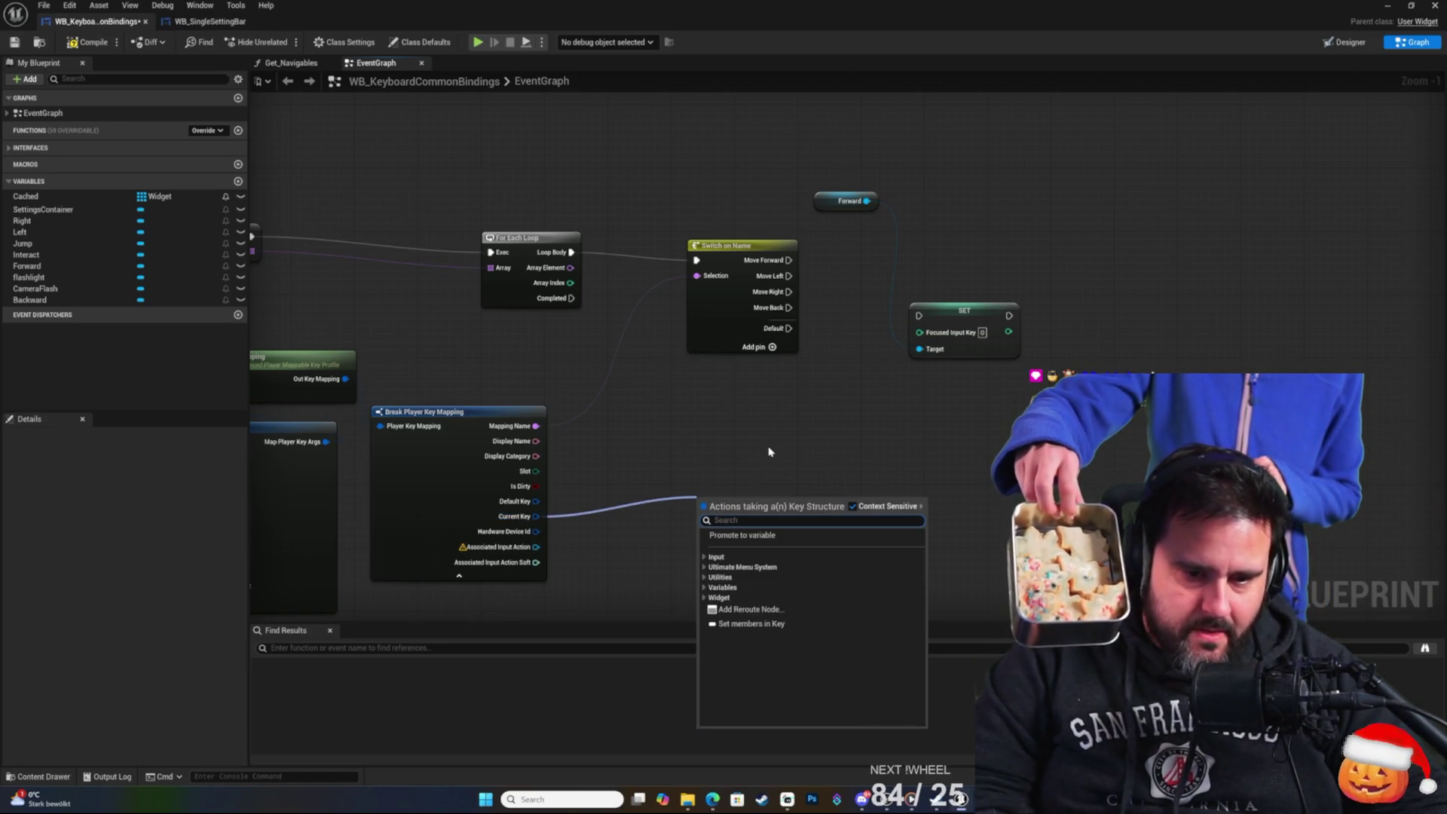
text(inte)
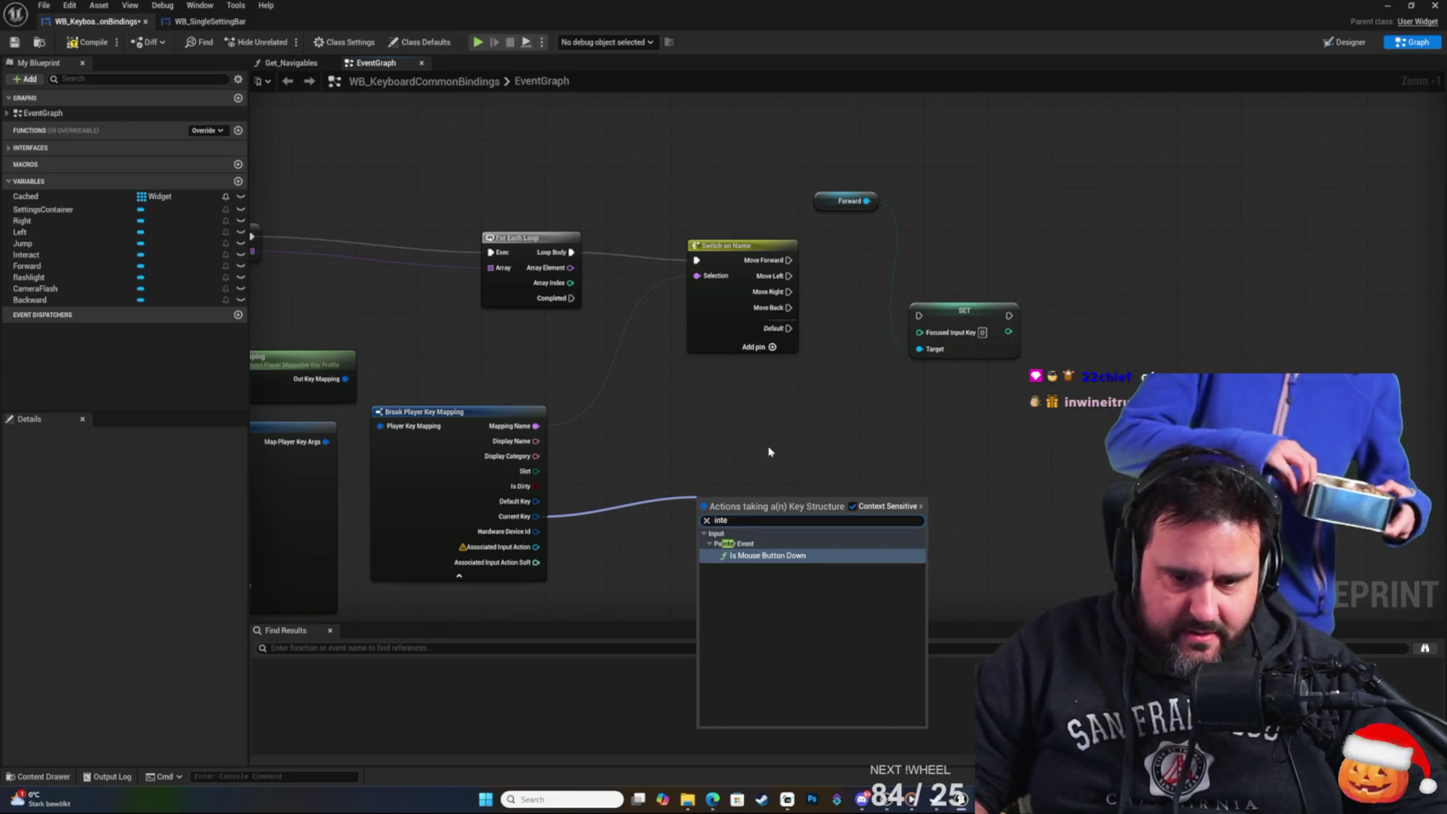
key(BackSpace)
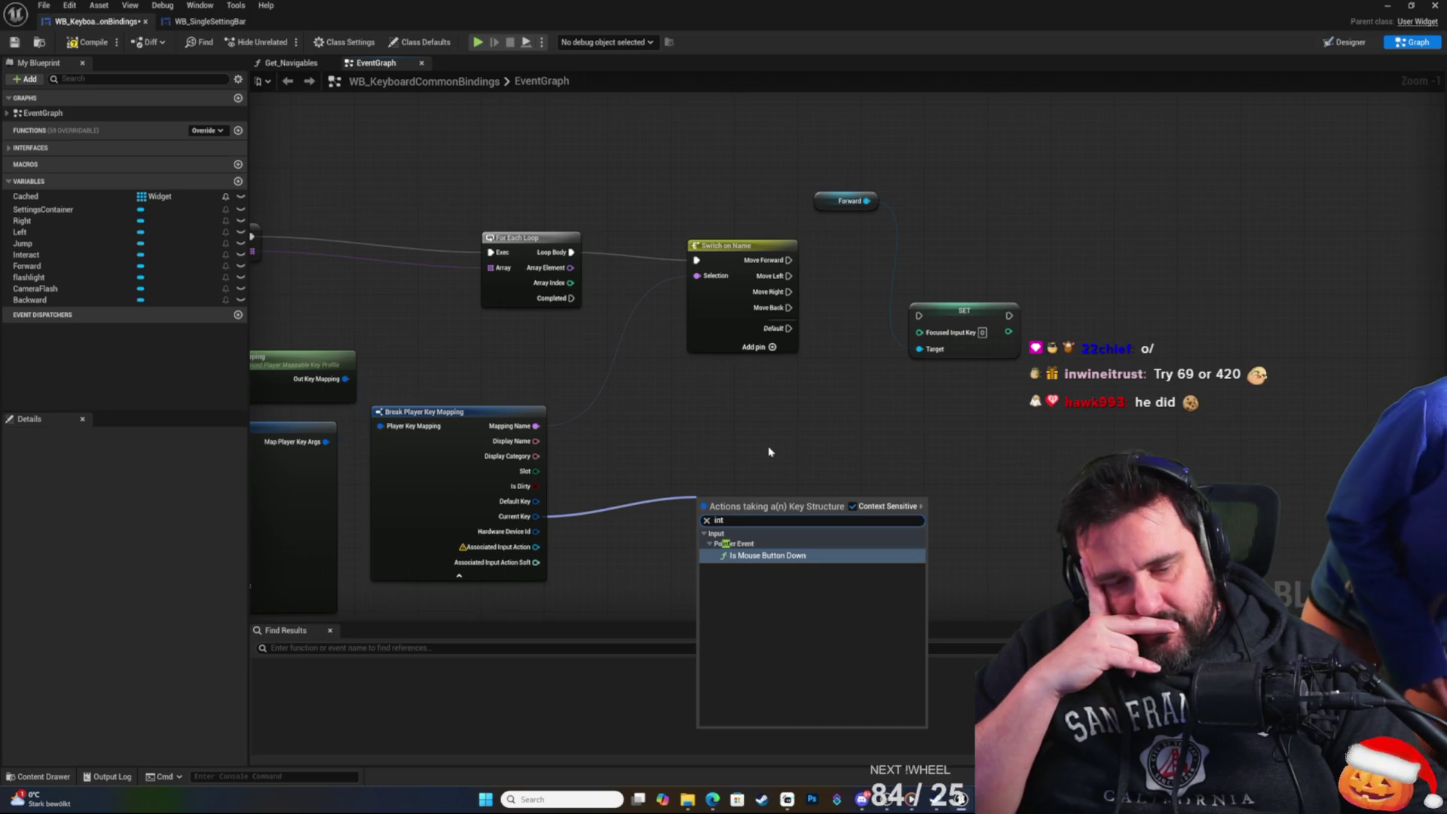
key(BackSpace)
key(BackSpace)
key(BackSpace)
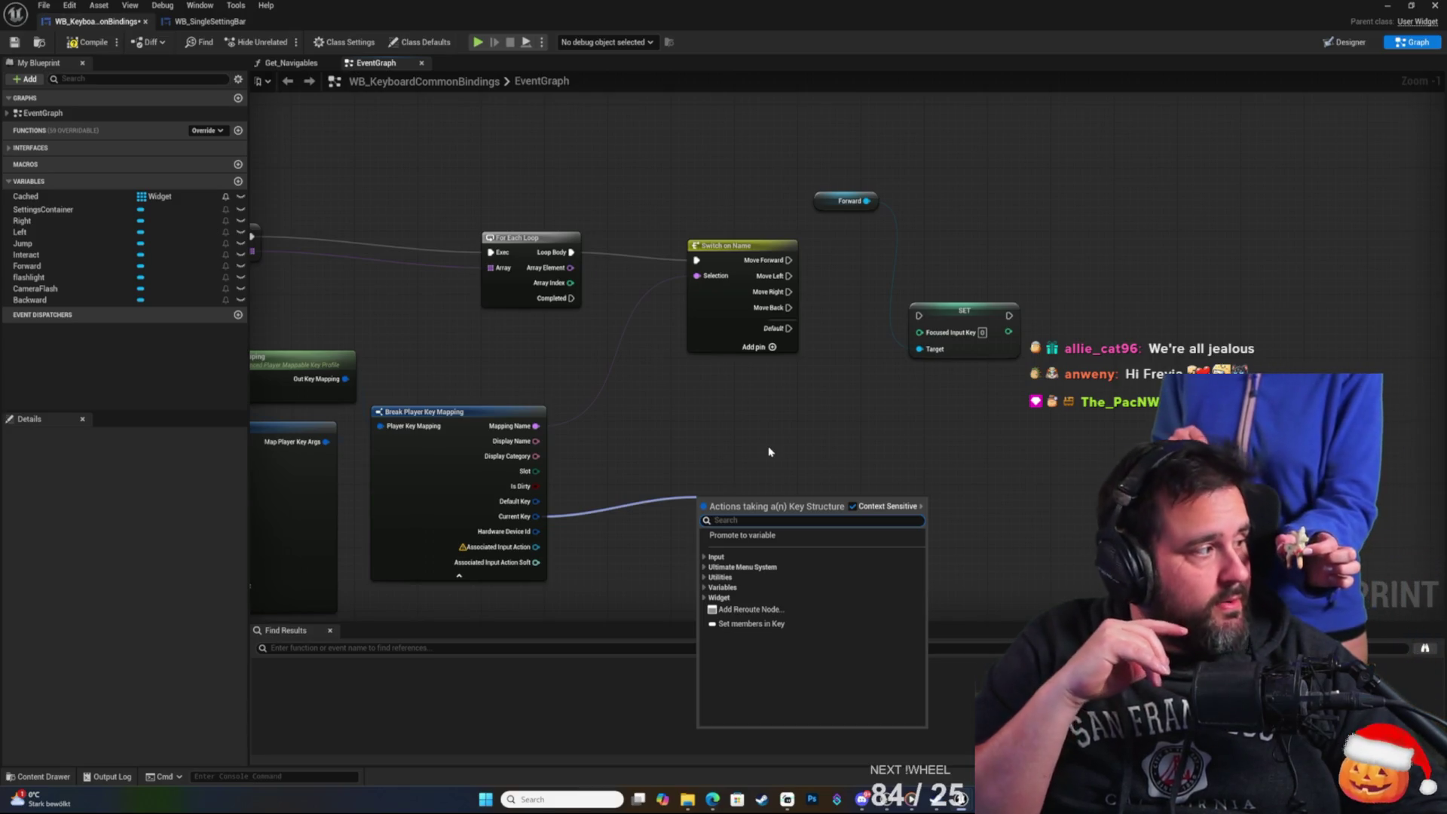
click(746, 419)
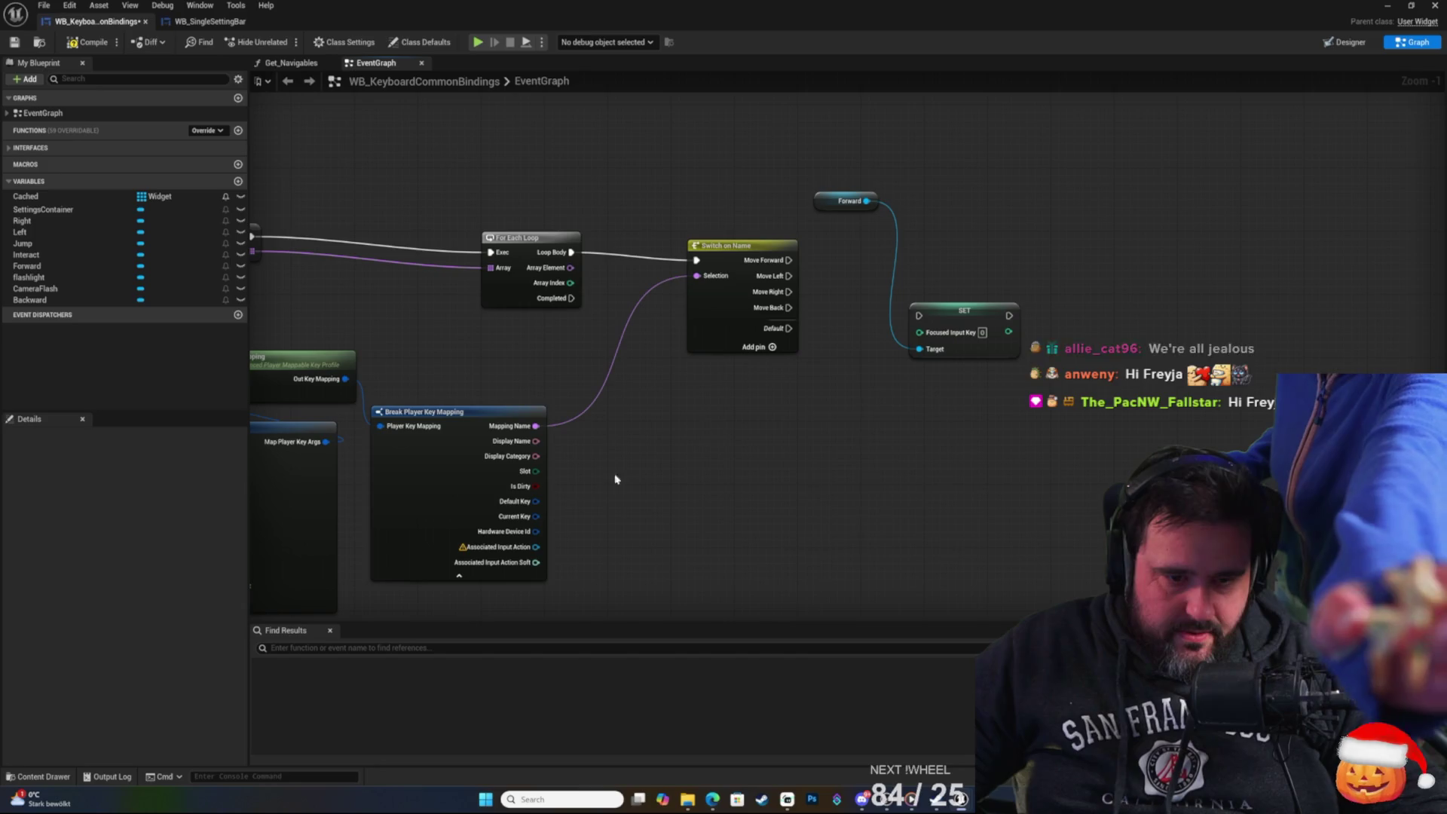
Browse the Input categories for Current Key: Gamepad Values, Key, Keyboard Values, Pointer Event.
drag(535, 516, 621, 473)
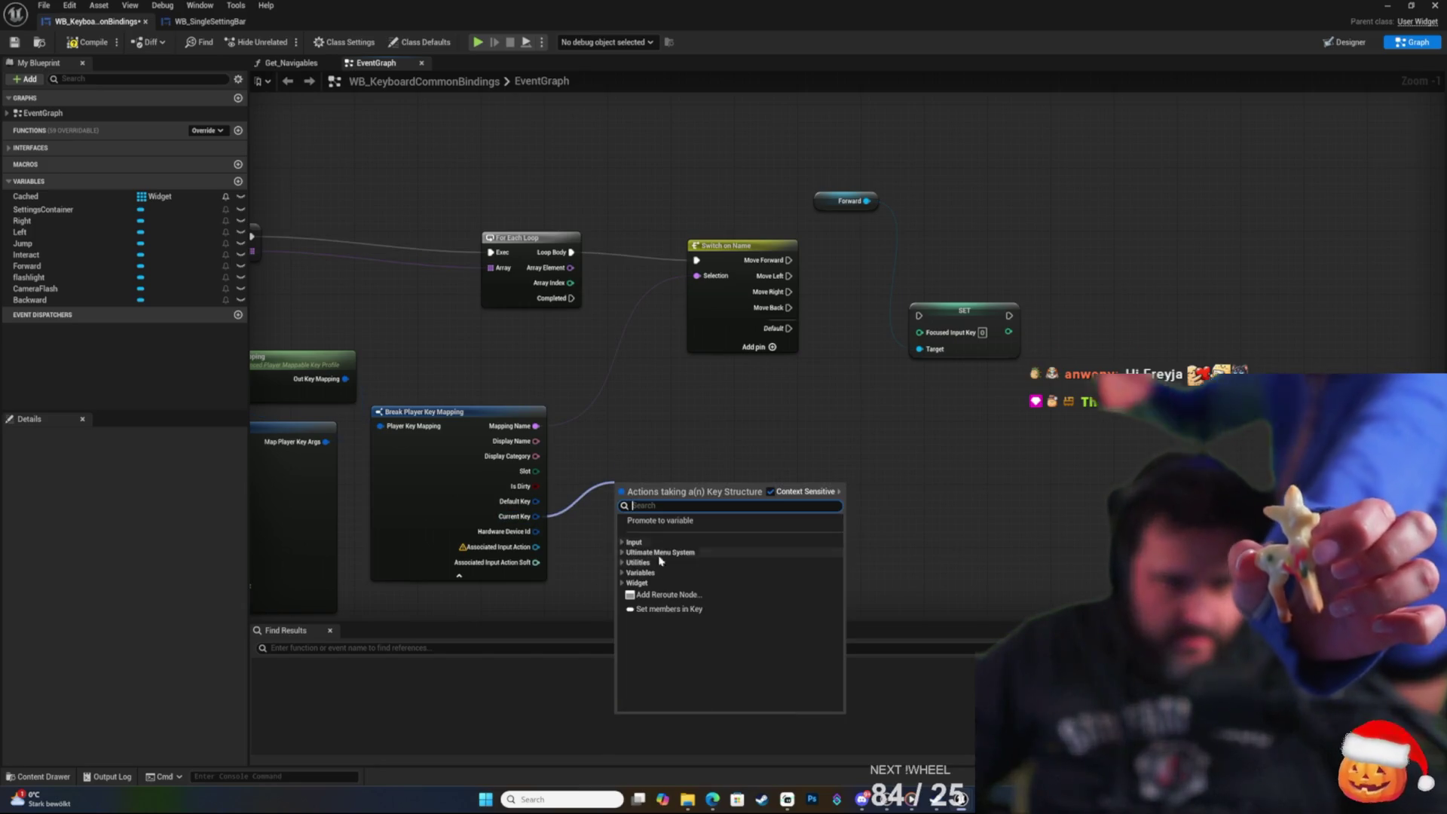
click(627, 543)
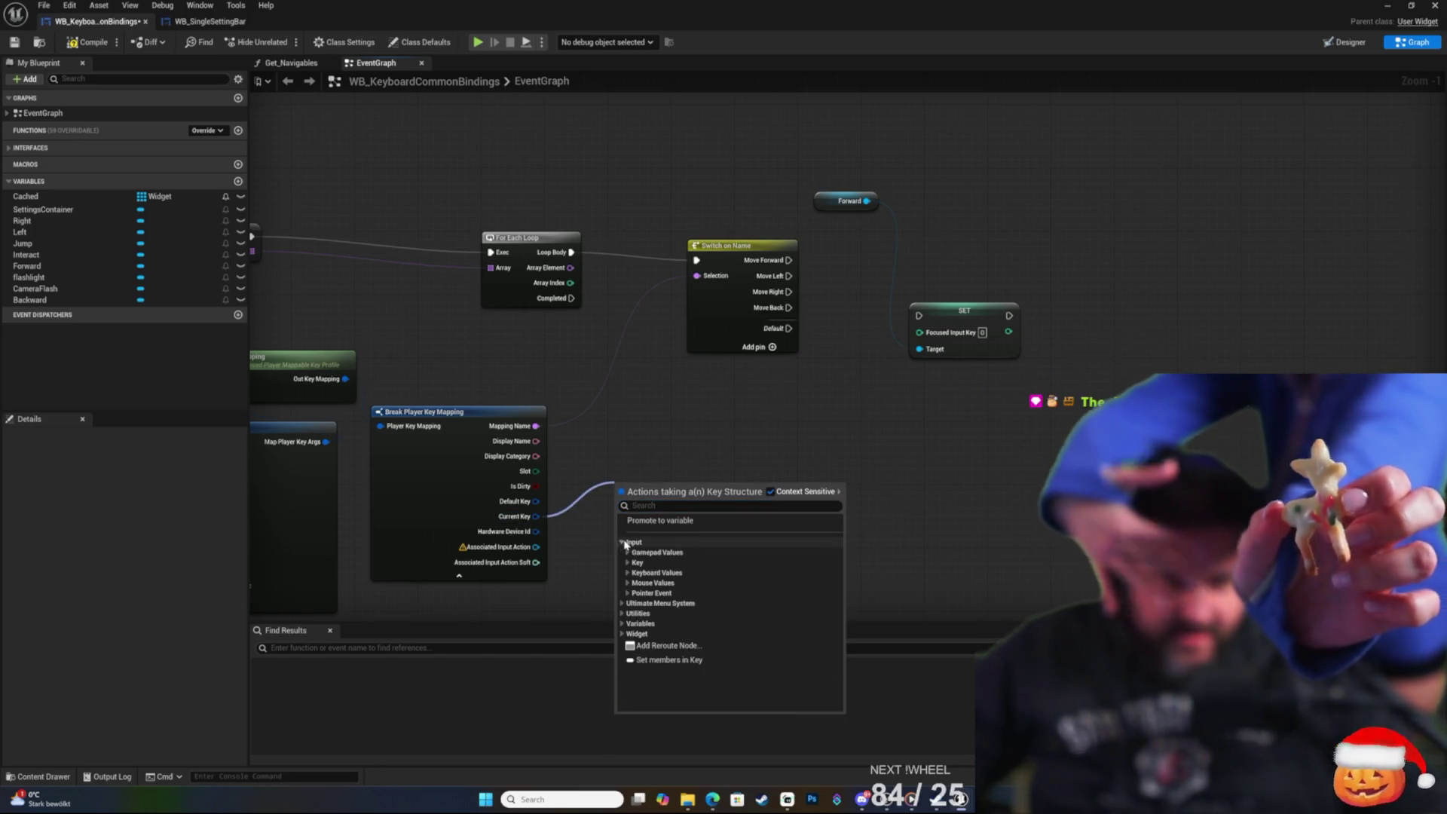
click(627, 553)
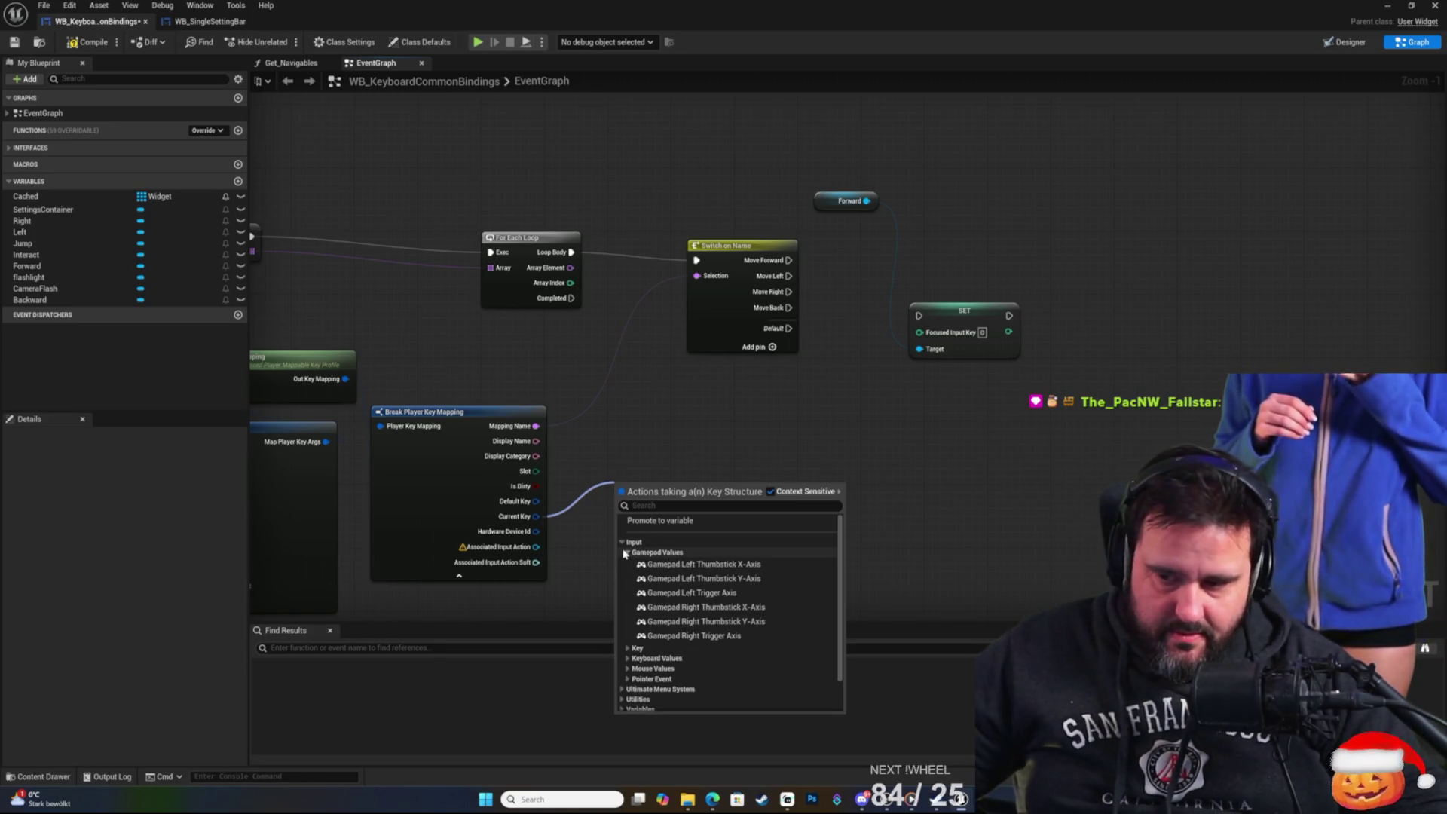
click(627, 553)
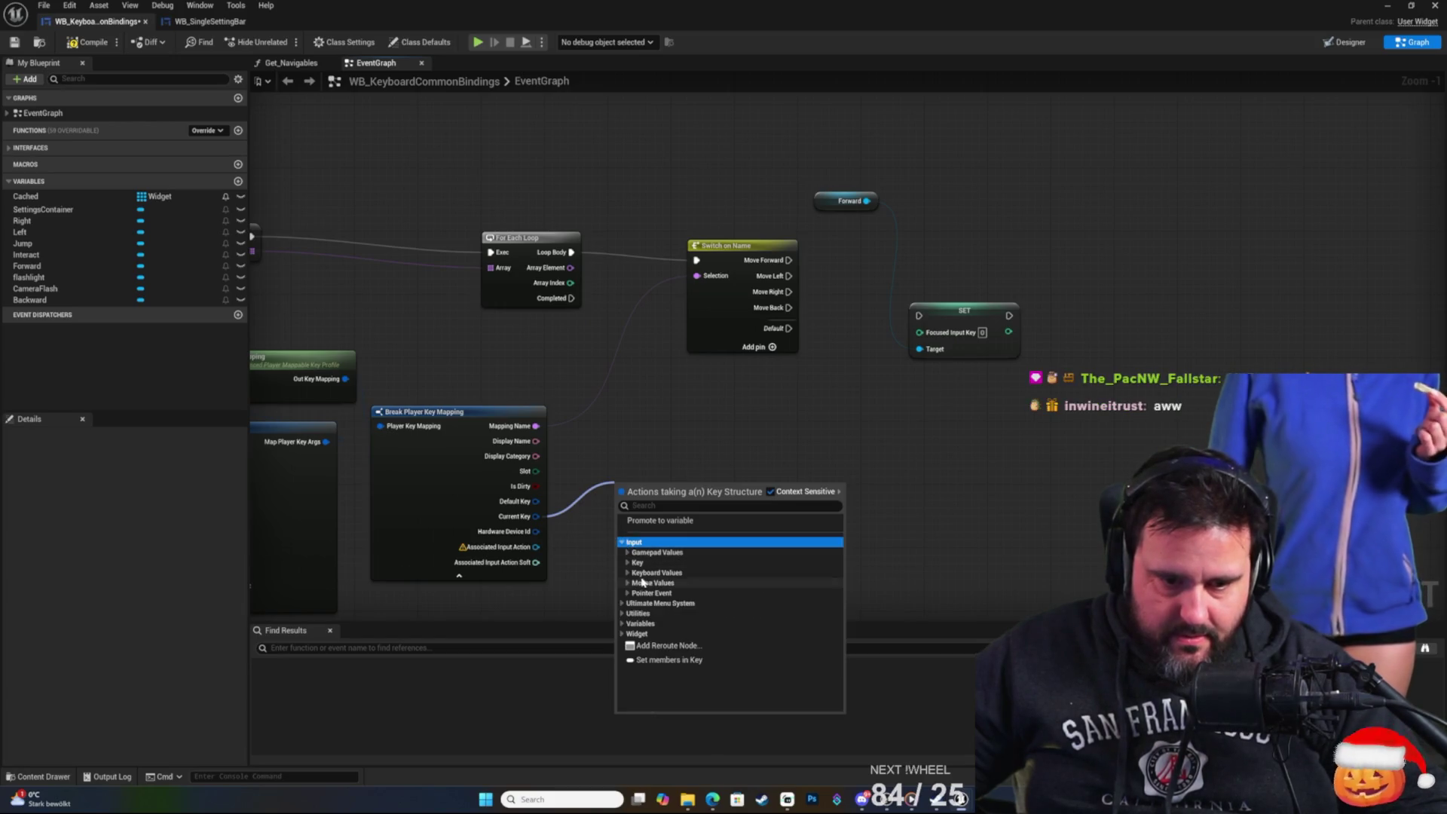
click(627, 562)
click(628, 563)
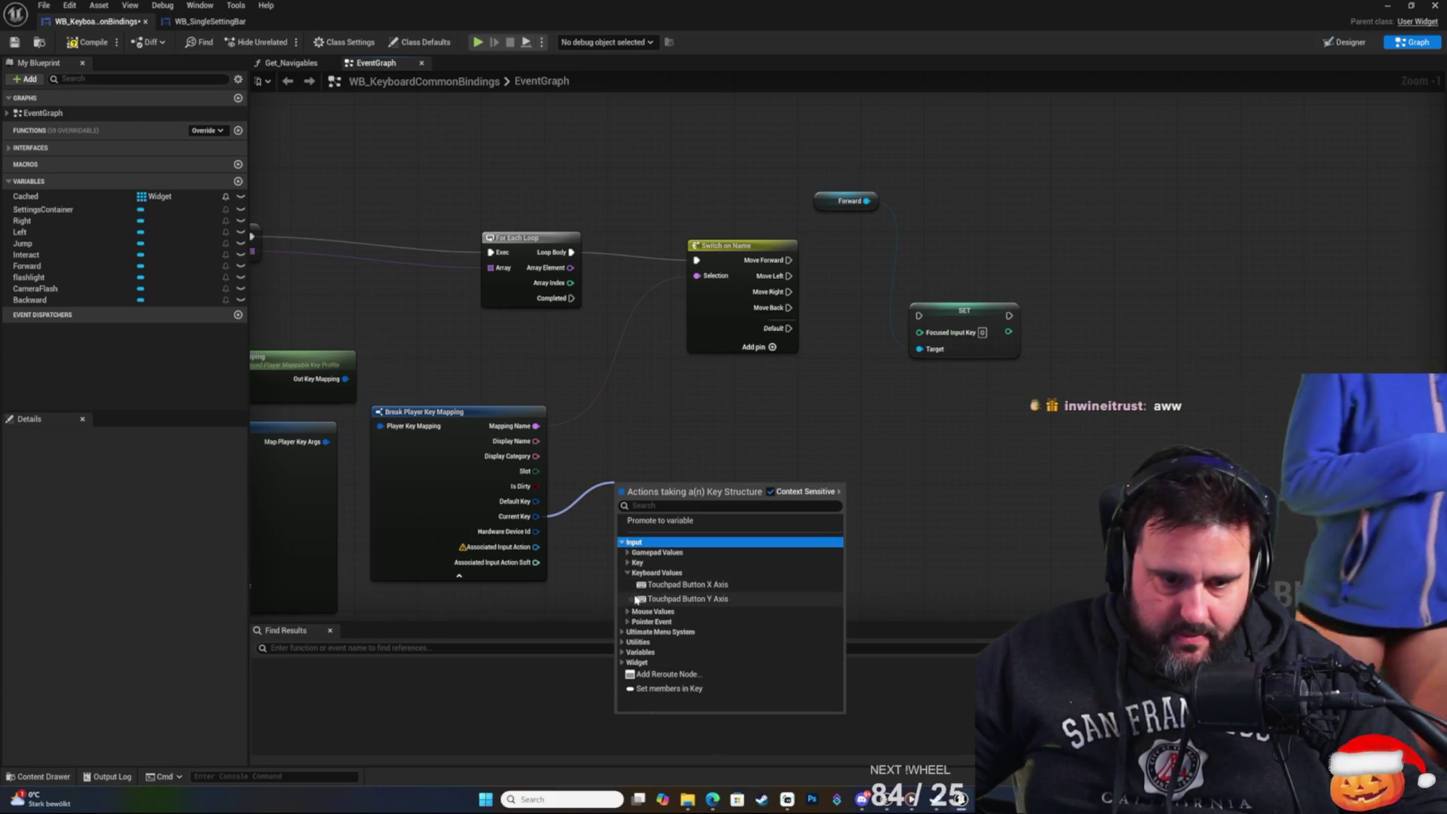
click(627, 572)
click(629, 593)
click(628, 593)
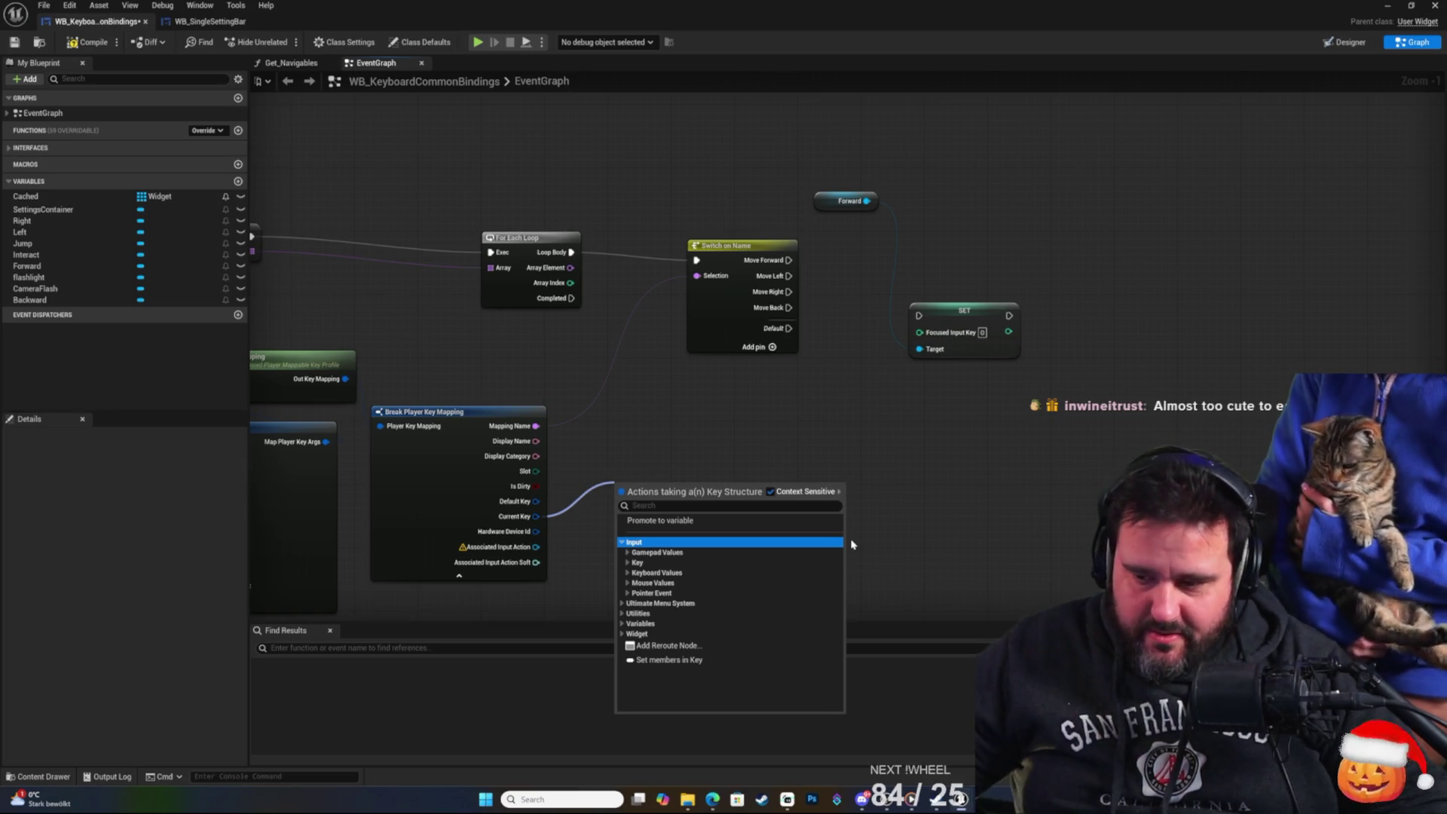
click(993, 447)
right_click(739, 456)
Close the context menu and save the WB_KeyboardCommonBindings widget blueprint.
key(Escape)
scroll(674, 395, down, 2)
drag(788, 378, 951, 402)
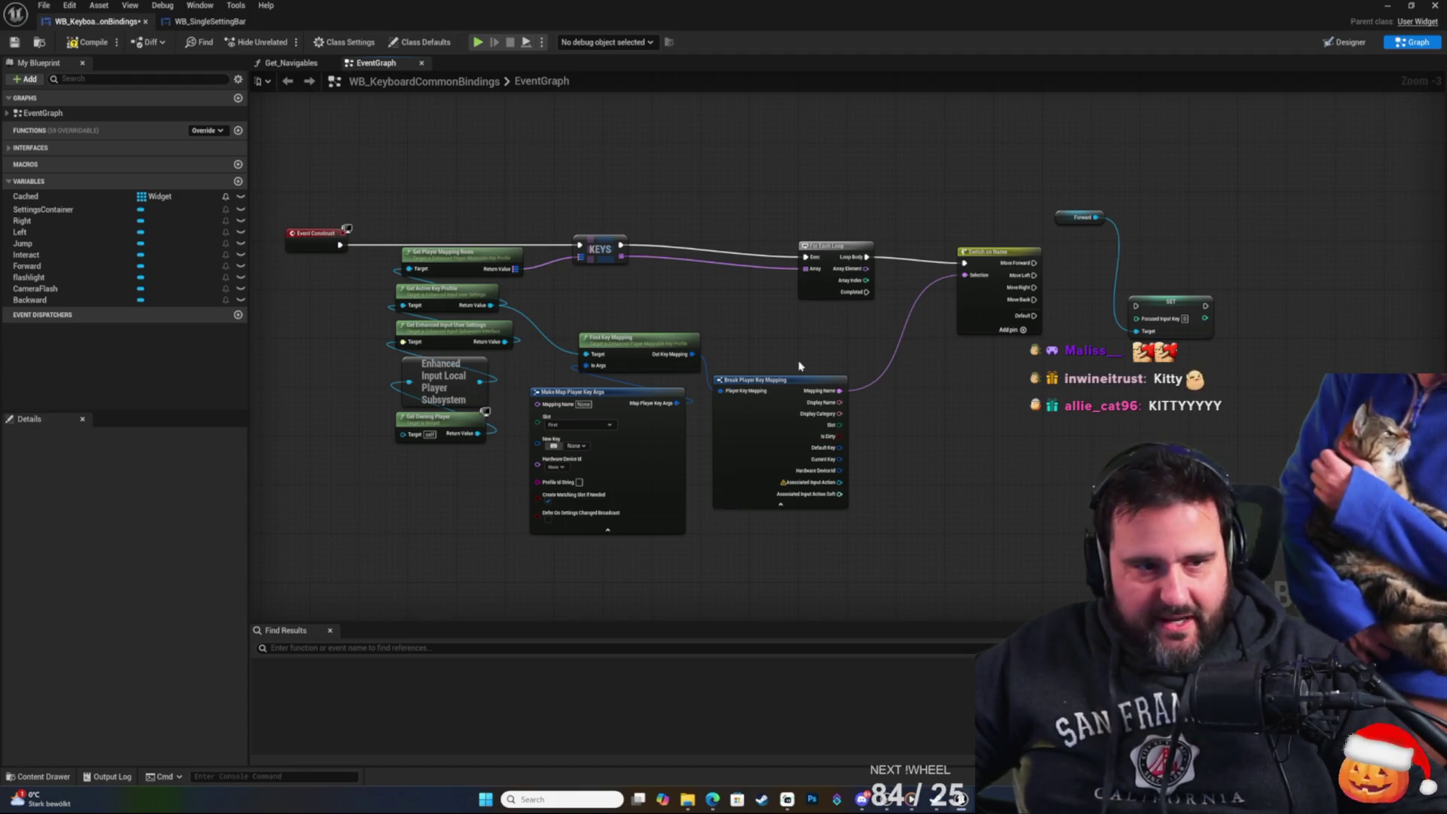
click(14, 42)
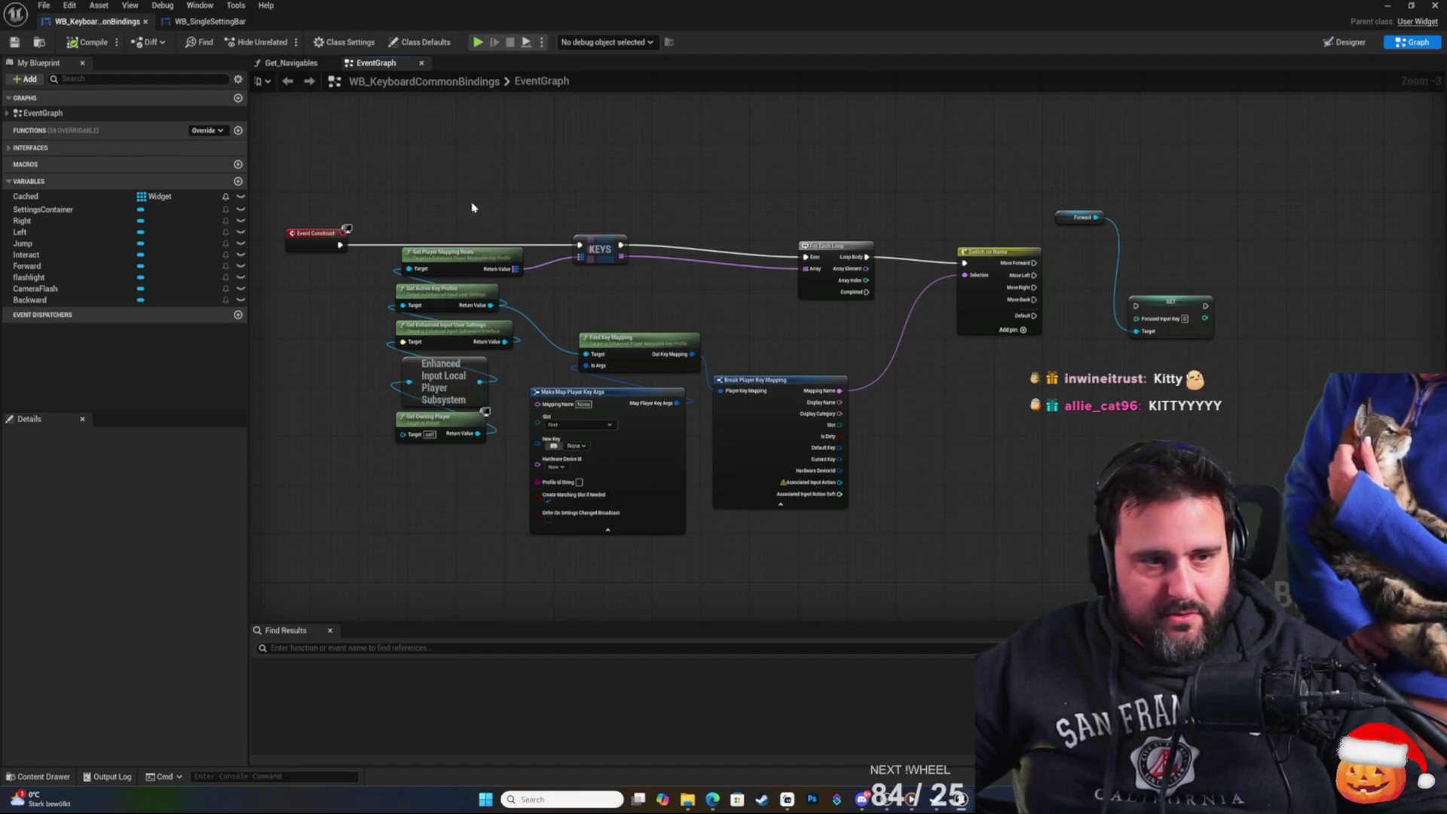
Pan and zoom to view Event Construct, Find Key Mapping and KEYS nodes.
scroll(833, 200, up, 1)
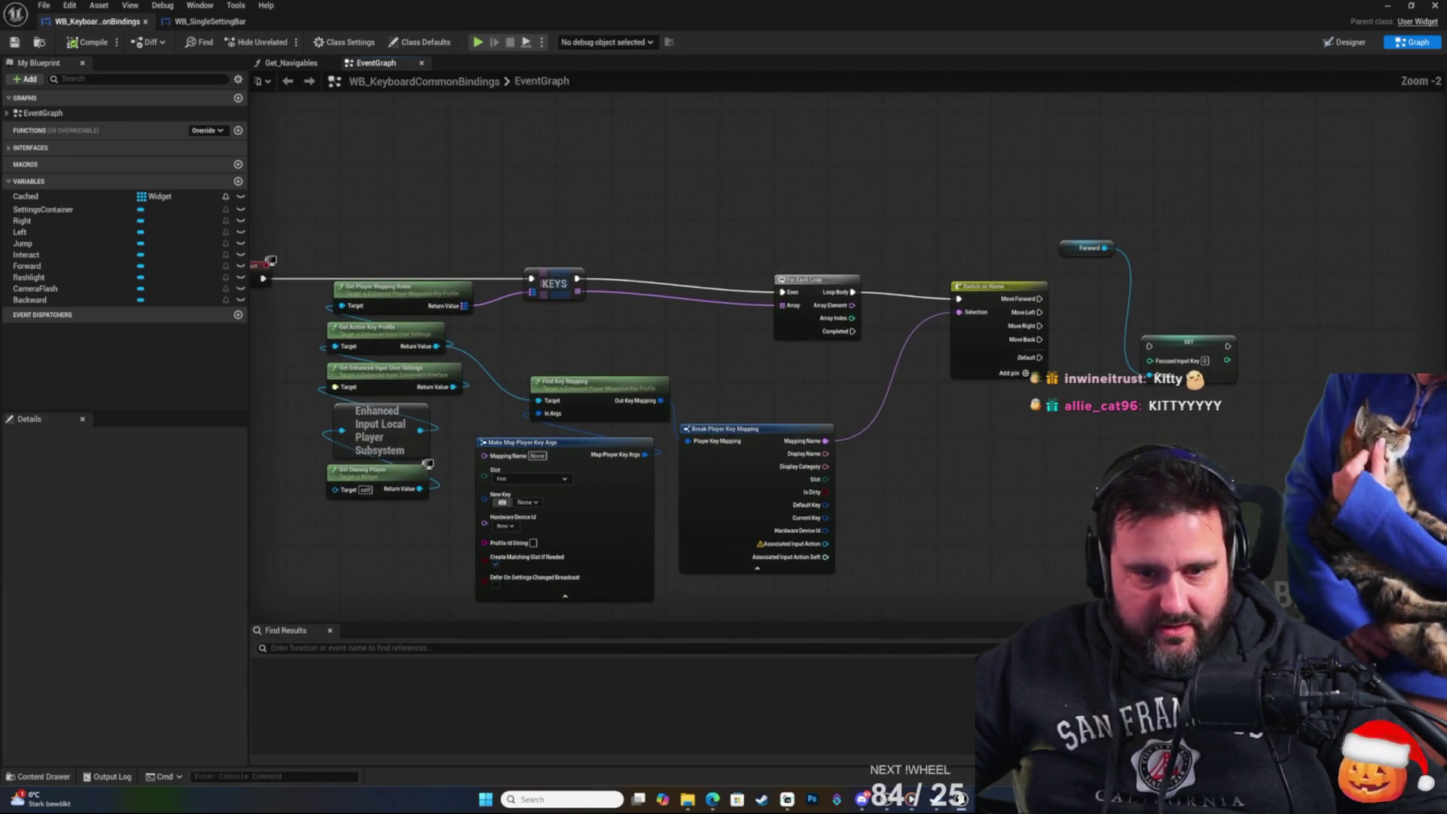
drag(854, 242, 917, 174)
scroll(1074, 388, up, 2)
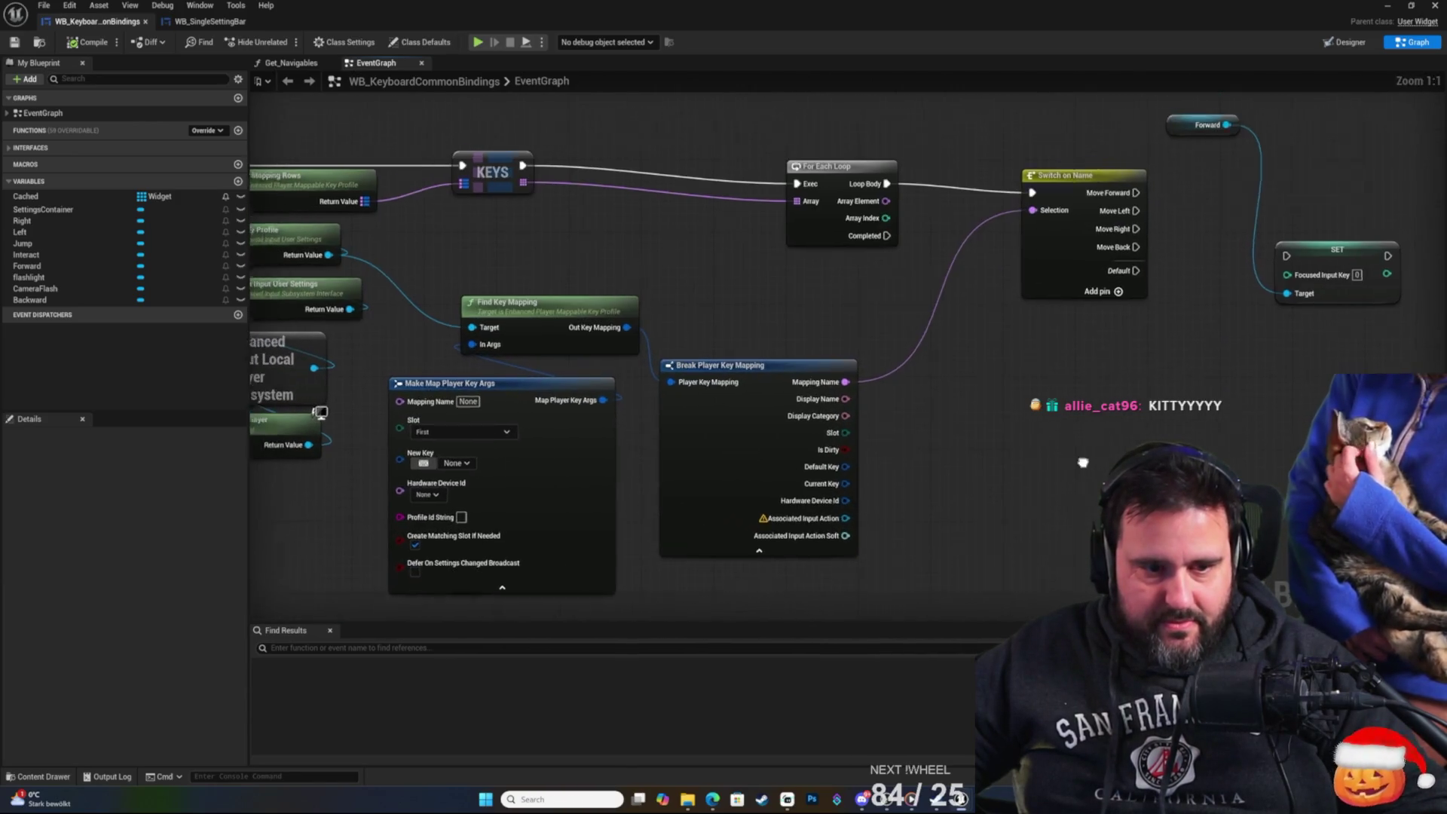
scroll(570, 496, down, 2)
mouse_move(570, 496)
mouse_down()
mouse_move(850, 393)
mouse_move(839, 493)
mouse_up()
scroll(850, 393, up, 2)
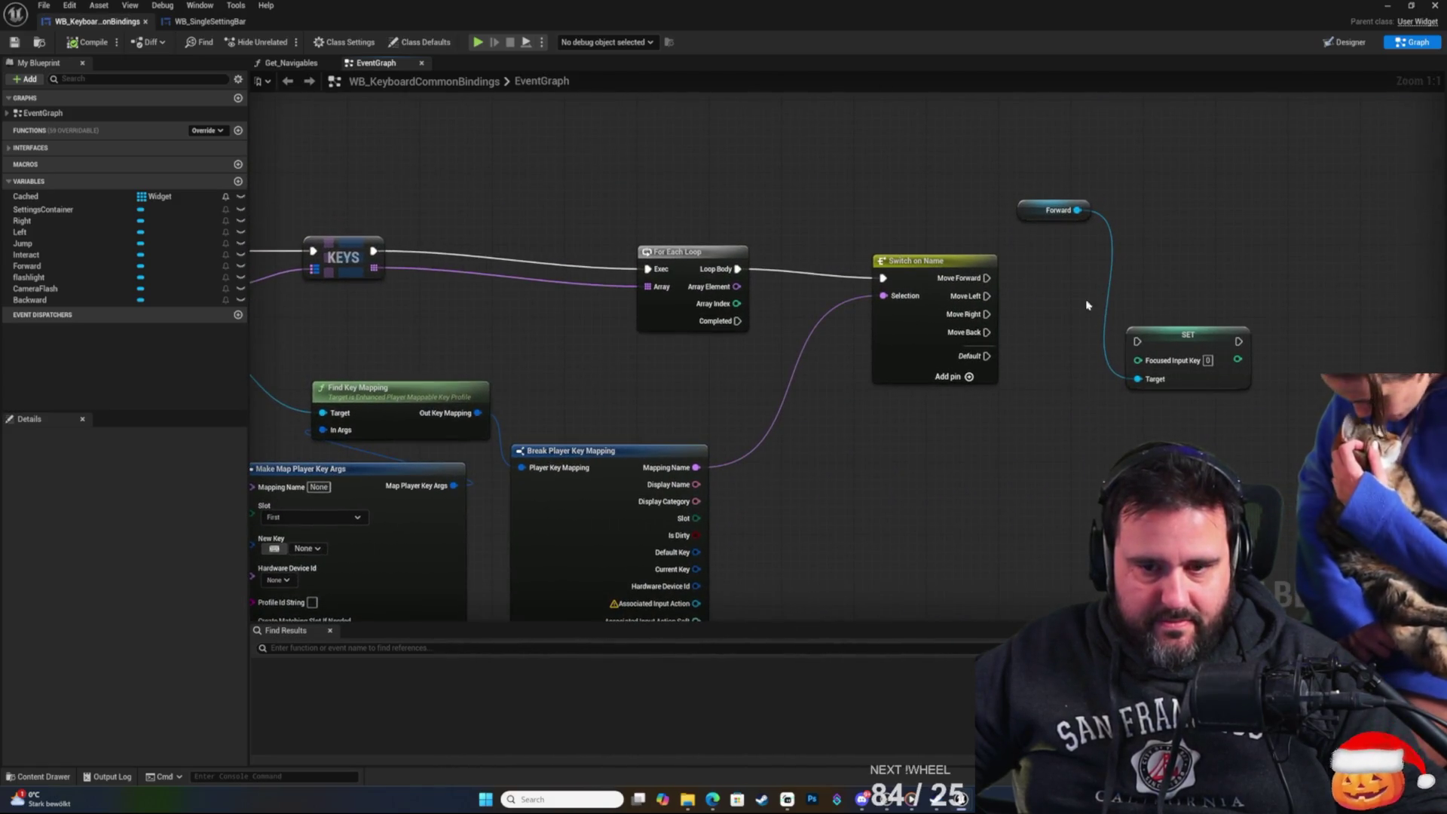
drag(1106, 360, 1102, 299)
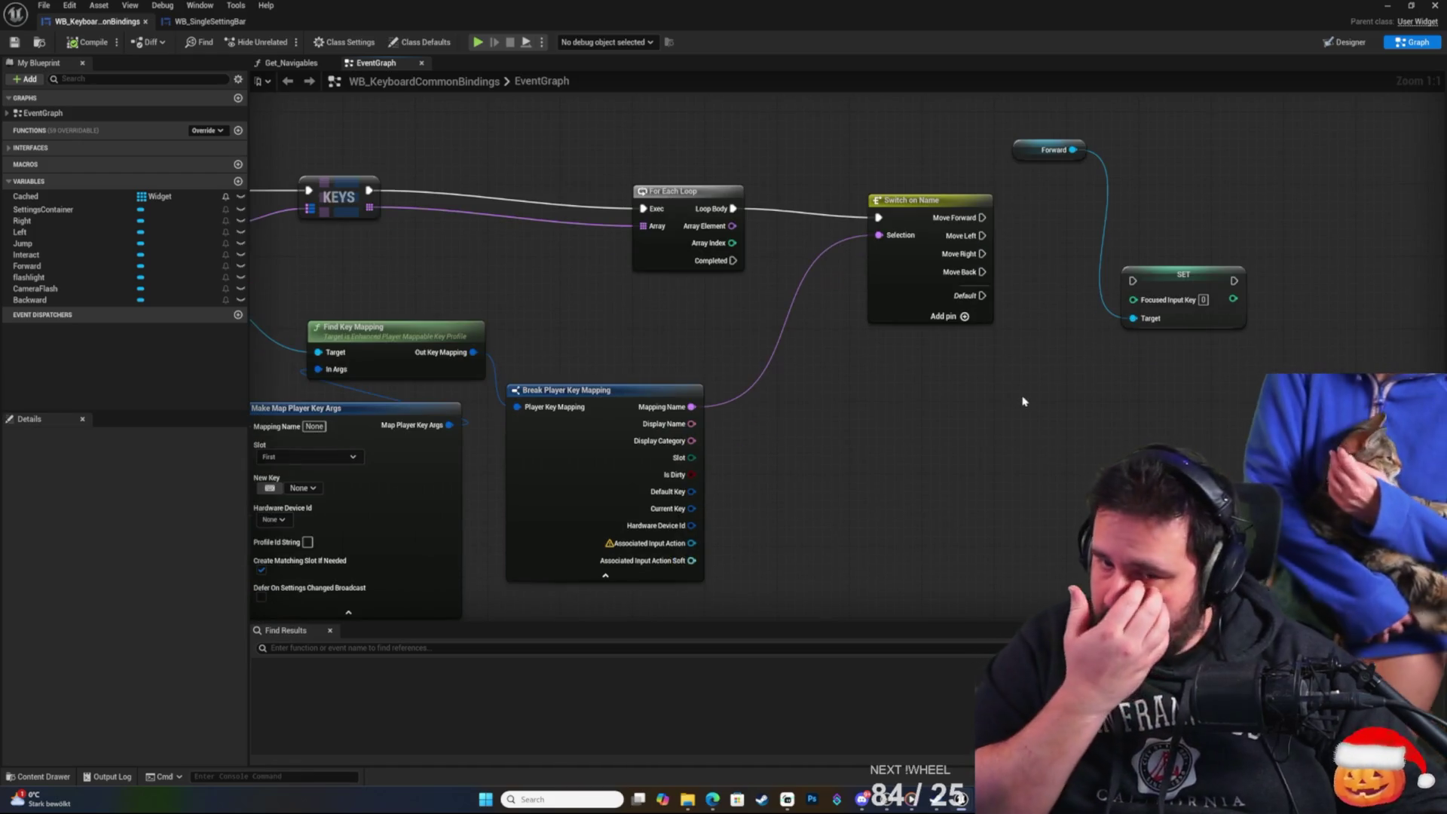
Browse to UltimateMenu > Environment > Maps, clear the filter, and open the GameEmpty level.
click(43, 777)
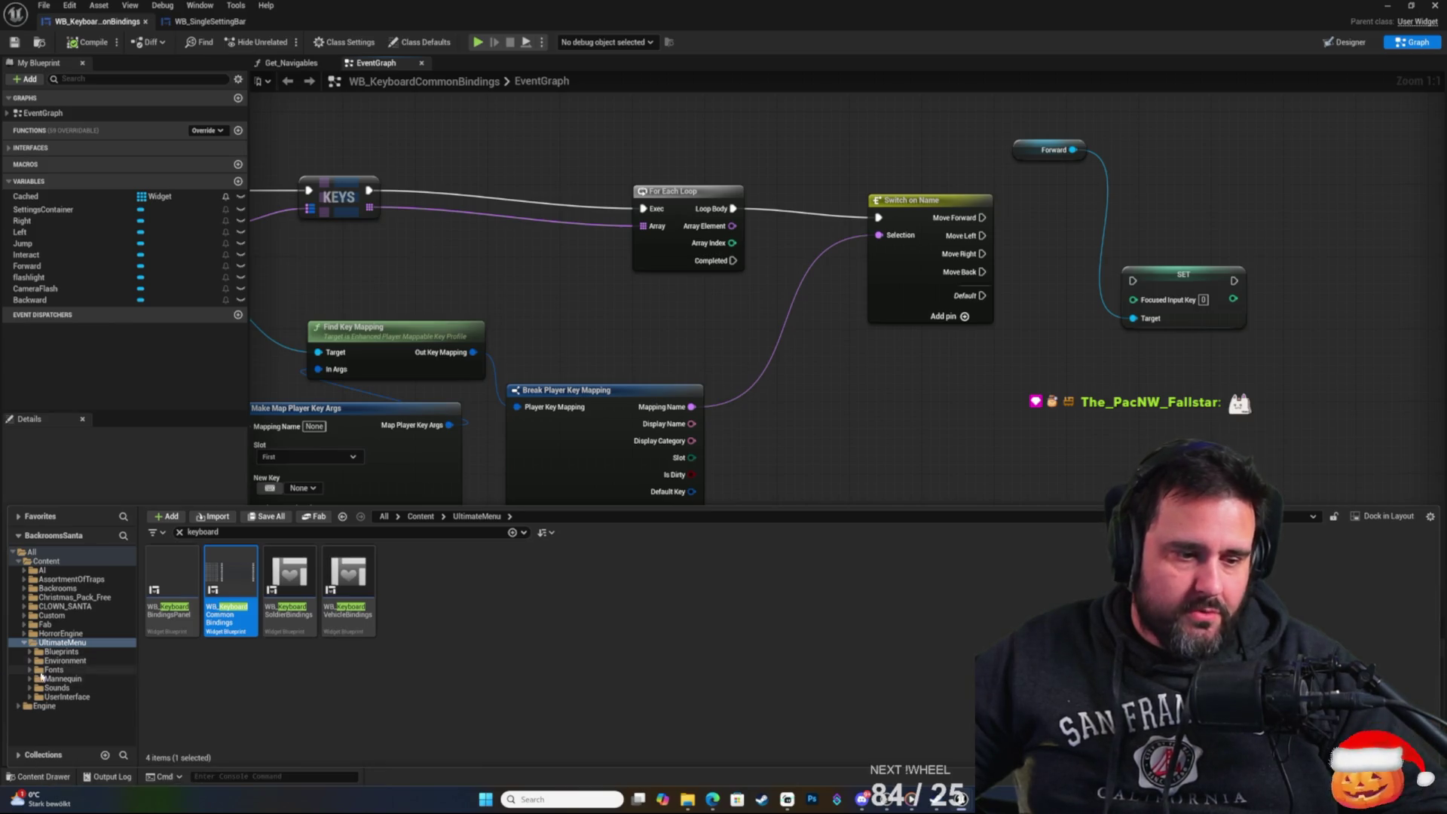
click(19, 706)
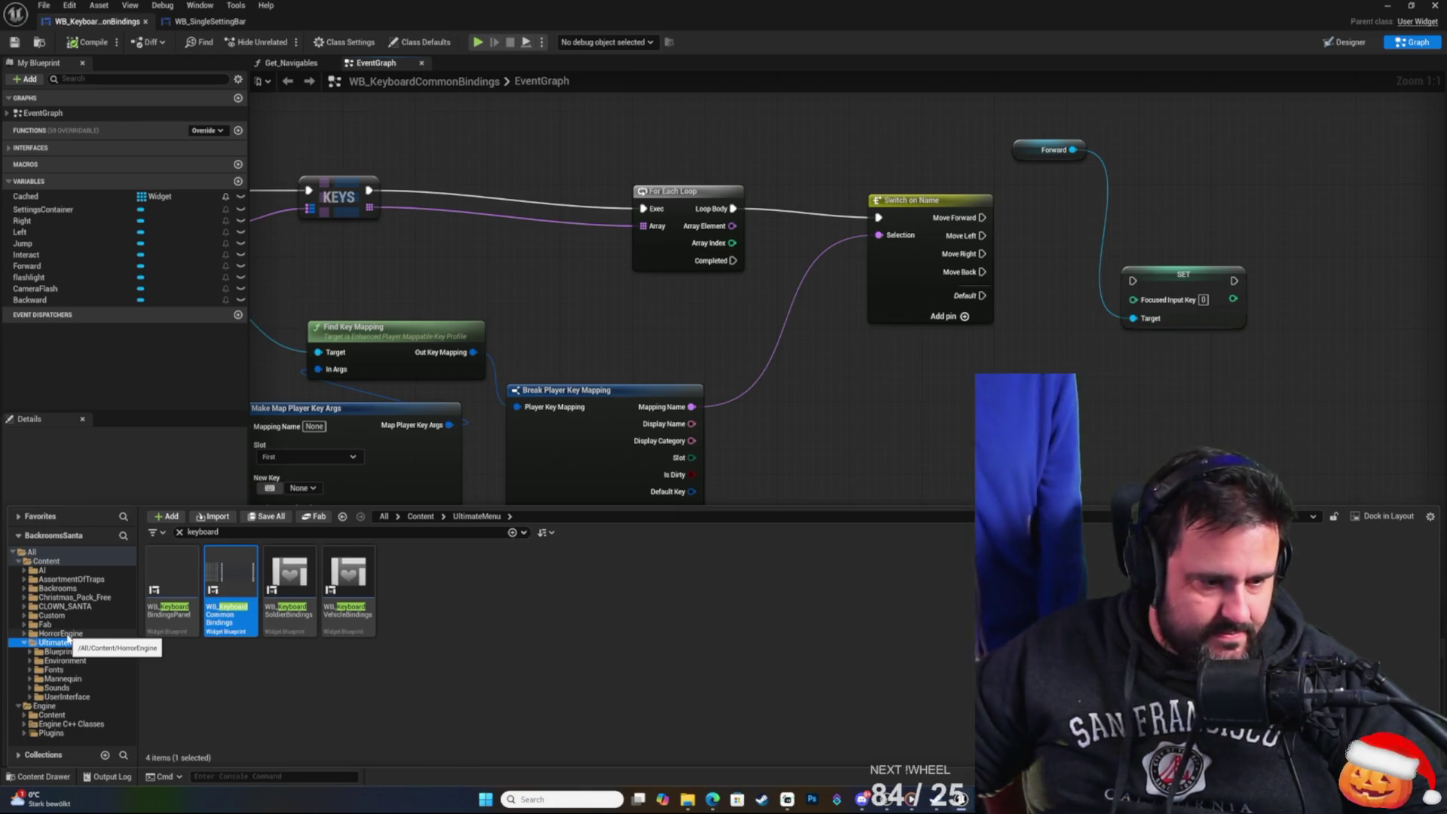
click(62, 652)
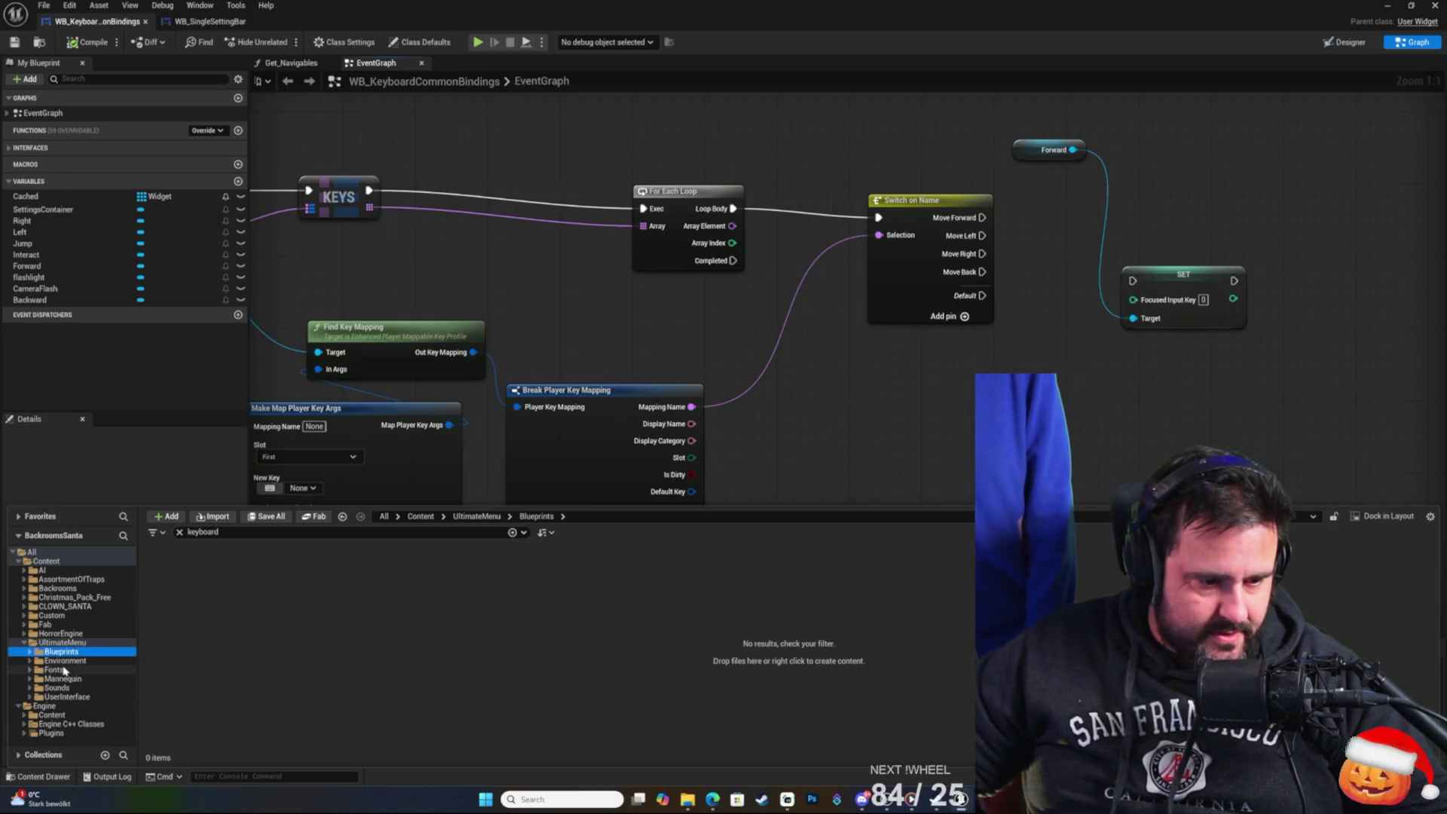
click(64, 661)
click(29, 661)
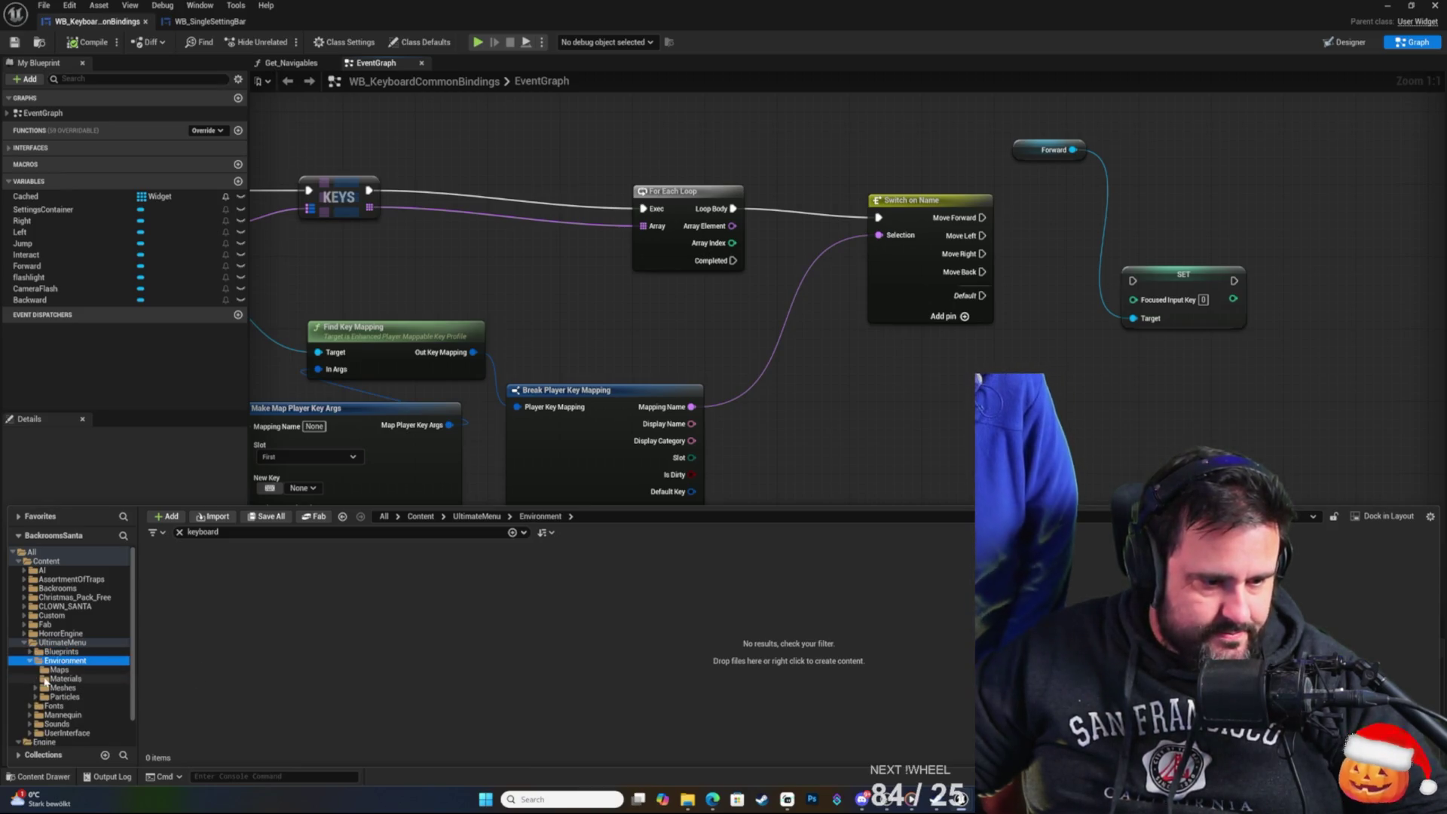
click(58, 670)
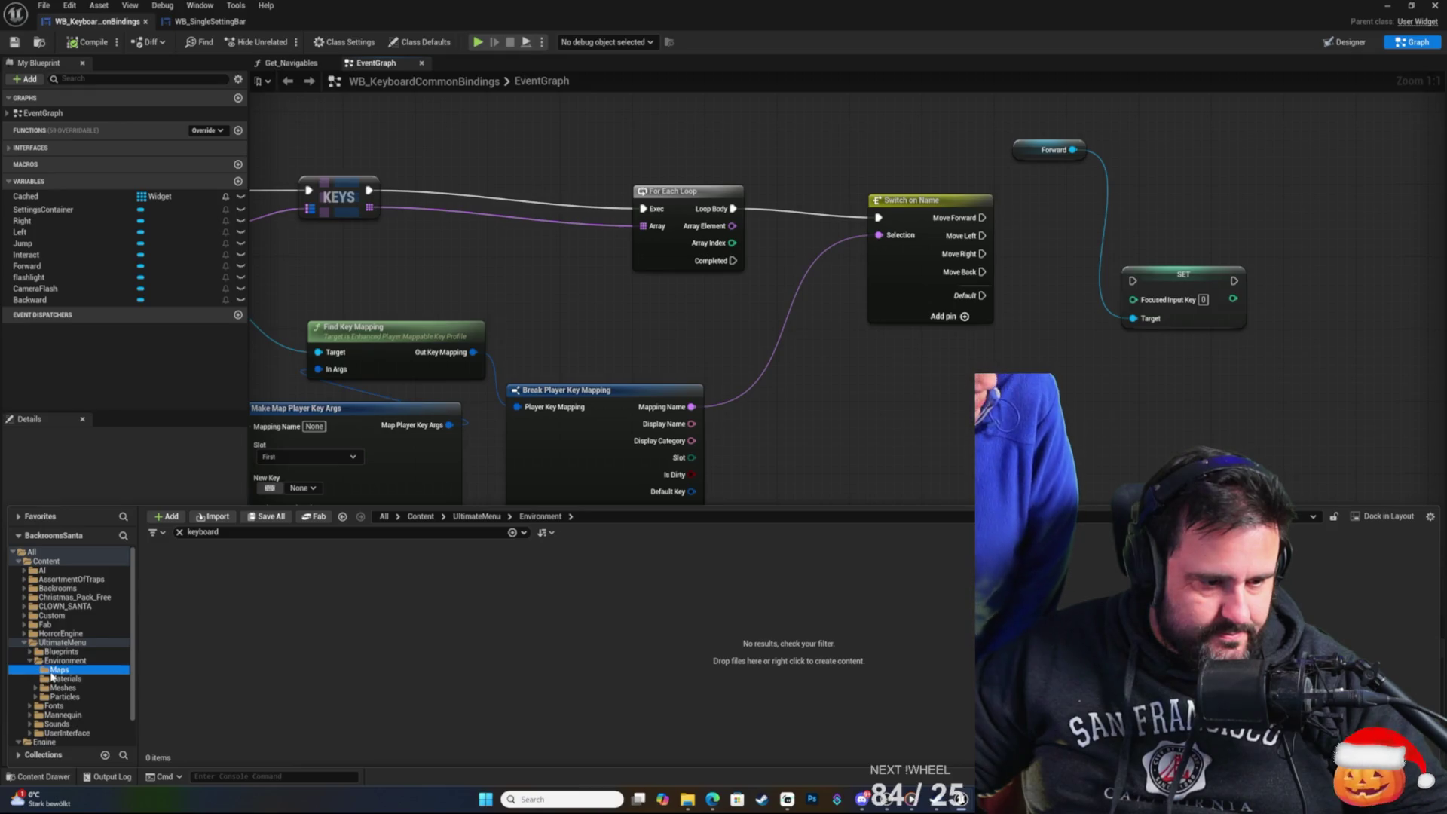
click(181, 533)
click(178, 587)
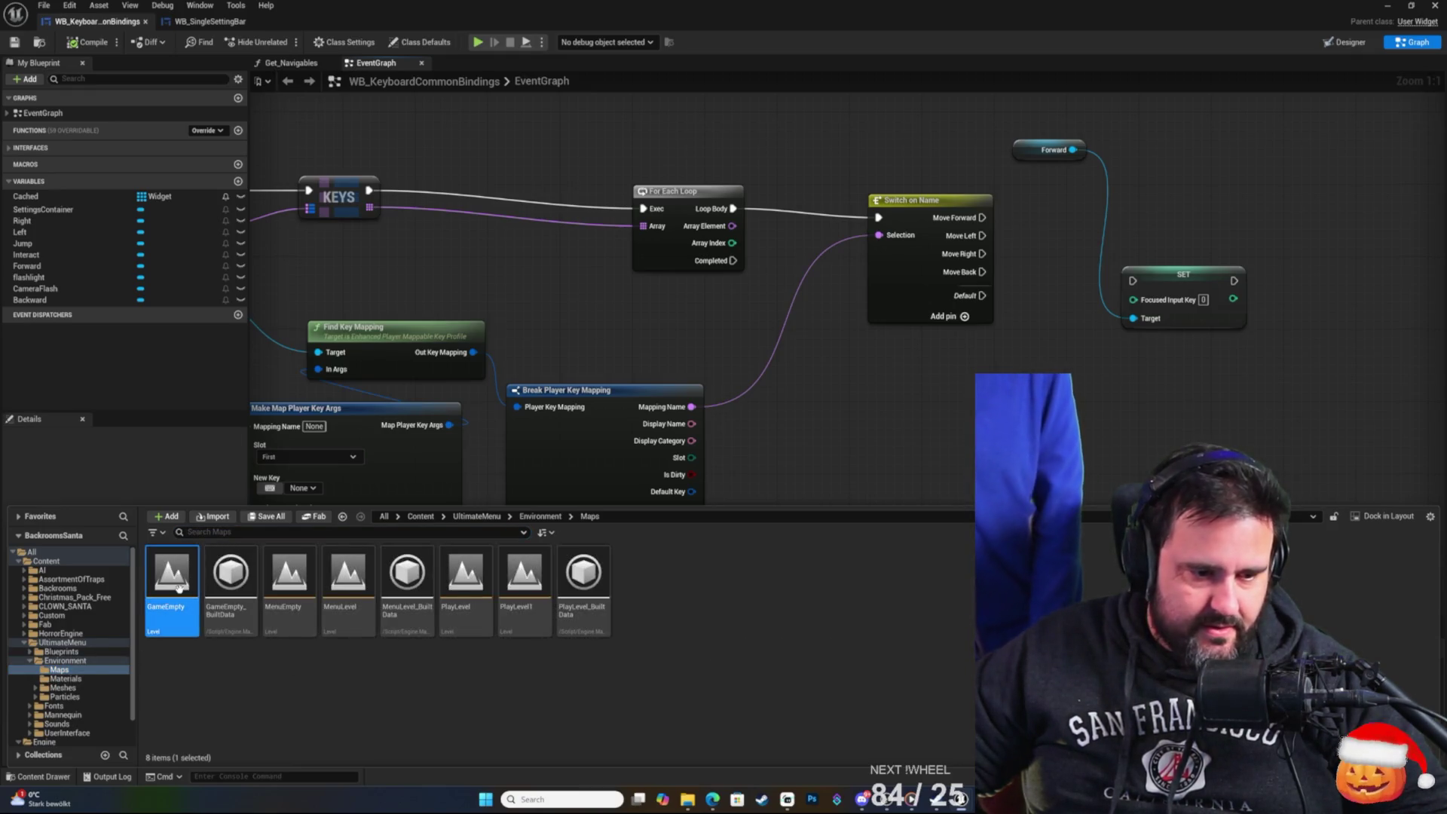
double_click(179, 587)
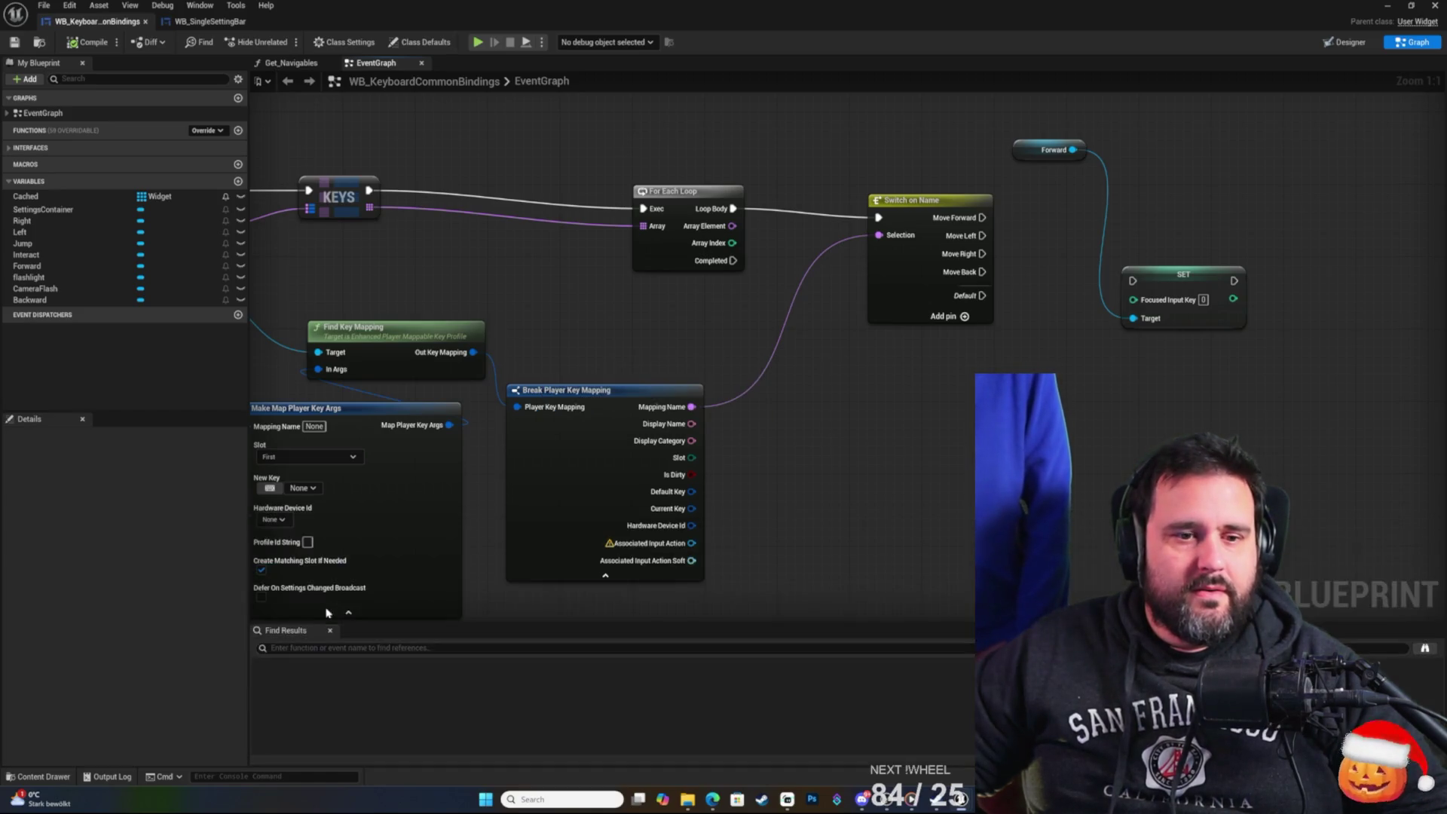
click(1390, 17)
click(1390, 16)
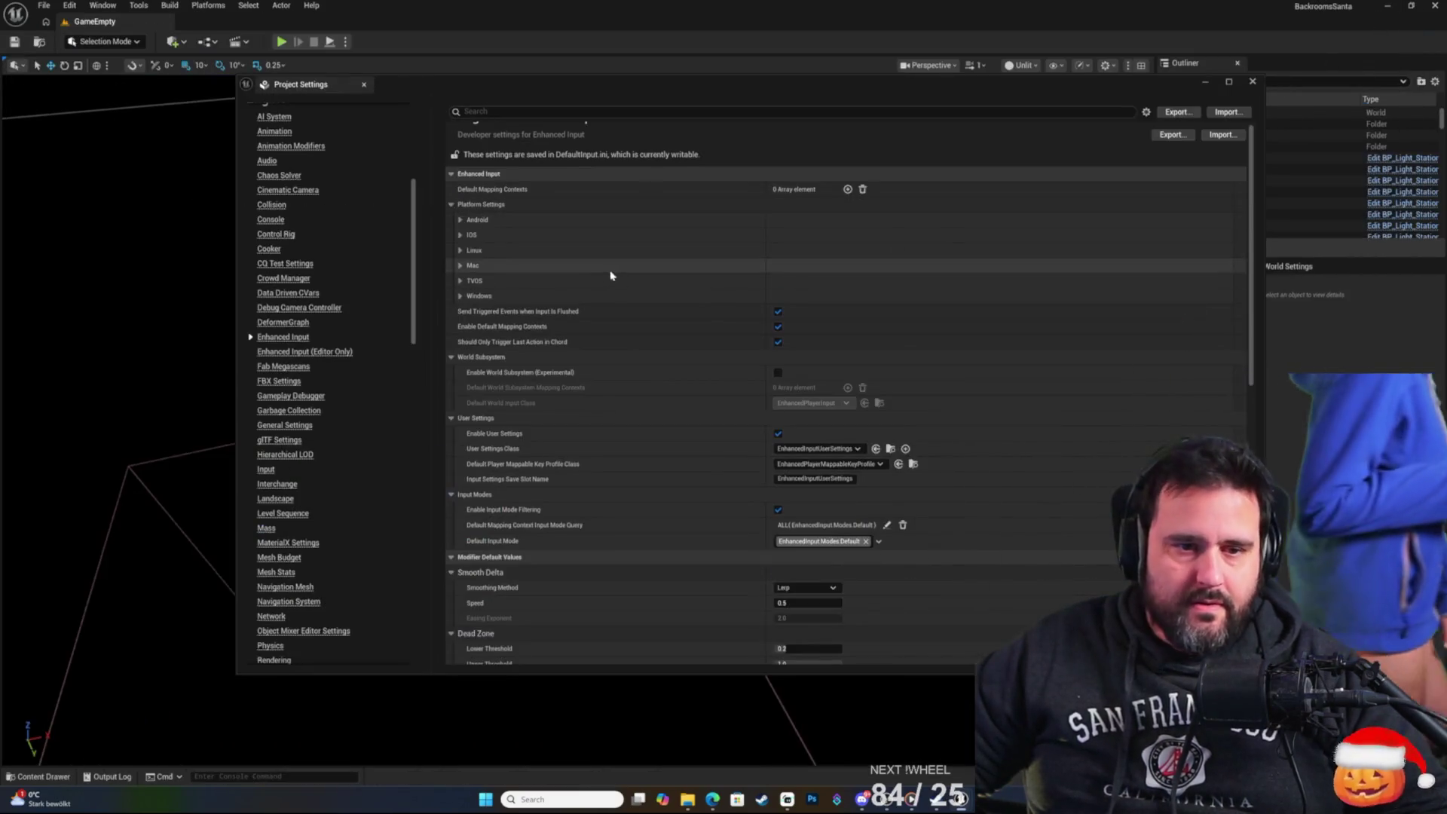
Close Project Settings and hide the black blocking cube to reveal the decorated maze.
click(1256, 88)
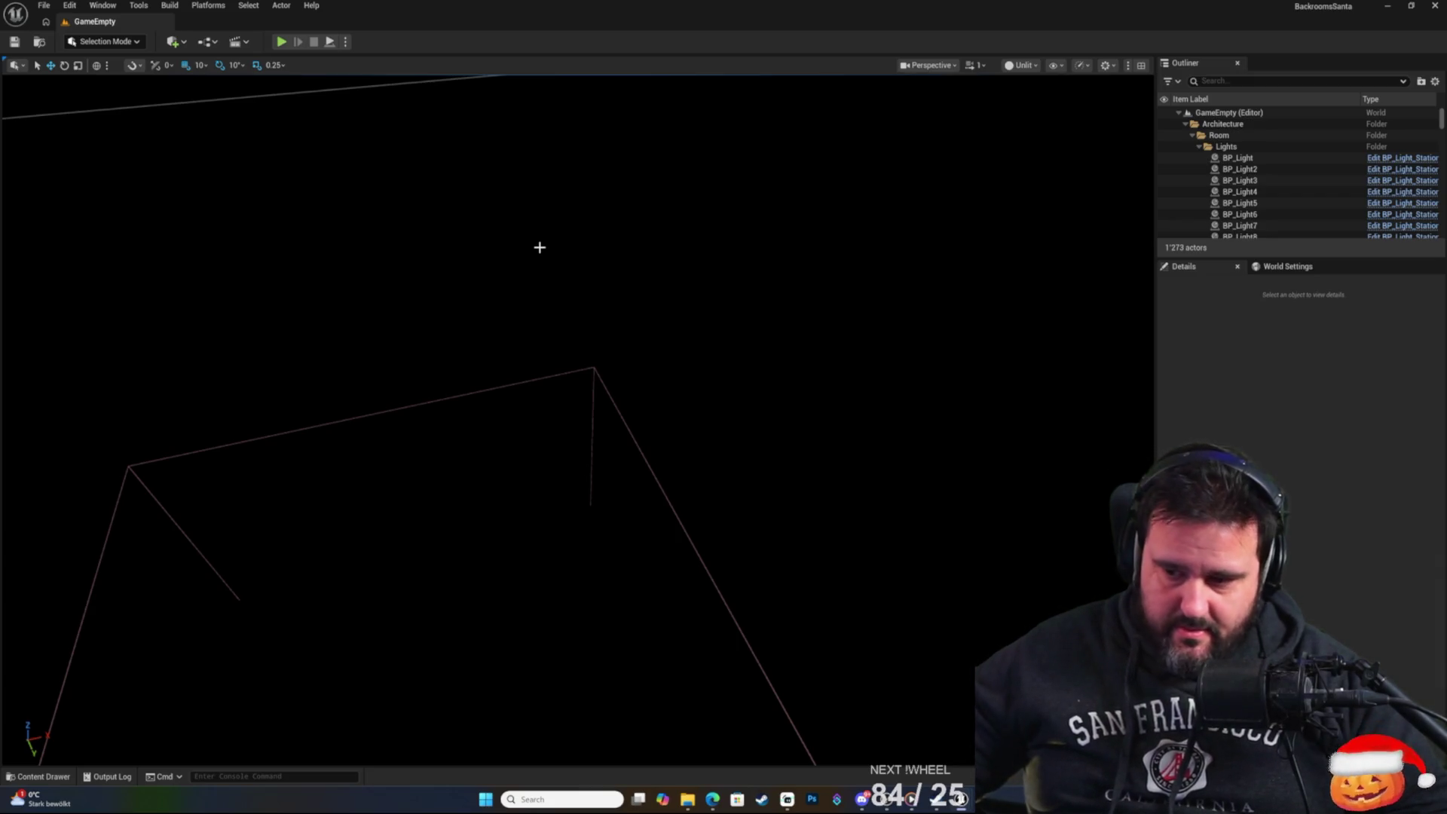
click(846, 287)
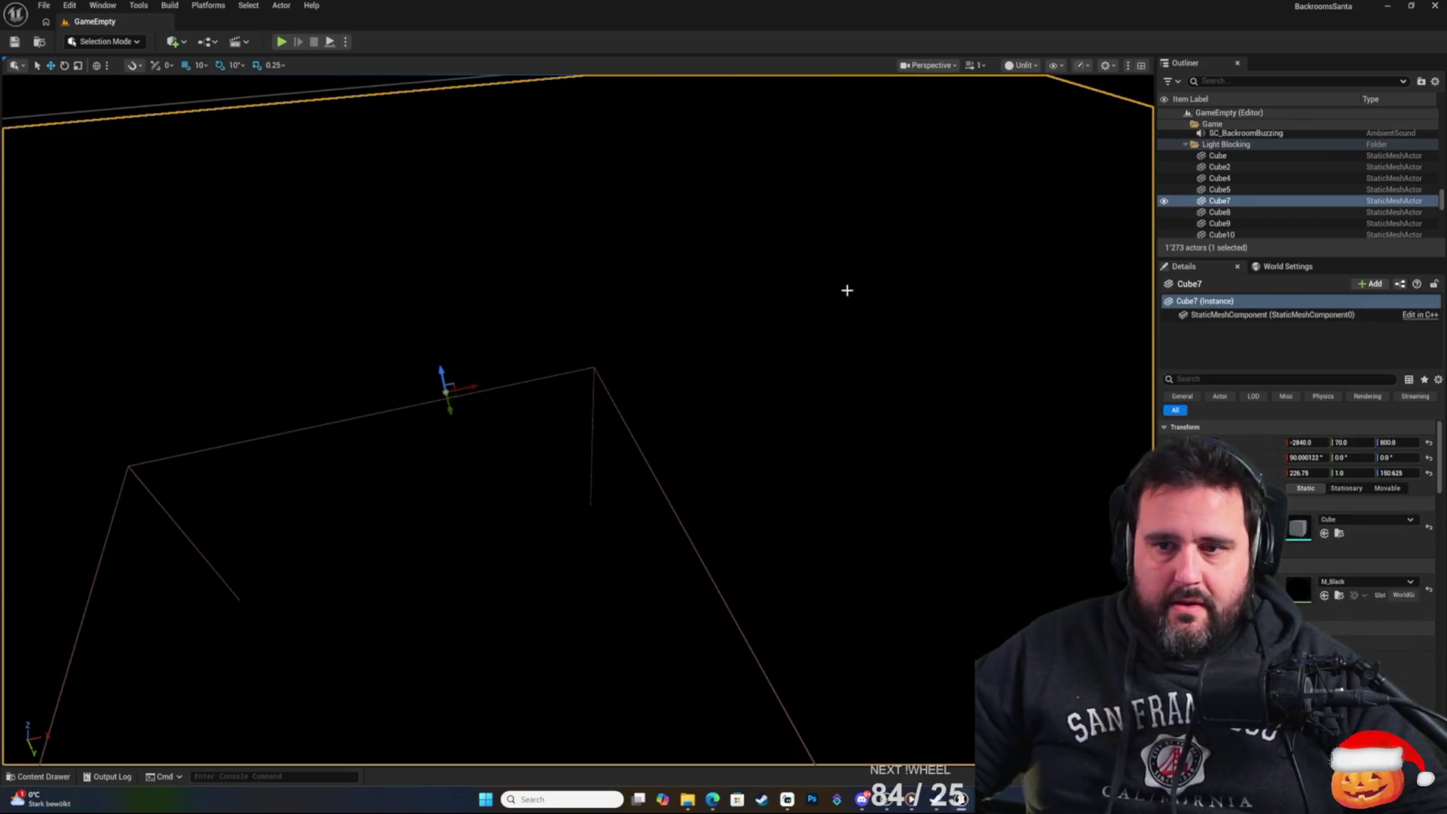
key(h)
scroll(579, 419, up, 10)
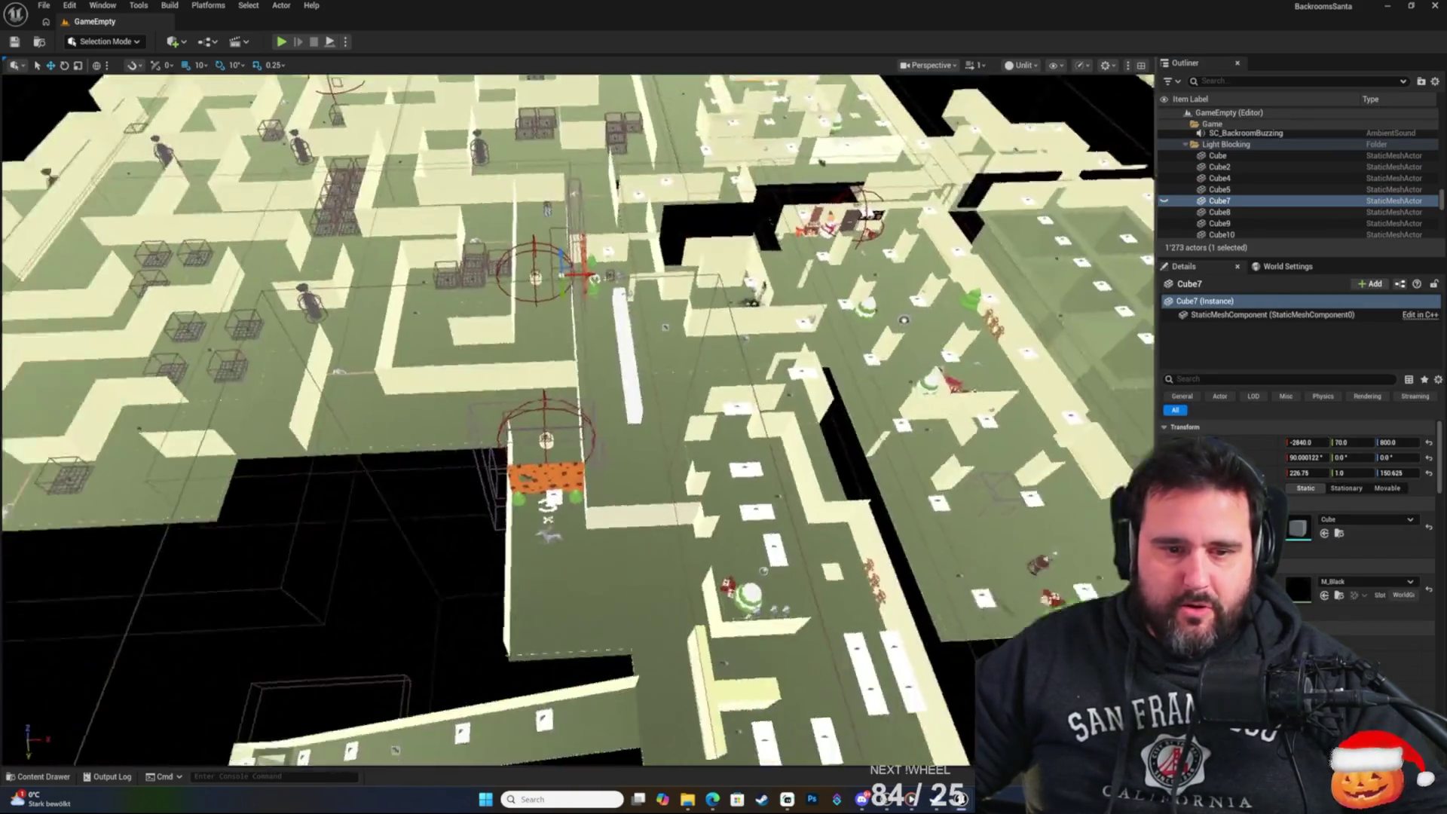
scroll(578, 419, down, 10)
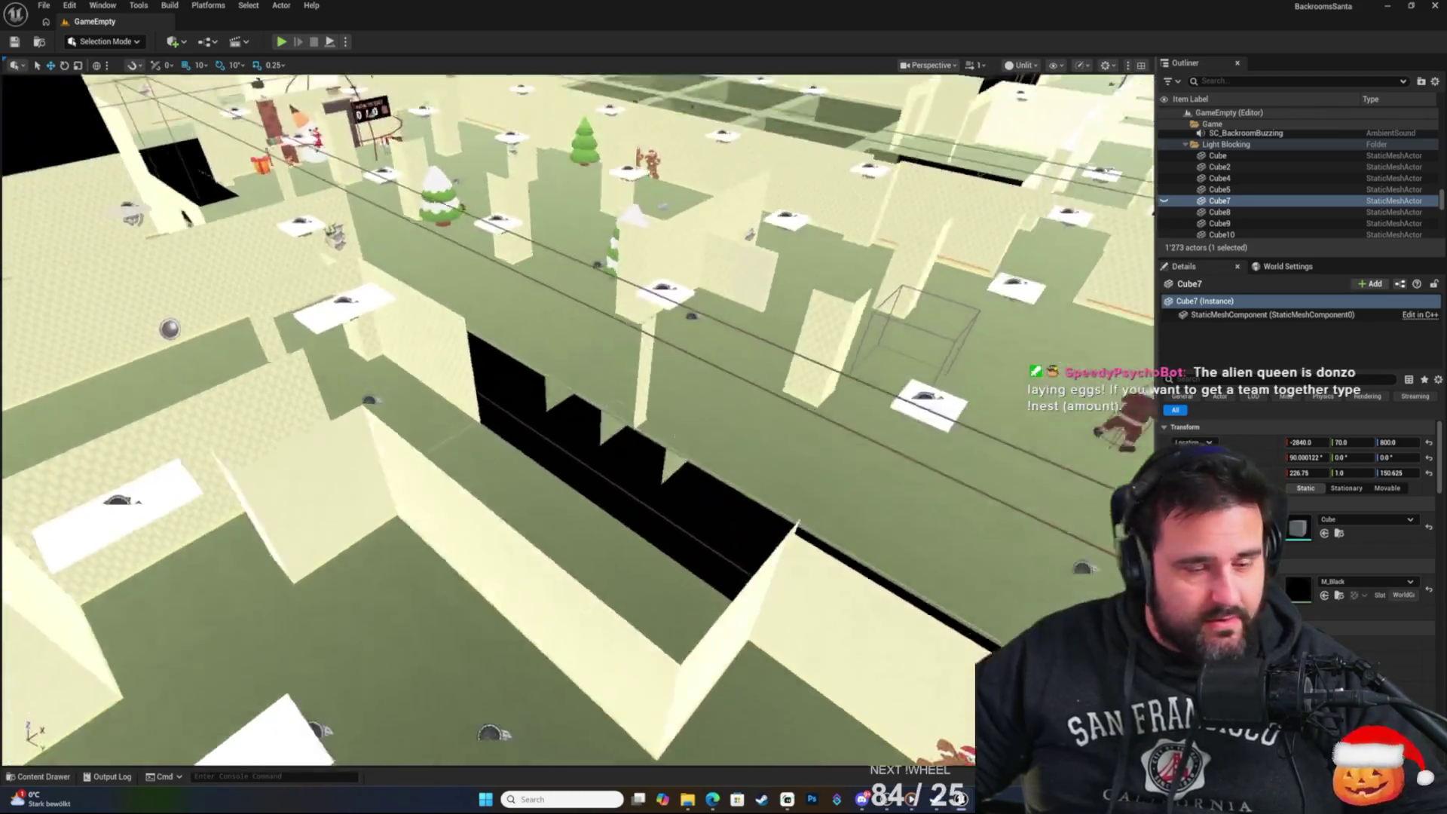
scroll(578, 419, down, 10)
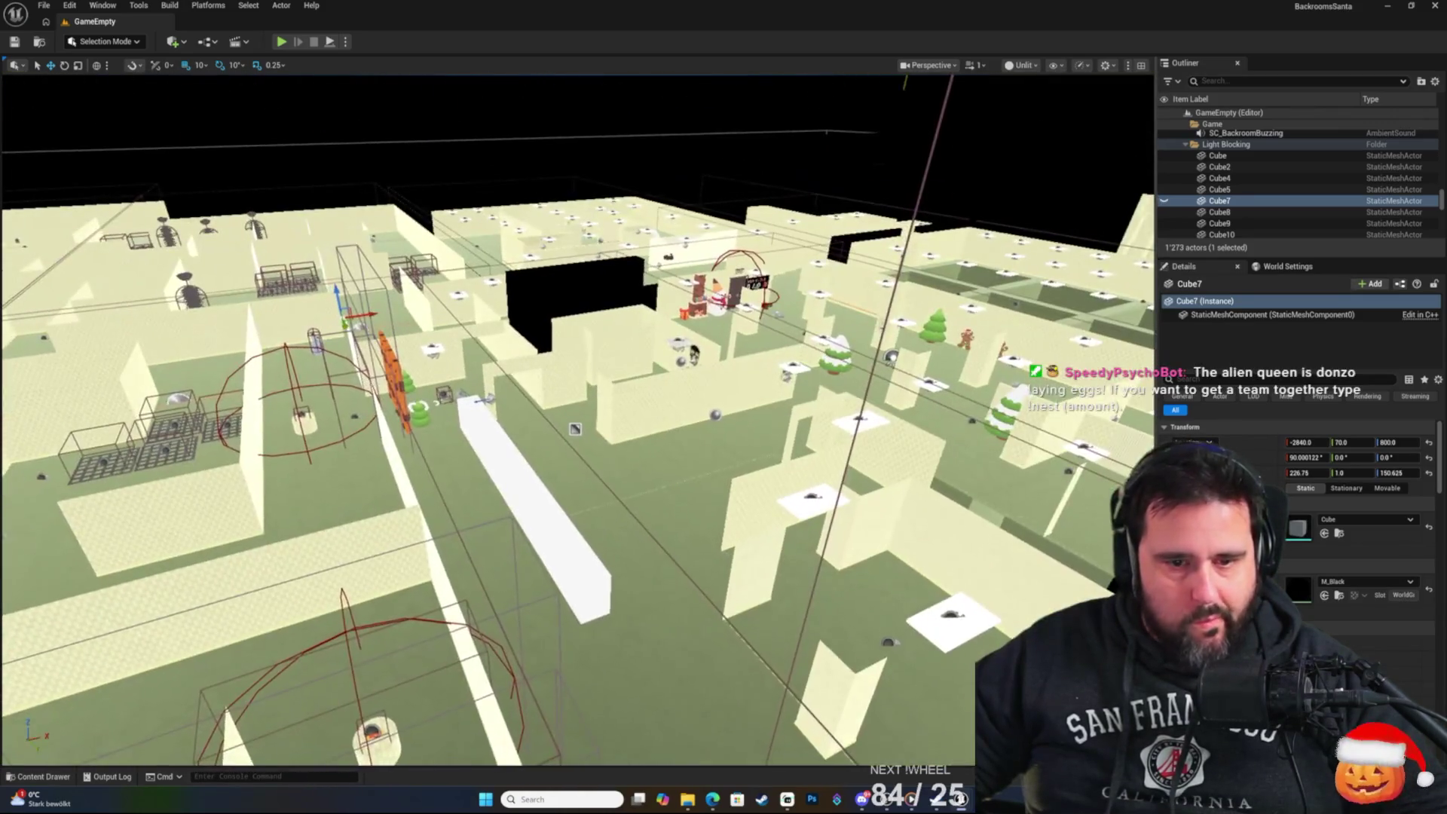
scroll(489, 655, up, 10)
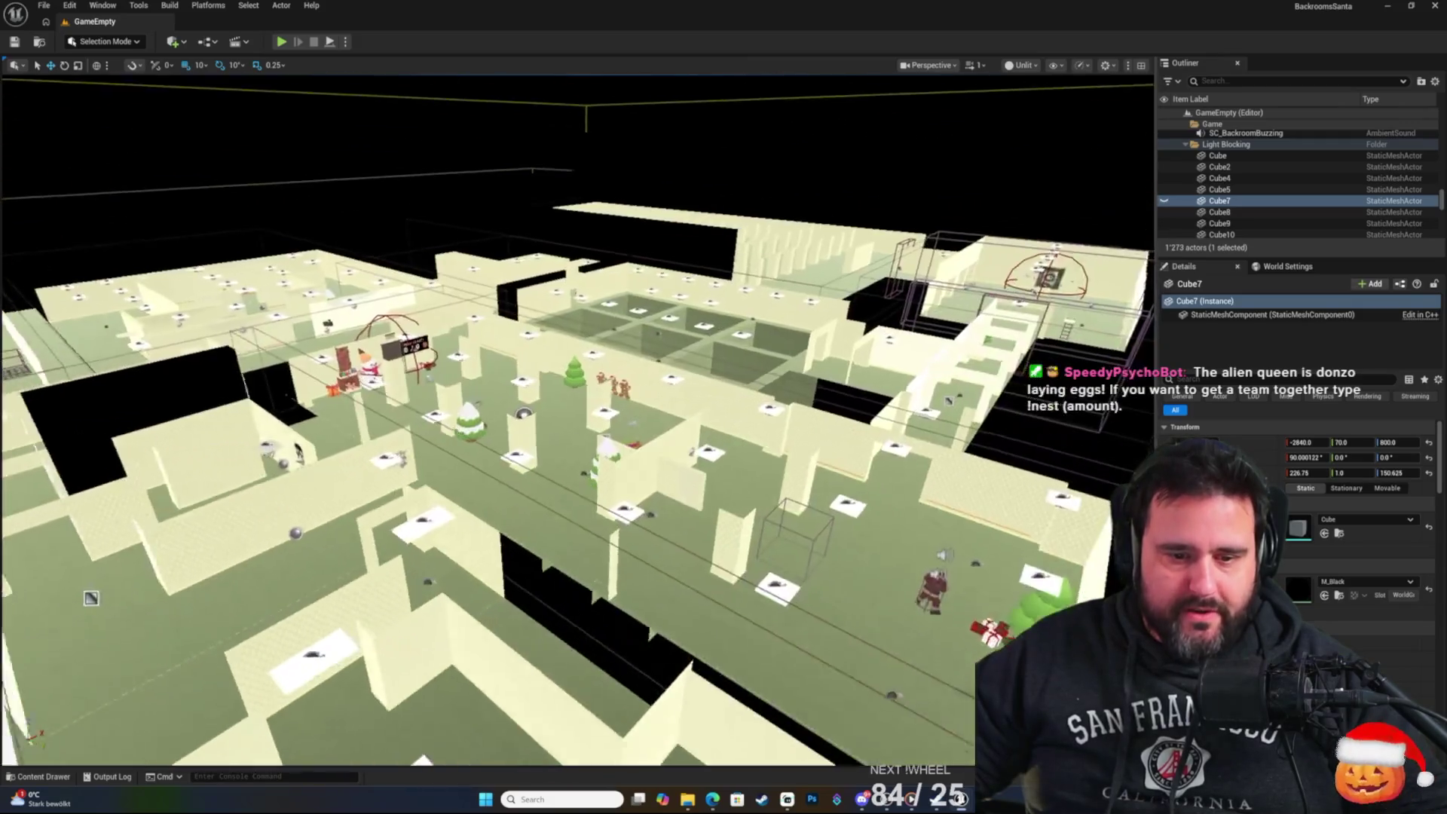
scroll(578, 419, down, 10)
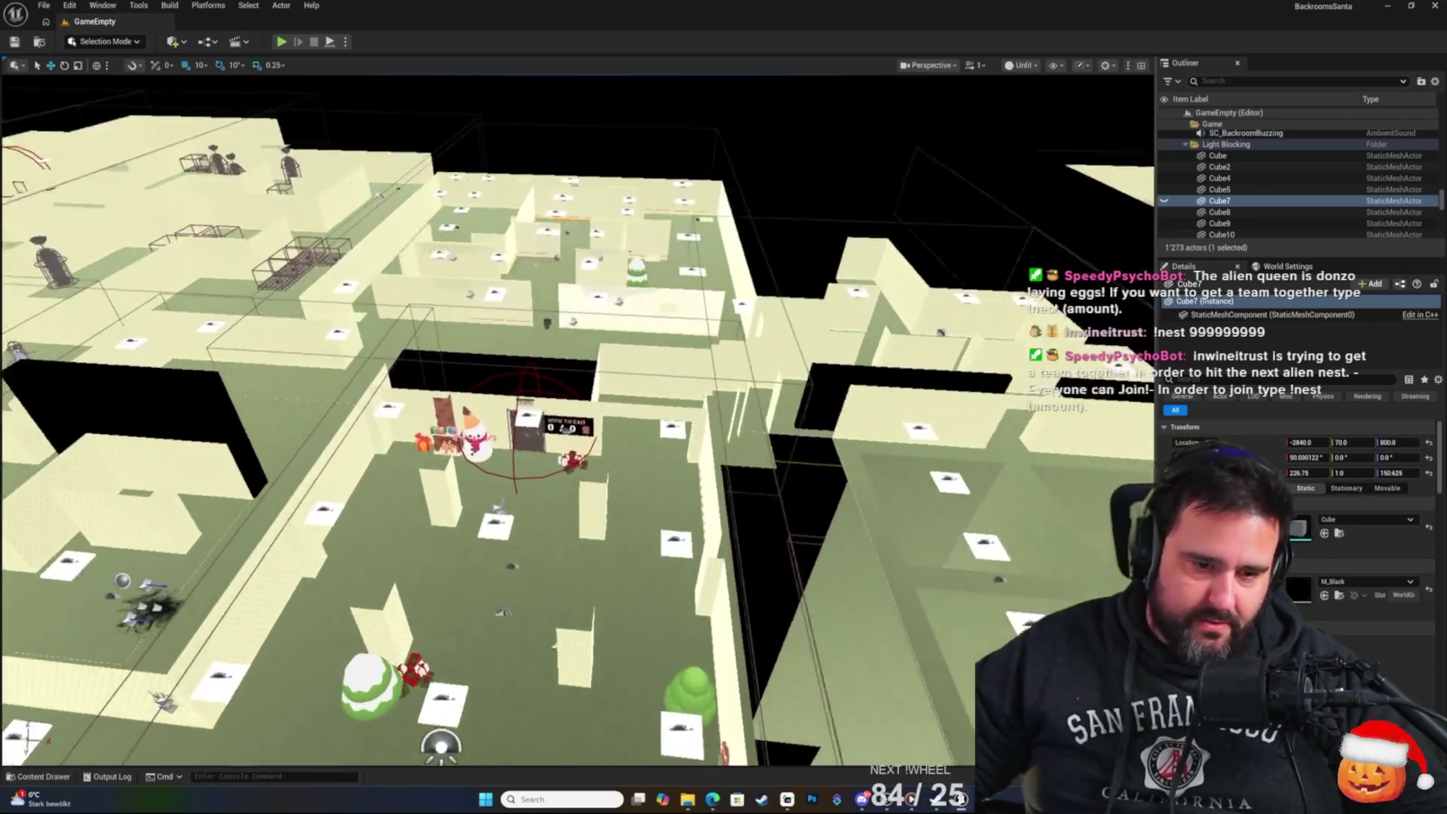
scroll(579, 419, up, 3)
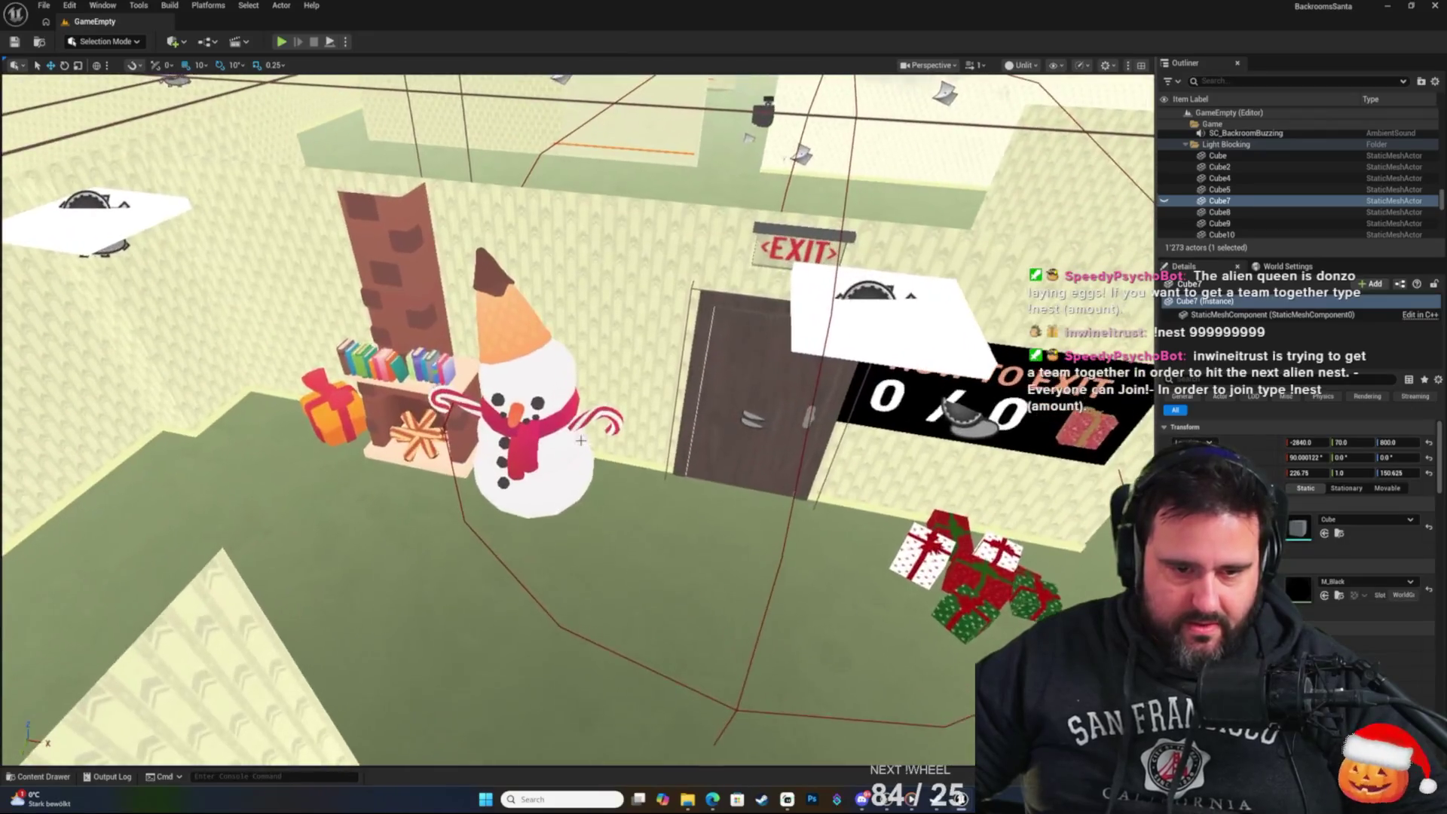
Select the snowman by the EXIT door and frame it in the viewport.
click(537, 393)
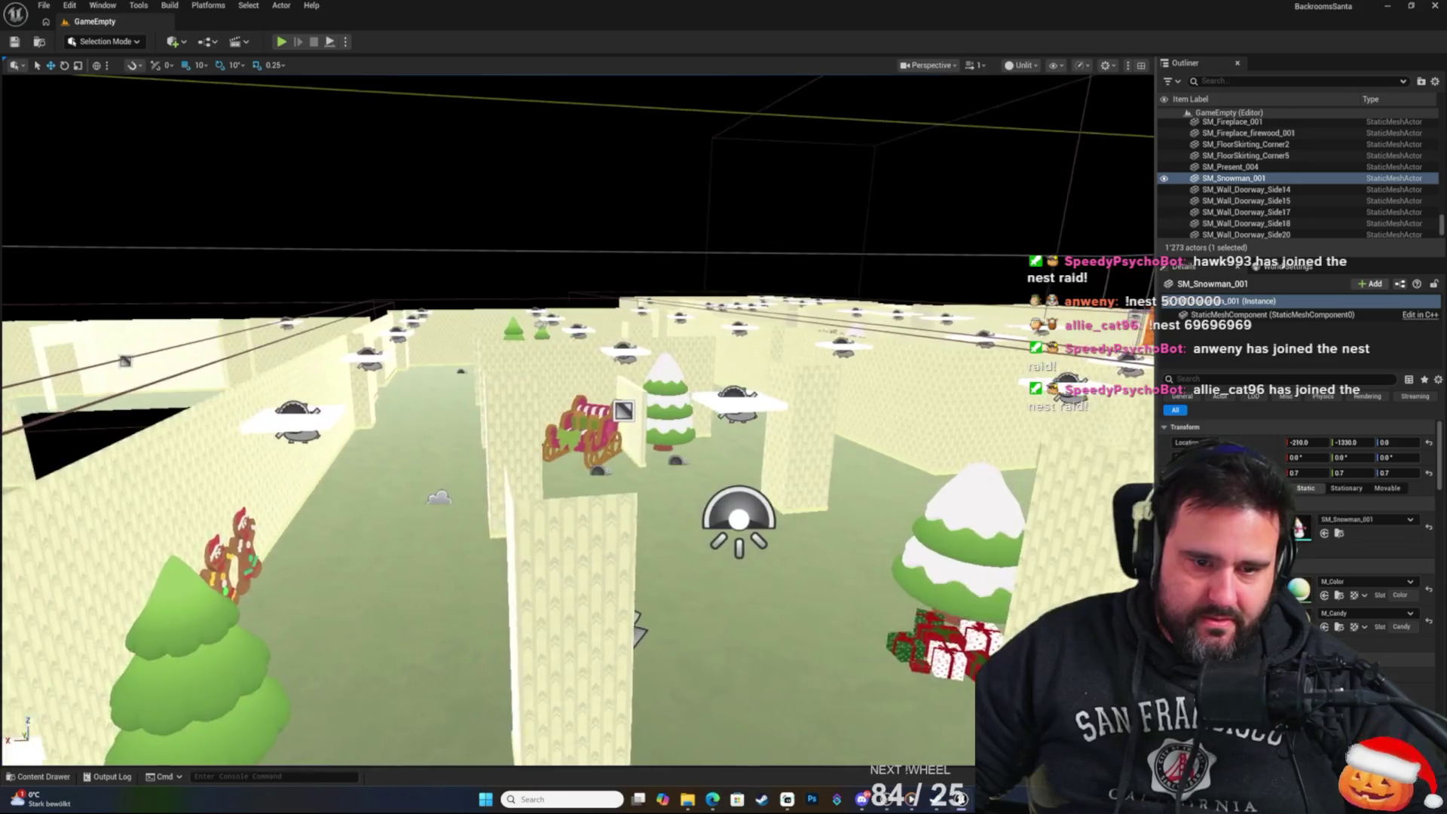
key(f)
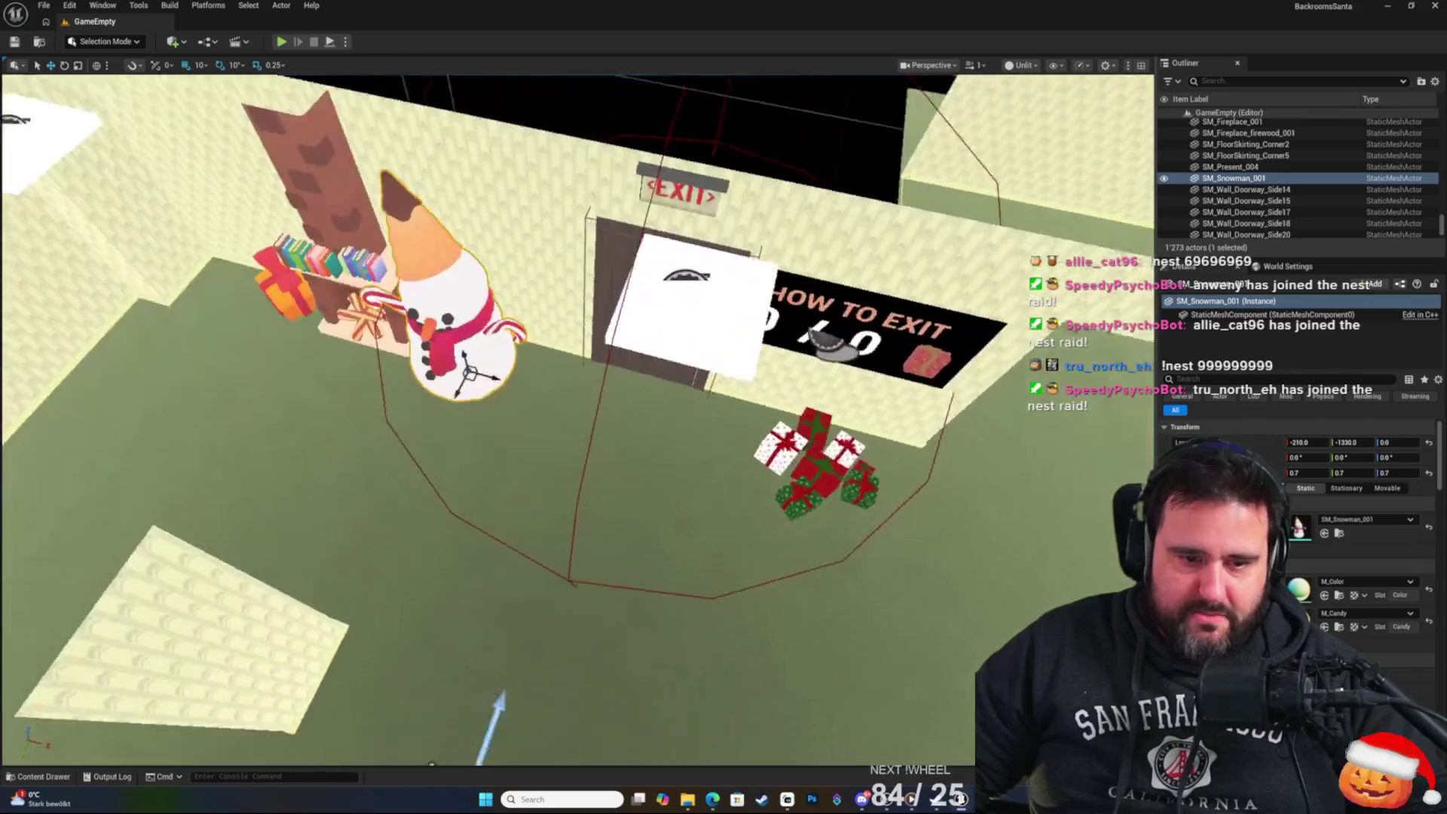
key(f)
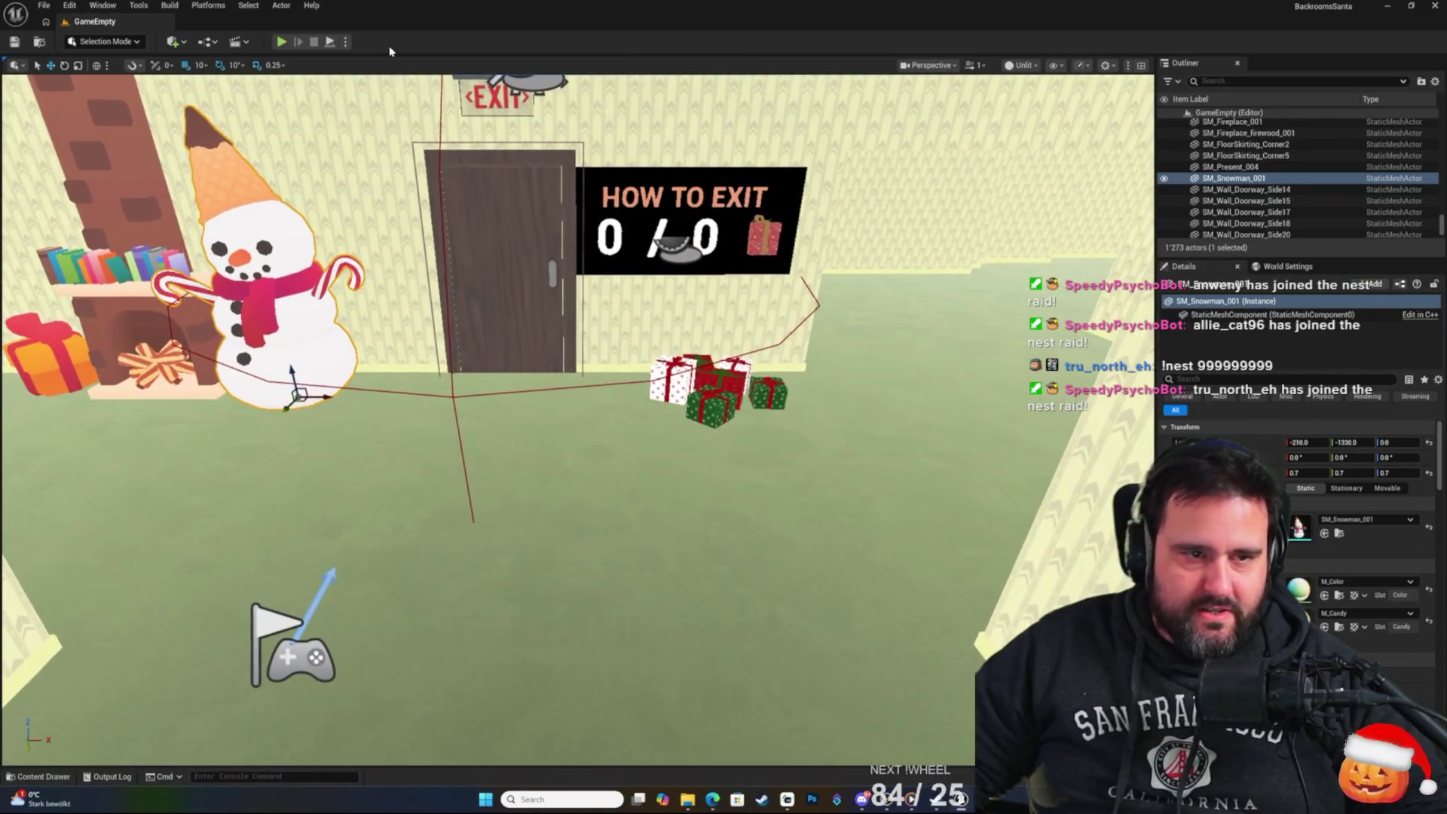
click(160, 7)
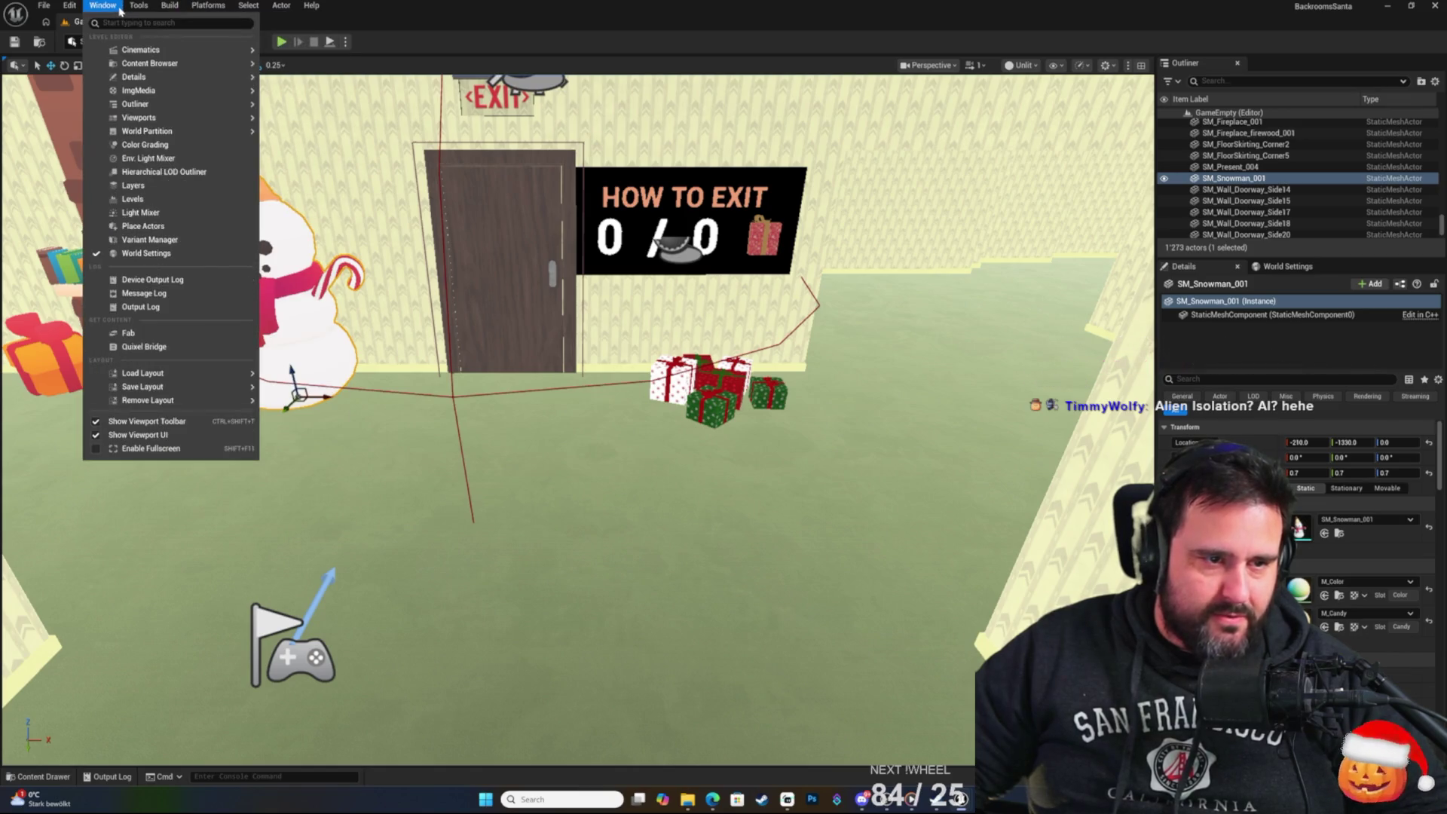
Open Fab and search for 'christmas'.
click(151, 332)
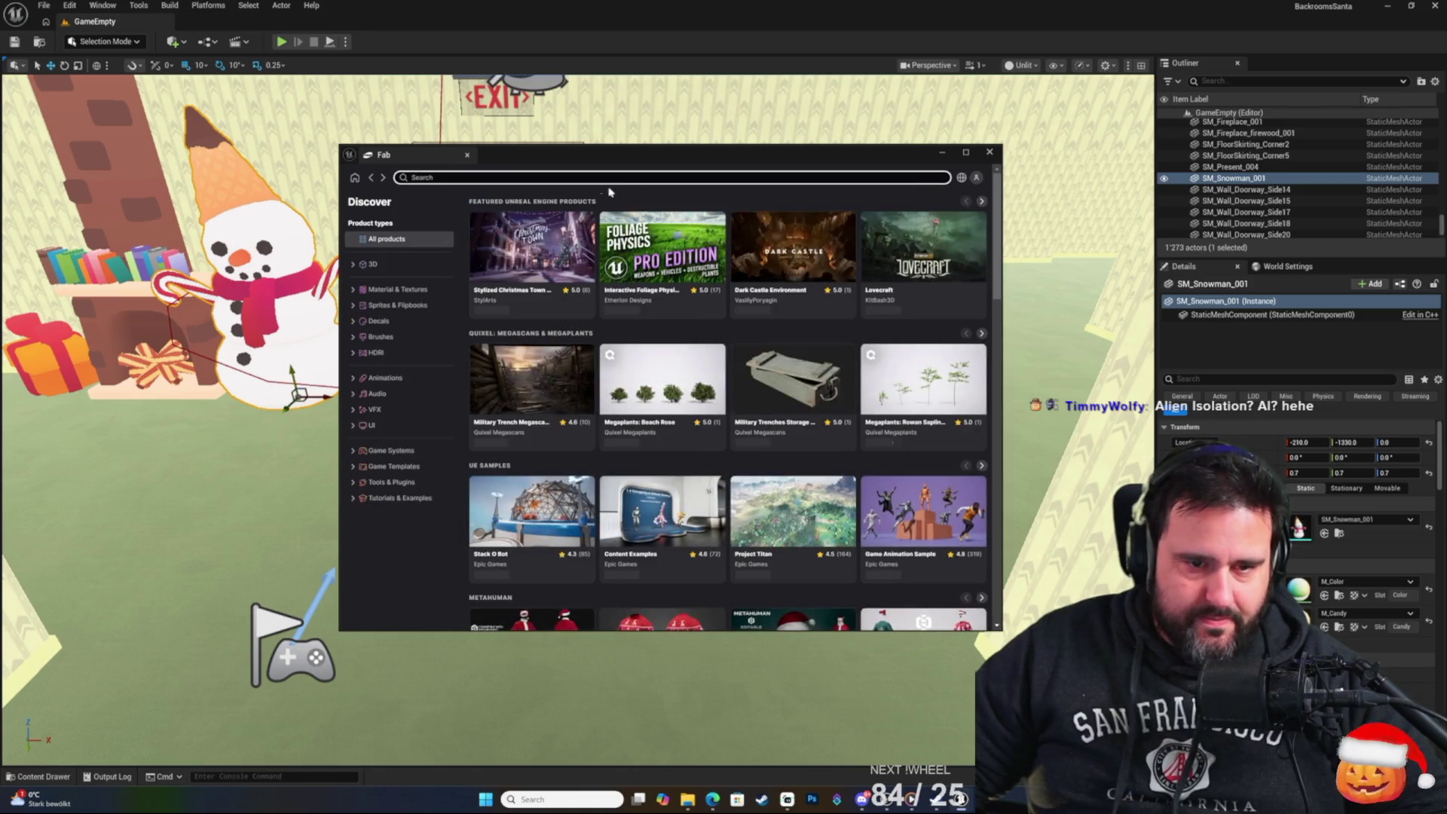
text(christmas)
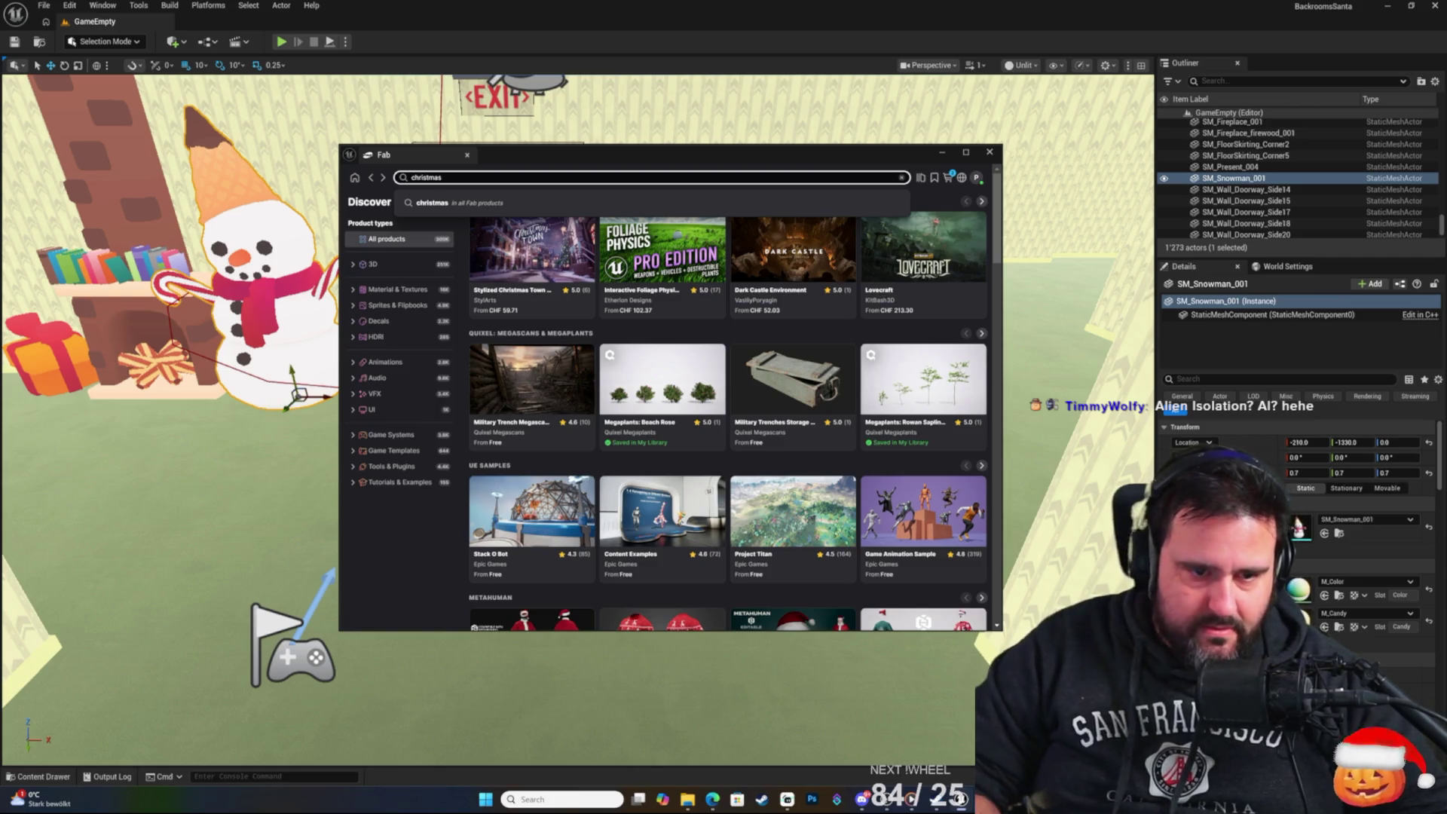
key(Return)
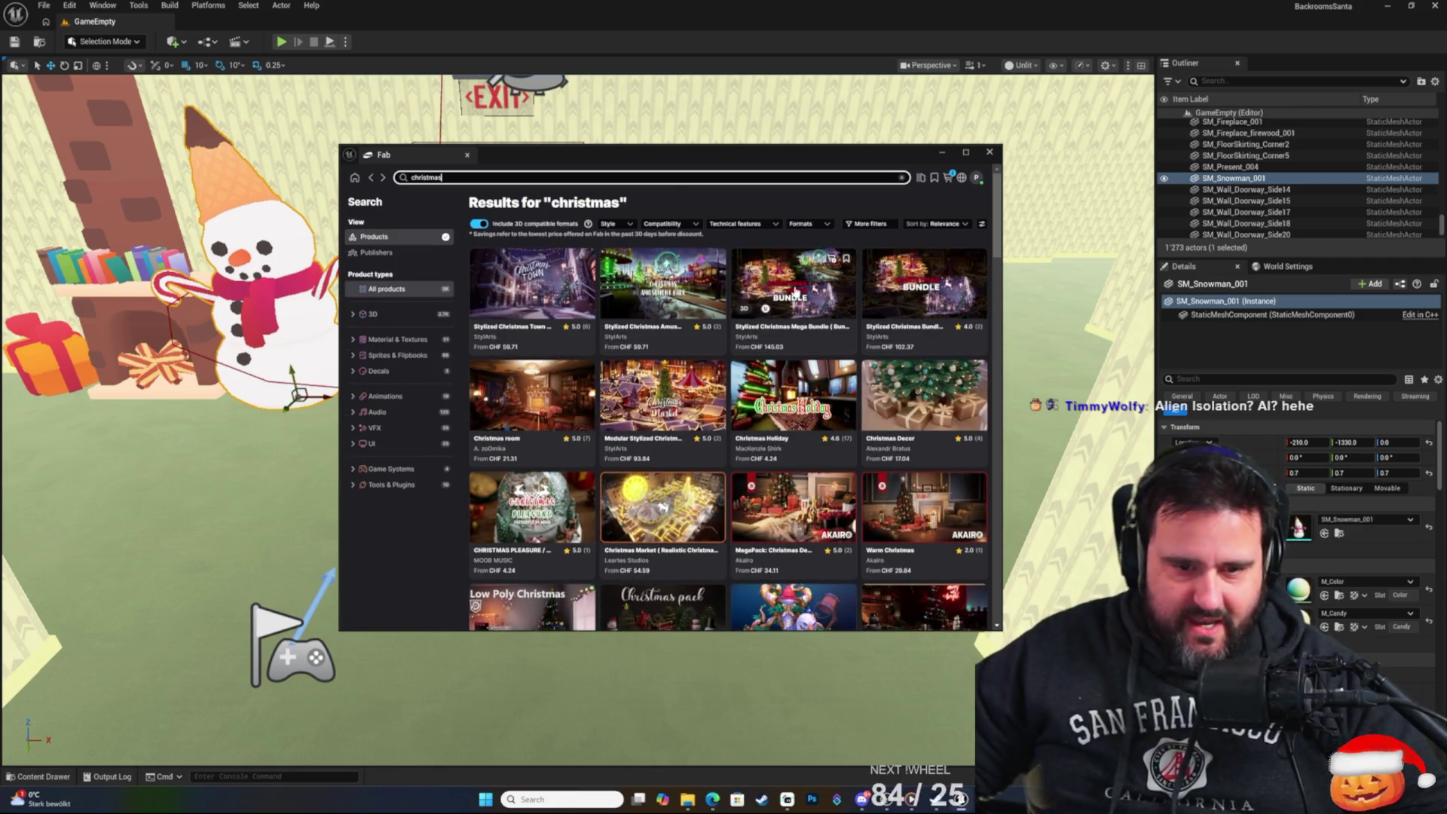
scroll(825, 420, down, 3)
scroll(825, 420, up, 3)
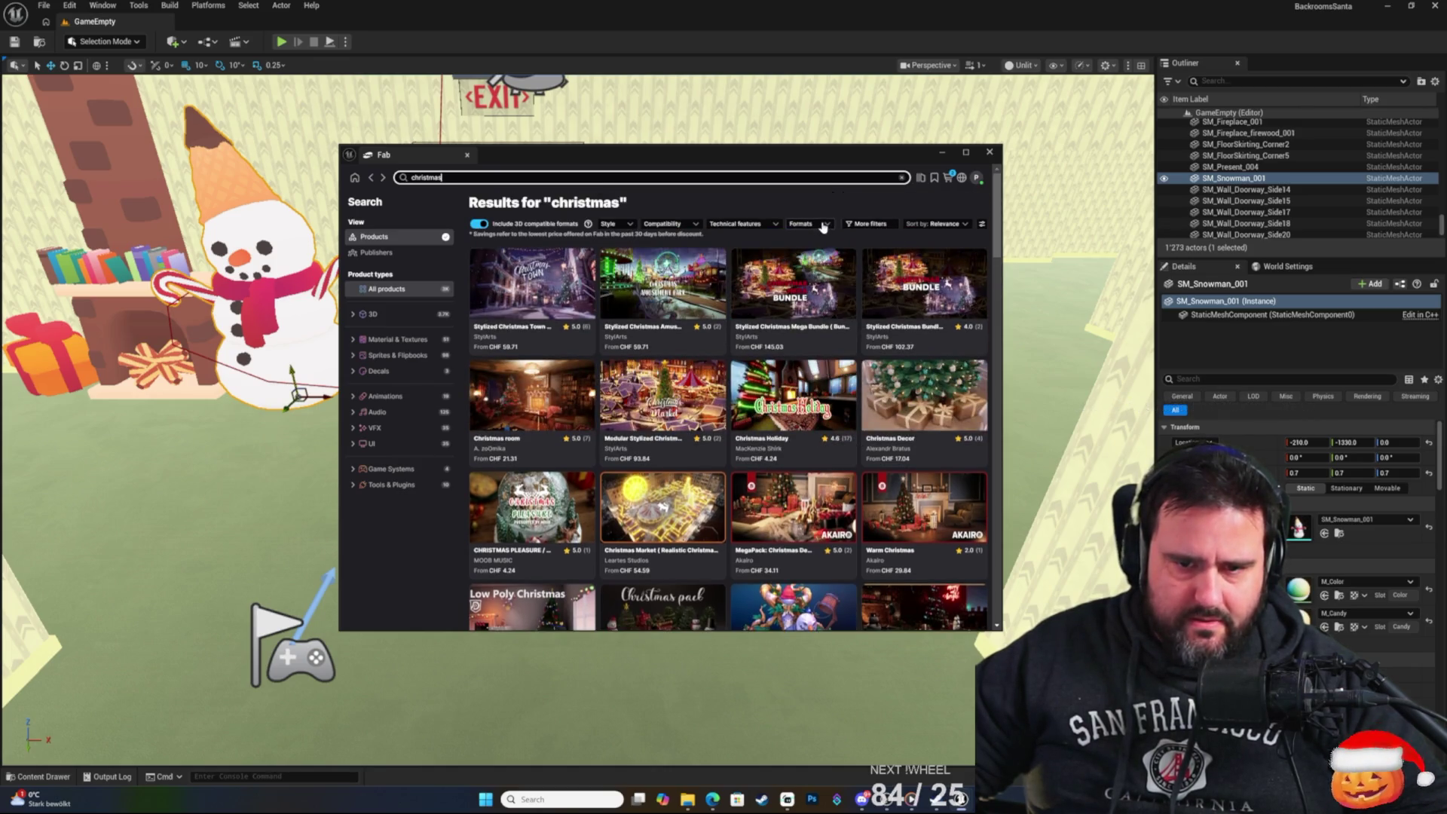
Filter to free products, add the Polyart Christmas Pack to the project, and close Fab.
click(859, 225)
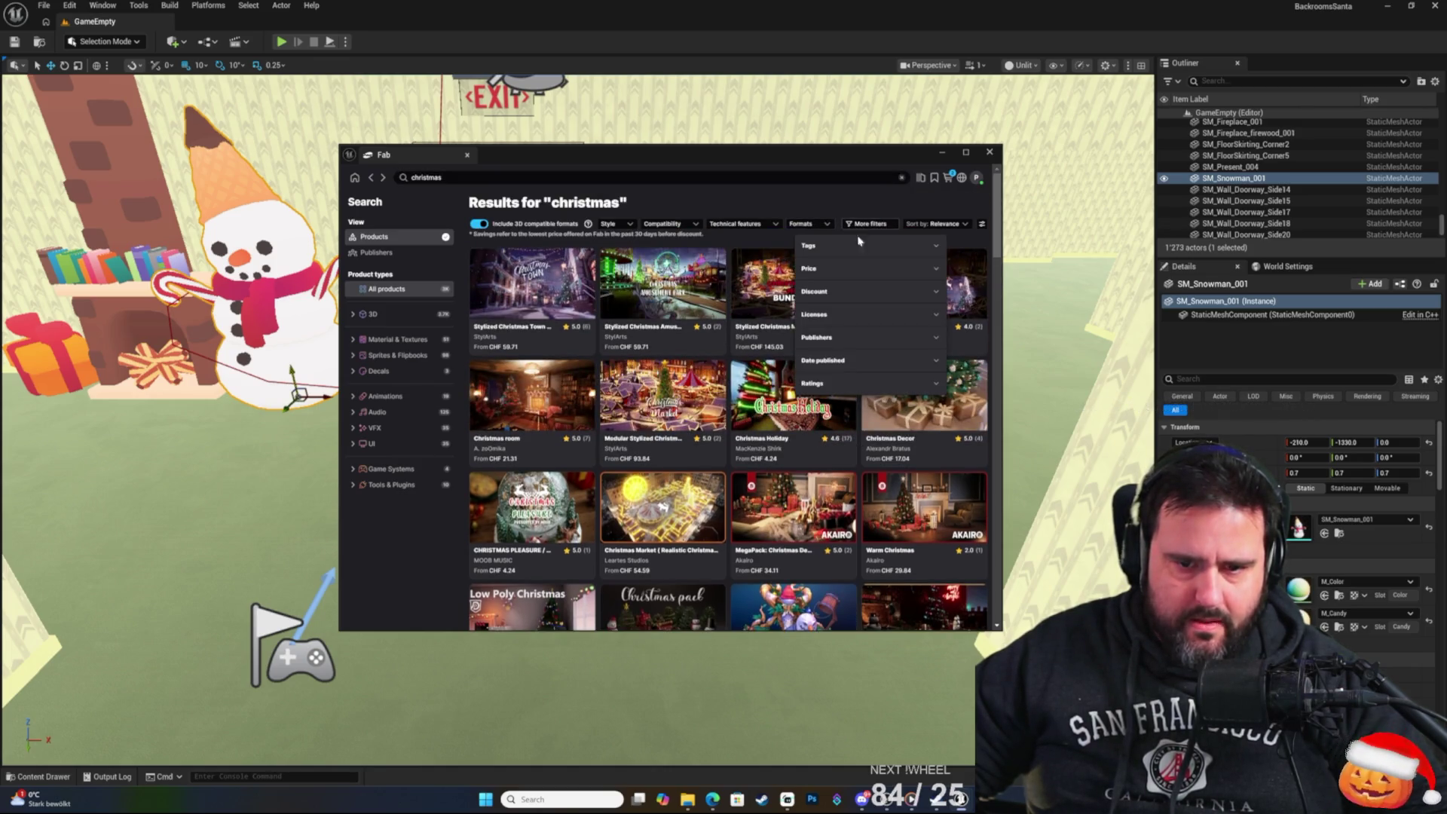
click(824, 272)
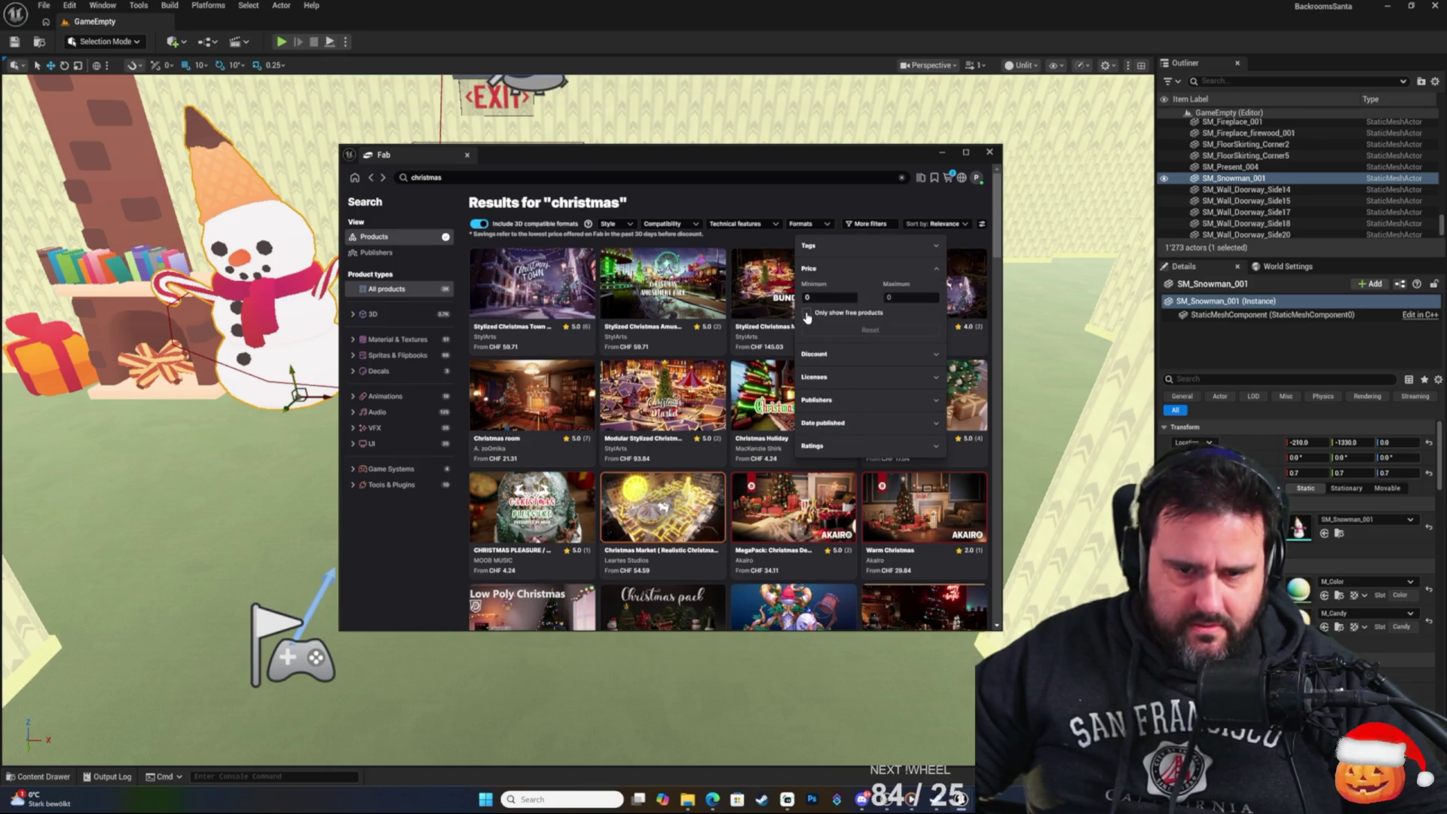
click(807, 314)
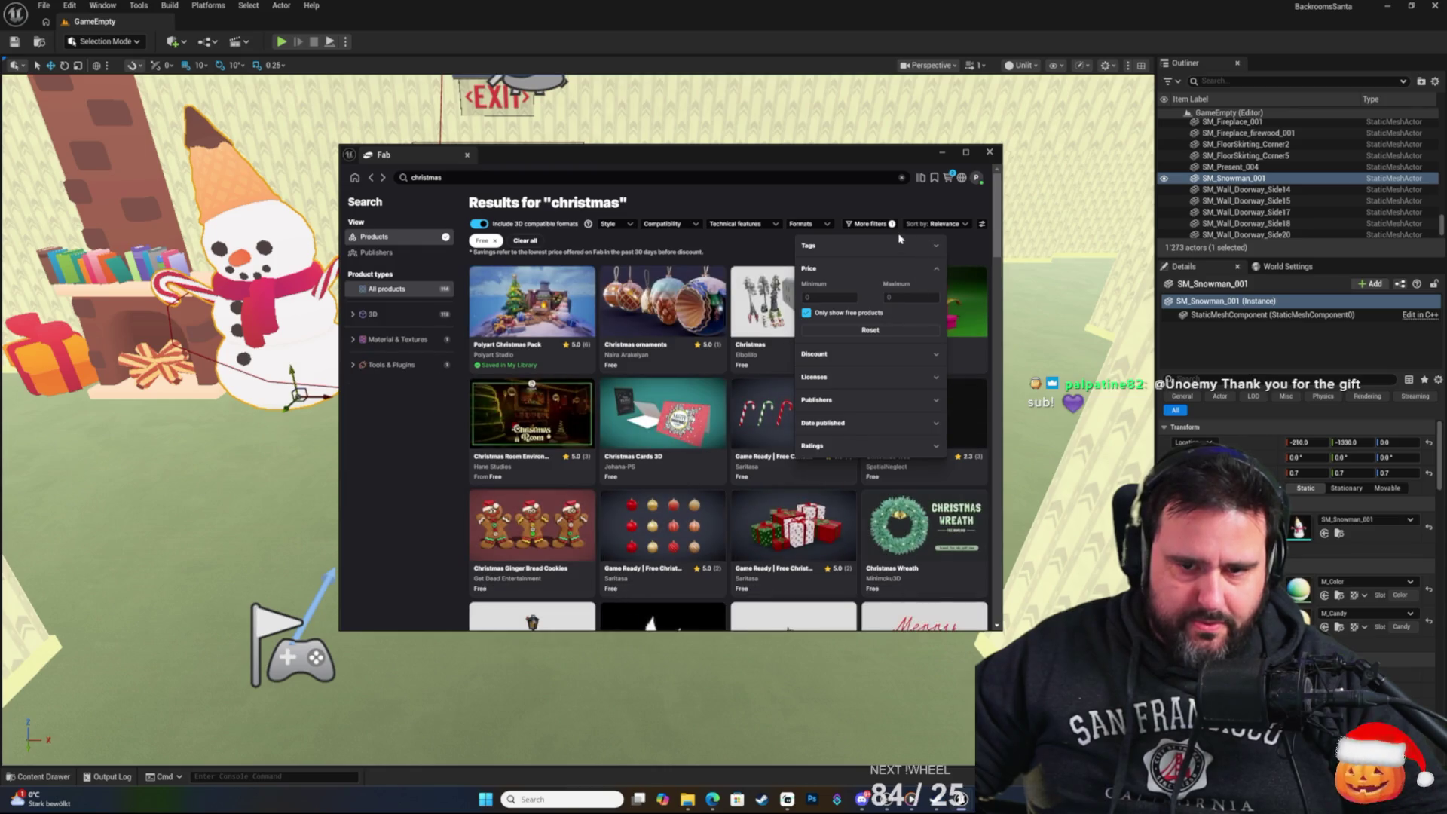
click(962, 241)
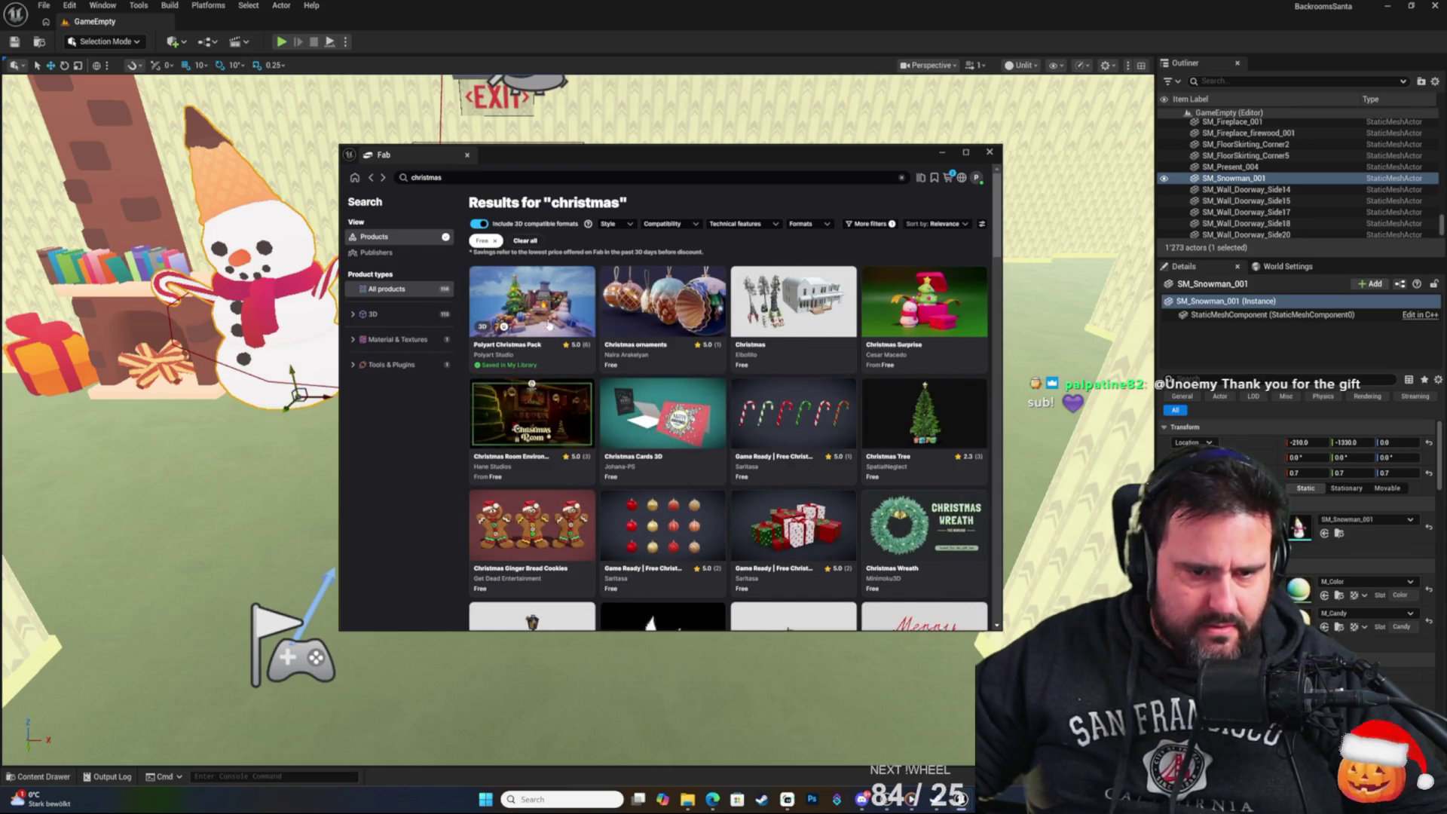
click(551, 312)
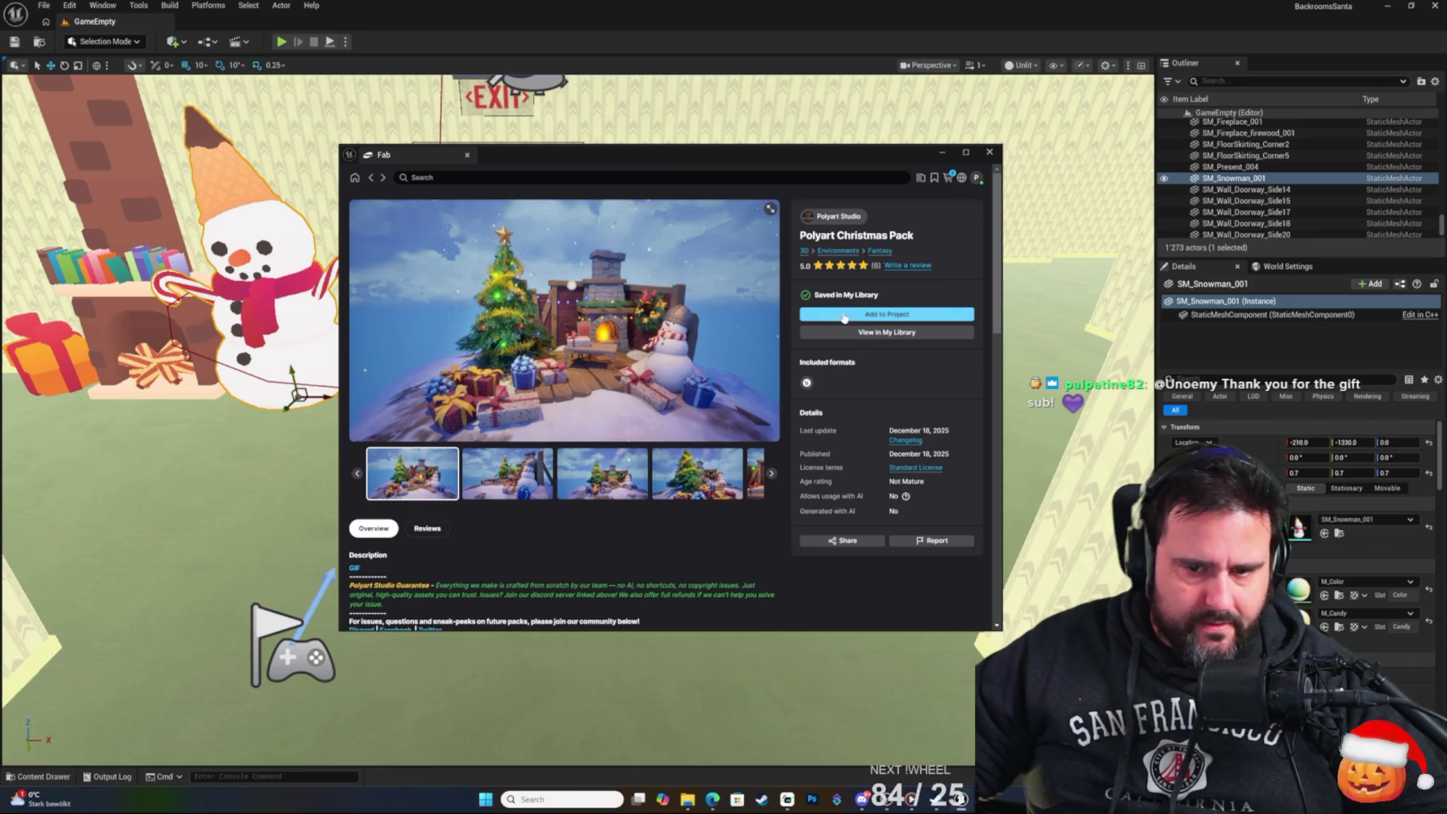
click(883, 317)
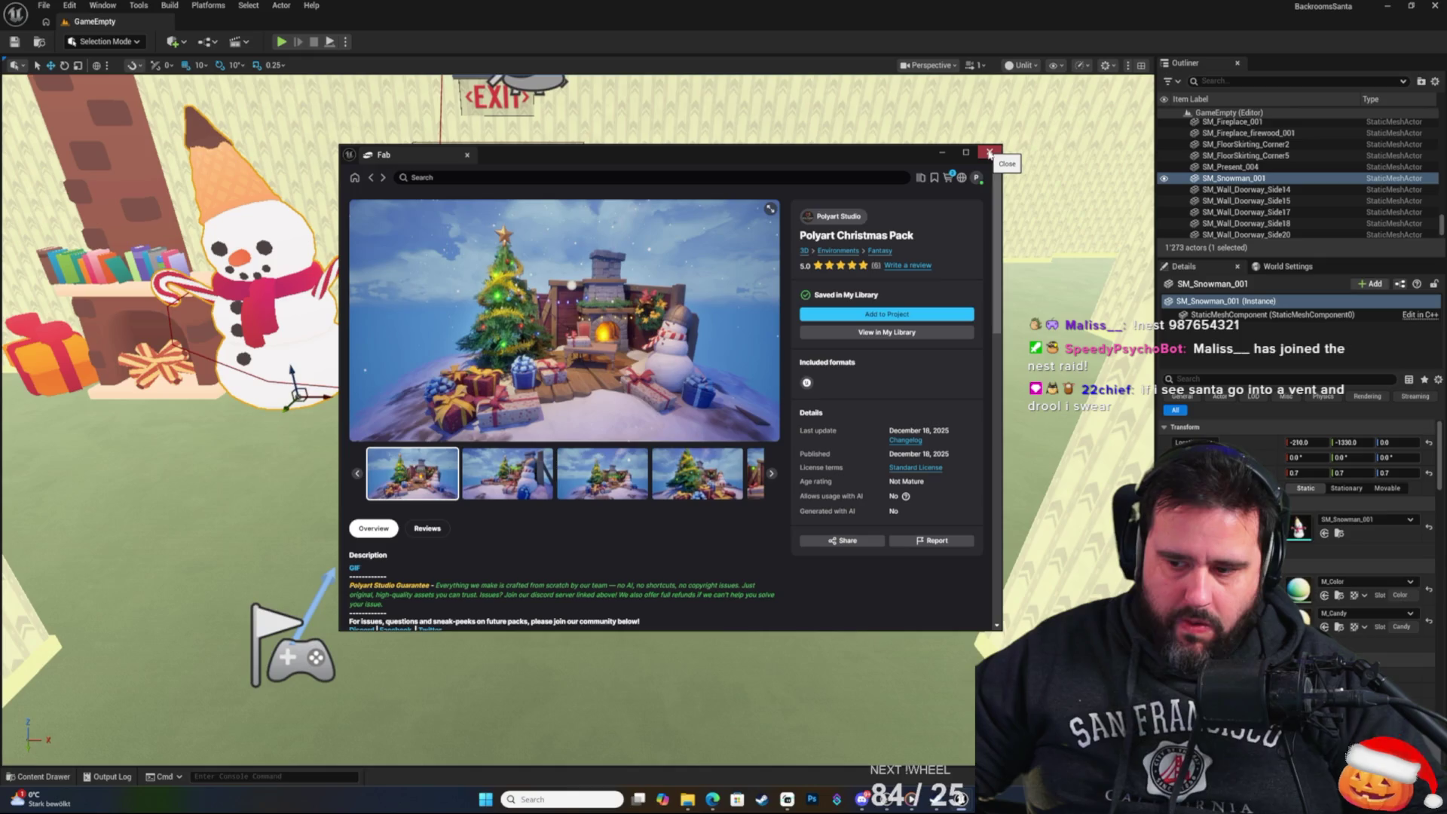
click(989, 154)
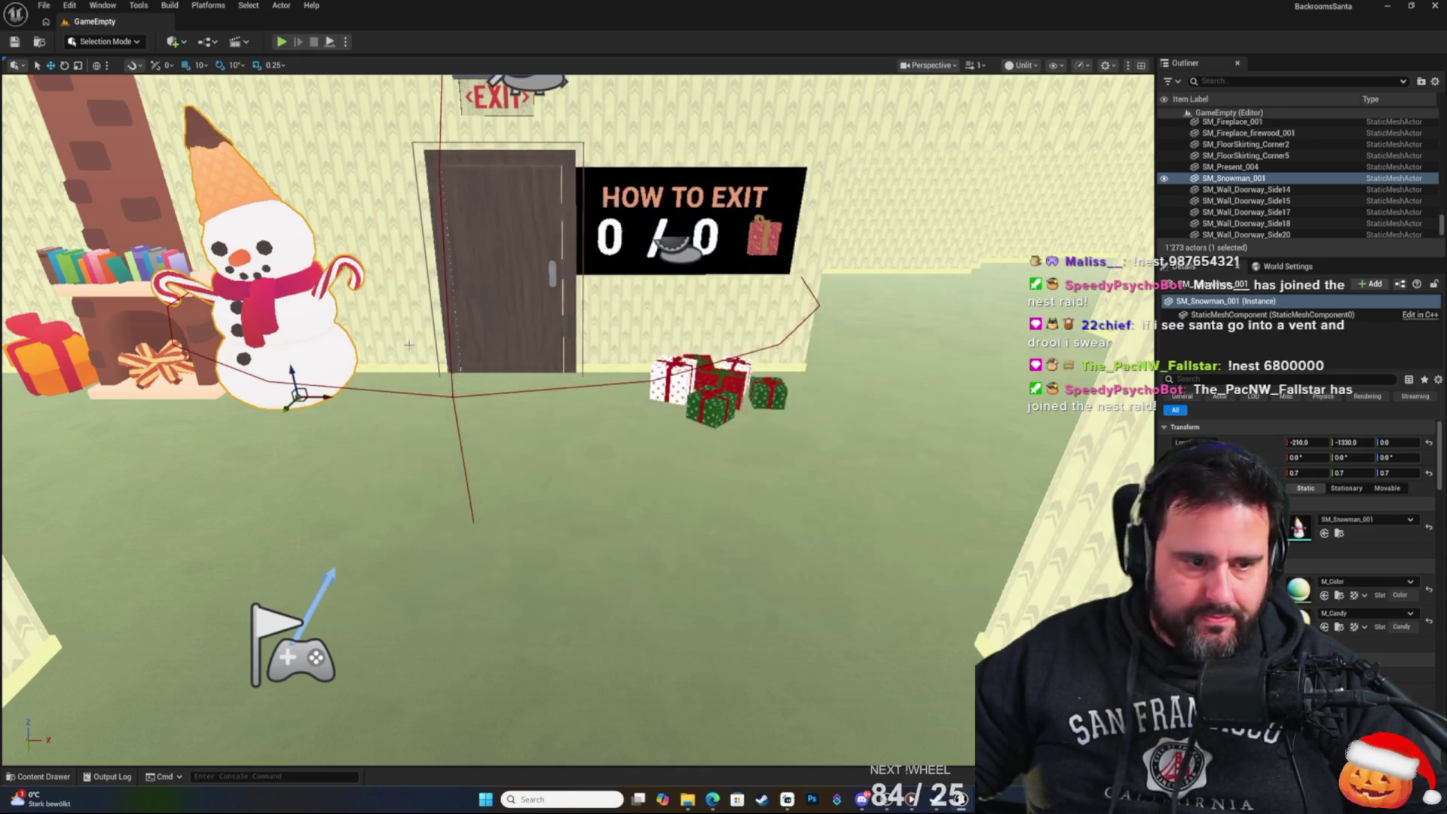
Fly the view toward the snowman near EXIT and show the Fab folder's contents.
drag(173, 589, 196, 561)
key(ctrl+space)
drag(519, 499, 166, 685)
key(ctrl+space)
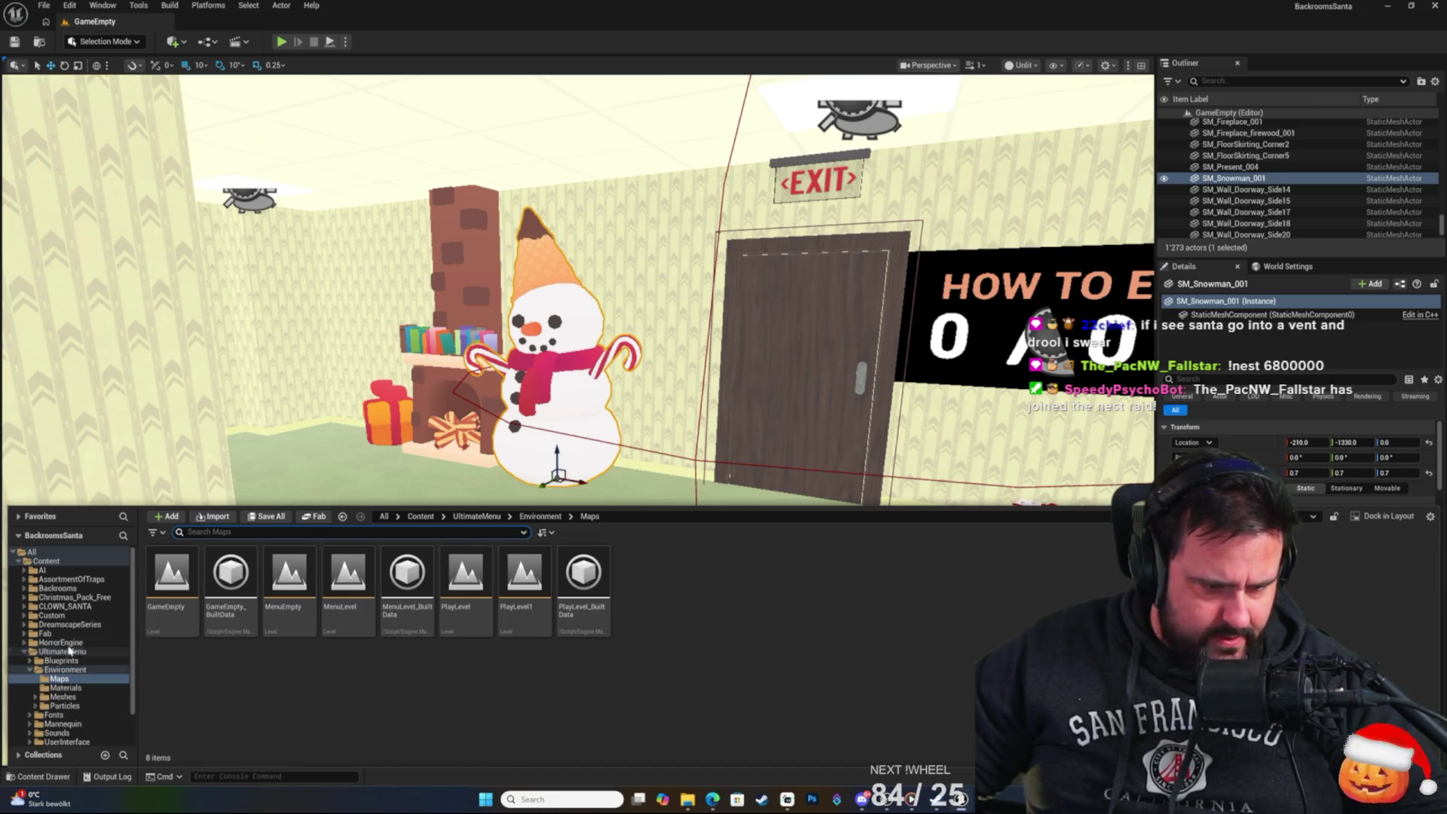
scroll(73, 607, down, 2)
click(67, 595)
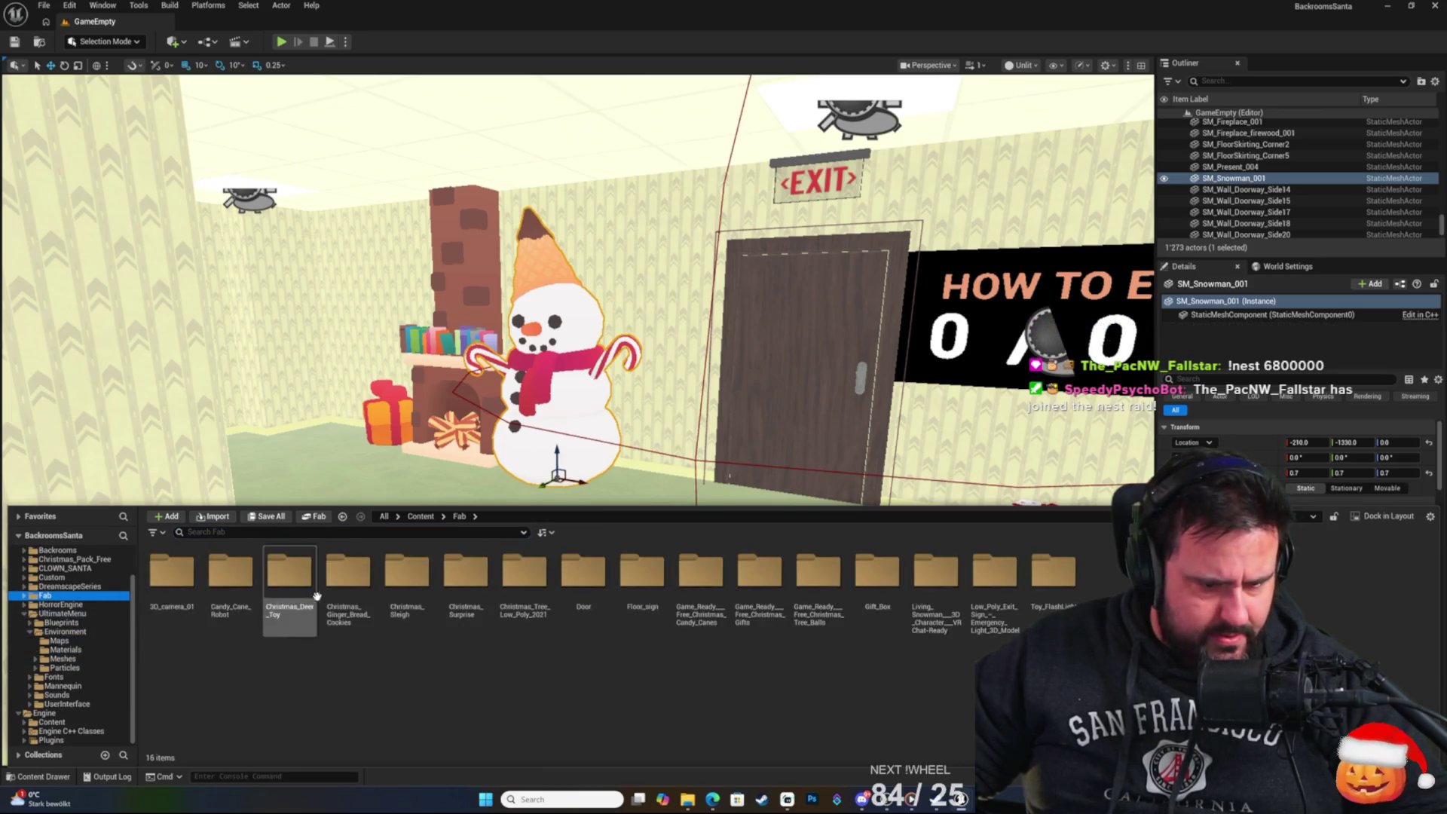
Look through the Christmas asset folders (Candy_Cane_Robot, Door, Christmas_Sleigh, Floor_sign, etc.), then switch to WB_KeyboardCommonBindings.
click(230, 576)
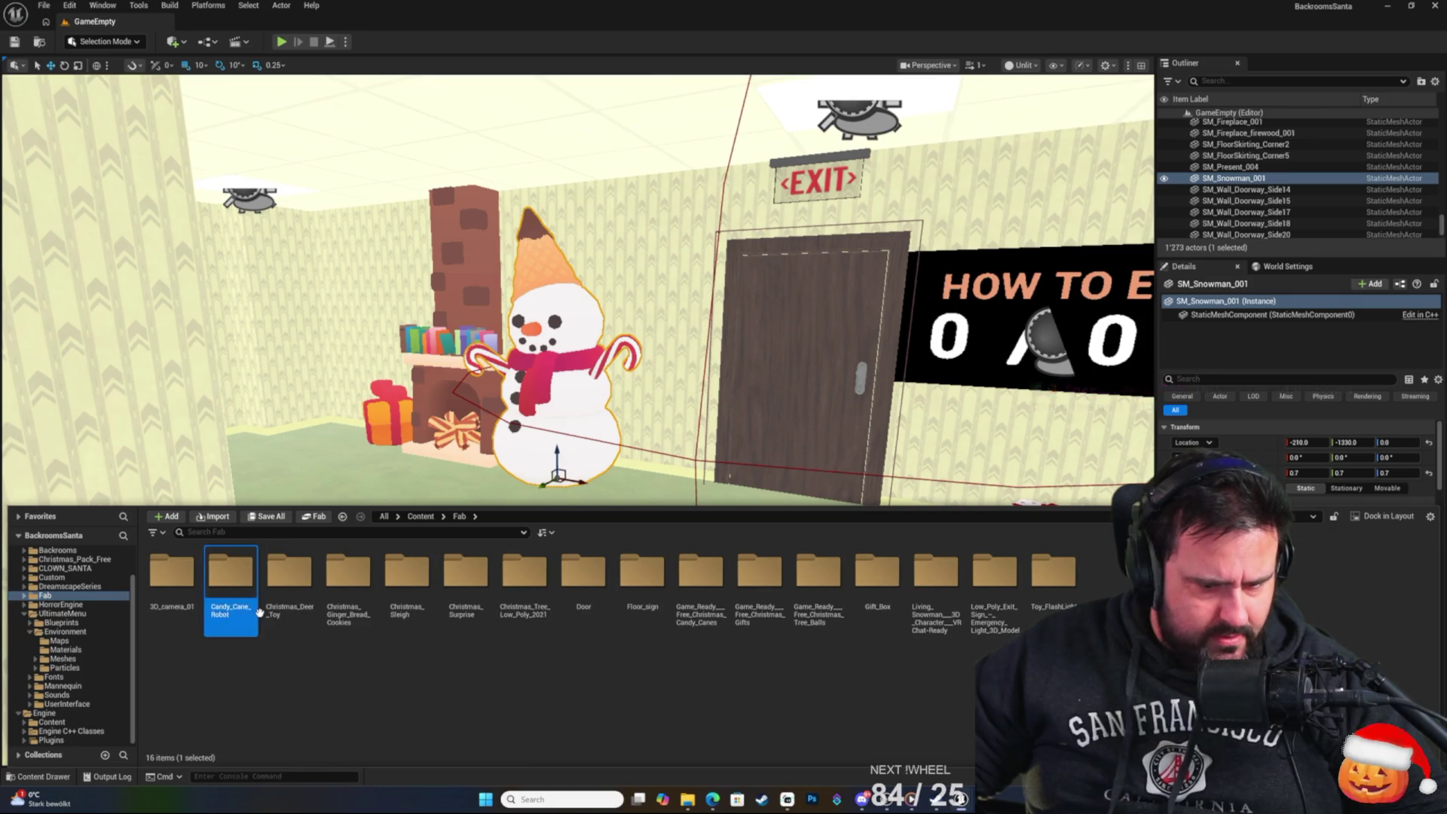
click(578, 603)
click(525, 580)
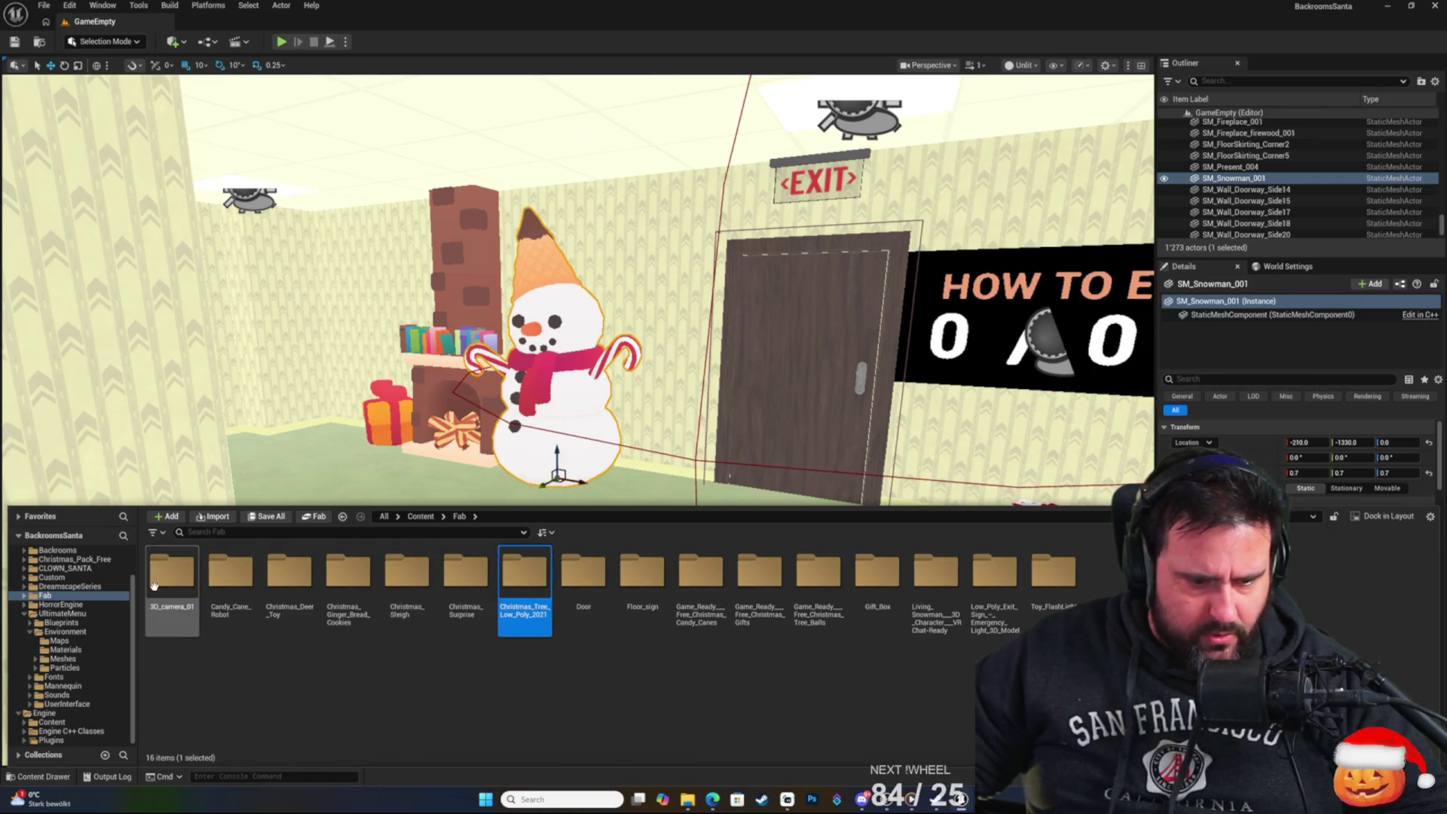
click(289, 577)
click(407, 577)
click(255, 583)
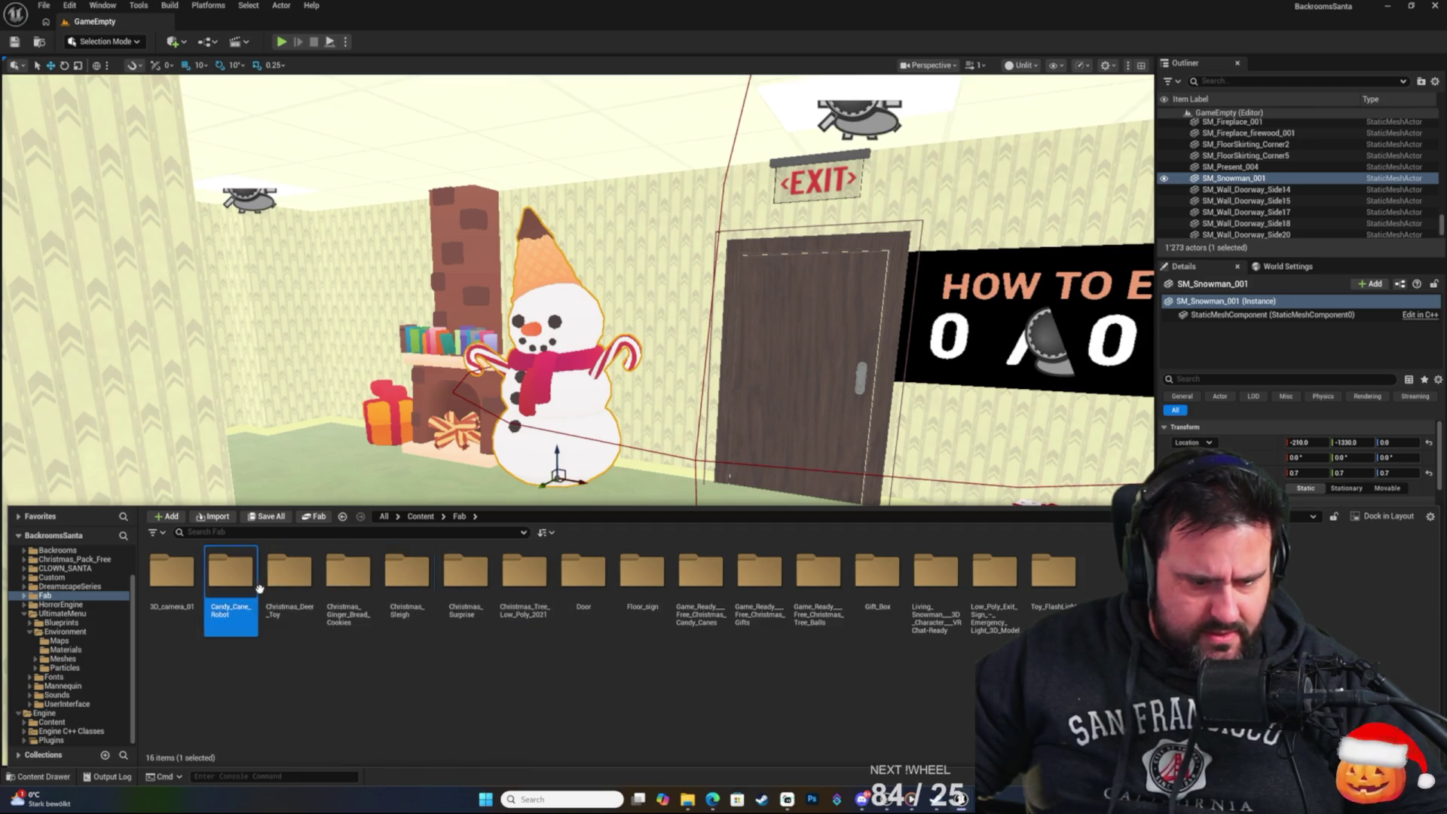
click(466, 576)
click(936, 577)
click(1059, 578)
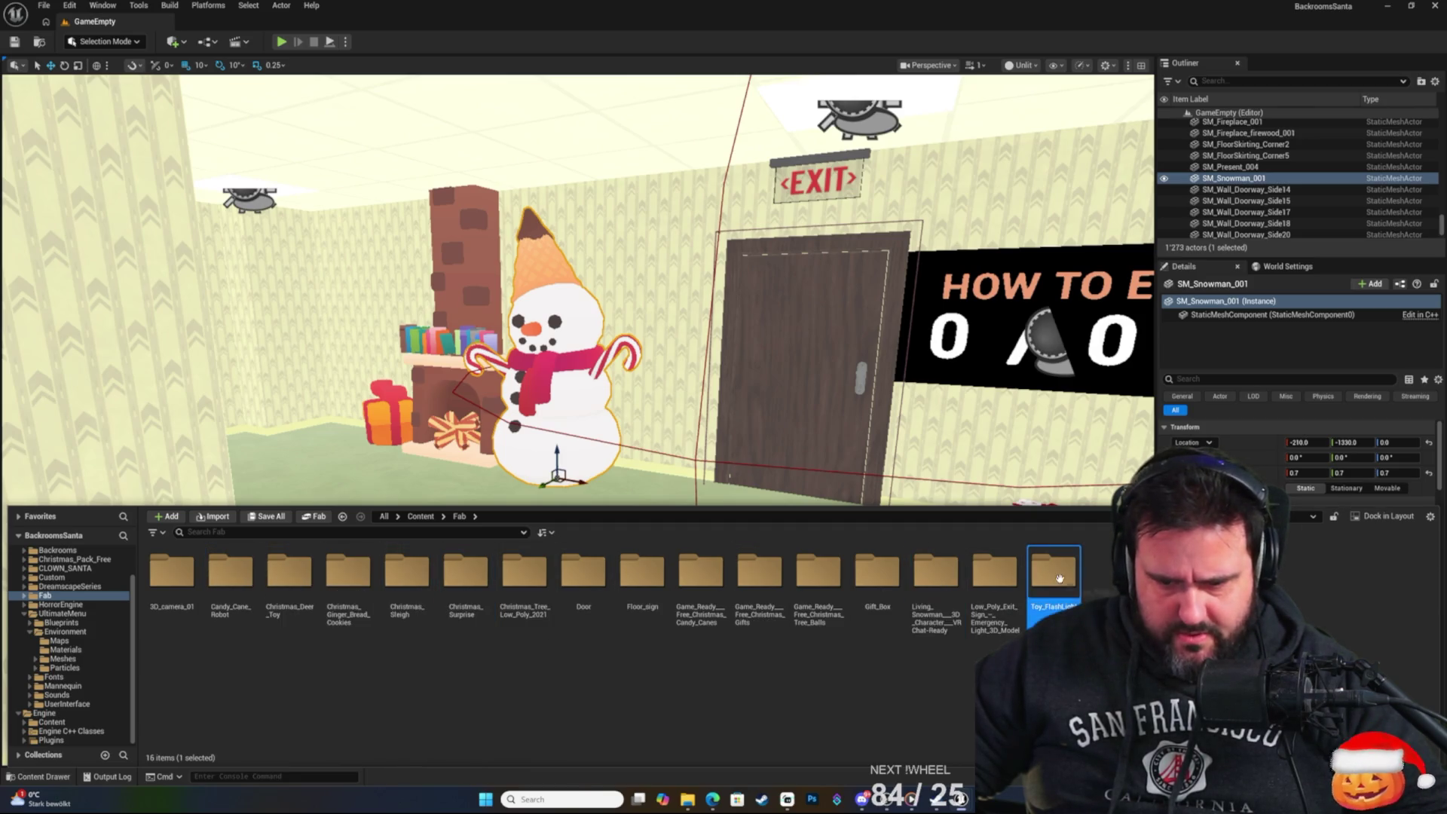
click(407, 584)
click(354, 584)
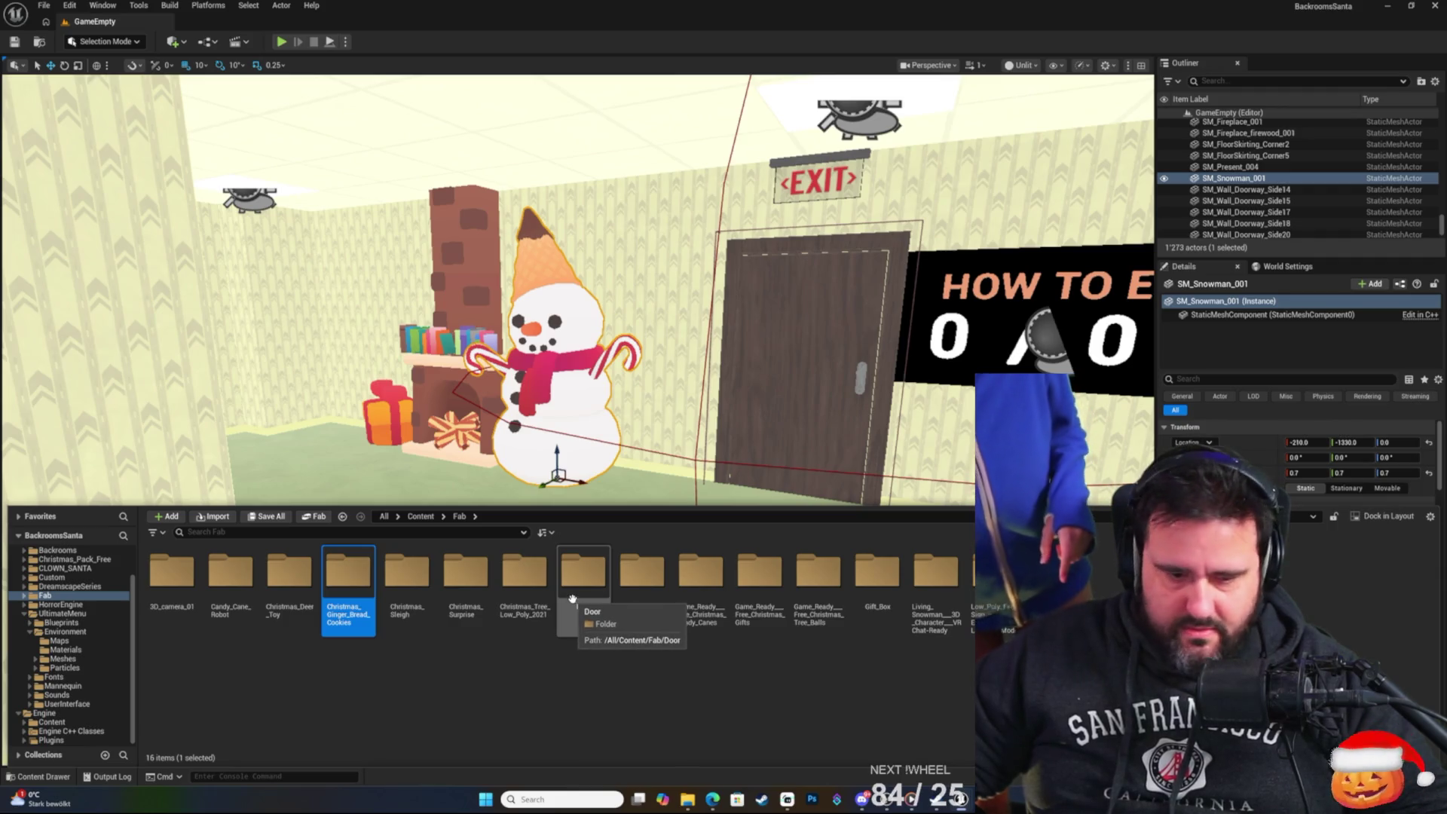
click(565, 603)
click(617, 595)
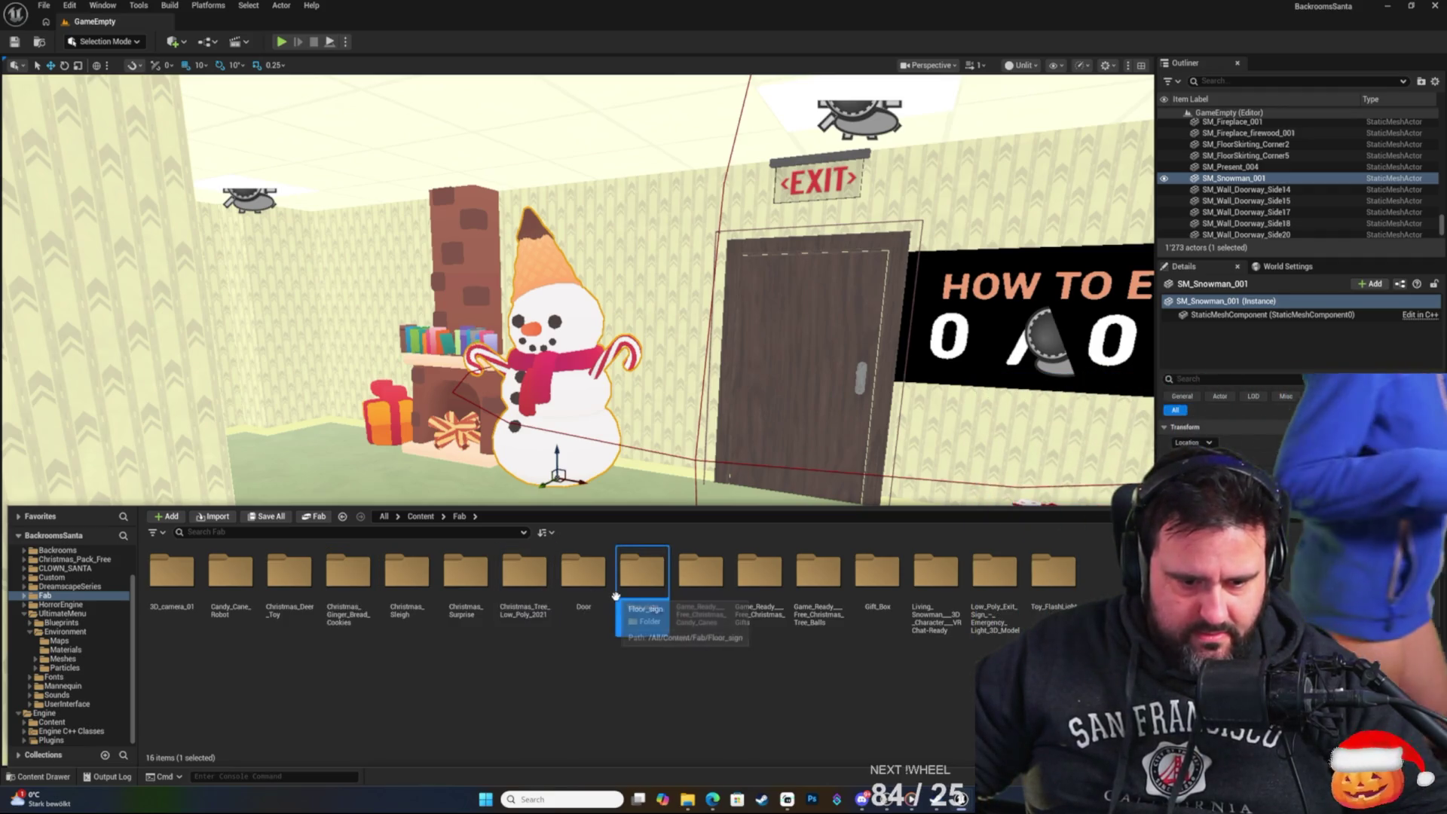
click(704, 586)
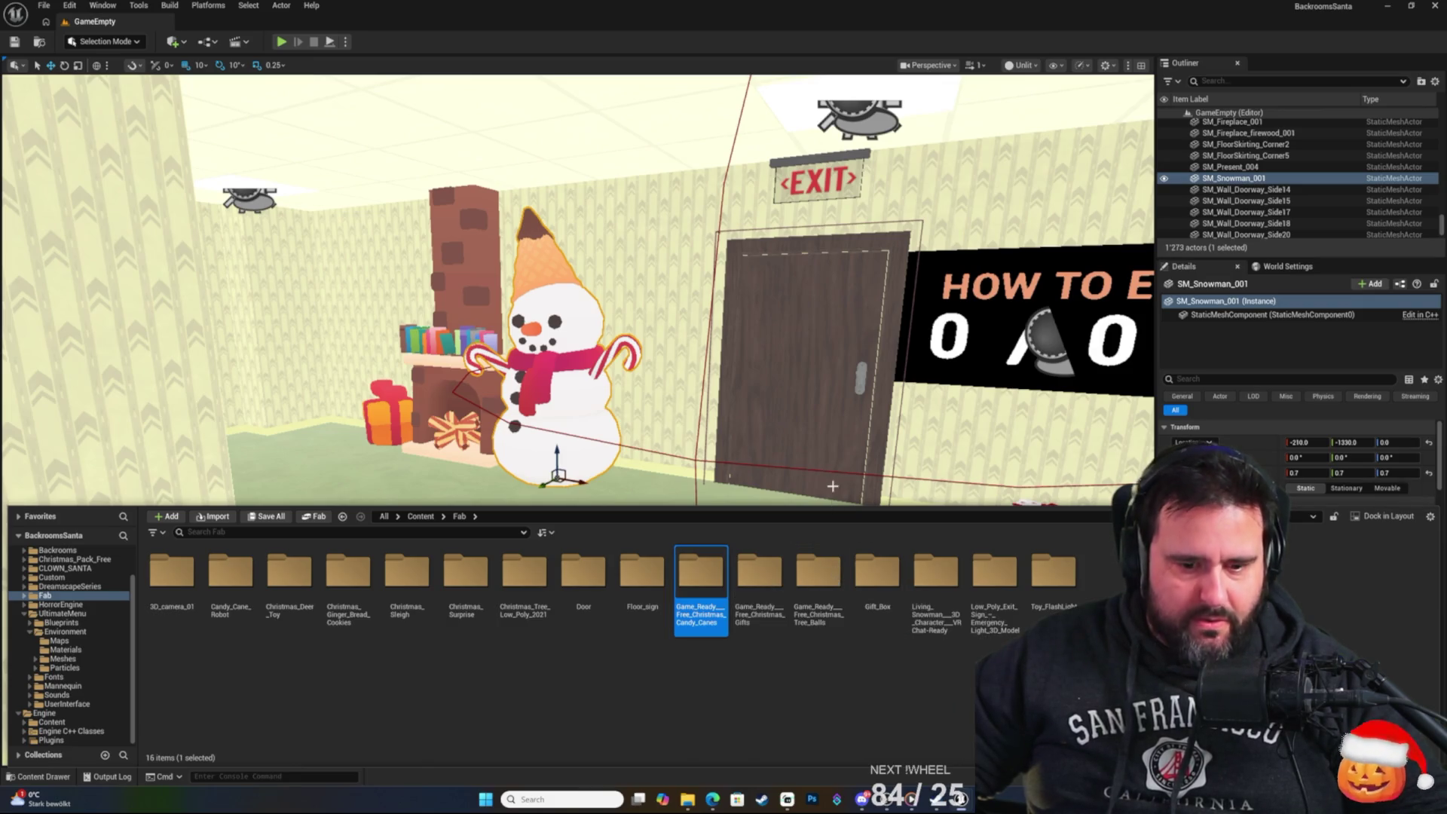
key(alt+Tab)
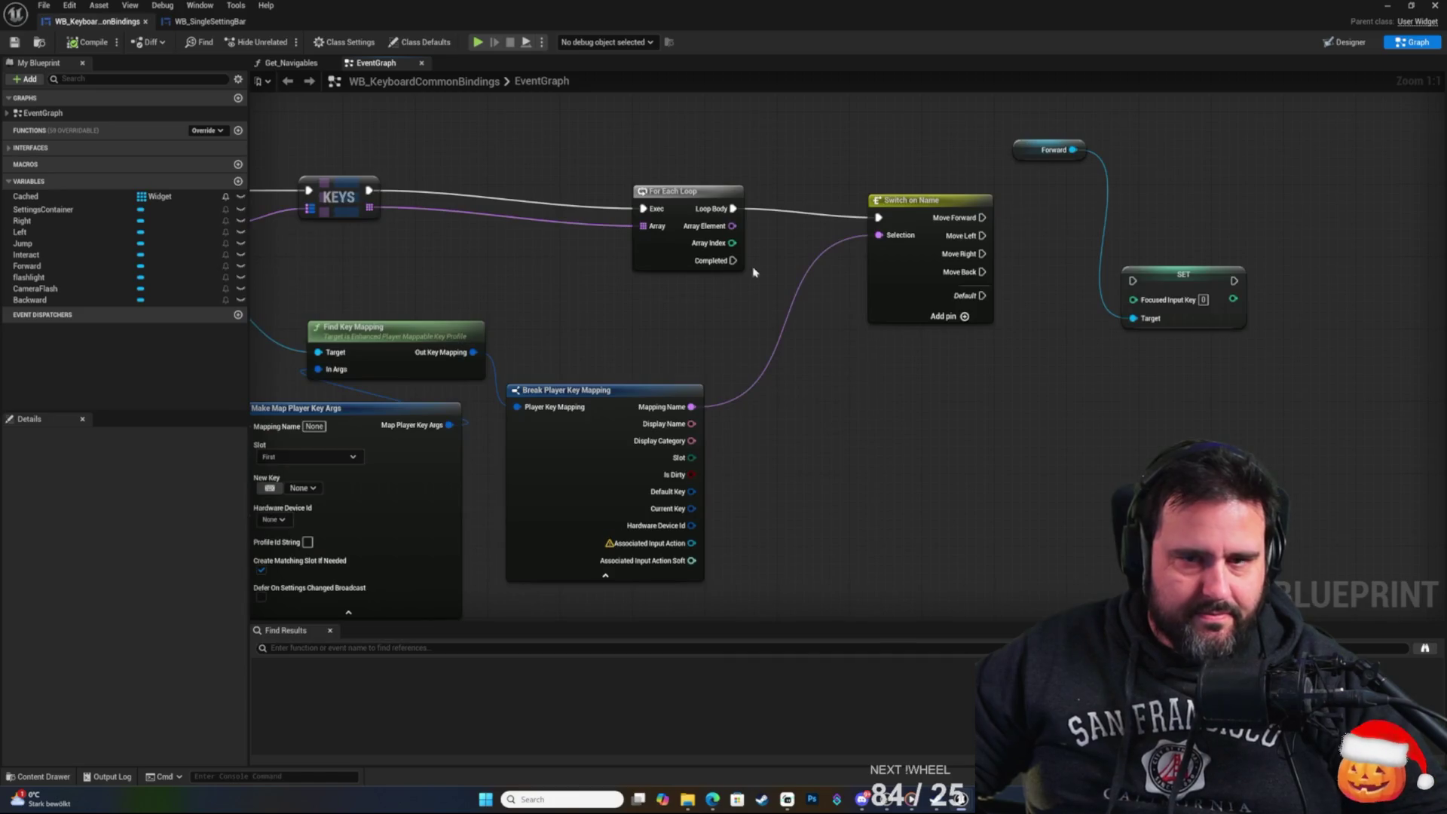
Return to the level and open the Content Drawer with the Christmas_Pack_Free folder expanded.
click(1387, 6)
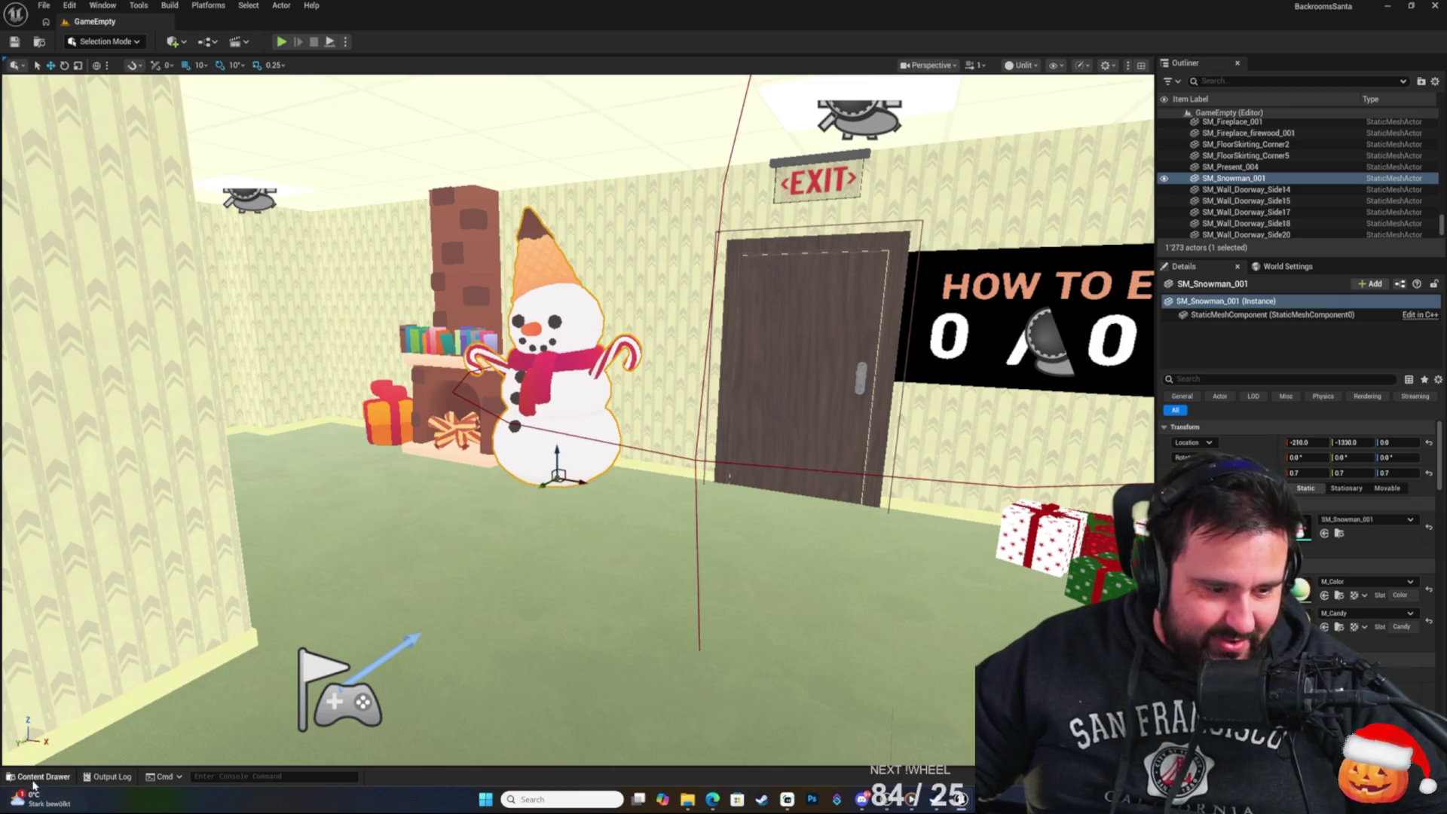
click(38, 776)
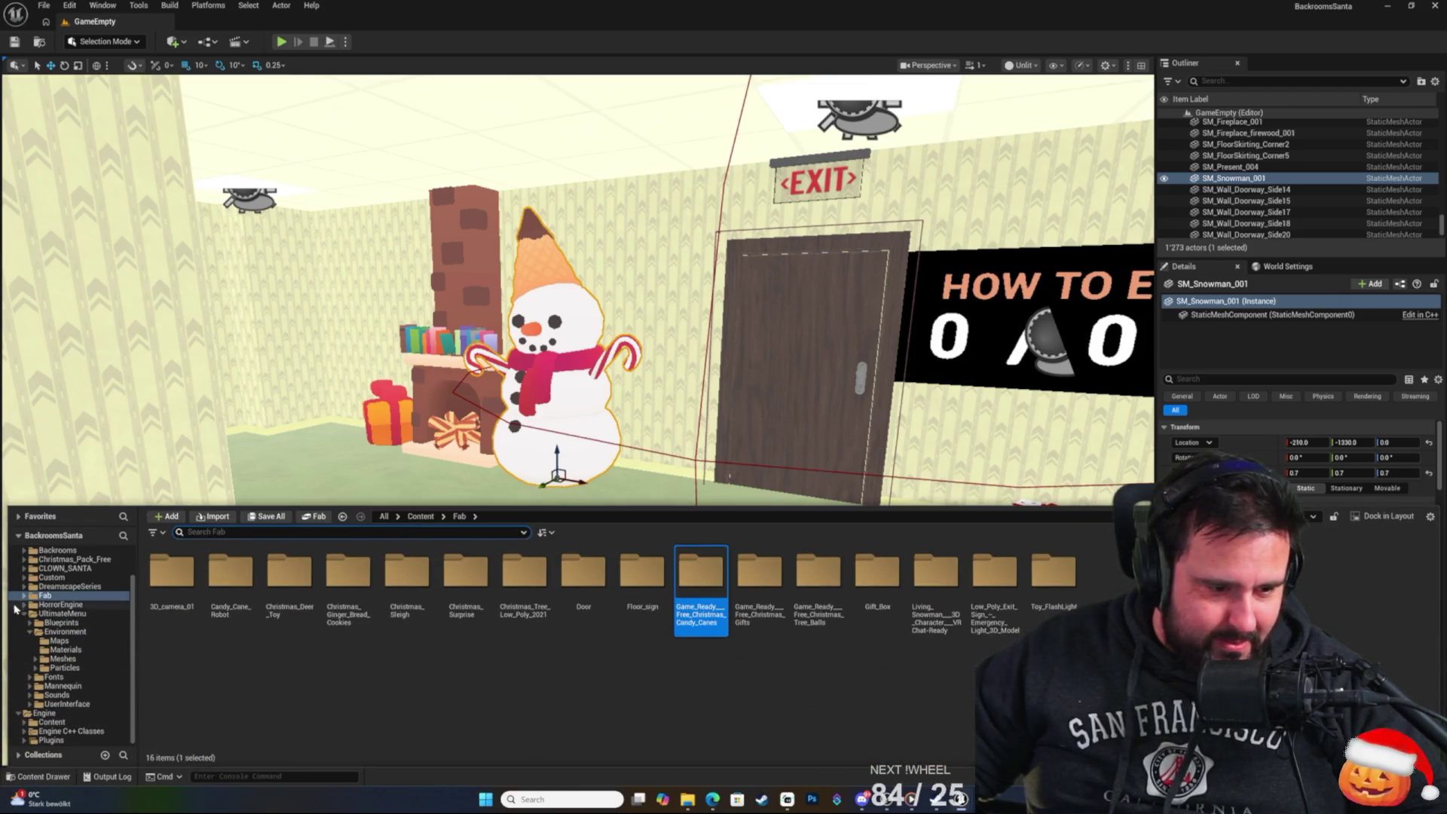
scroll(49, 607, up, 2)
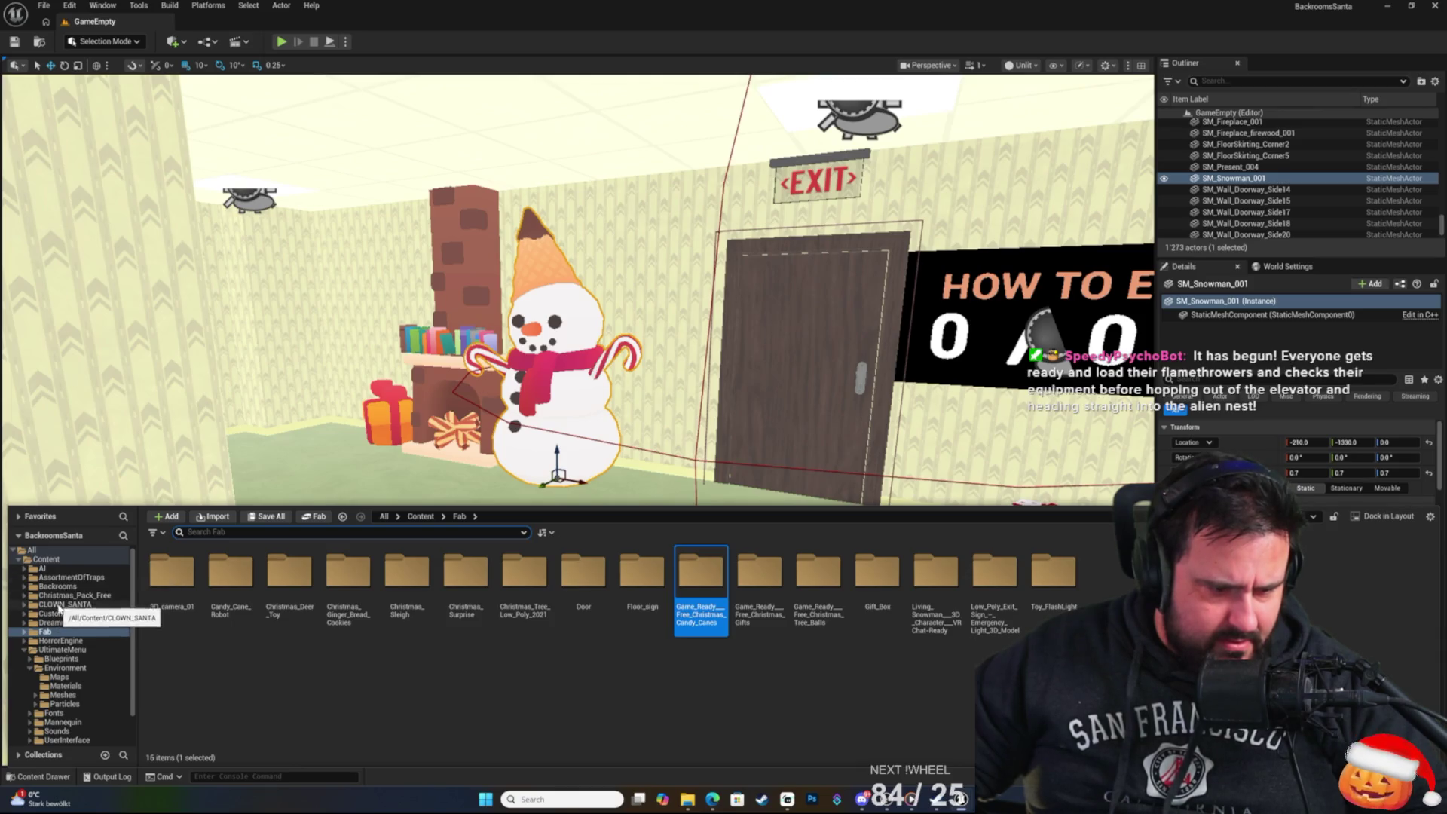
click(82, 596)
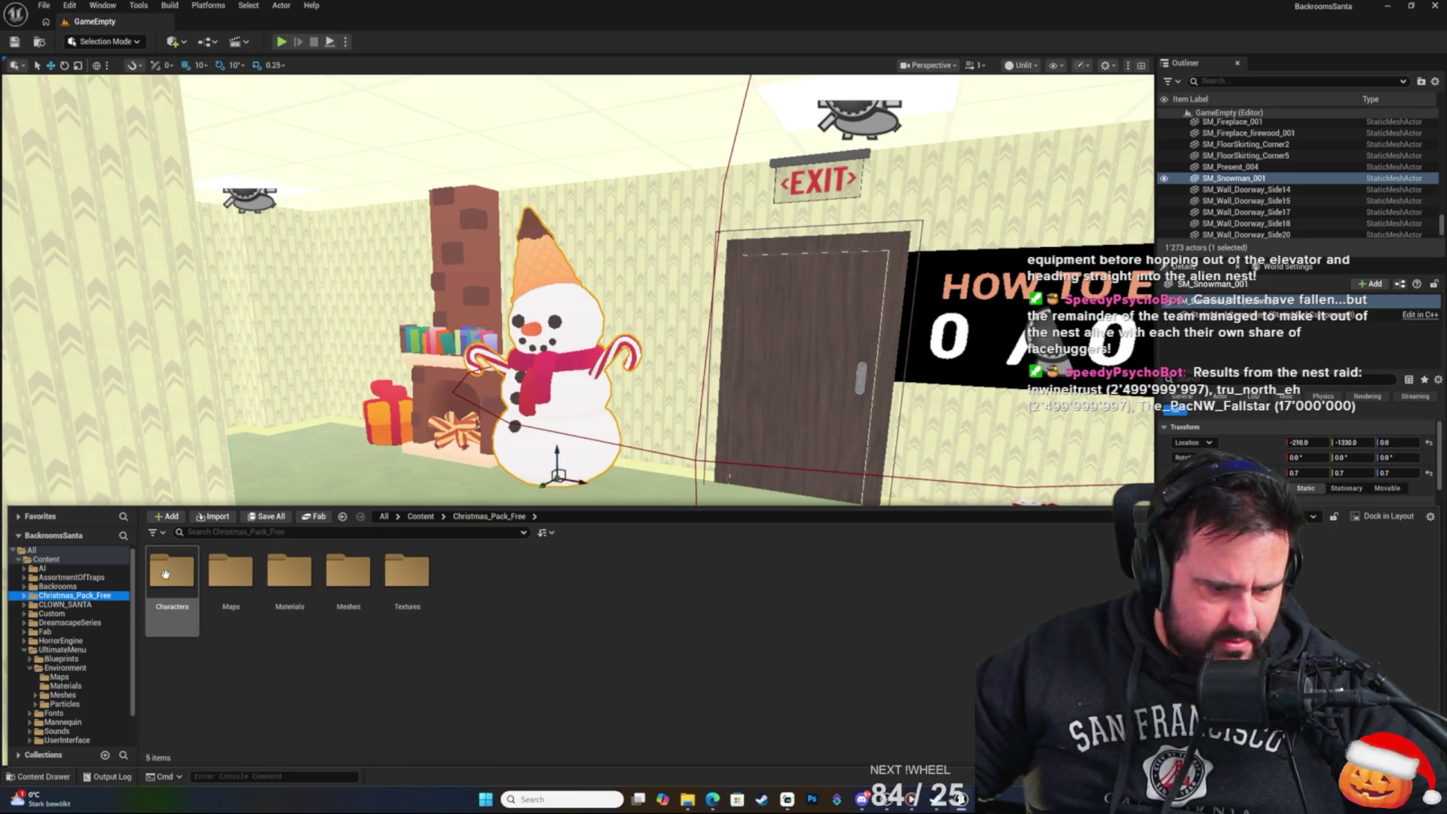
click(66, 597)
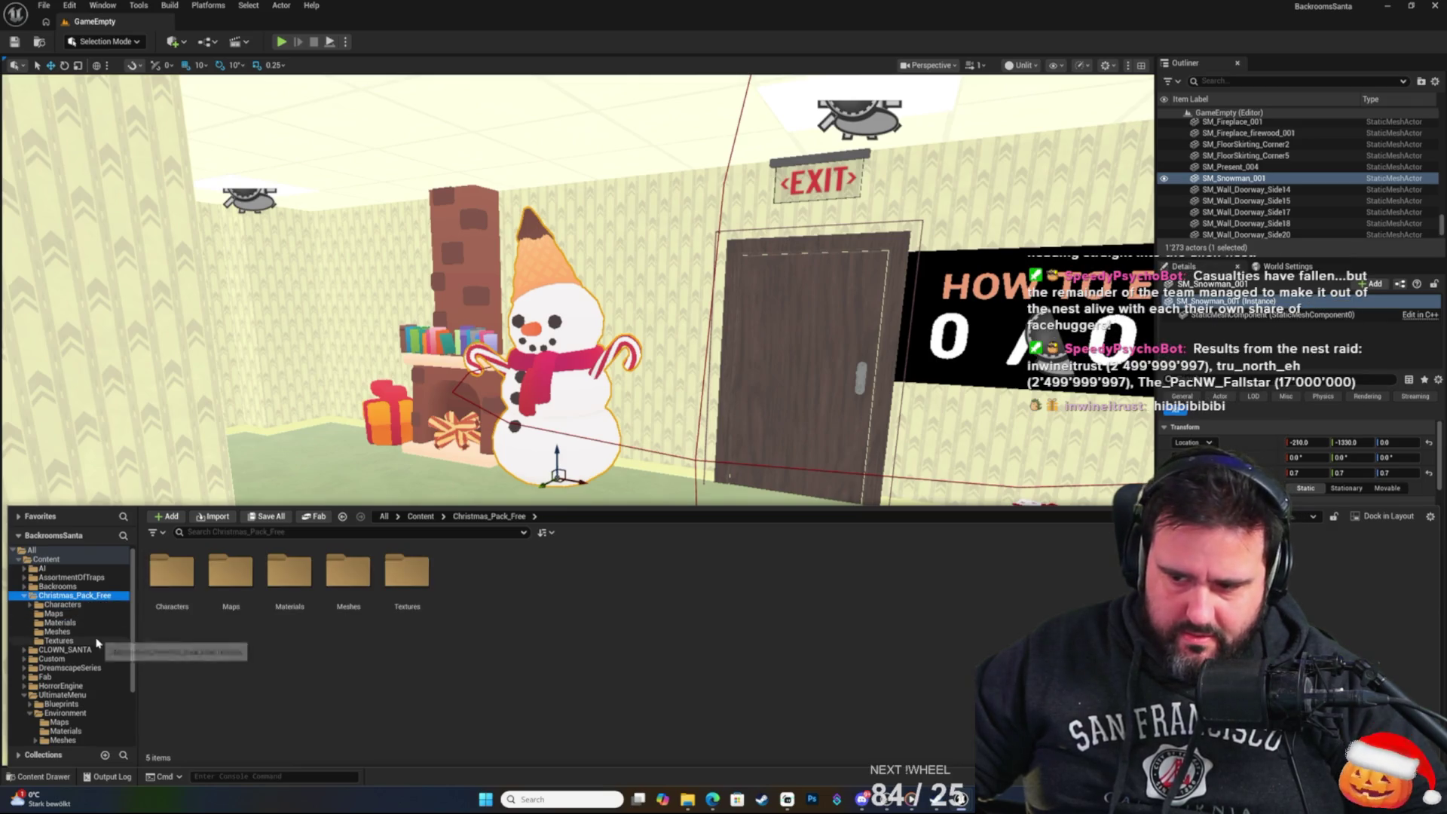
scroll(120, 669, down, 3)
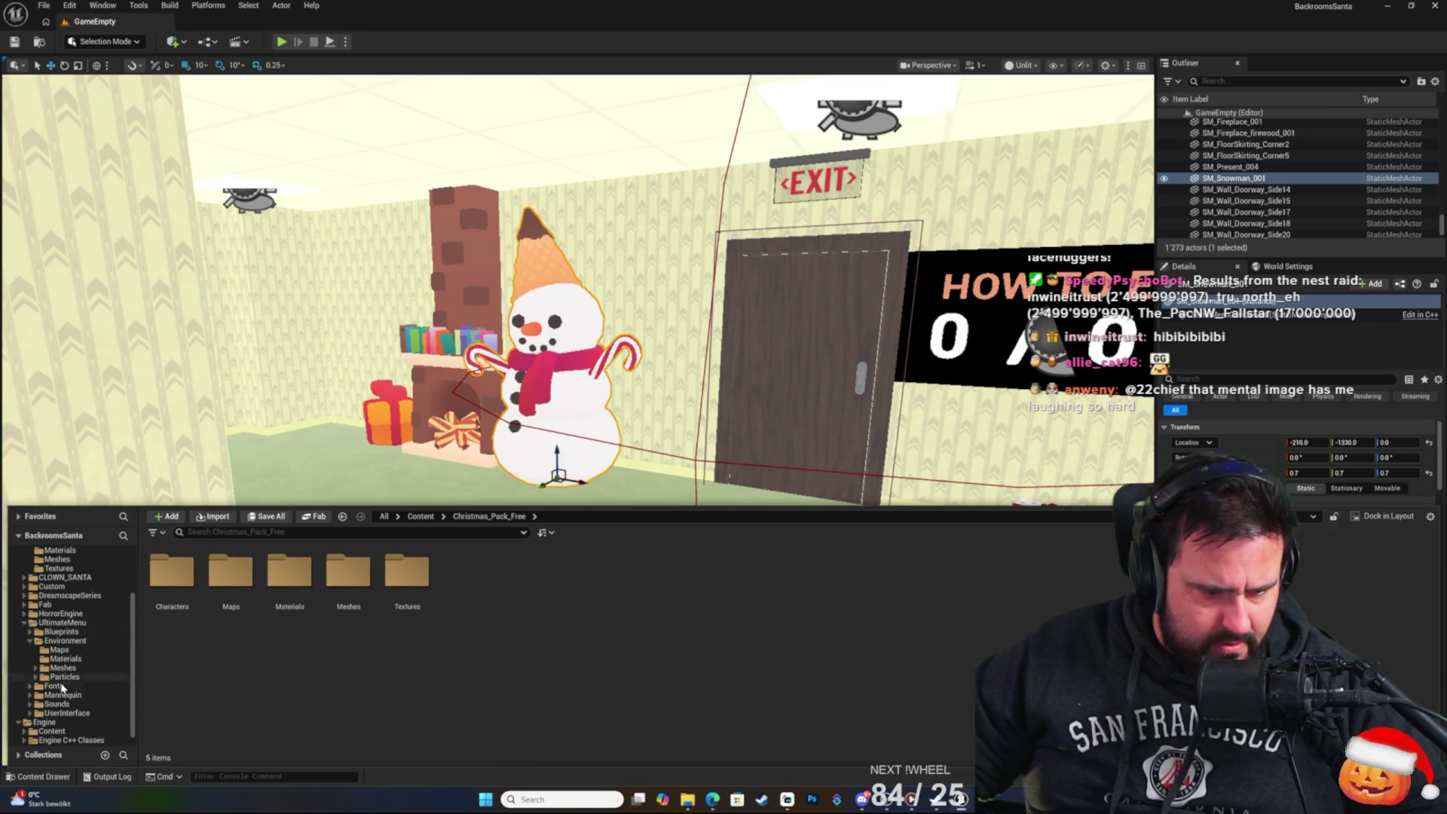
Look over the Fab folder's asset folders, including the Christmas tree balls and free gifts packs.
click(47, 604)
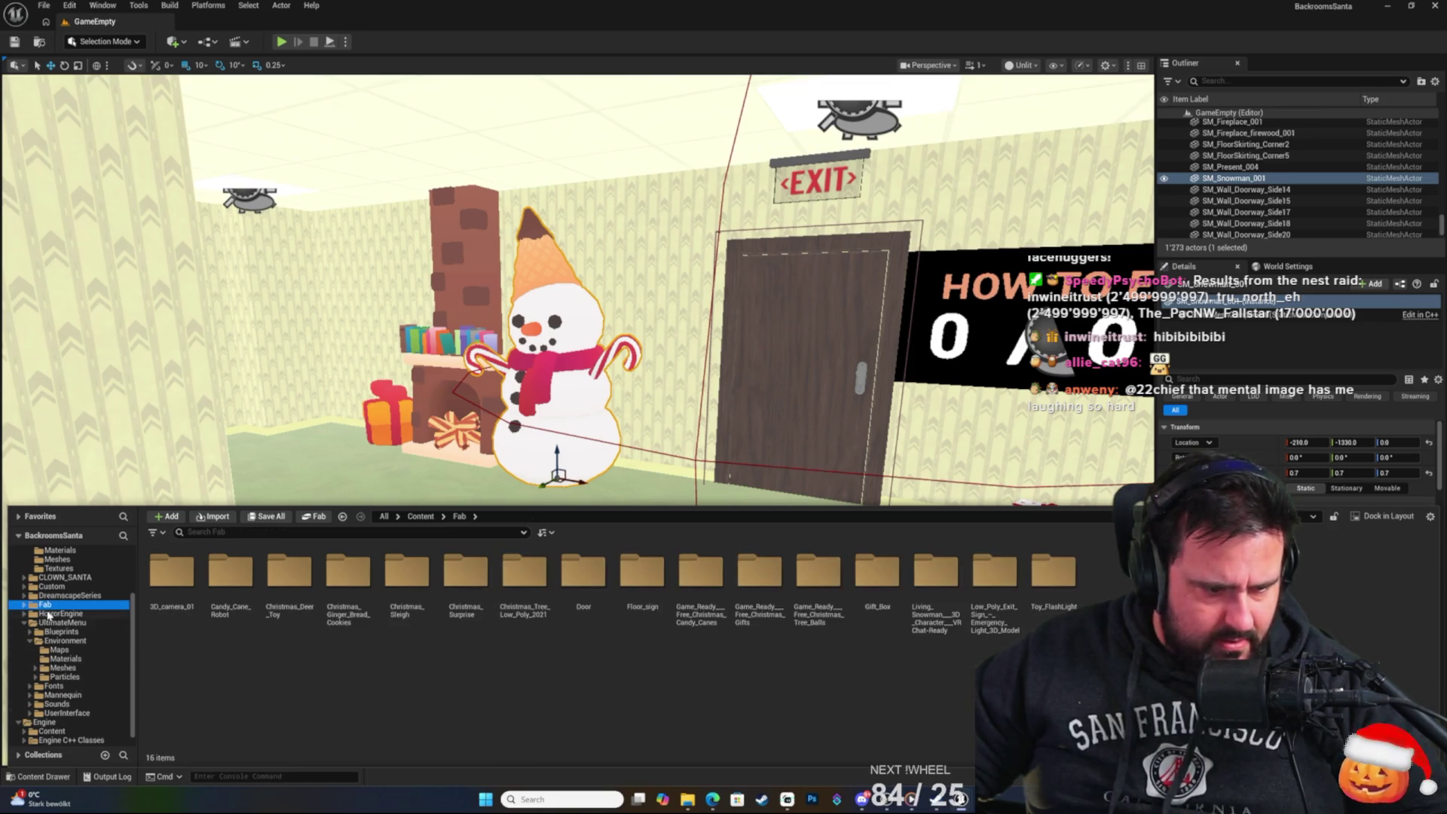
click(642, 572)
click(877, 572)
click(1045, 587)
click(935, 573)
click(995, 572)
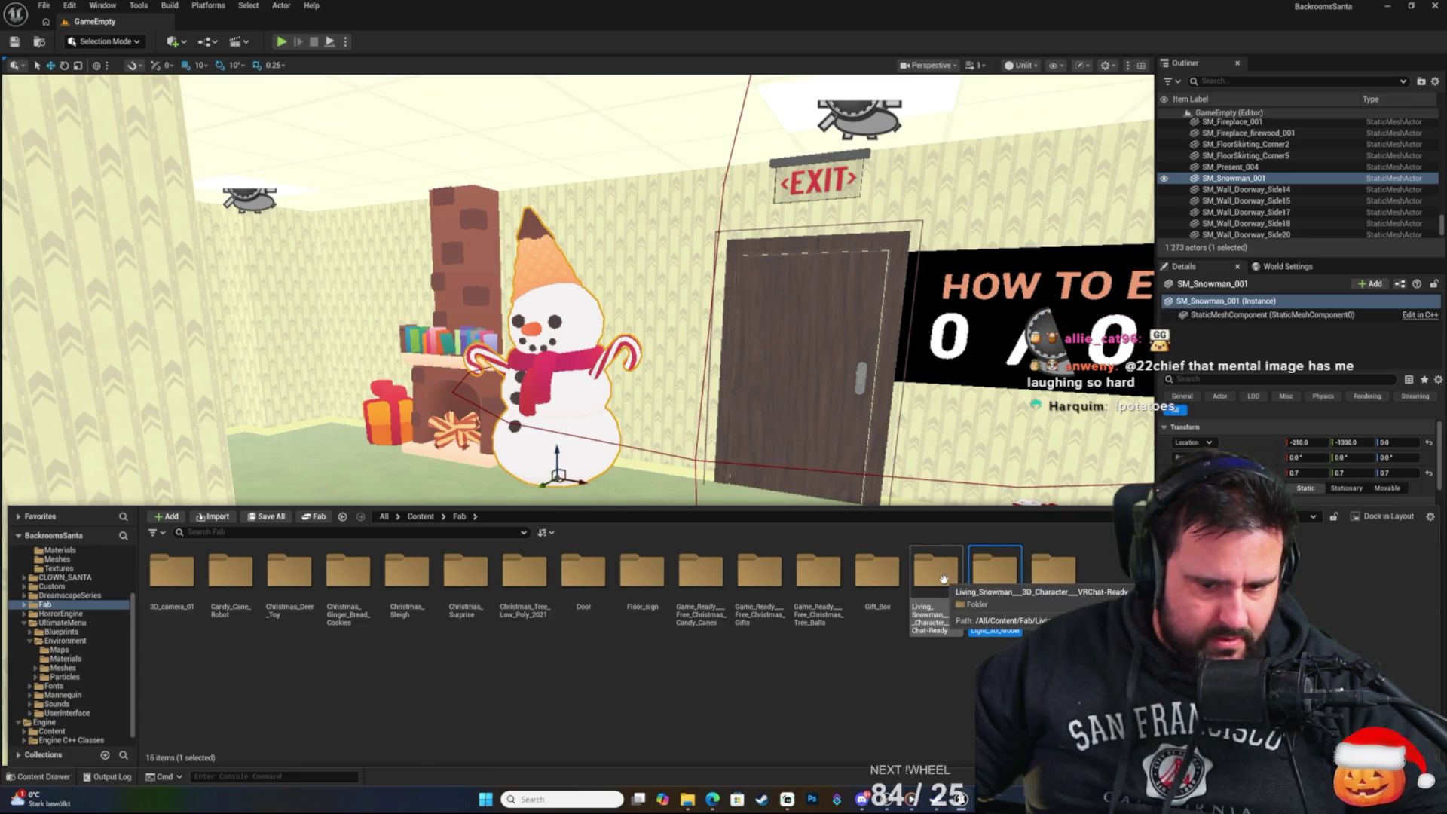
click(833, 574)
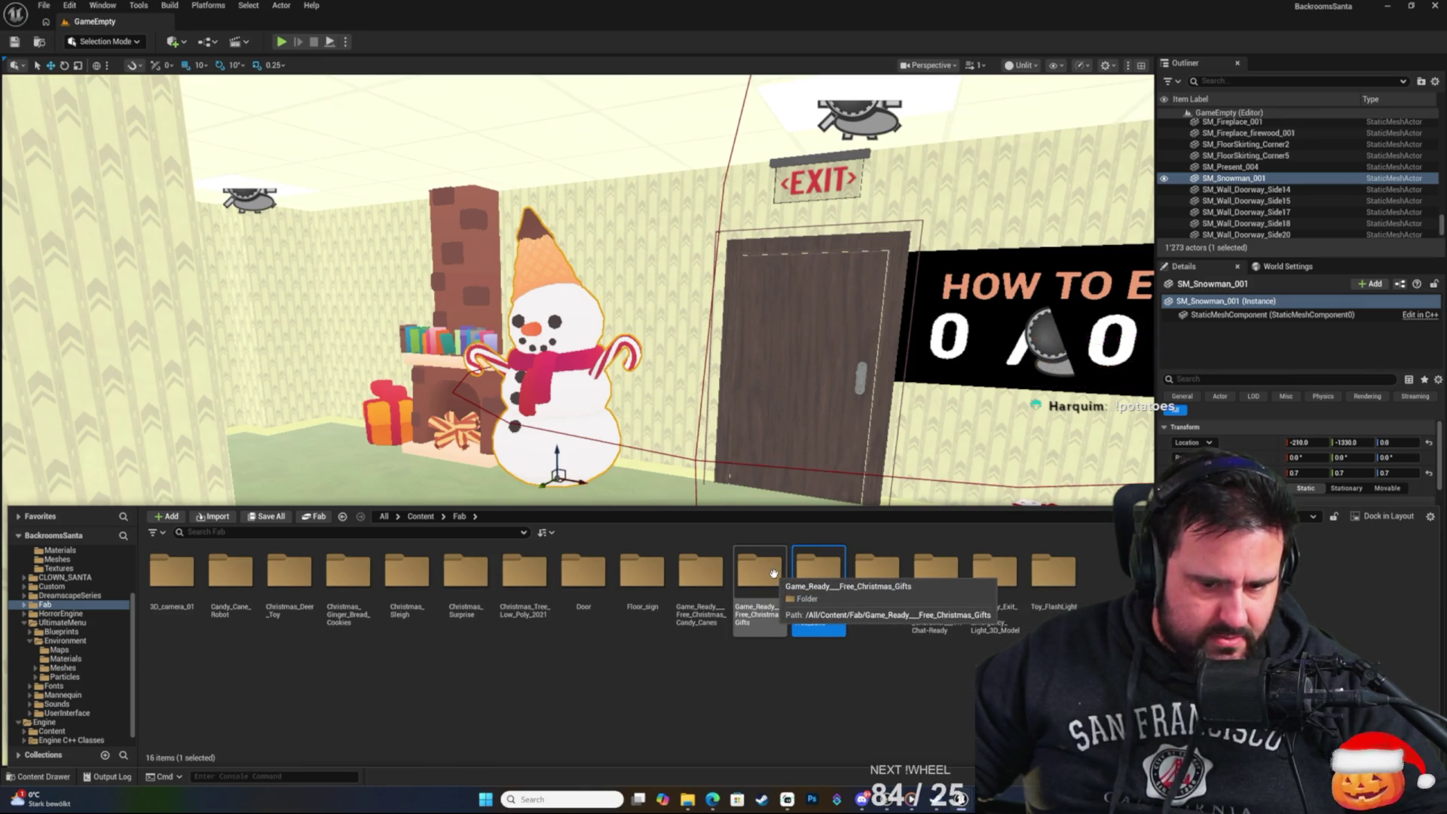
double_click(773, 574)
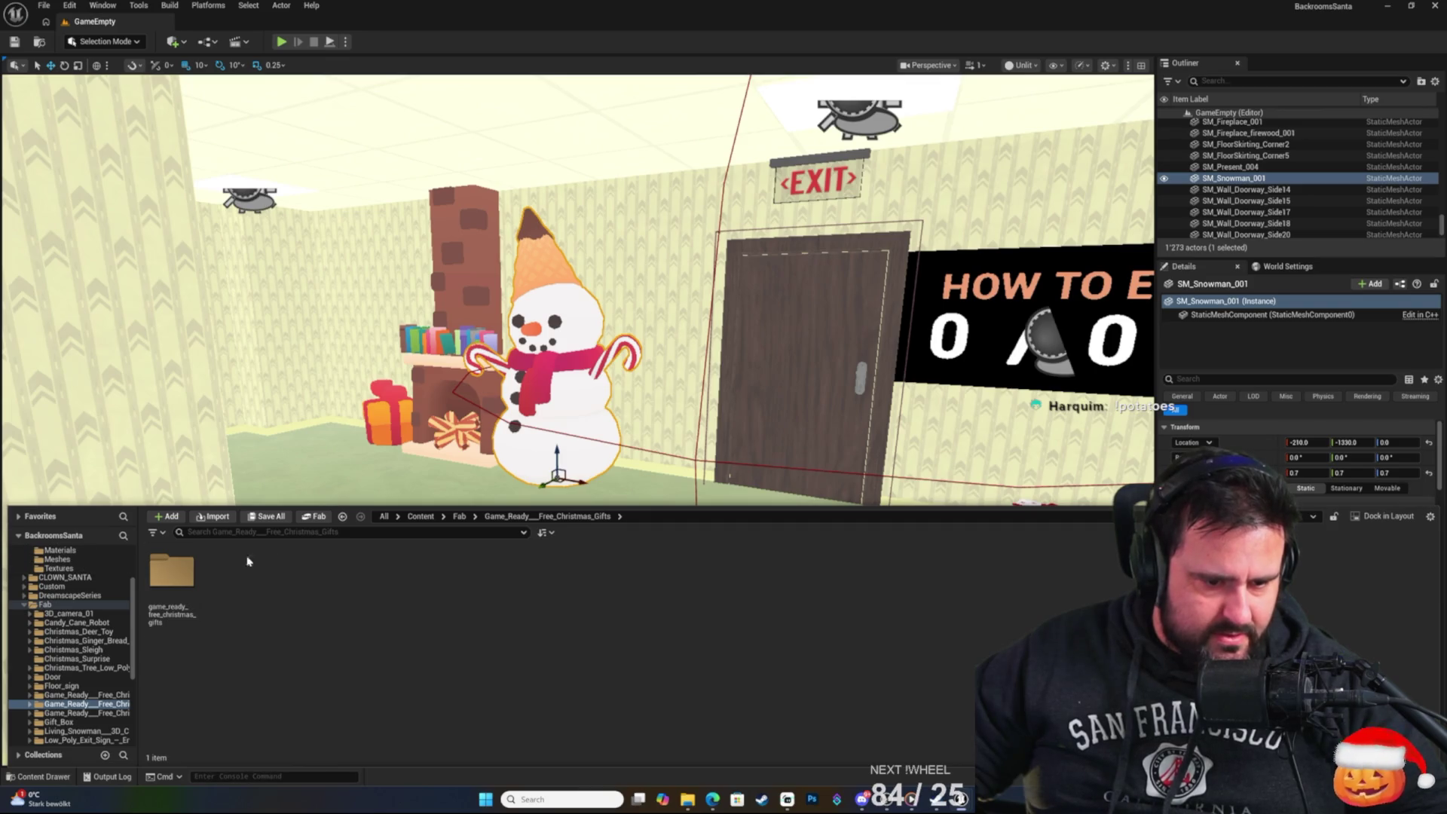
Check the candy cane, sleigh and robot folders, then open DreamscapeSeries > DreamscapeChristmas > Meshes.
click(76, 695)
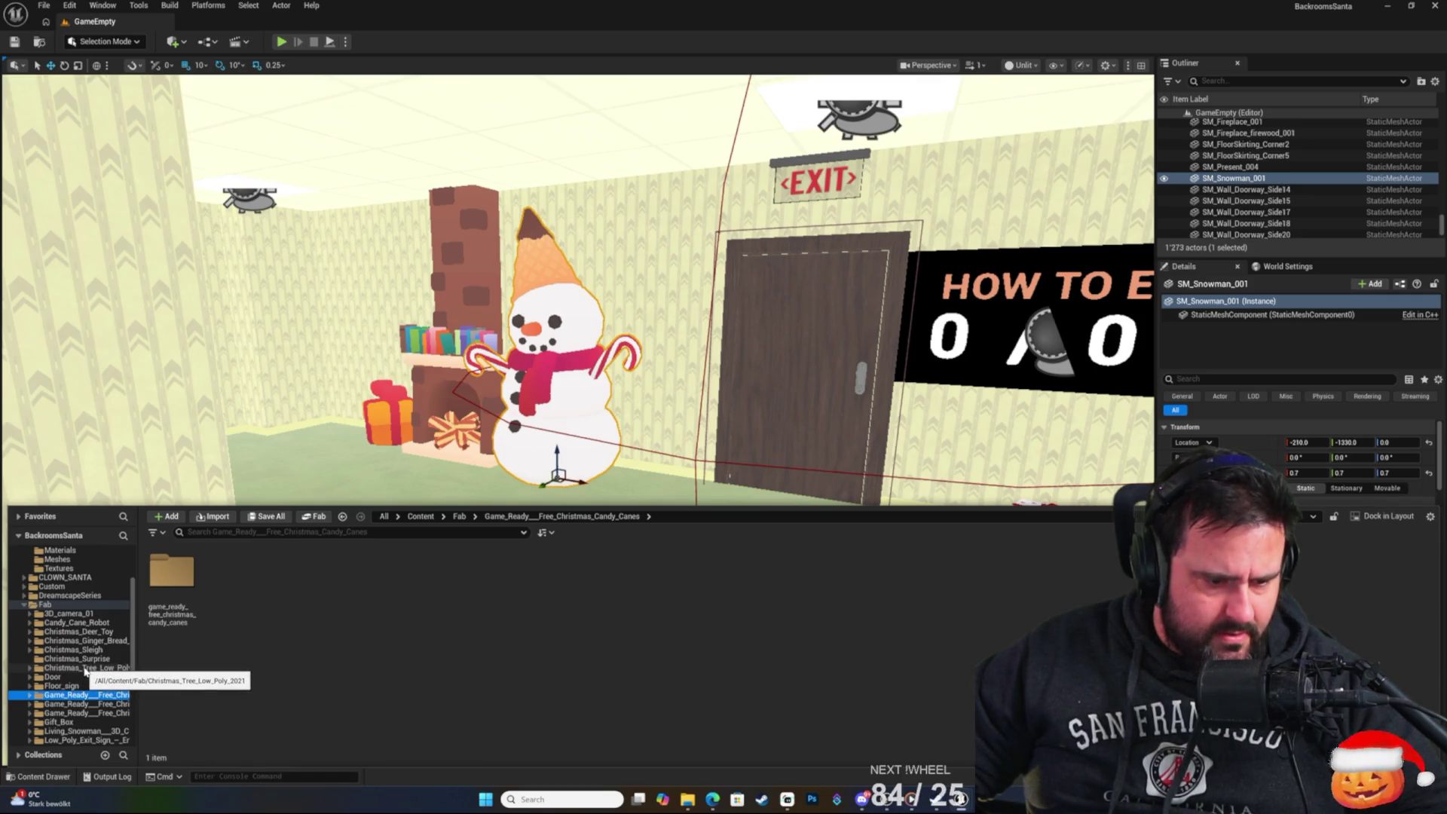
click(87, 651)
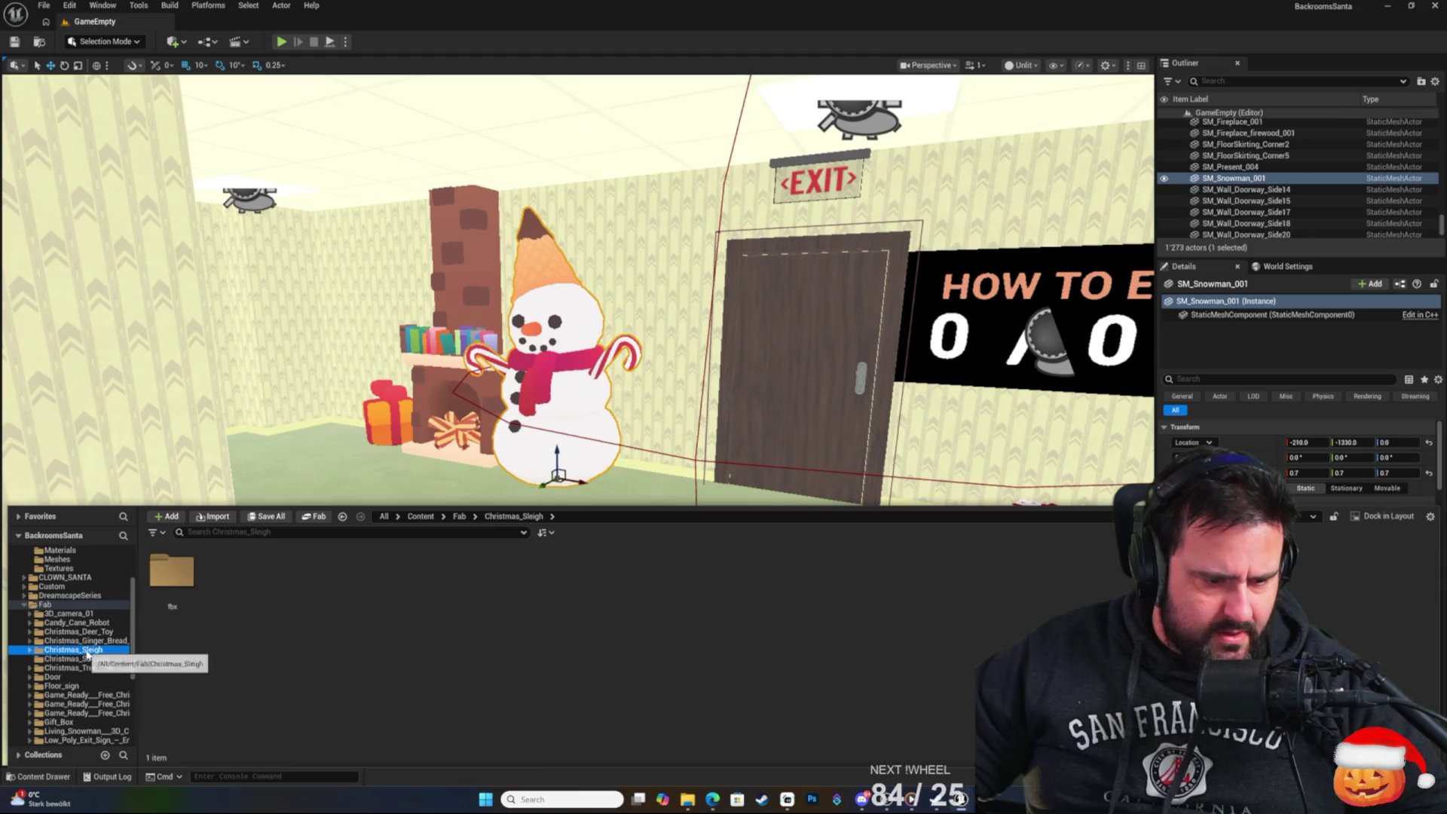
click(97, 632)
click(87, 623)
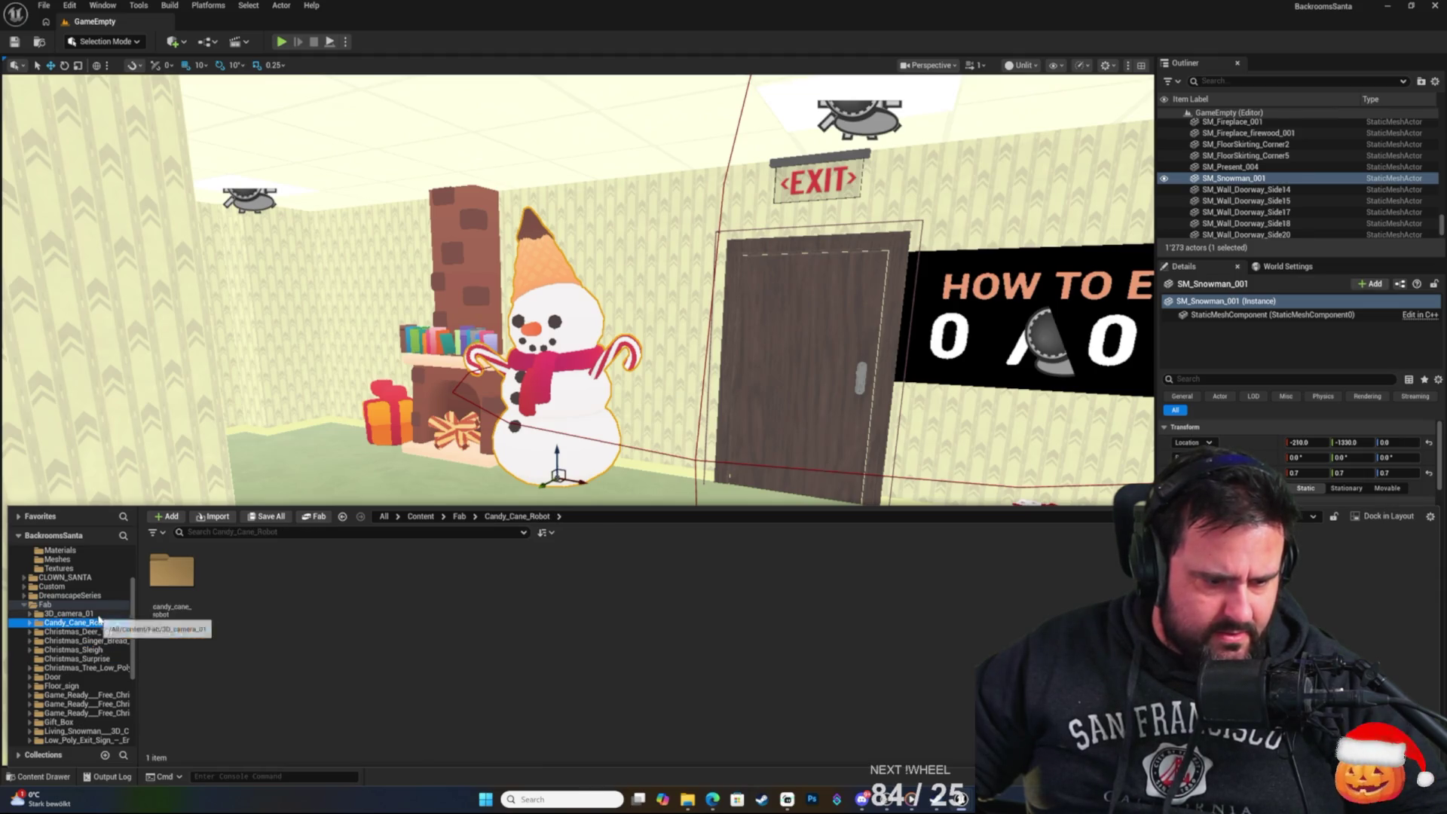
click(97, 614)
click(80, 595)
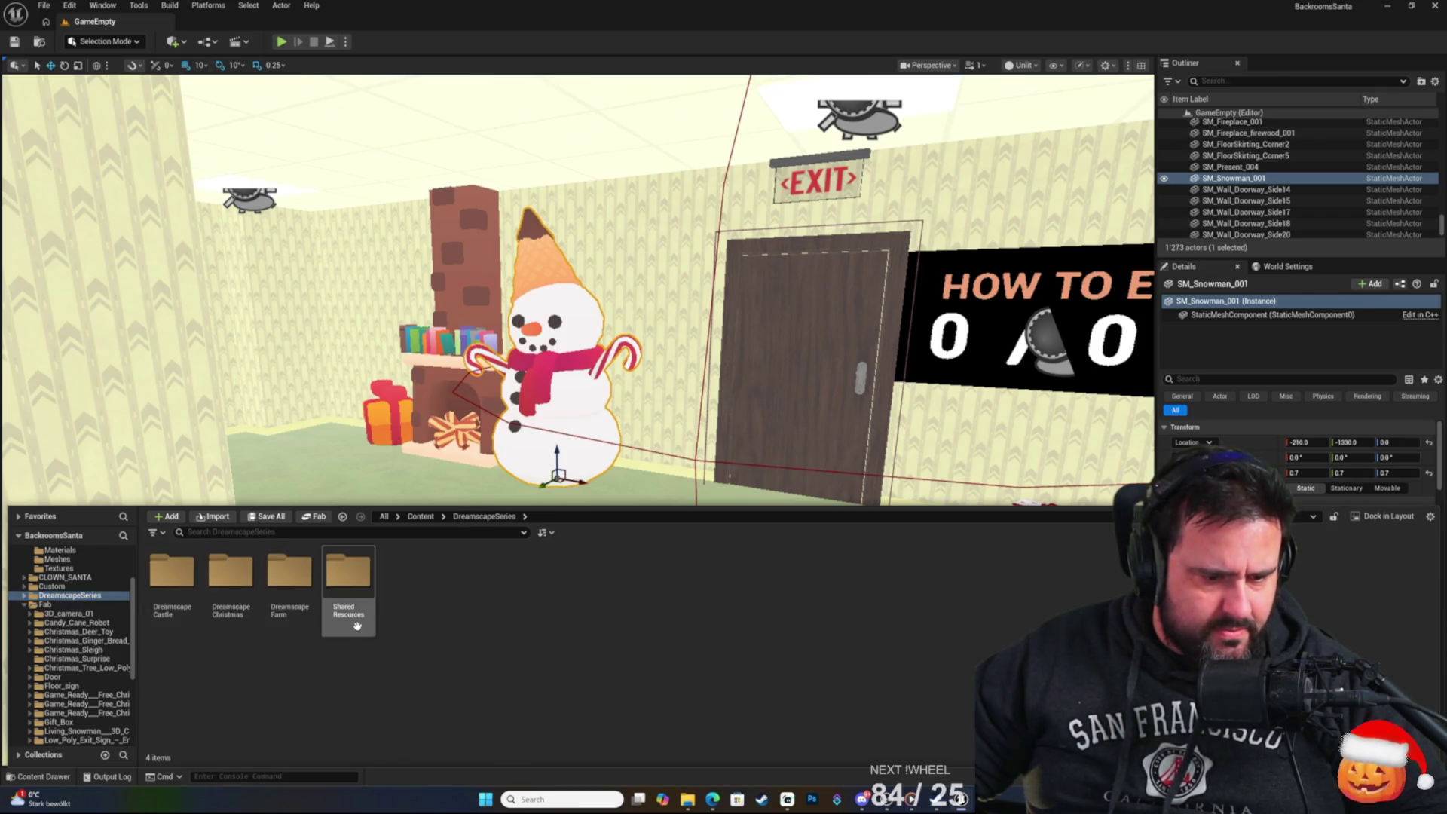
double_click(230, 573)
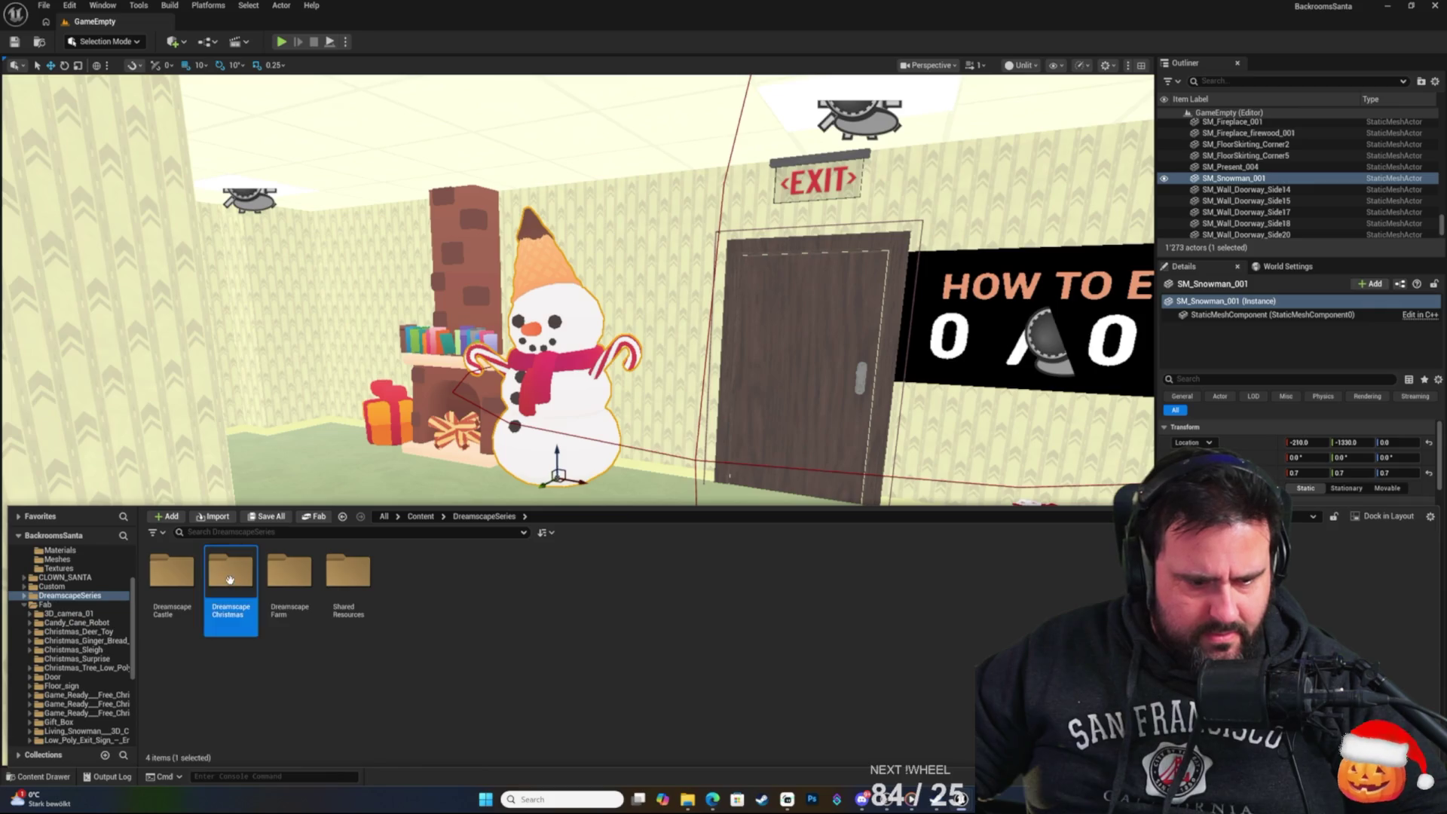
double_click(290, 572)
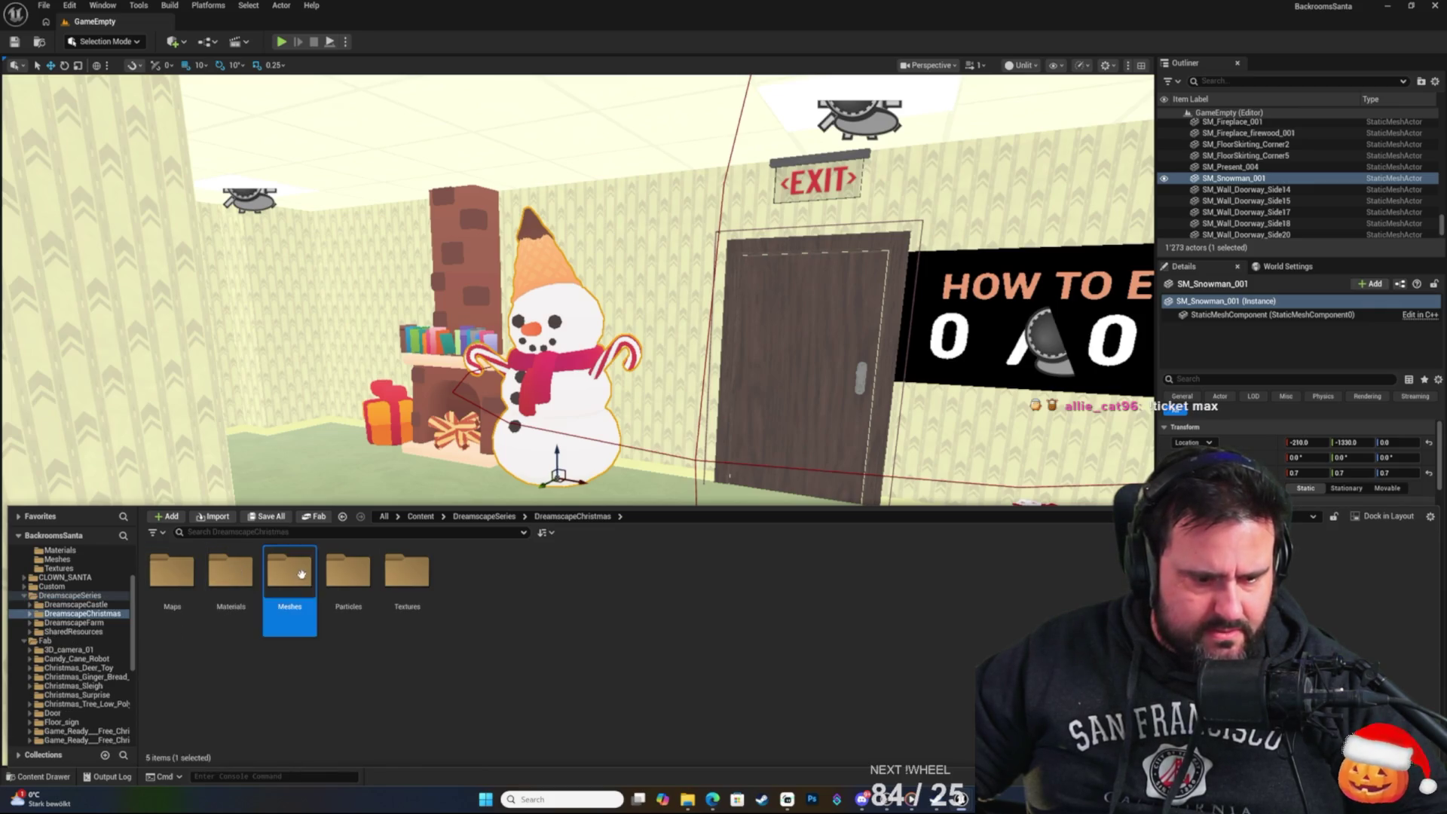
Place SM_Snowman in the level and move the cone-hat SM_Snowman_001 left toward the camera.
drag(753, 452, 724, 422)
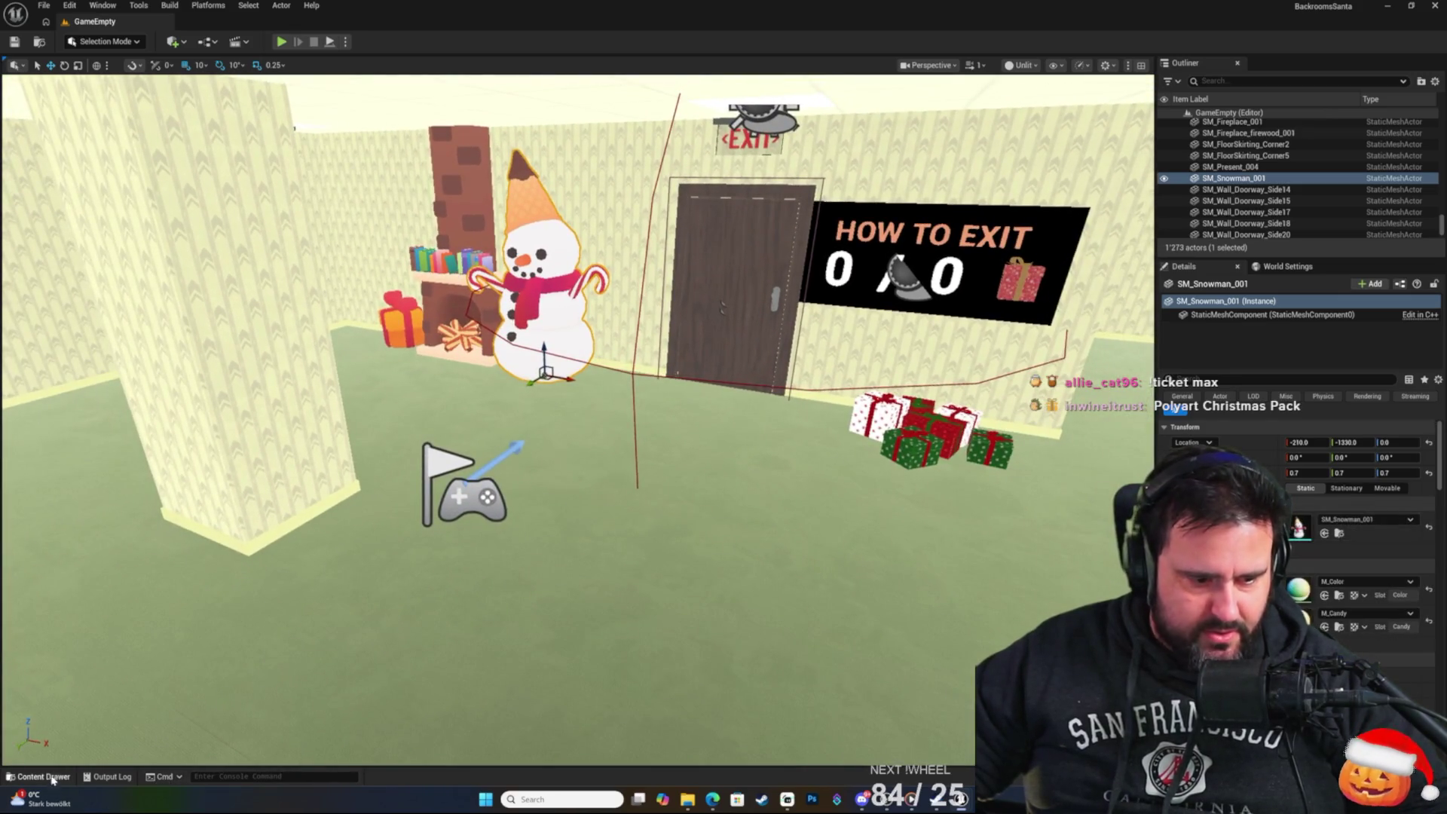
click(44, 776)
mouse_move(936, 580)
mouse_down()
mouse_move(678, 429)
mouse_move(680, 507)
mouse_up()
scroll(808, 509, down, 5)
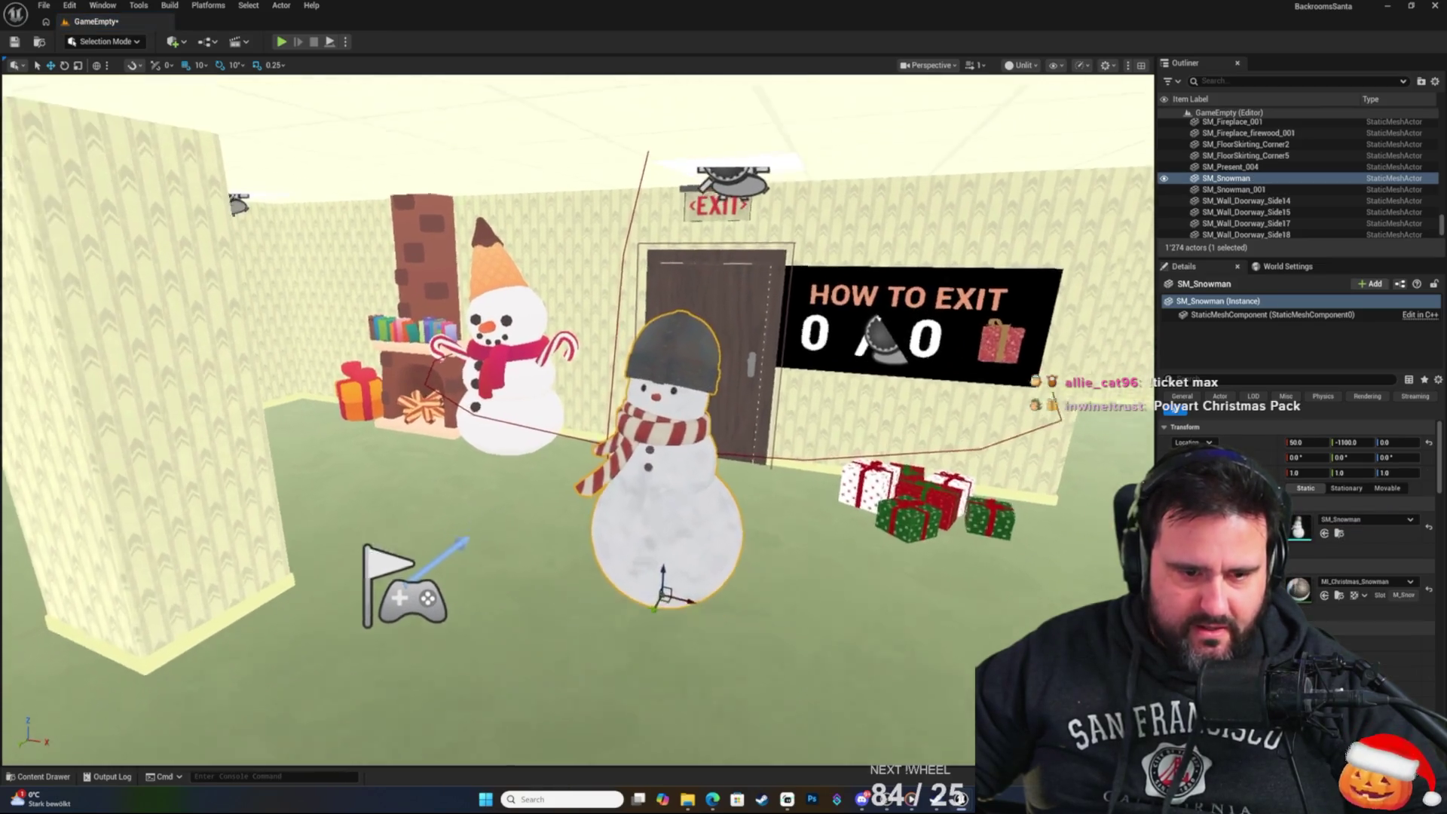
click(520, 434)
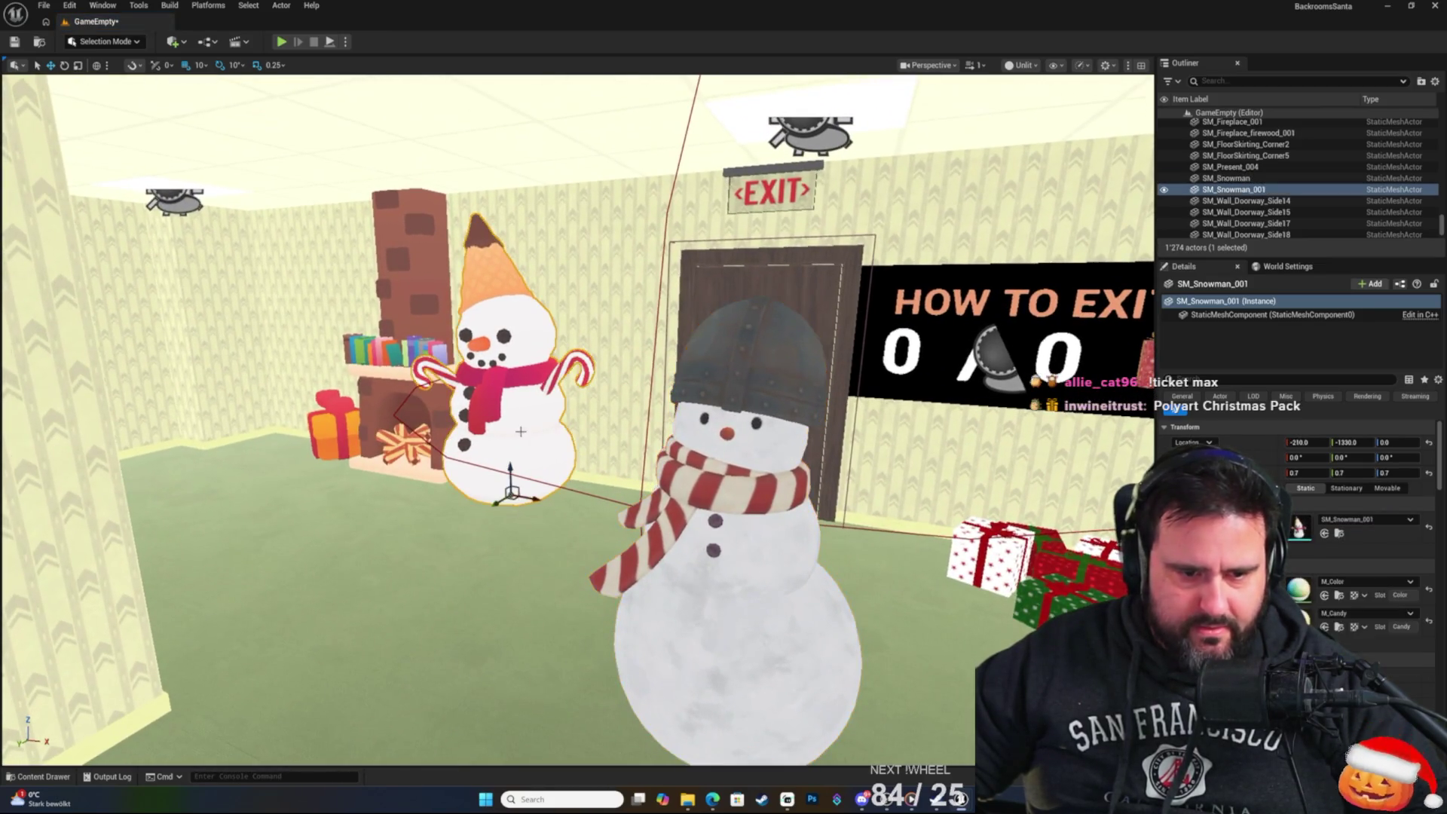
mouse_move(514, 456)
mouse_down()
mouse_move(361, 525)
mouse_move(222, 411)
mouse_move(143, 433)
mouse_move(135, 461)
mouse_up()
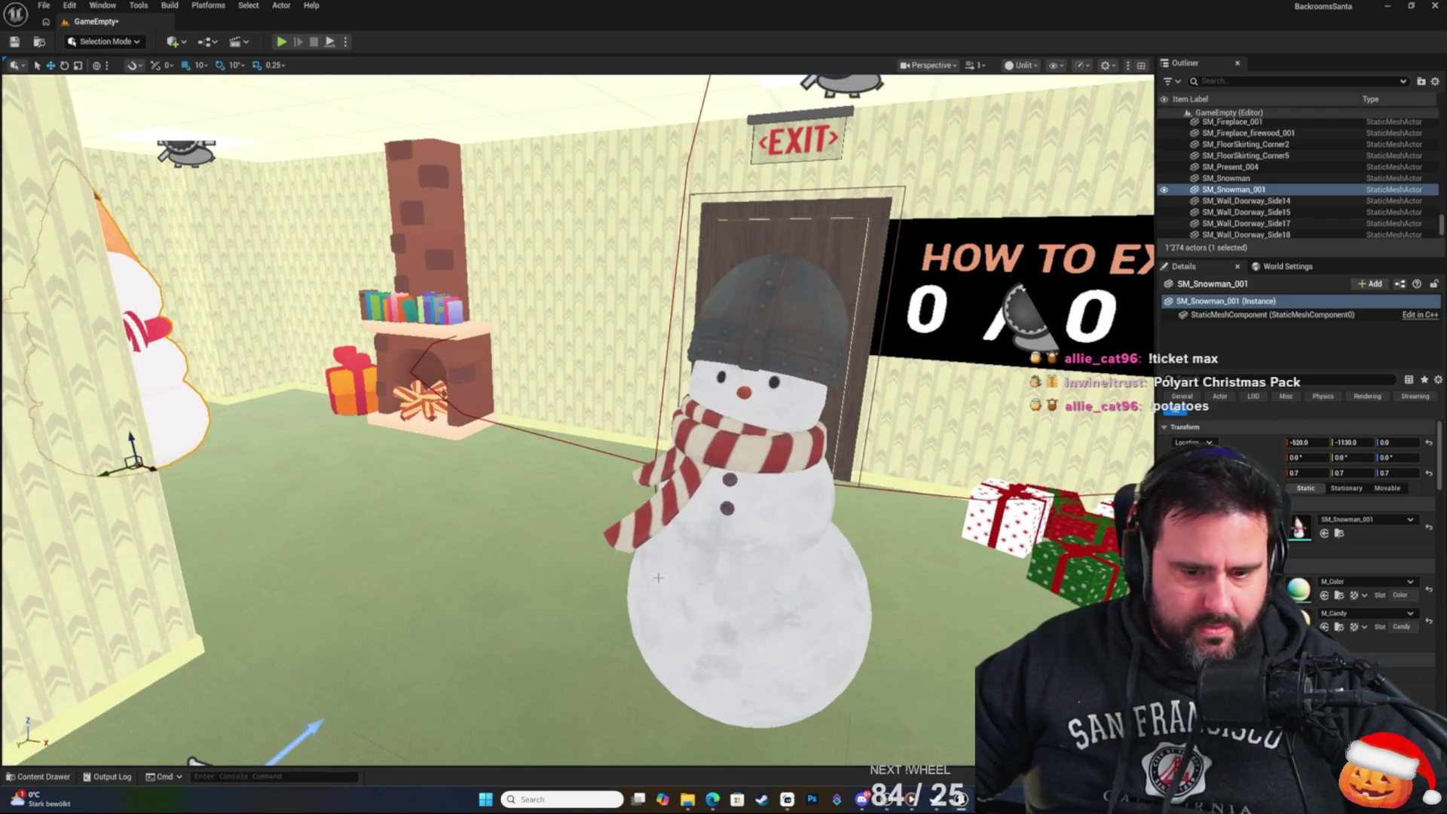
Position the new dark-hat snowman beside the fireplace, nudging it slightly right and back.
click(713, 578)
mouse_move(736, 693)
mouse_down()
mouse_move(539, 447)
mouse_move(558, 460)
mouse_up()
scroll(555, 456, up, 6)
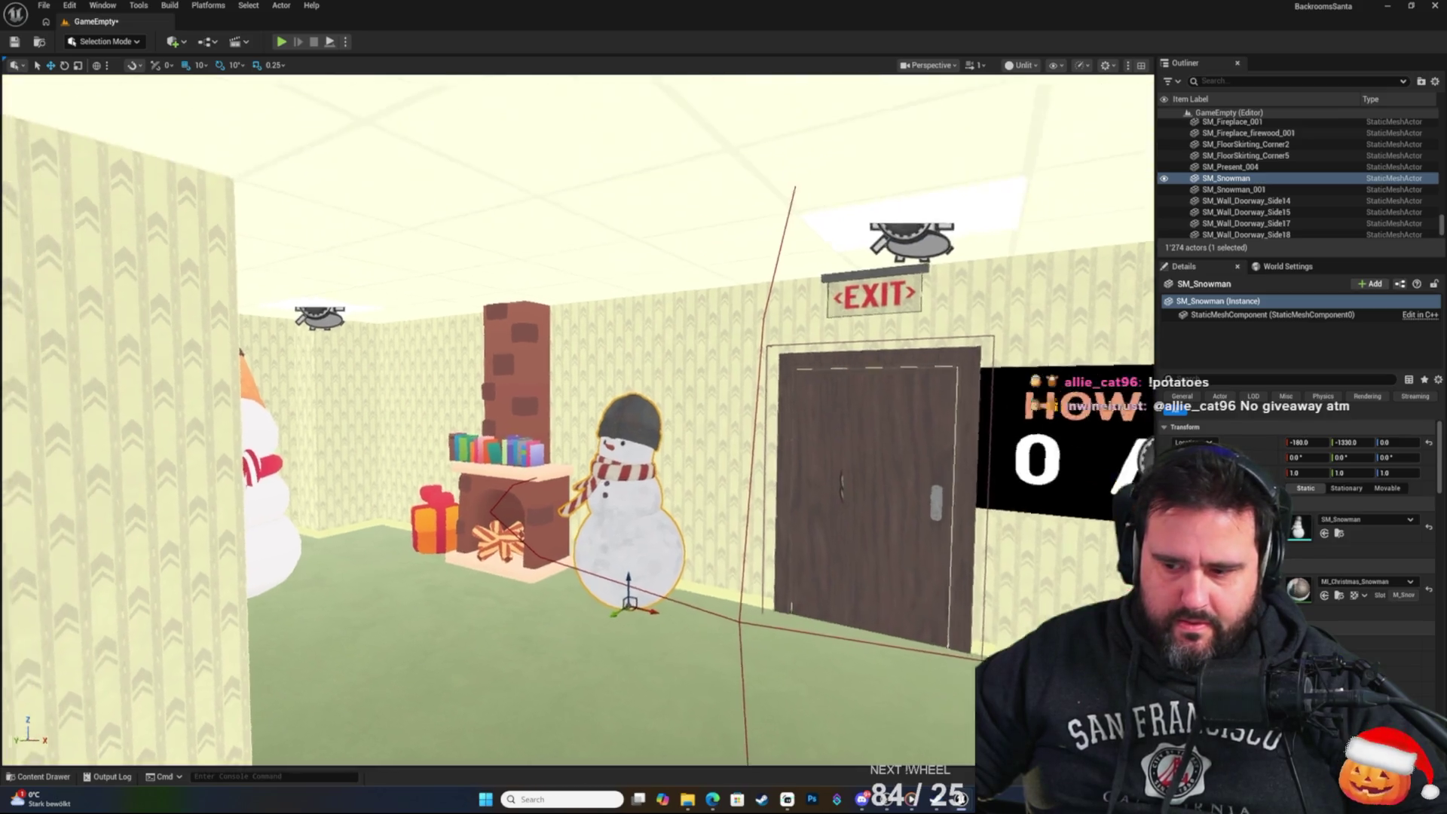
scroll(521, 463, down, 6)
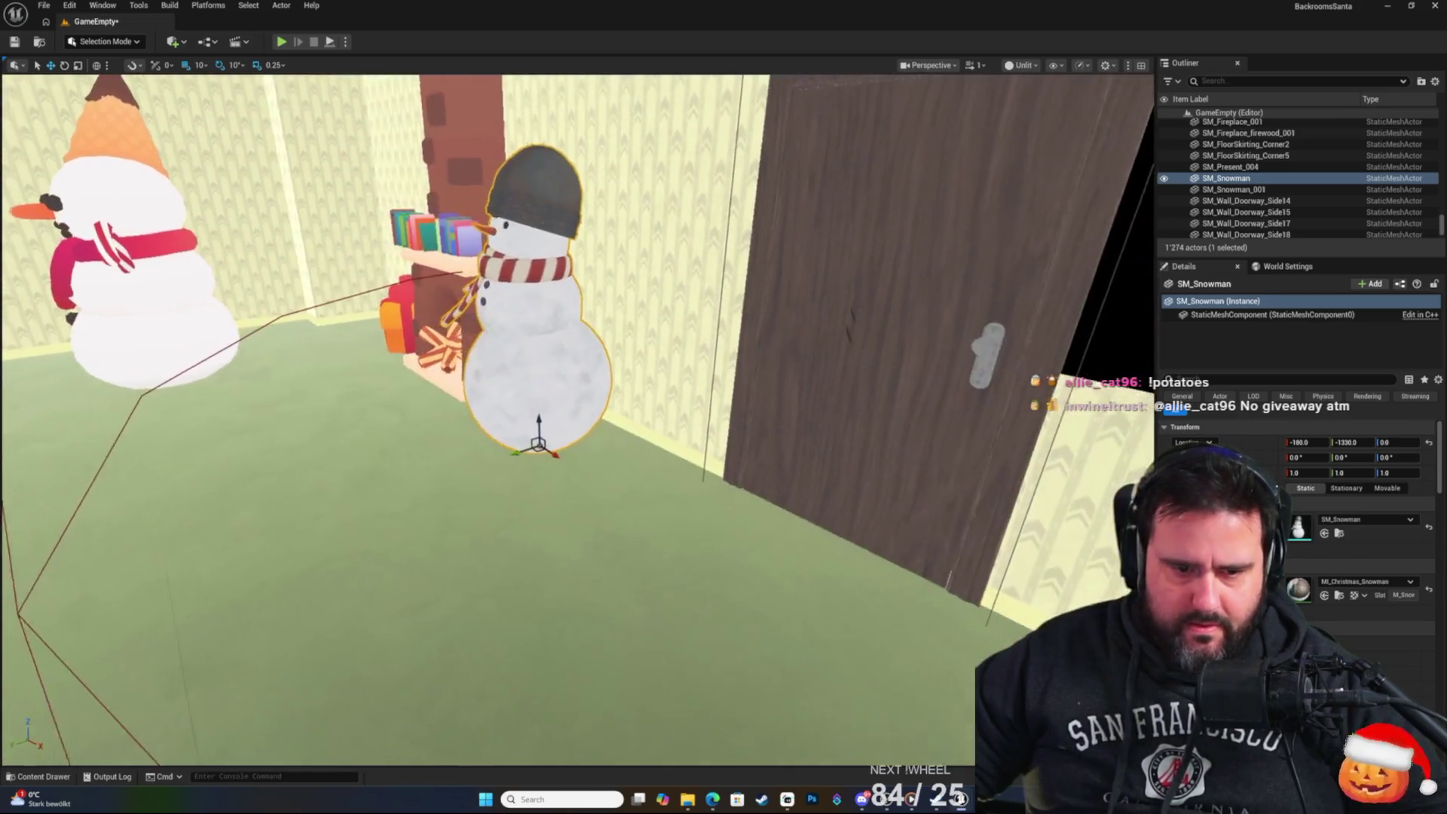
drag(571, 430, 610, 420)
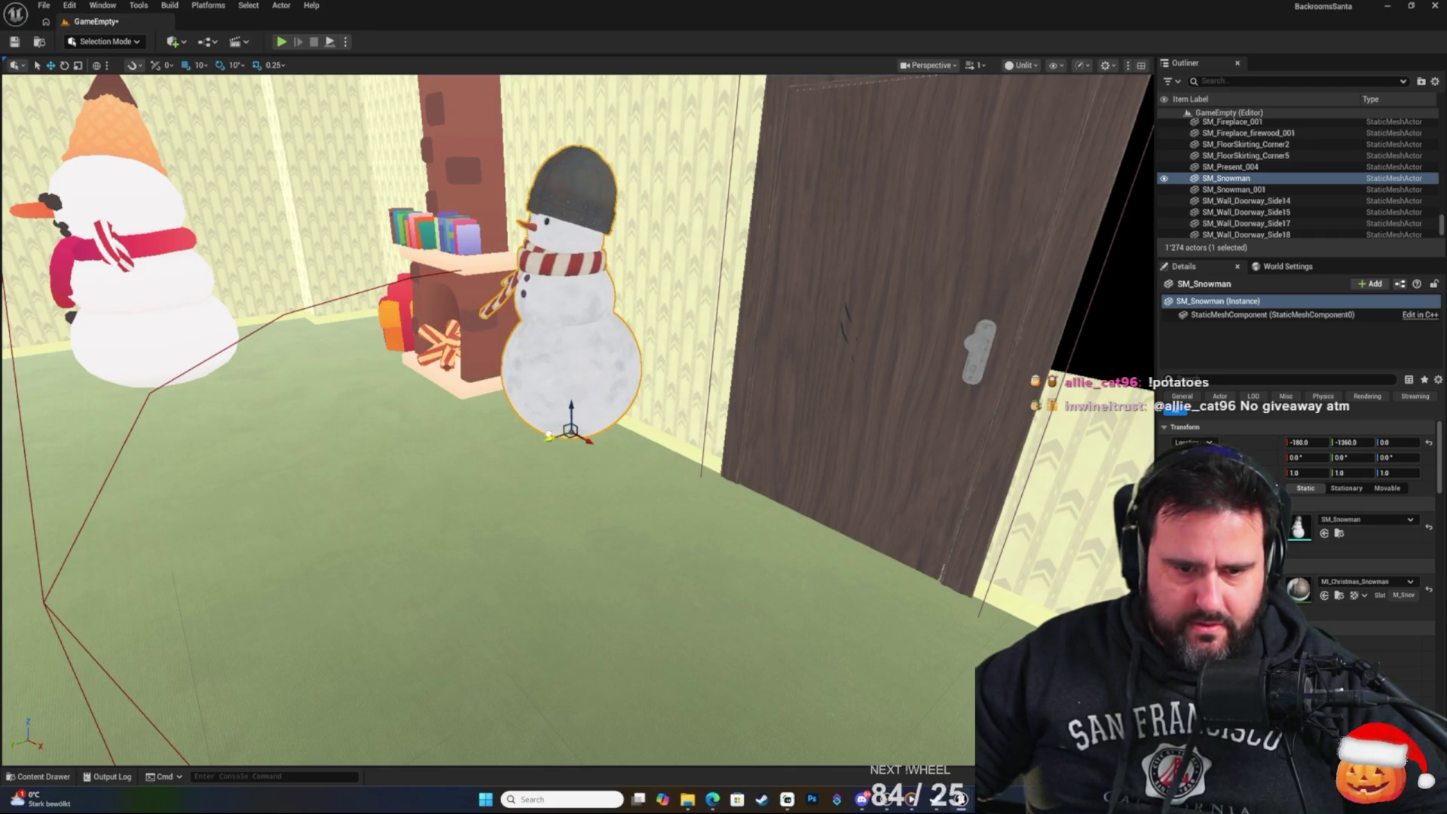
scroll(574, 437, down, 5)
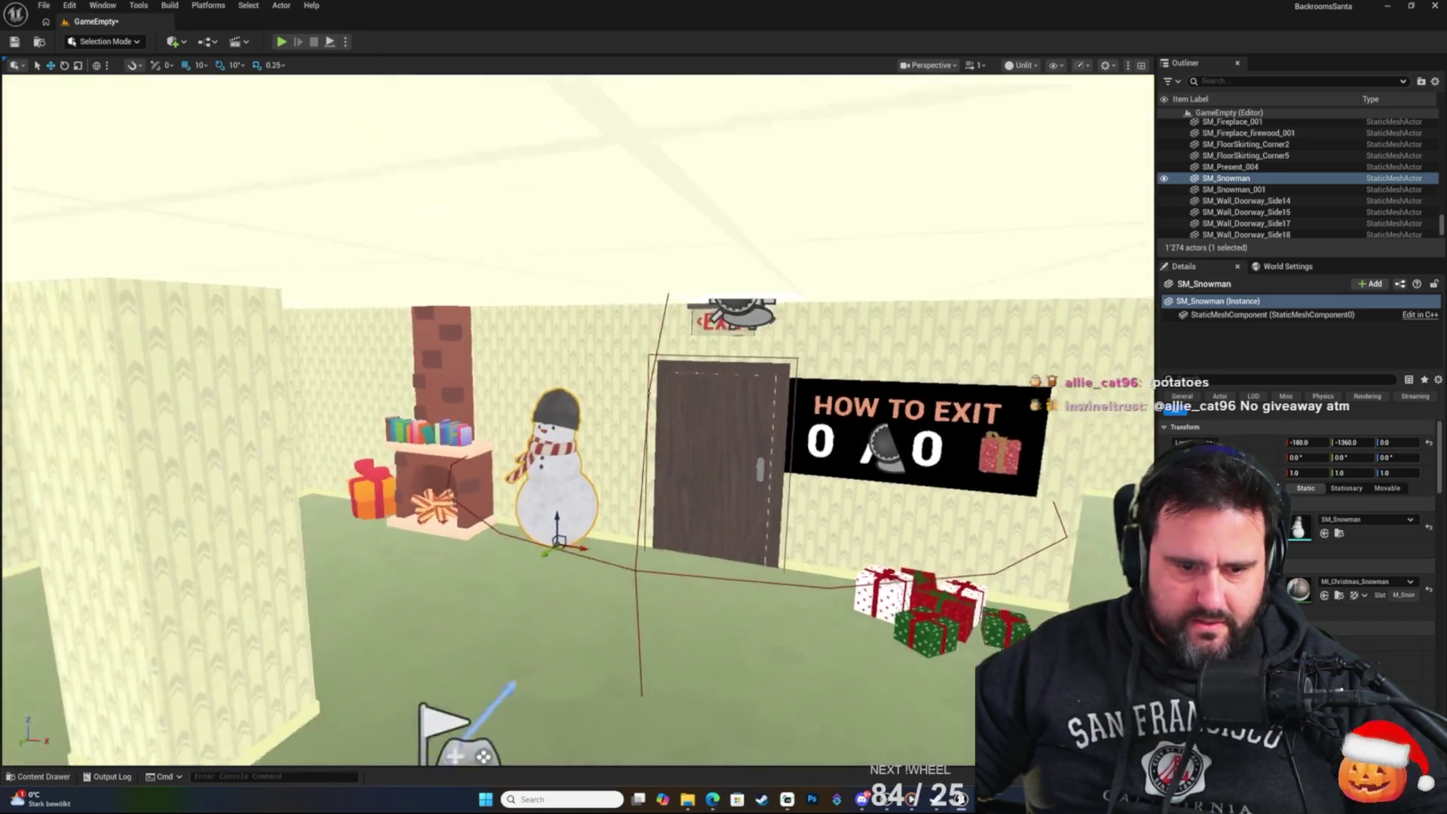
scroll(413, 592, up, 6)
mouse_move(413, 592)
mouse_down()
mouse_move(664, 355)
mouse_move(637, 345)
mouse_move(517, 394)
mouse_move(591, 478)
mouse_move(578, 417)
mouse_move(569, 490)
mouse_move(641, 452)
mouse_move(625, 497)
mouse_move(611, 474)
mouse_move(610, 512)
mouse_move(610, 474)
mouse_move(437, 532)
mouse_move(165, 739)
mouse_up()
Delete the cone-hat SM_Snowman_001 and drag SM_ChristmasTree into the level.
click(578, 417)
key(Delete)
click(43, 776)
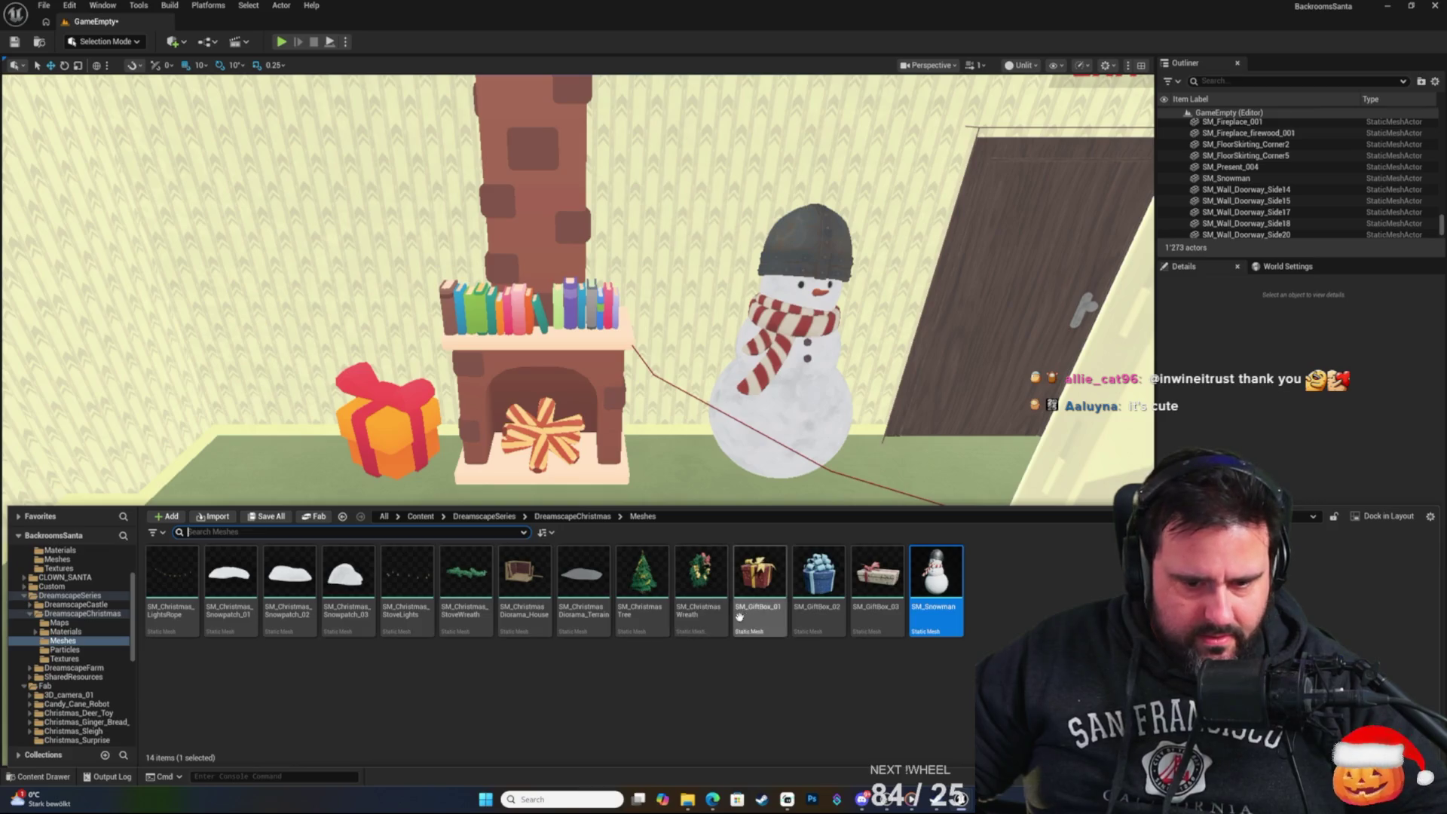
click(643, 577)
mouse_move(642, 576)
mouse_down()
mouse_move(829, 324)
mouse_move(663, 482)
mouse_up()
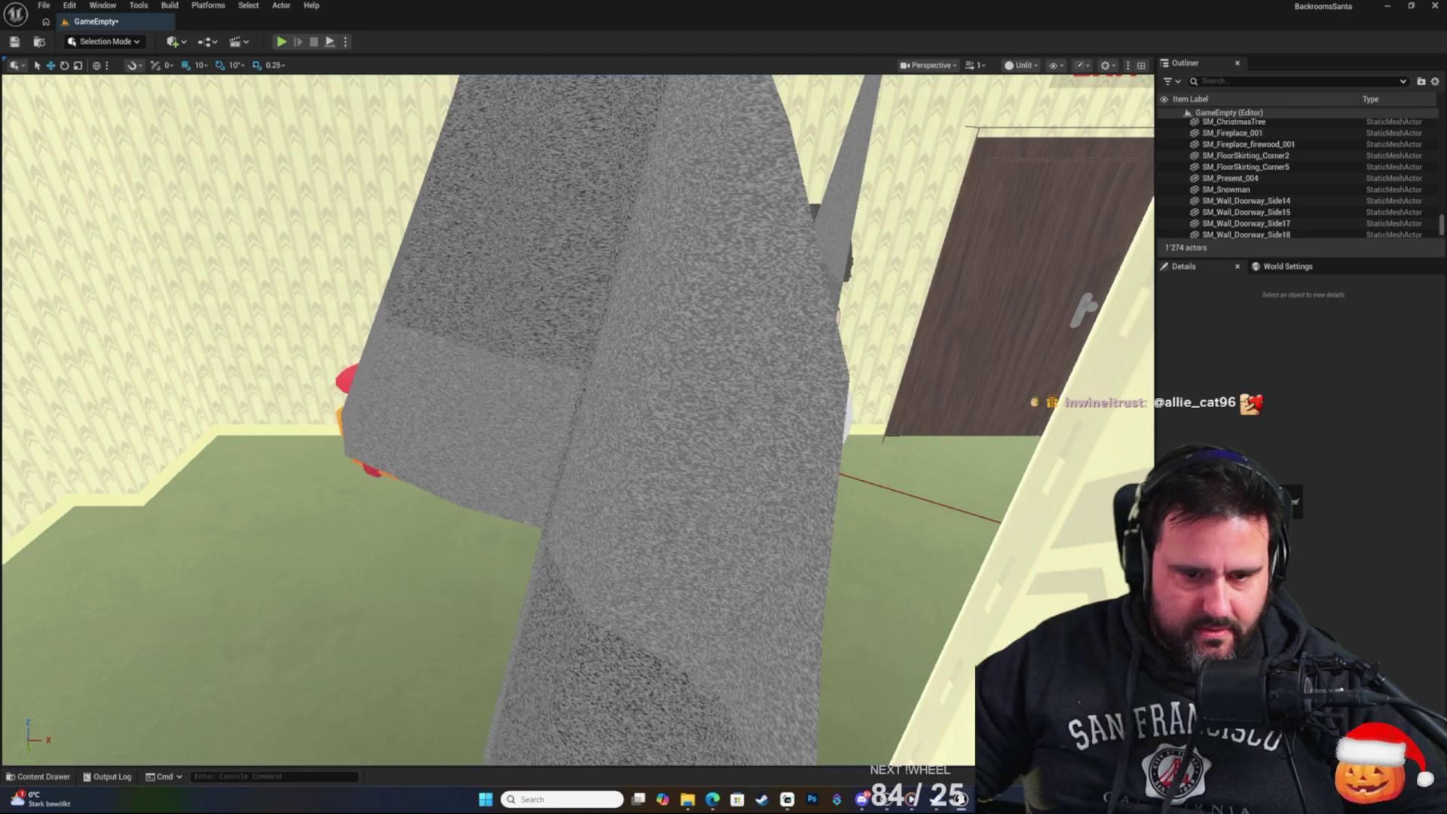
Move the Christmas tree into the room before the door and scale it to 0.5.
click(555, 663)
key(f)
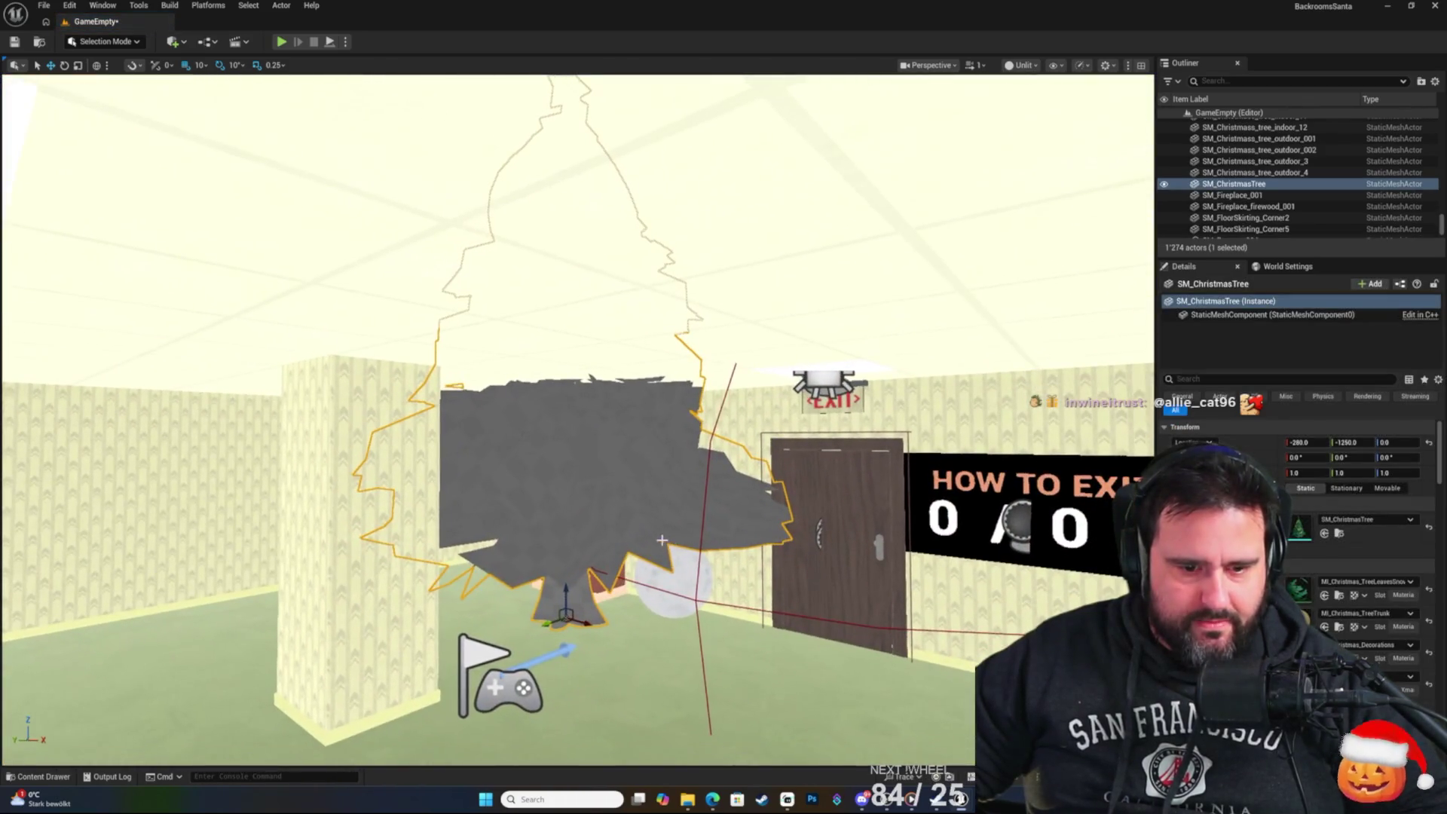
drag(565, 614, 711, 667)
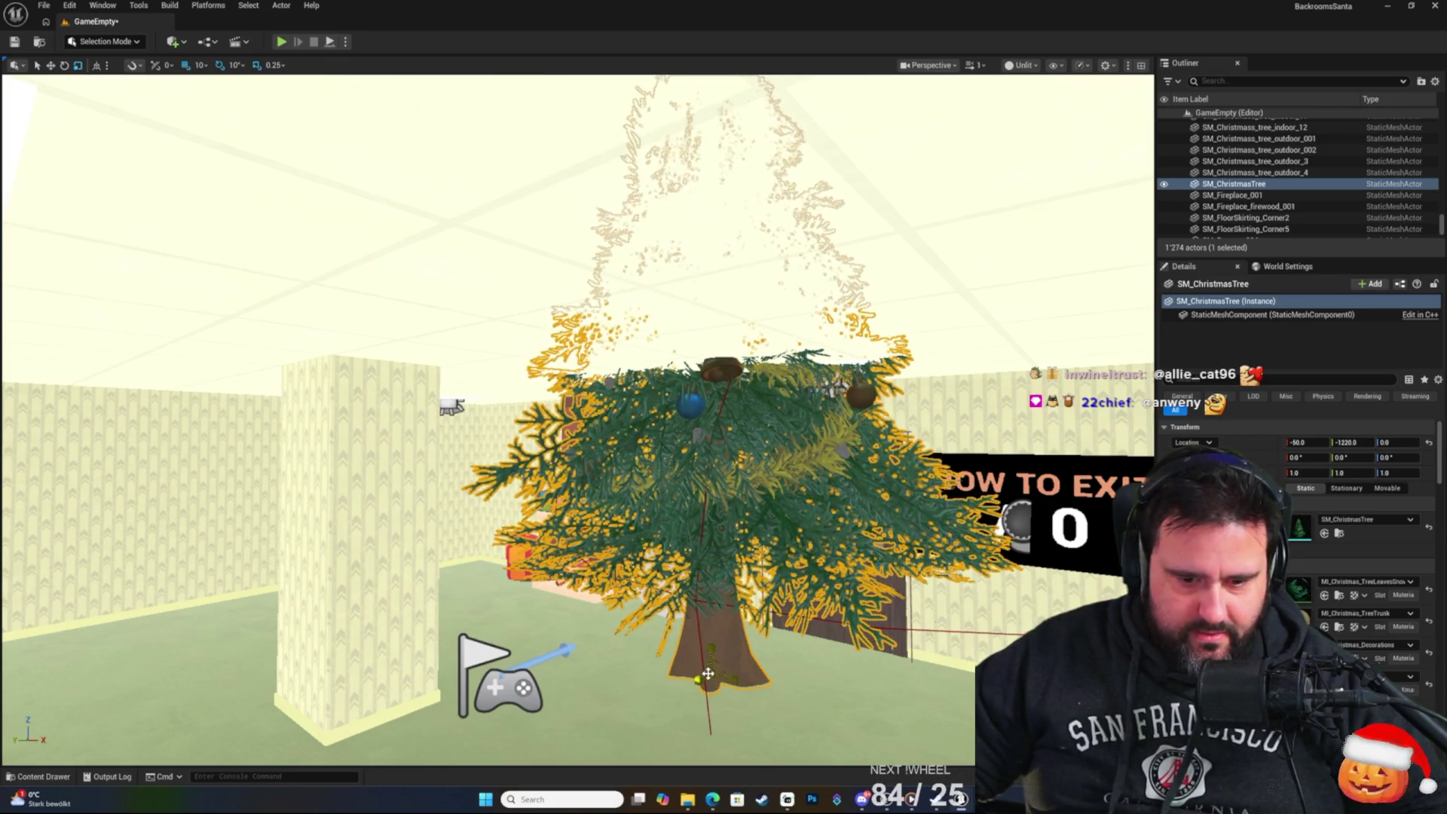
text(0.5)
key(Return)
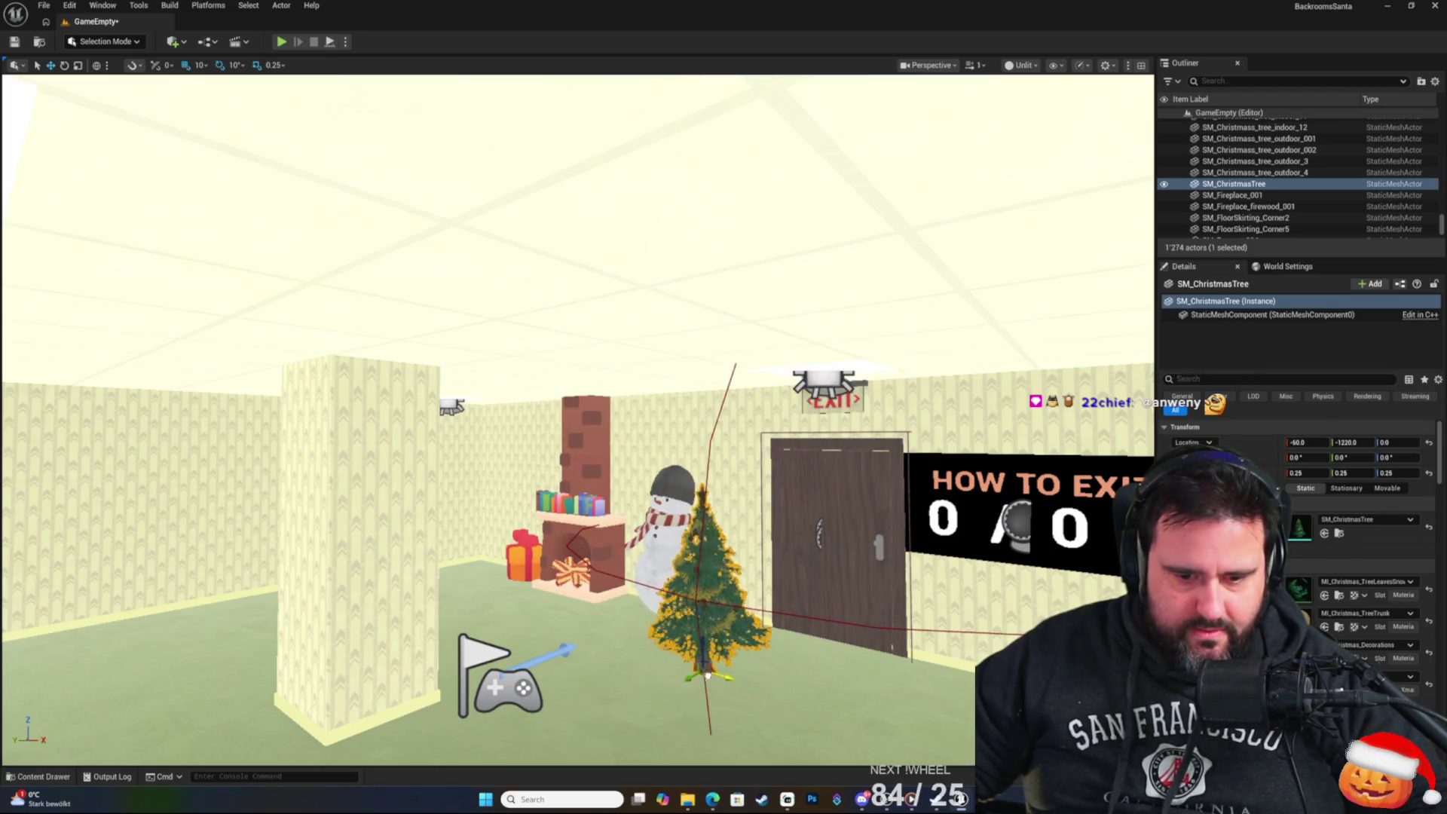
drag(560, 686, 570, 686)
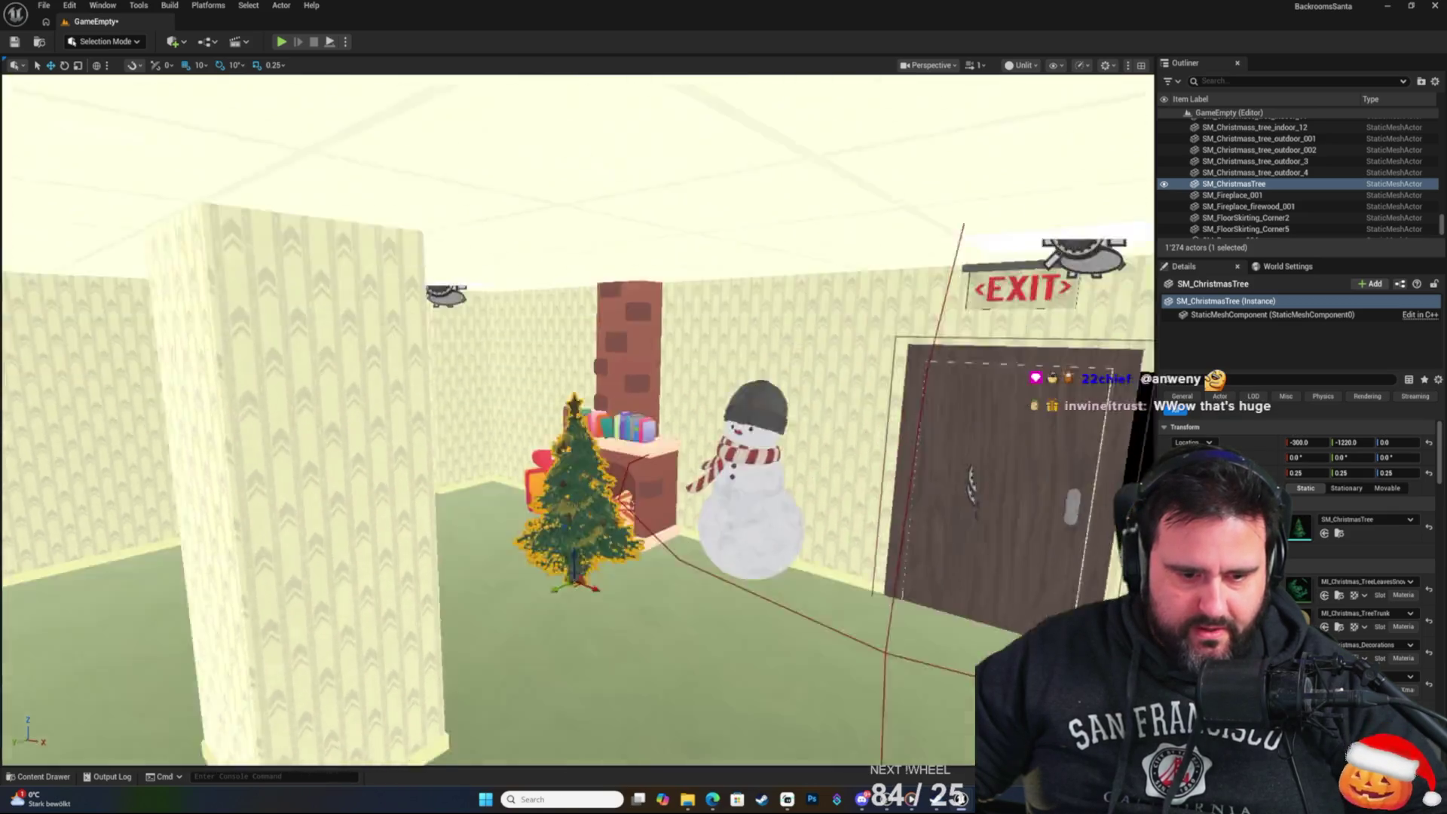
Fly the view back out to the fireplace room and delete the oversized Christmas tree.
key(f)
key(w)
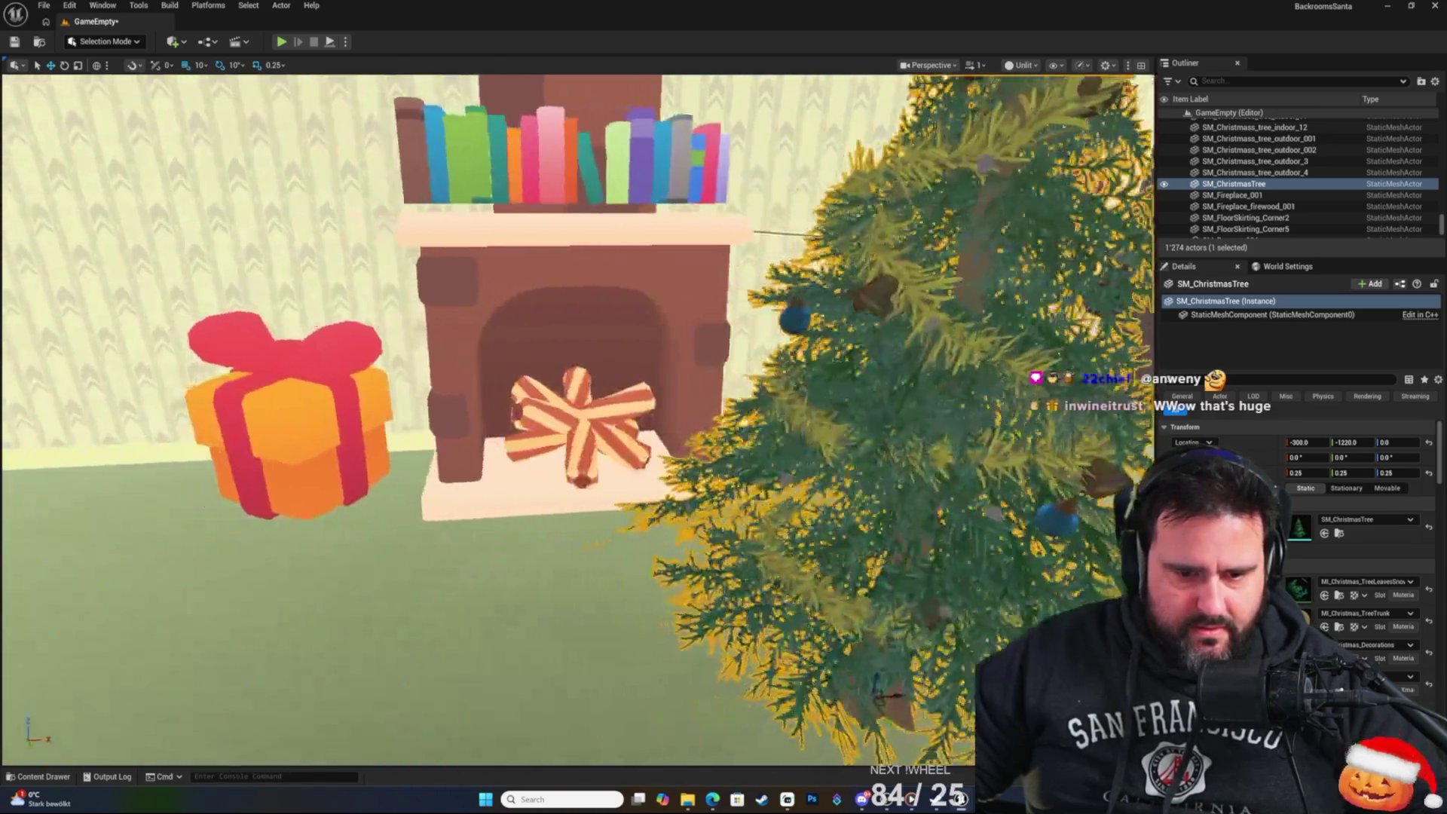
key(s)
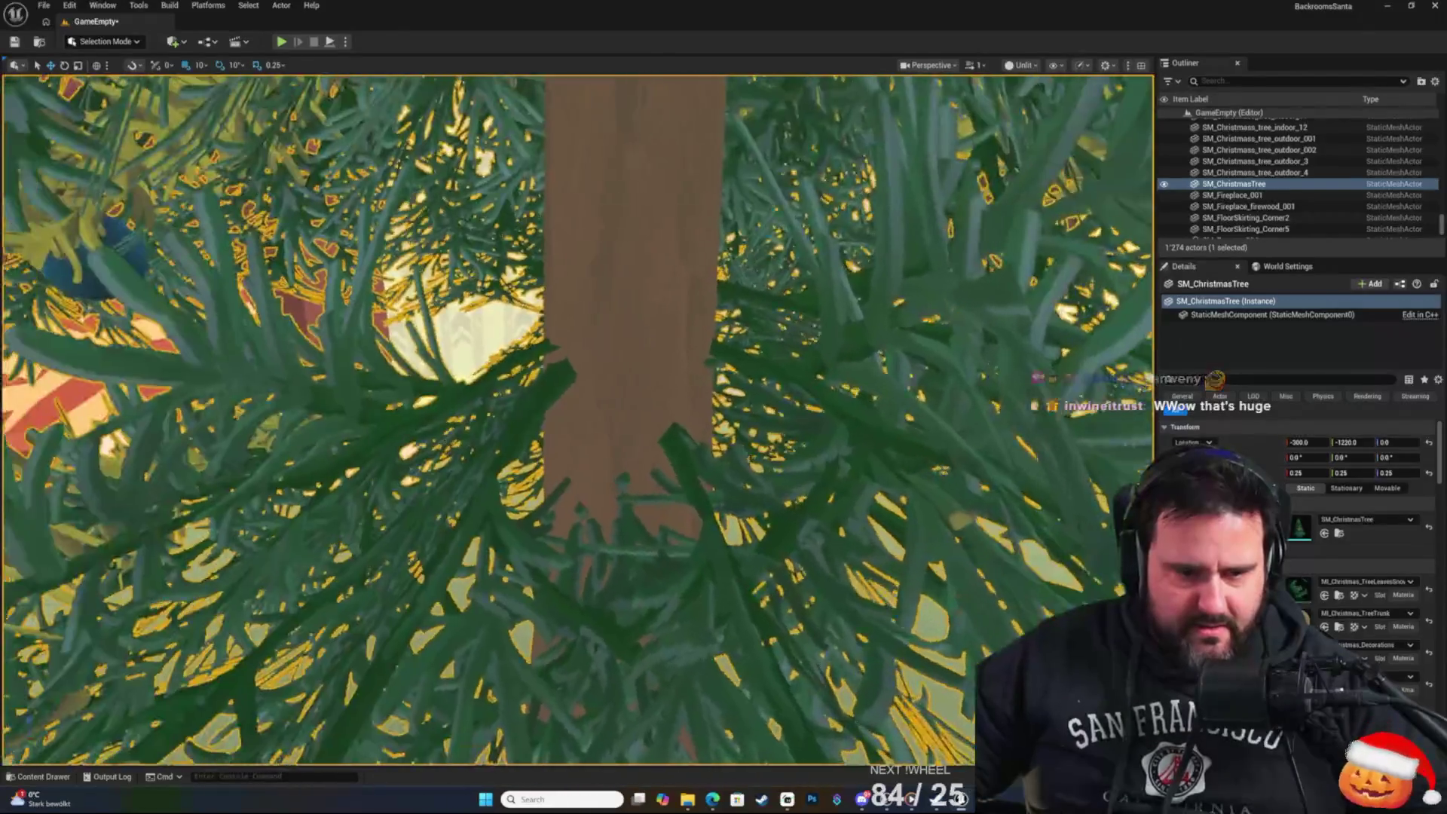
key(w)
key(s)
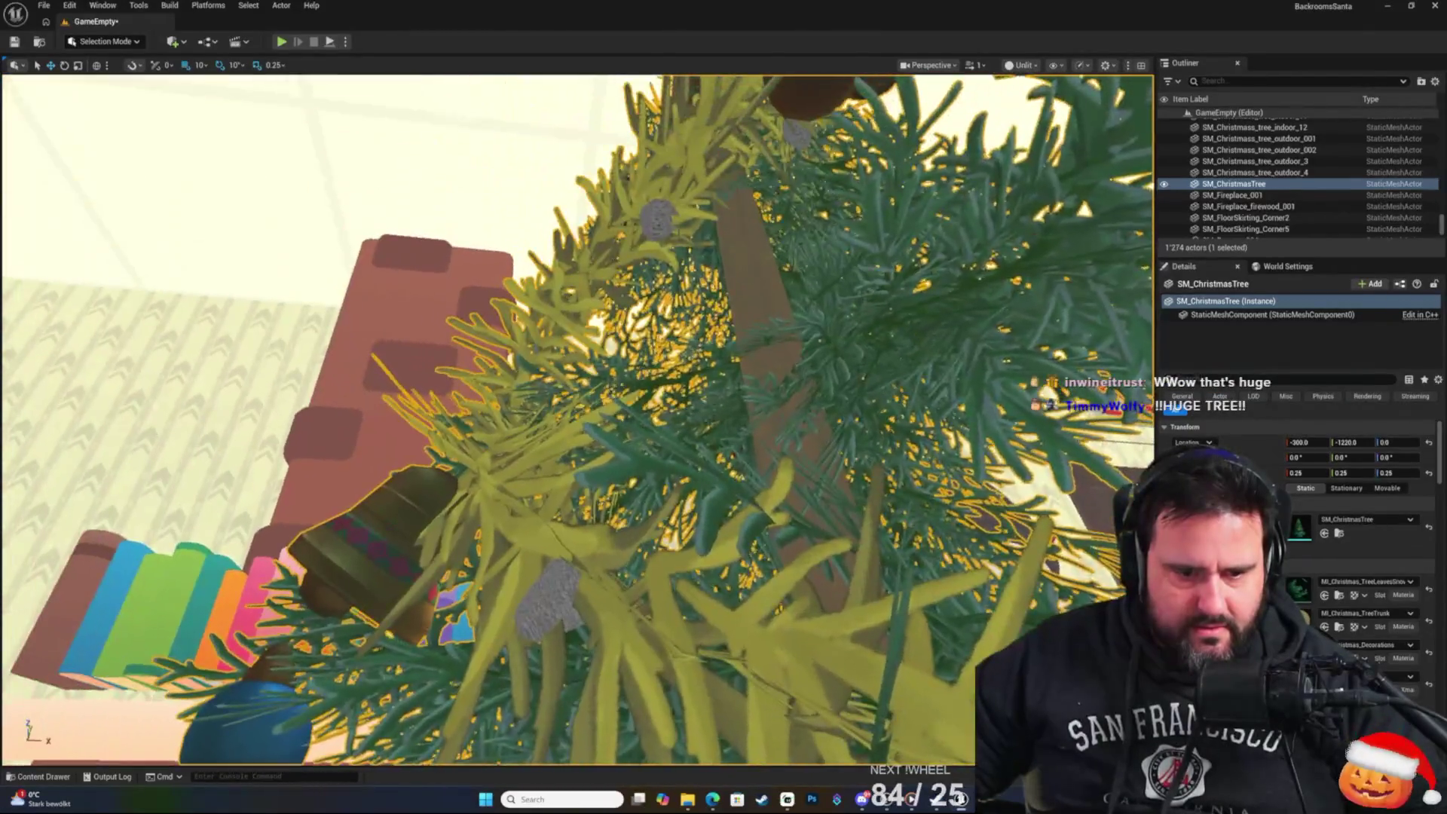
key(s)
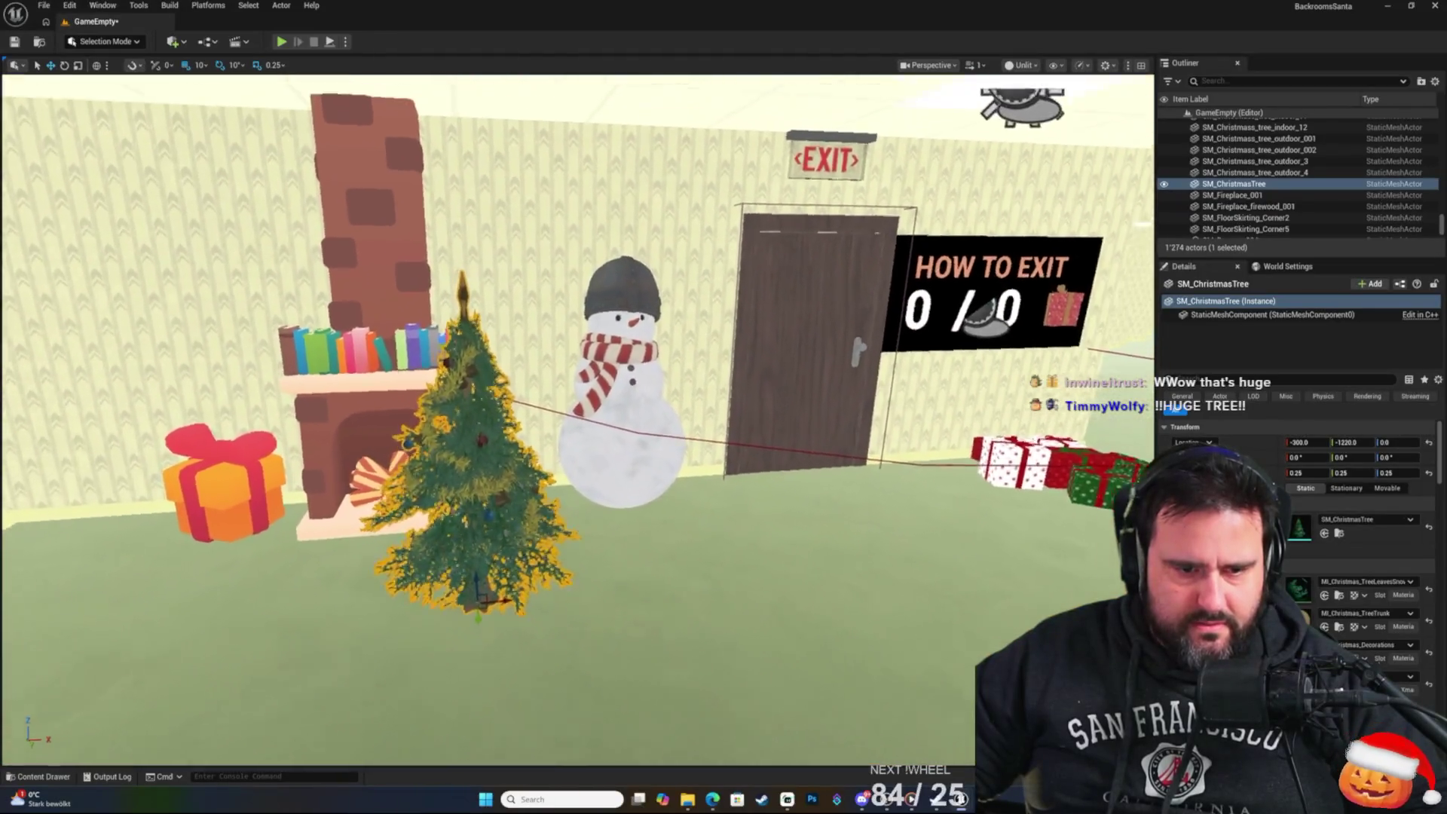
key(w)
mouse_move(567, 659)
mouse_down()
mouse_move(641, 659)
mouse_move(567, 660)
mouse_up()
key(Delete)
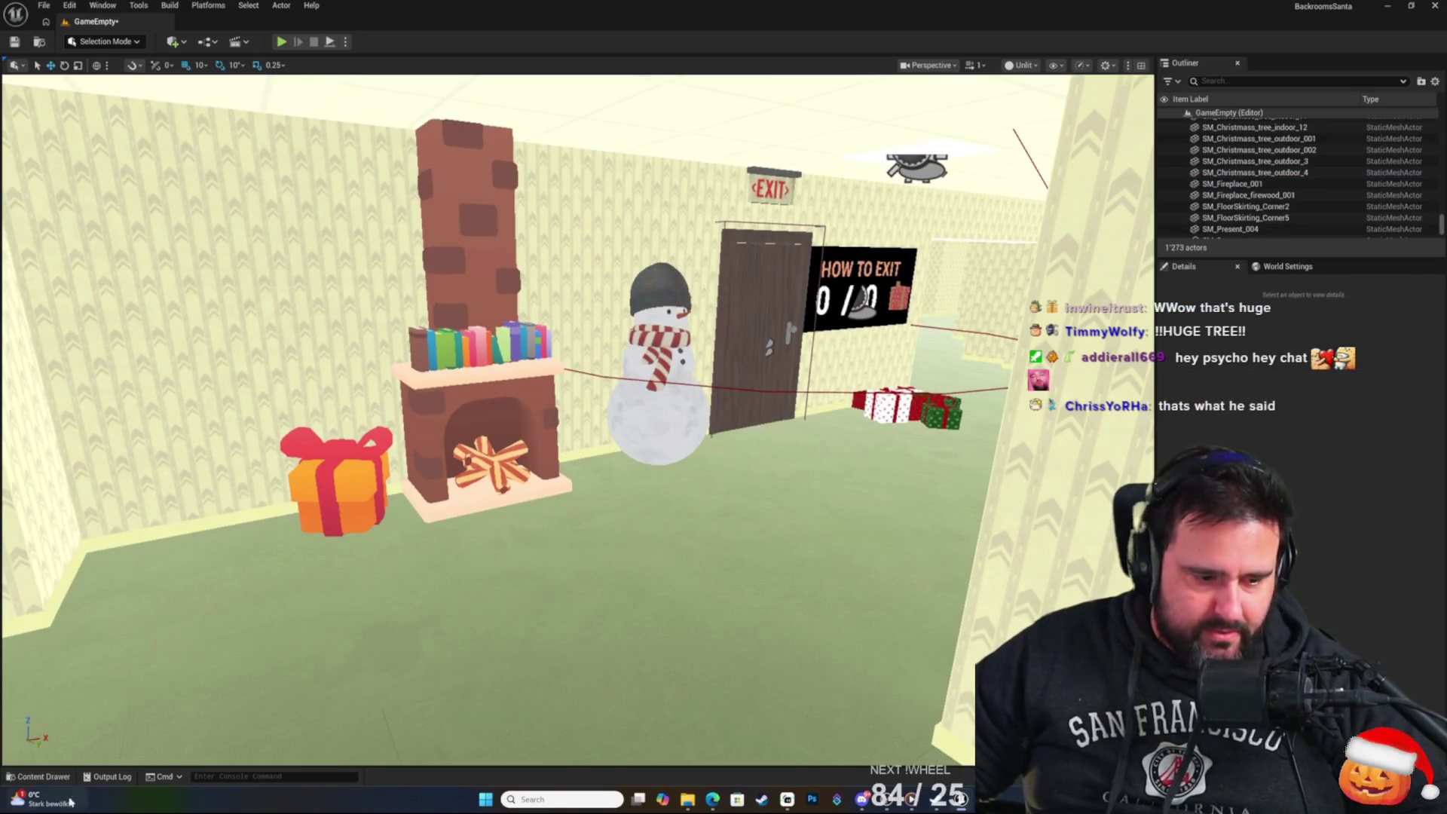
click(39, 775)
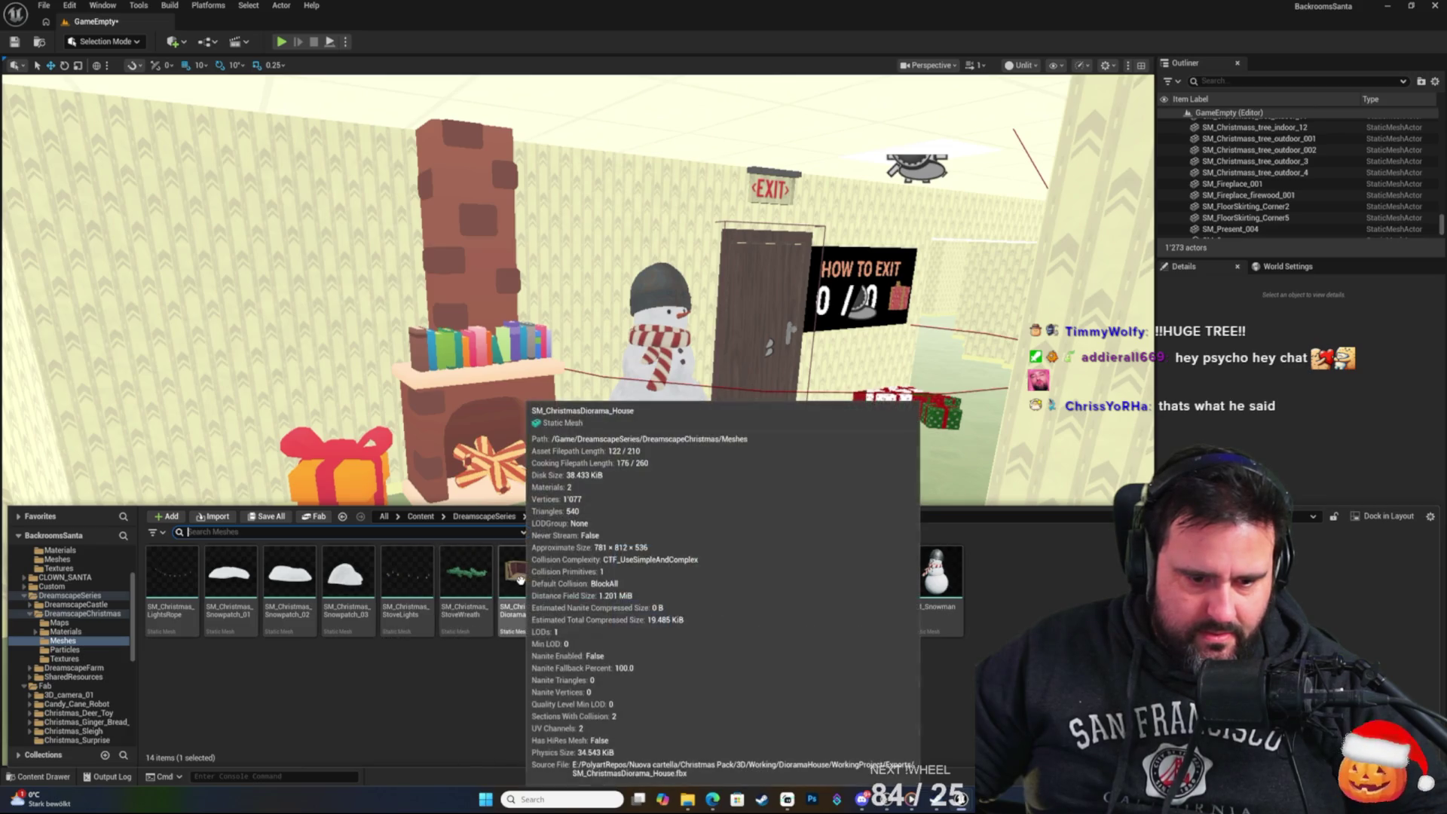
Place SM_ChristmasDiorama_House in the level and move it toward the fireplace.
drag(517, 577, 706, 497)
key(w)
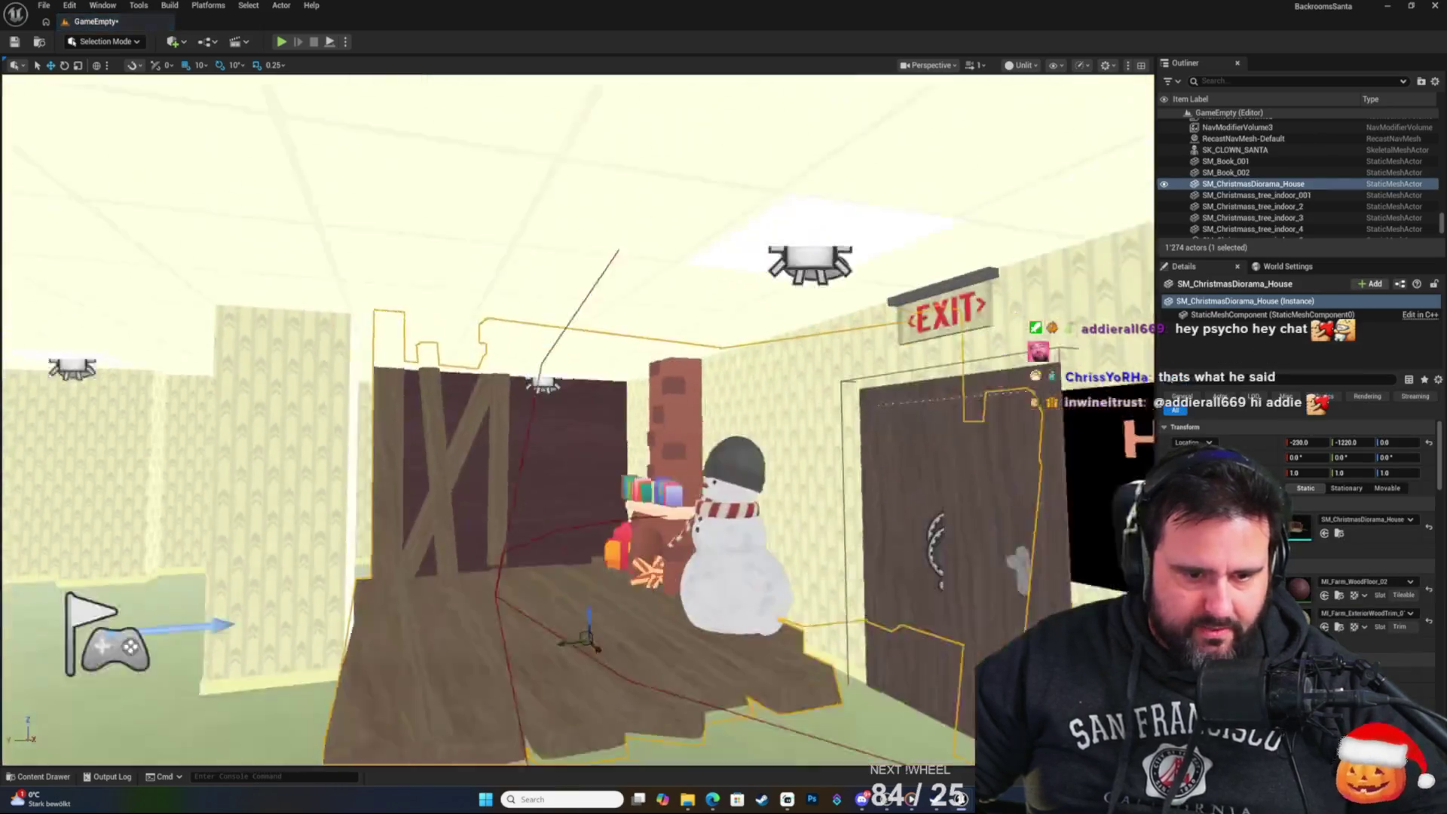
key(w)
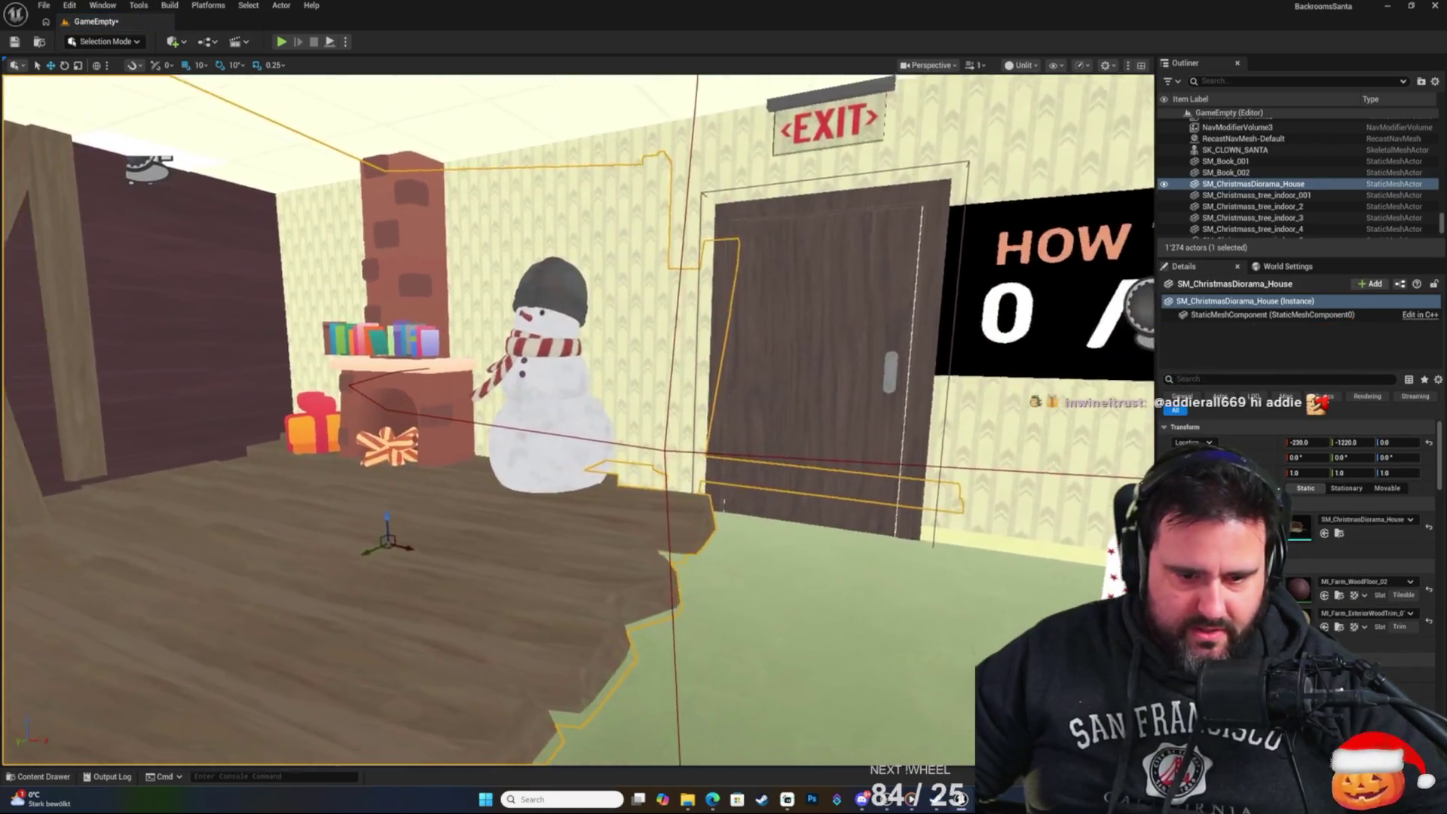
key(w)
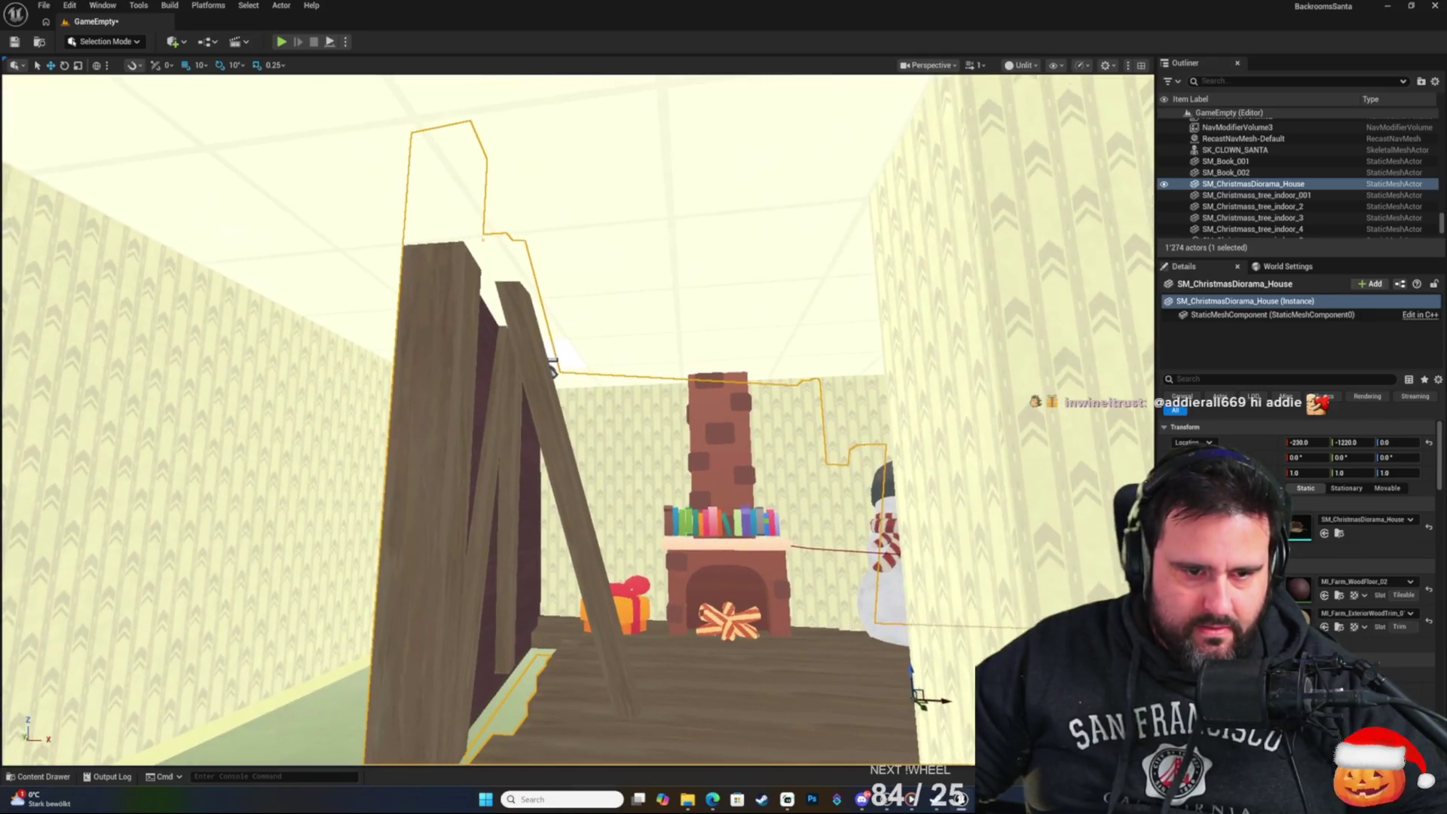
key(d)
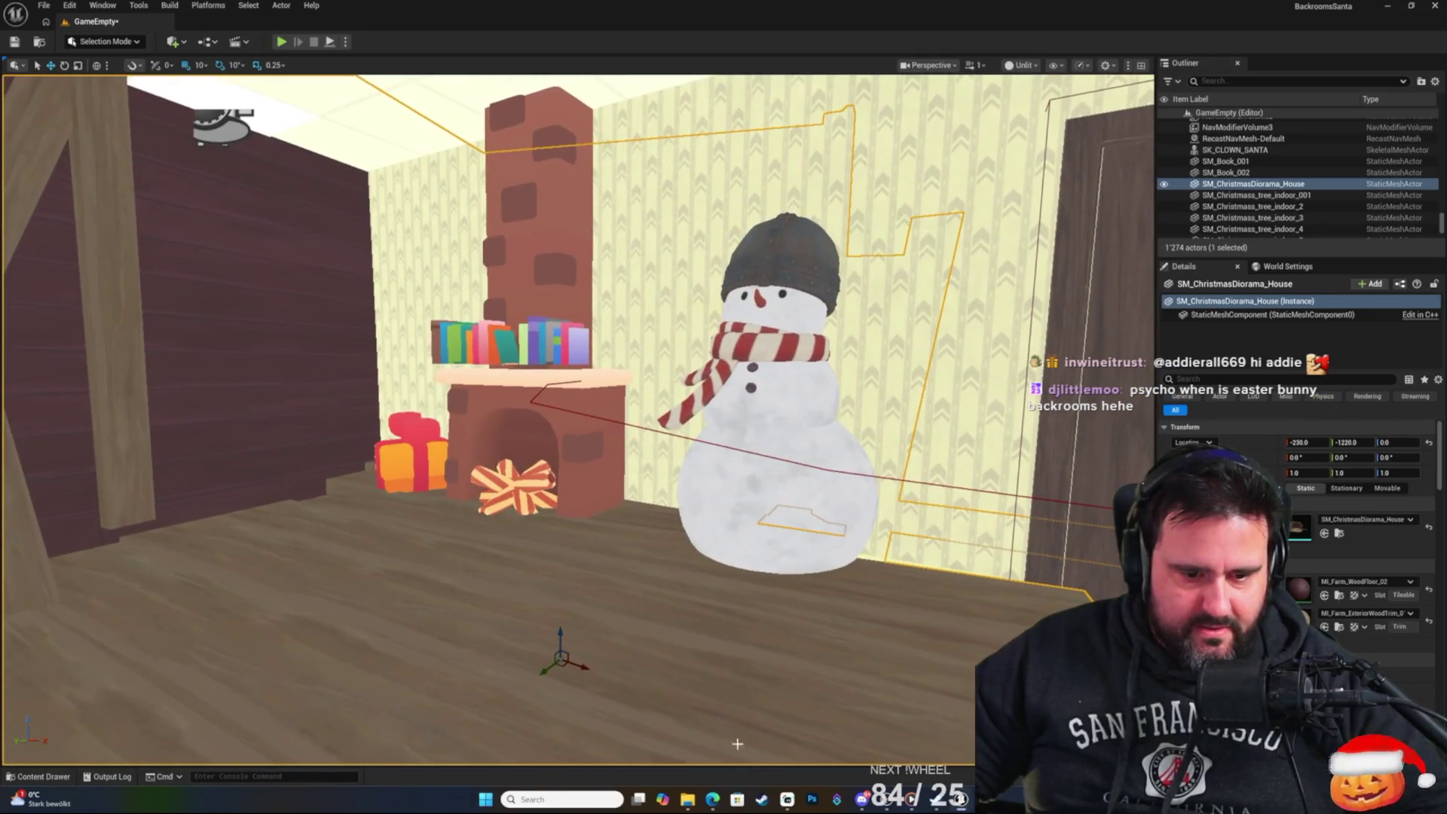
mouse_move(566, 662)
mouse_down()
mouse_move(519, 614)
mouse_move(447, 595)
mouse_up()
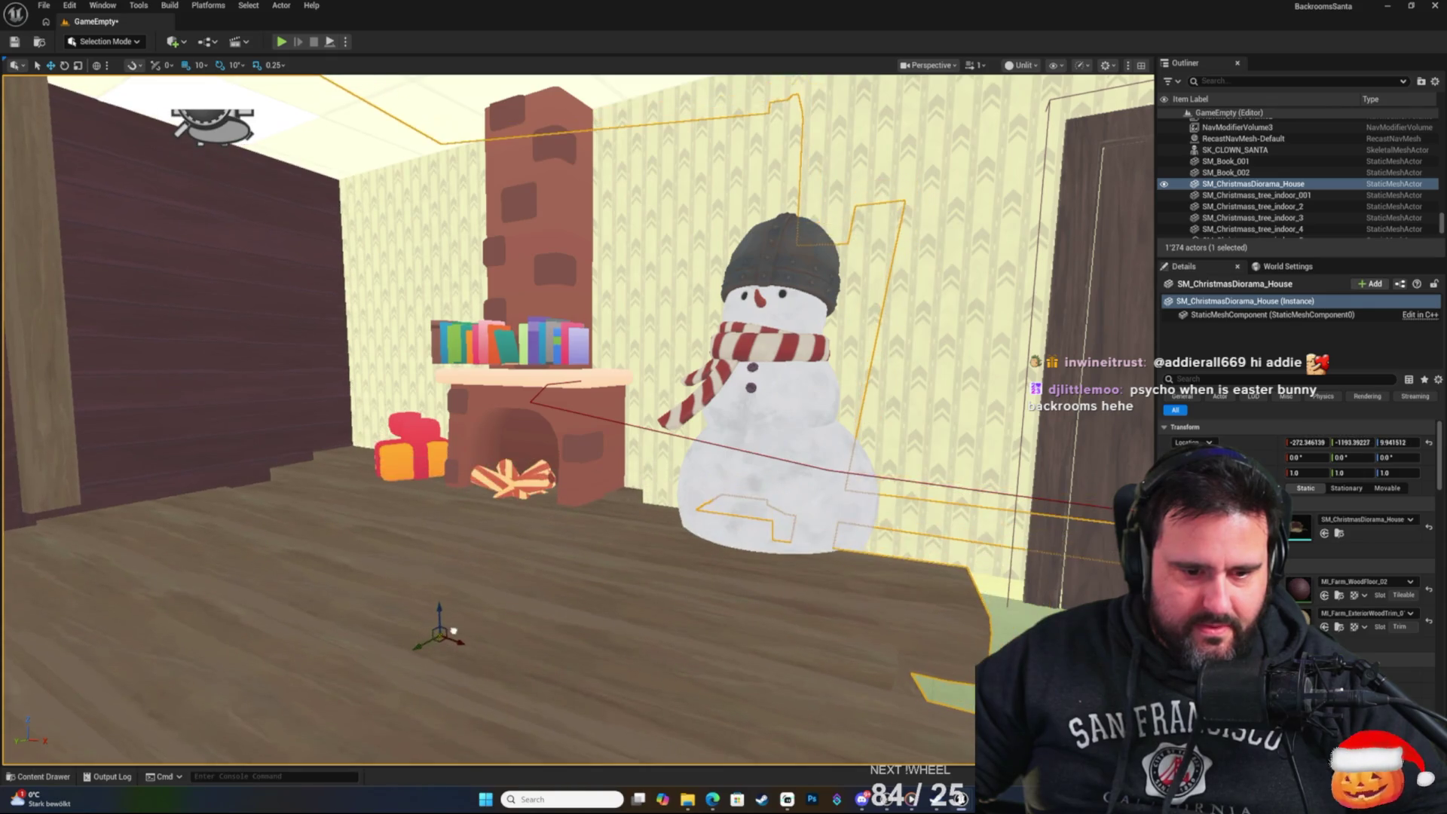
key(f)
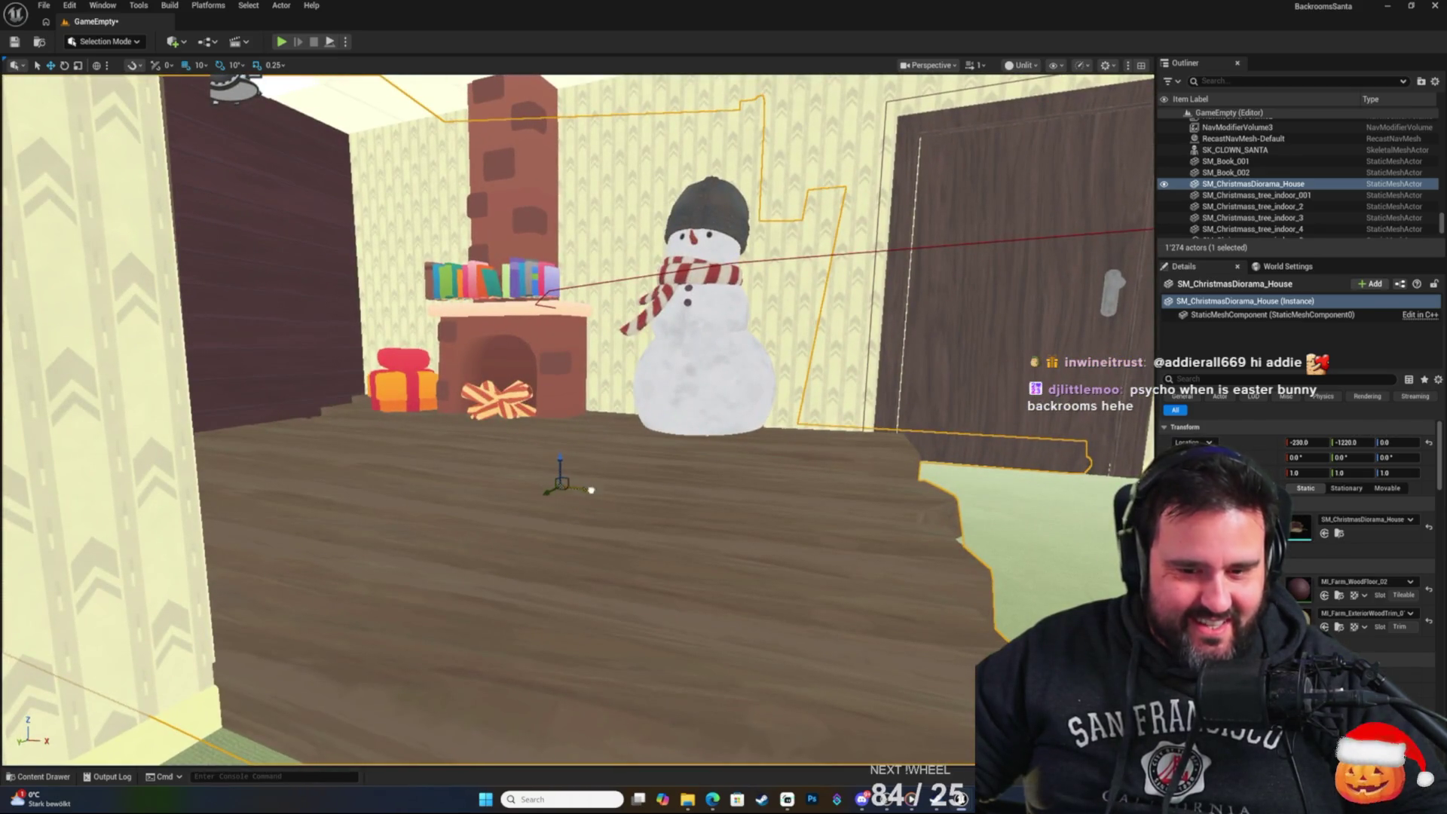
Slide the diorama house until it sits at X -360 under the fireplace corner.
drag(591, 489, 464, 487)
scroll(485, 494, down, 10)
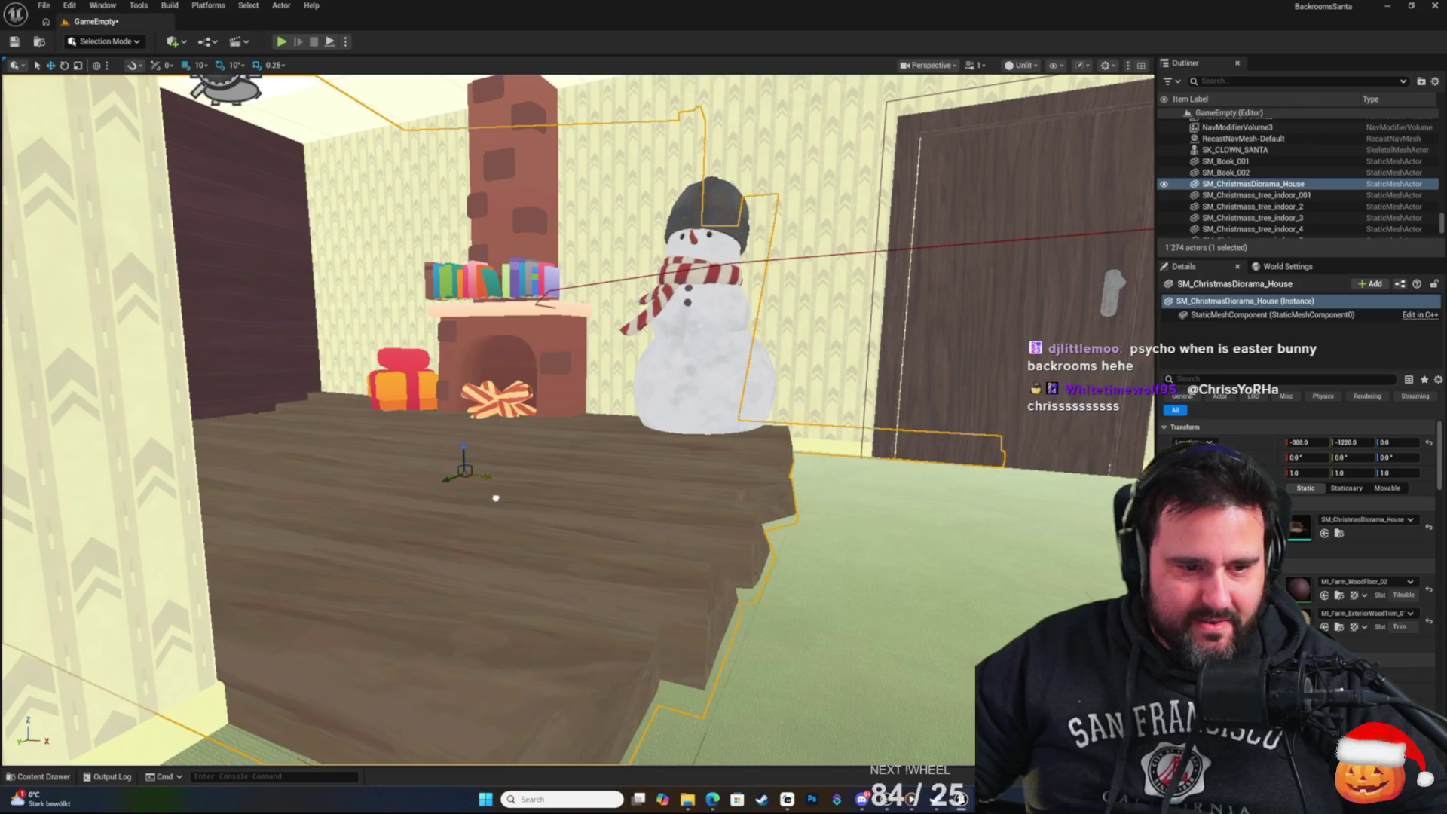
scroll(484, 494, up, 8)
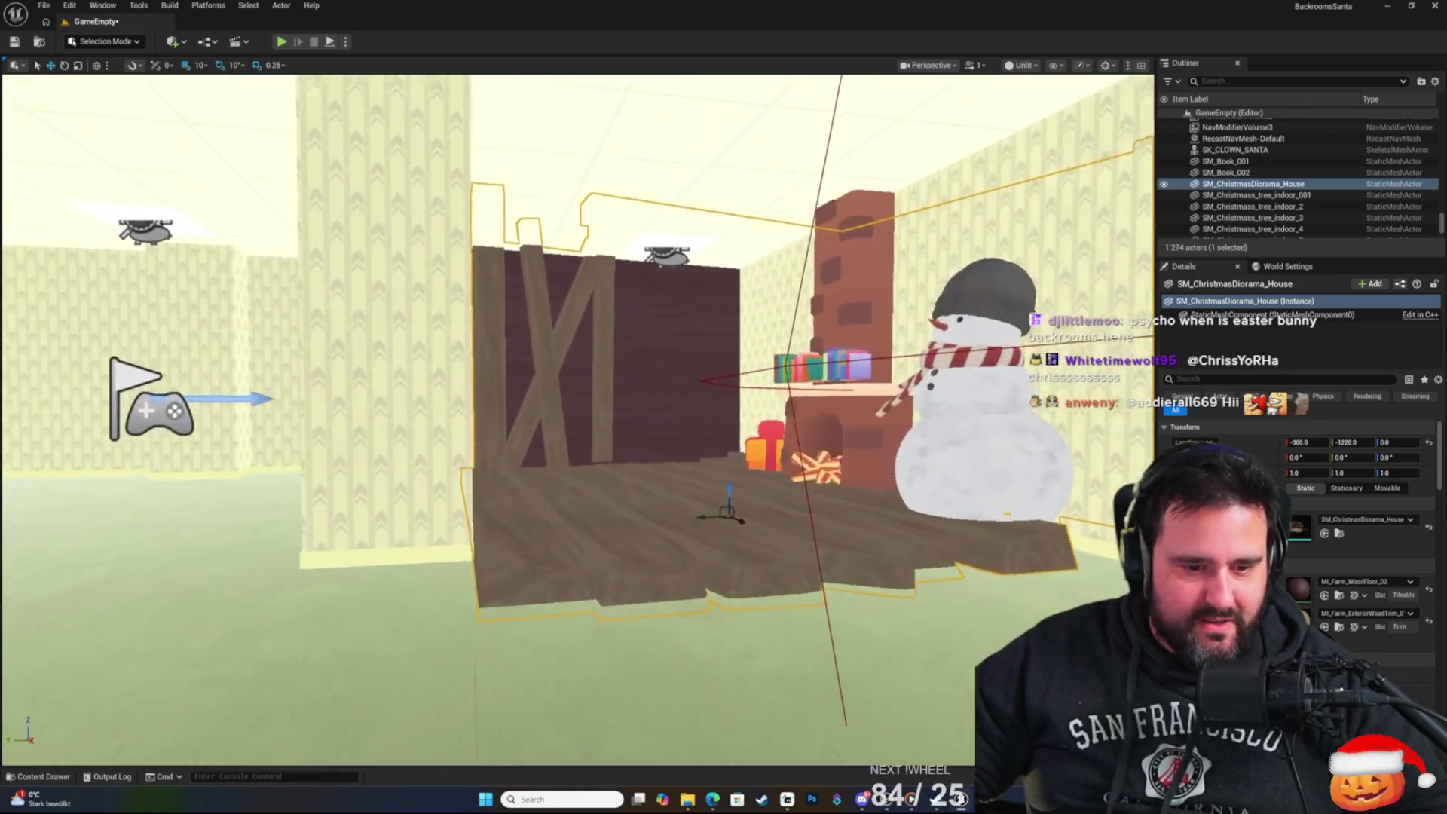
mouse_move(485, 493)
mouse_down()
mouse_move(490, 429)
mouse_move(558, 399)
mouse_move(561, 429)
mouse_move(614, 471)
mouse_move(453, 554)
mouse_move(463, 584)
mouse_up()
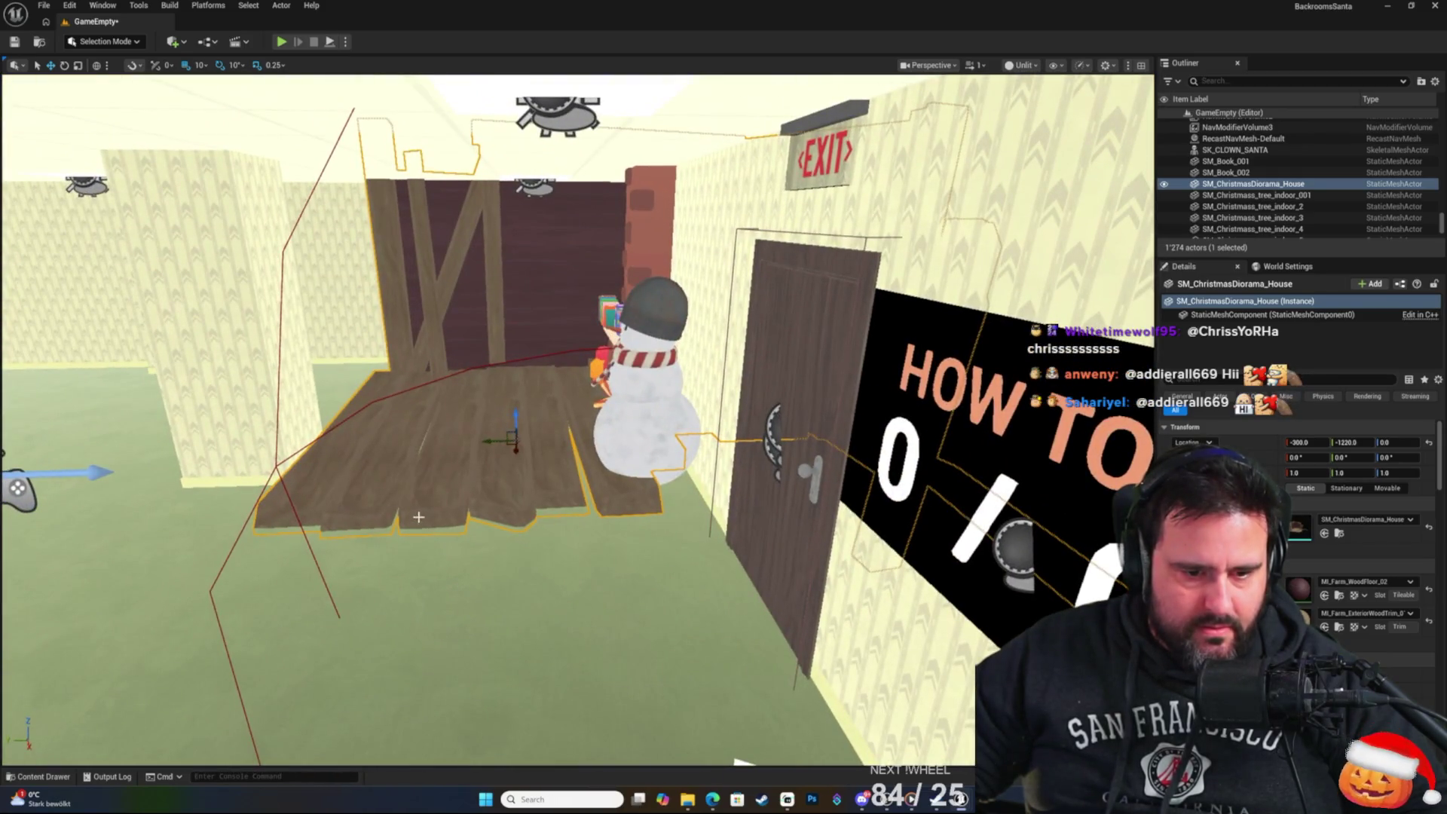
mouse_move(500, 444)
mouse_down()
mouse_move(529, 446)
mouse_move(473, 468)
mouse_move(526, 472)
mouse_up()
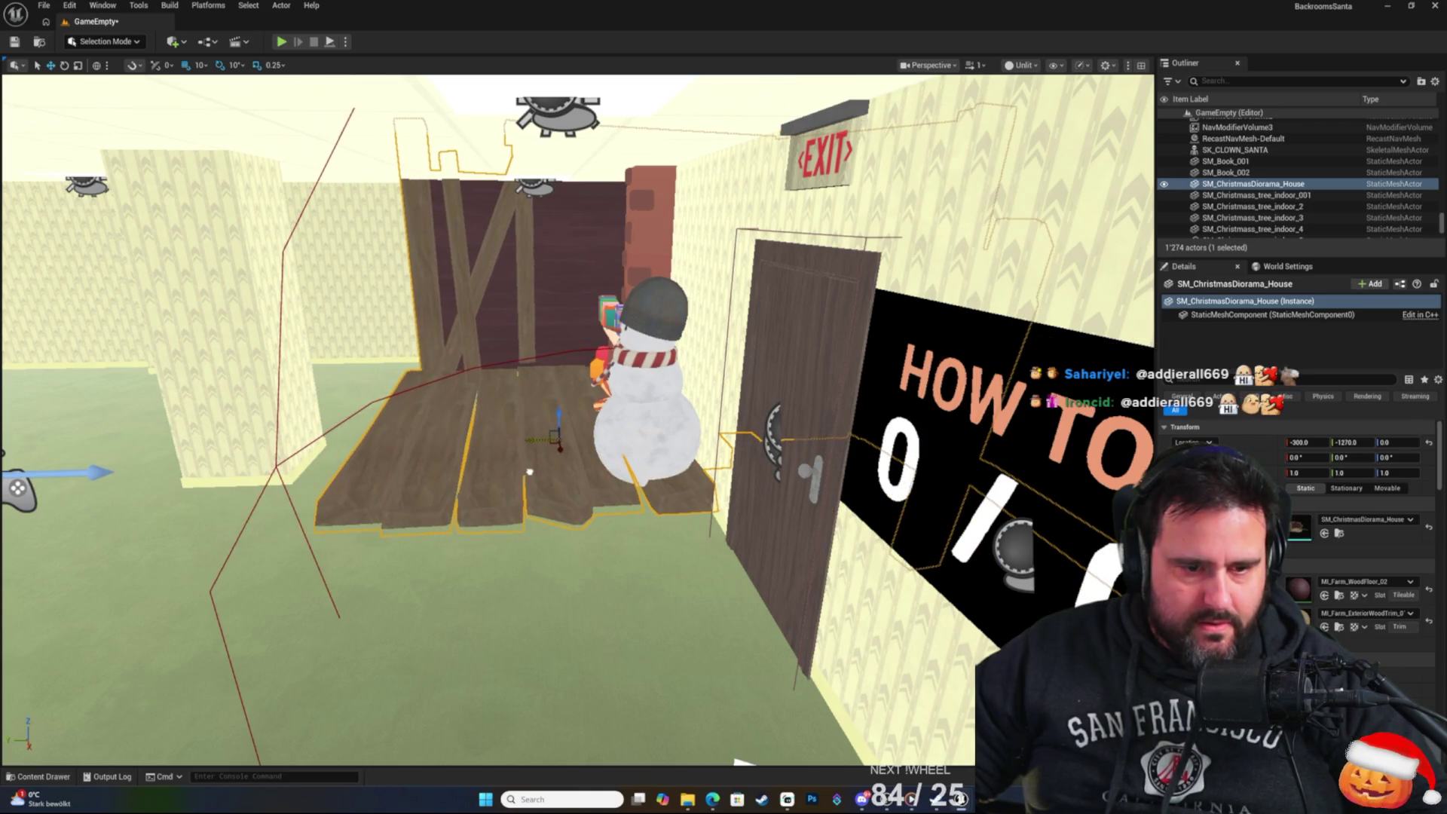
key(f)
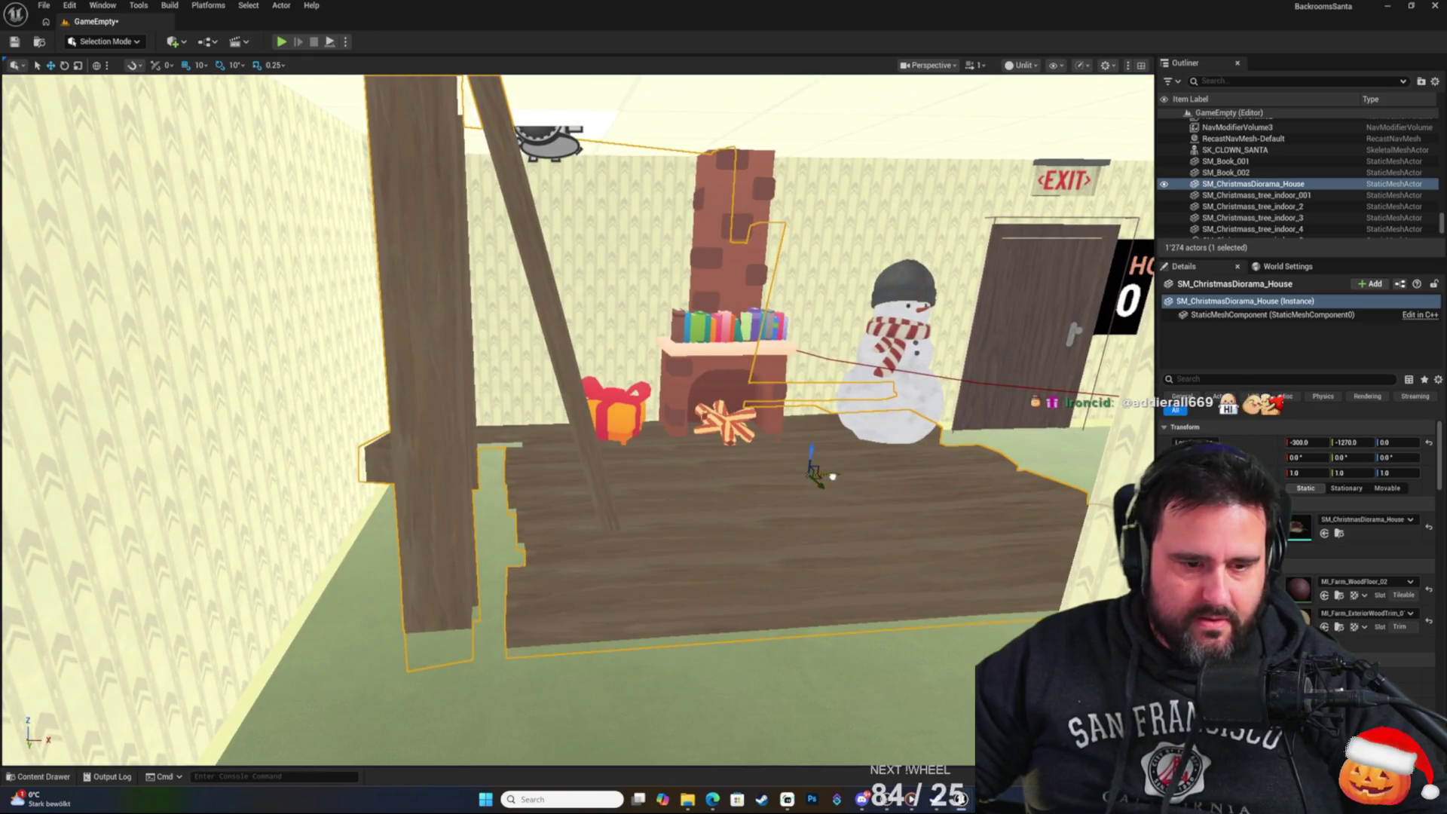
drag(833, 477, 768, 478)
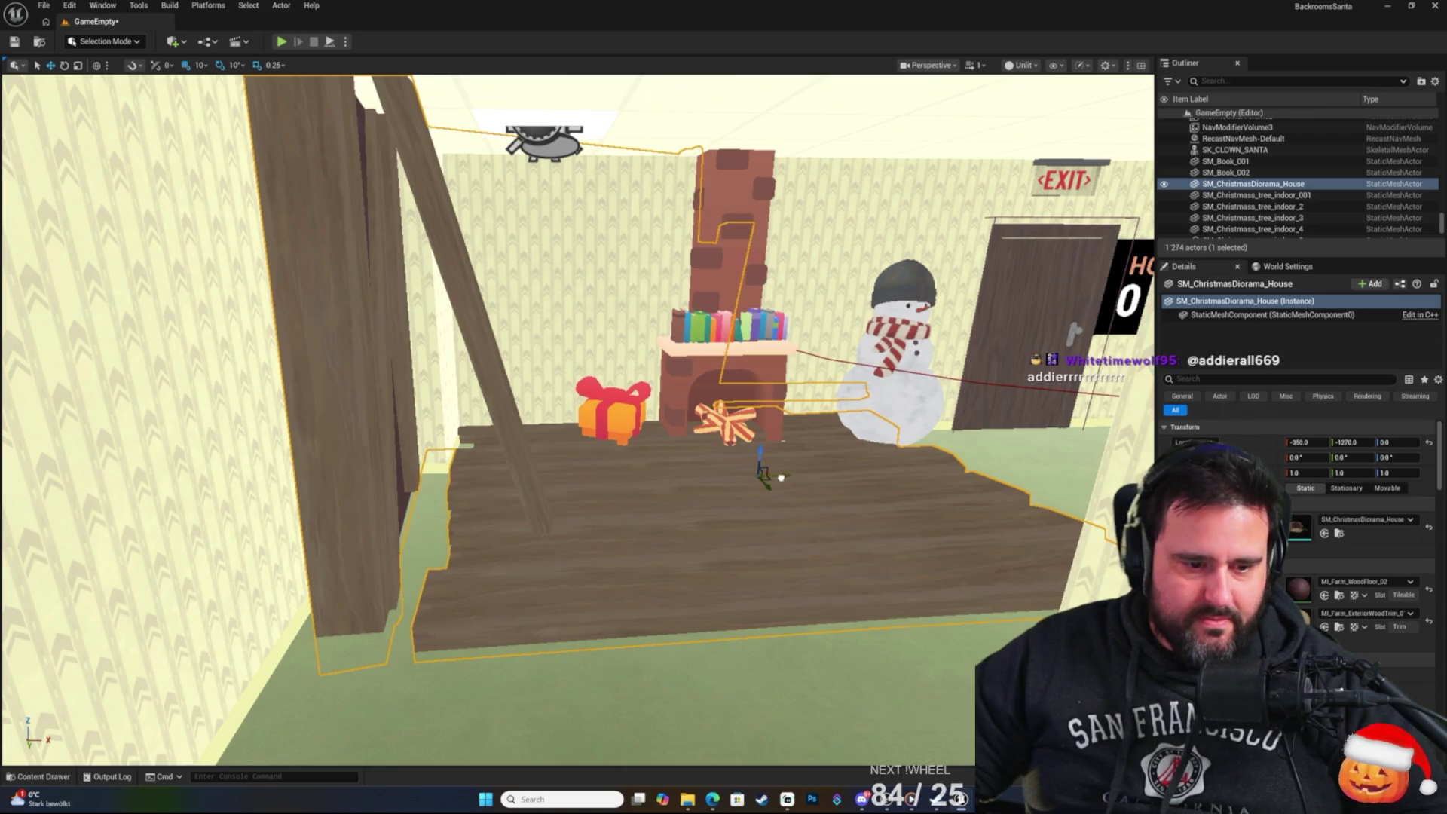
scroll(761, 482, up, 5)
scroll(778, 477, down, 5)
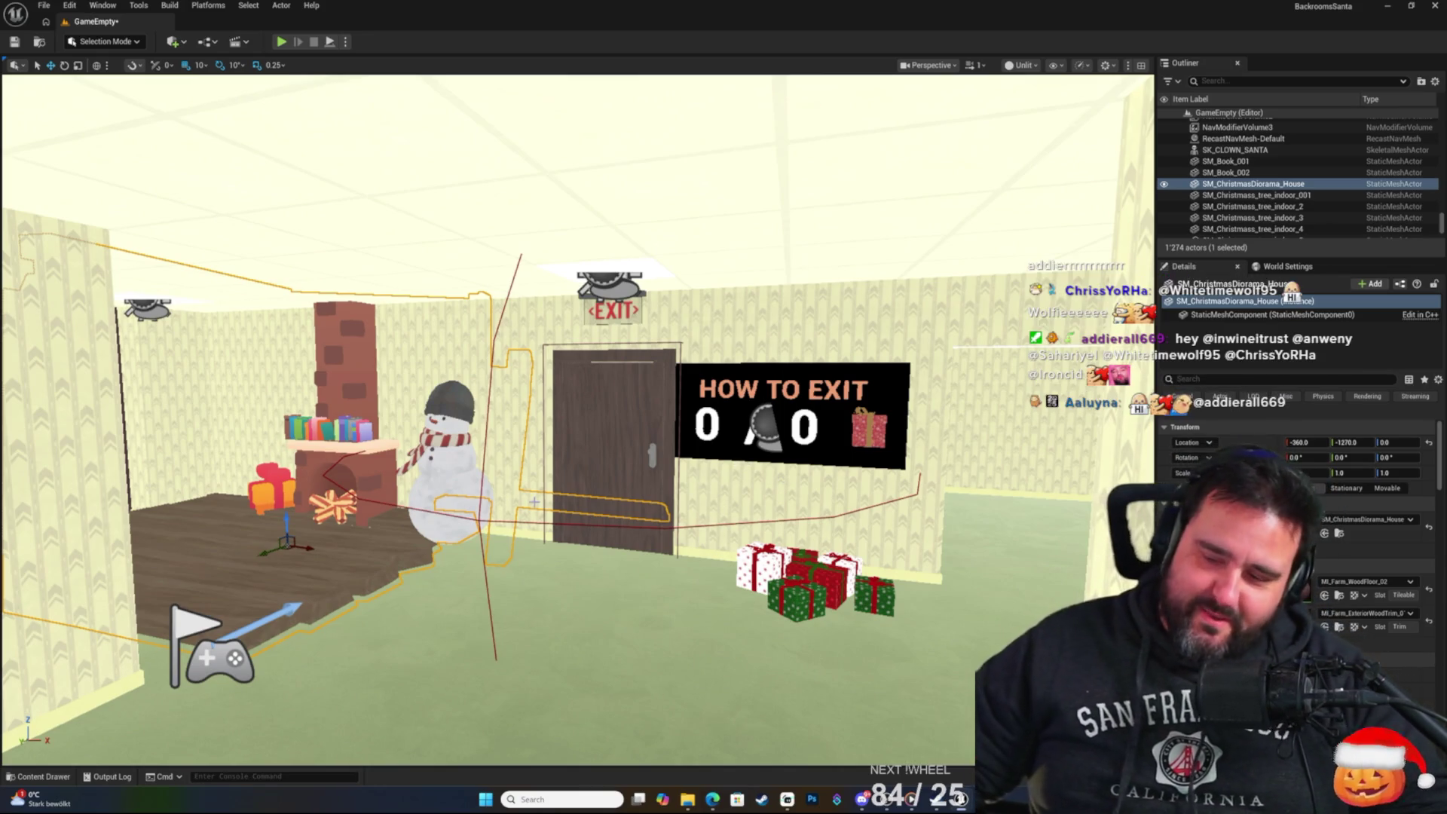
Raise the orange SM_Present_004 onto the wooden floor at Z 20.
mouse_move(609, 445)
mouse_down()
mouse_move(550, 437)
mouse_move(571, 508)
mouse_up()
click(595, 426)
drag(653, 469, 653, 433)
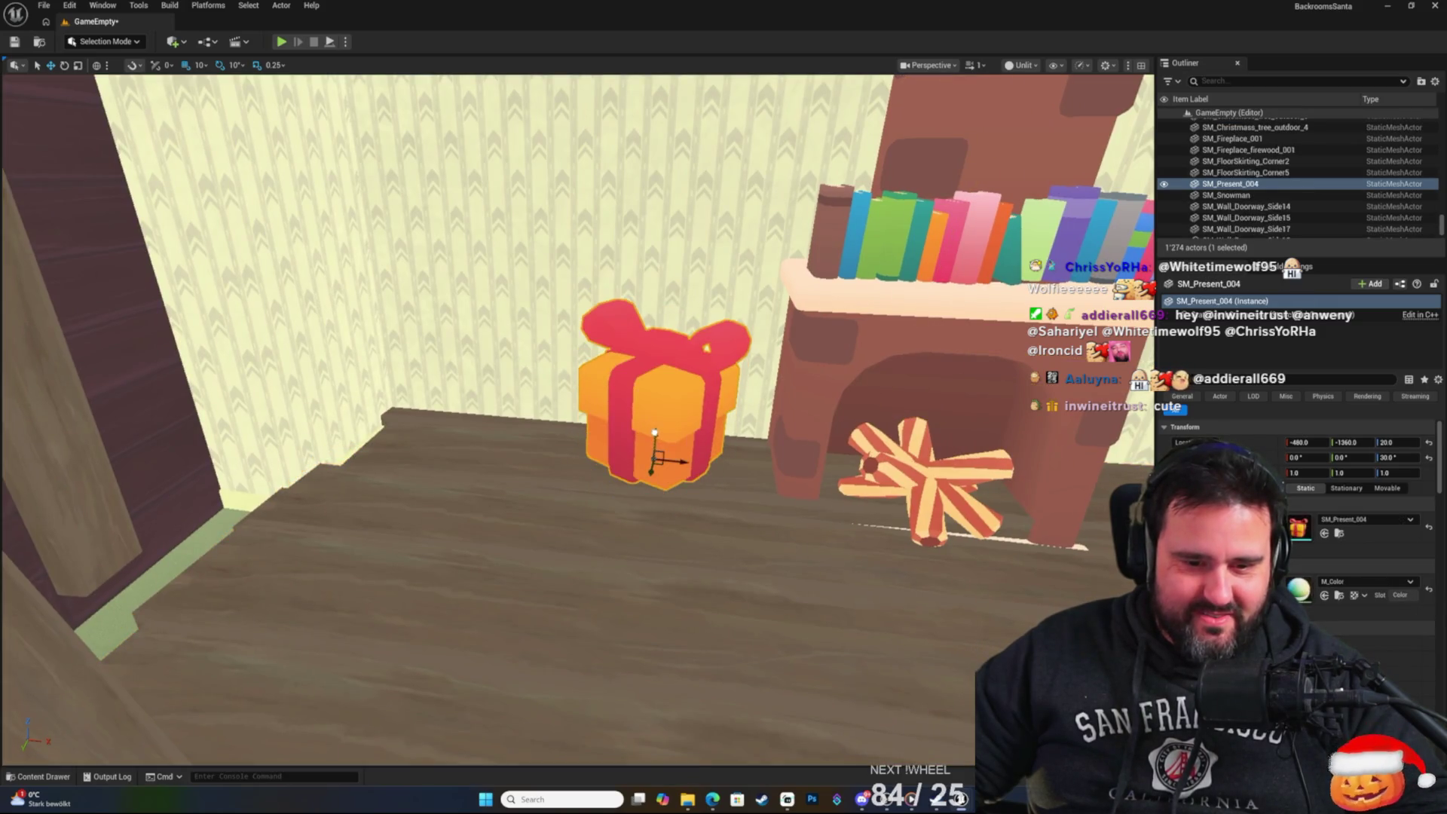
Select the fireplace, firewood and both mantel books and lift them together onto the wooden floor.
scroll(655, 432, down, 5)
click(614, 543)
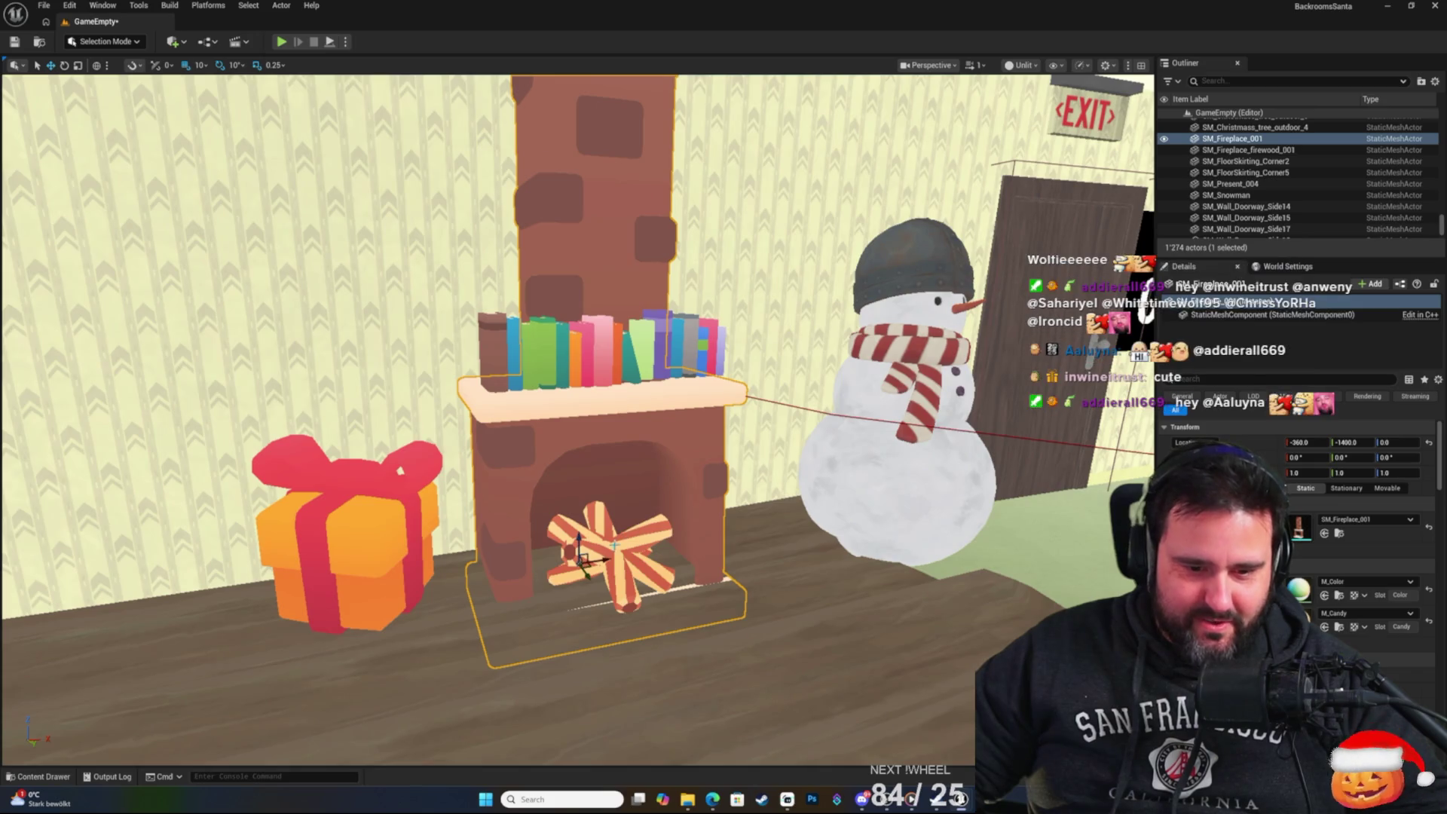
ctrl+click(614, 544)
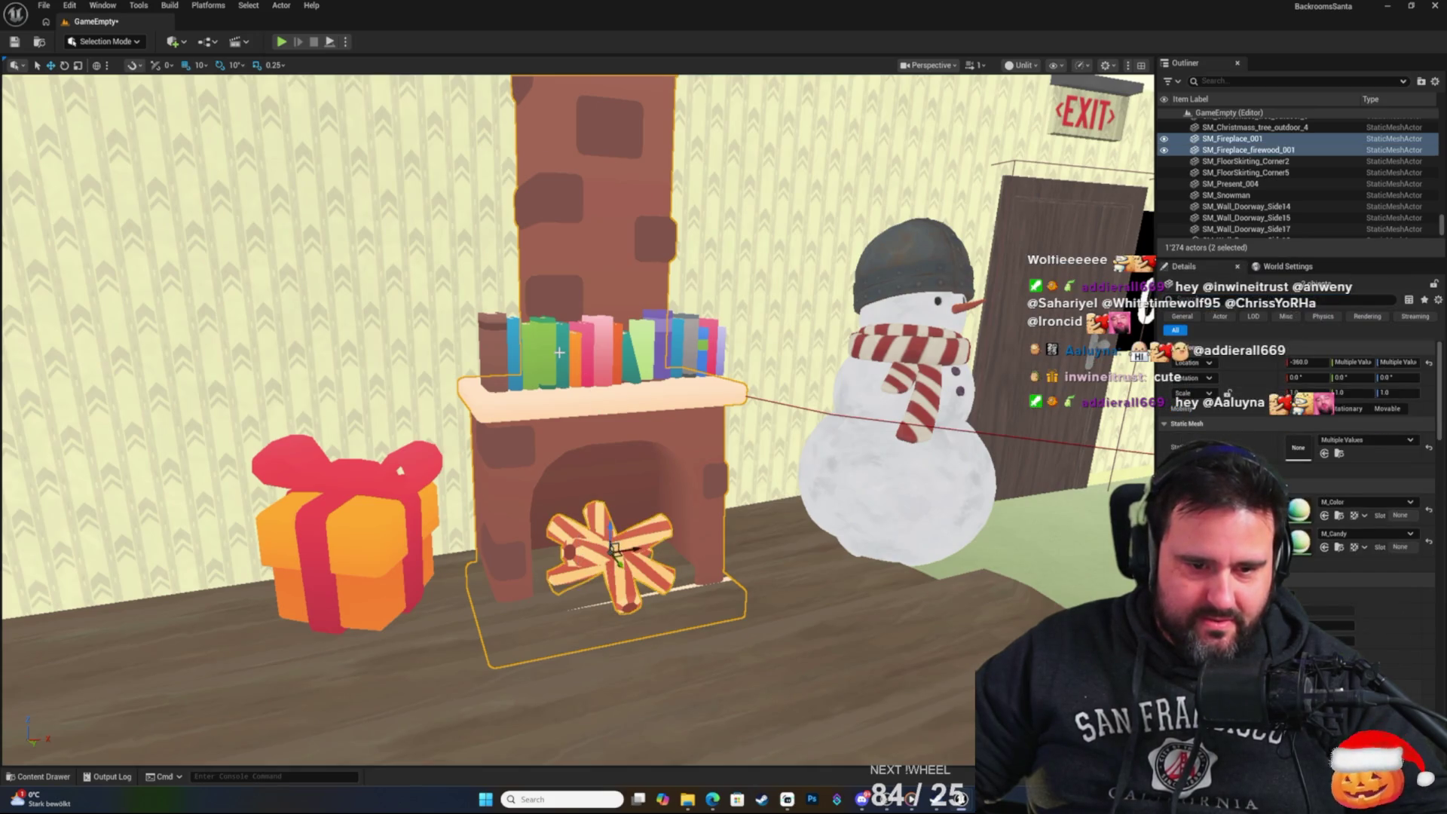
ctrl+click(560, 356)
ctrl+click(663, 345)
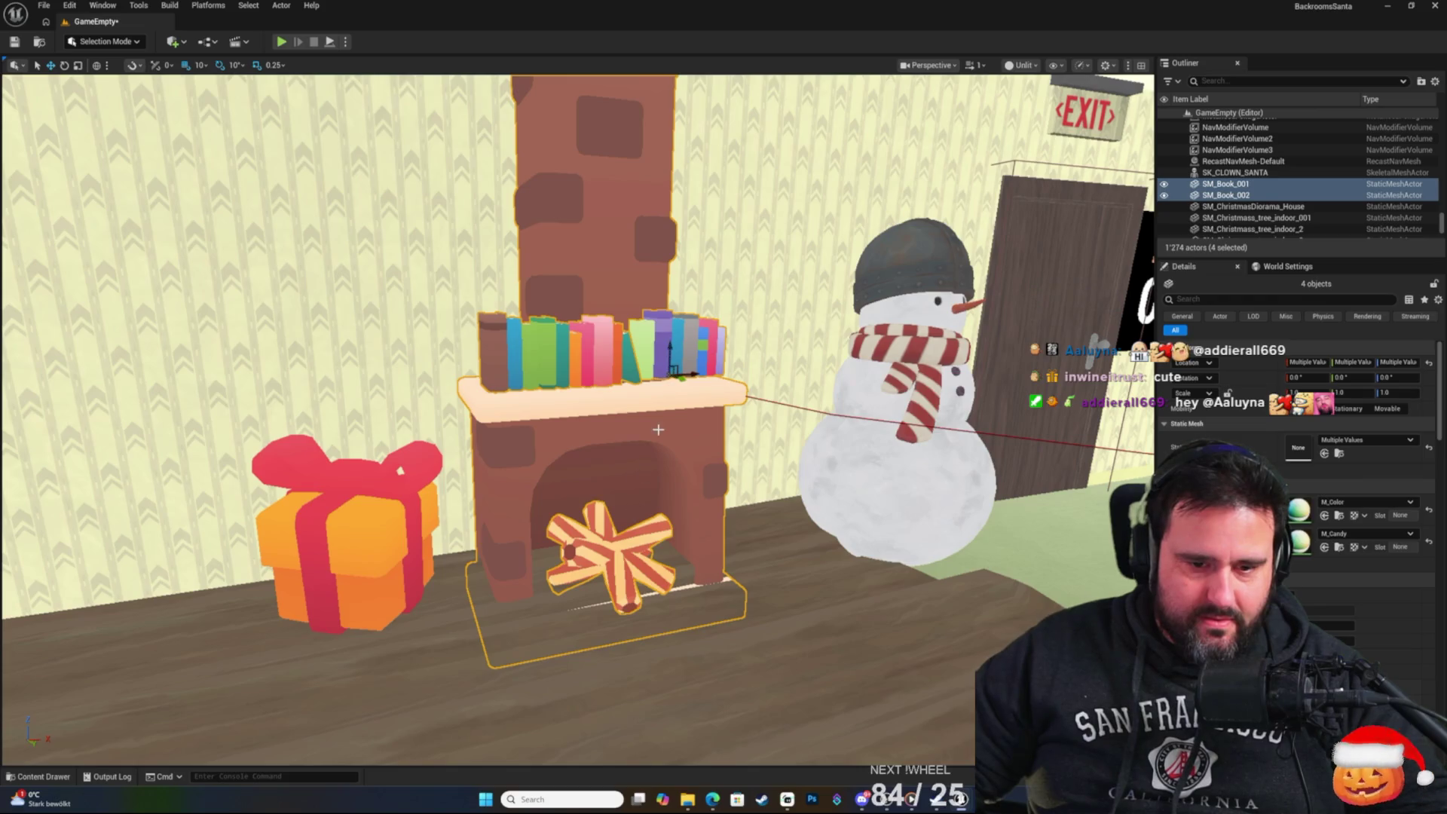
drag(669, 357, 666, 312)
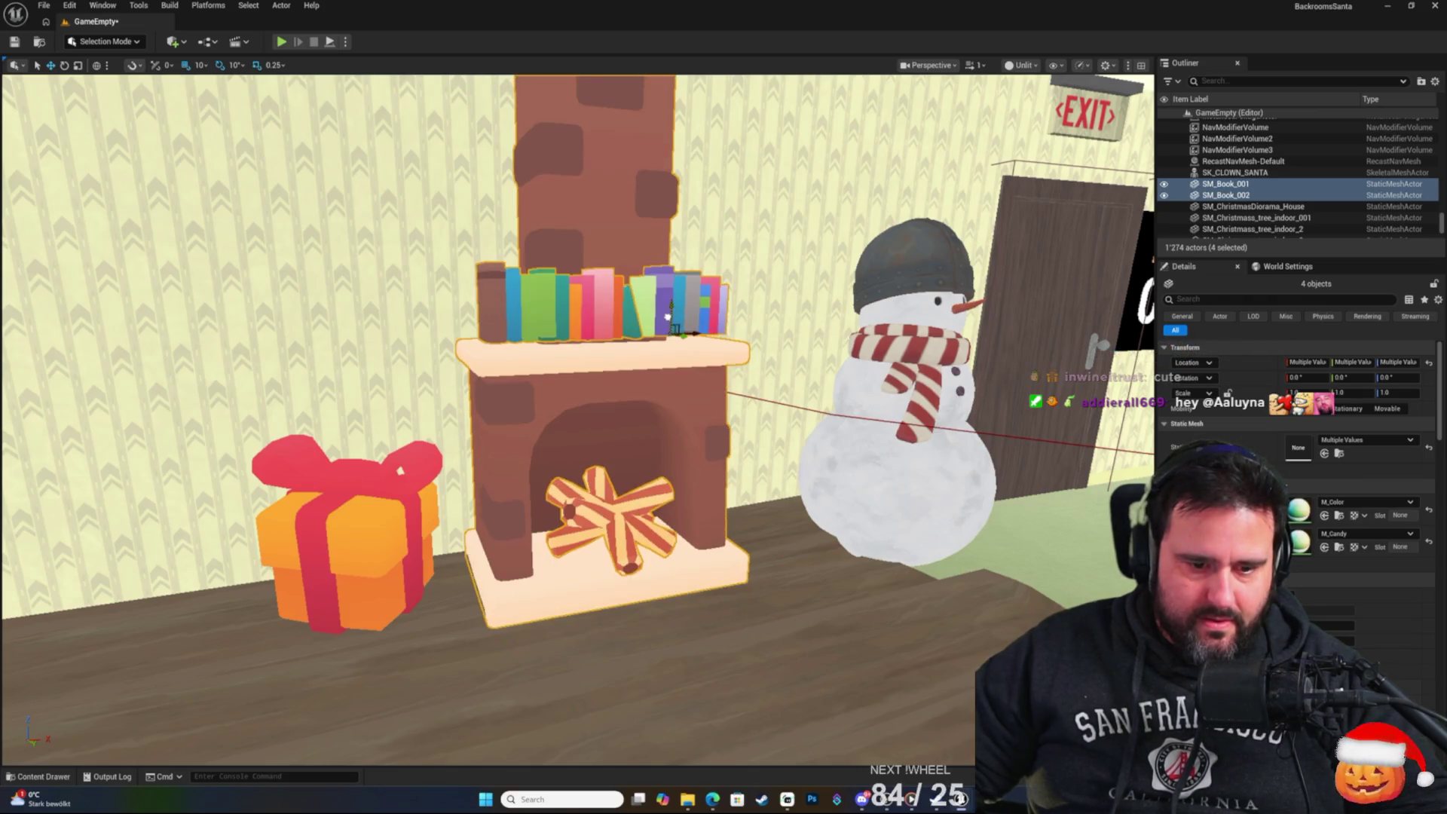
mouse_move(704, 364)
mouse_down()
mouse_move(746, 392)
mouse_move(745, 355)
mouse_move(772, 362)
mouse_move(746, 407)
mouse_move(745, 373)
mouse_up()
mouse_move(611, 396)
mouse_down()
mouse_move(618, 445)
mouse_move(612, 398)
mouse_up()
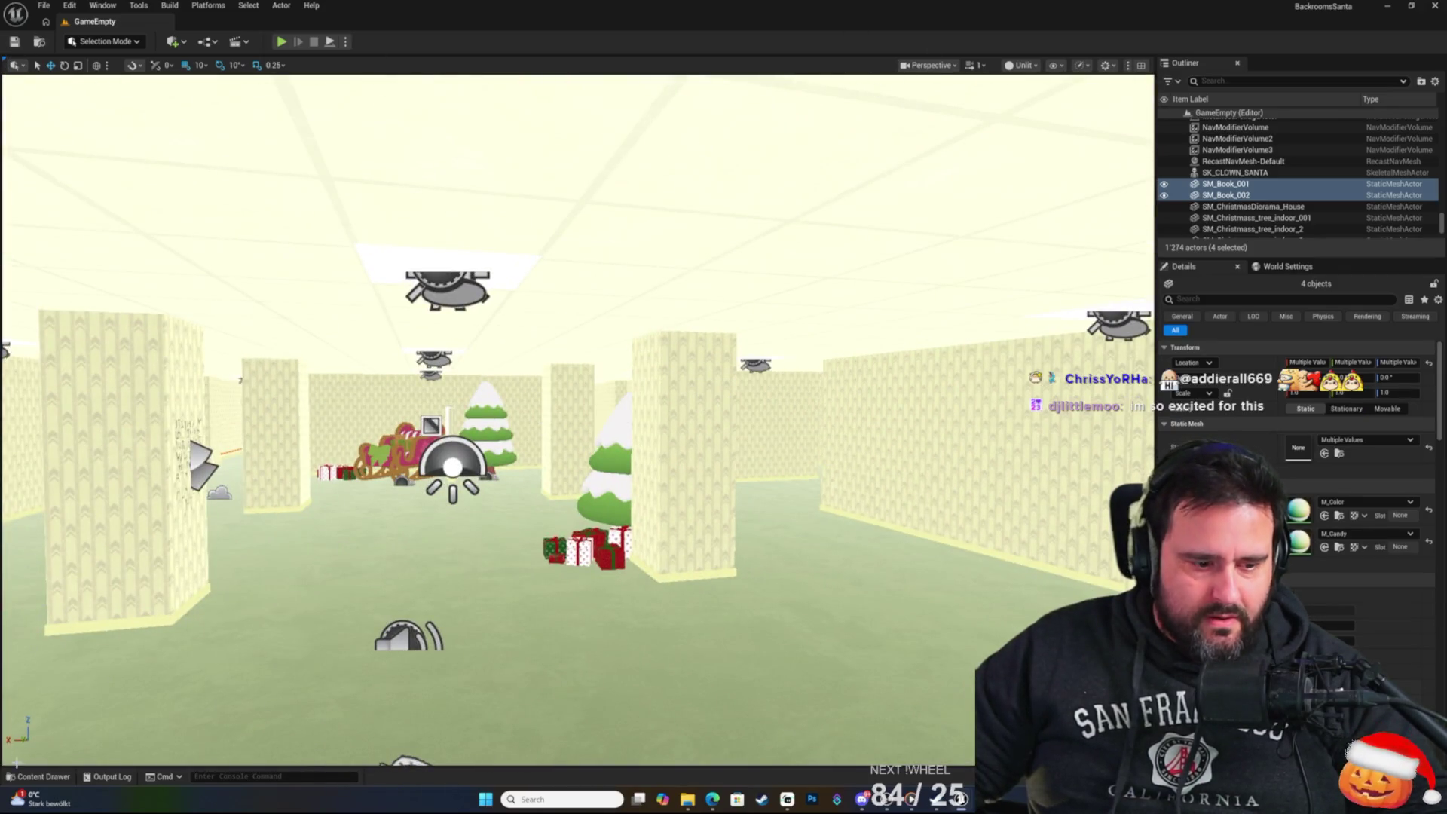
click(282, 43)
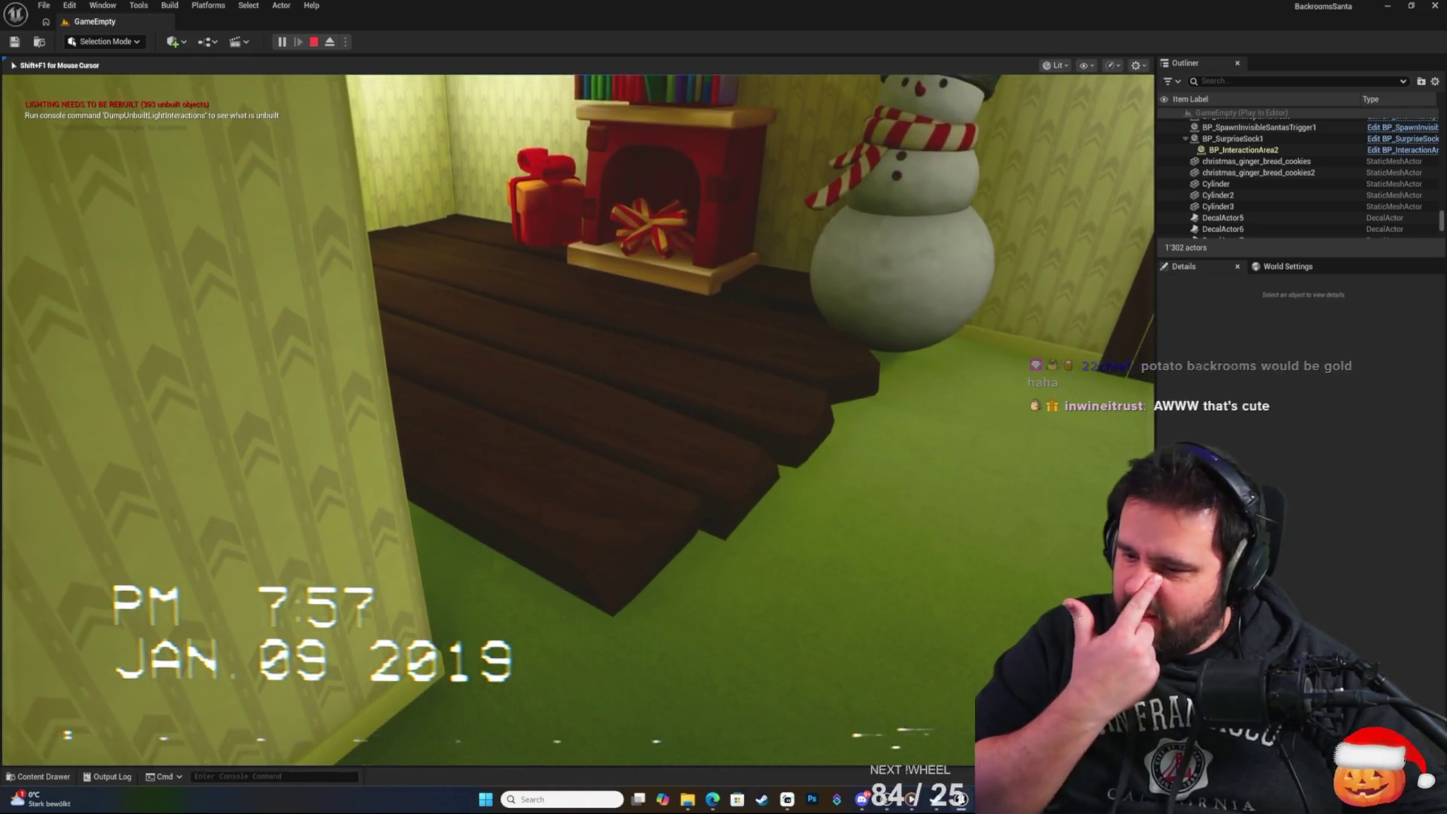
key(Escape)
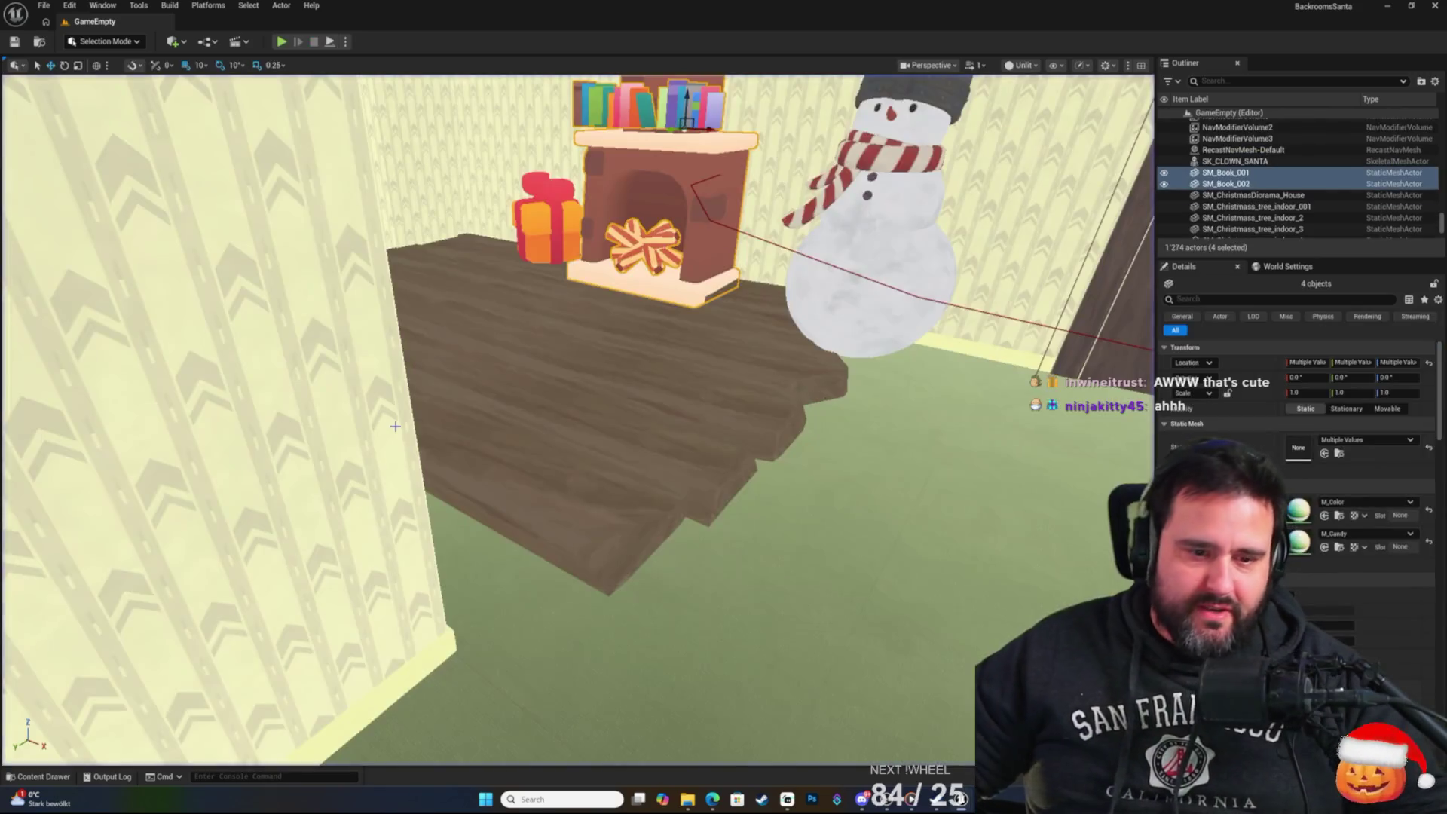
Lower SM_ChristmasDiorama_House to Z -12 and launch a Play In Editor test with Alt+P.
click(568, 454)
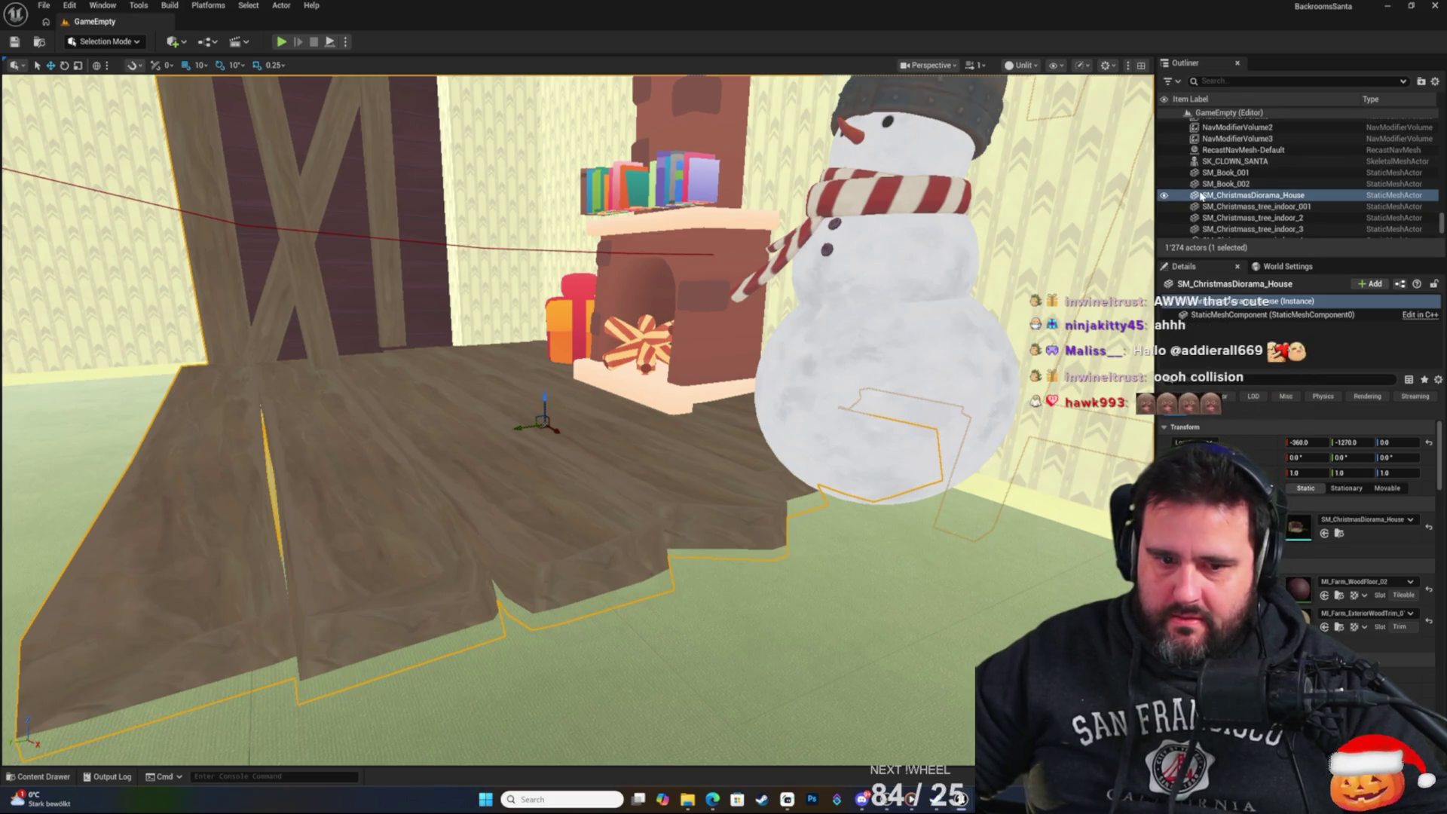
key(f)
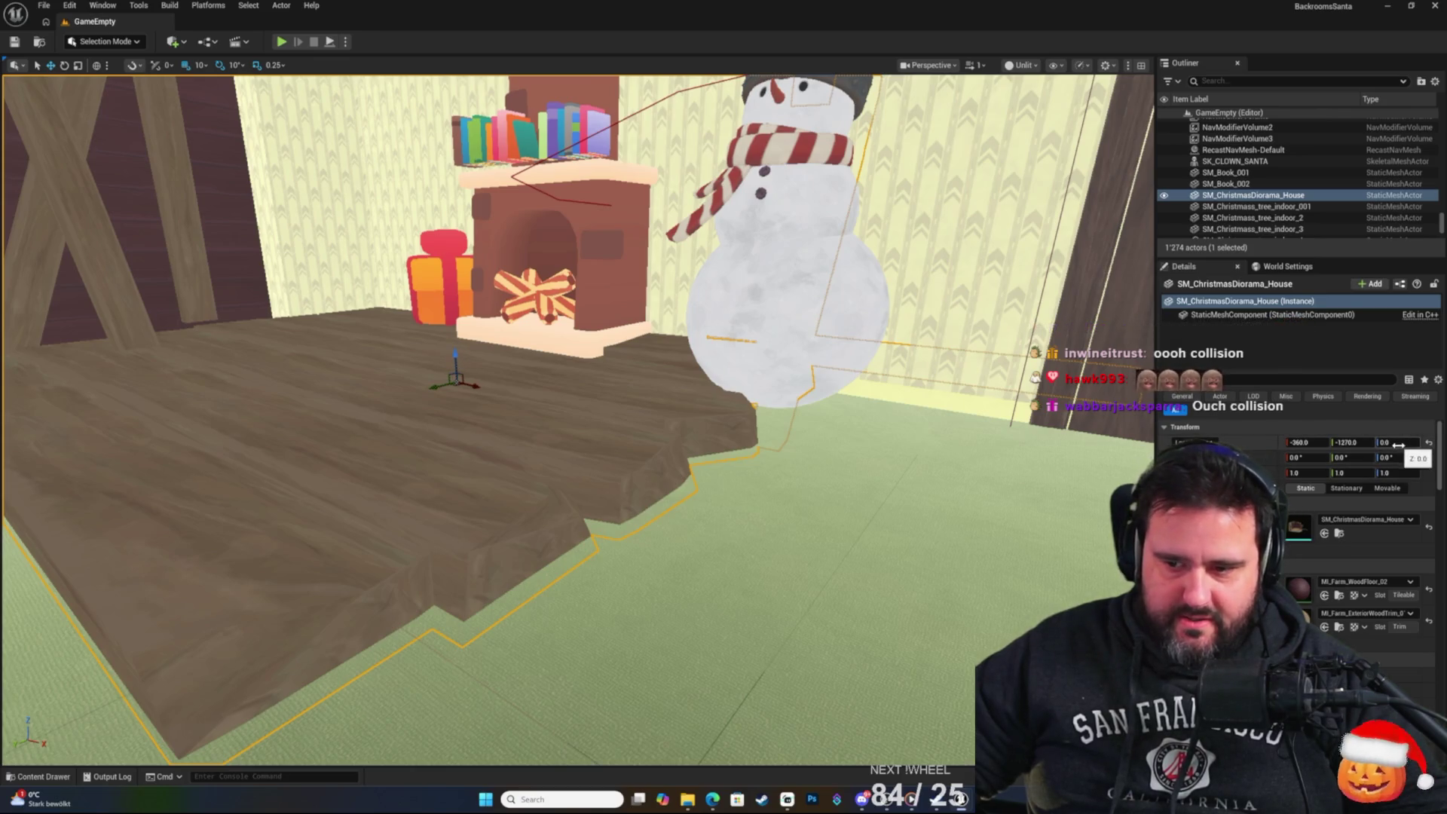
drag(1400, 442, 1370, 442)
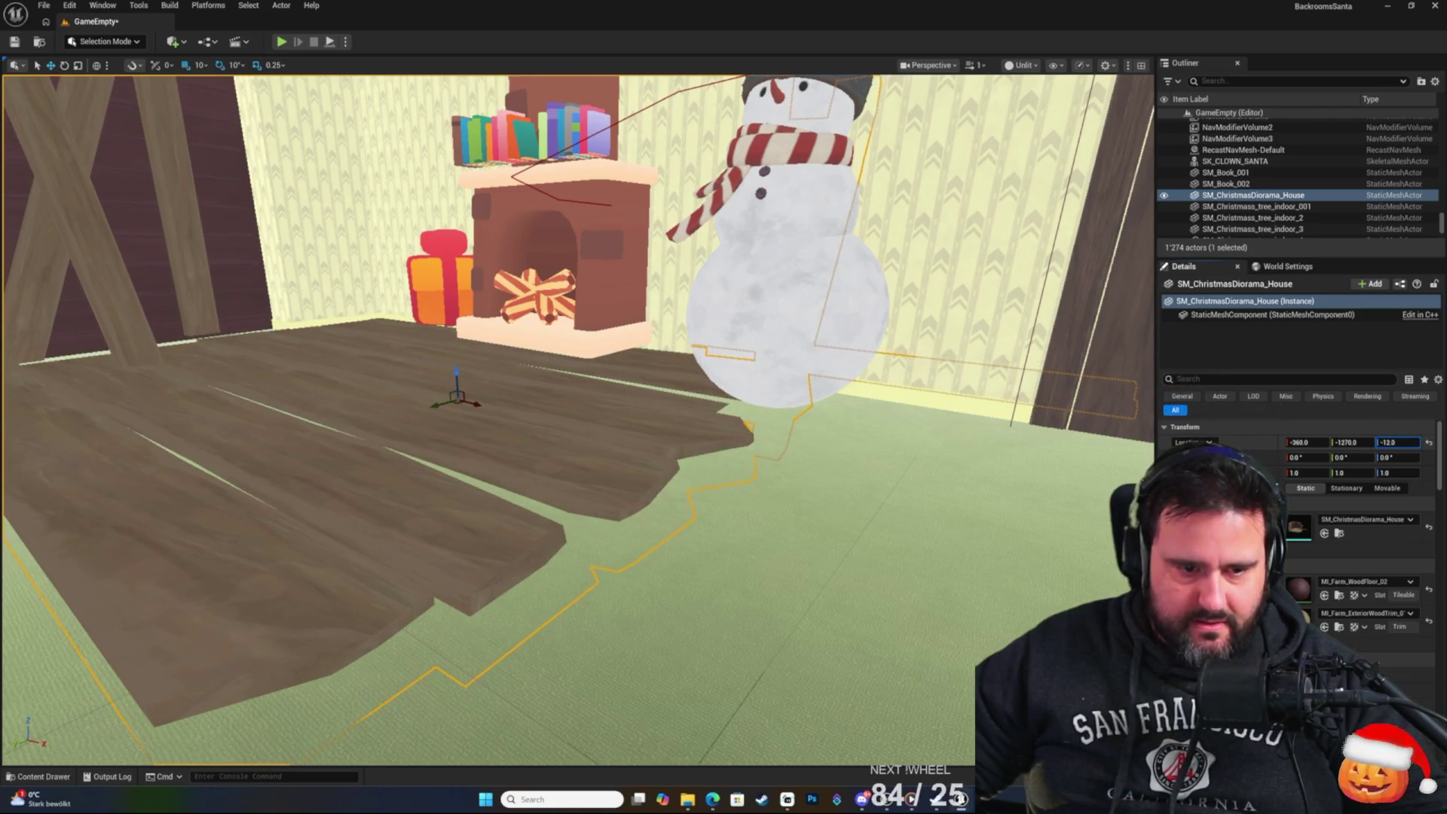
drag(770, 161, 770, 161)
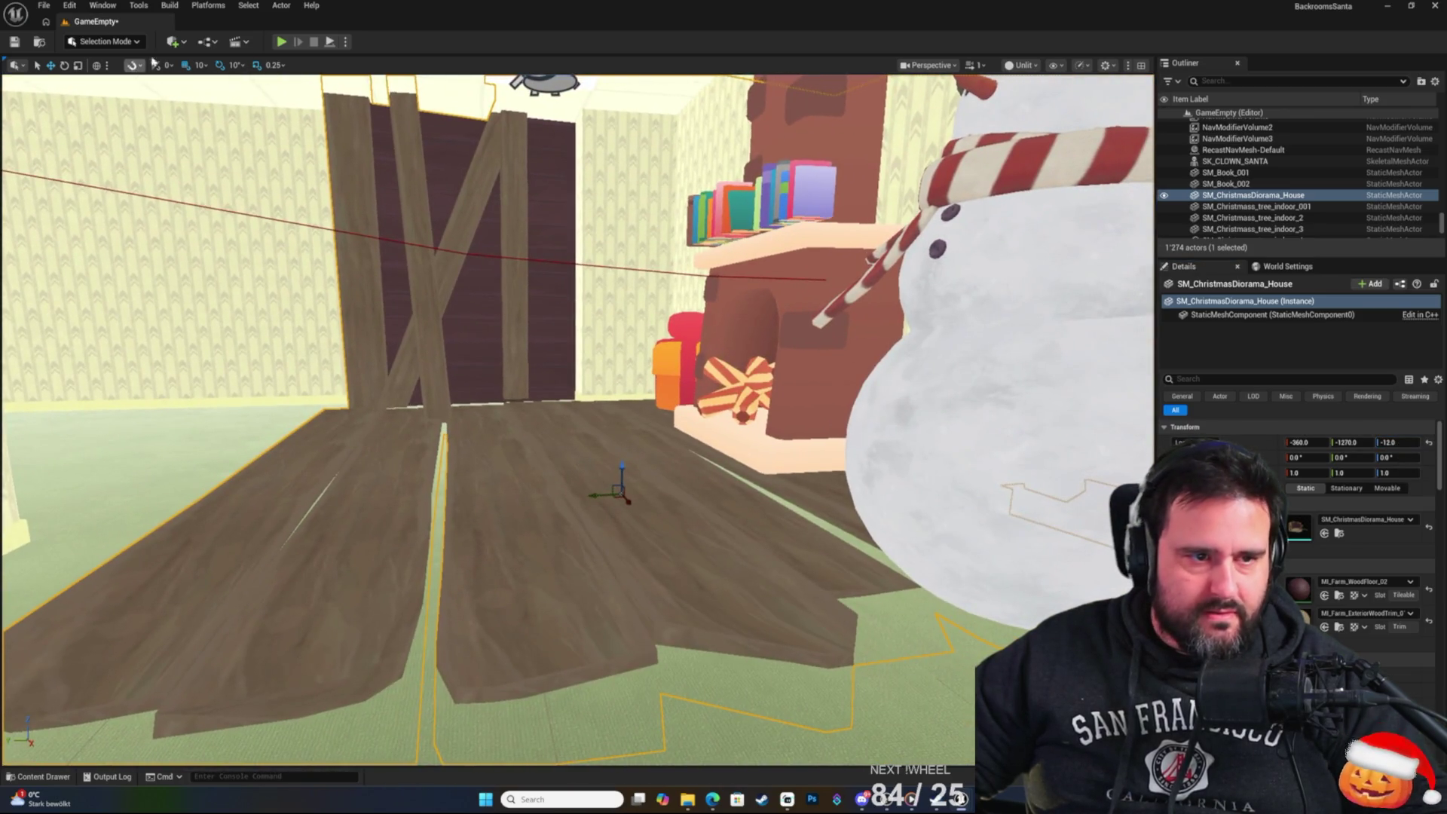
key(alt+p)
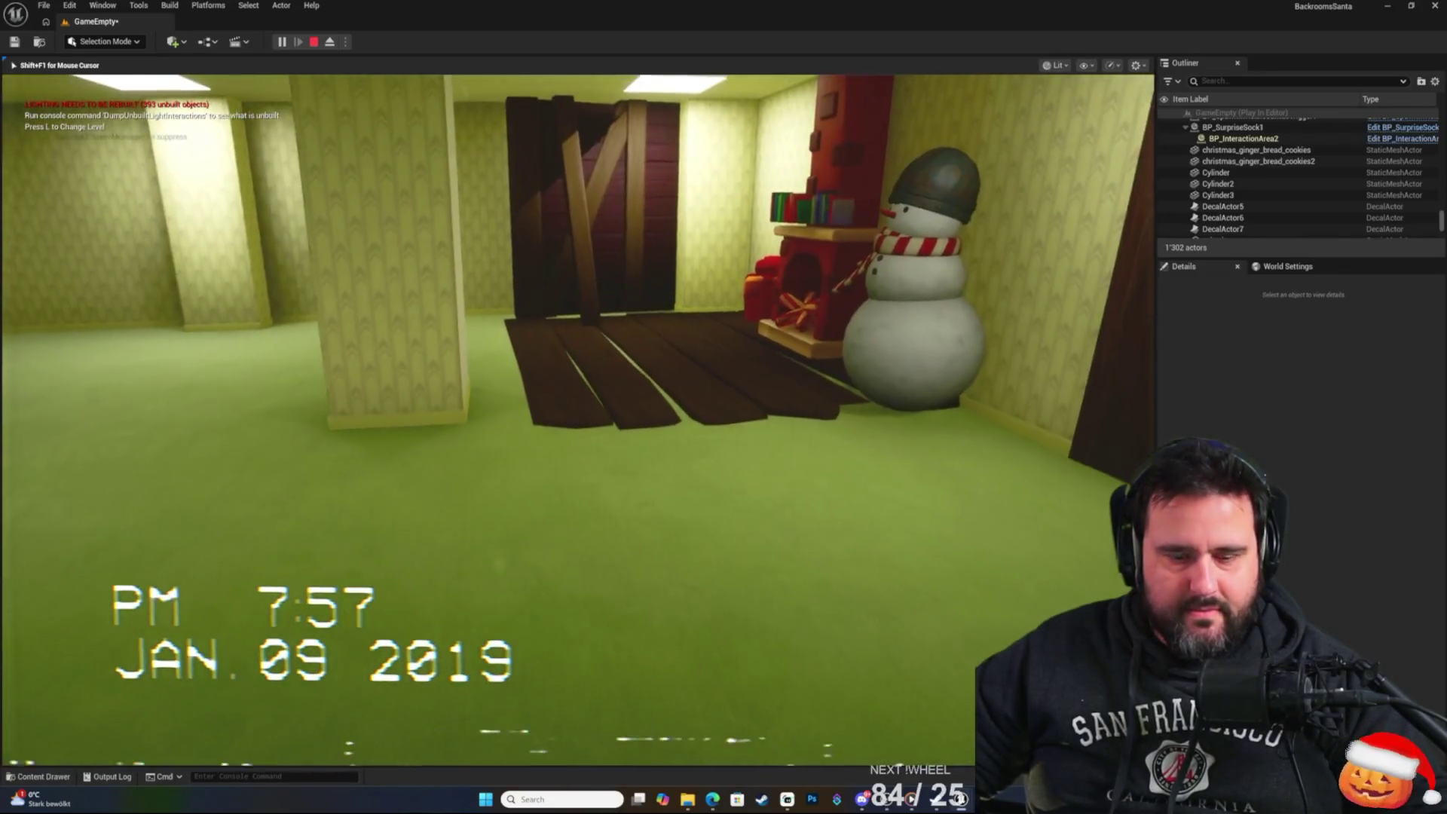
Walk up to the fireplace, snowman and present in play mode, then end the test with Escape.
key(w)
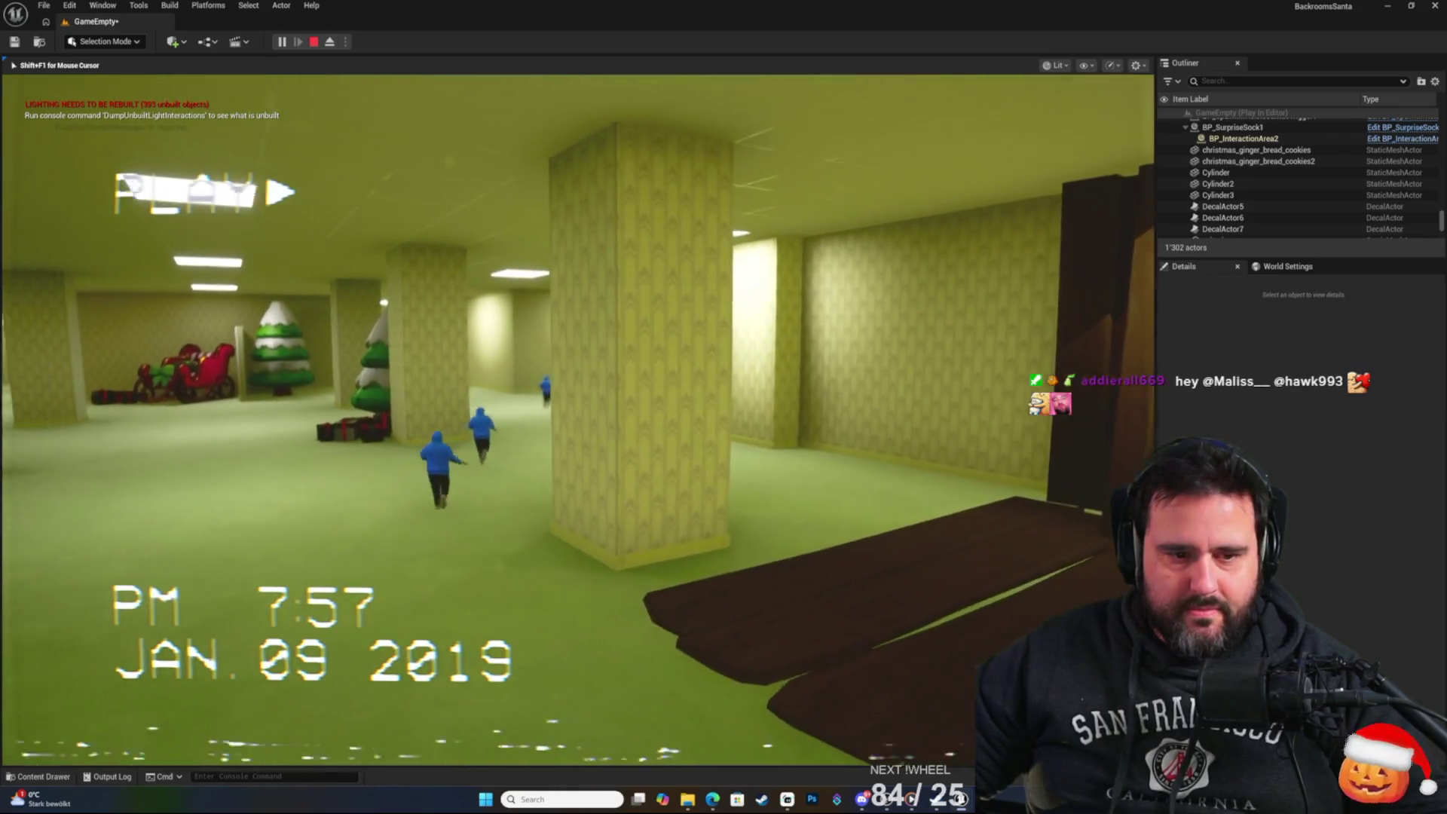
key(w)
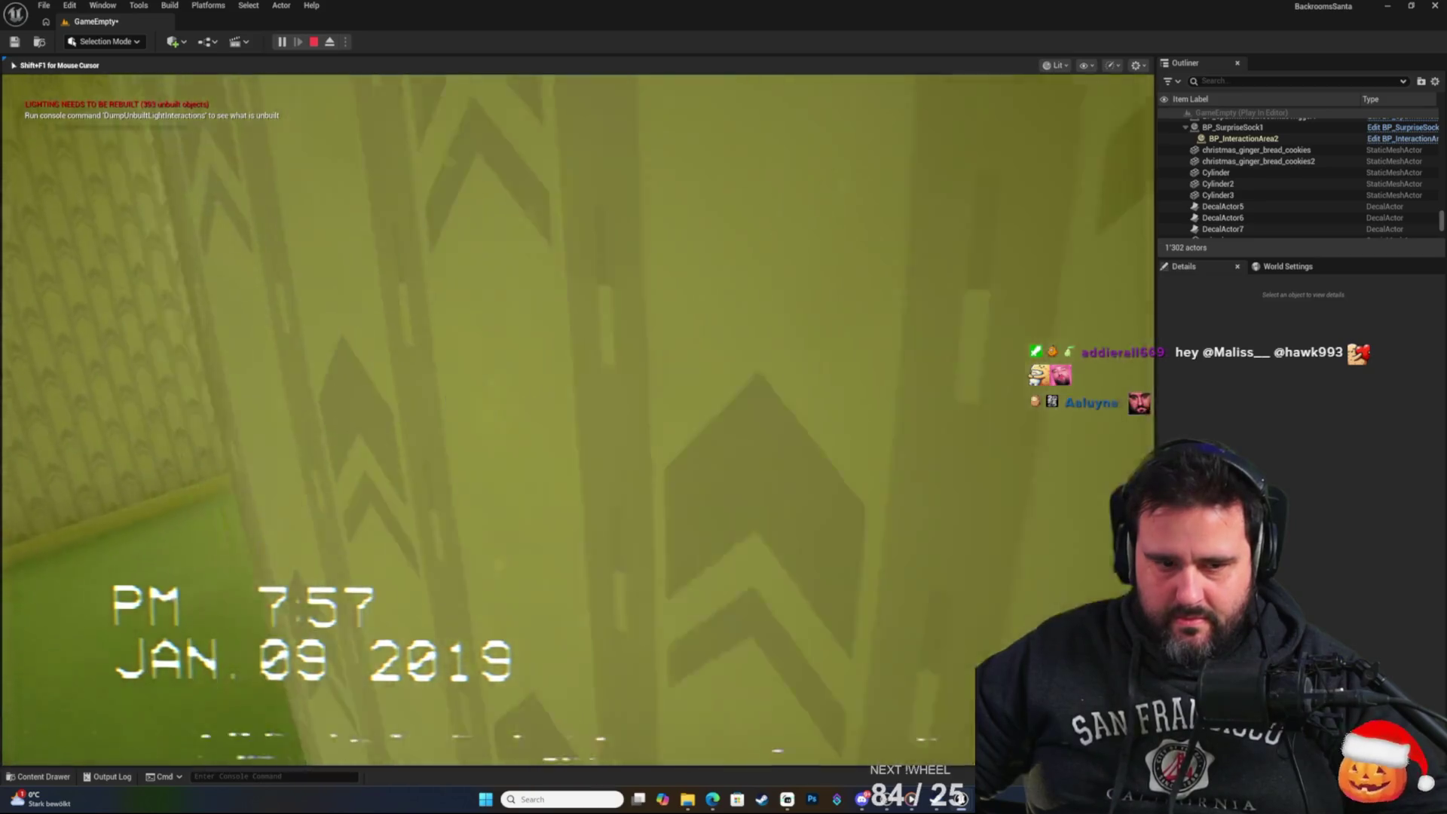
key(w)
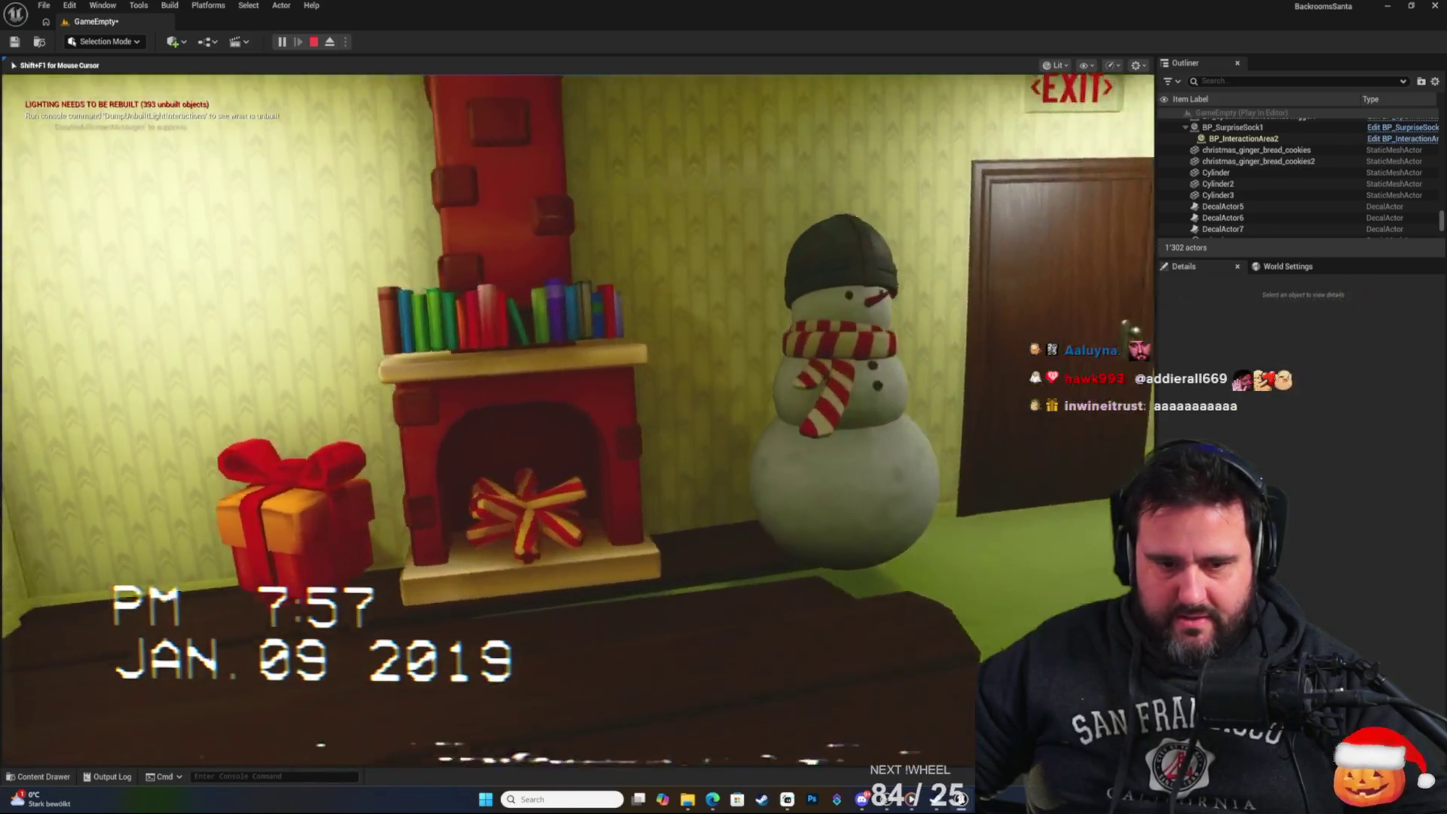
key(w)
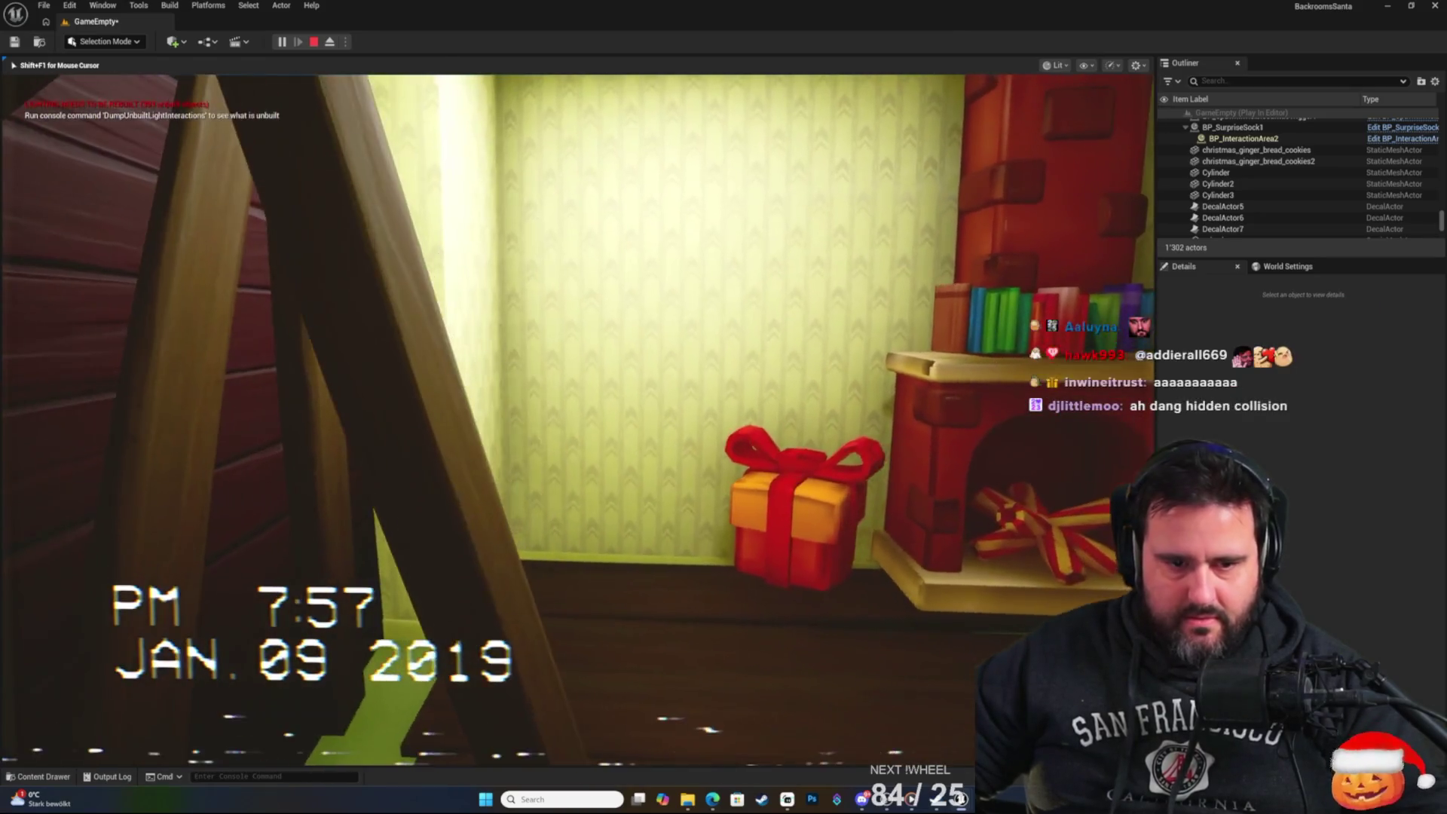
key(Escape)
click(1281, 379)
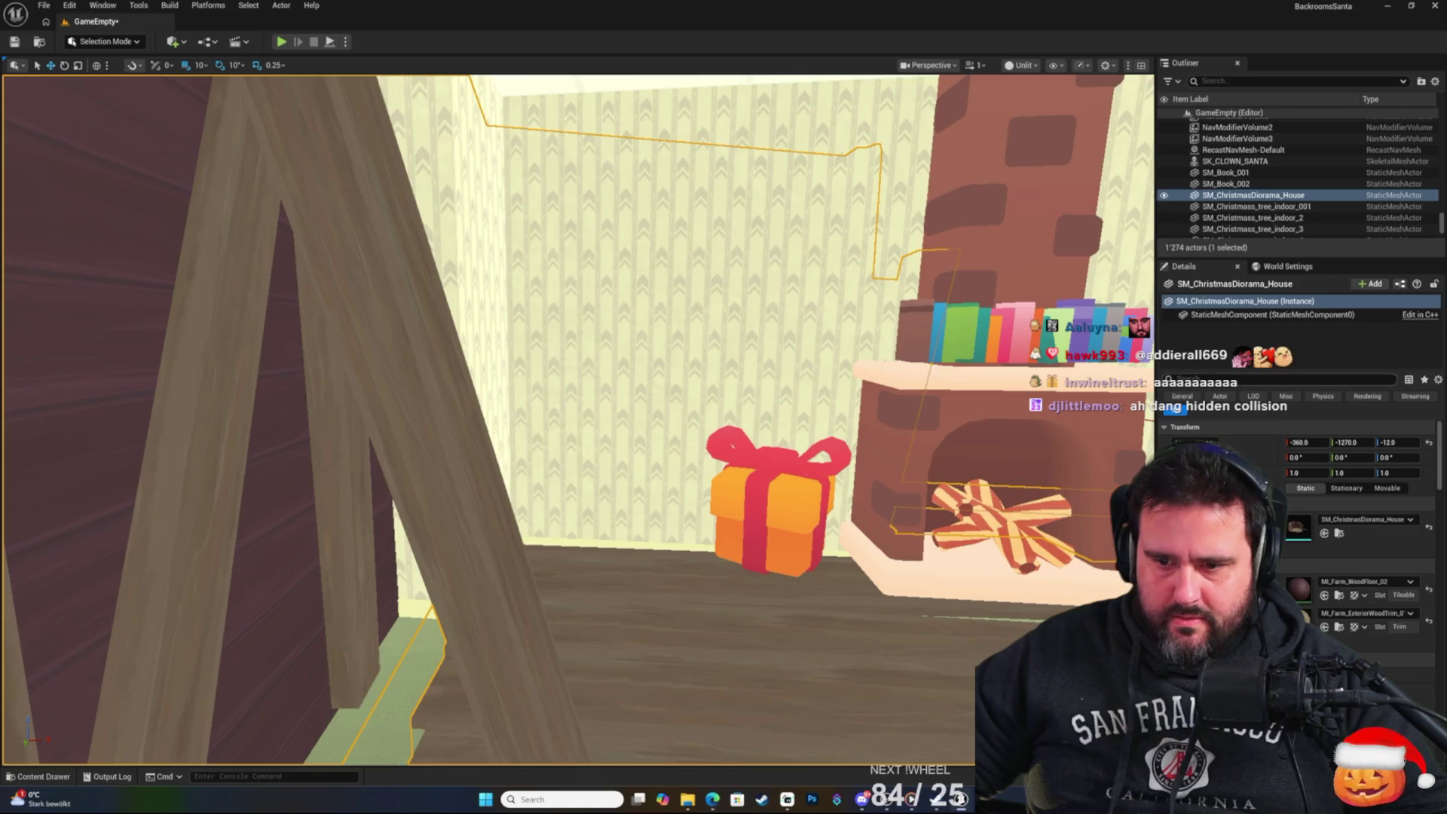
Set the diorama house's Collision Presets to NoCollision, save the level and start Play.
text(collision)
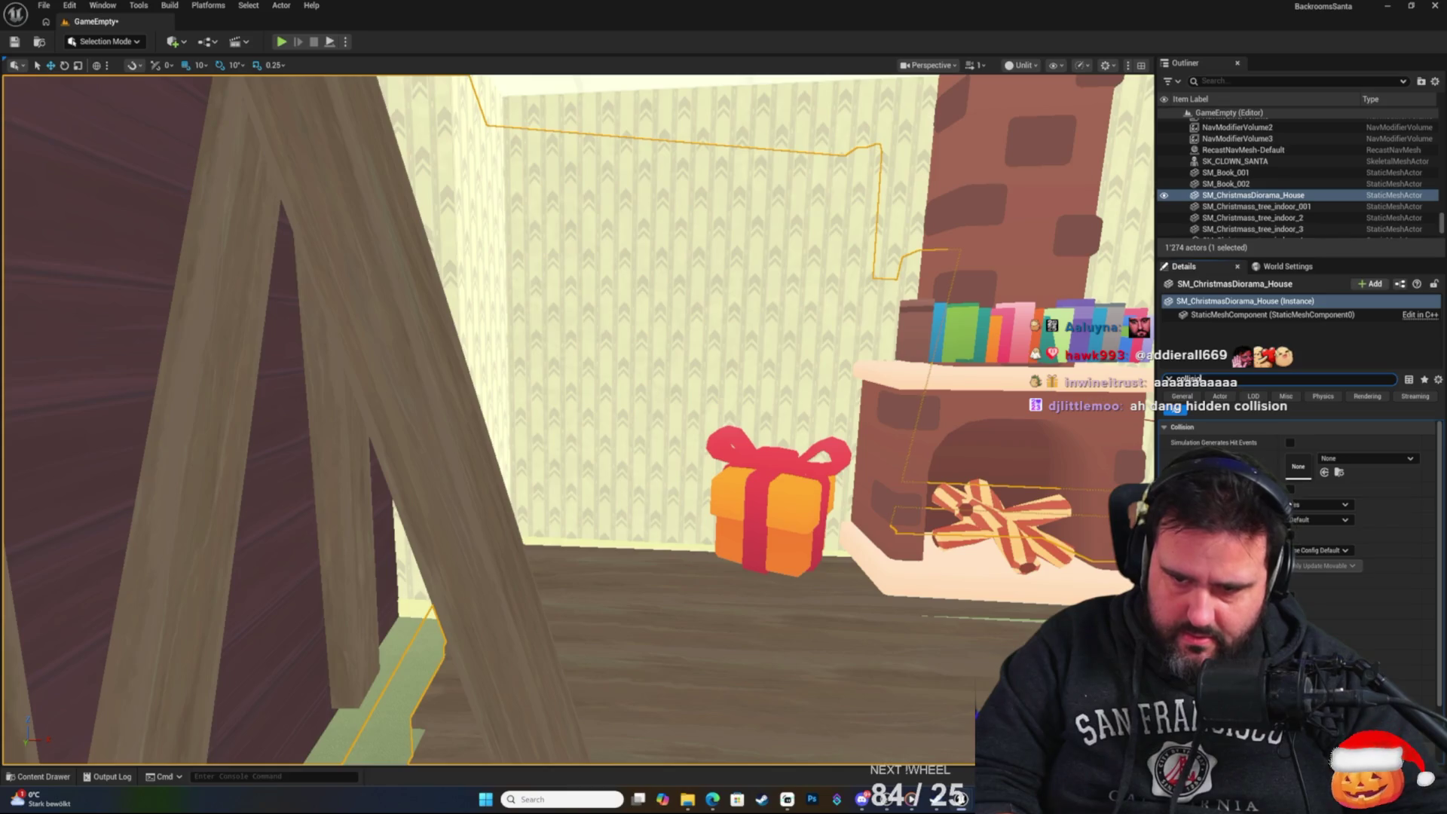
scroll(1296, 490, down, 1)
scroll(1327, 543, up, 1)
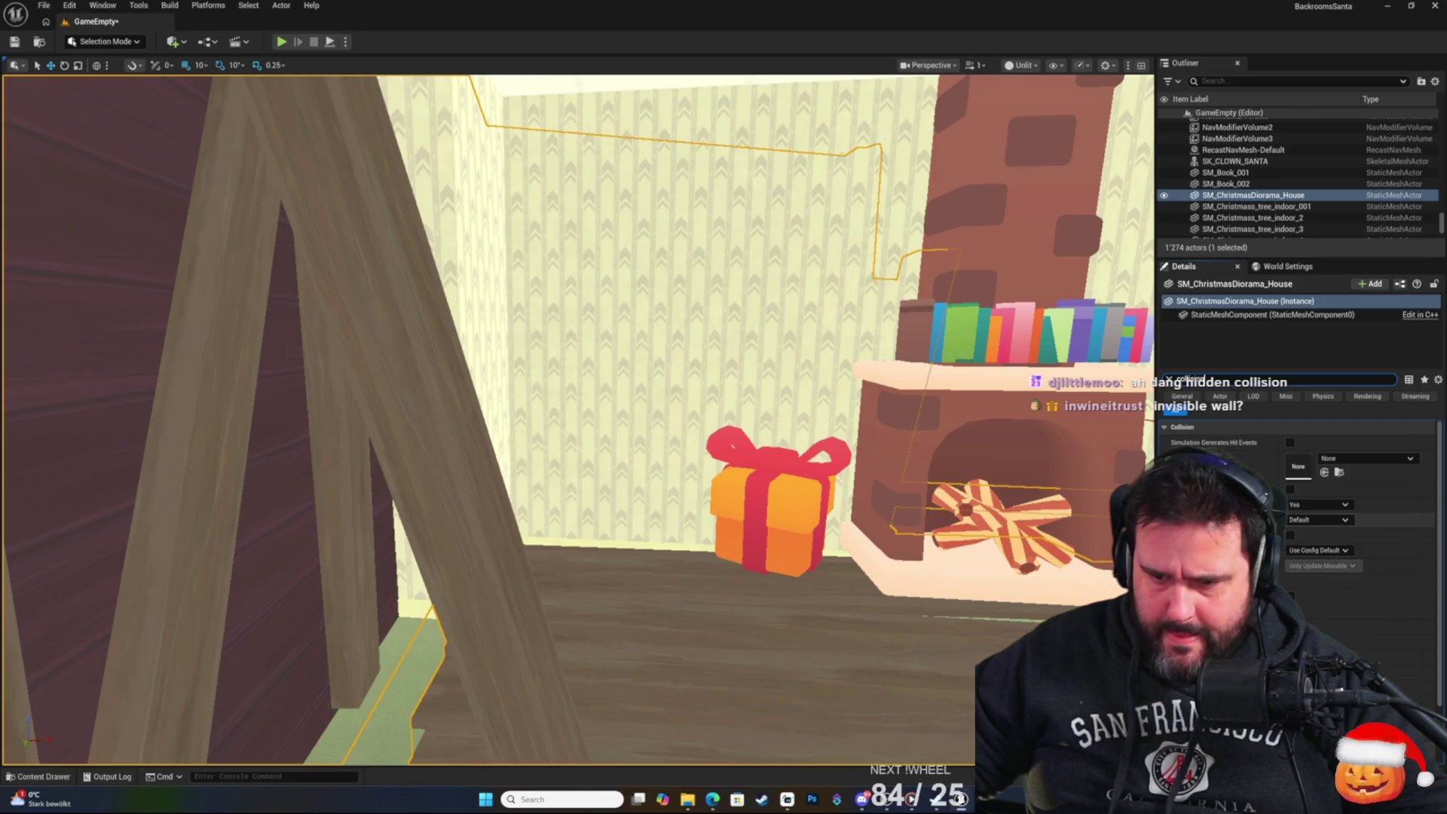
click(1346, 520)
click(1324, 556)
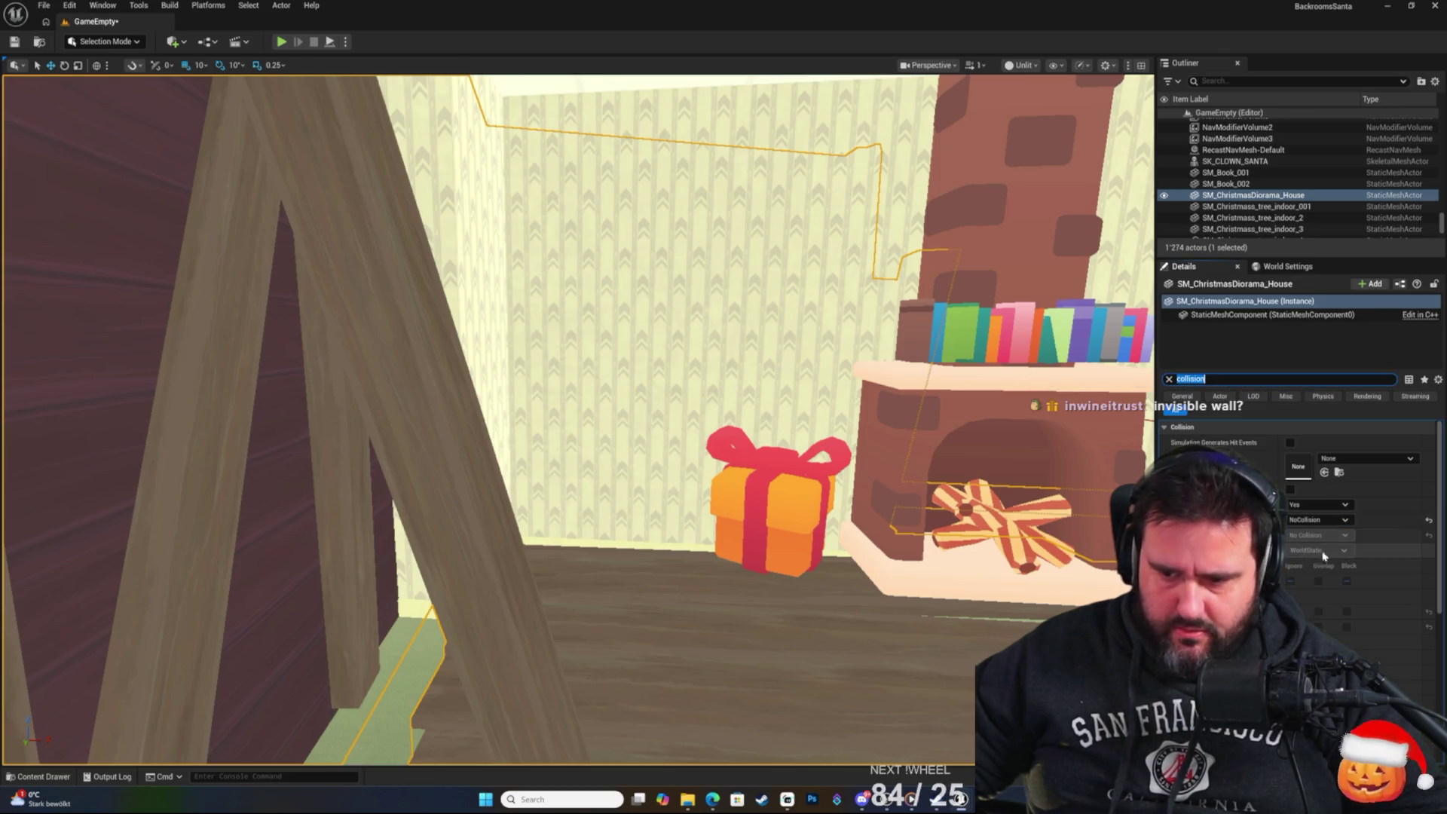
click(14, 42)
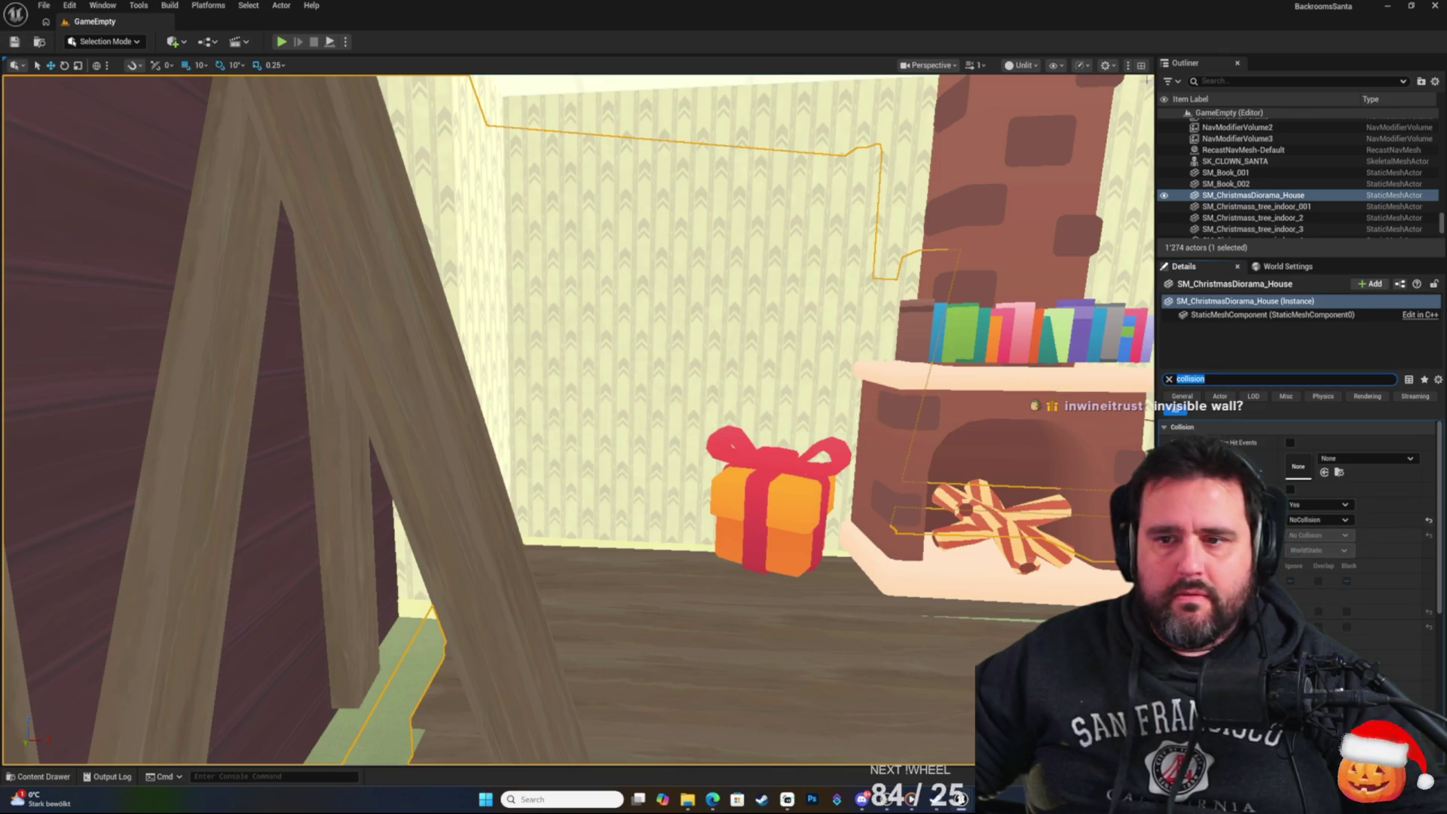
click(288, 44)
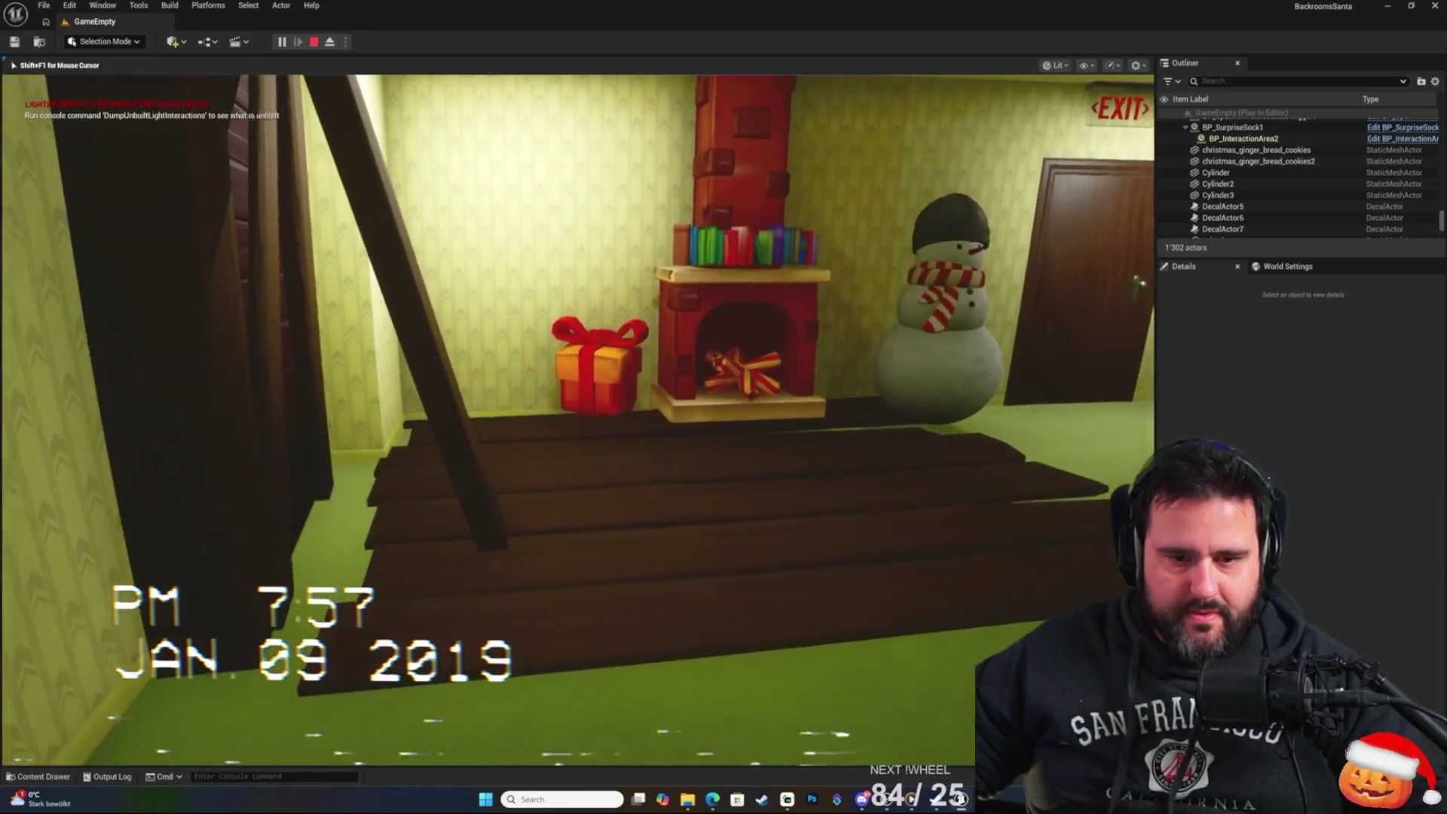
End the play test with Escape and move the editor view back from the fireplace corner.
key(Escape)
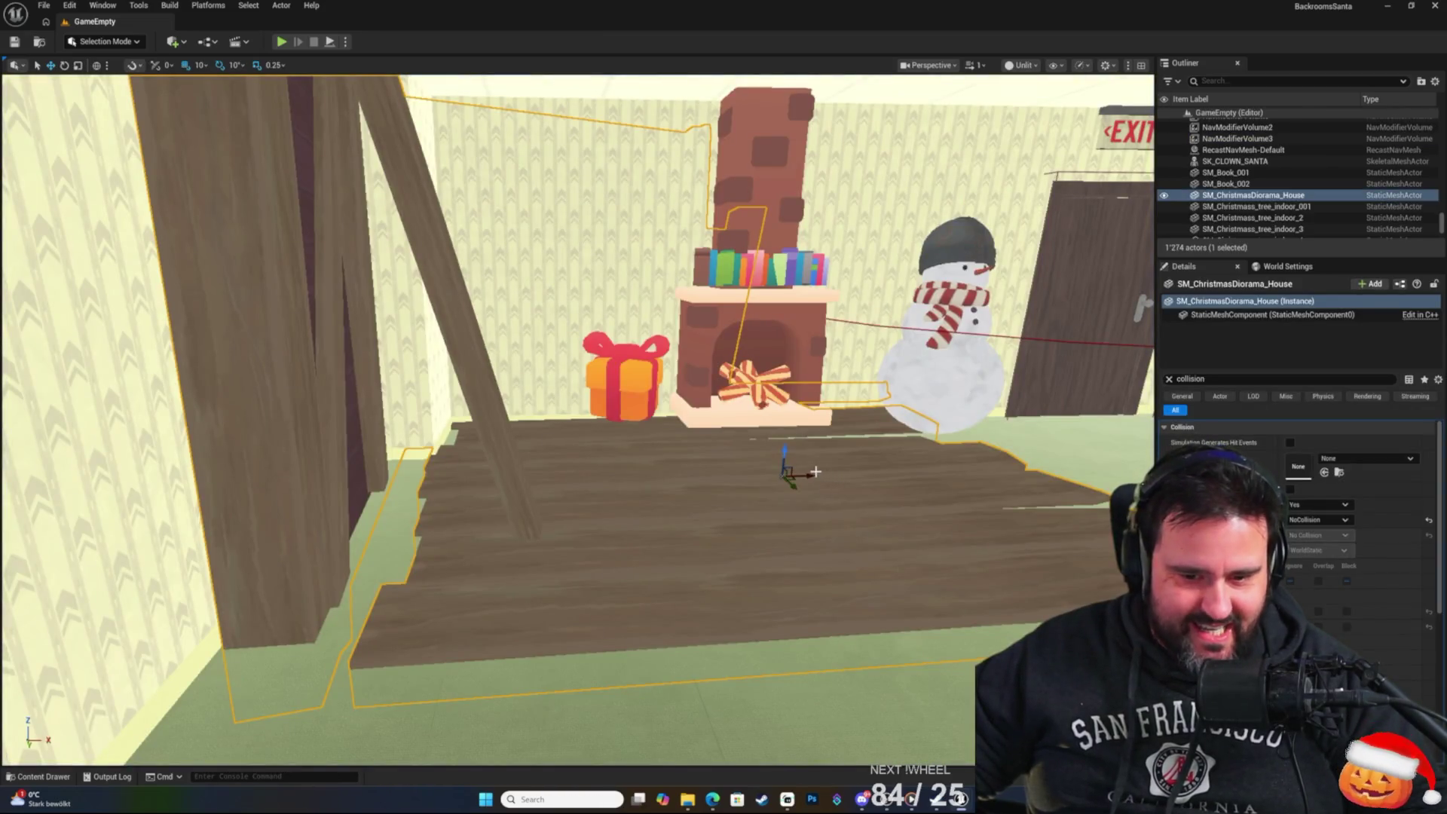
key(d)
key(d)
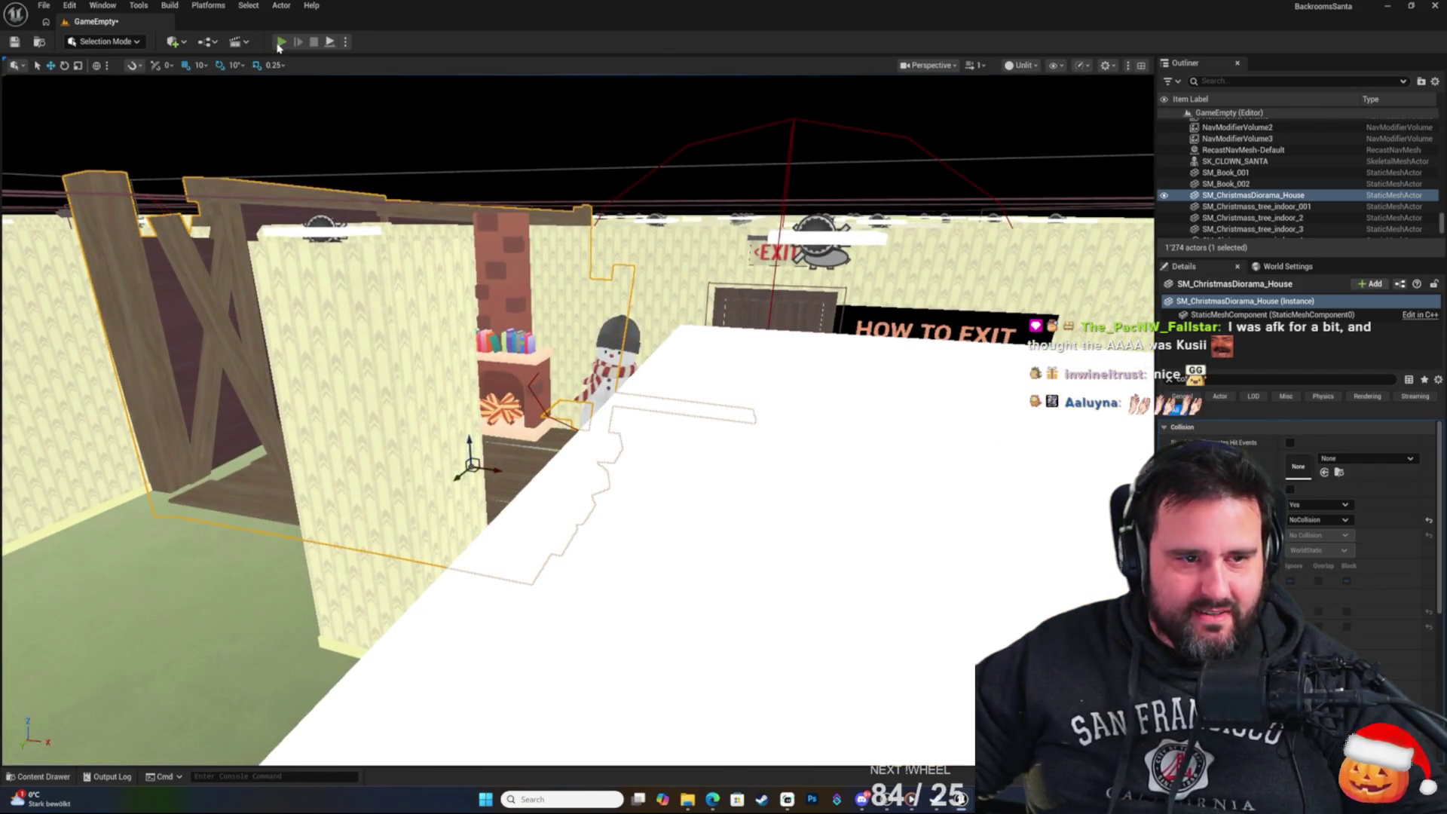
Play-test the level to inspect the present by the fireplace, then stop and select the present.
click(280, 42)
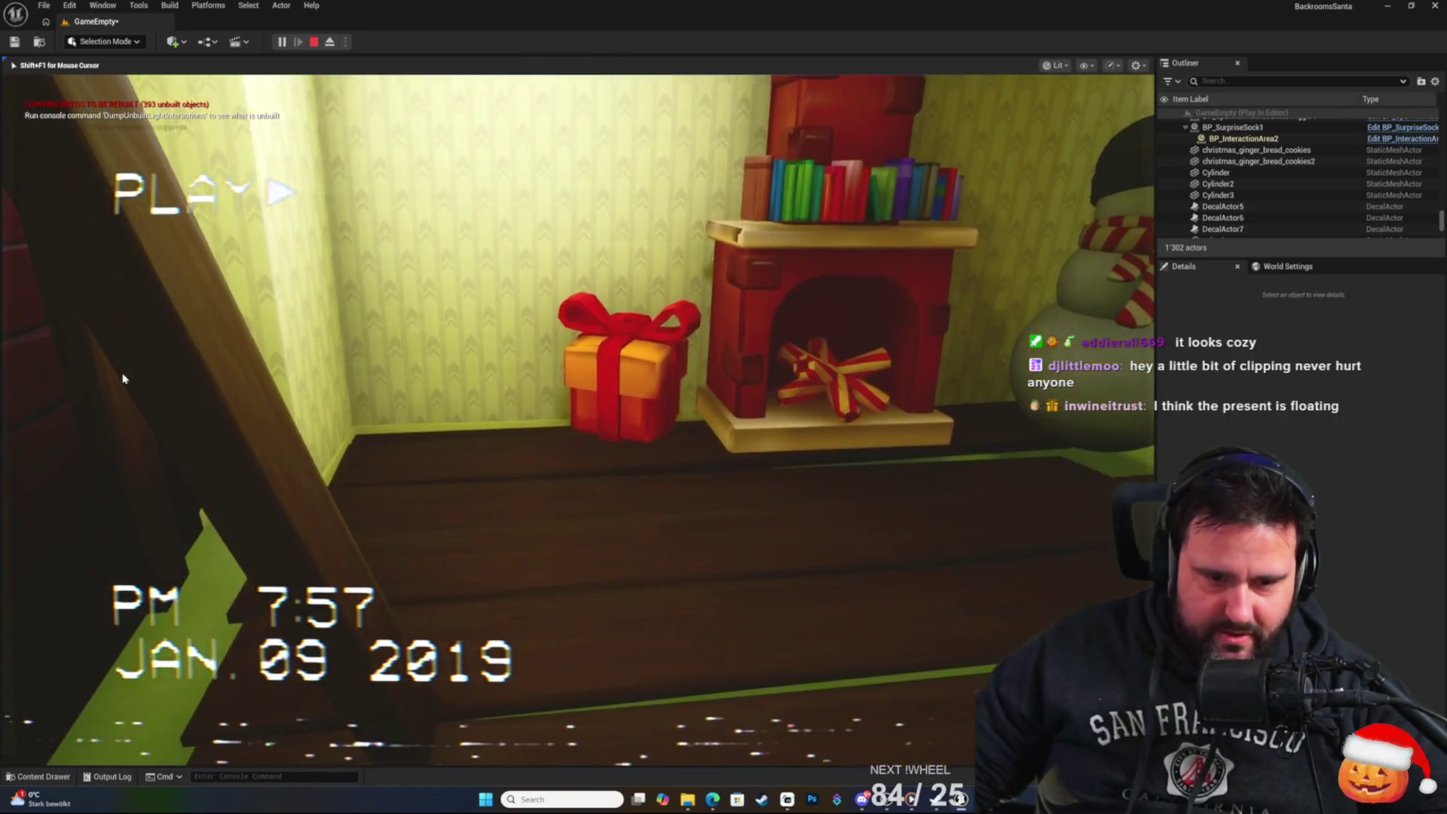
key(Escape)
click(648, 380)
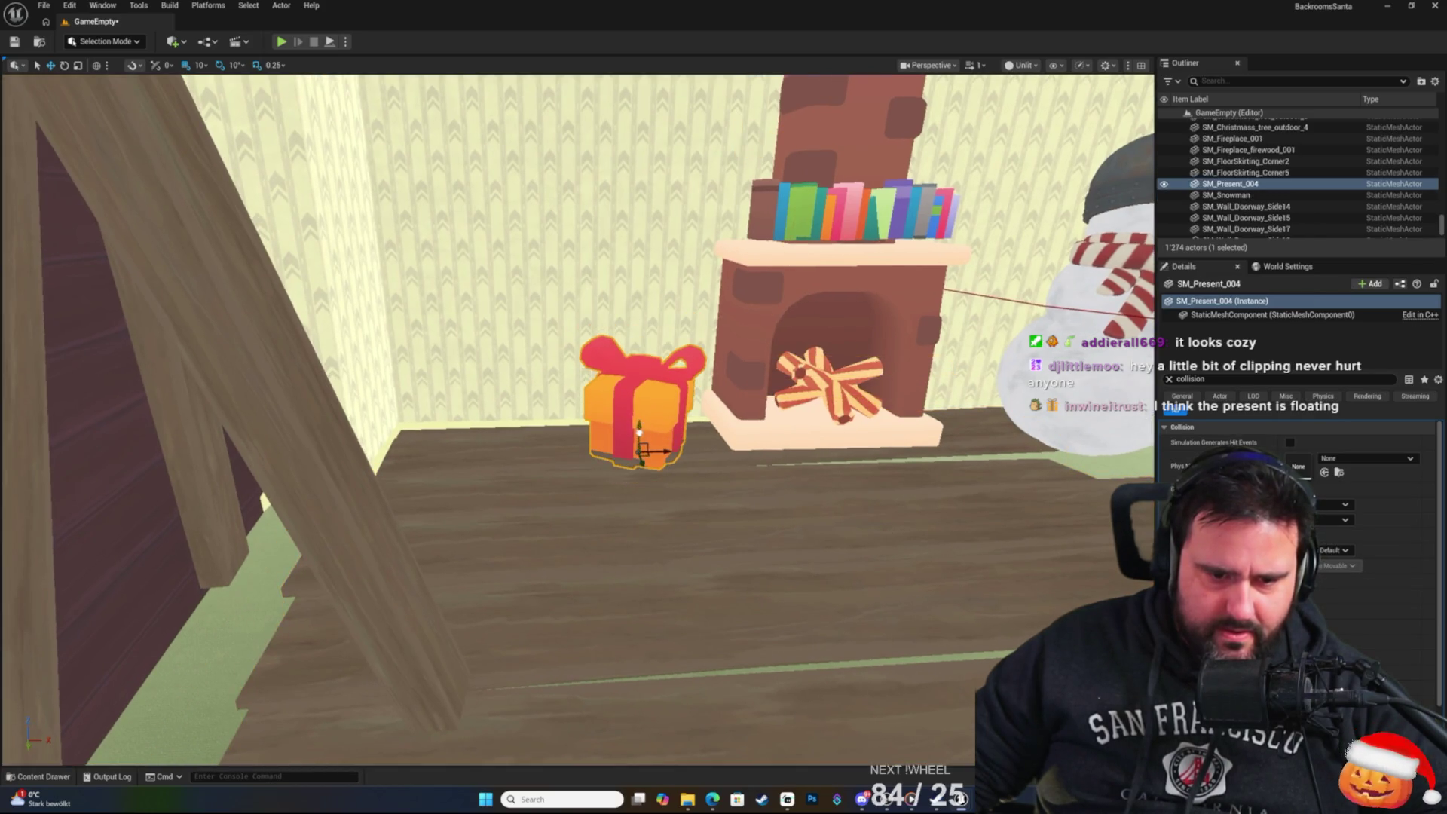
Lower SM_Present_004 beside the fireplace to a Location Z of 6.0, just above the floor.
drag(639, 427, 639, 413)
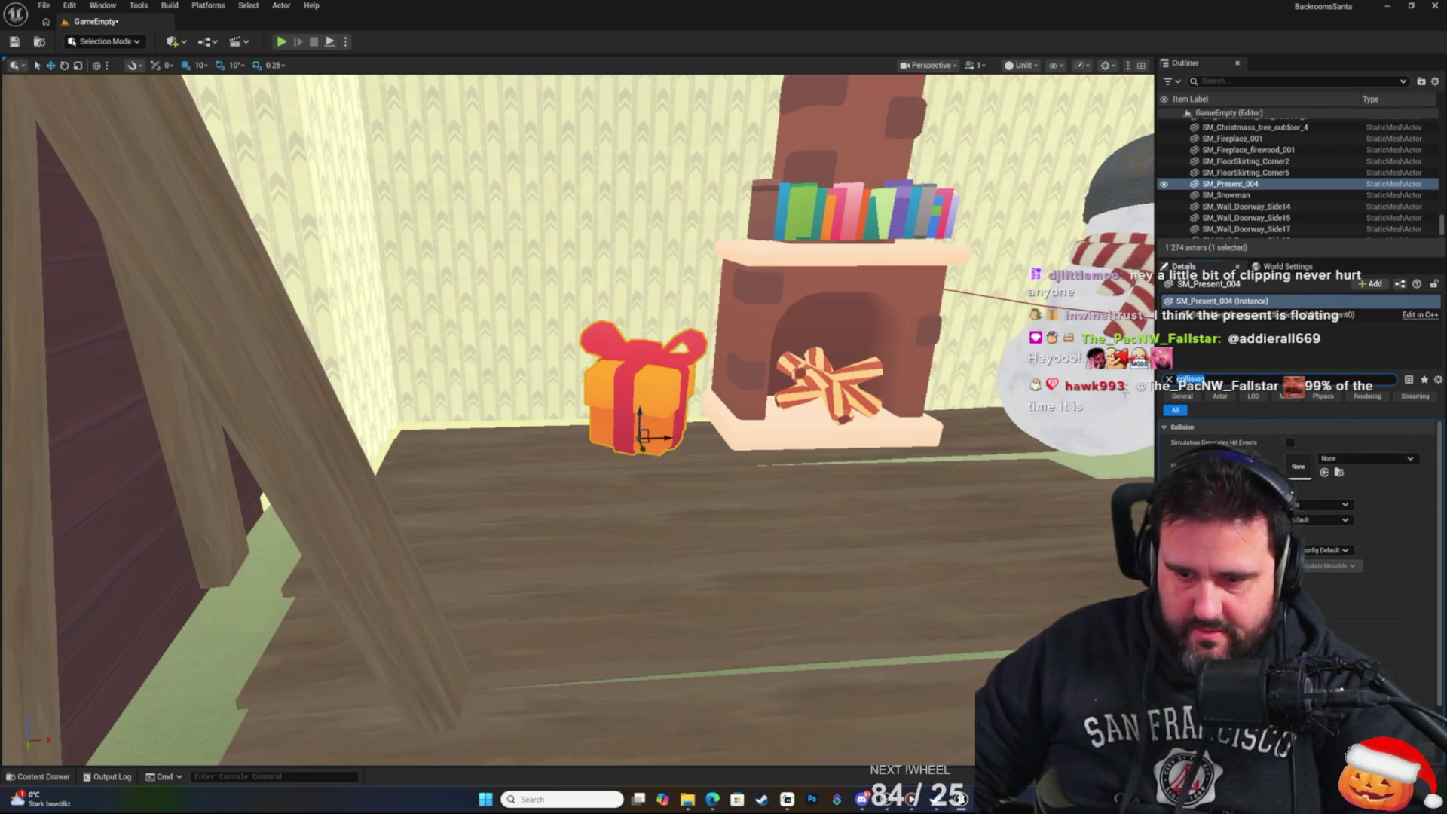
click(1168, 379)
click(1398, 442)
text(3)
key(Return)
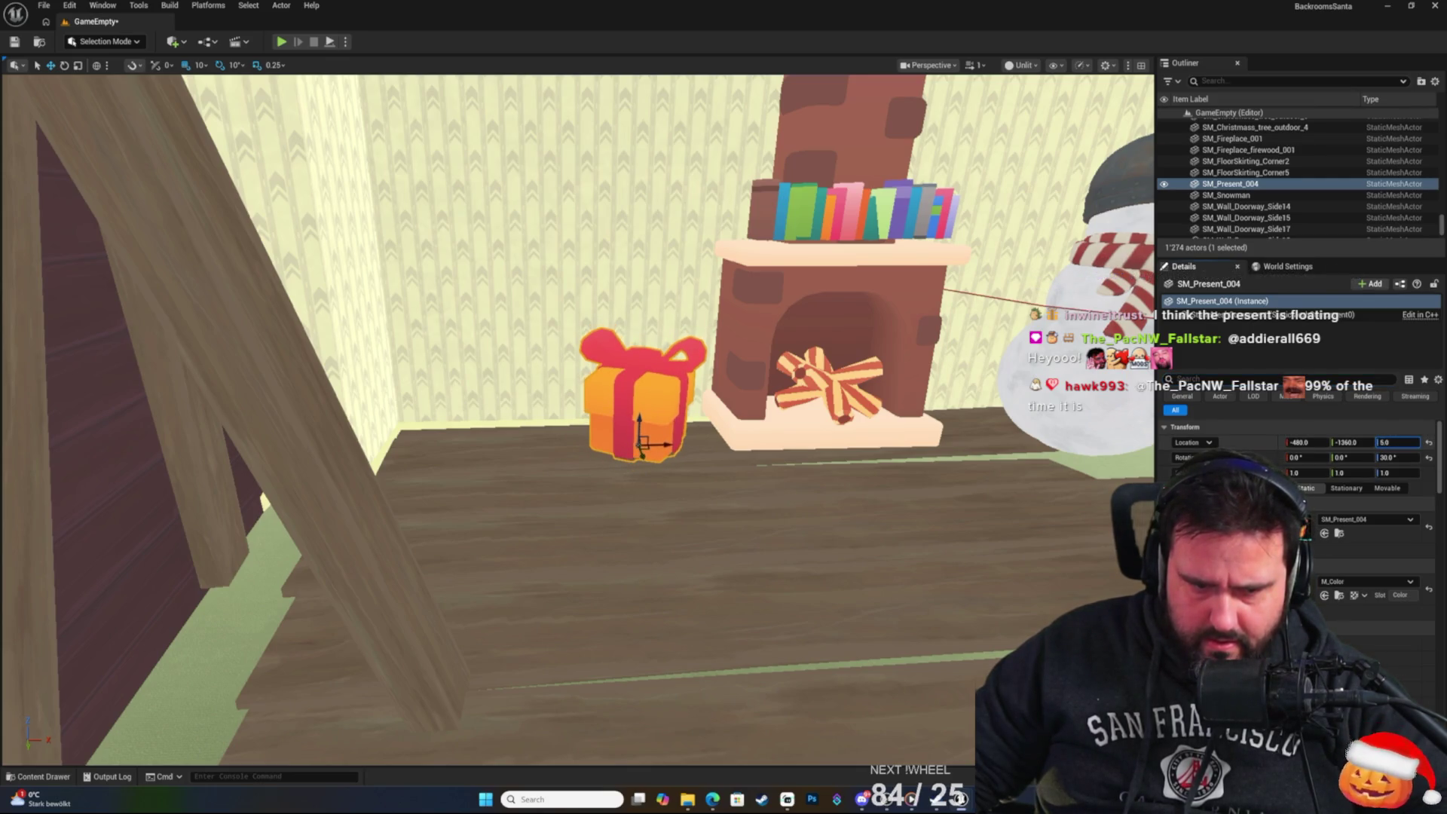
drag(1397, 442, 1356, 438)
mouse_move(603, 527)
mouse_down()
mouse_move(603, 588)
mouse_move(422, 602)
mouse_move(437, 625)
mouse_move(392, 618)
mouse_move(482, 610)
mouse_move(527, 633)
mouse_move(512, 572)
mouse_move(573, 527)
mouse_move(557, 558)
mouse_move(486, 494)
mouse_up()
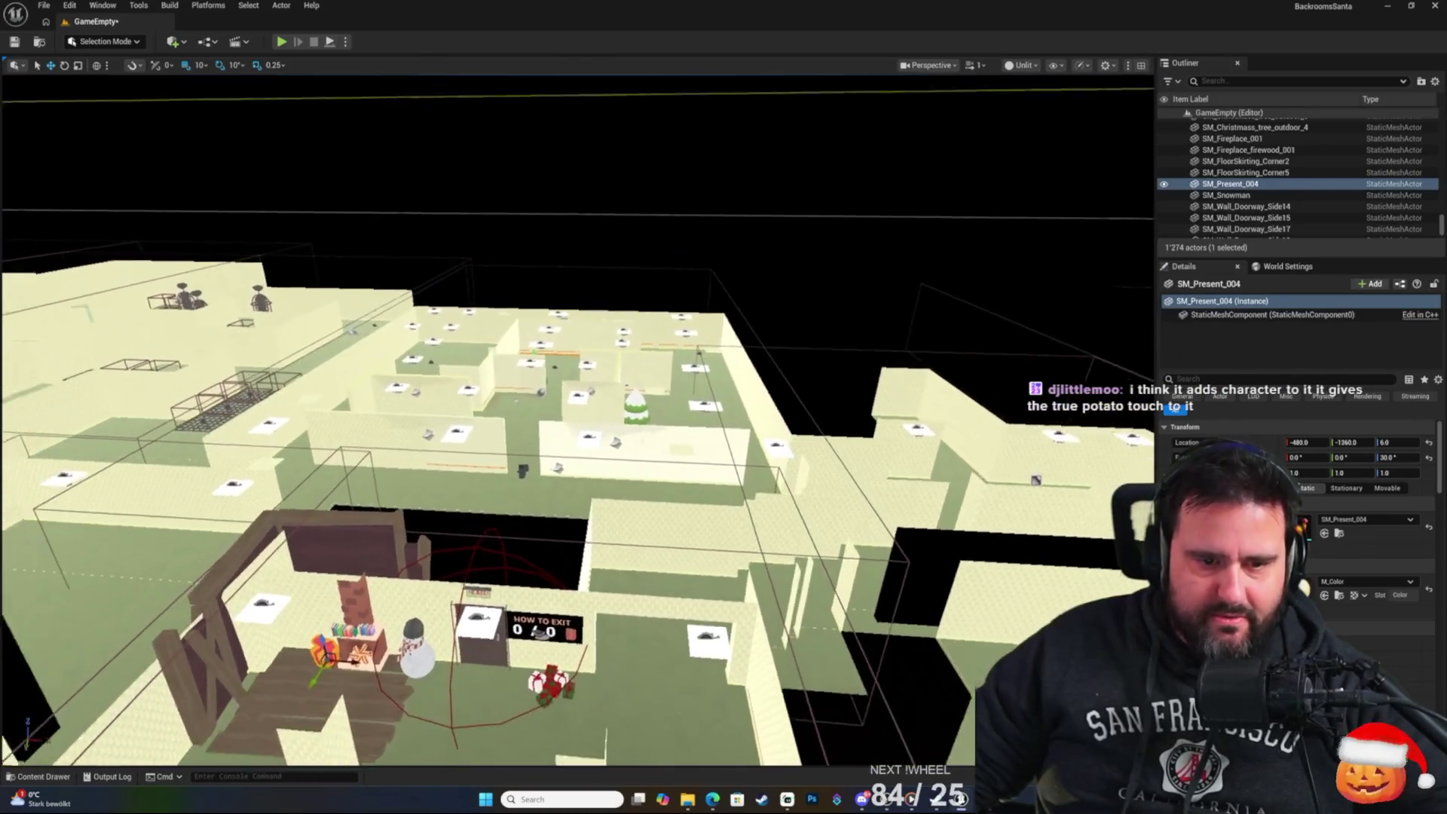
Alt-drag a copy of the fireplace SM_Snowman into a maze room corner and frame it.
scroll(577, 422, up, 2)
scroll(576, 422, up, 2)
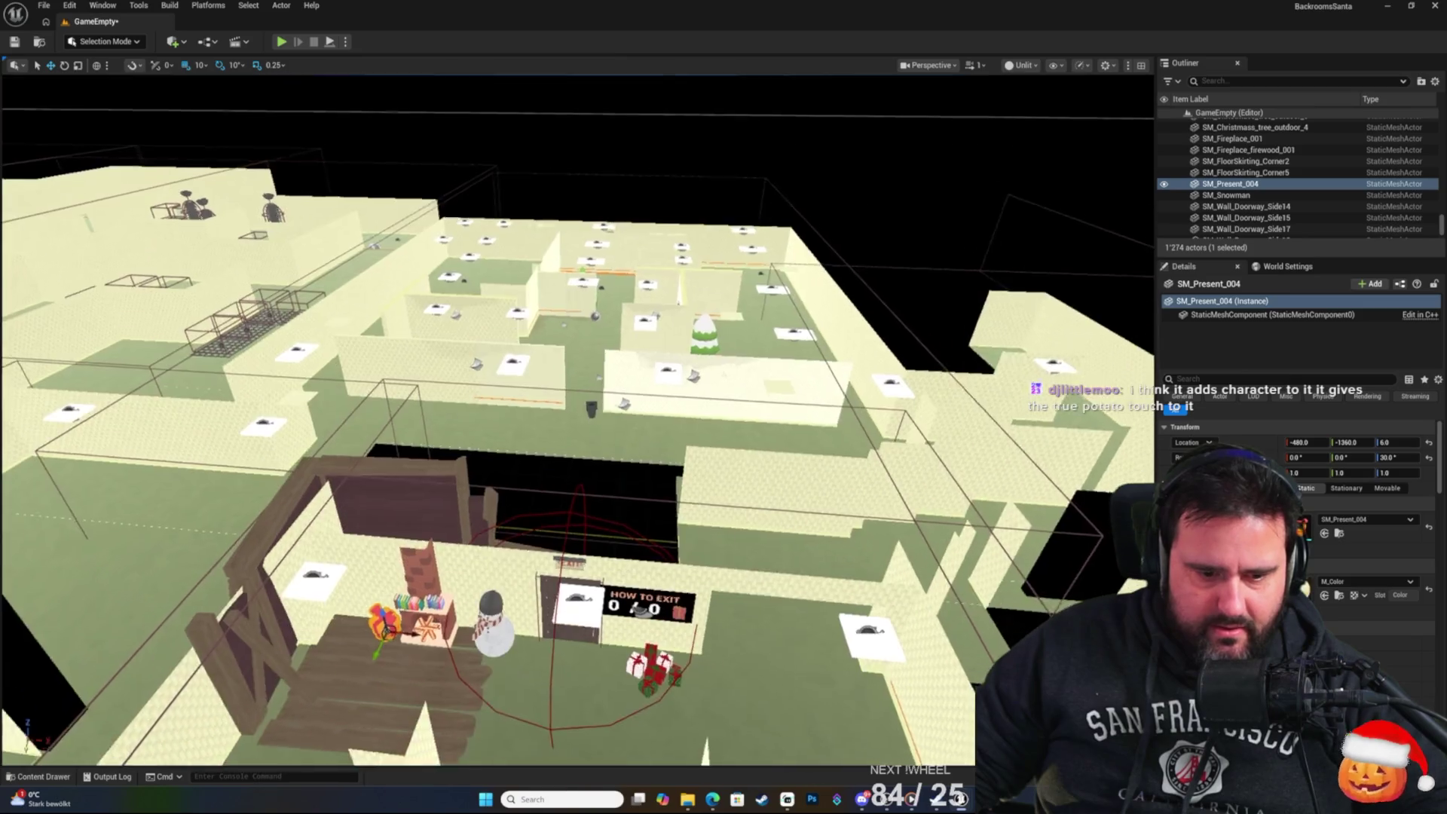
click(505, 629)
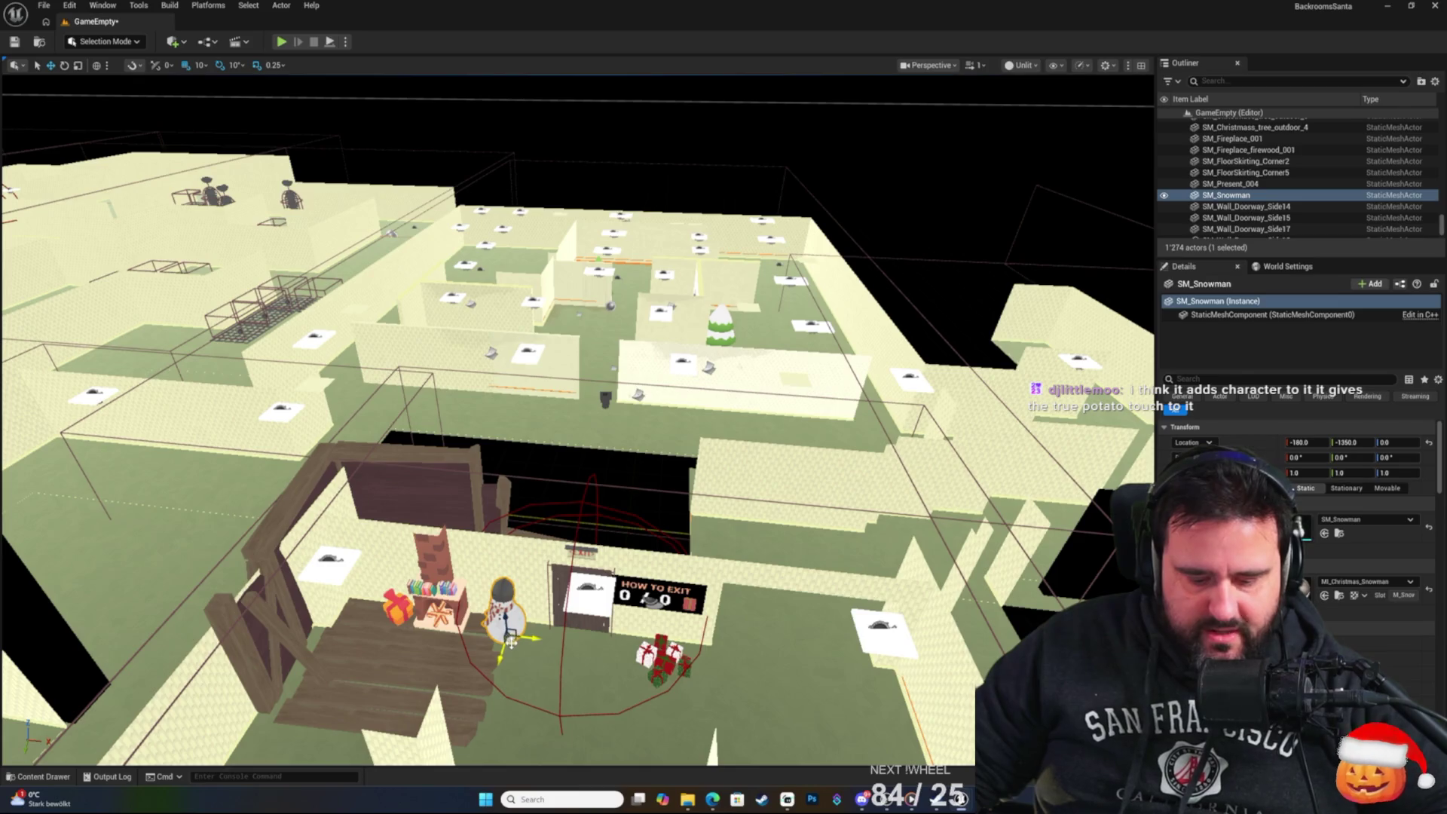
drag(511, 642, 586, 443)
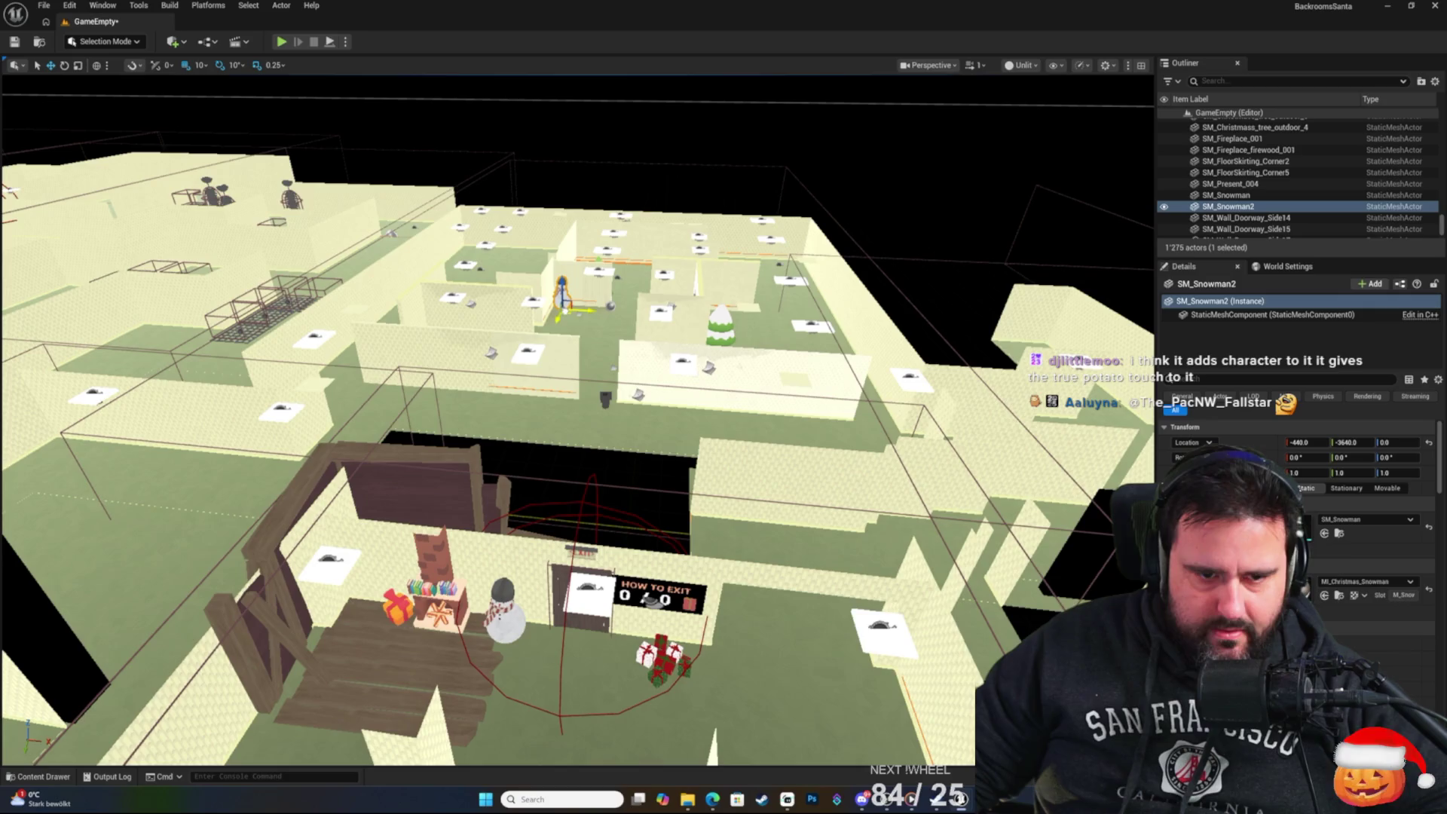
key(f)
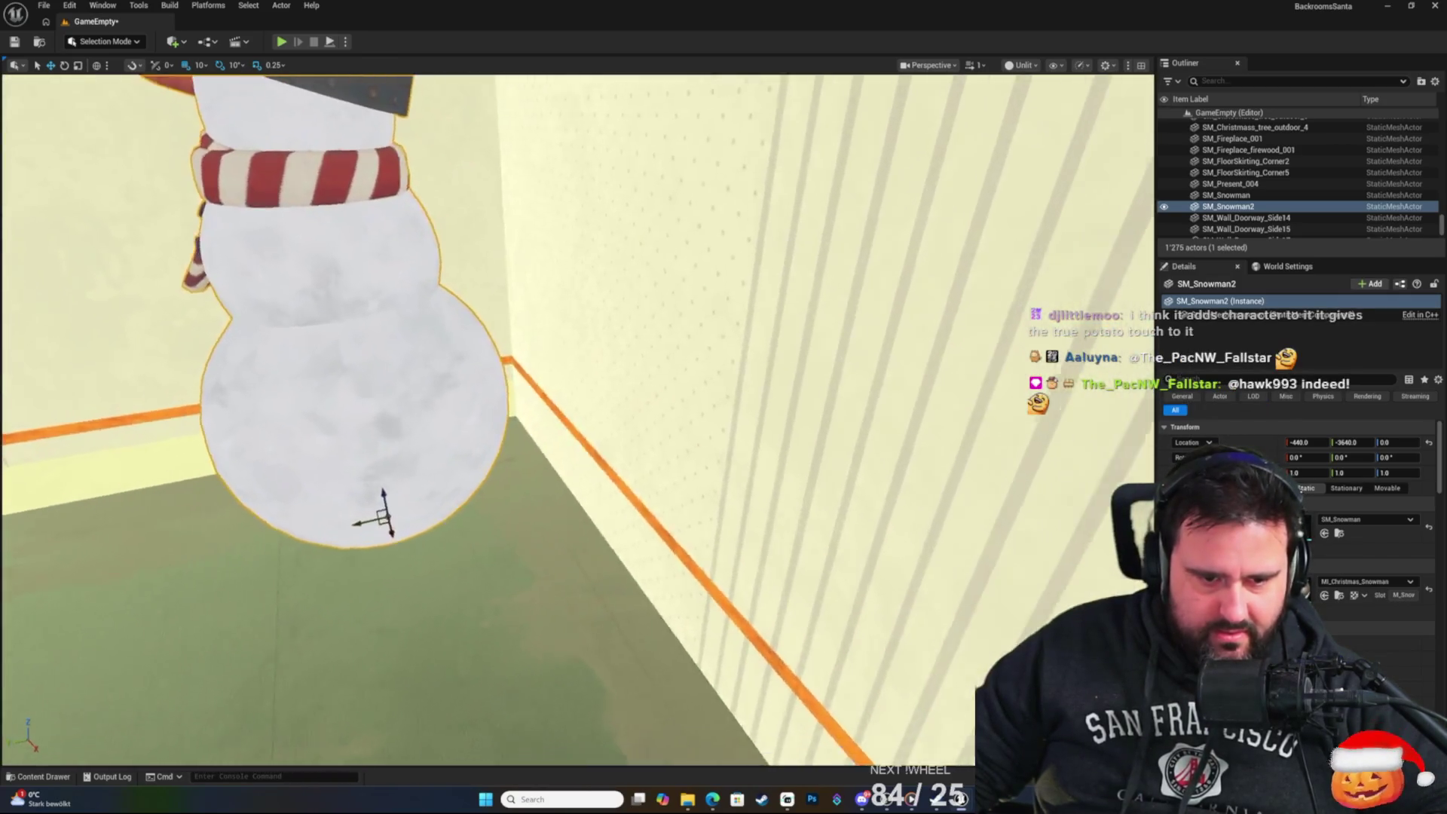
drag(527, 335, 623, 335)
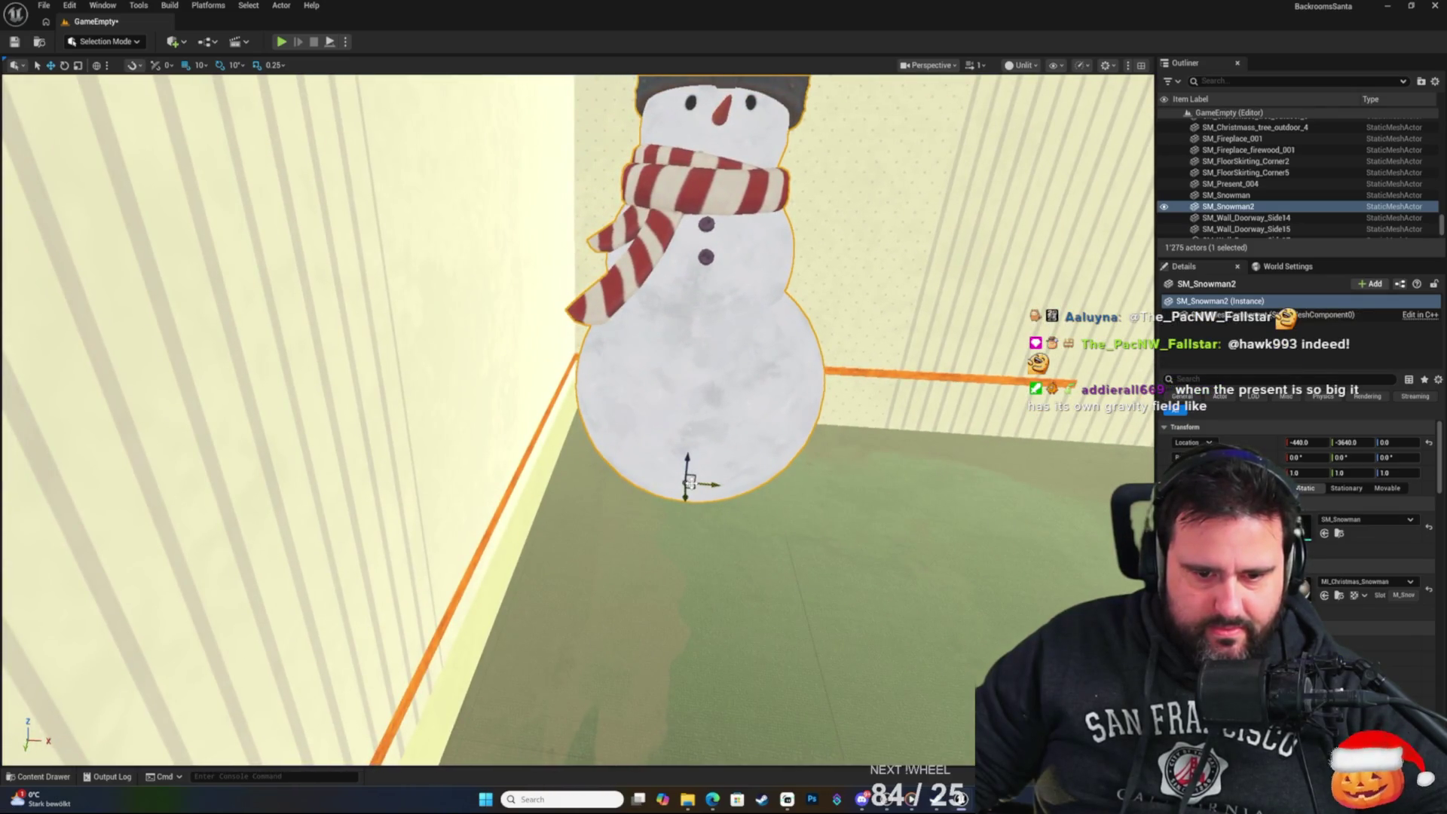
mouse_move(685, 482)
mouse_down()
mouse_move(799, 483)
mouse_move(723, 482)
mouse_up()
mouse_move(586, 488)
mouse_down()
mouse_move(655, 486)
mouse_move(595, 490)
mouse_up()
Rotate the new snowman around Z to -50 degrees.
key(e)
scroll(670, 474, up, 2)
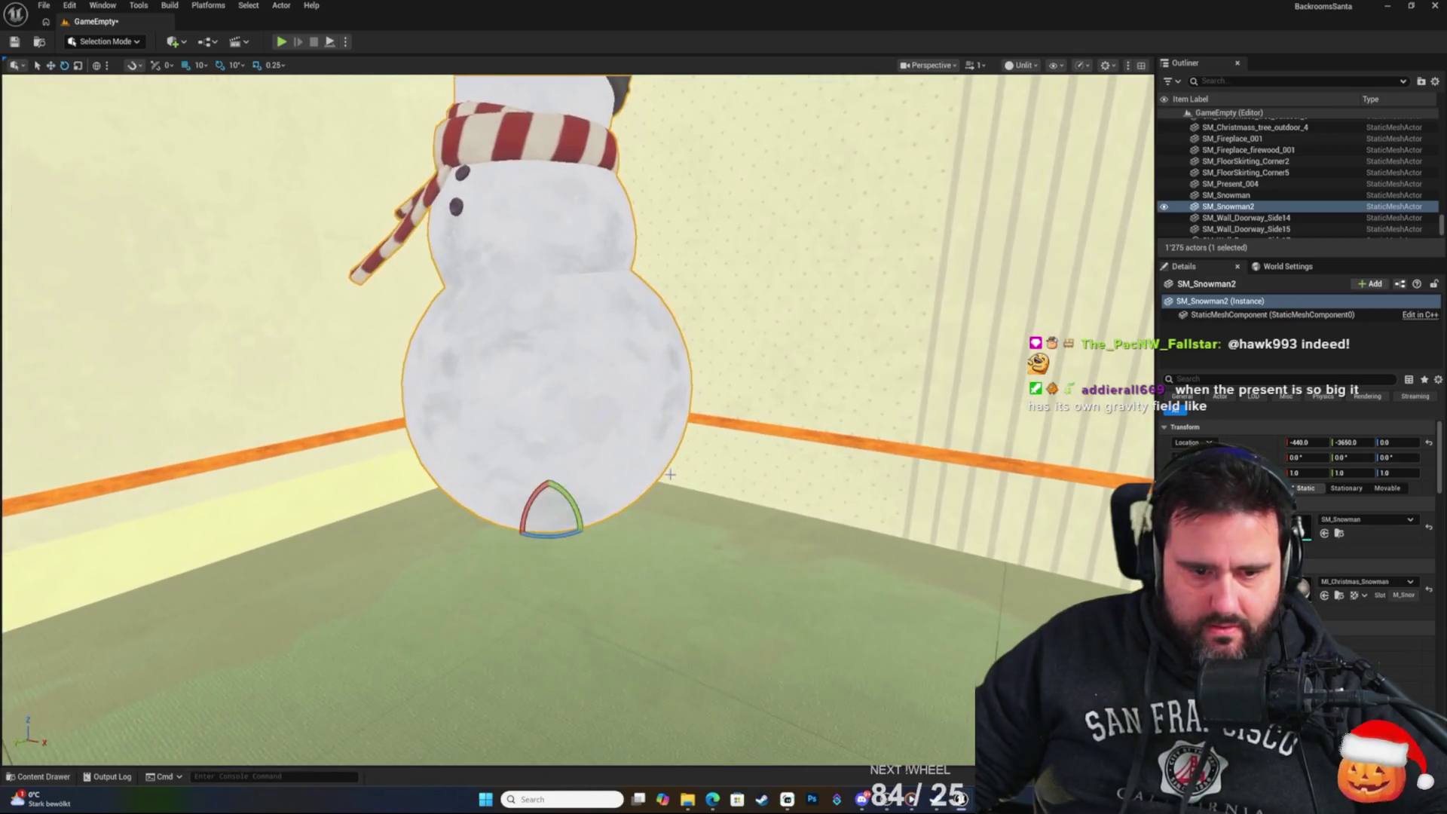
drag(563, 536, 592, 523)
scroll(591, 523, down, 10)
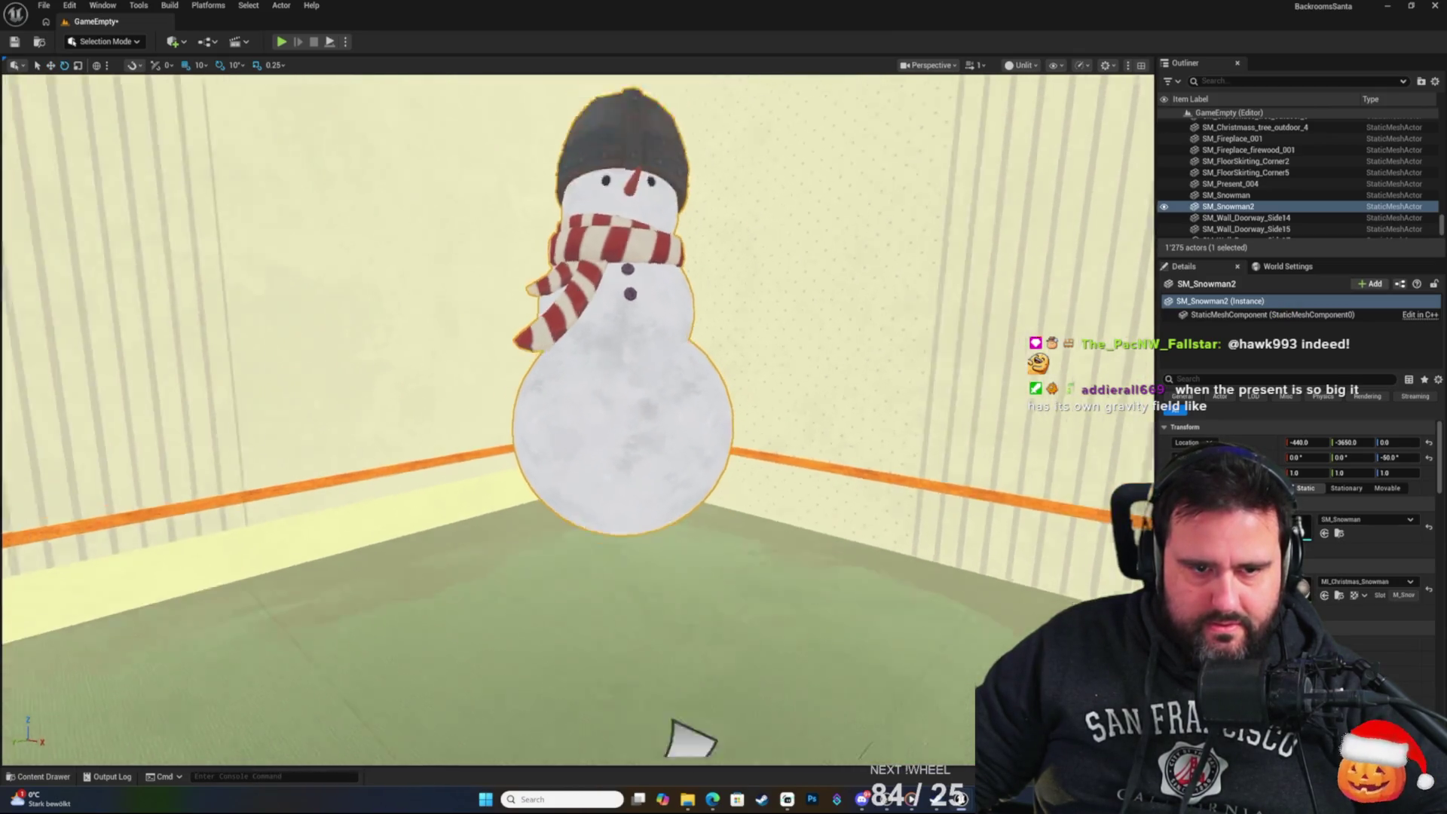
scroll(591, 523, up, 10)
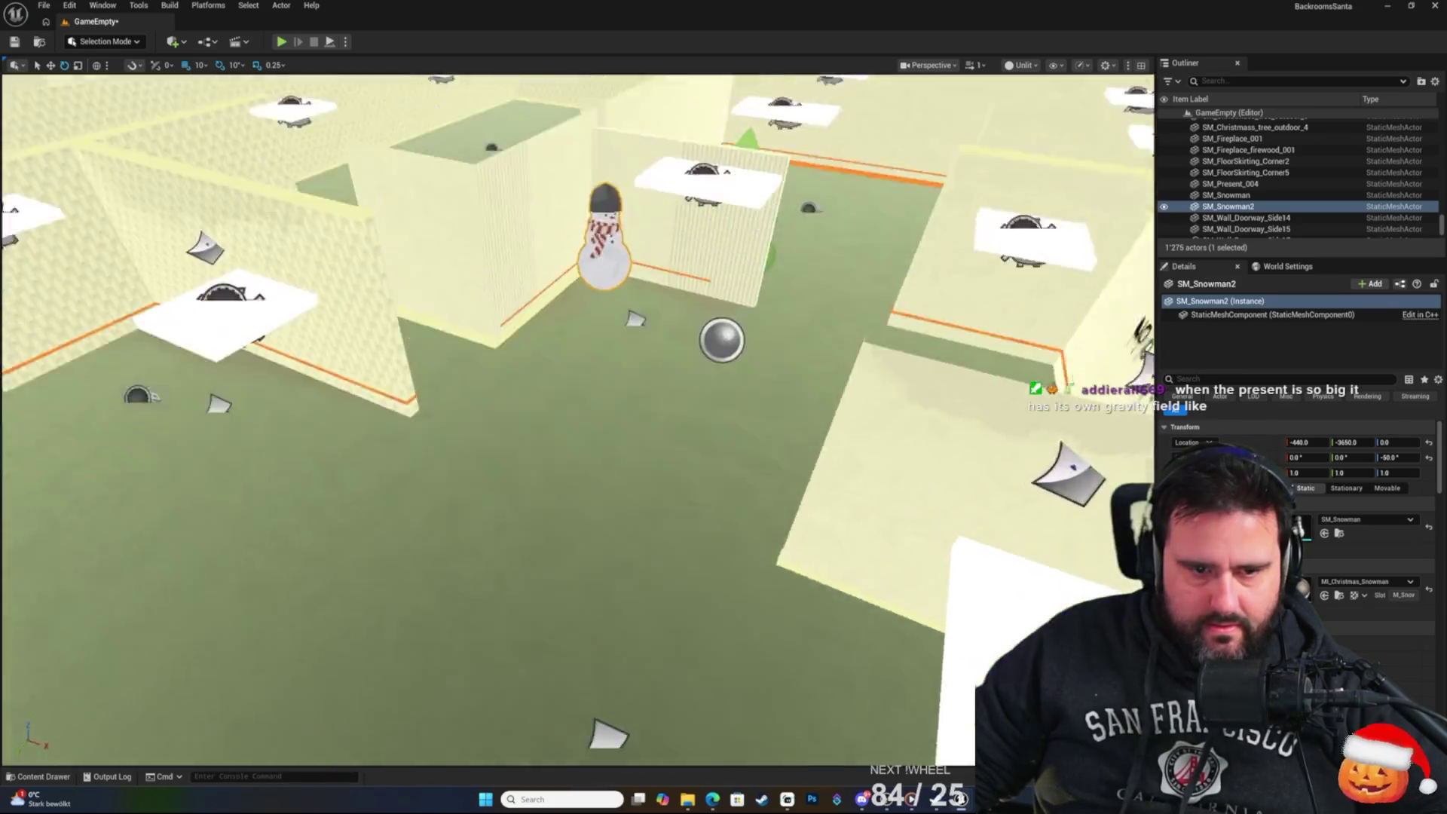
Place a third snowman, SM_Snowman3, among the pillars at X 5490, Y -4260.
scroll(814, 585, down, 10)
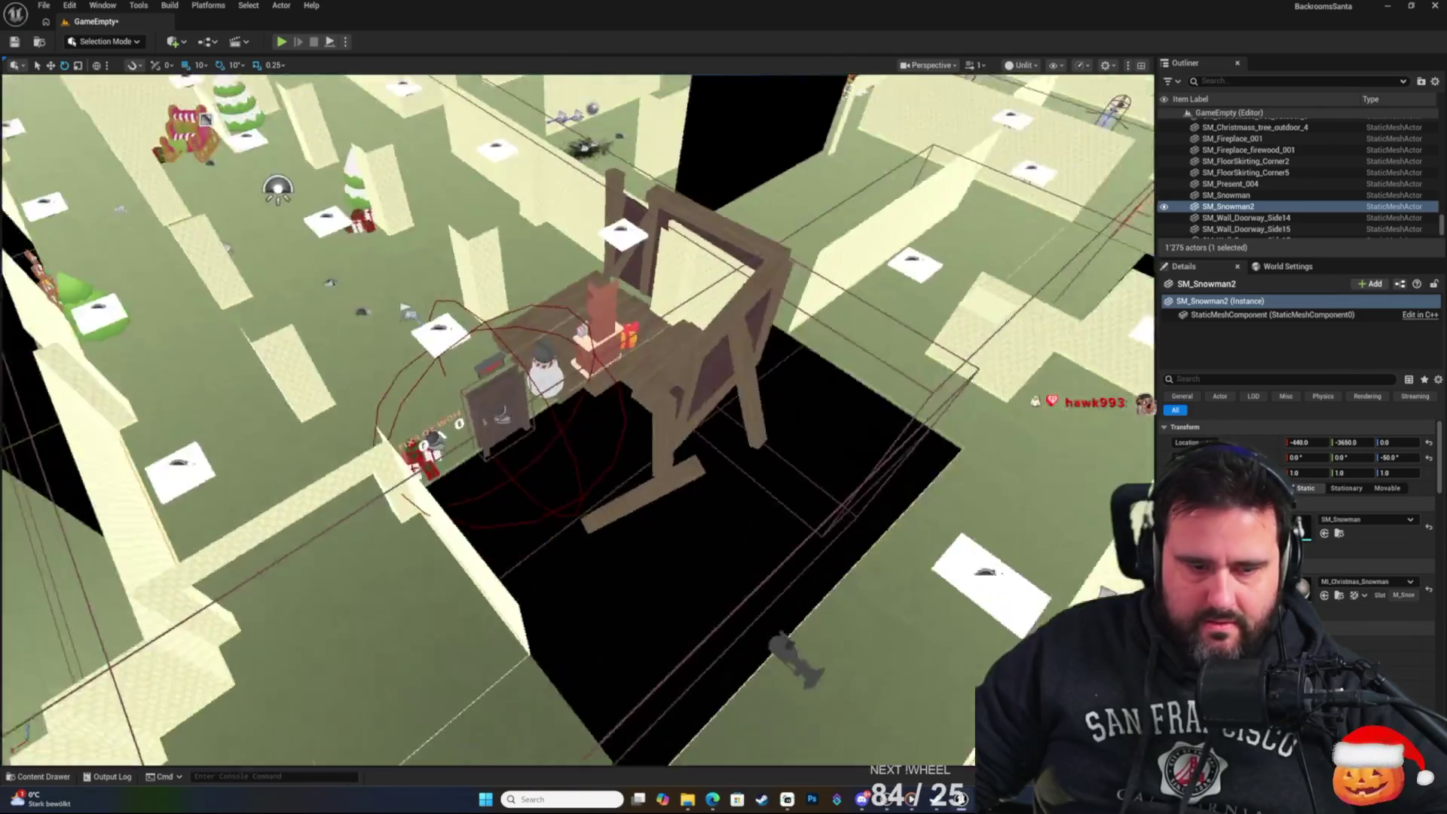
scroll(814, 584, down, 10)
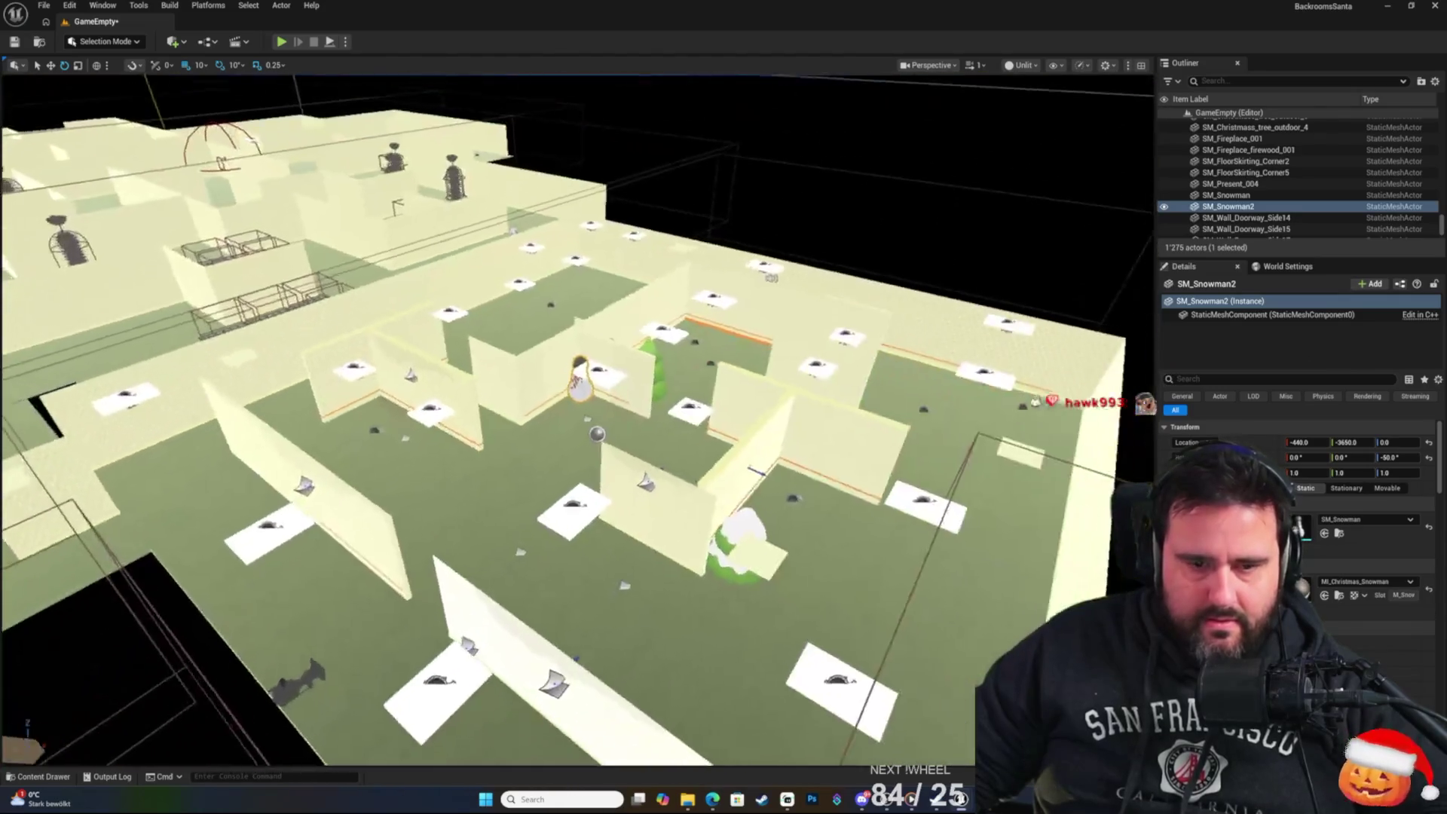
scroll(814, 584, up, 10)
scroll(814, 584, down, 10)
scroll(813, 585, up, 10)
scroll(579, 419, down, 10)
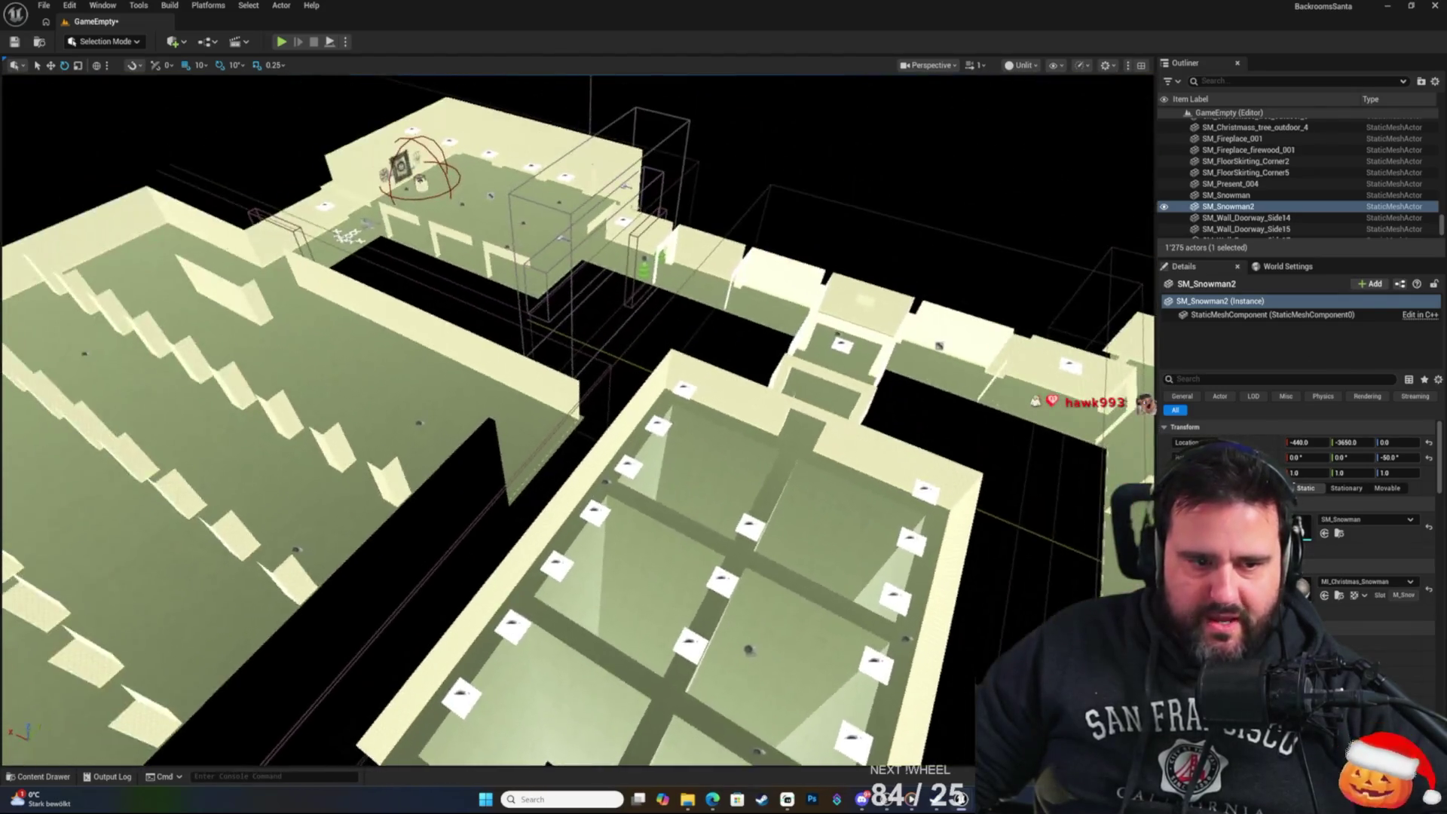
scroll(578, 419, up, 10)
scroll(579, 419, down, 5)
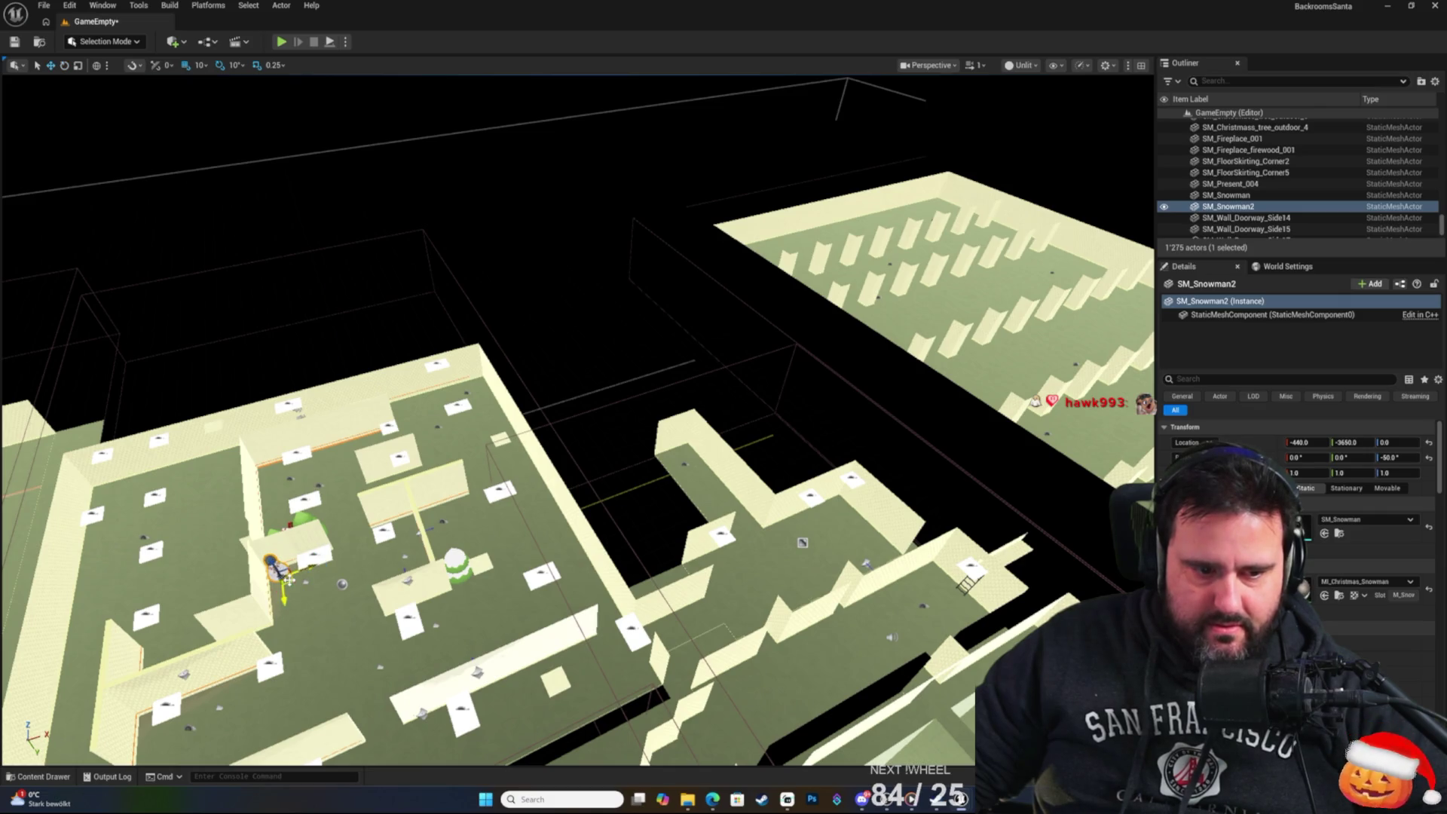
drag(288, 579, 910, 385)
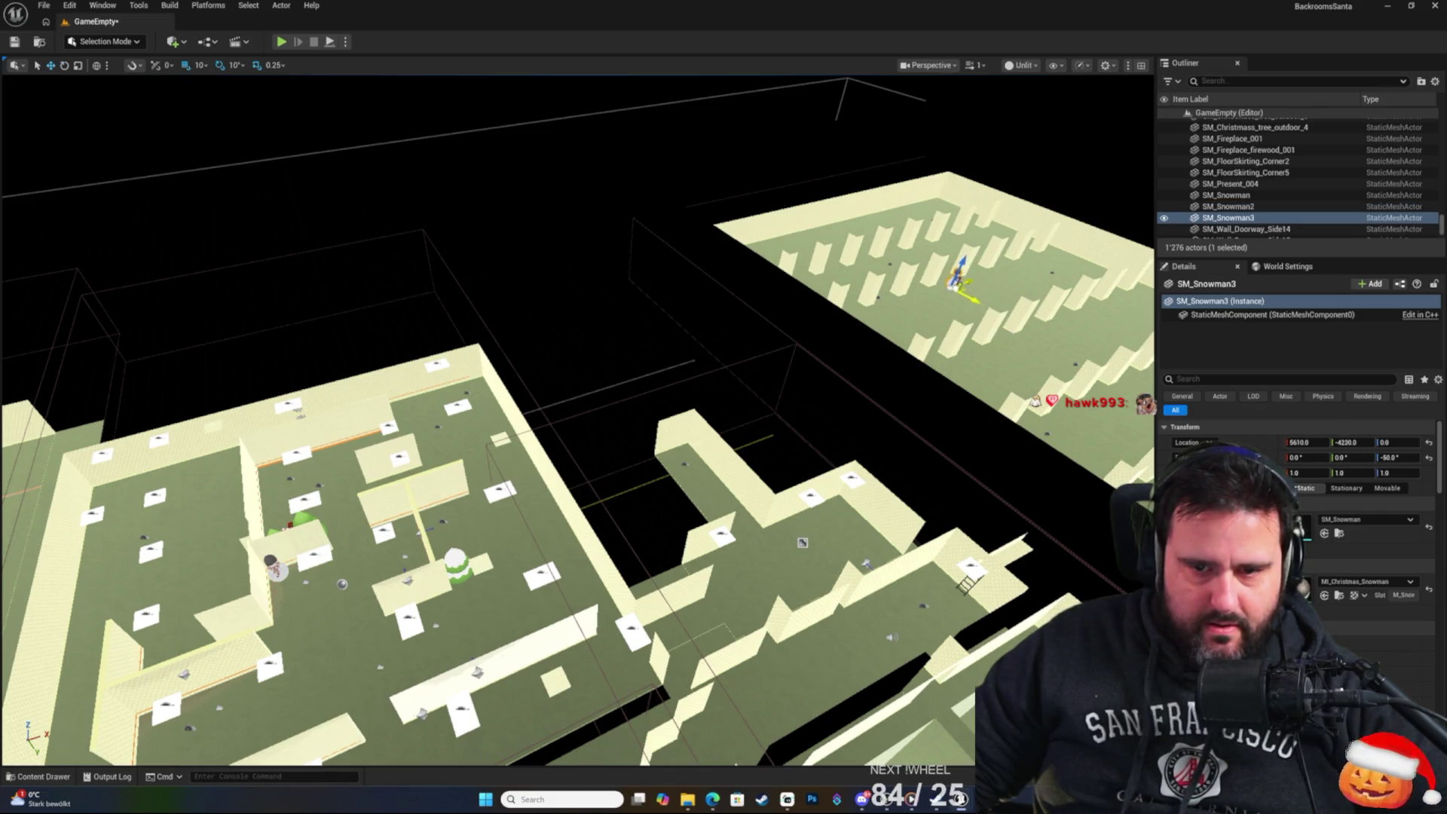
Fly the view around SM_Snowman3 to check how it sits among the pillars.
key(f)
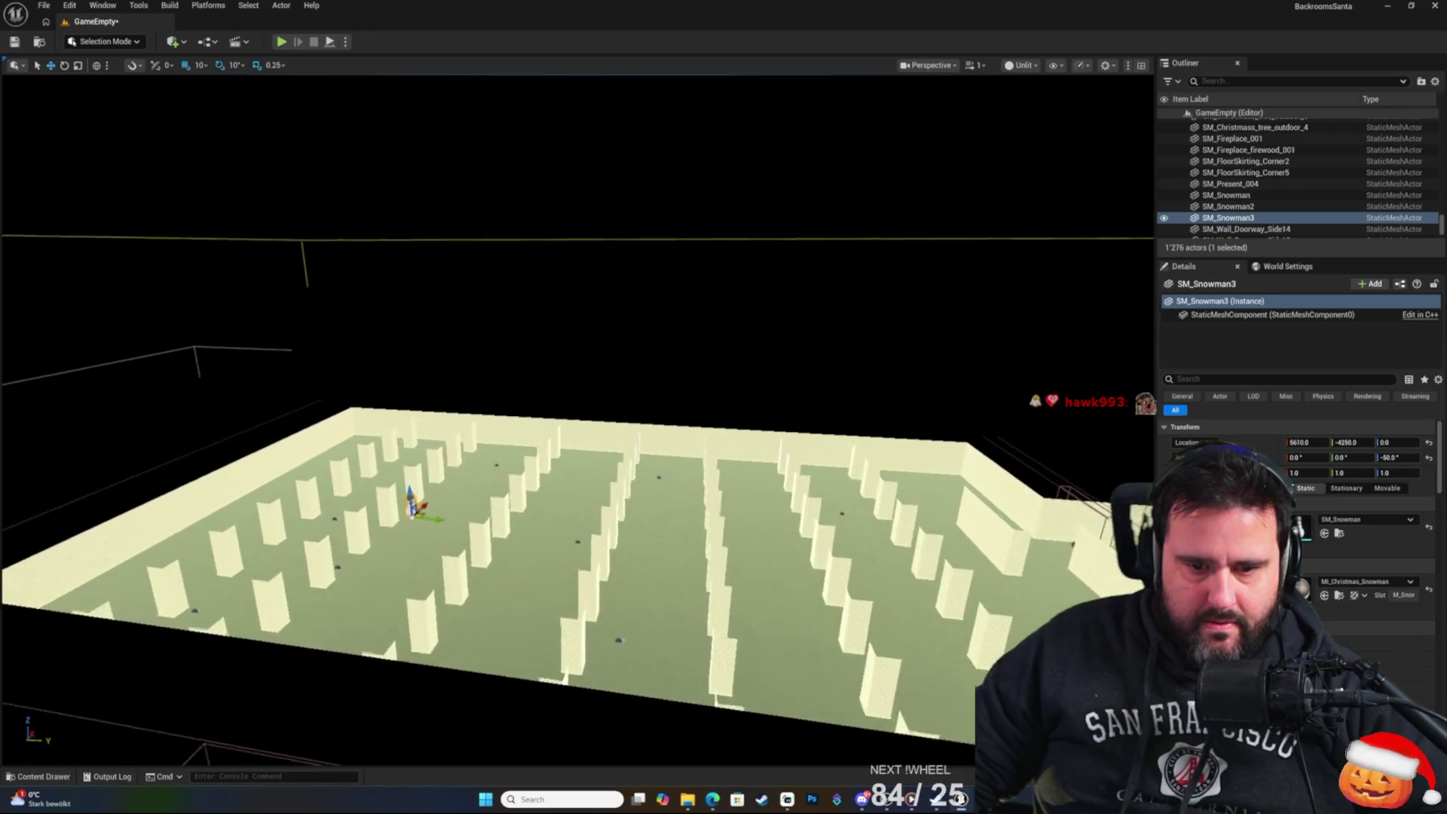
key(w)
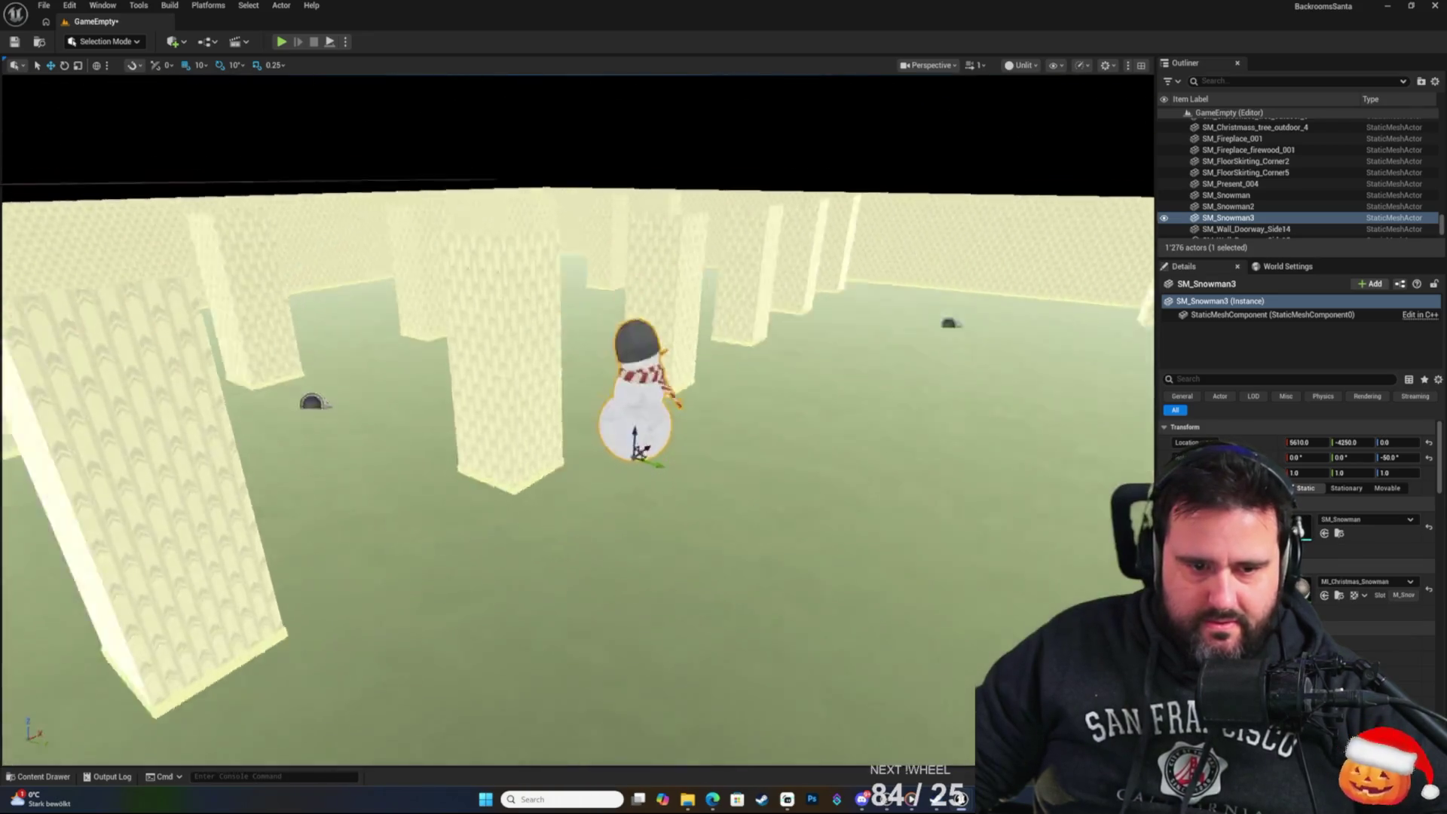
key(s)
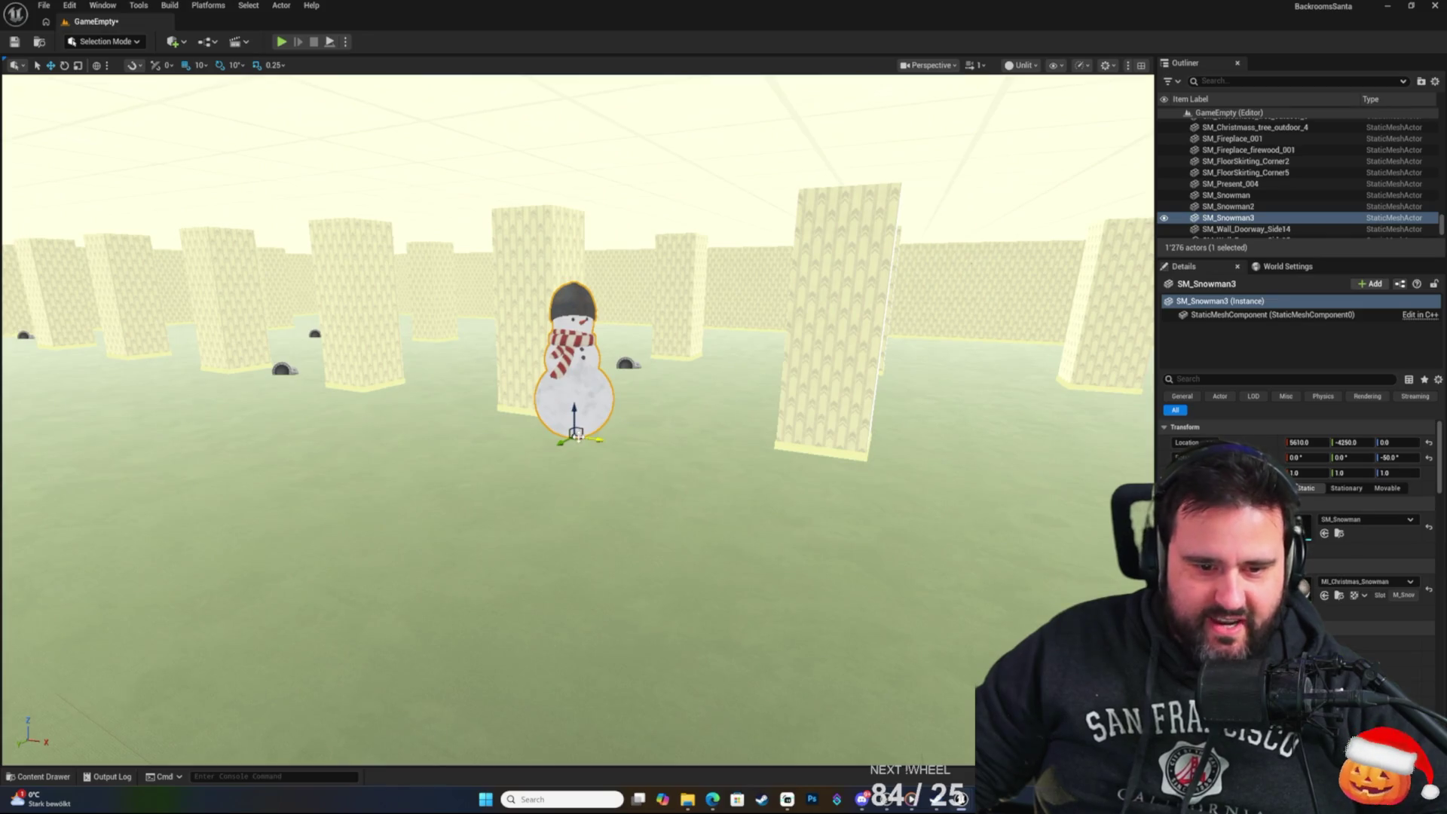
key(w)
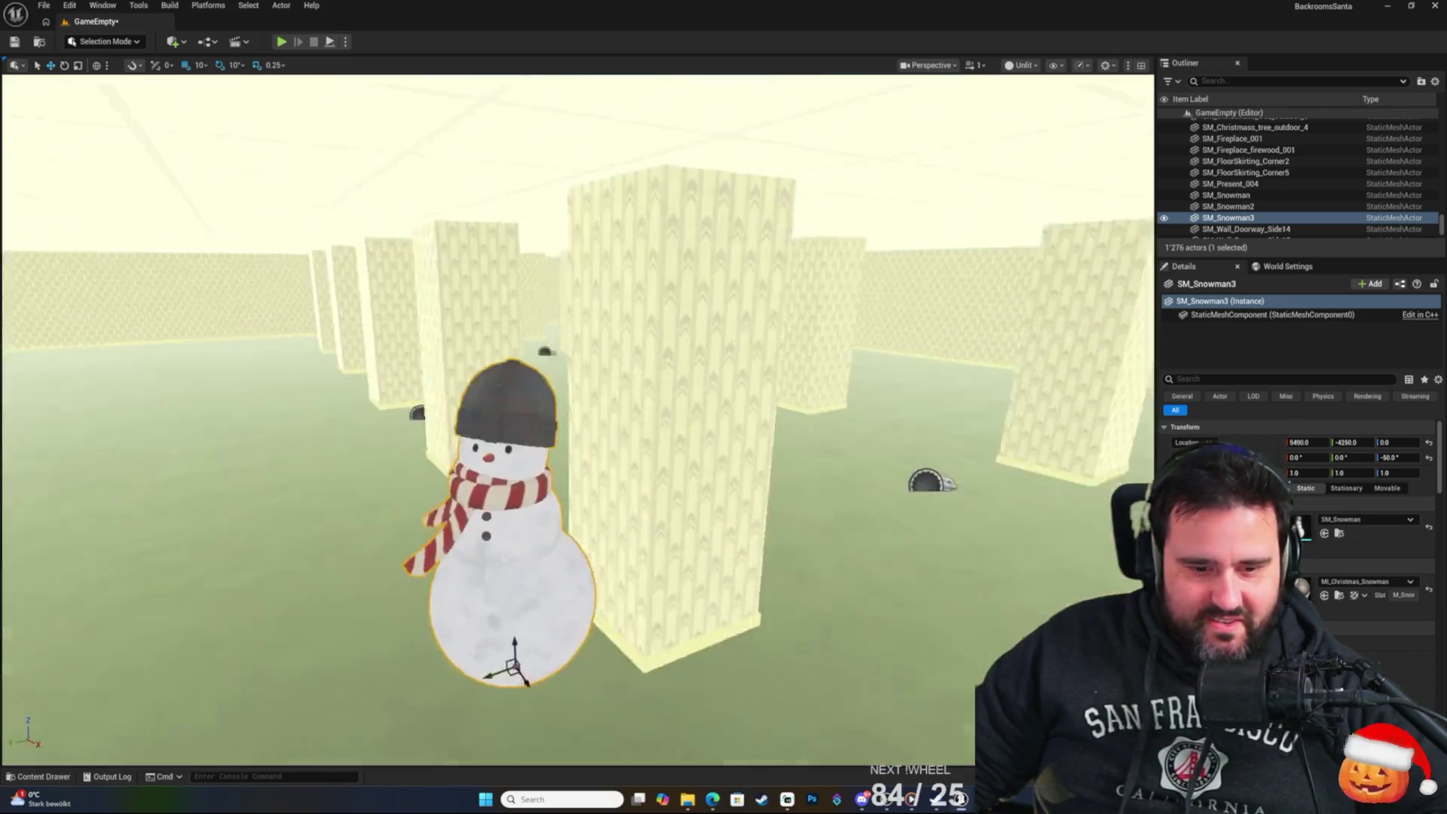
key(f)
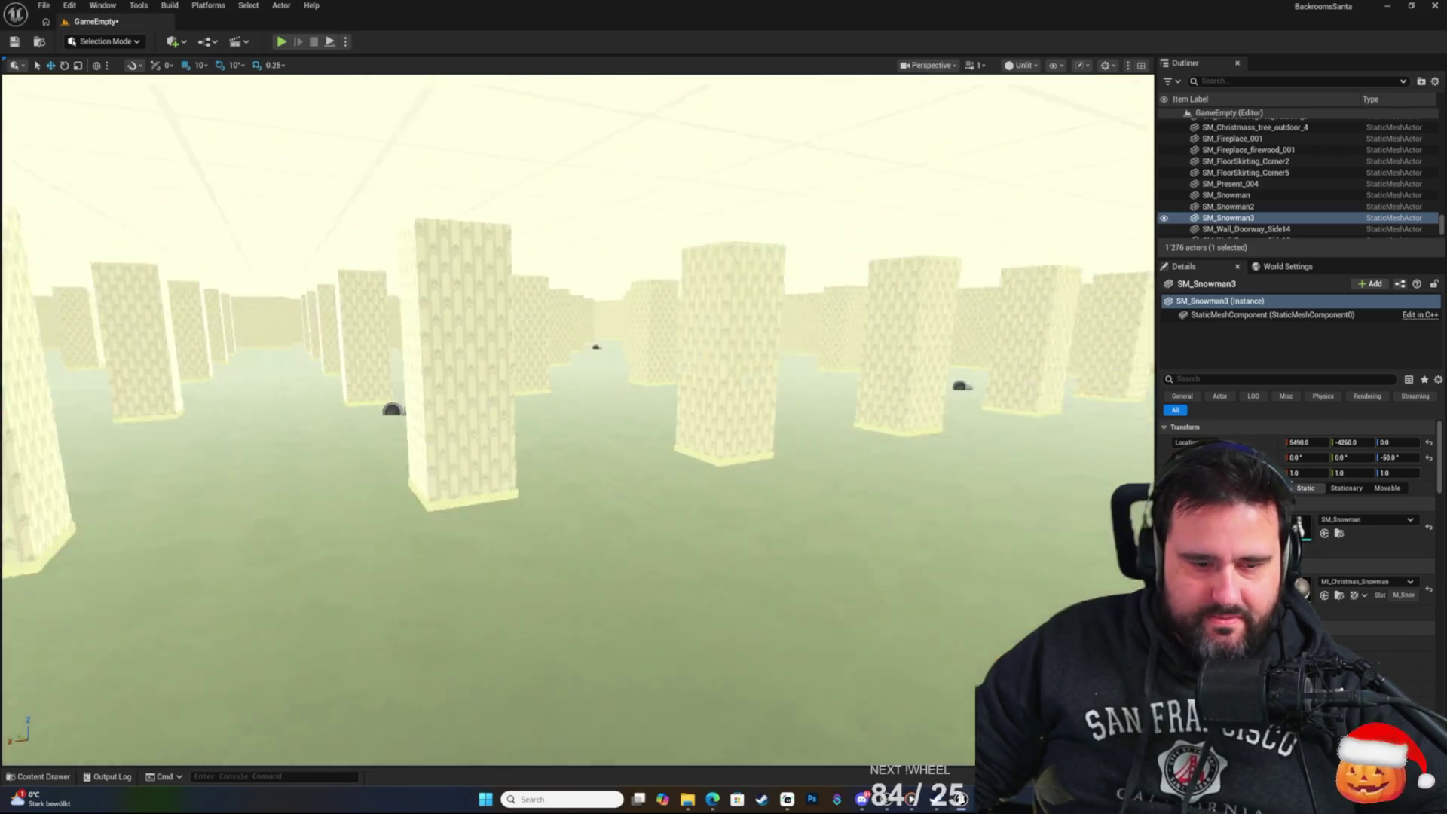
key(f)
key(e)
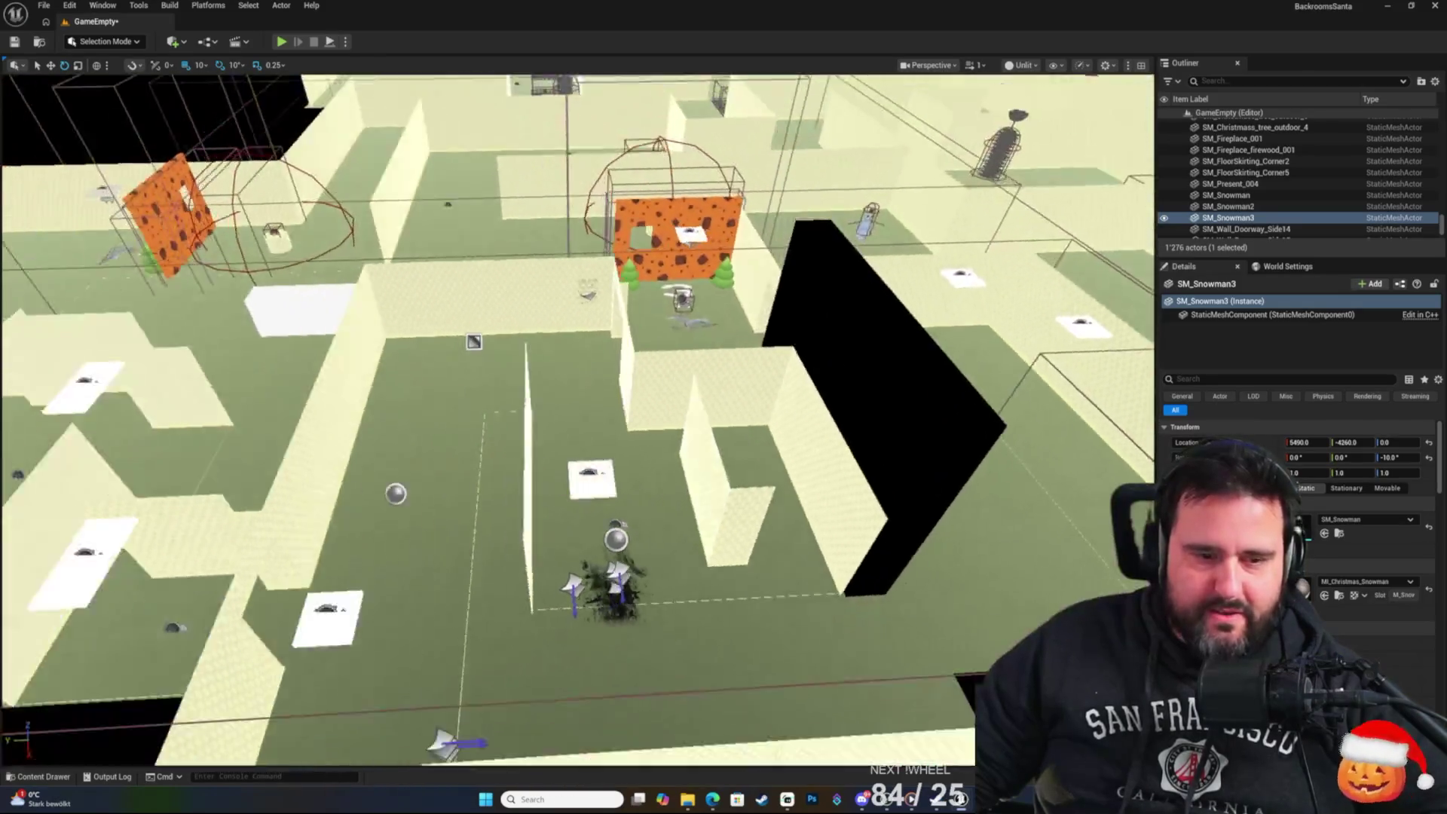
Fly over the maze to survey the exit room and the snowy tree with presents.
key(w)
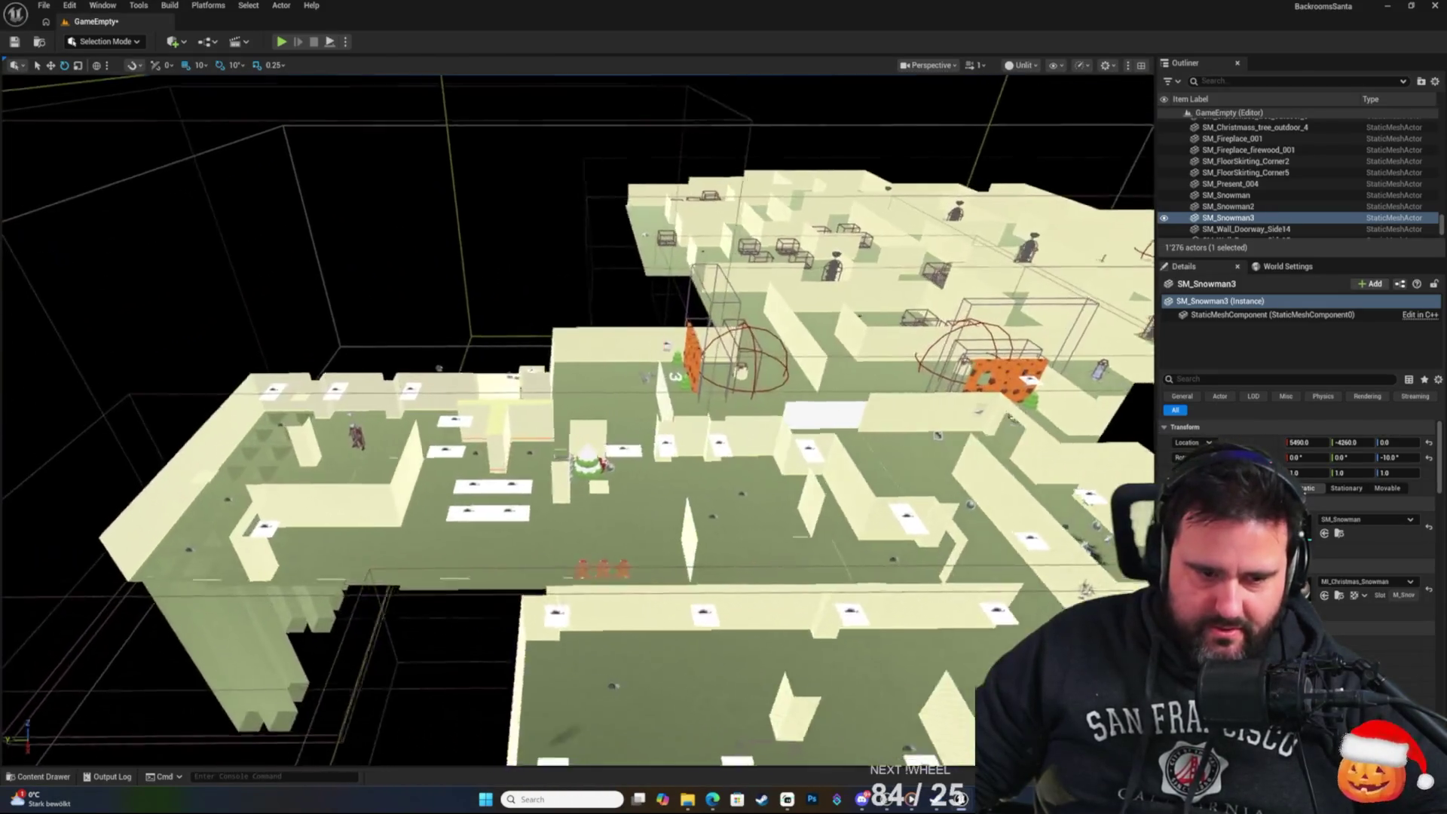
key(s)
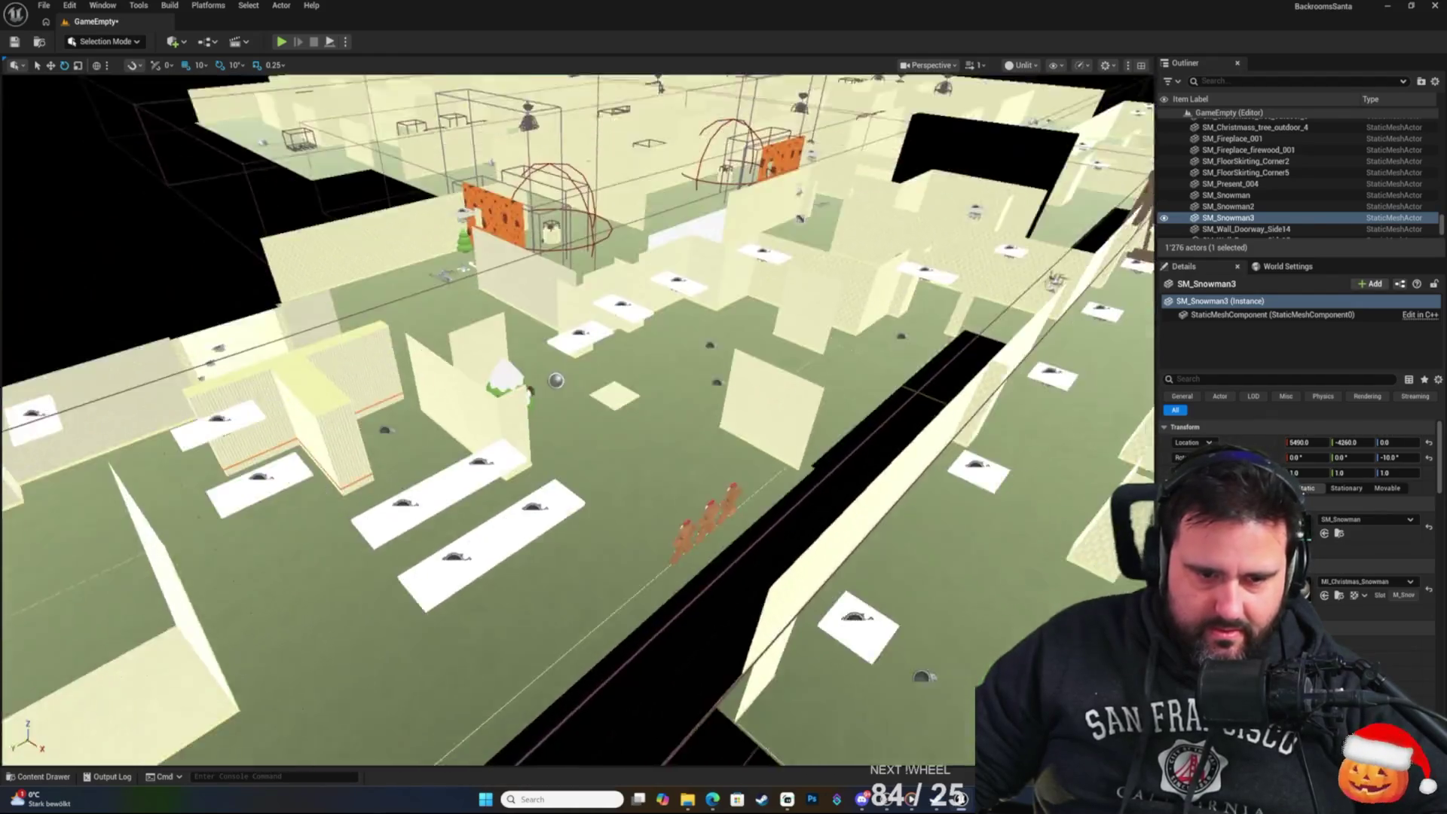
key(s)
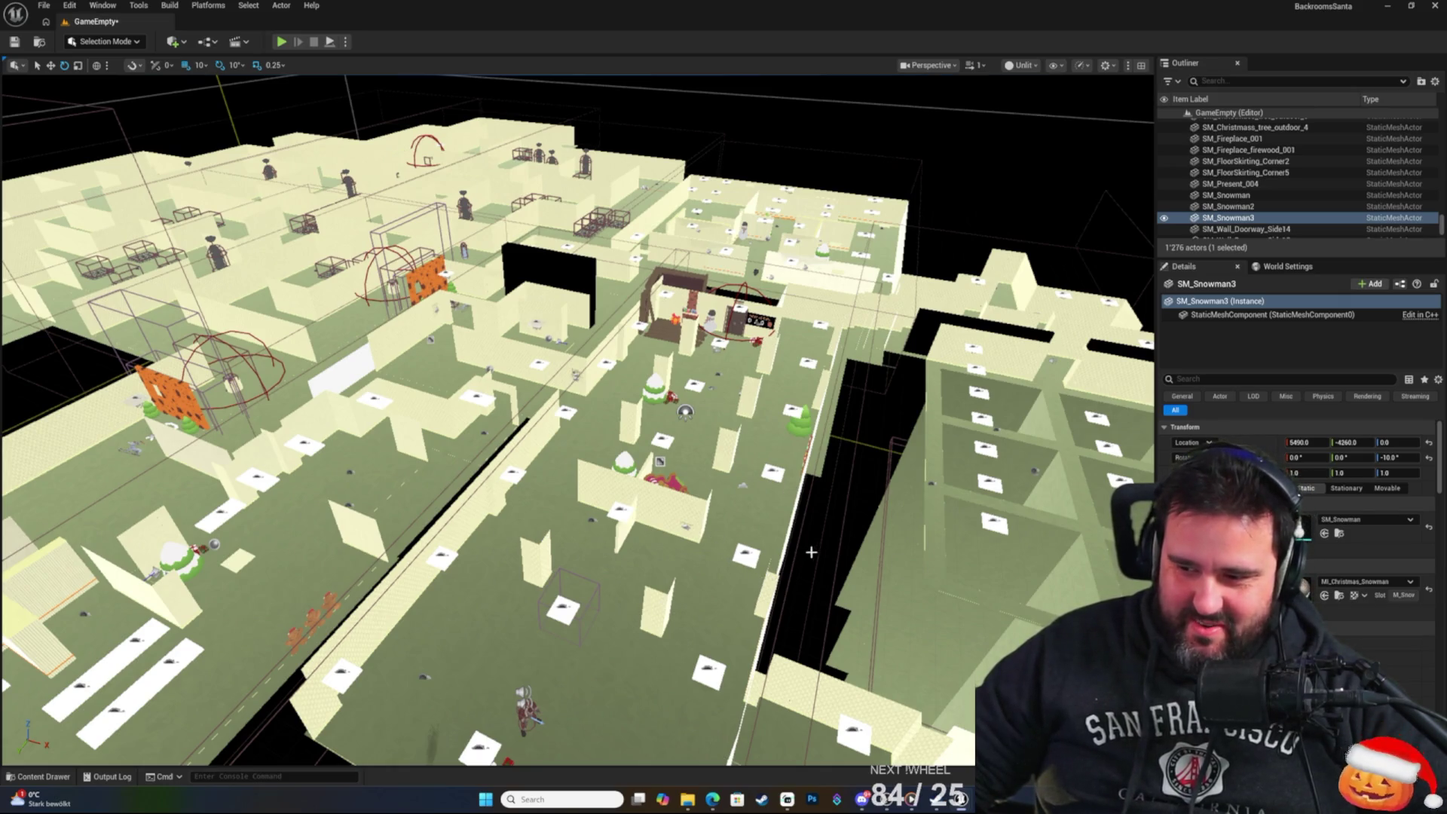
key(a)
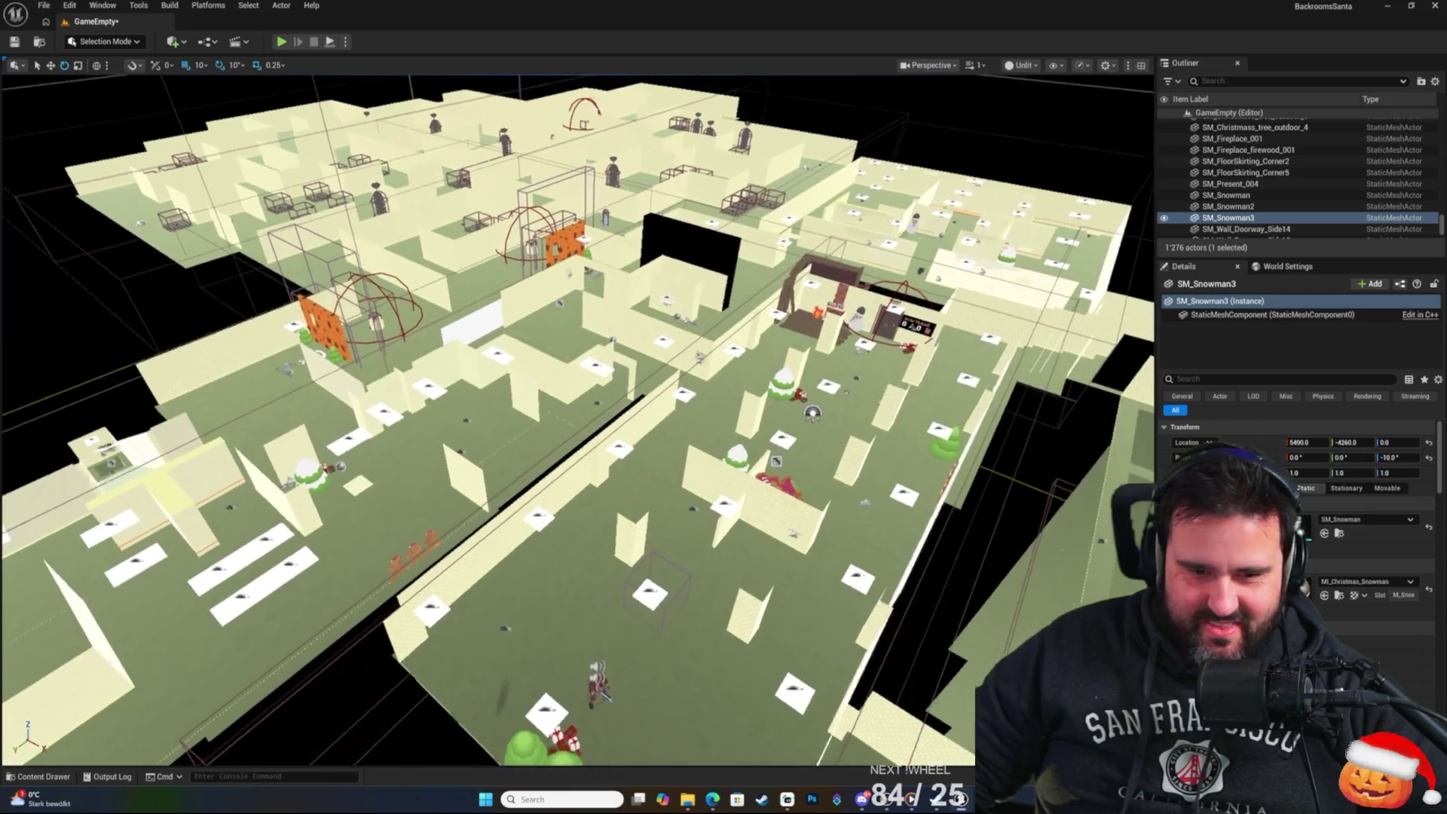
key(e)
key(d)
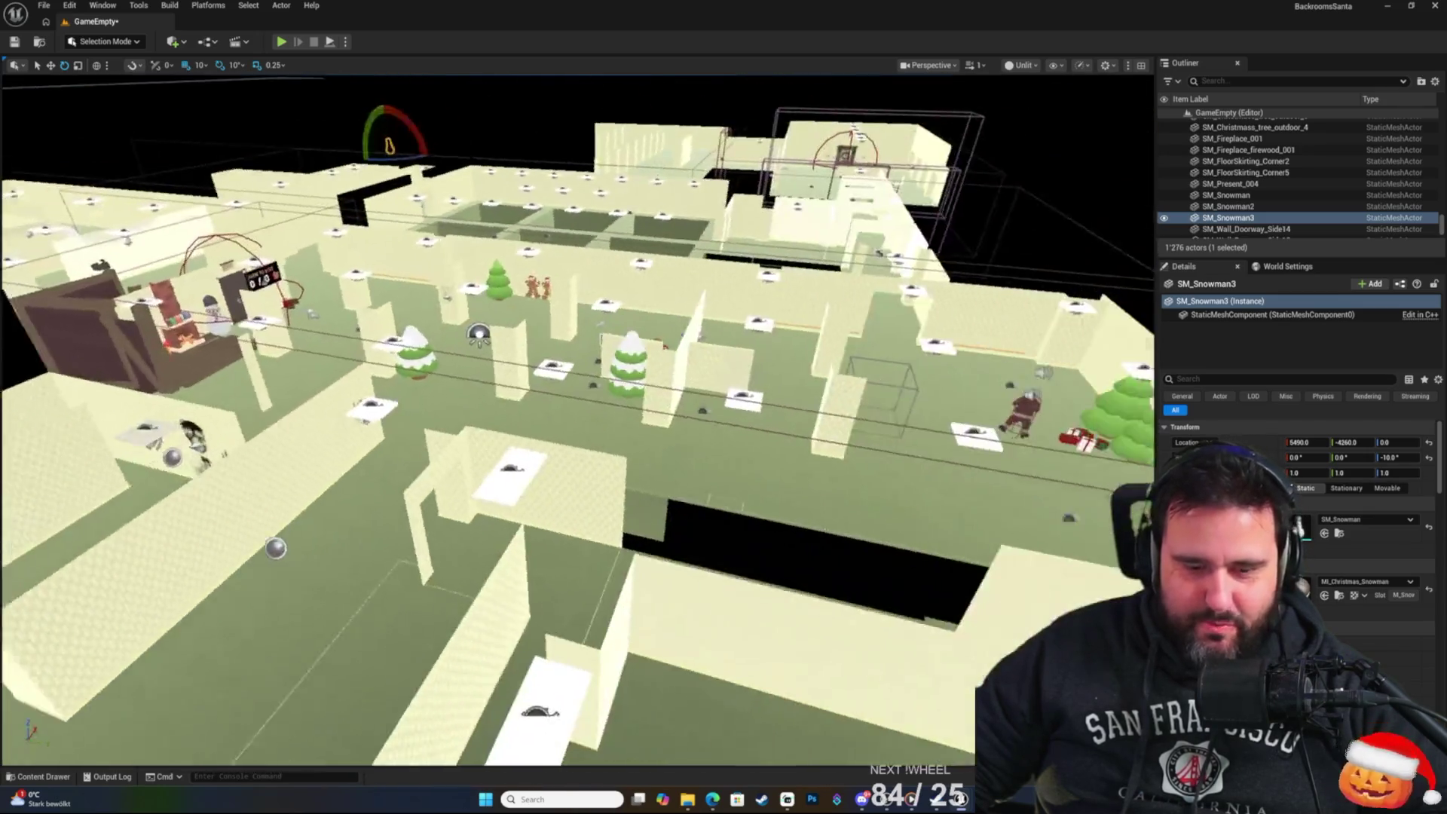
key(w)
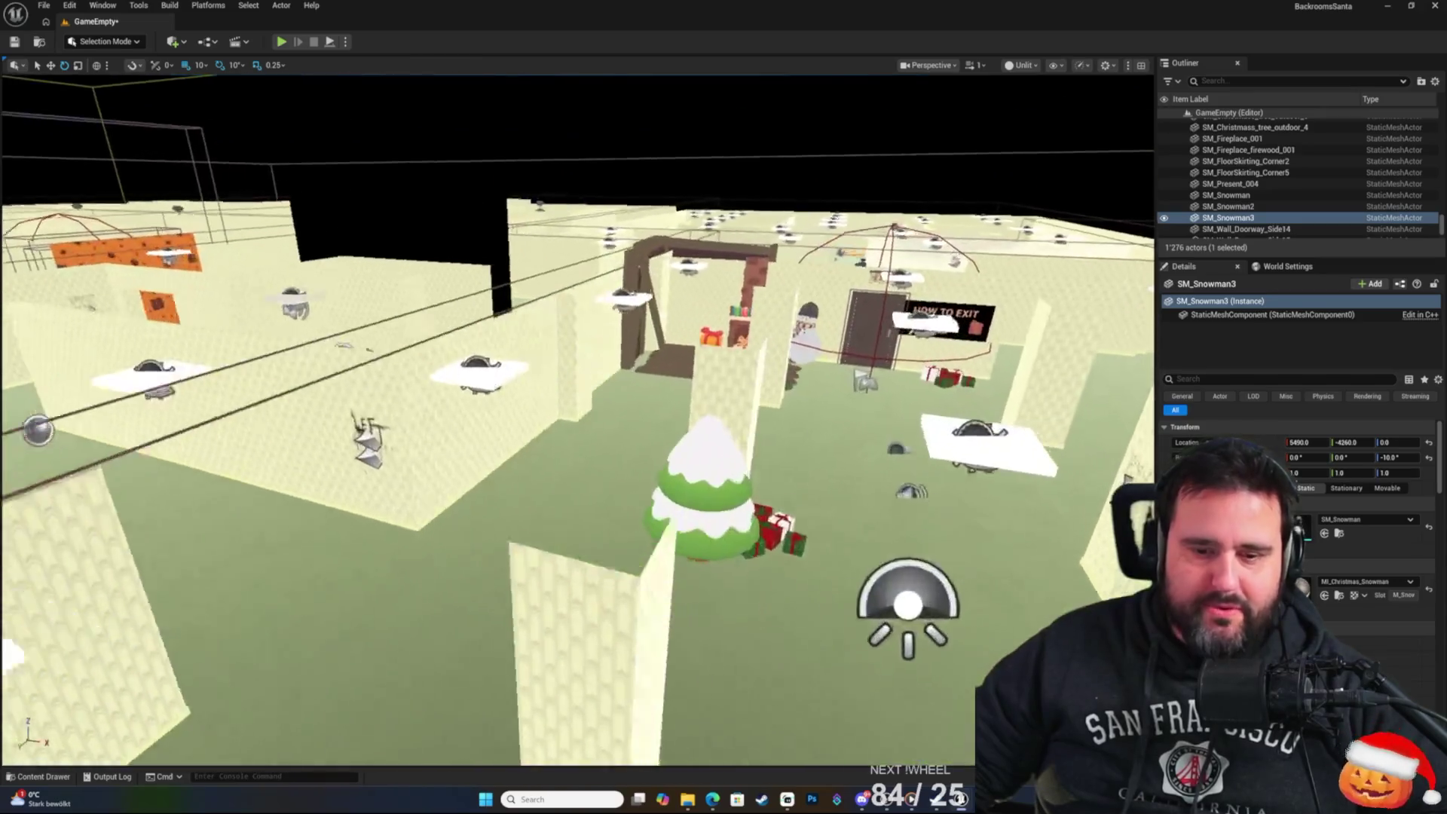
key(s)
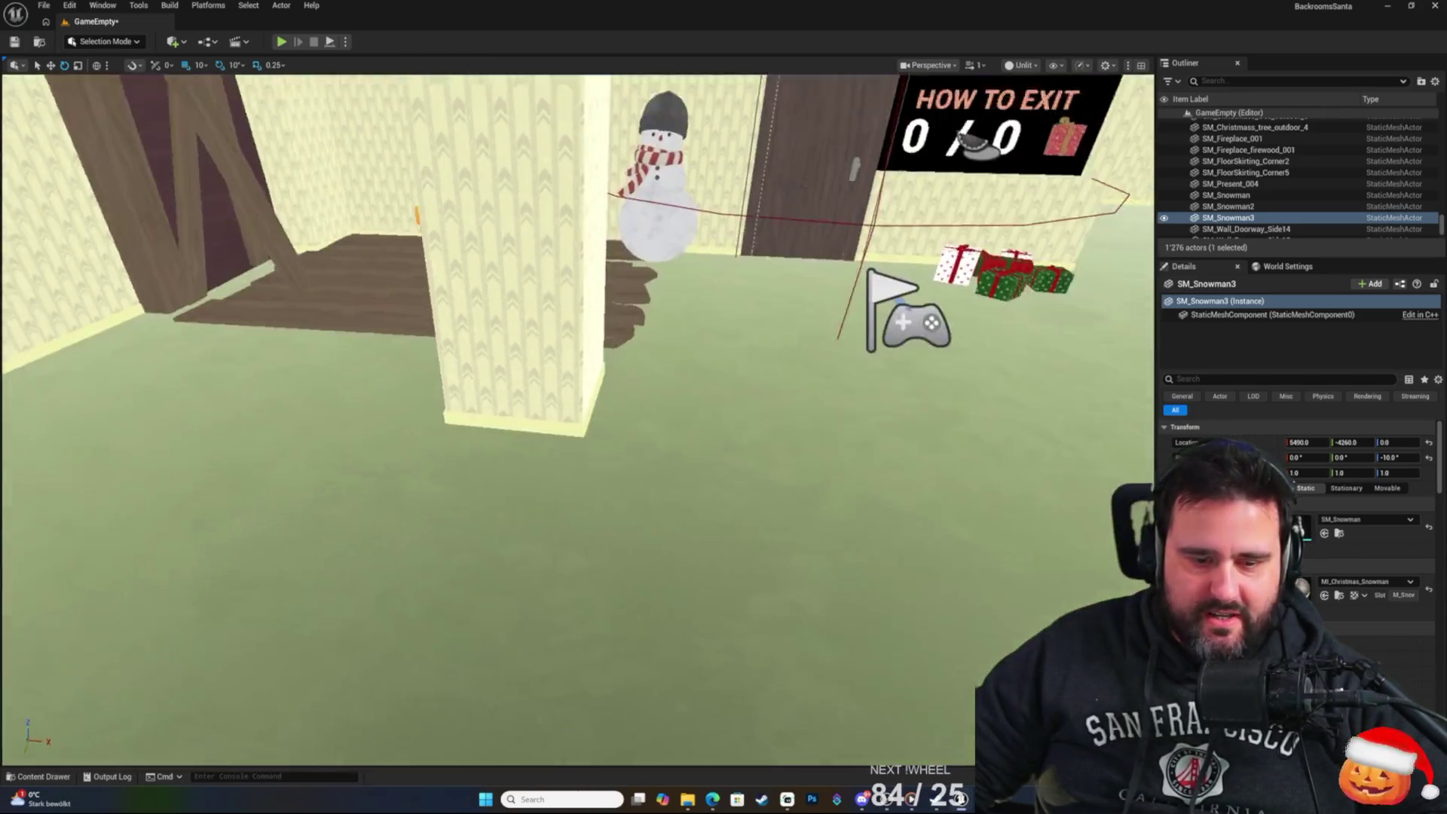
key(e)
key(w)
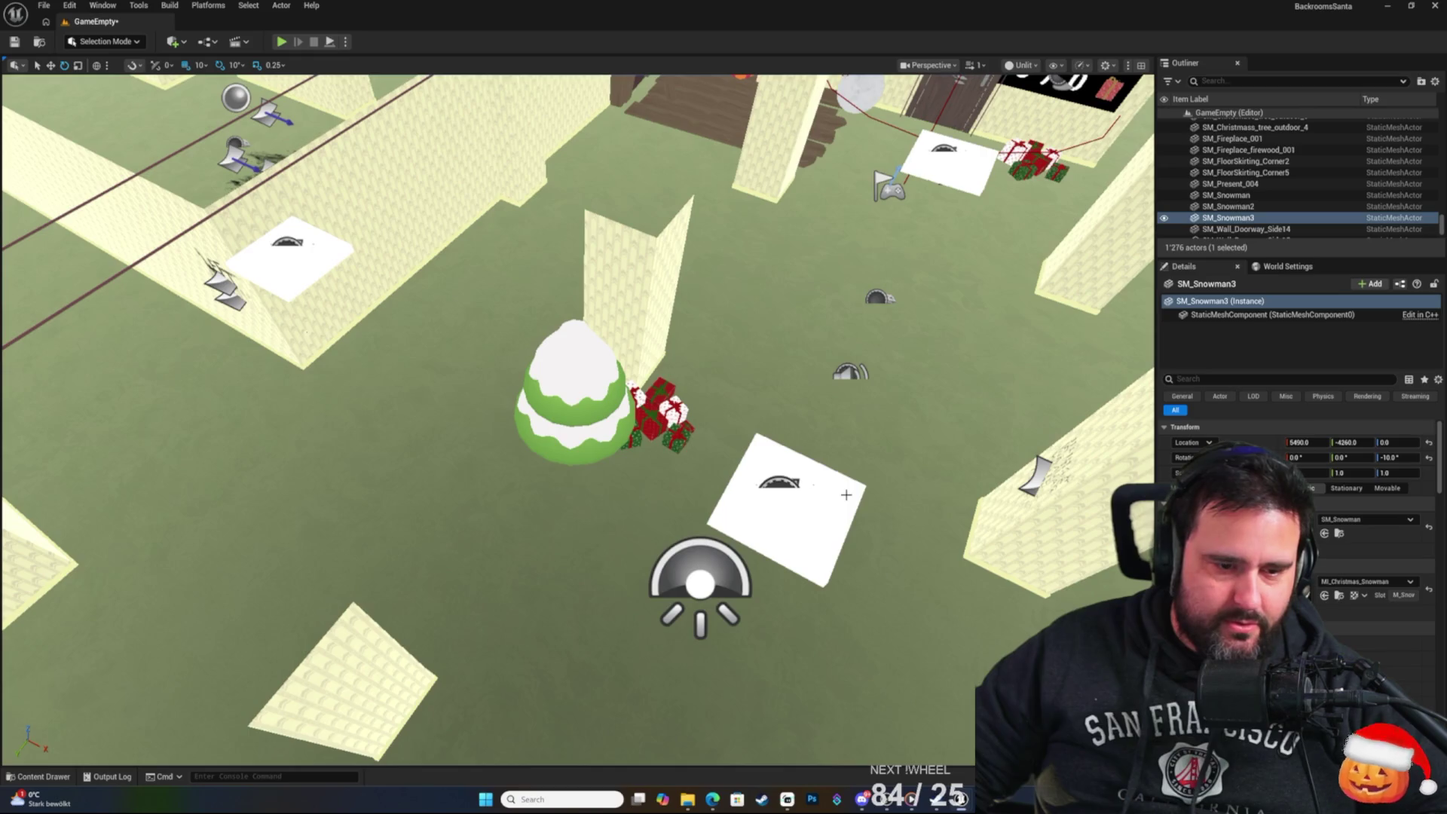
key(s)
key(w)
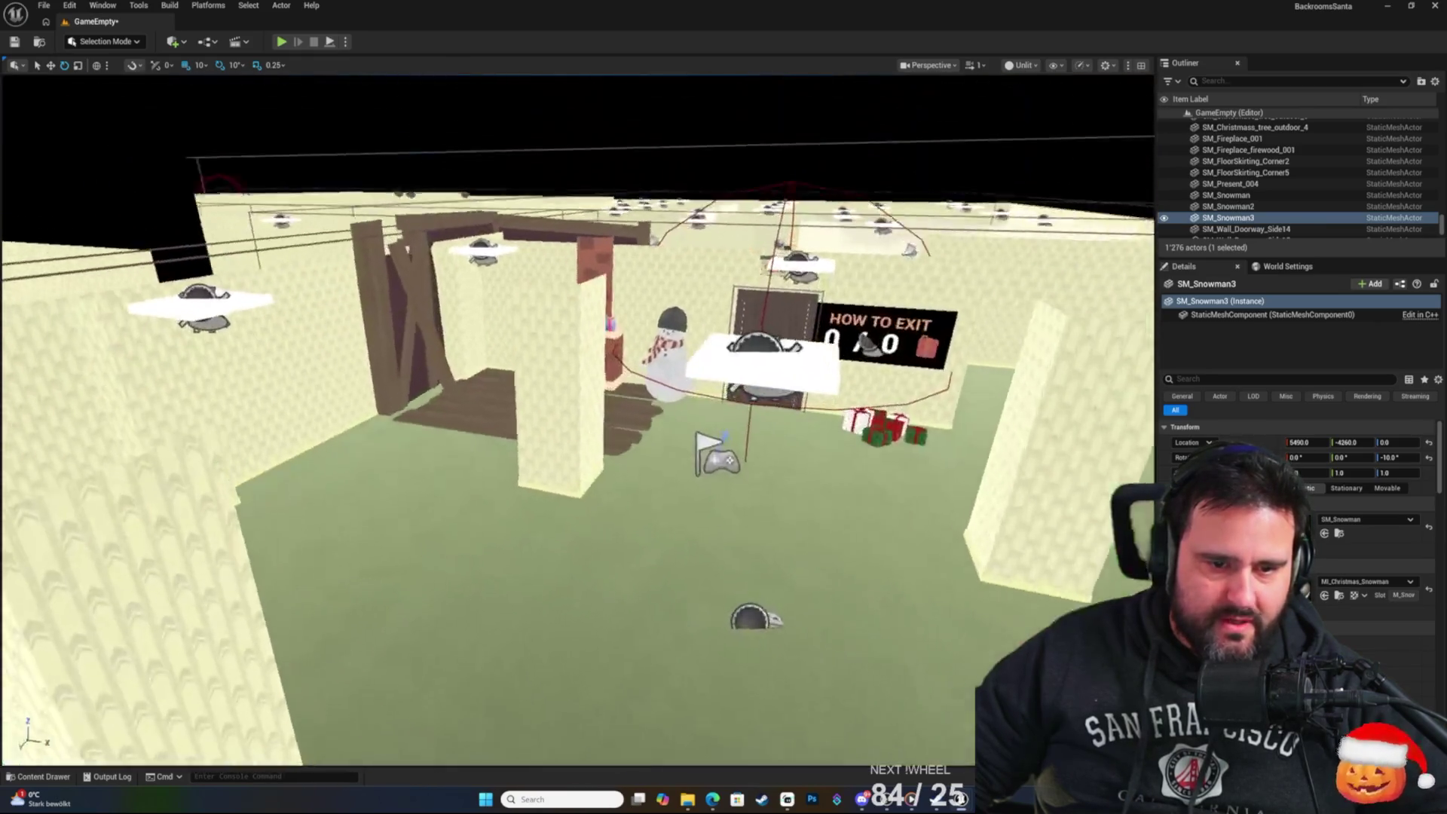
key(s)
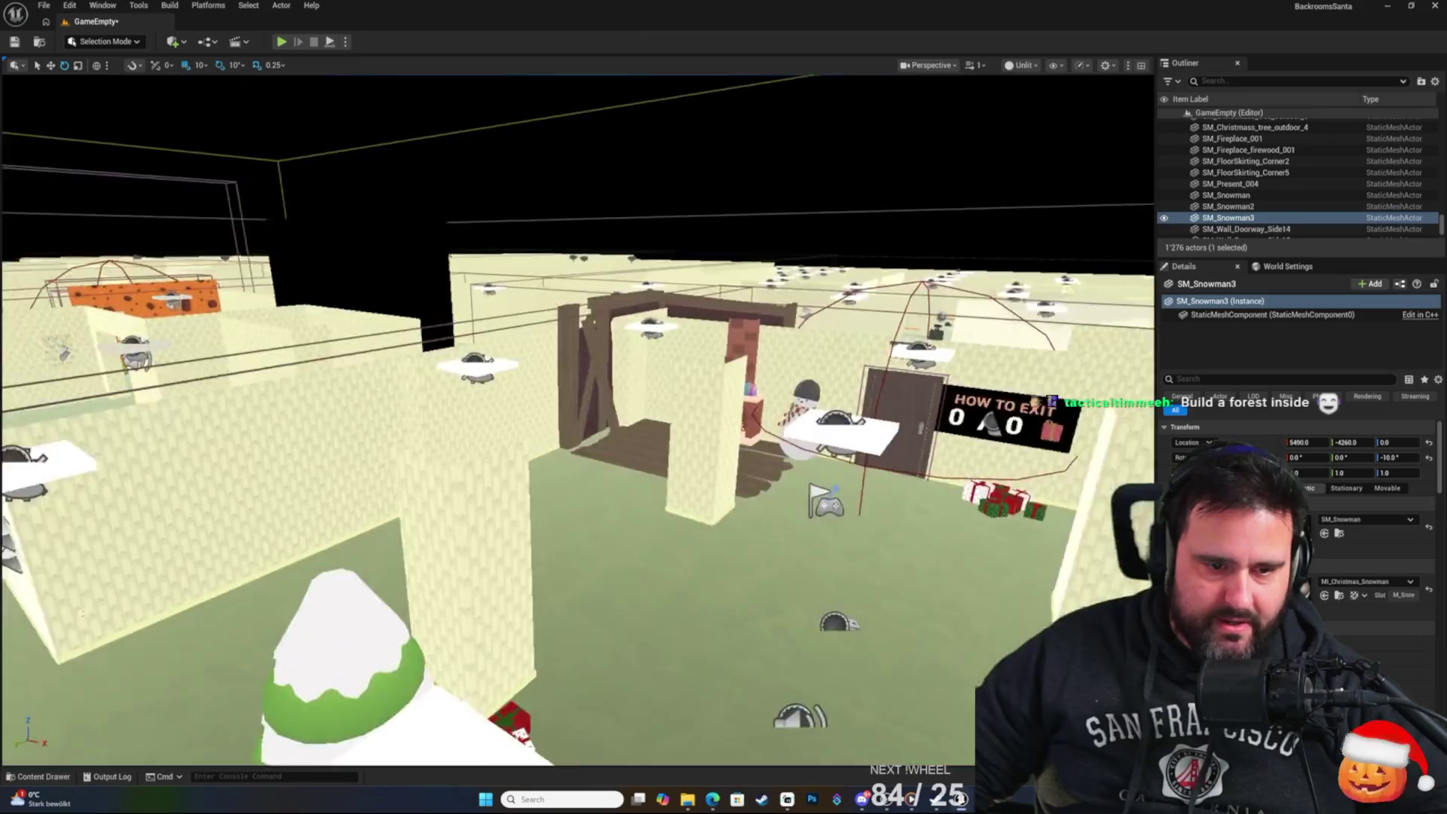
key(s)
key(w)
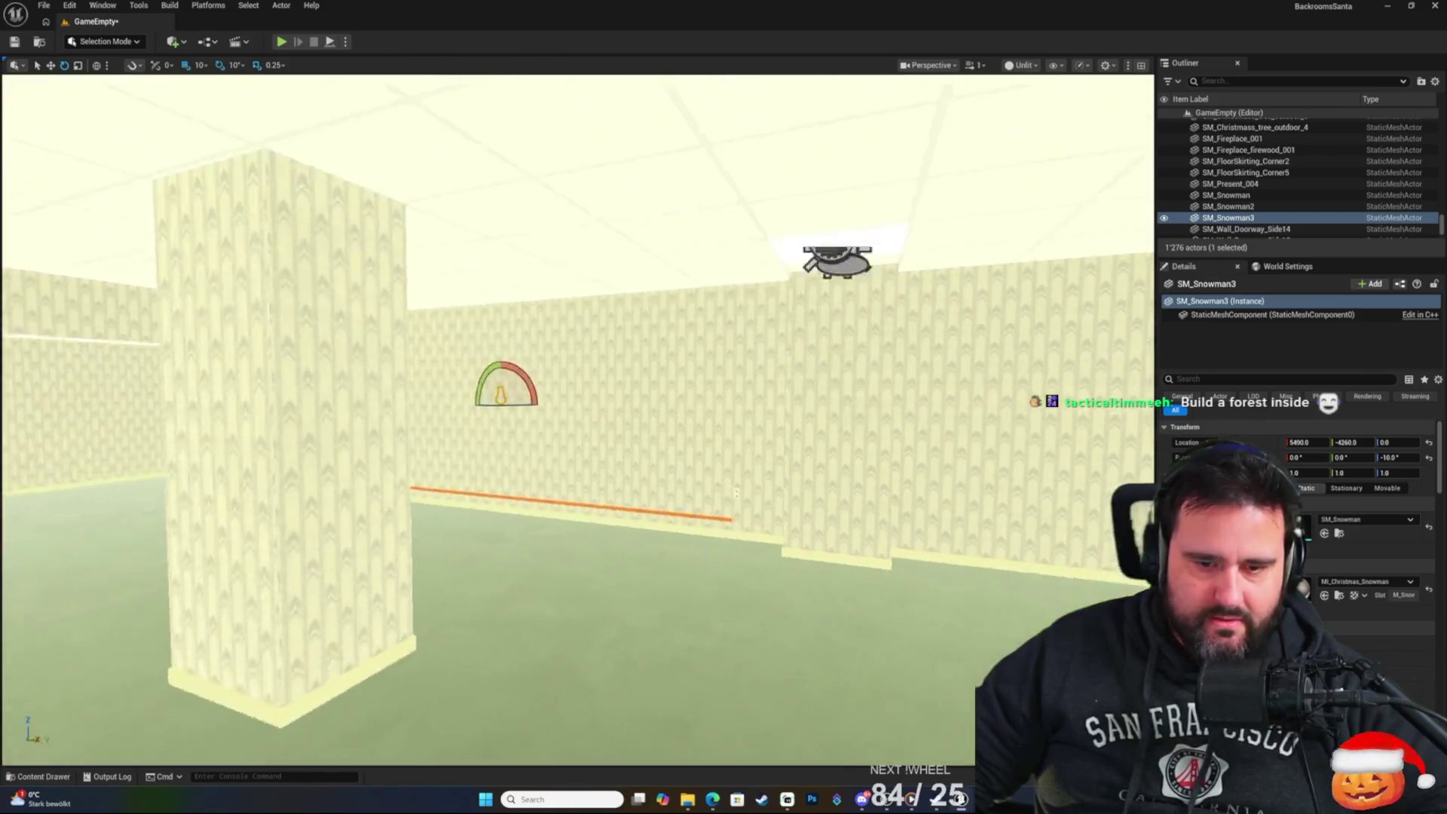
Tour the corridors, exit room and fireplace room to inspect the Christmas decorations.
key(w)
key(s)
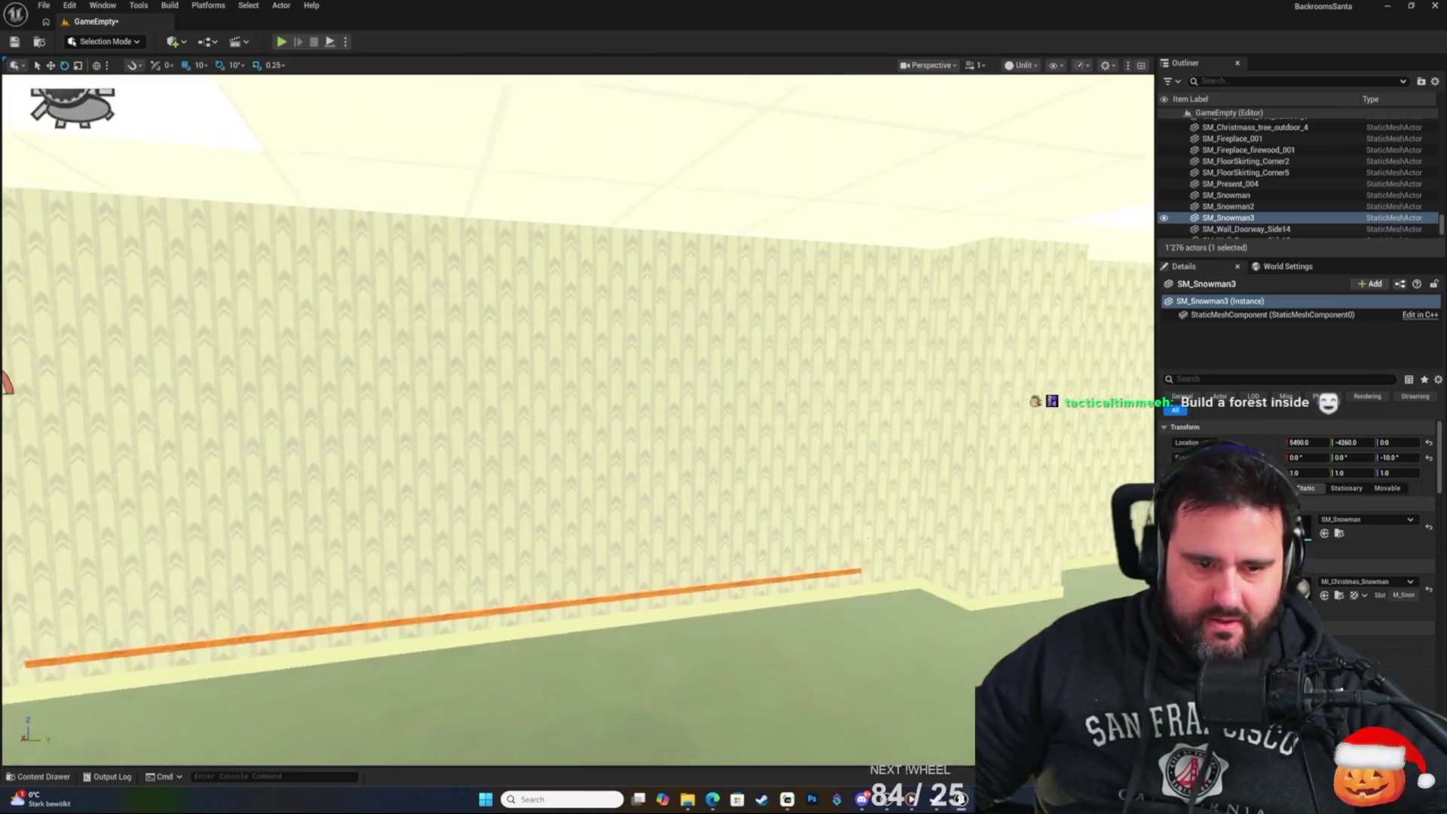
key(w)
key(s)
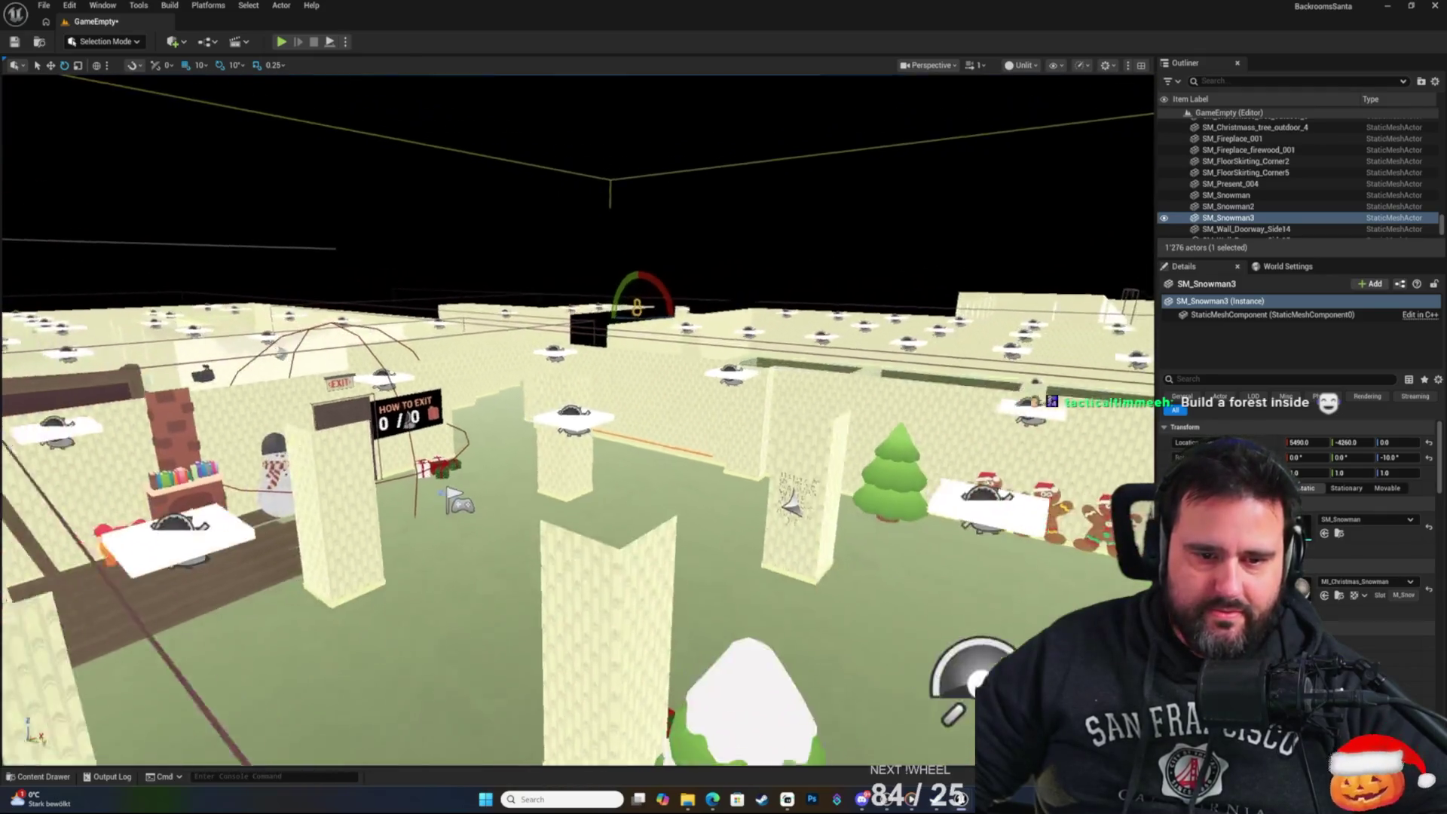
key(s)
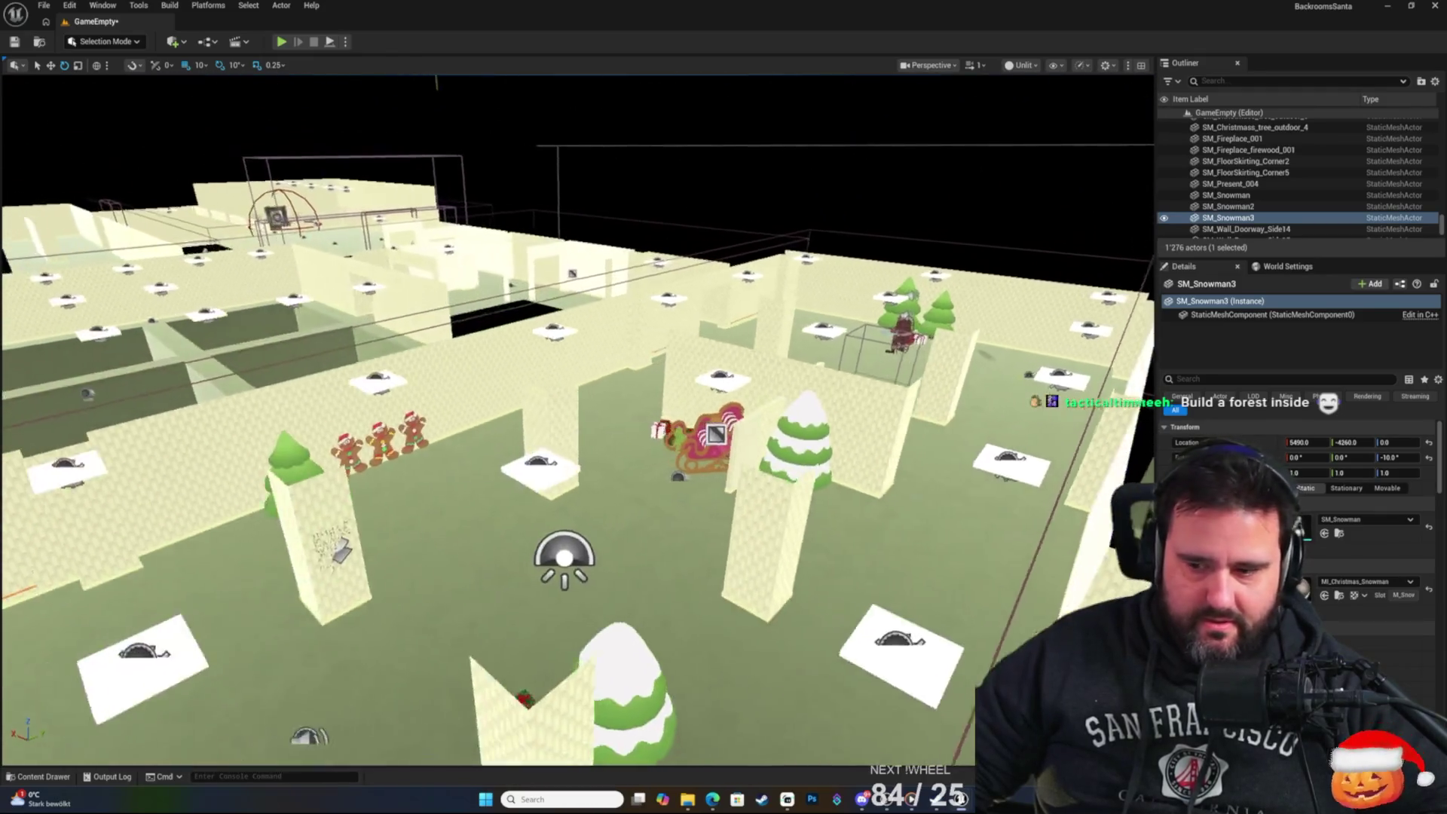
key(s)
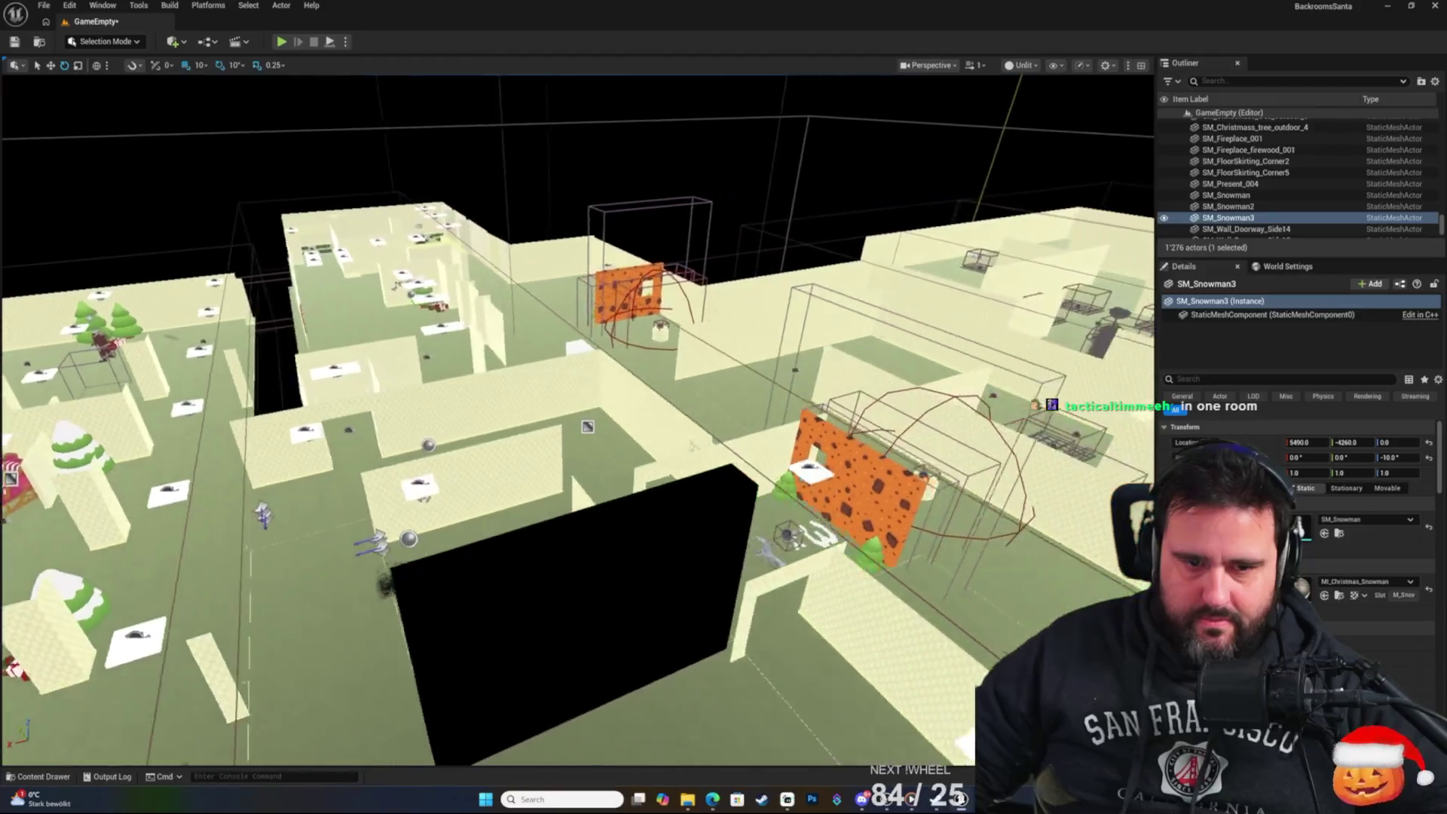
key(s)
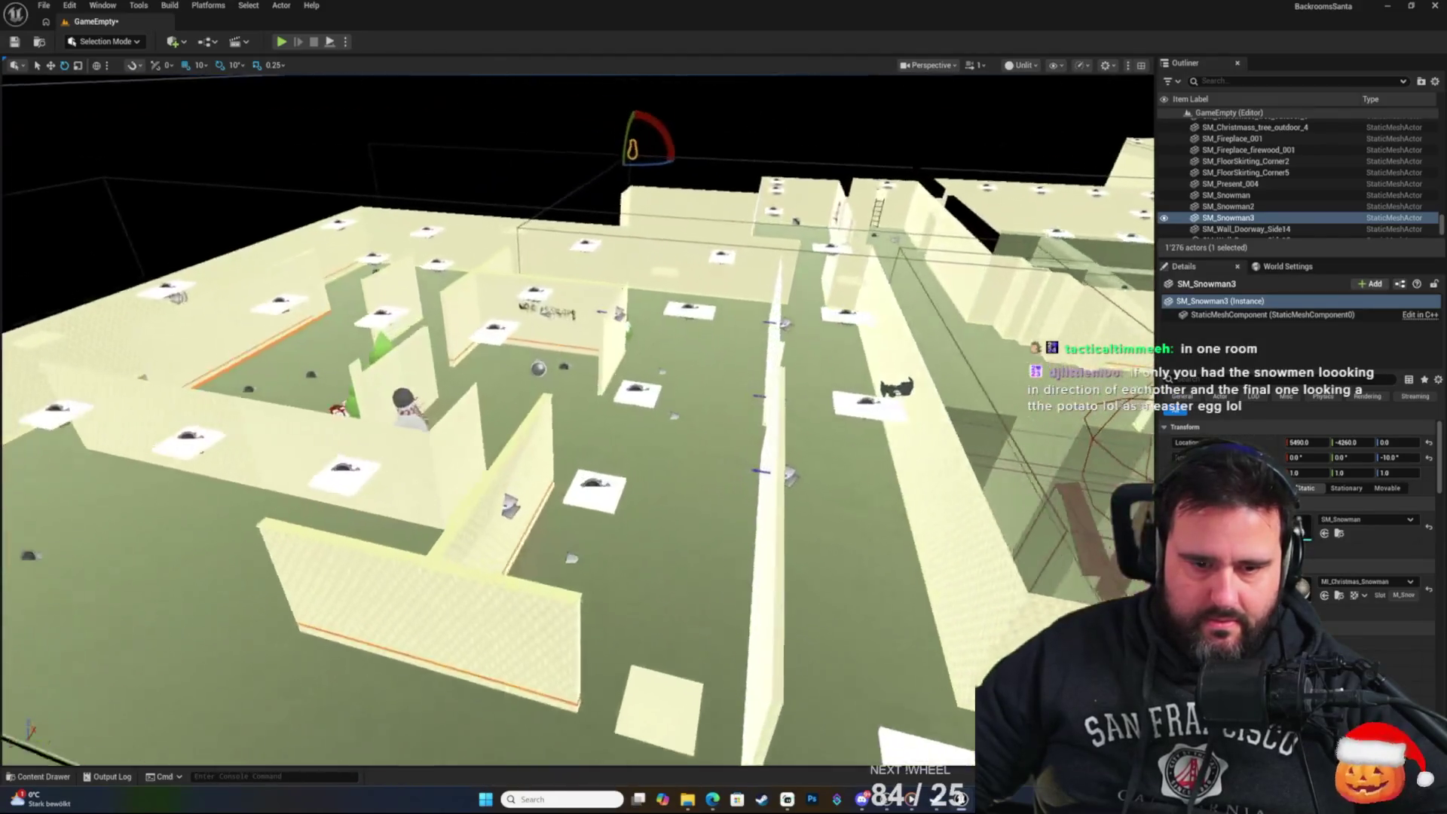
key(w)
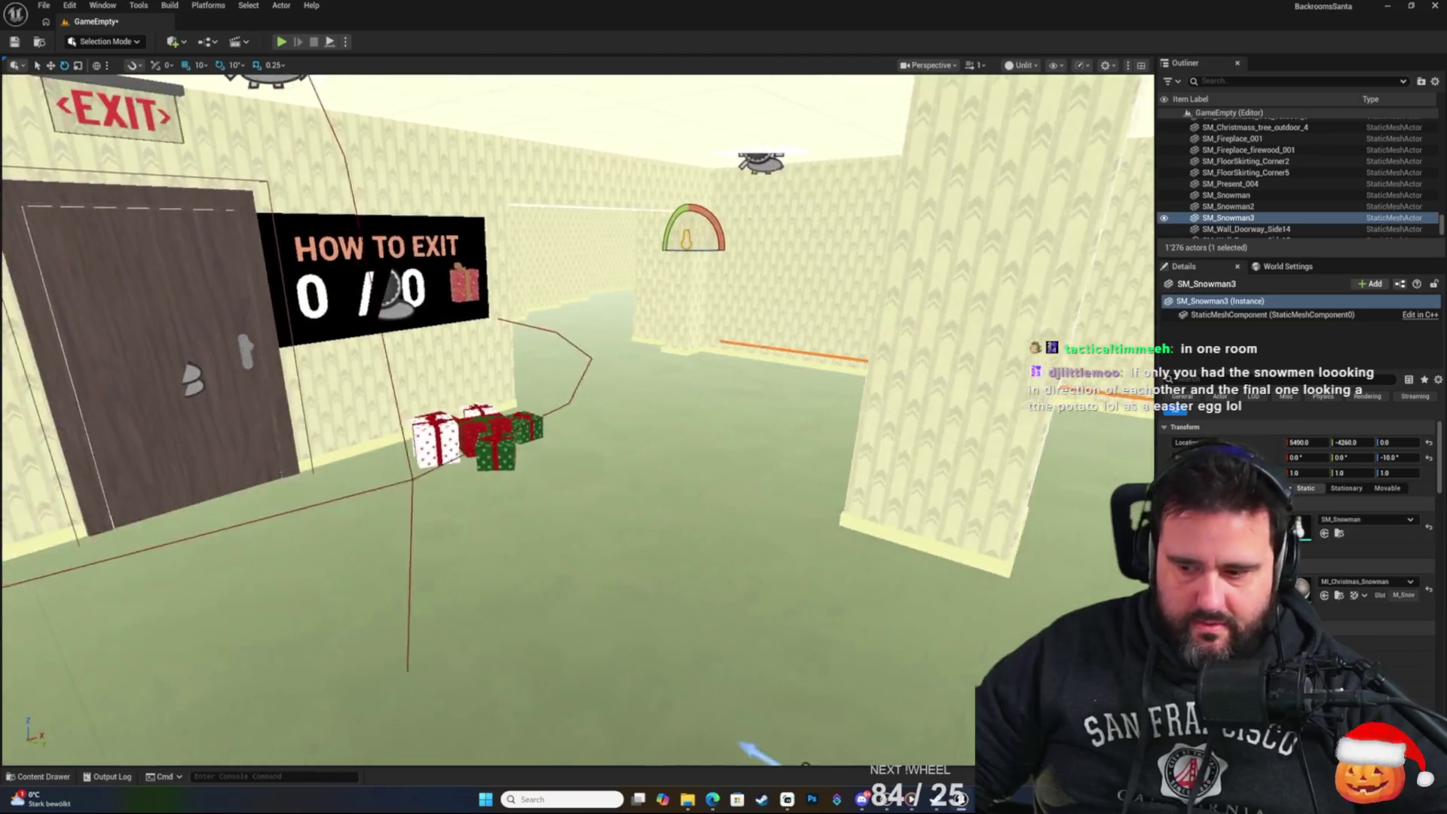
key(a)
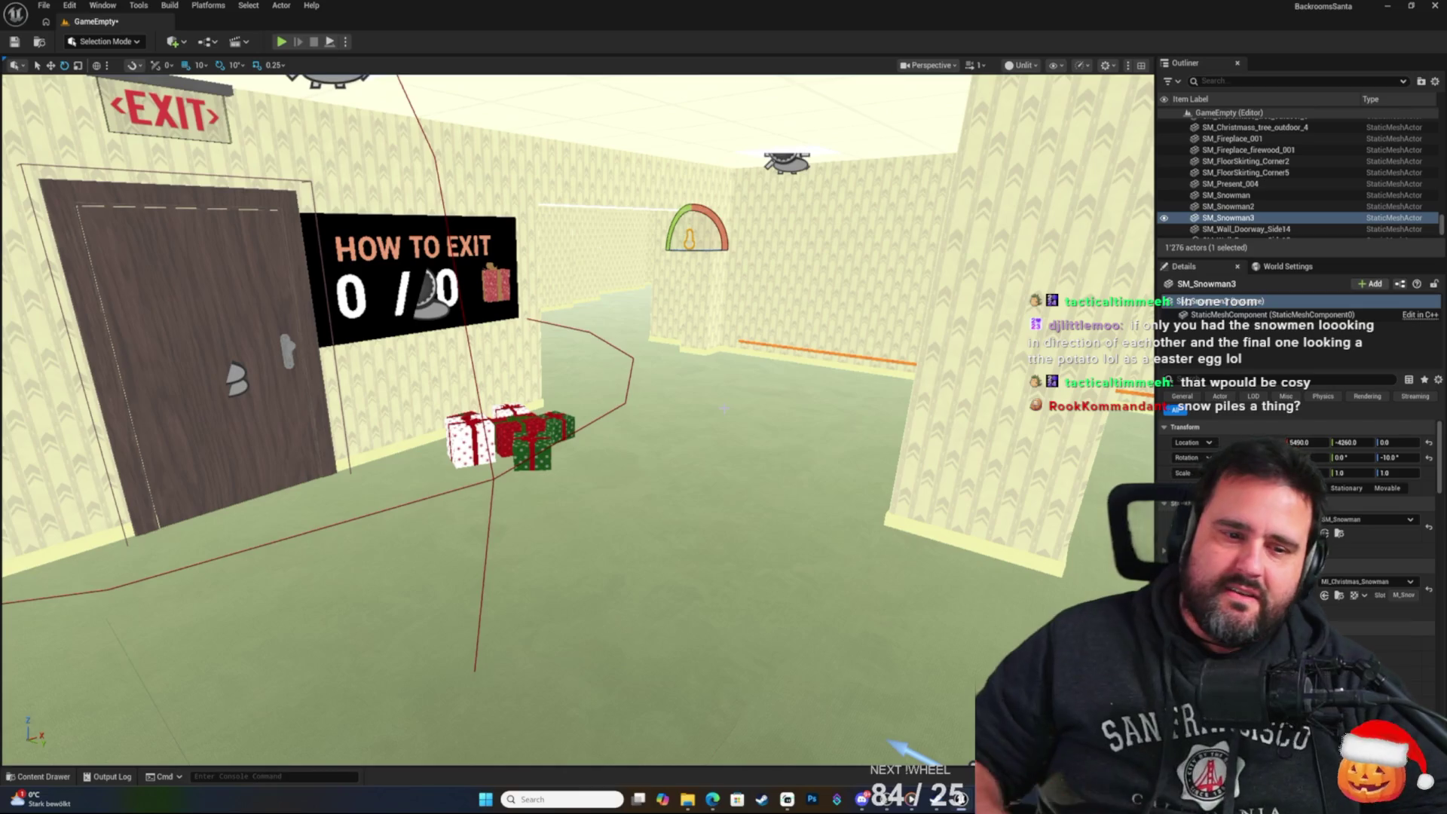
key(f)
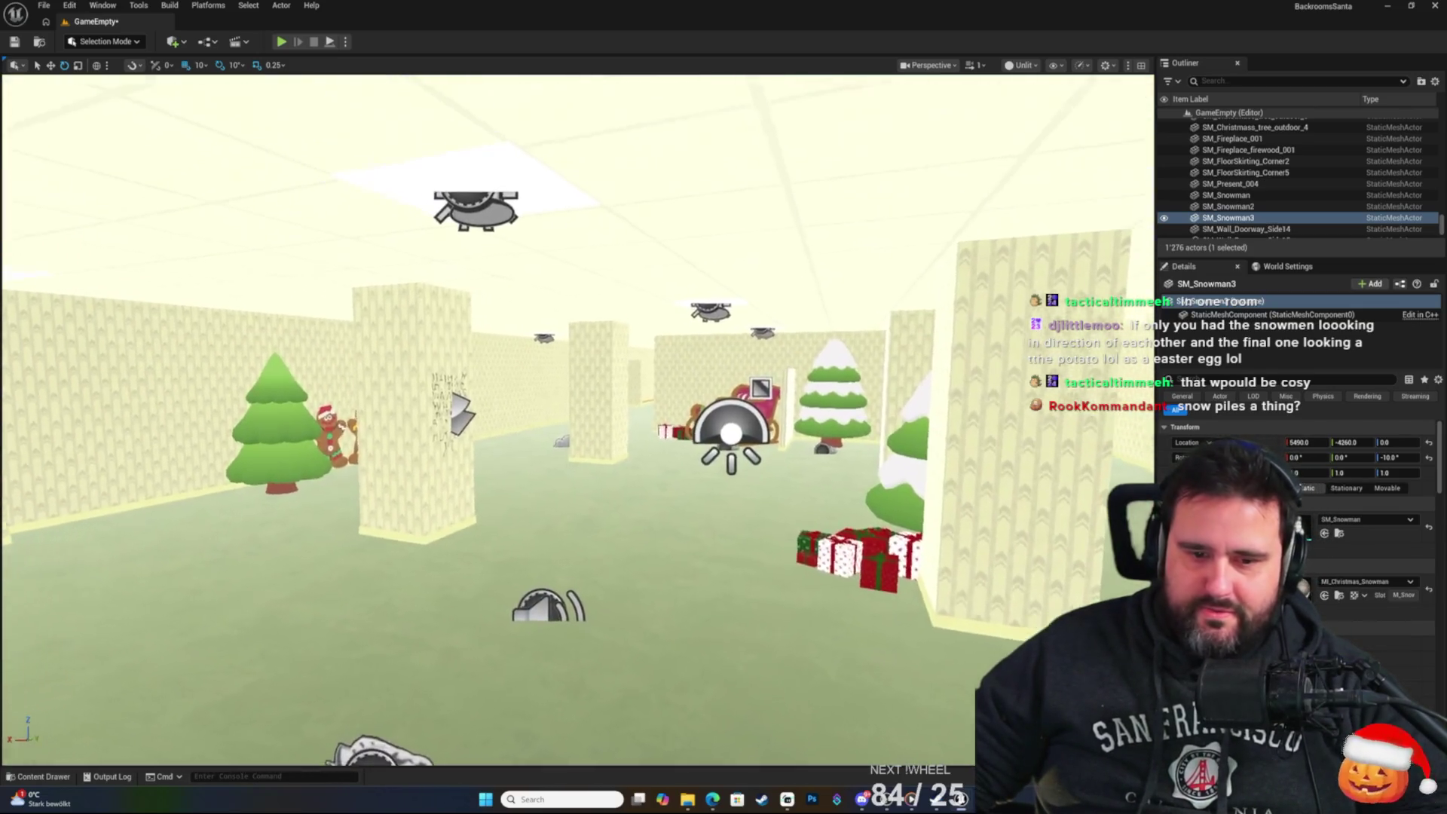
key(f)
key(w)
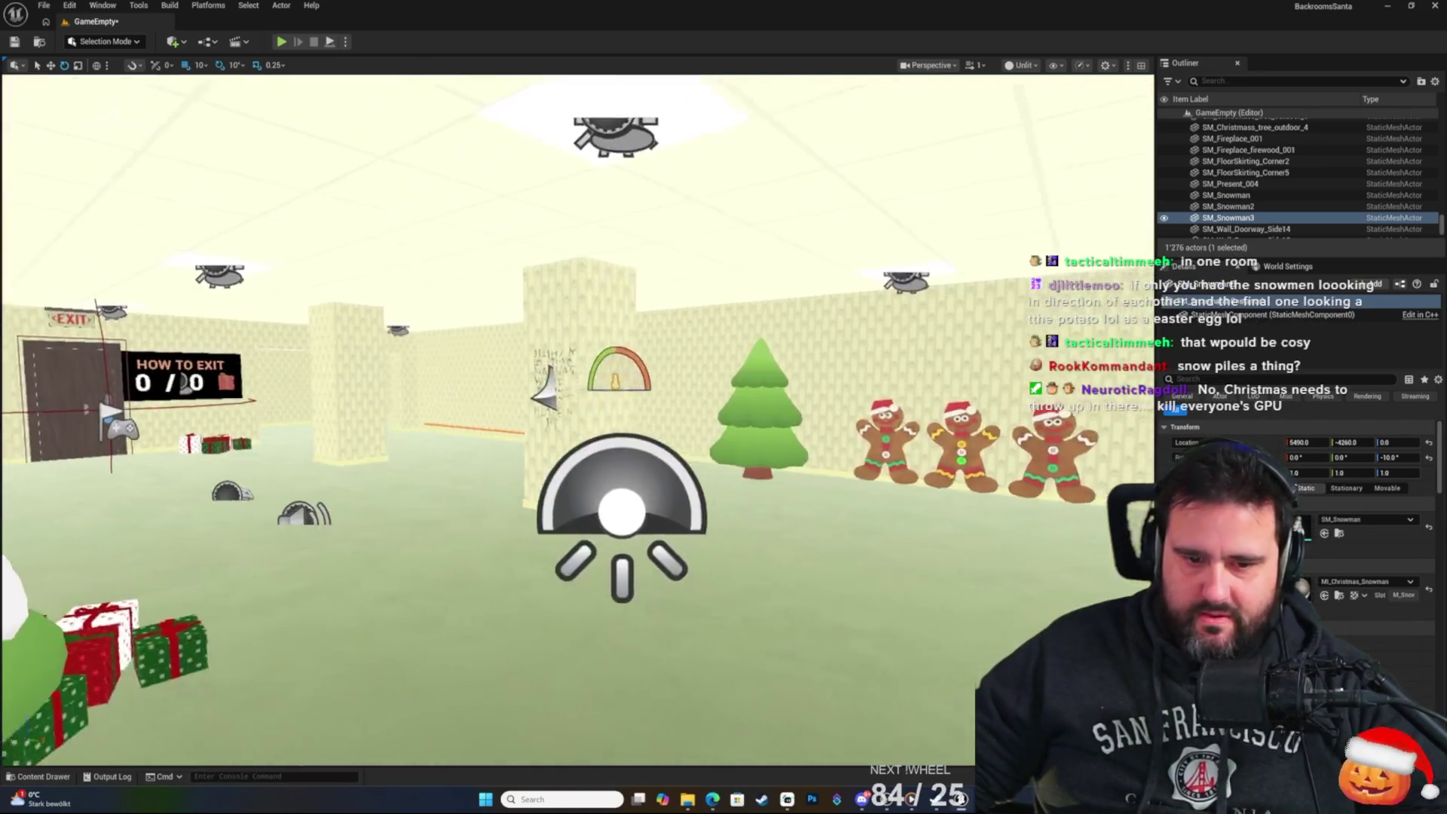
key(w)
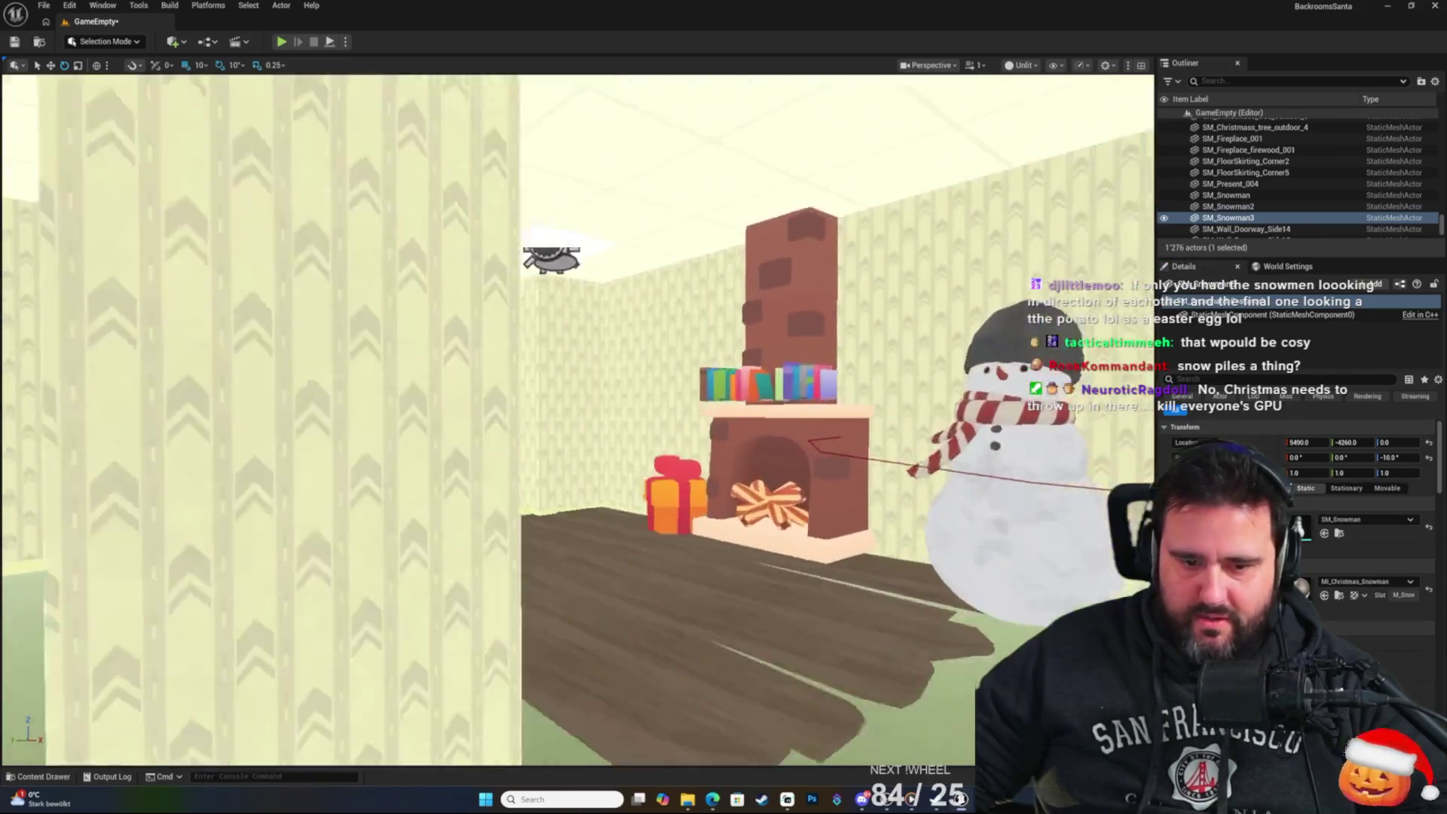
key(s)
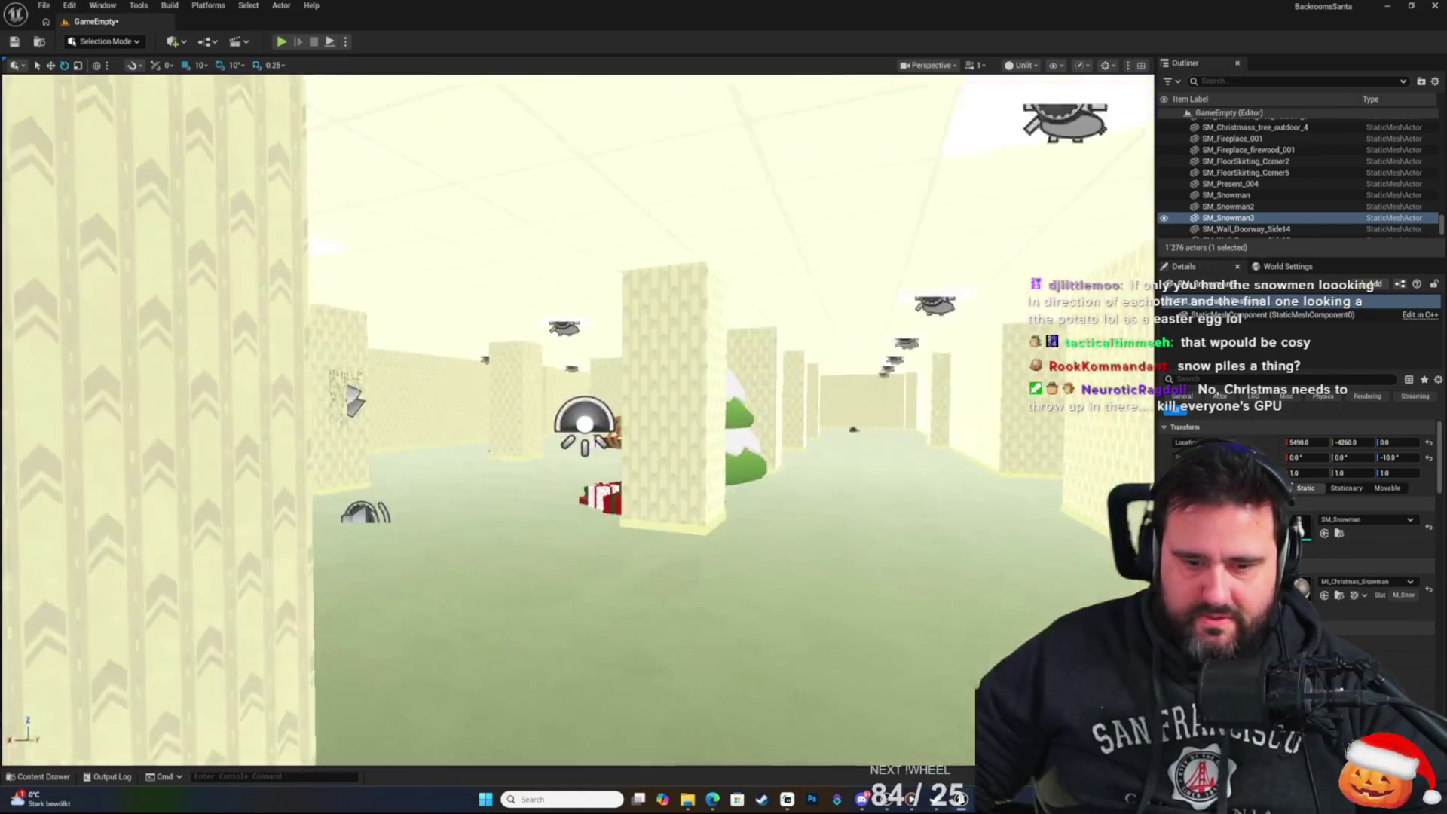
key(w)
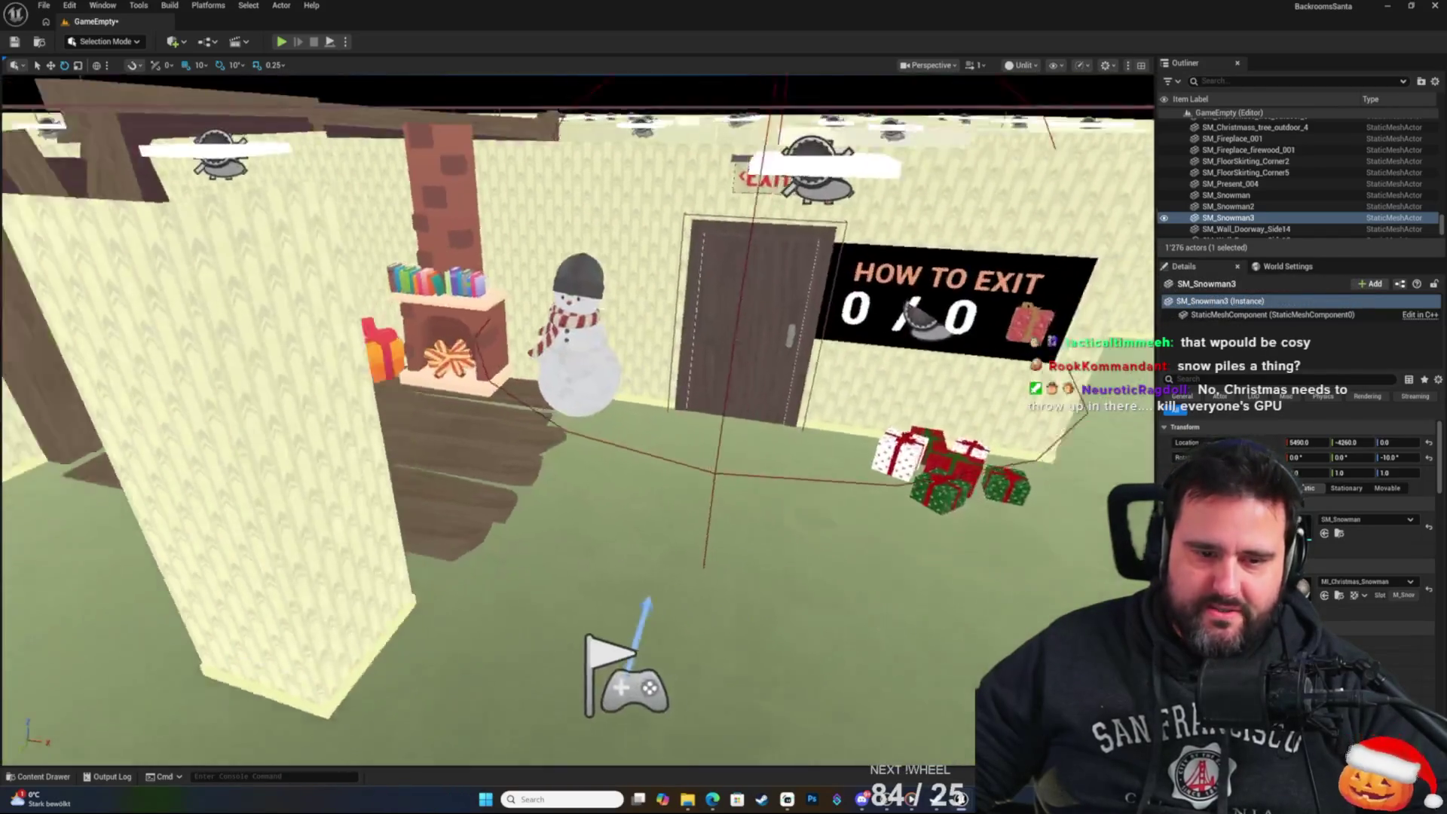
key(s)
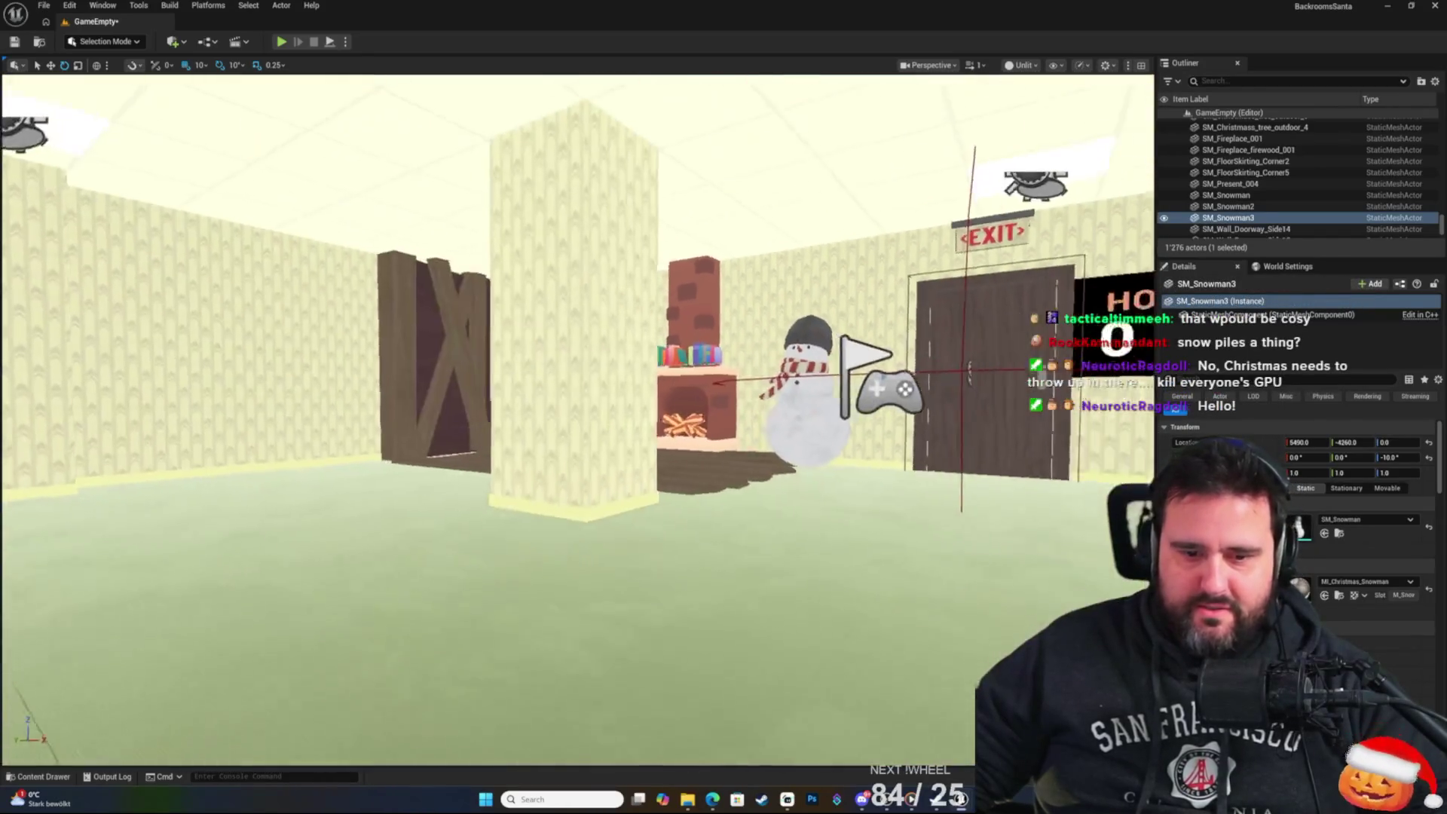
key(w)
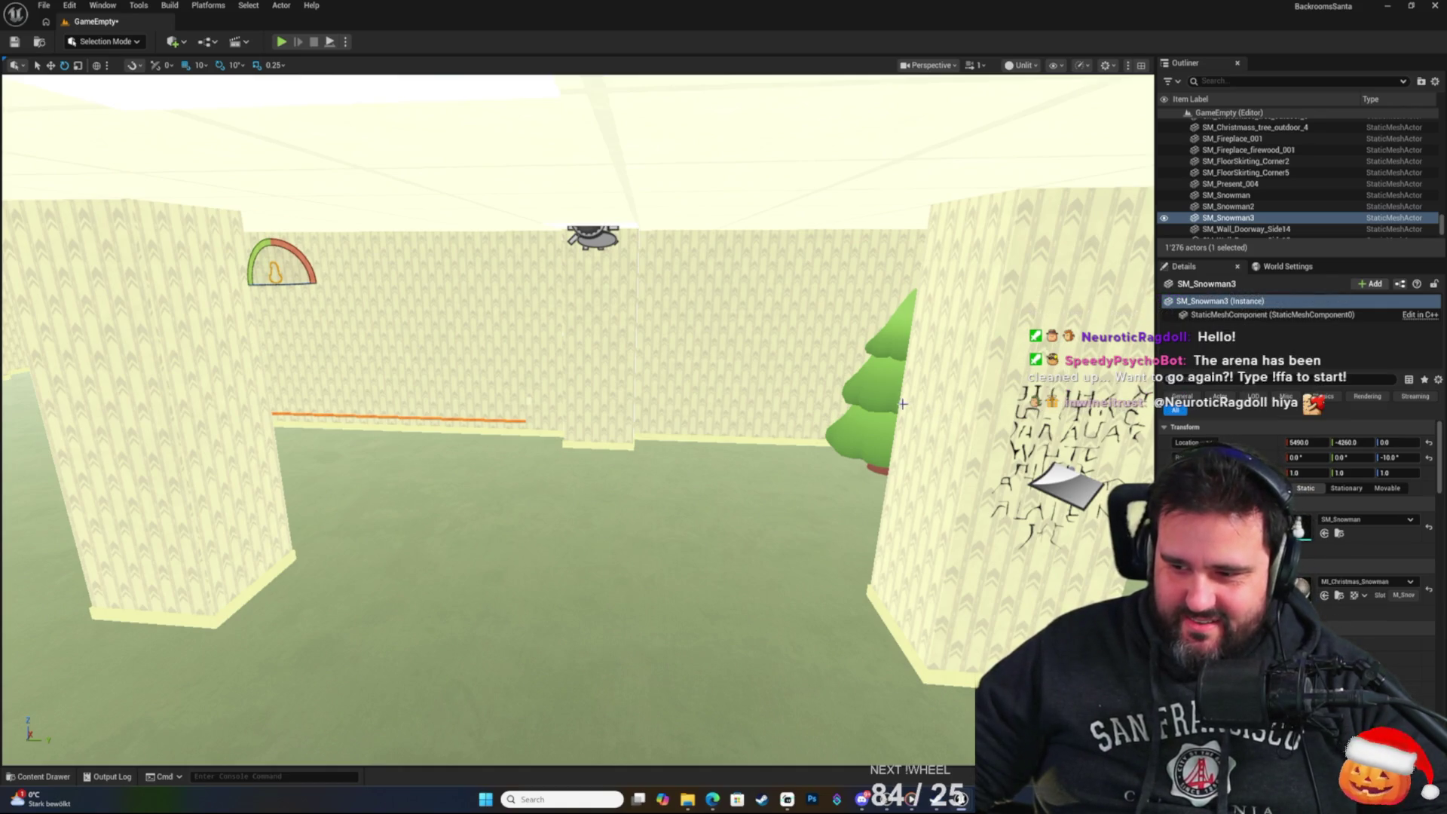
Bring up the media player playing the ARC RAIDERS soundtrack, then return the Unreal editor to the front.
mouse_move(911, 799)
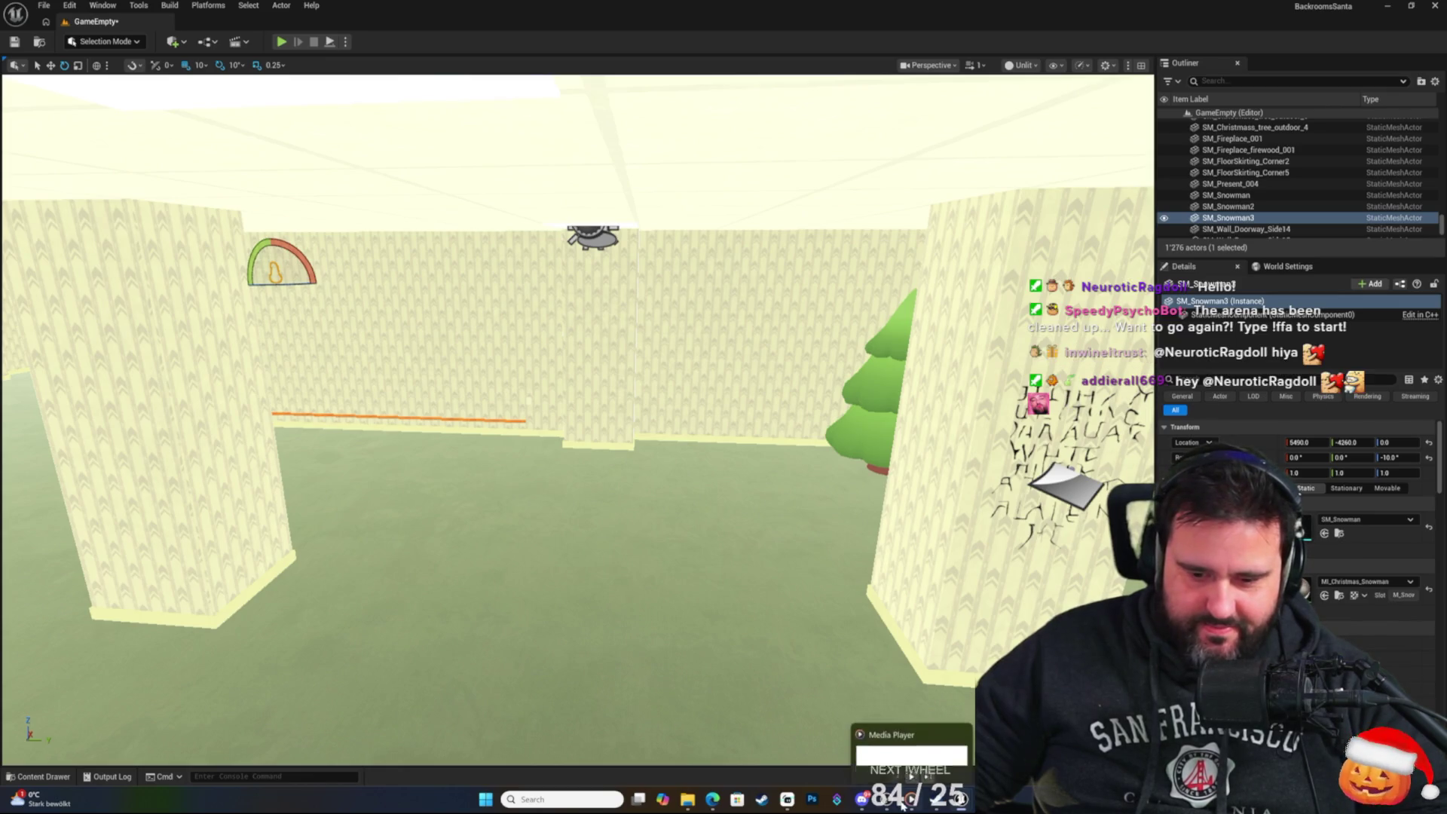
click(912, 765)
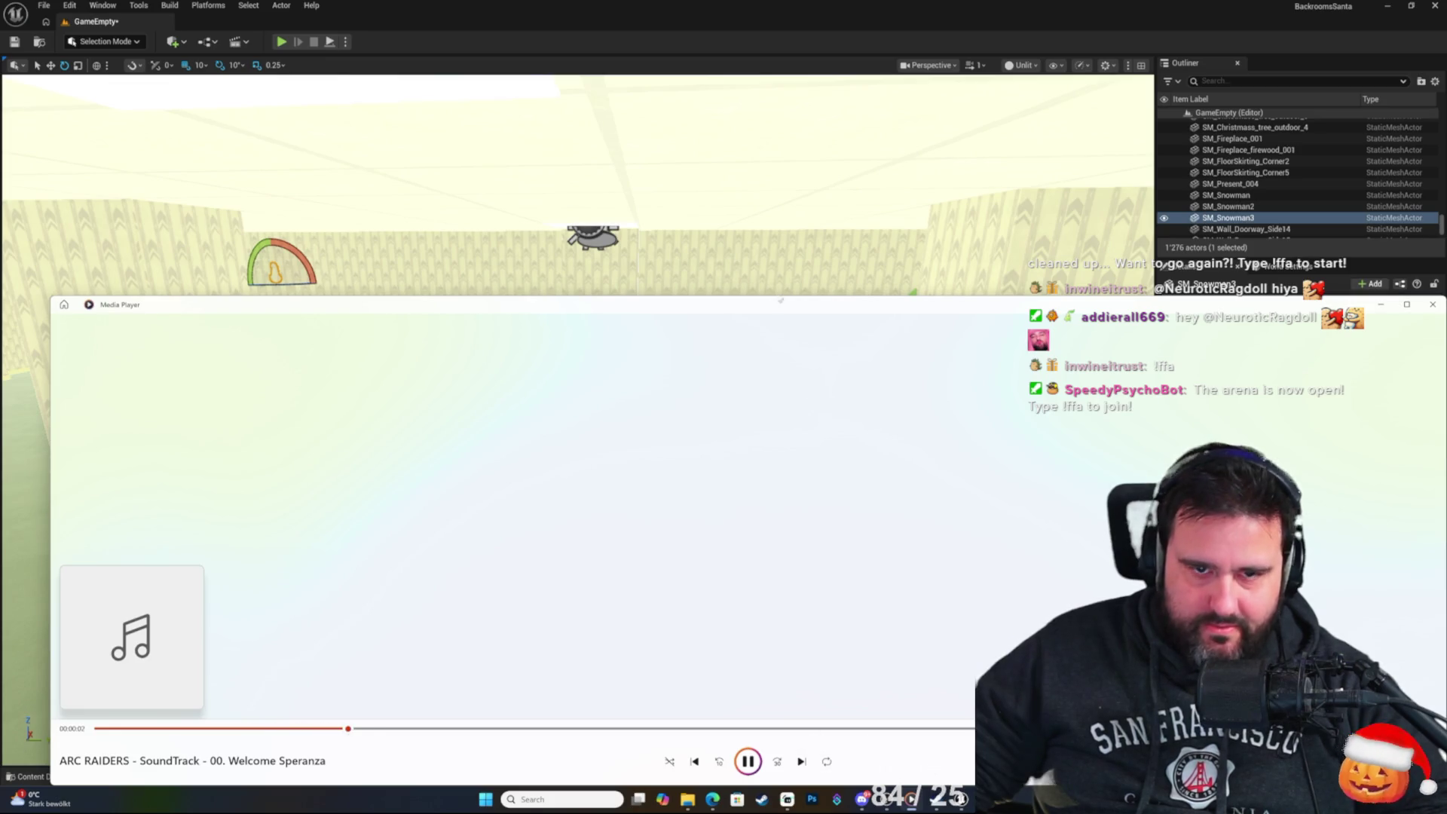
click(662, 27)
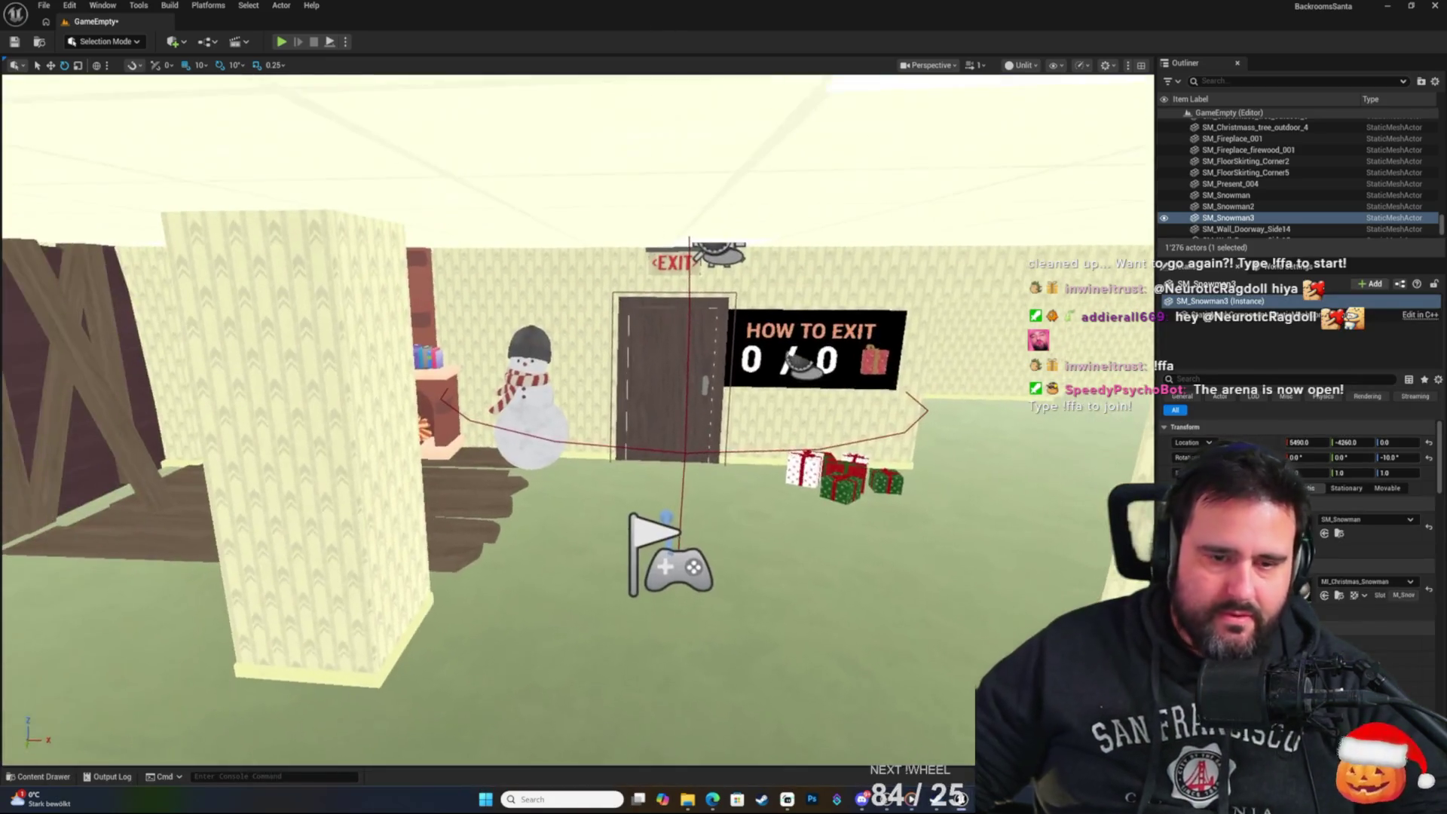
key(alt+Tab)
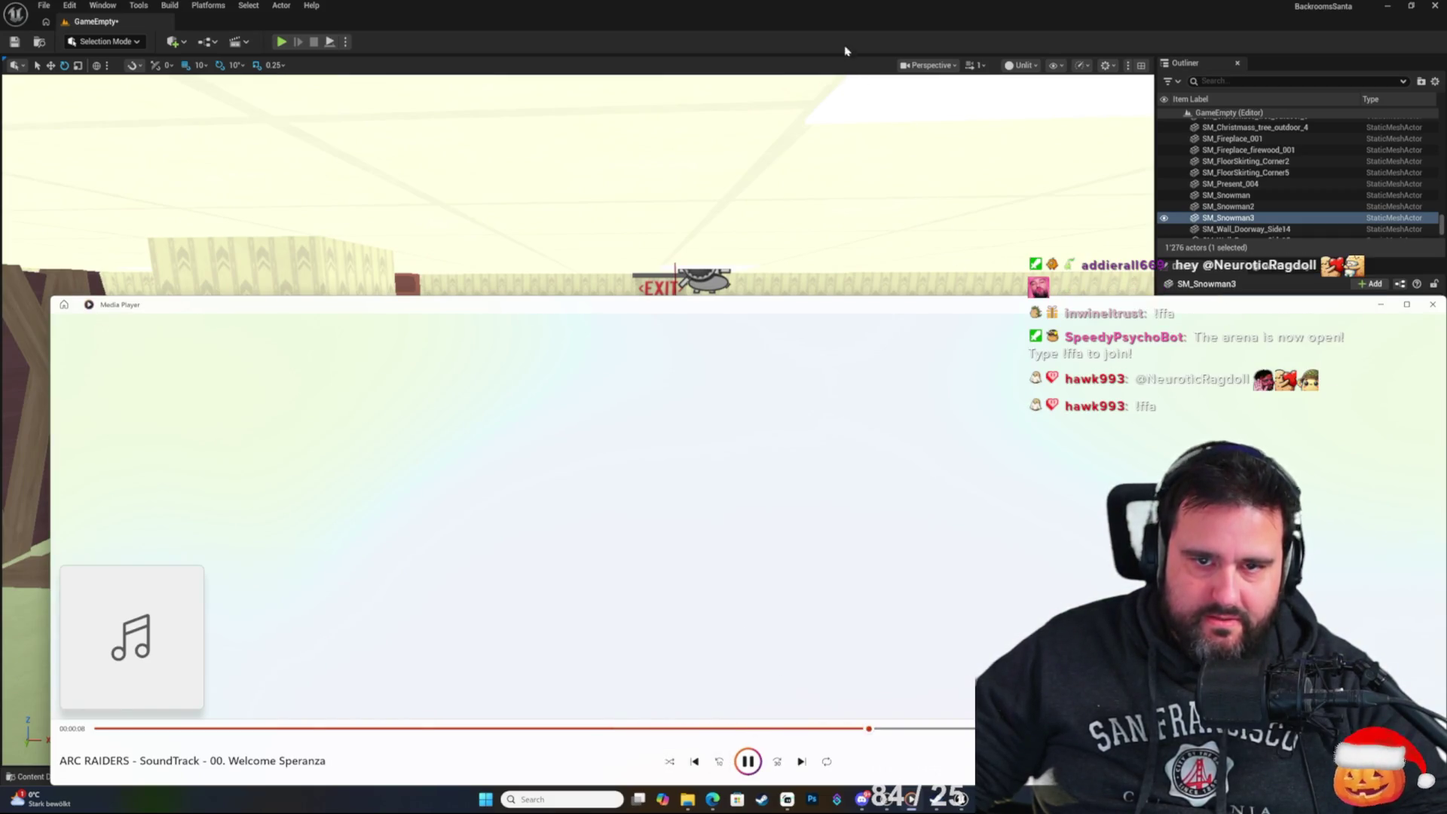
click(920, 190)
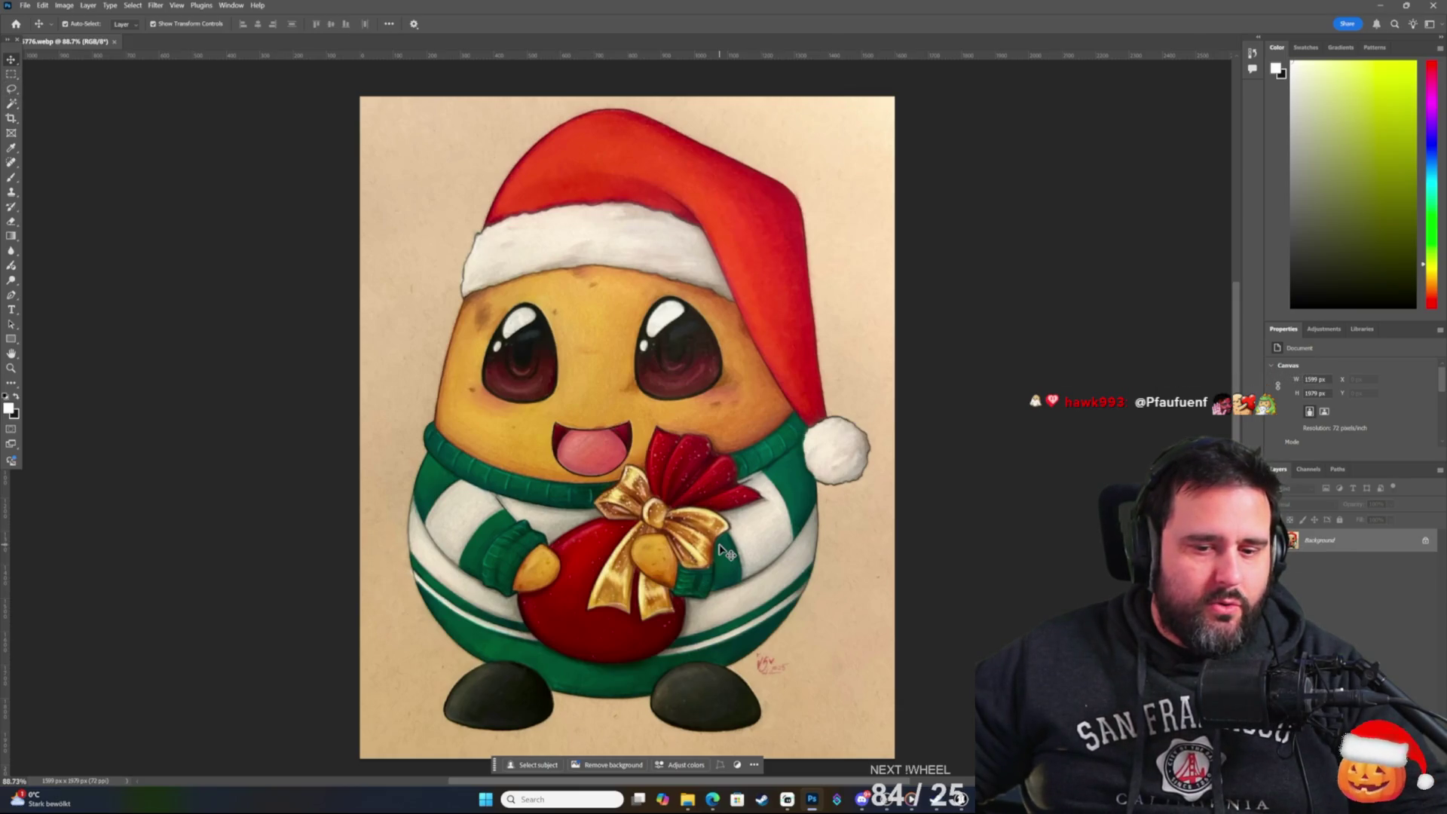
Zoom in on the signature at the drawing's lower right, zoom back out, and select the Lasso tool.
scroll(808, 689, up, 8)
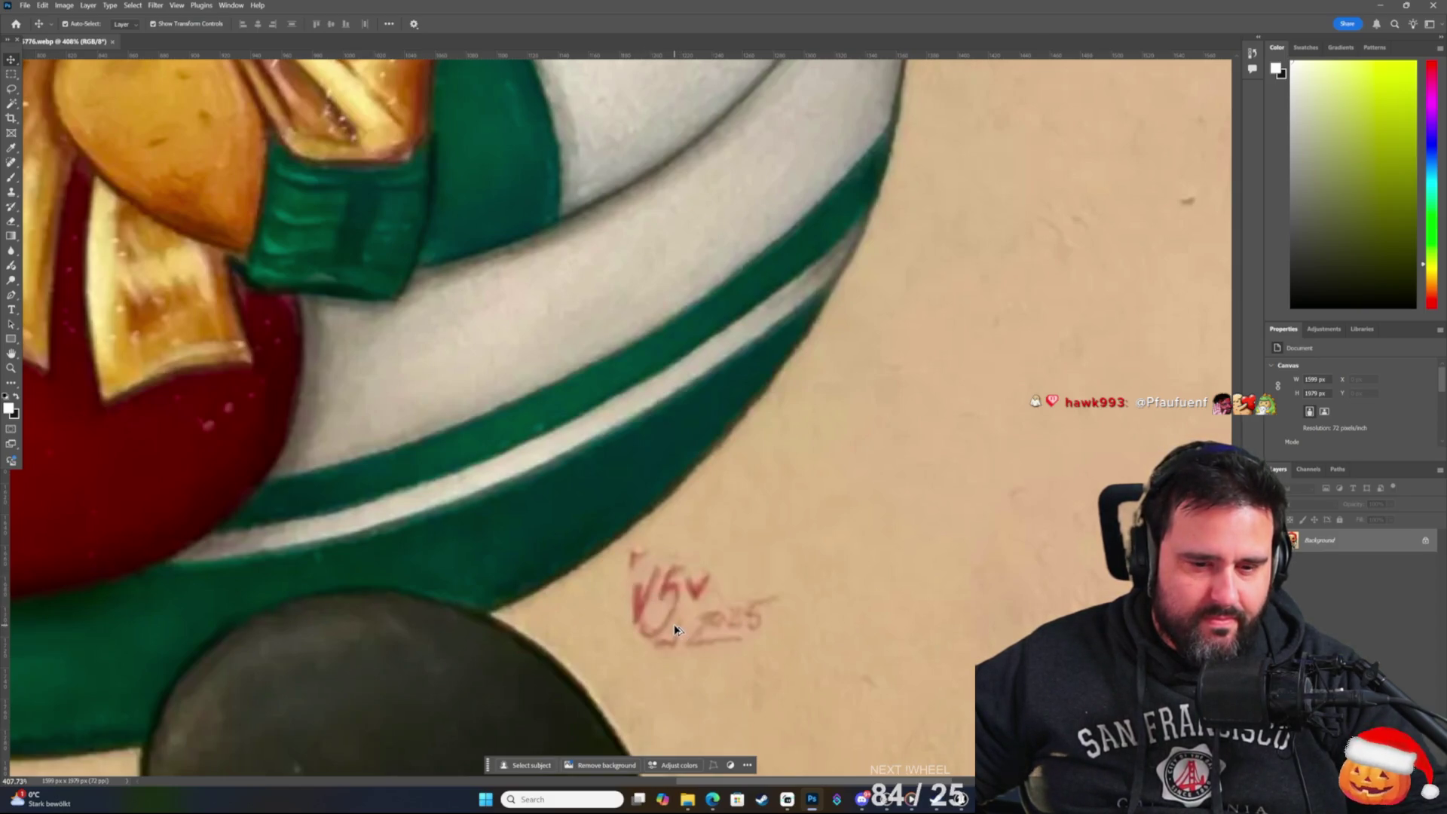
scroll(675, 629, down, 8)
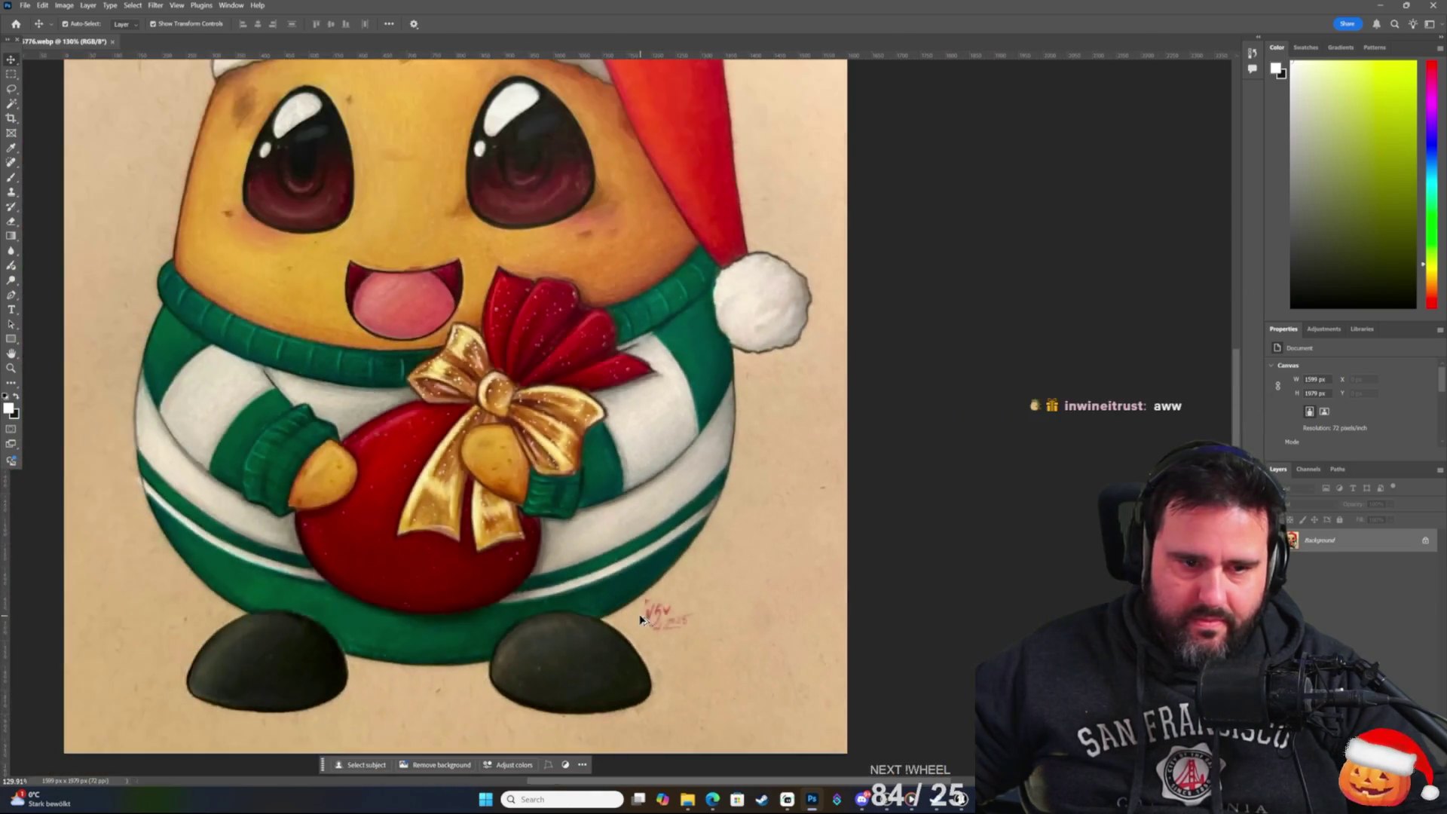
scroll(634, 618, down, 1)
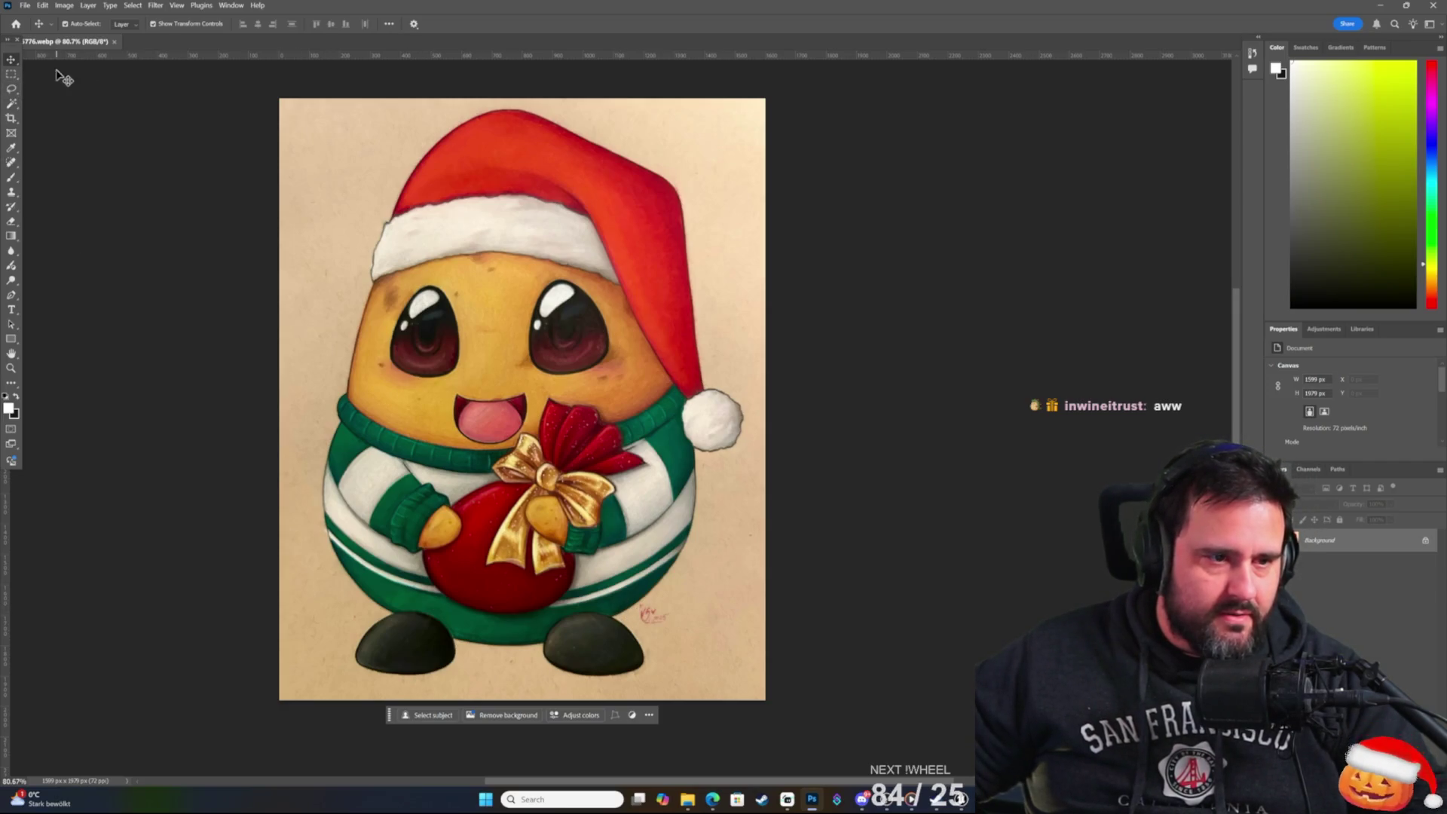
click(12, 91)
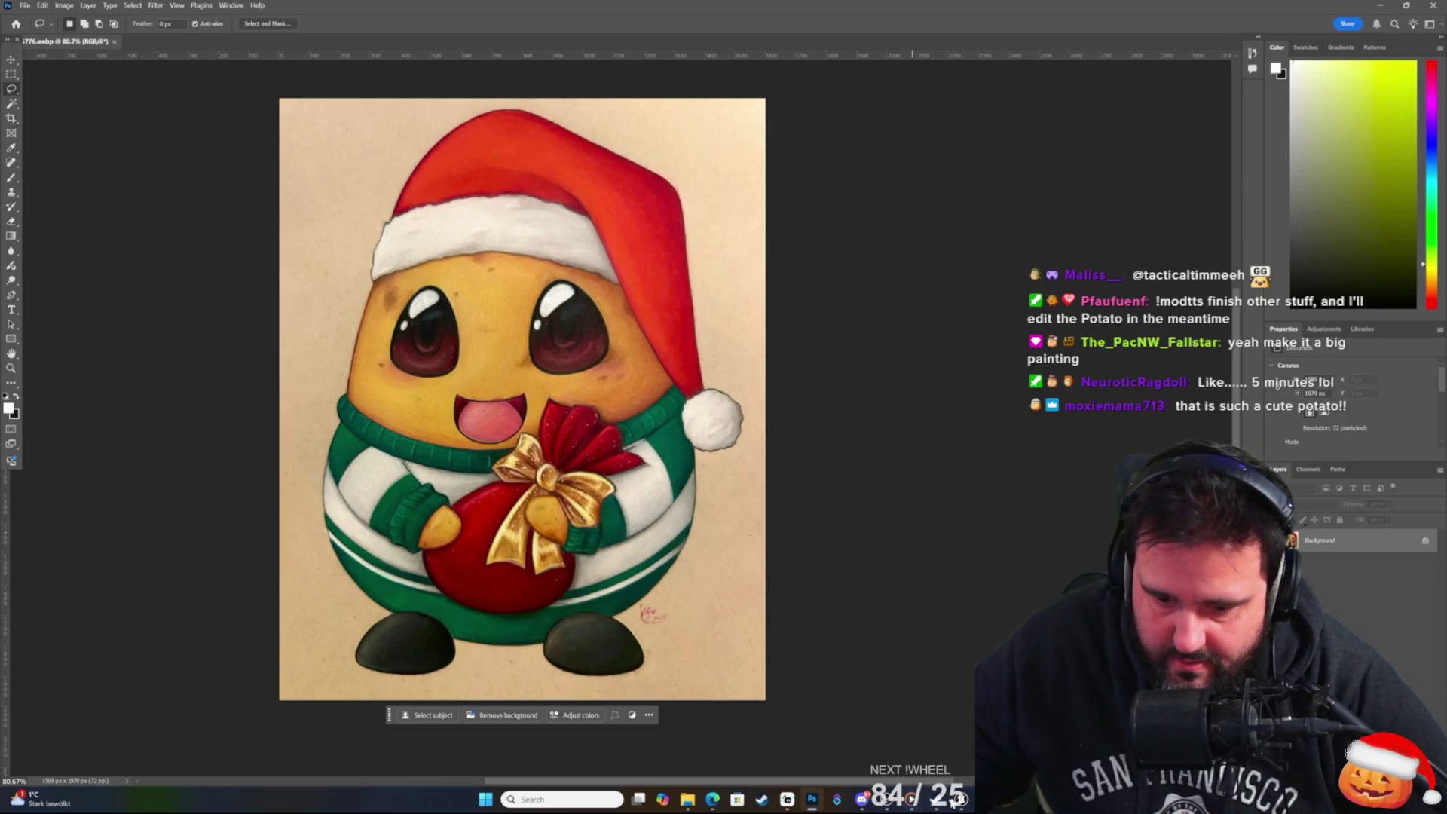
Return to the Unreal editor and fly past the trees up to a wide overhead view of the maze.
mouse_move(912, 797)
click(919, 739)
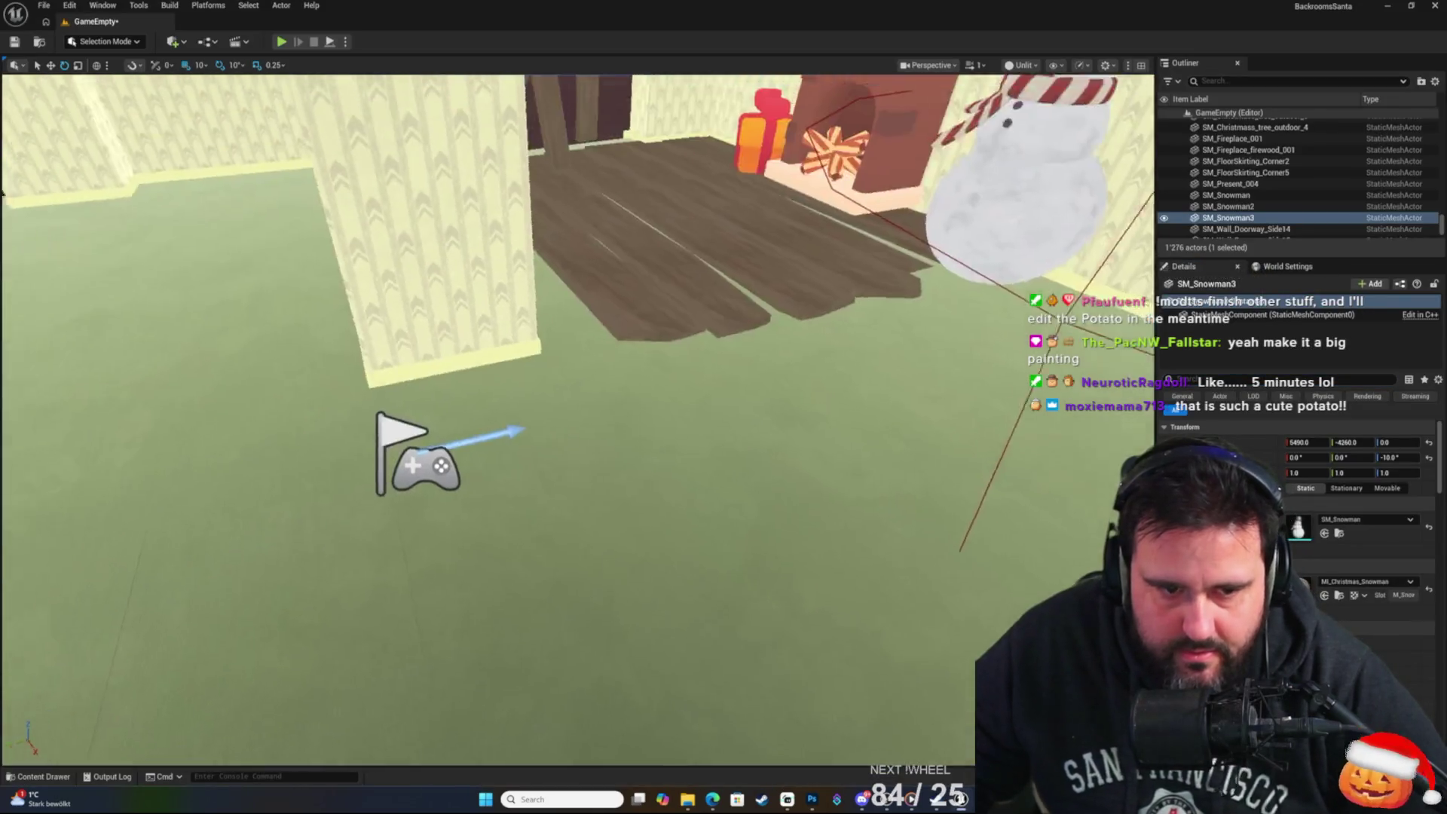
key(w)
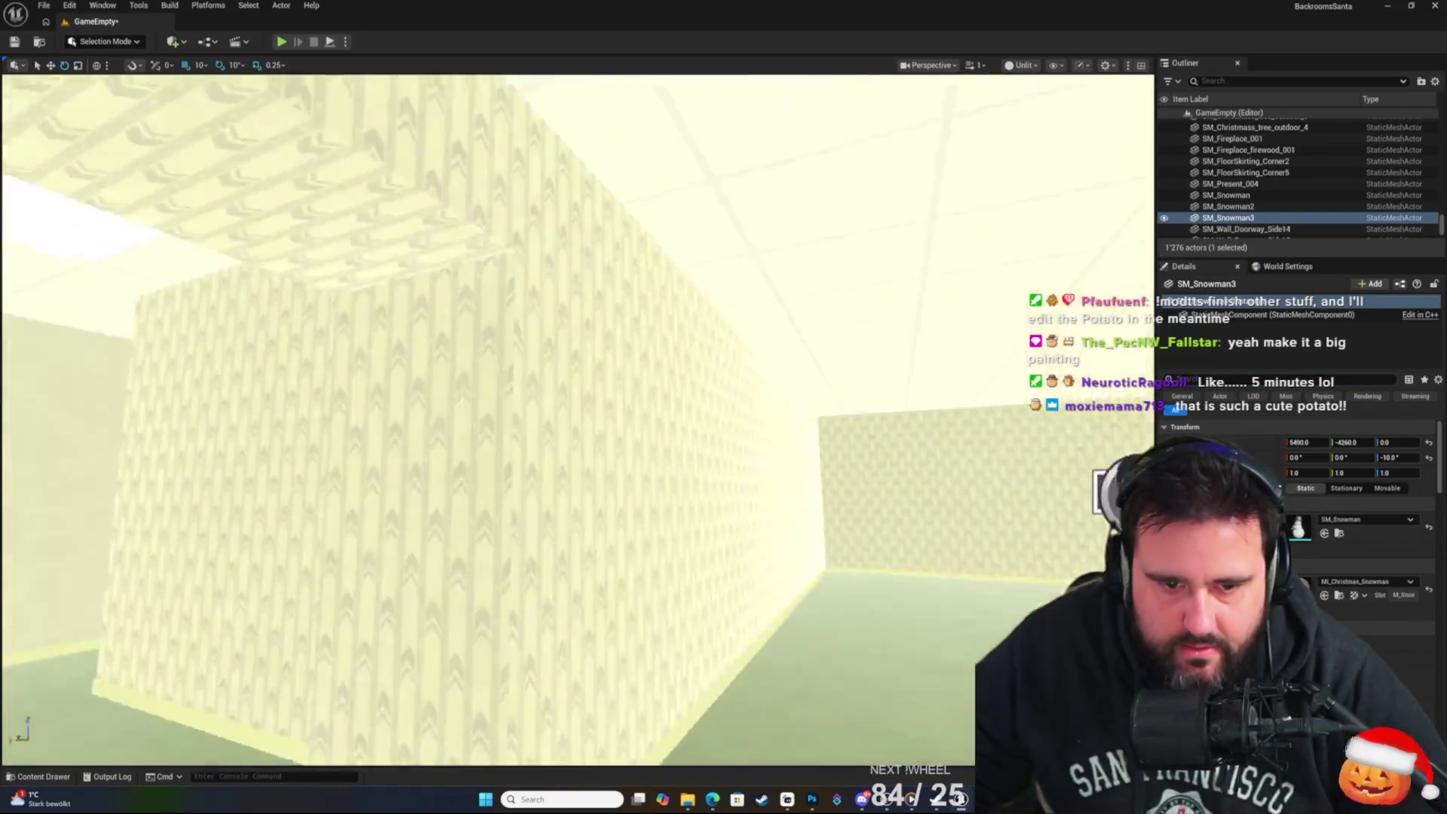
key(w)
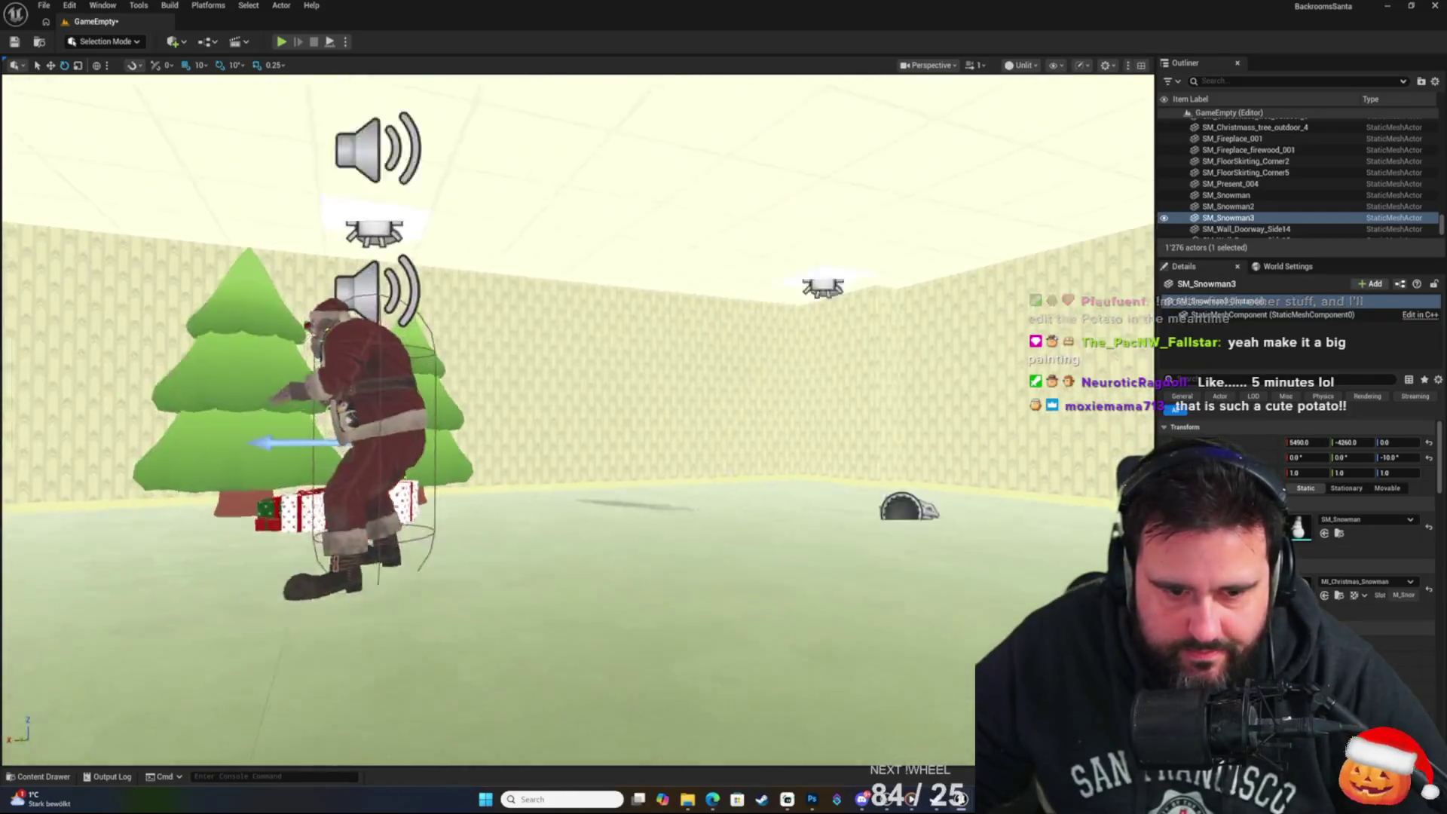
key(w)
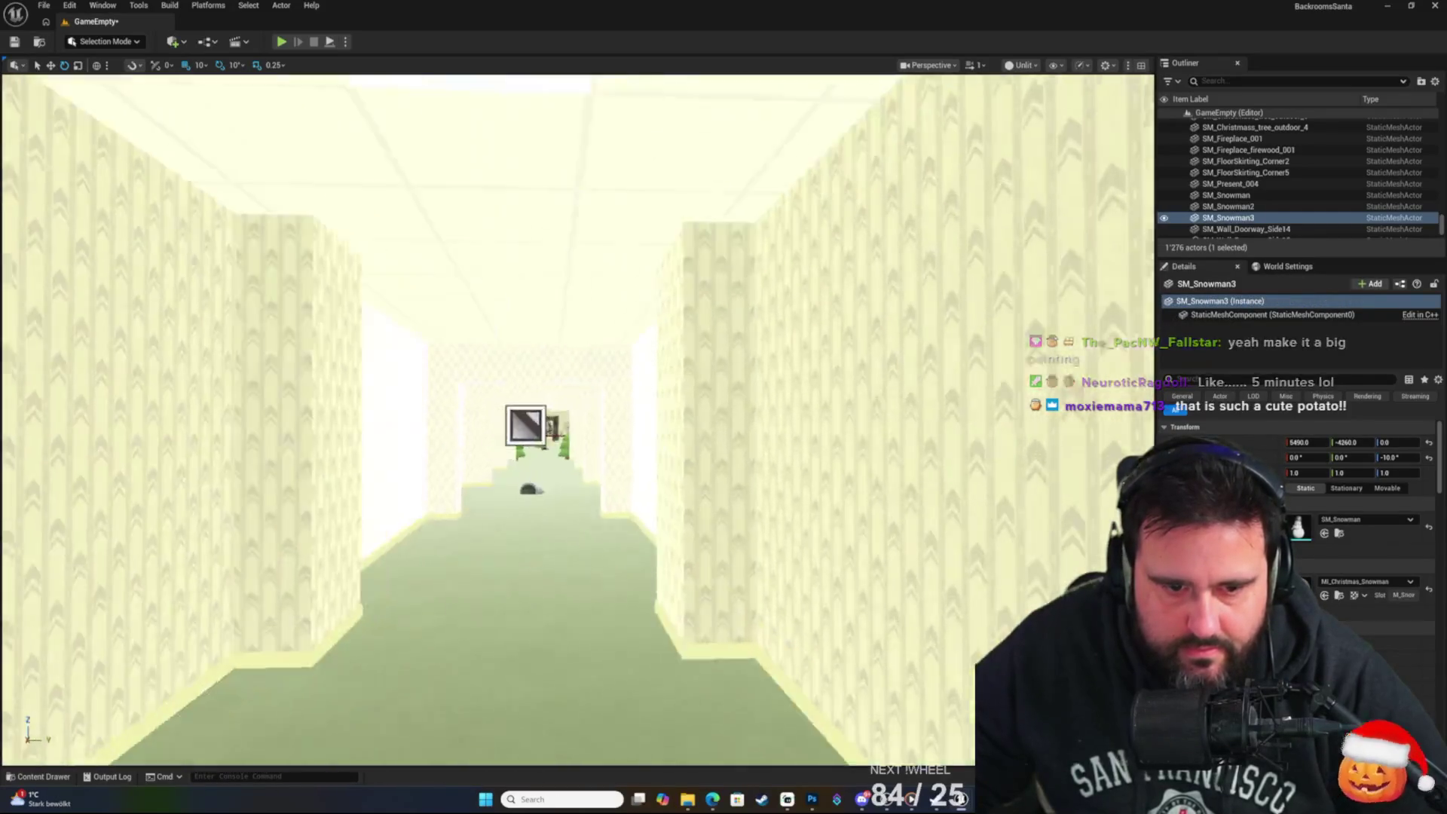
key(e)
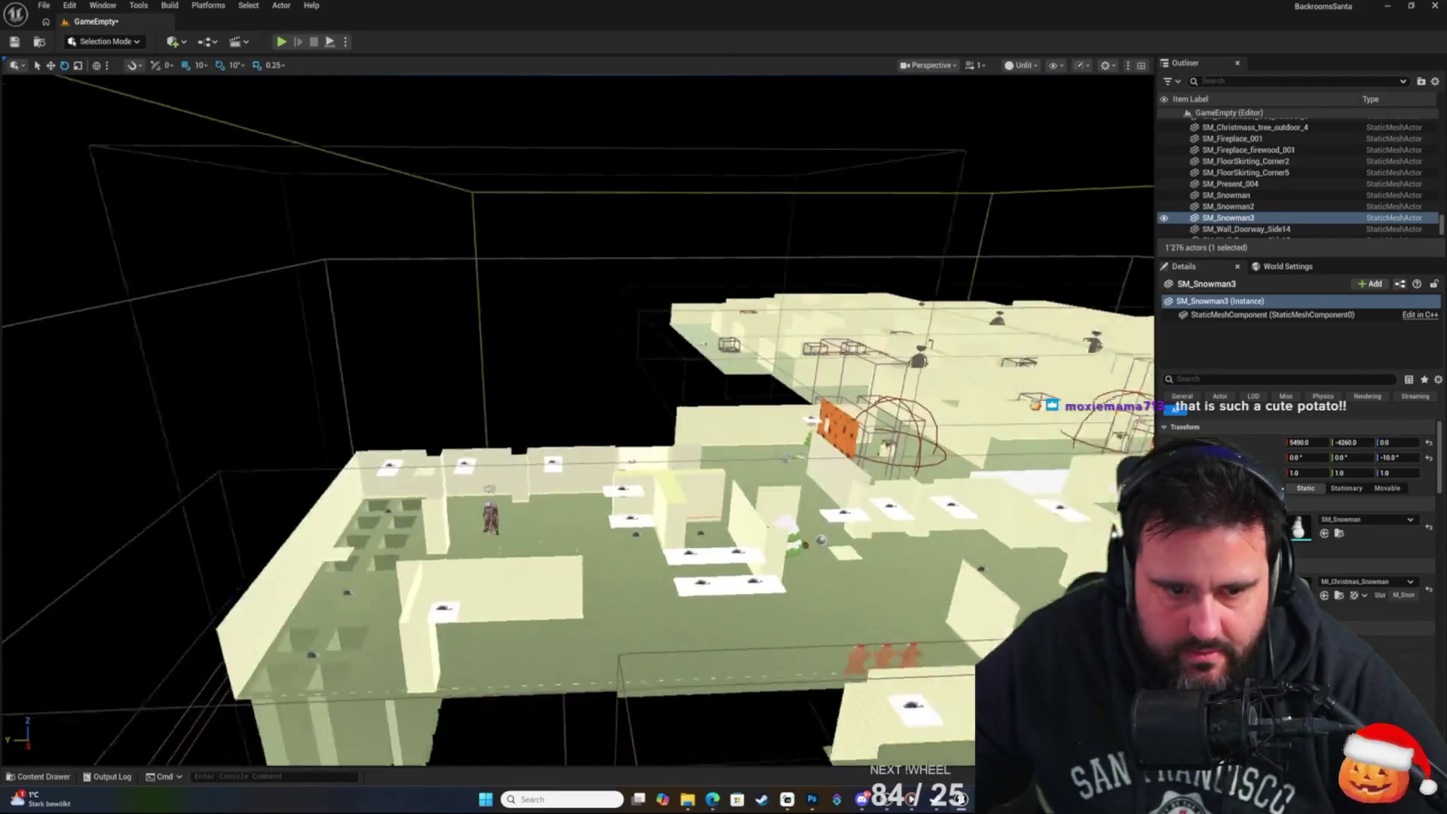
key(w)
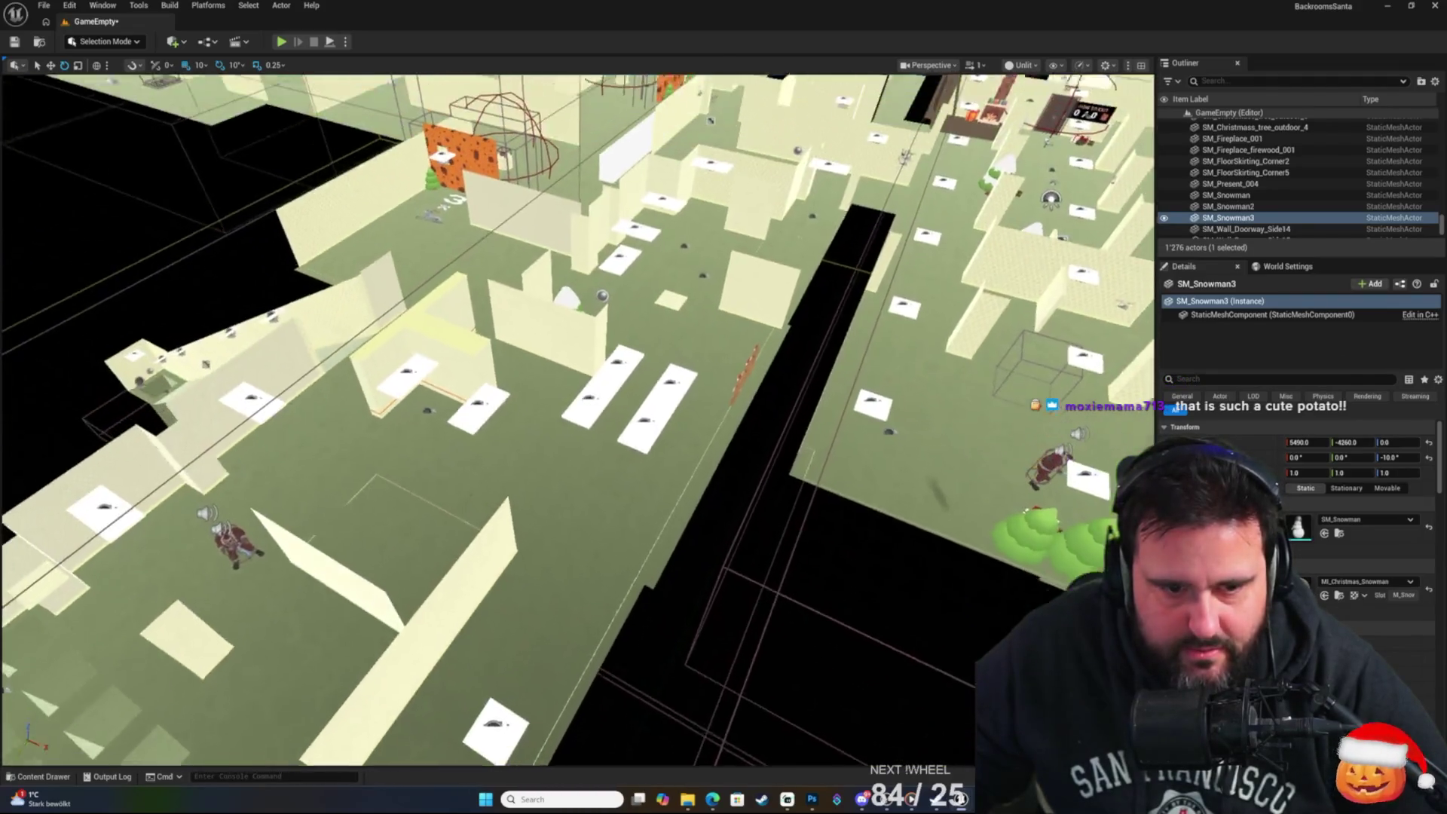
key(s)
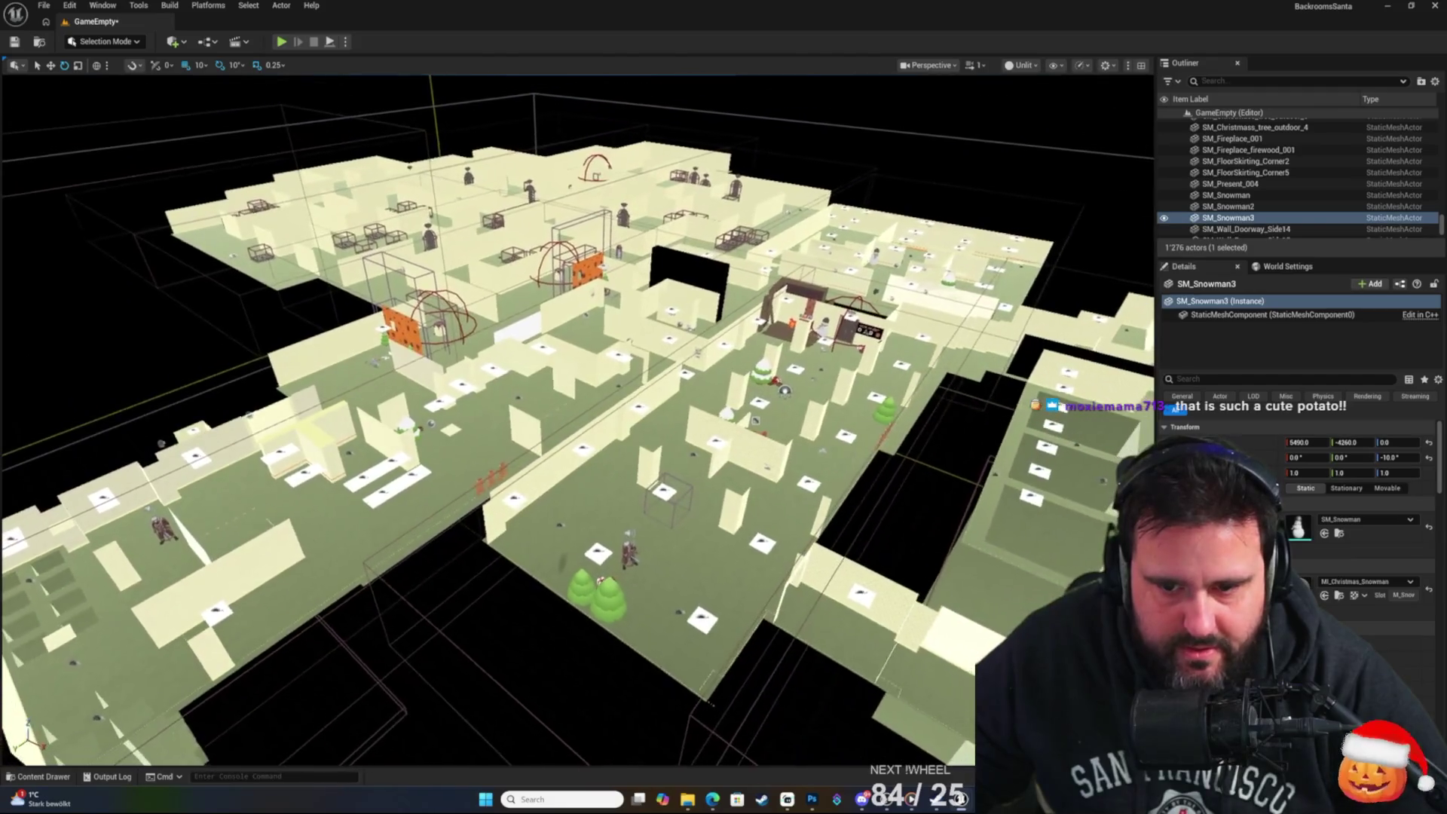
key(s)
click(1226, 196)
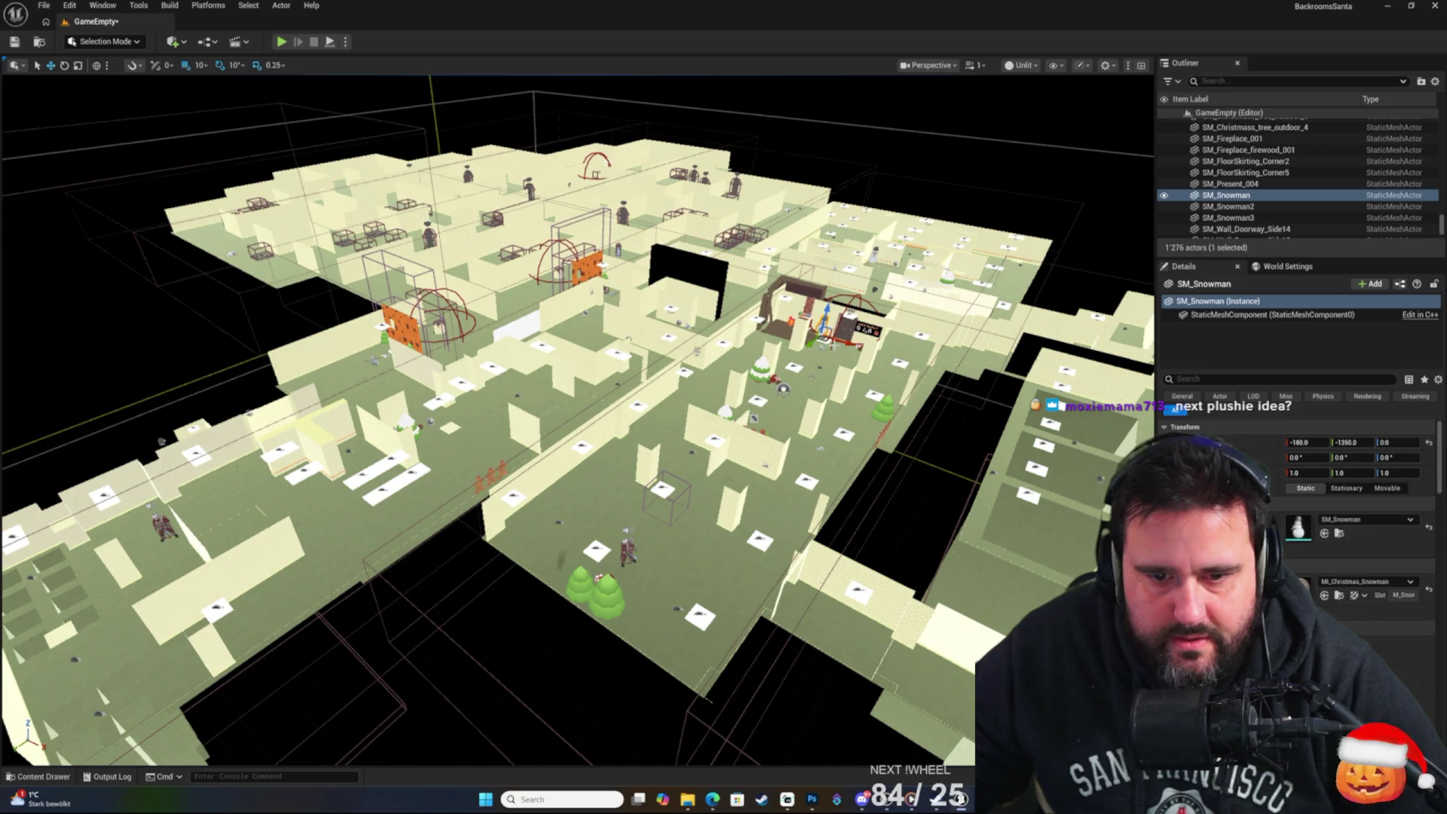
Duplicate SM_Snowman across the maze, delete the extra copy, and frame SM_Snowman5.
mouse_move(828, 331)
mouse_down()
mouse_move(614, 259)
mouse_move(681, 285)
mouse_move(335, 494)
mouse_up()
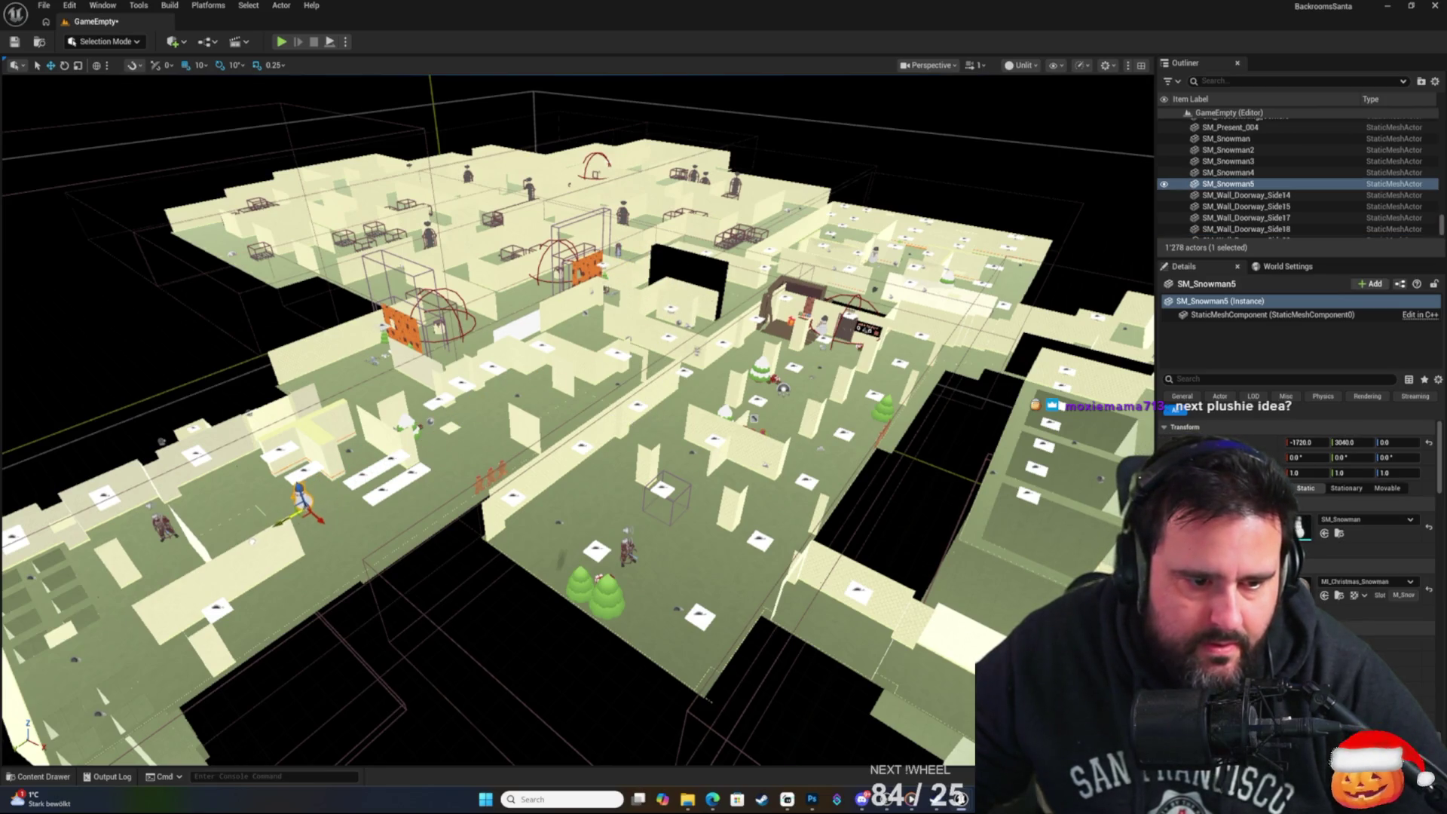
drag(322, 523, 336, 543)
scroll(336, 542, up, 10)
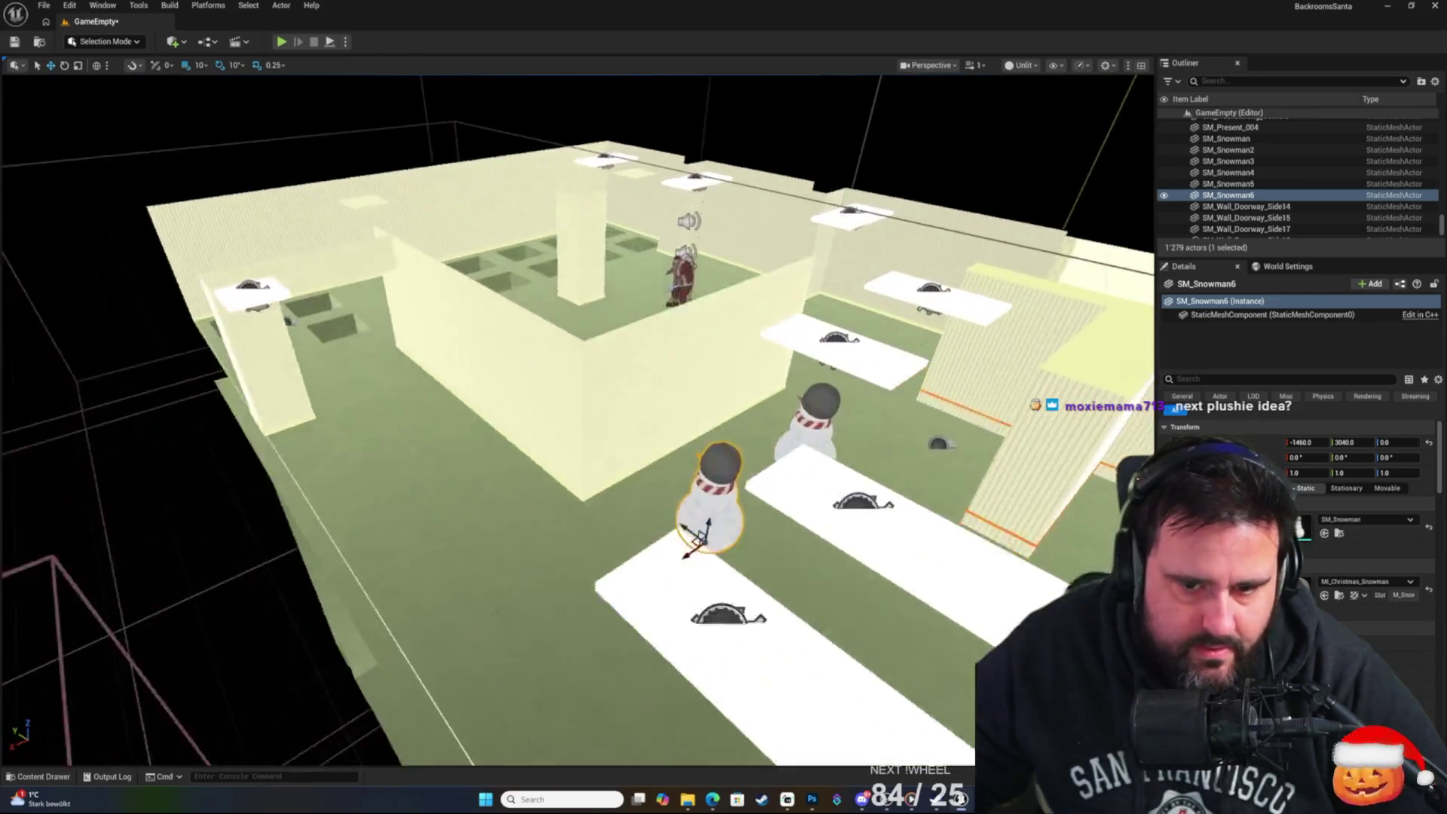
scroll(374, 448, up, 10)
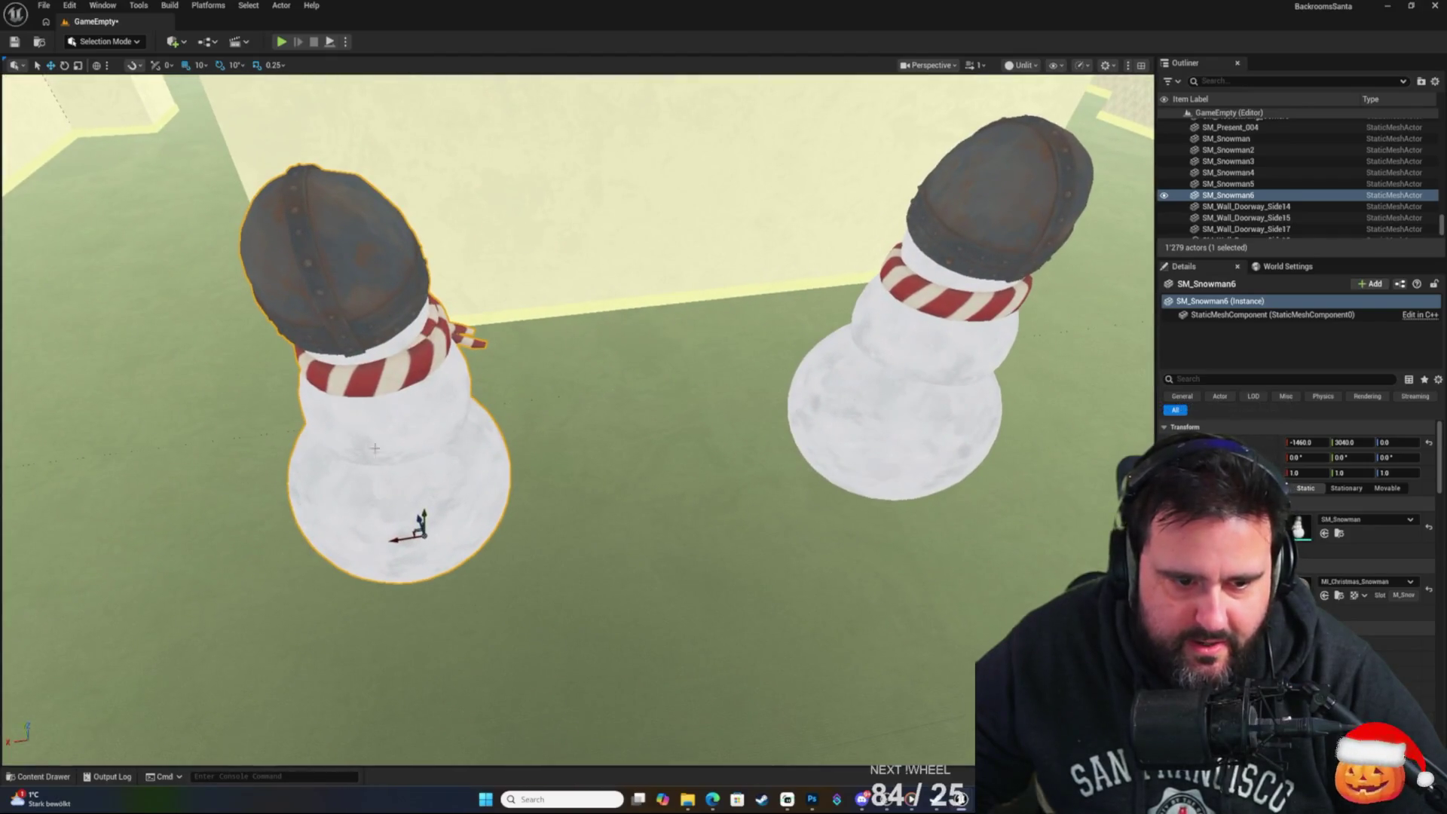
key(Delete)
click(806, 506)
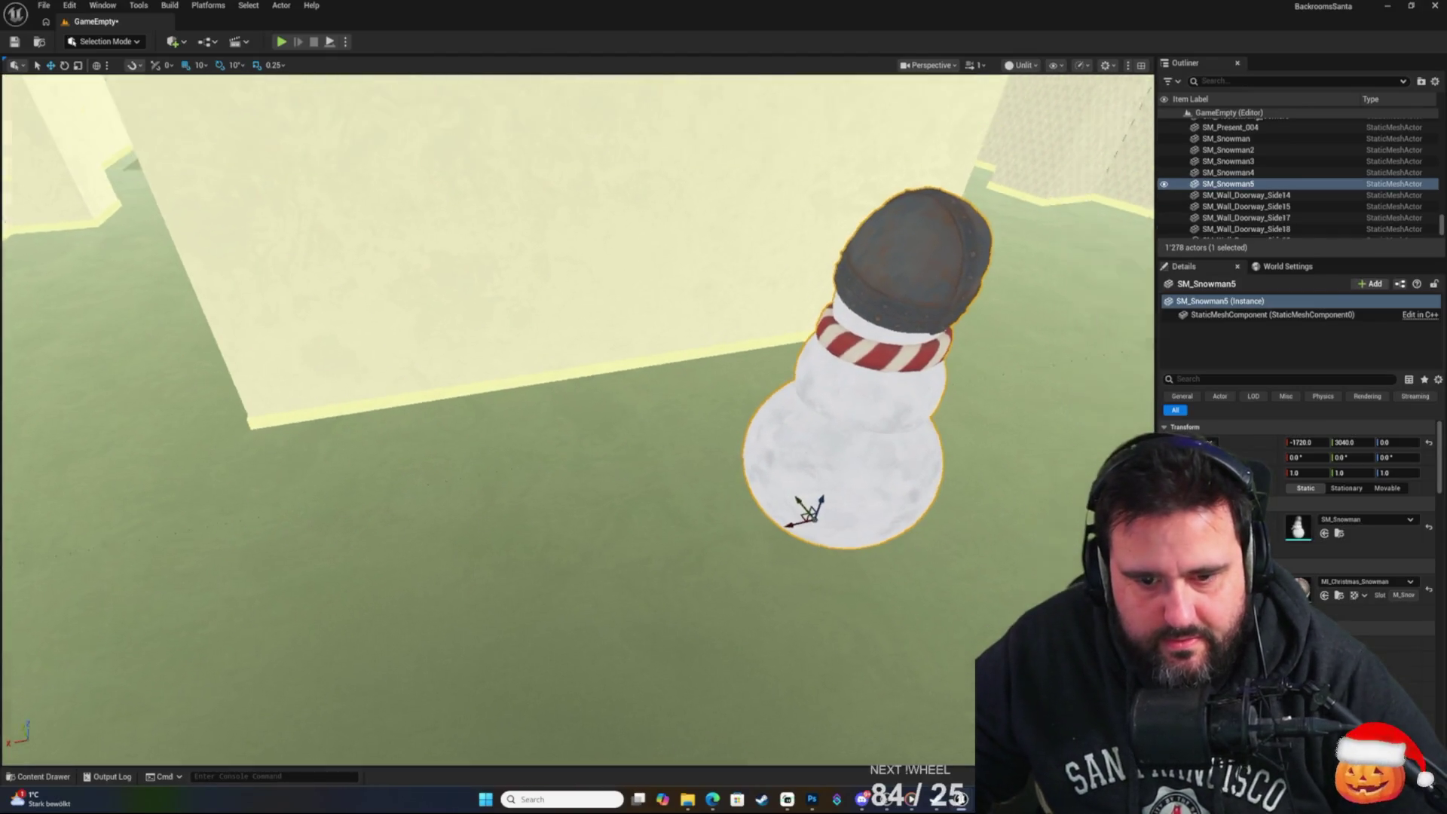
key(f)
Turn SM_Snowman5 to about 200 degrees and slide it to a new spot on the floor.
drag(705, 532, 763, 538)
drag(883, 611, 883, 611)
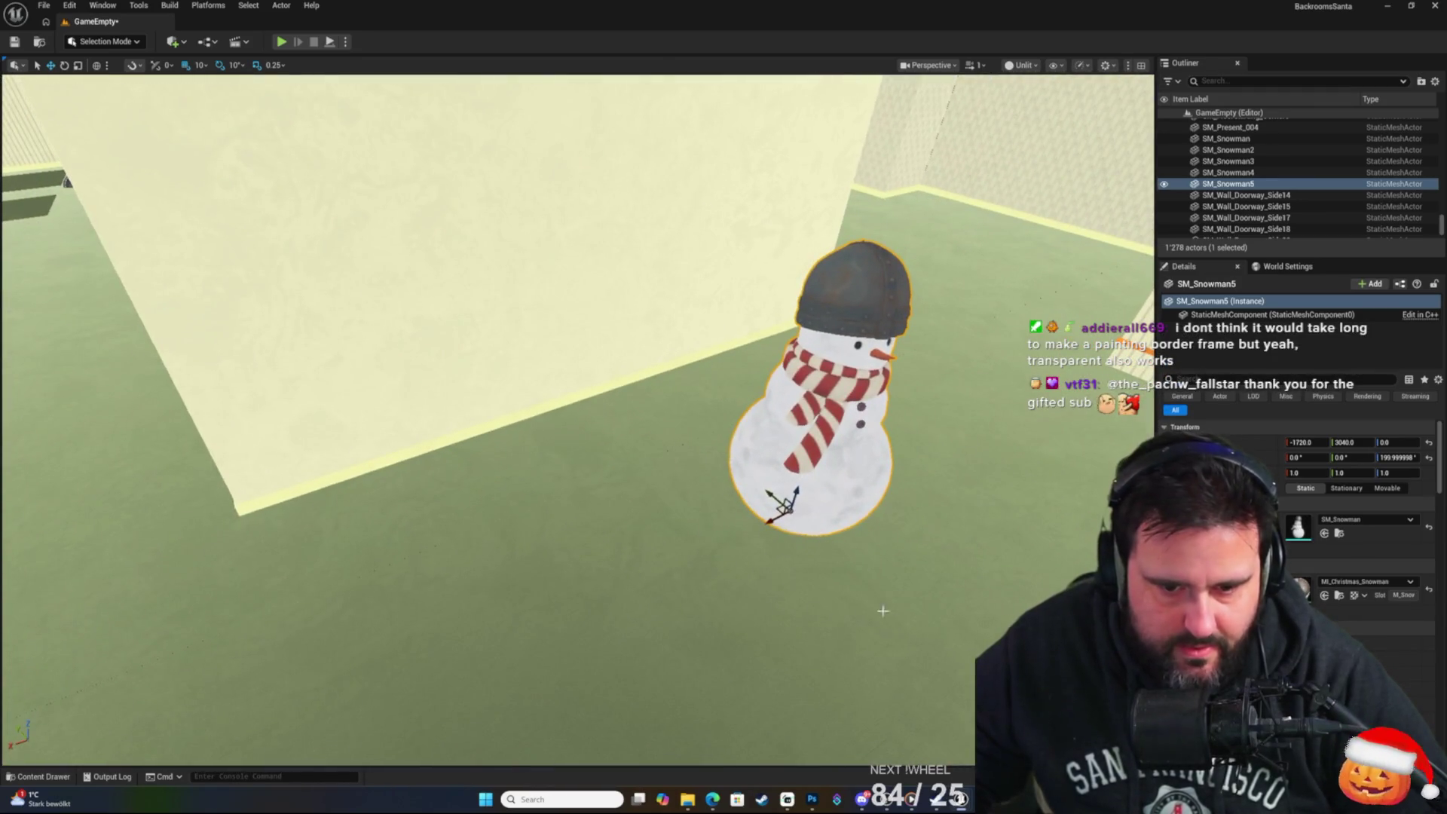
mouse_move(782, 507)
mouse_down()
mouse_move(404, 422)
mouse_move(306, 561)
mouse_move(320, 539)
mouse_up()
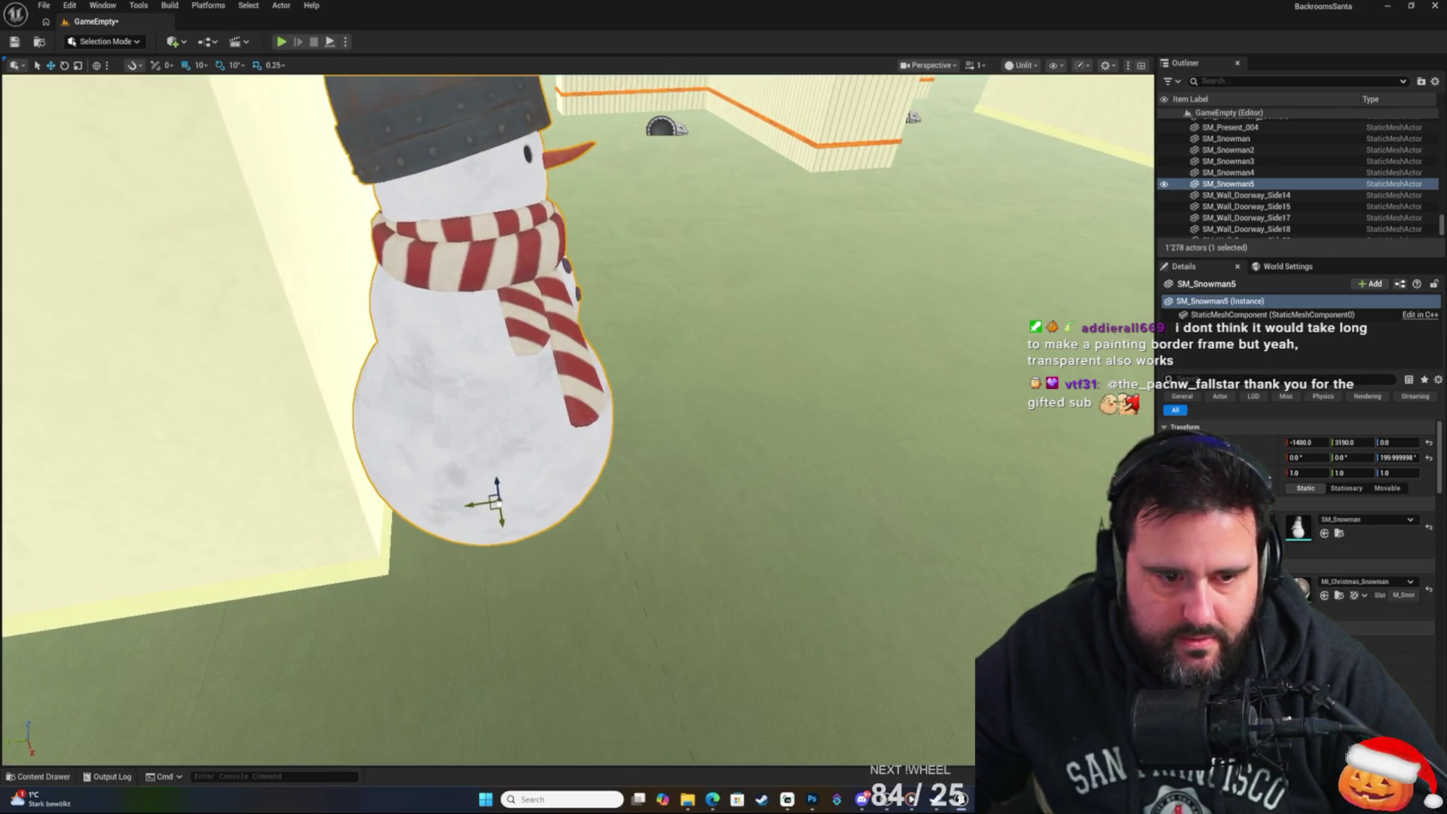
drag(510, 493, 509, 493)
drag(556, 365, 556, 364)
drag(585, 499, 585, 499)
drag(687, 475, 687, 474)
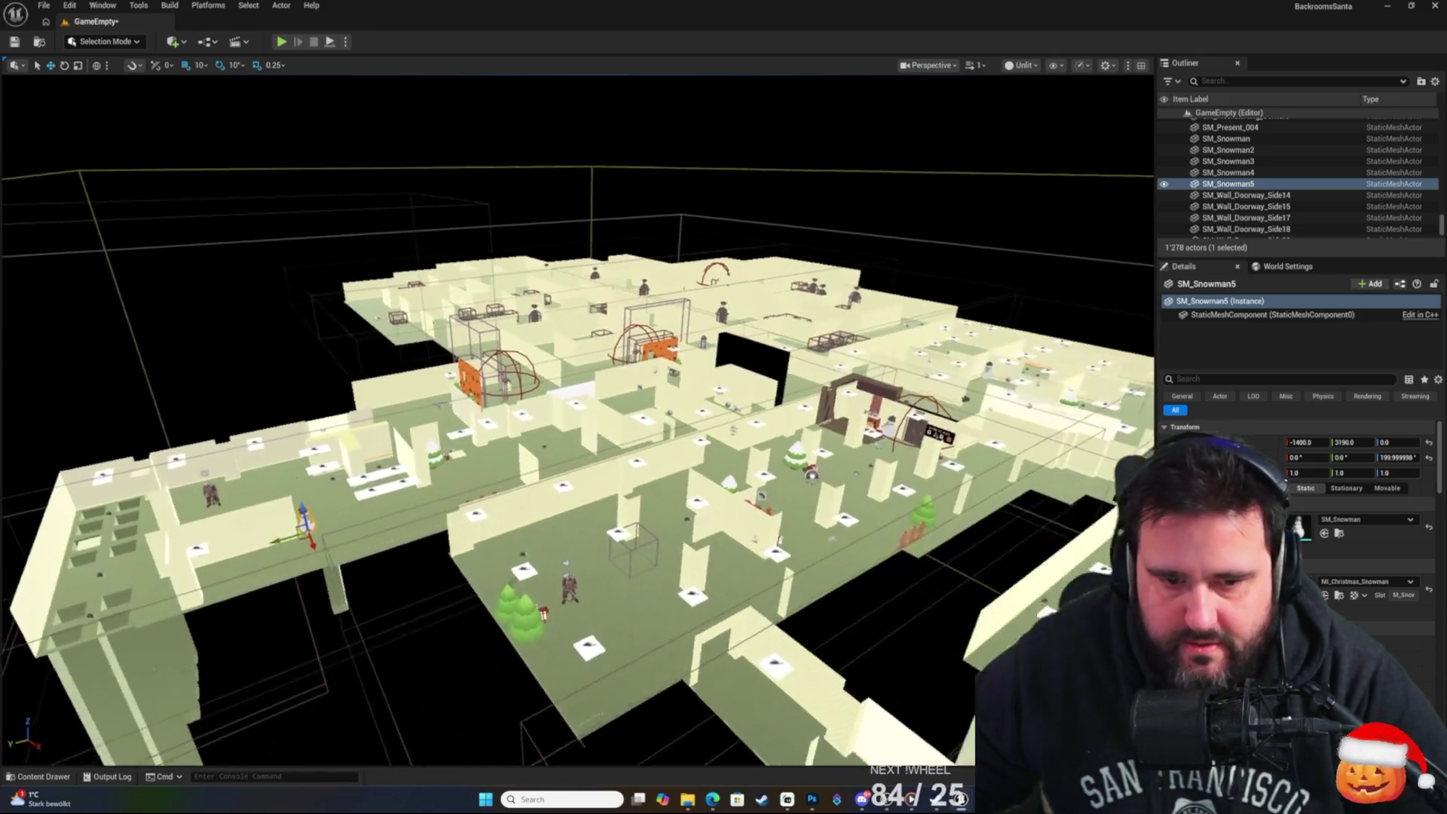
drag(687, 474, 687, 475)
drag(628, 393, 628, 392)
Select and frame SM_Christmas_Snowpatch_03, then start a play test.
click(590, 498)
key(f)
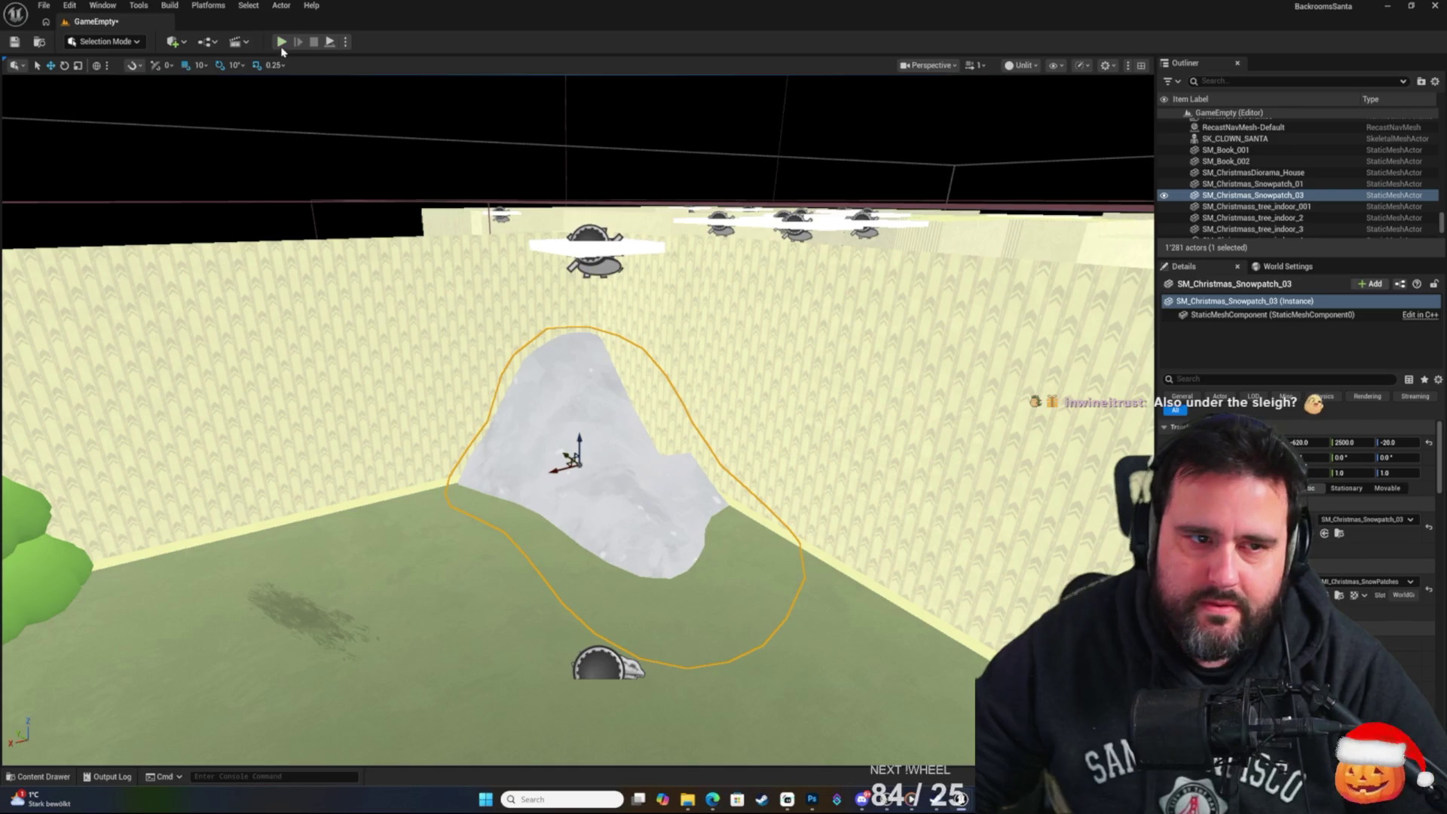
click(283, 44)
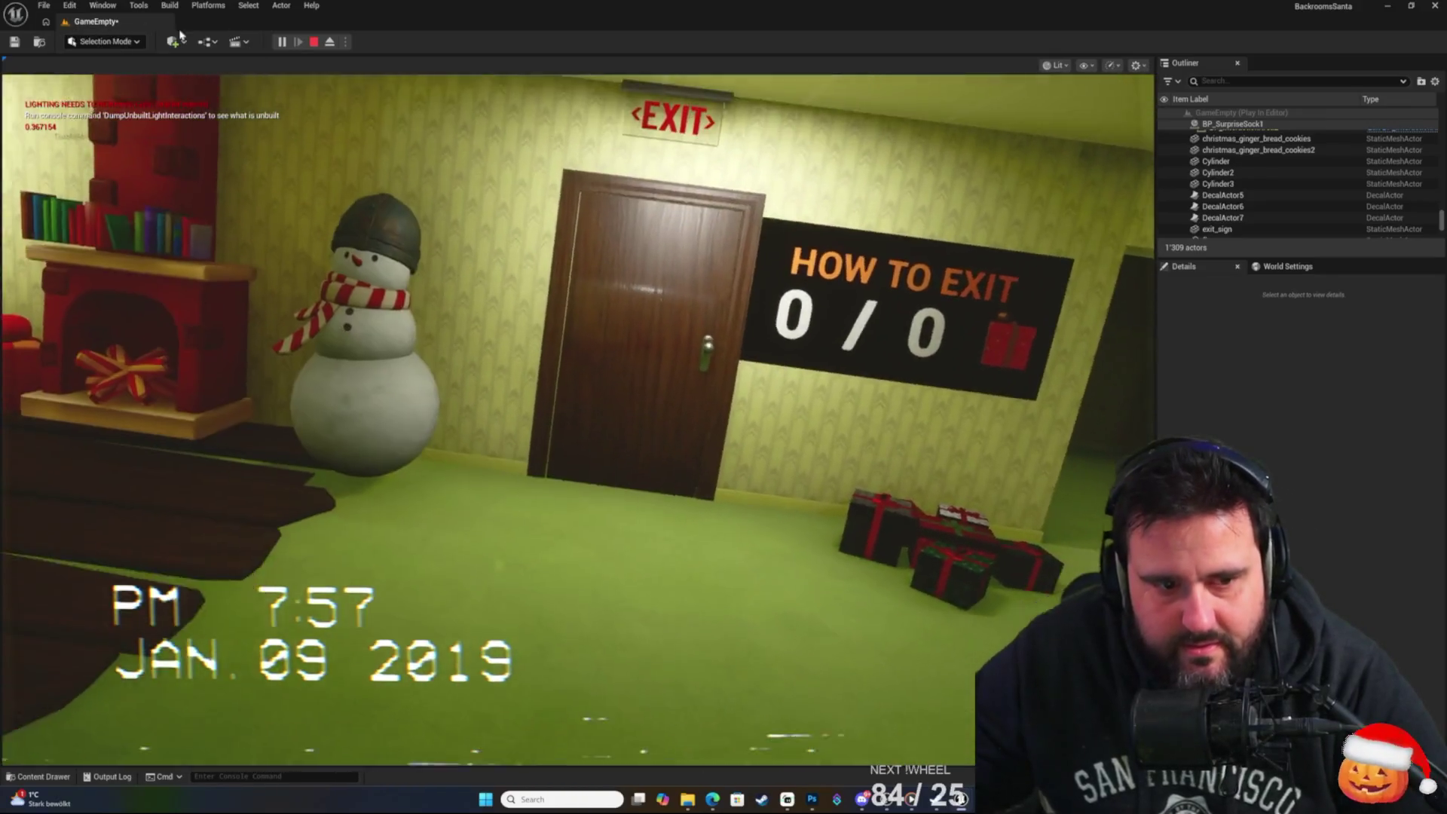
Restore and re-maximize the editor, then walk forward in play mode to the tree and snow patch.
key(super+Down)
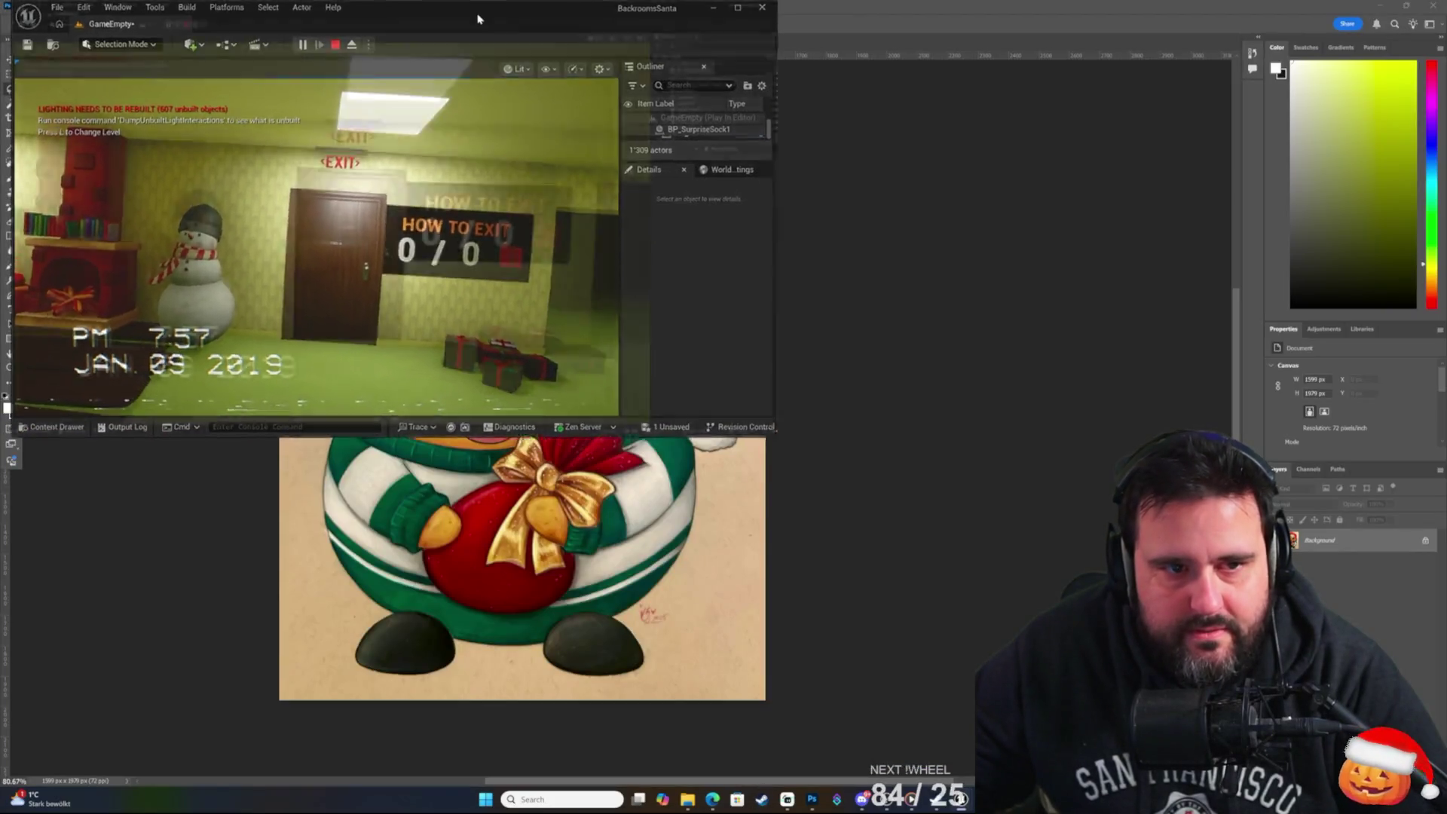
key(super+Up)
key(w)
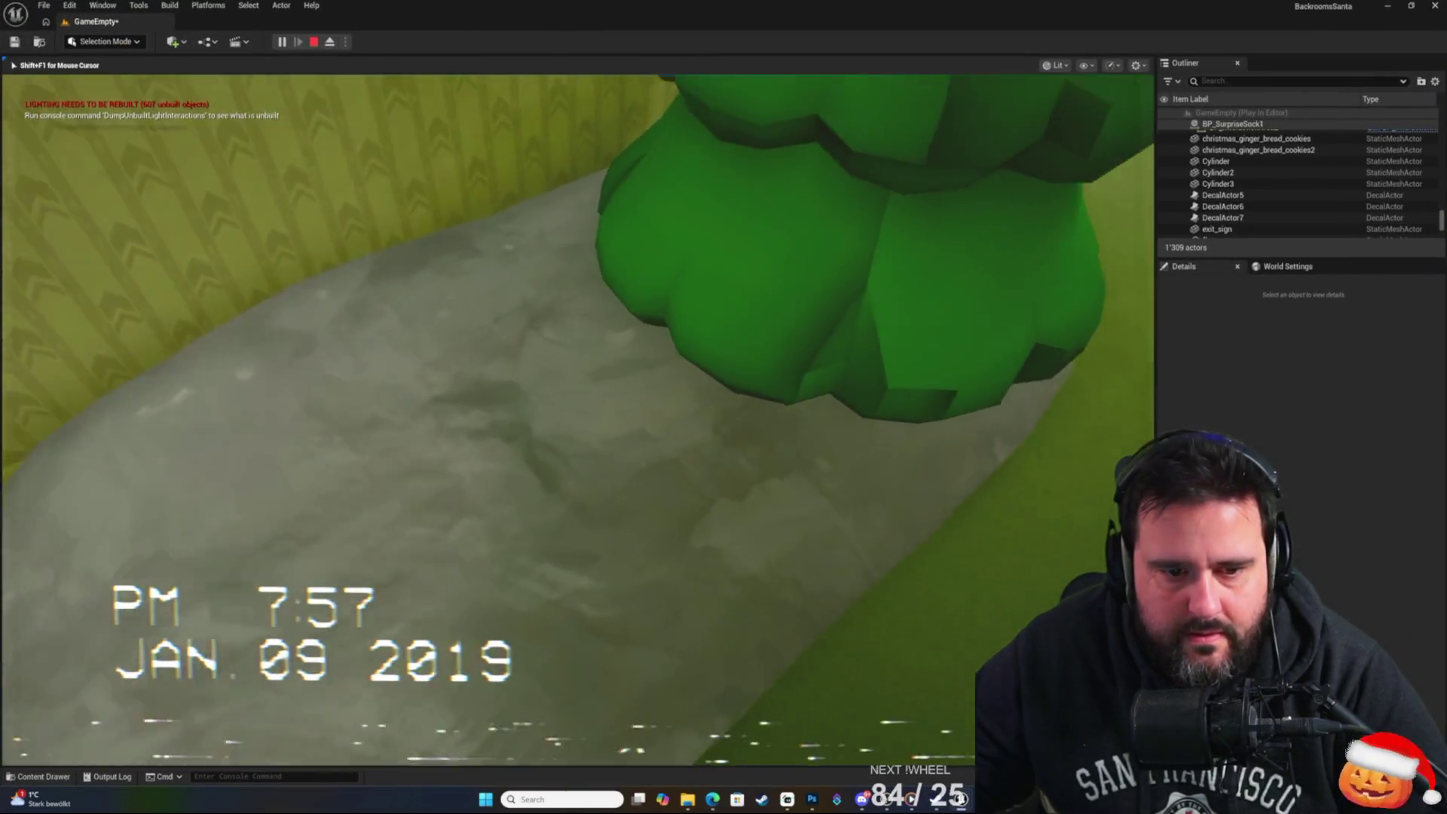
key(w)
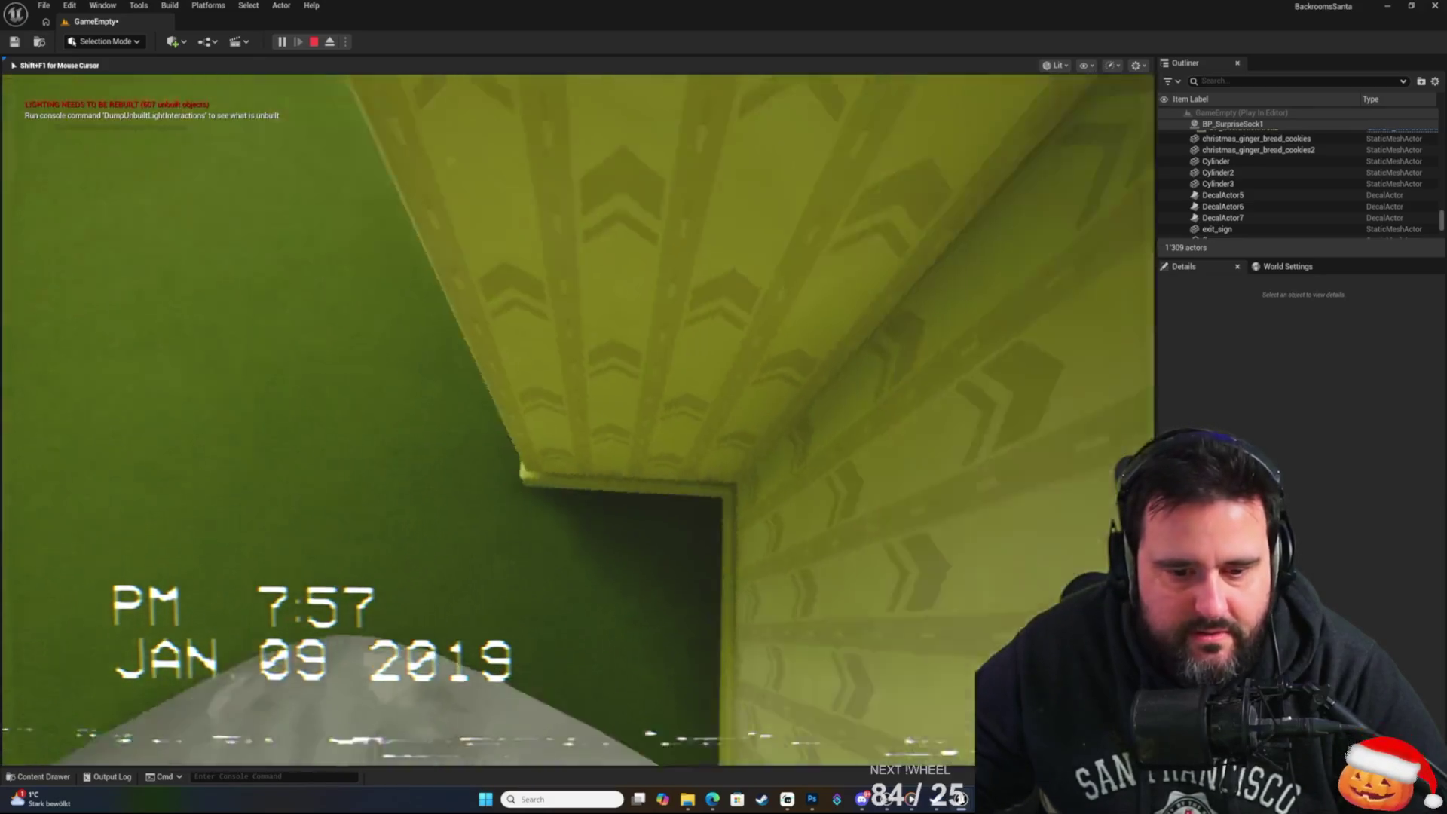
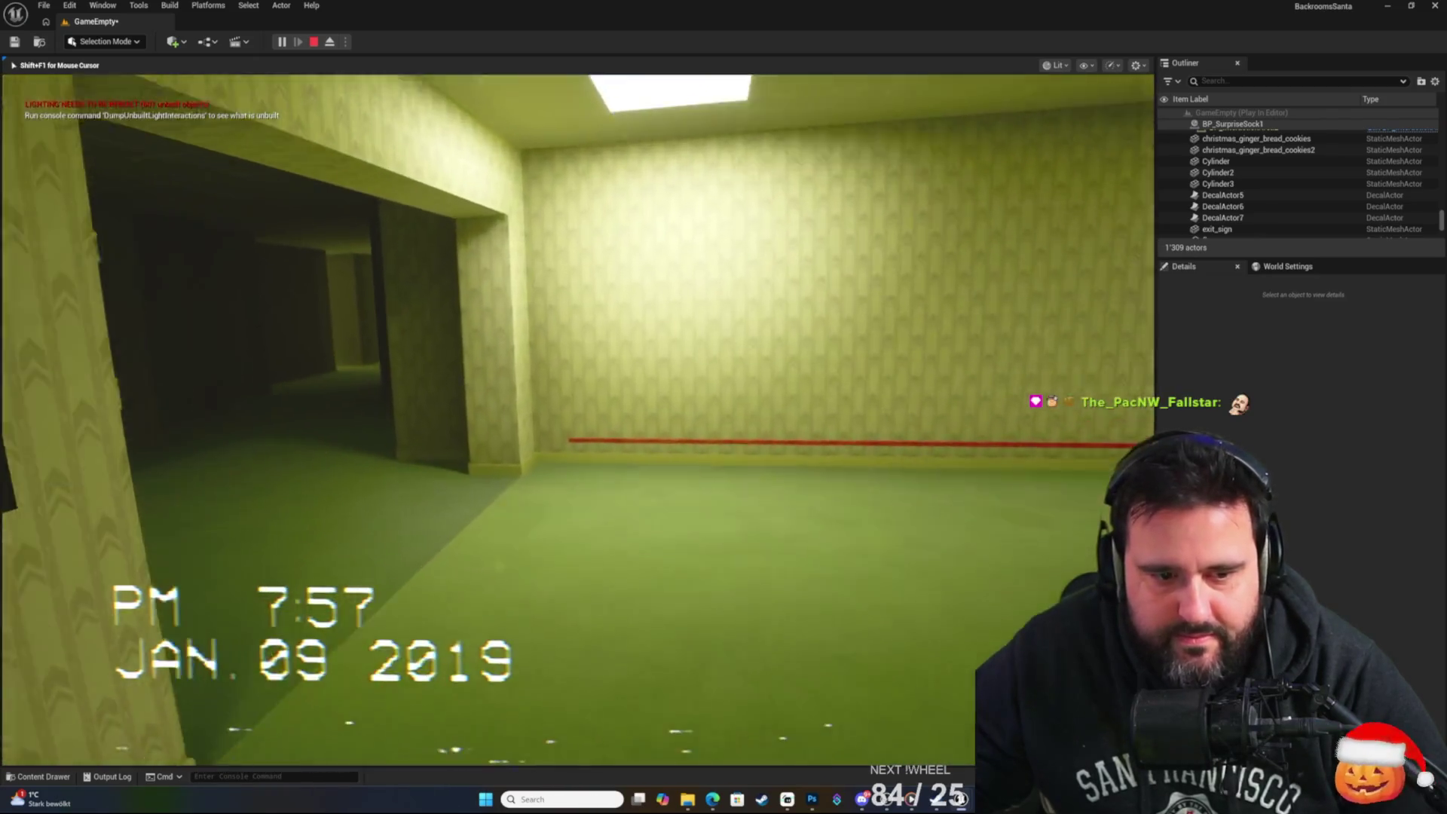
Stop the play test and frame the viewport on the selected SM_Christmas_Snowpatch_03.
key(Escape)
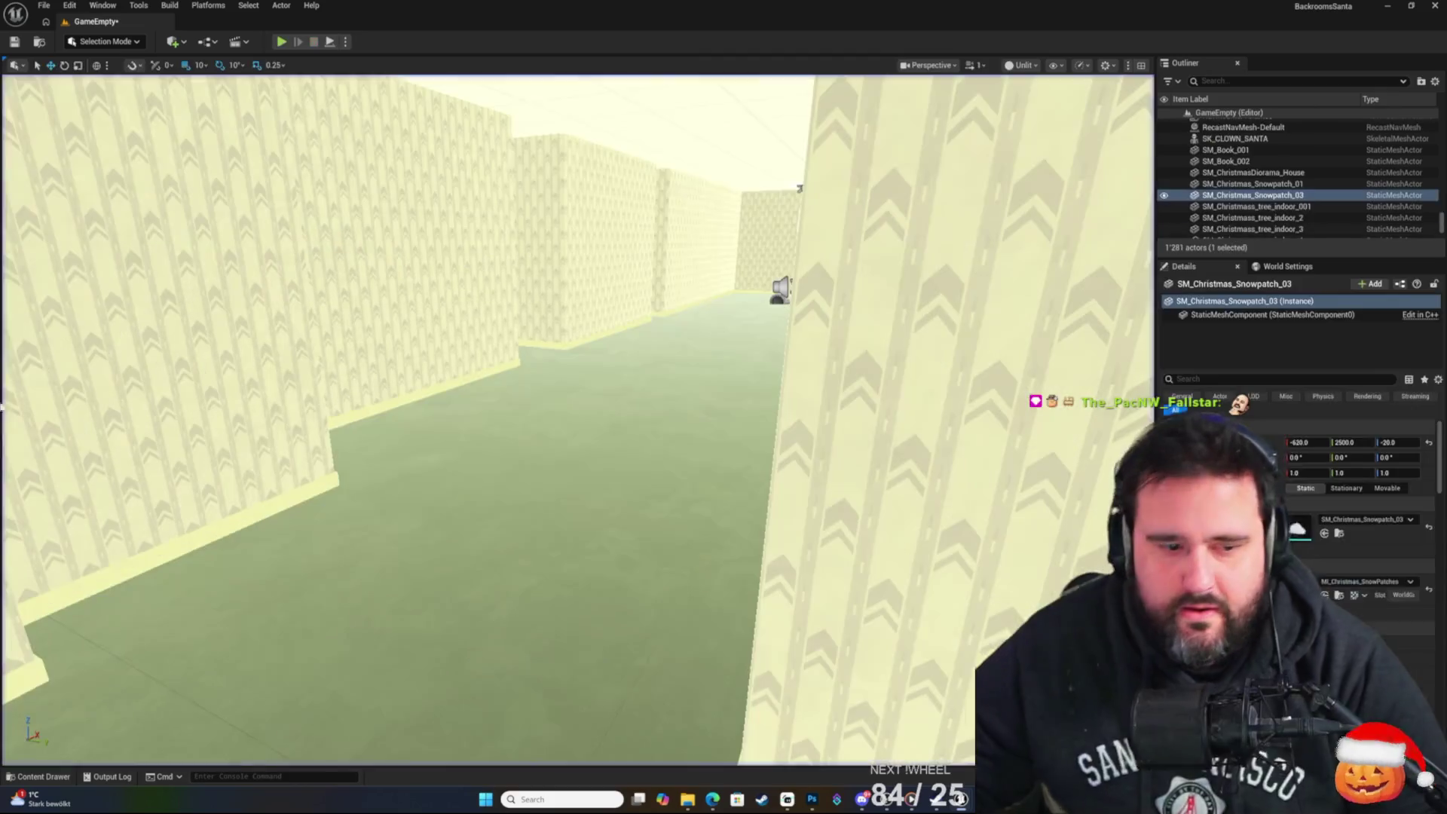
key(f)
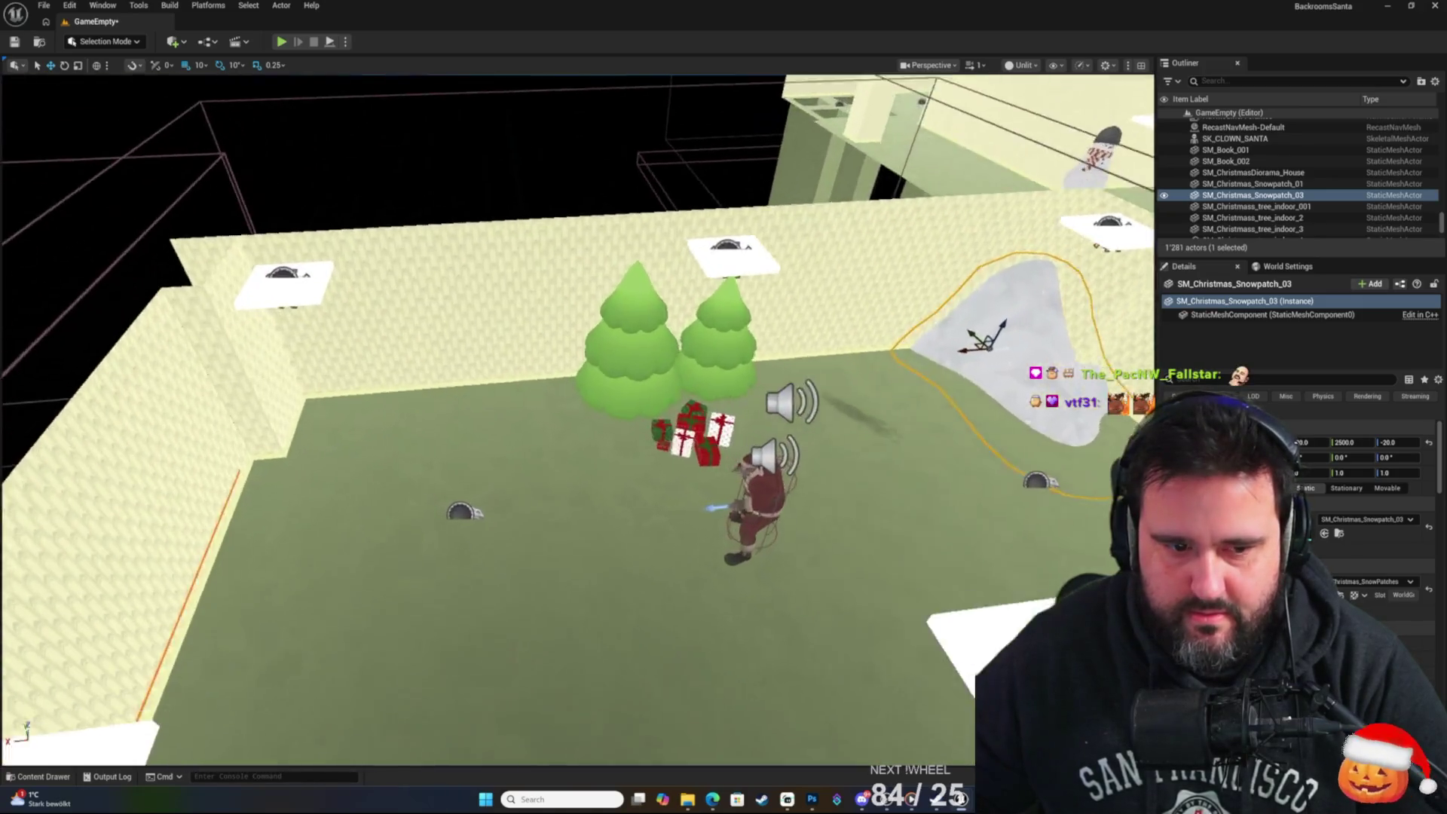
Place SM_Christmas_Snowpatch_01 from the Content Drawer into the level.
click(44, 776)
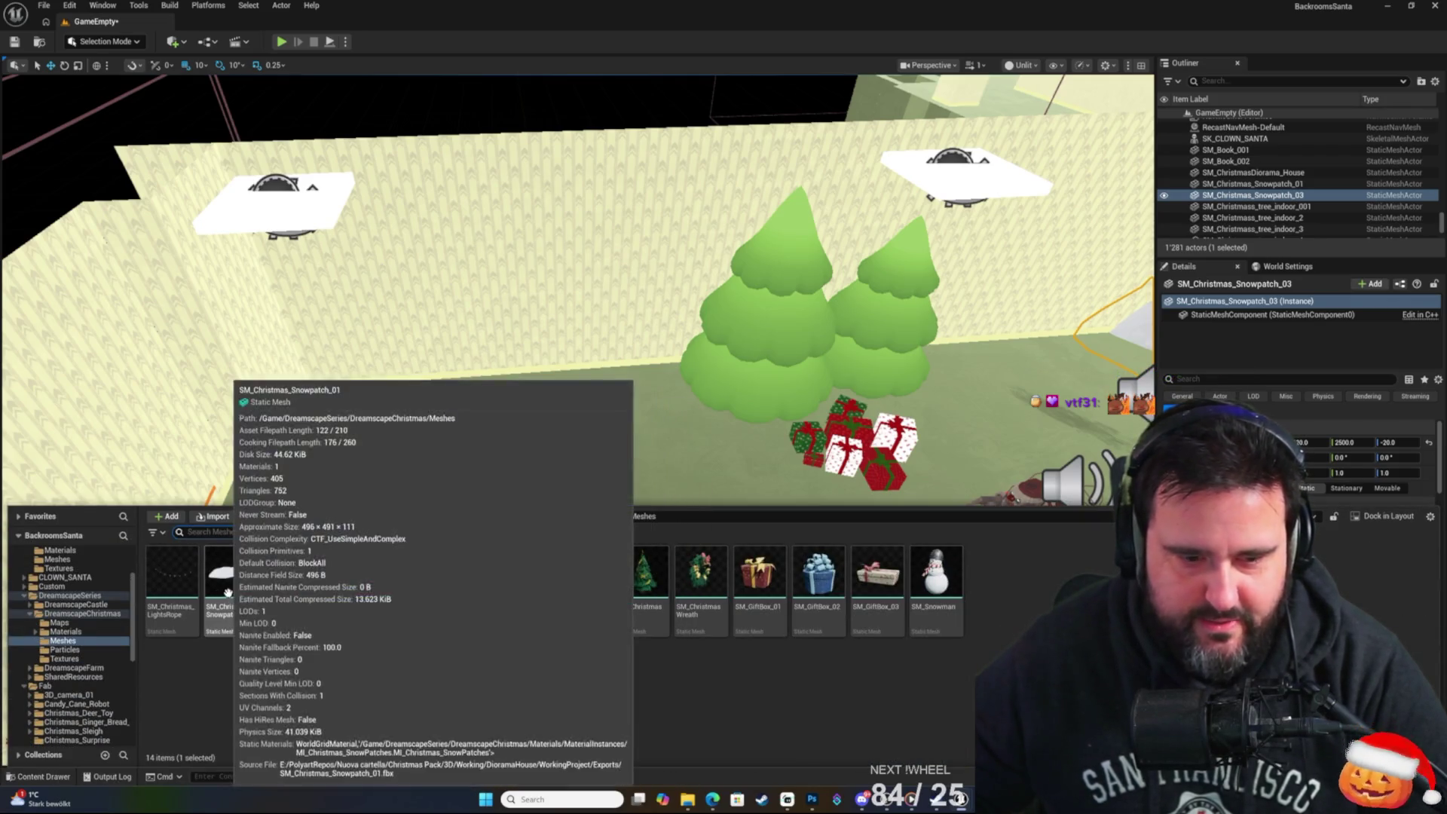
mouse_move(242, 588)
drag(242, 588, 338, 380)
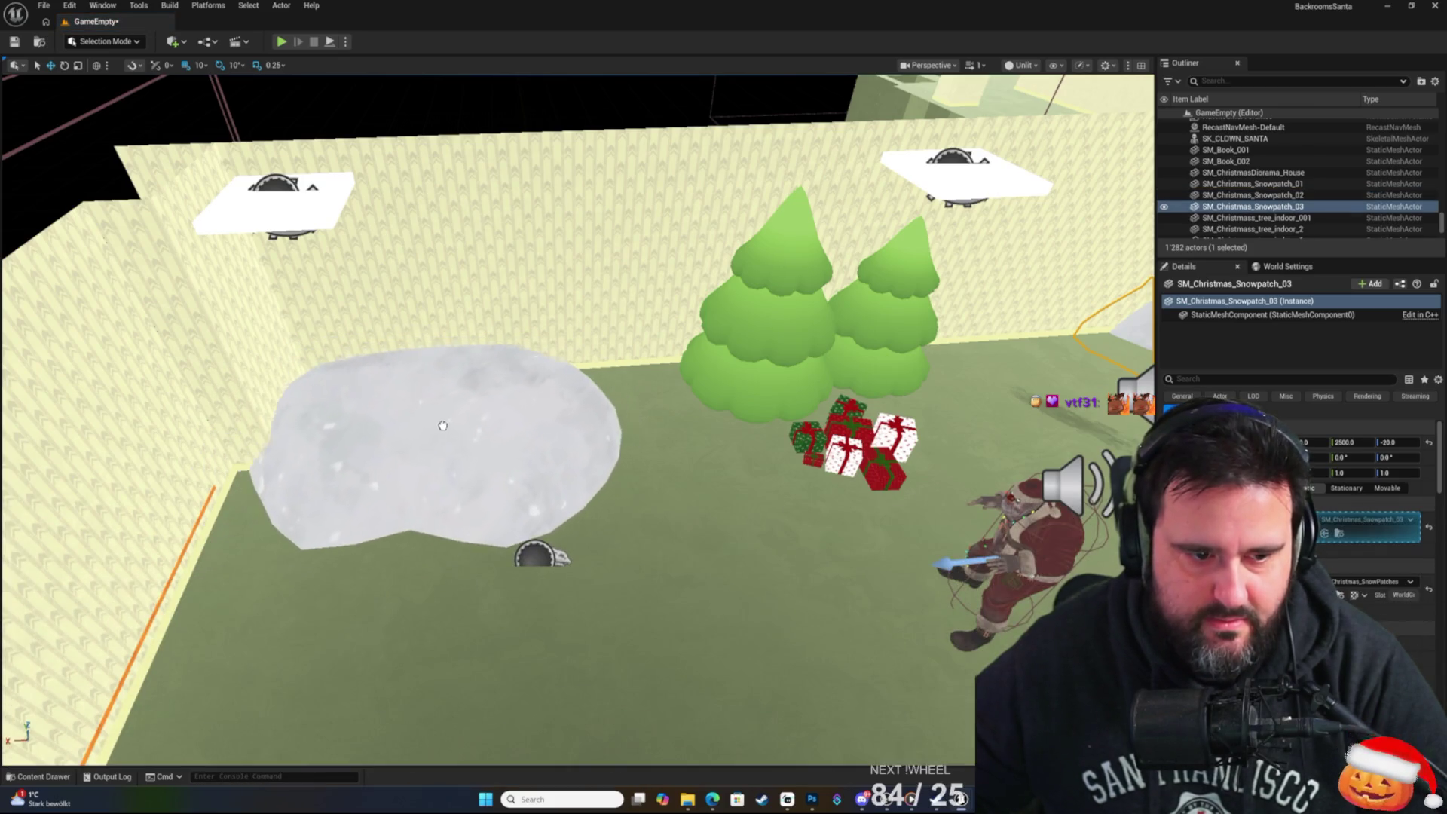
click(311, 439)
scroll(311, 439, down, 8)
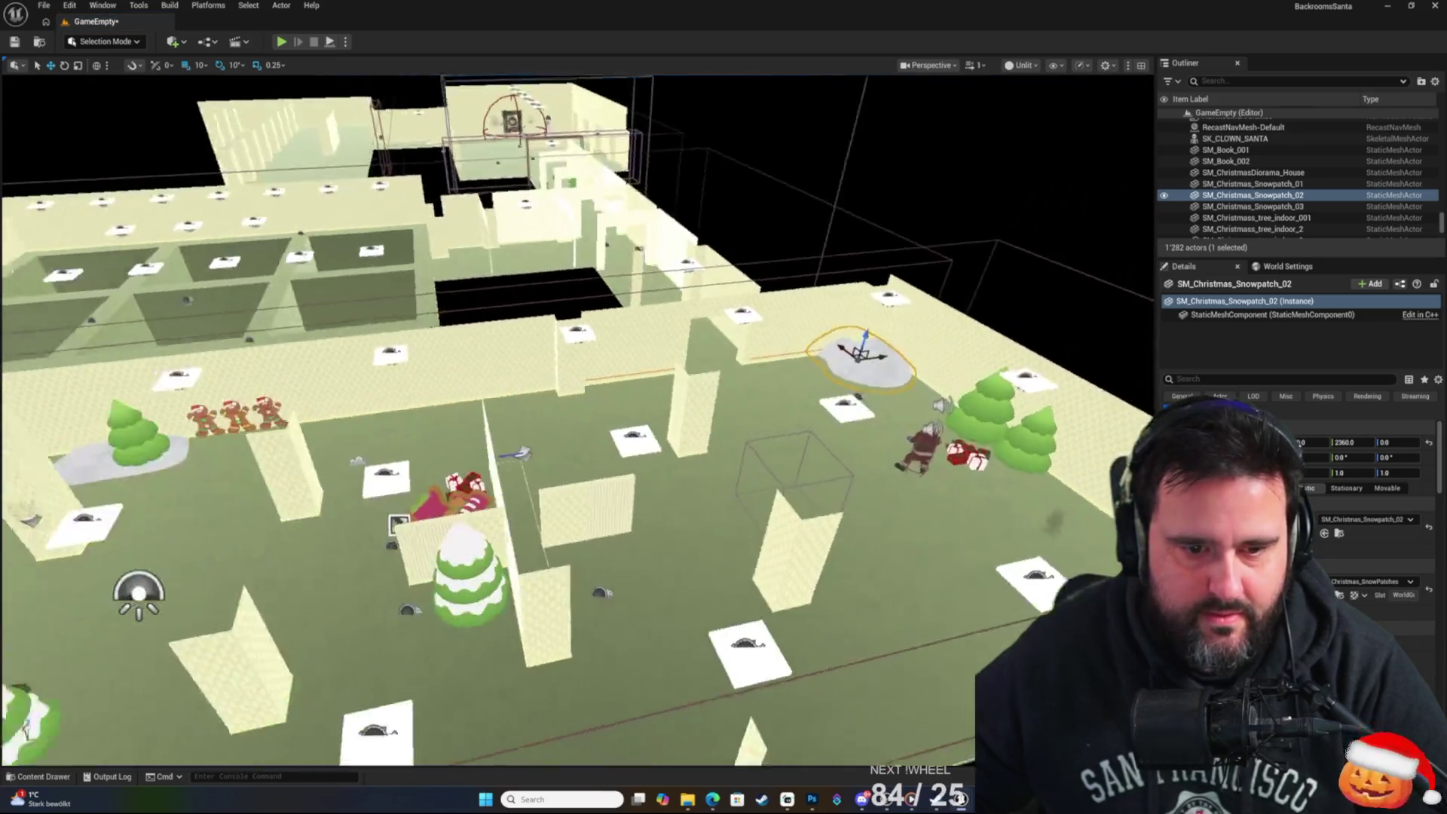
Place SM_Christmas_Snowpatch_02 beside the snowman and sink it into the floor to Z -60.
drag(311, 439, 558, 452)
key(ctrl+b)
mouse_move(293, 574)
mouse_down()
mouse_move(371, 485)
mouse_move(534, 376)
mouse_up()
click(547, 357)
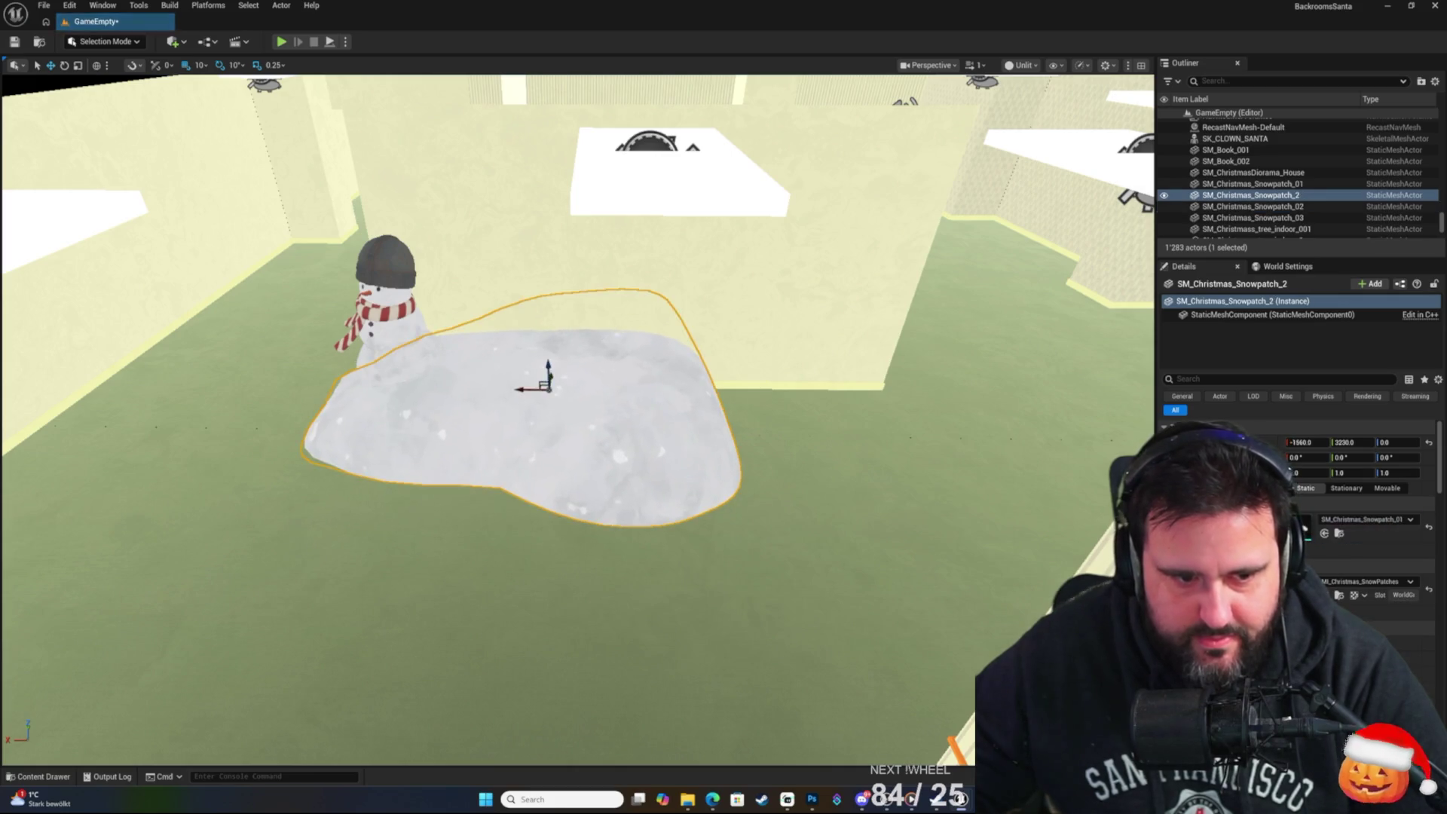
key(f)
mouse_move(527, 422)
mouse_down()
mouse_move(520, 477)
mouse_move(602, 479)
mouse_move(427, 517)
mouse_move(445, 482)
mouse_move(526, 506)
mouse_move(565, 573)
mouse_move(554, 505)
mouse_move(595, 503)
mouse_move(572, 535)
mouse_move(566, 513)
mouse_move(550, 505)
mouse_move(562, 520)
mouse_move(543, 519)
mouse_move(550, 497)
mouse_move(576, 543)
mouse_move(566, 549)
mouse_move(653, 541)
mouse_move(599, 510)
mouse_move(610, 548)
mouse_move(607, 507)
mouse_move(575, 469)
mouse_up()
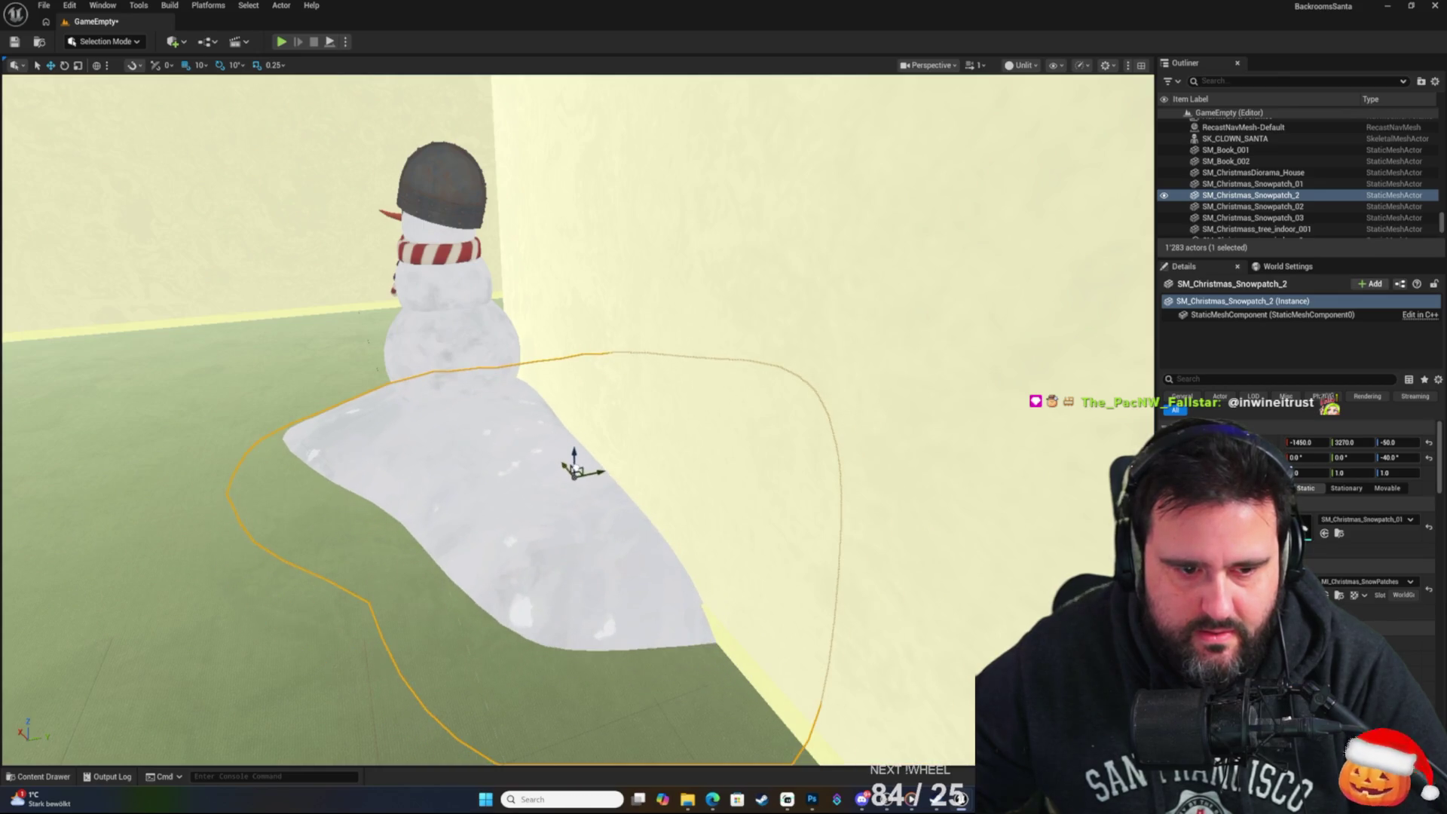
Alt-drag SM_Christmass_tree_outdoor_3 to duplicate it as tree_outdoor_5 near the snowman.
scroll(576, 467, down, 3)
scroll(576, 468, up, 6)
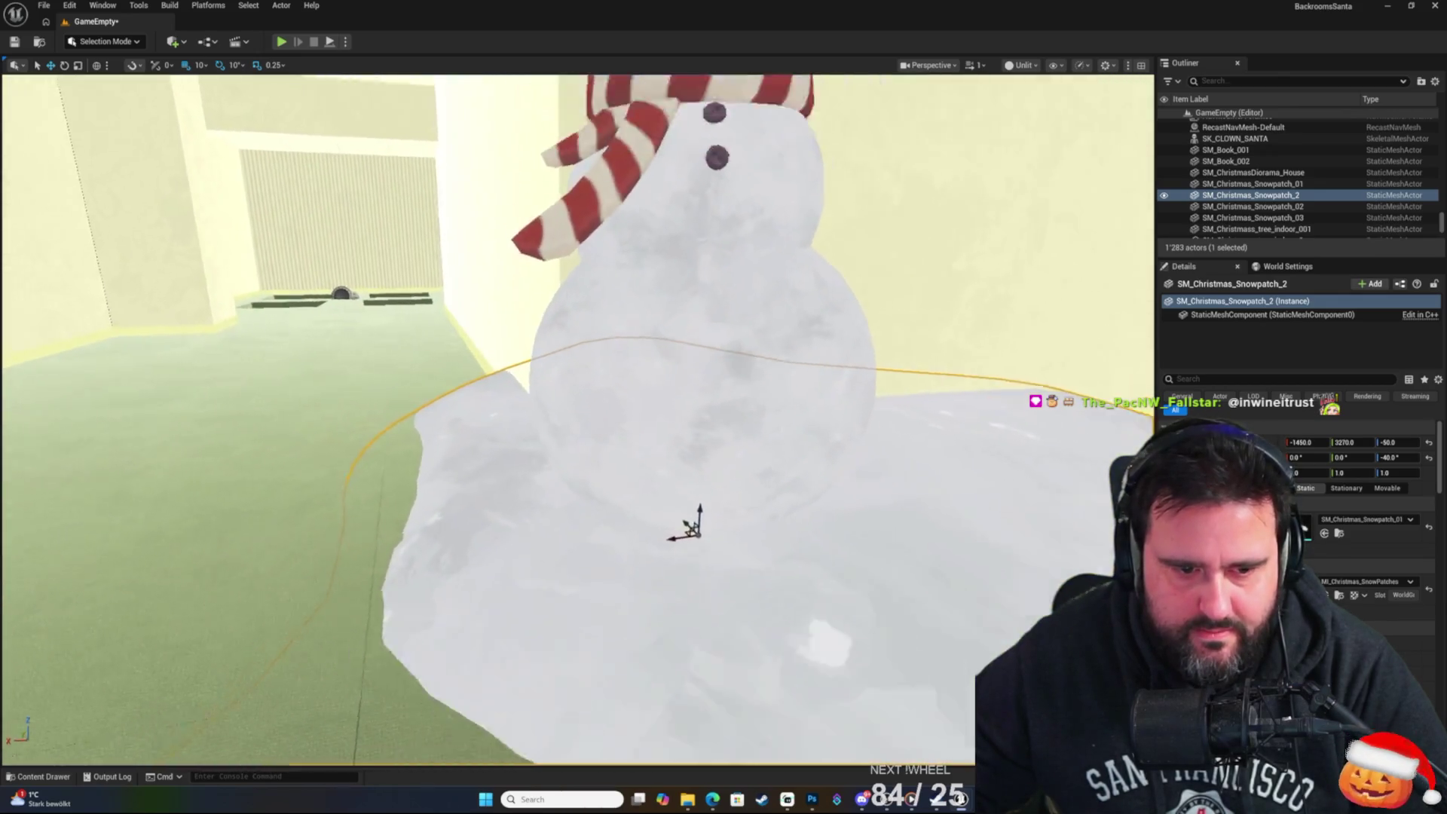
scroll(576, 467, down, 4)
scroll(576, 467, down, 10)
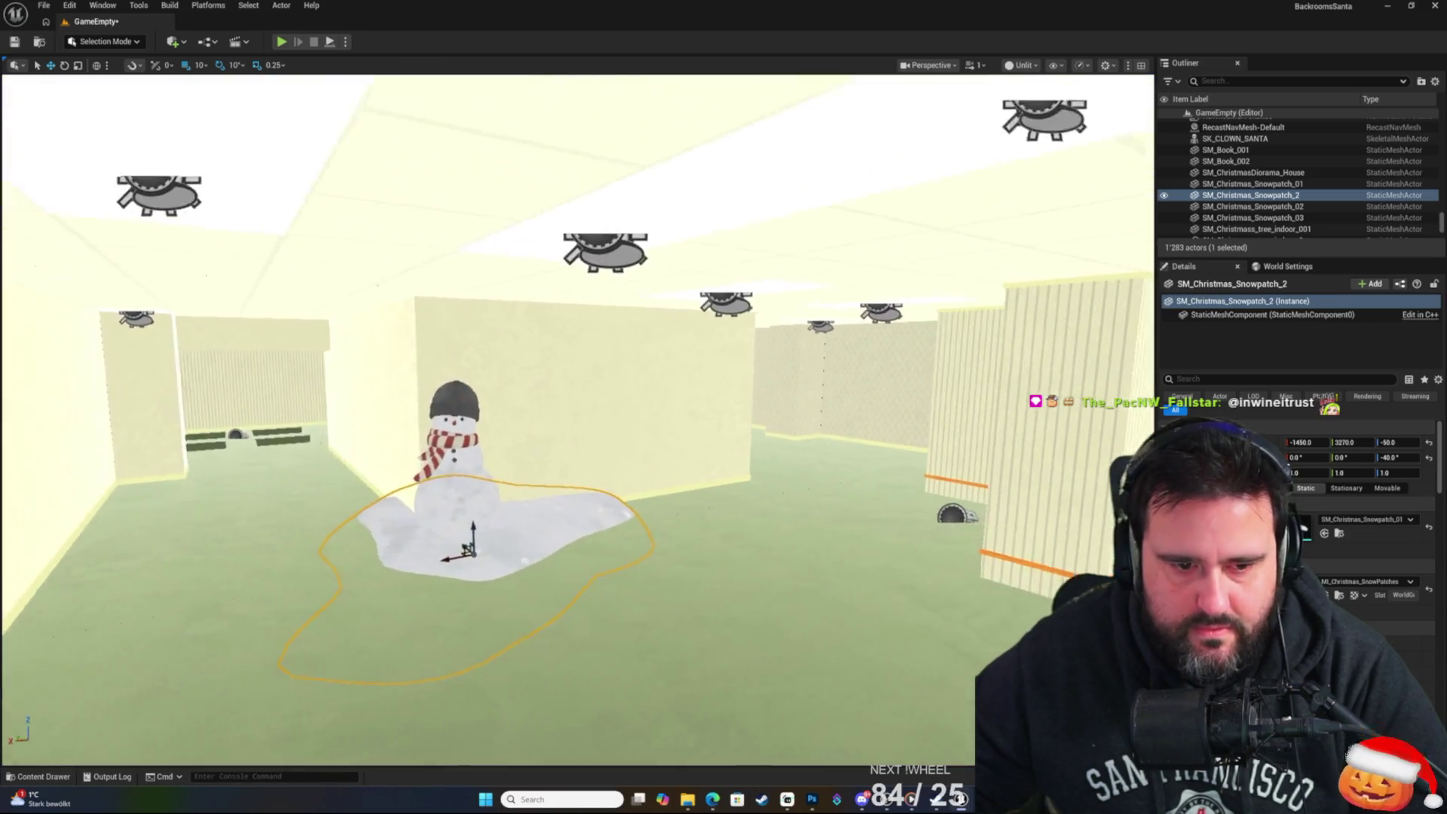
scroll(576, 467, down, 10)
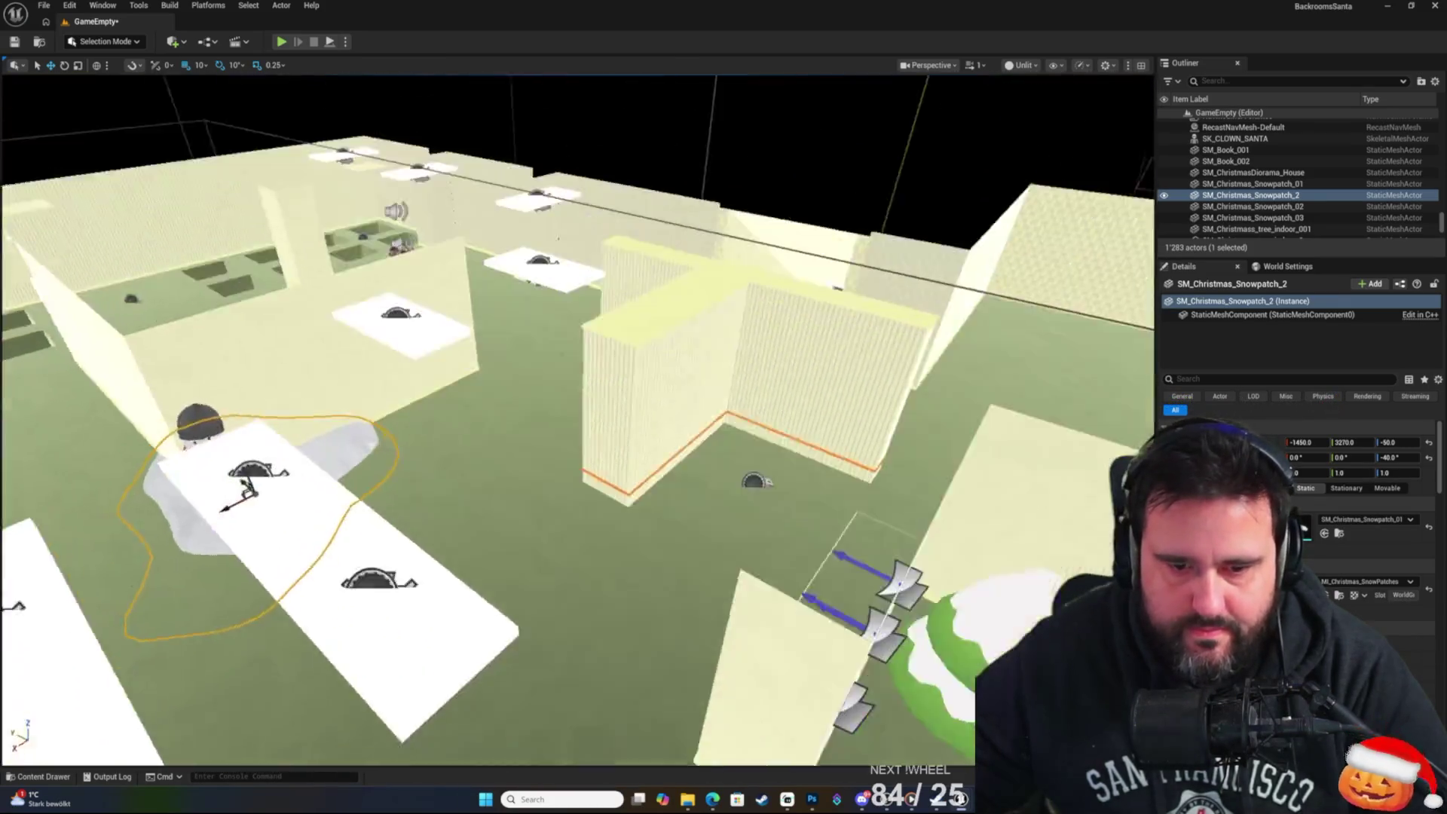
scroll(641, 407, down, 3)
scroll(641, 407, up, 10)
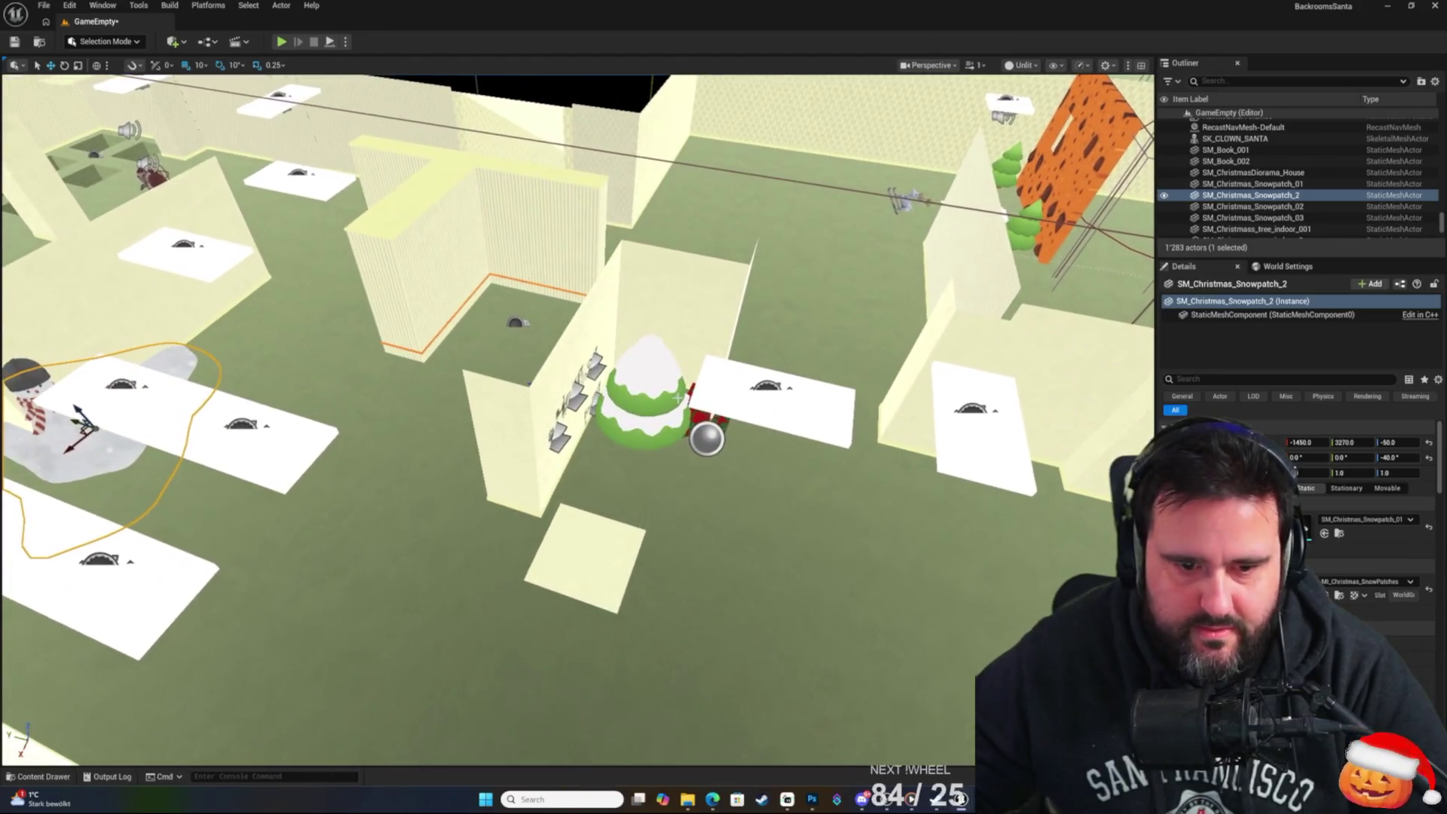
click(641, 407)
mouse_move(636, 426)
alt+mouse_down()
mouse_move(233, 382)
mouse_move(136, 394)
alt+mouse_up()
Position the copied tree on the snow patch next to the snowman, at X -1530.
key(f)
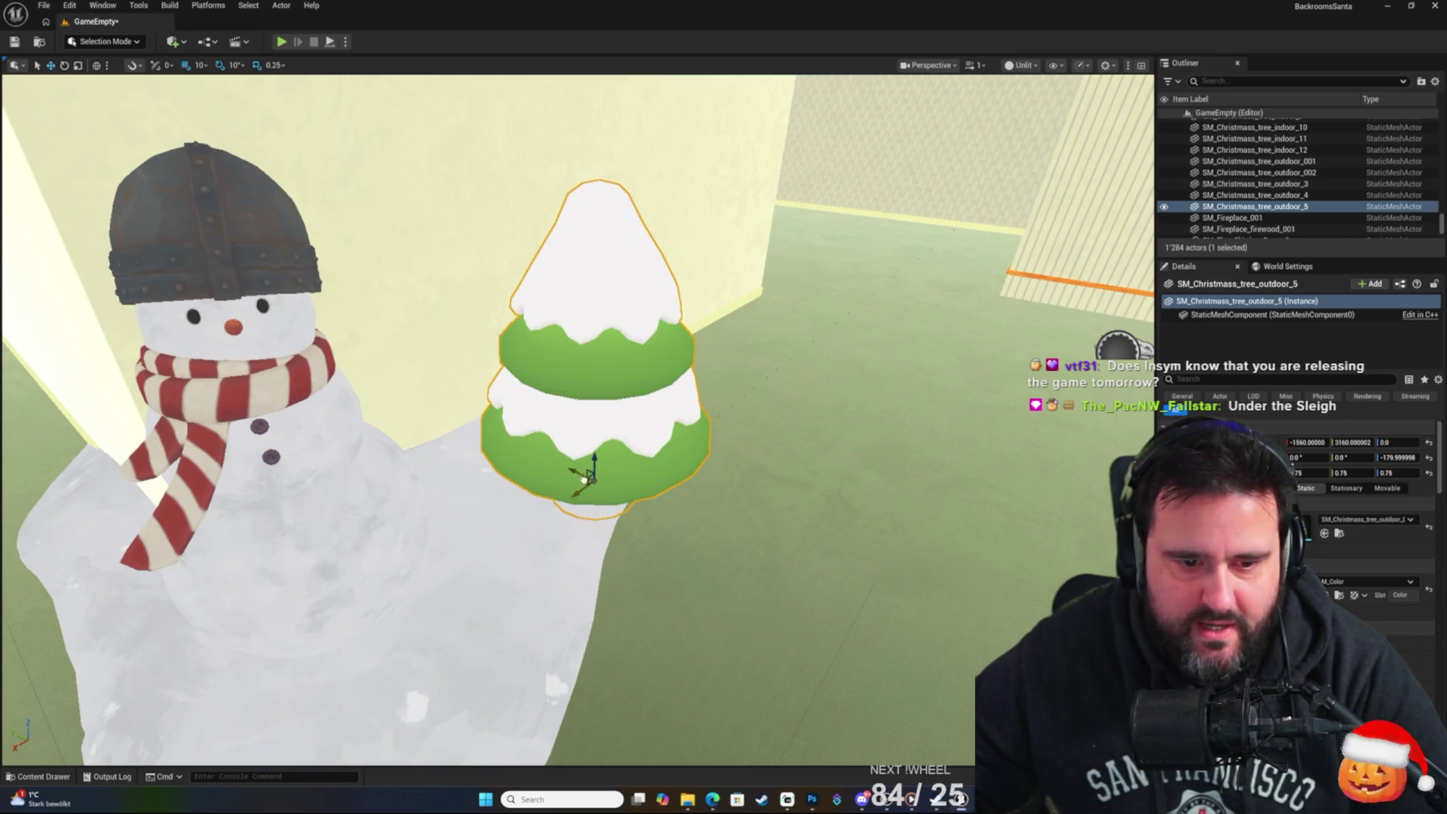
alt+drag(527, 488, 354, 490)
scroll(636, 428, up, 5)
scroll(635, 428, down, 10)
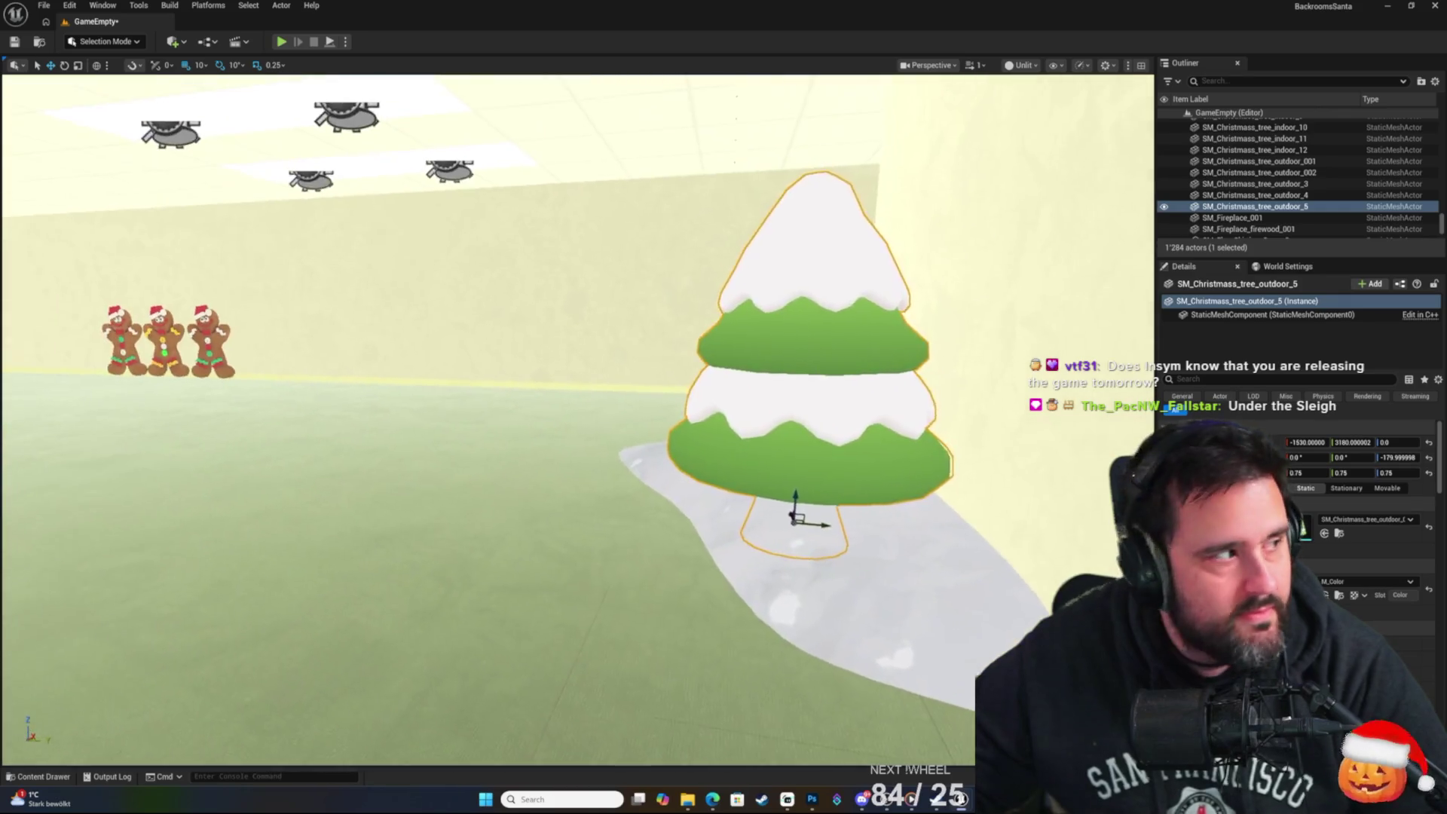
mouse_move(635, 428)
alt+mouse_down()
mouse_move(588, 377)
mouse_move(467, 377)
alt+mouse_up()
scroll(635, 428, down, 15)
scroll(577, 419, up, 15)
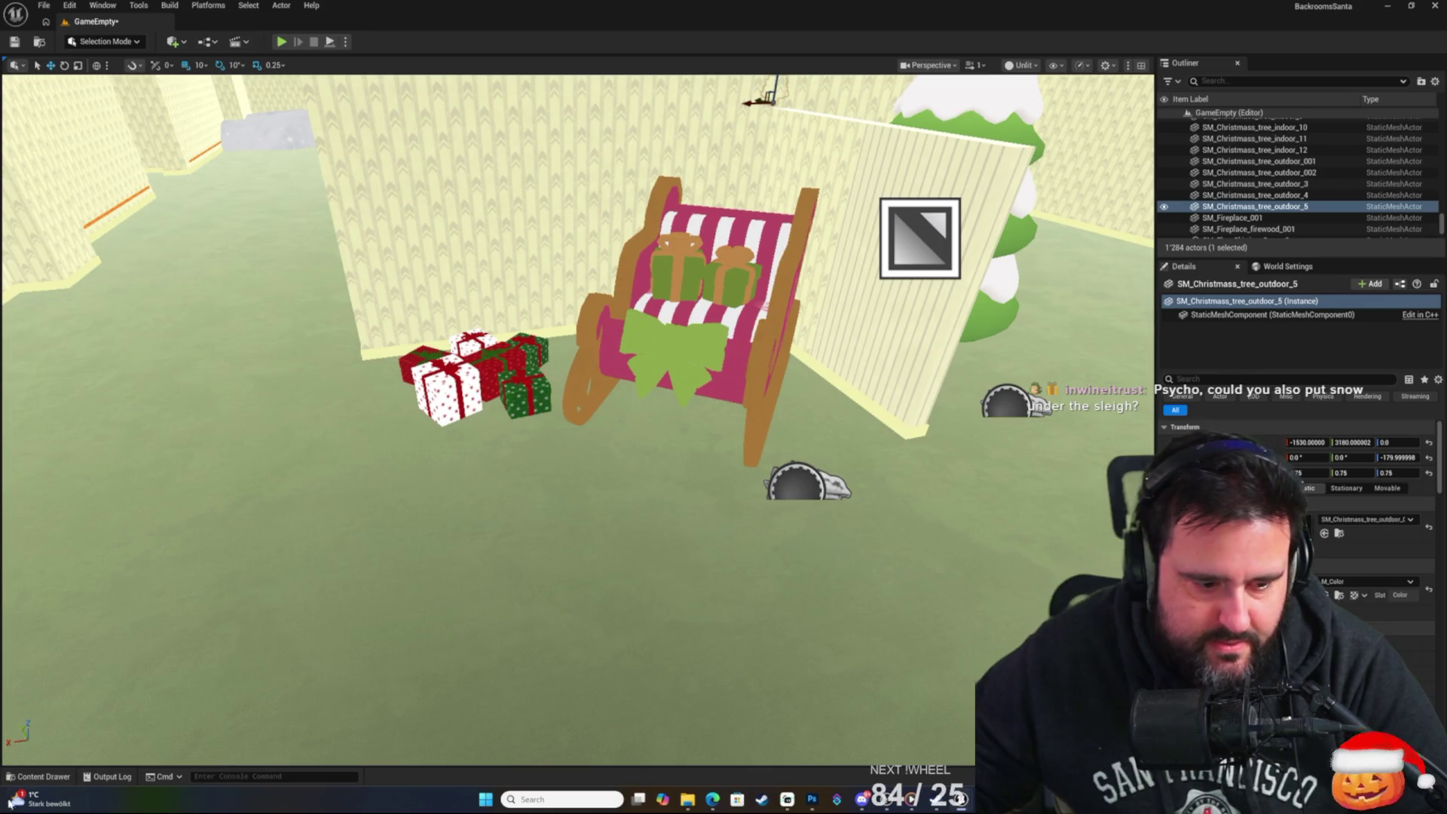
Place a snow patch under the sleigh, replacing the first one tried.
click(44, 776)
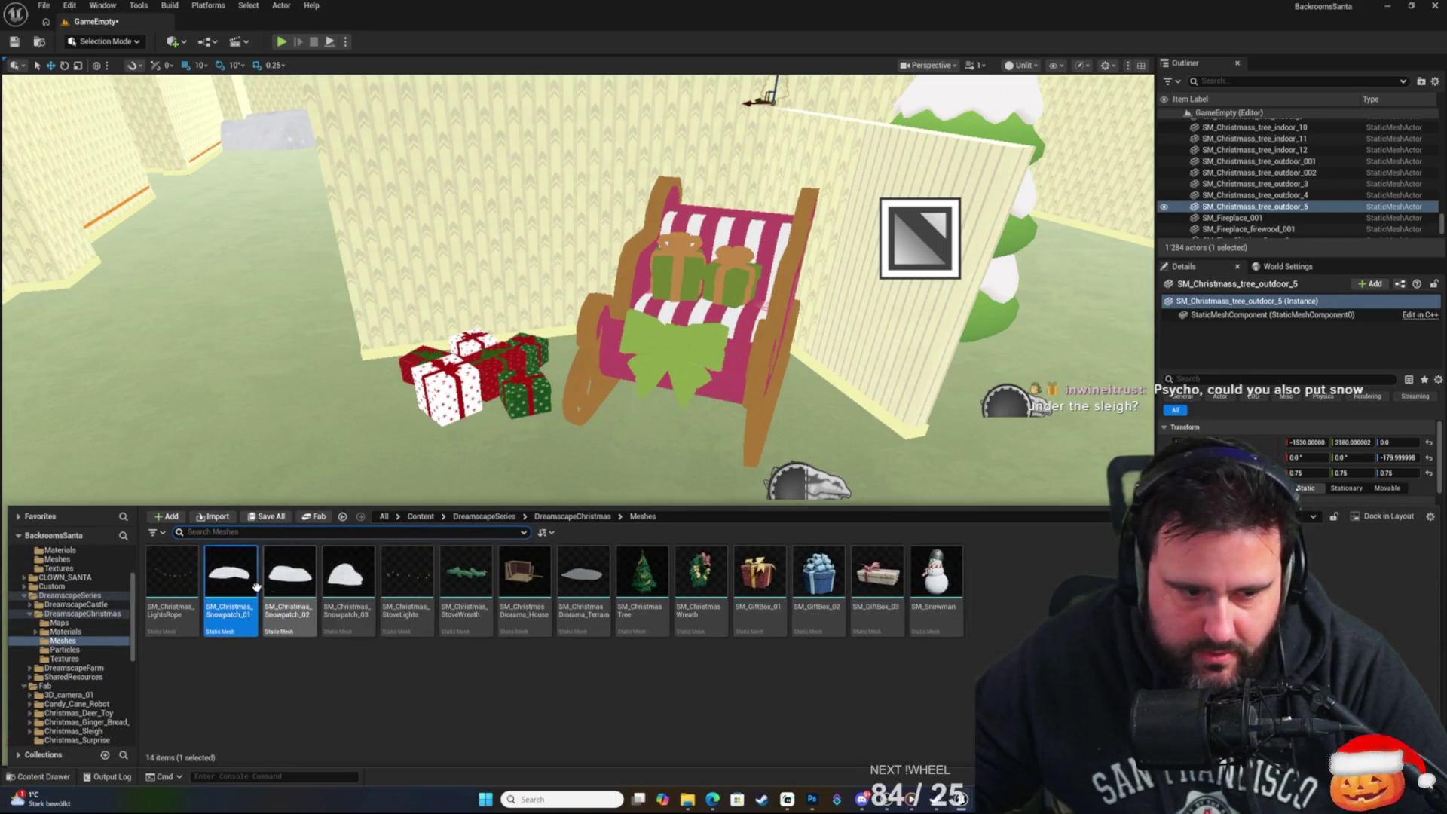
mouse_move(289, 576)
mouse_down()
mouse_move(309, 505)
mouse_move(688, 349)
mouse_move(655, 332)
mouse_move(655, 437)
mouse_move(646, 373)
mouse_move(595, 414)
mouse_move(599, 374)
mouse_up()
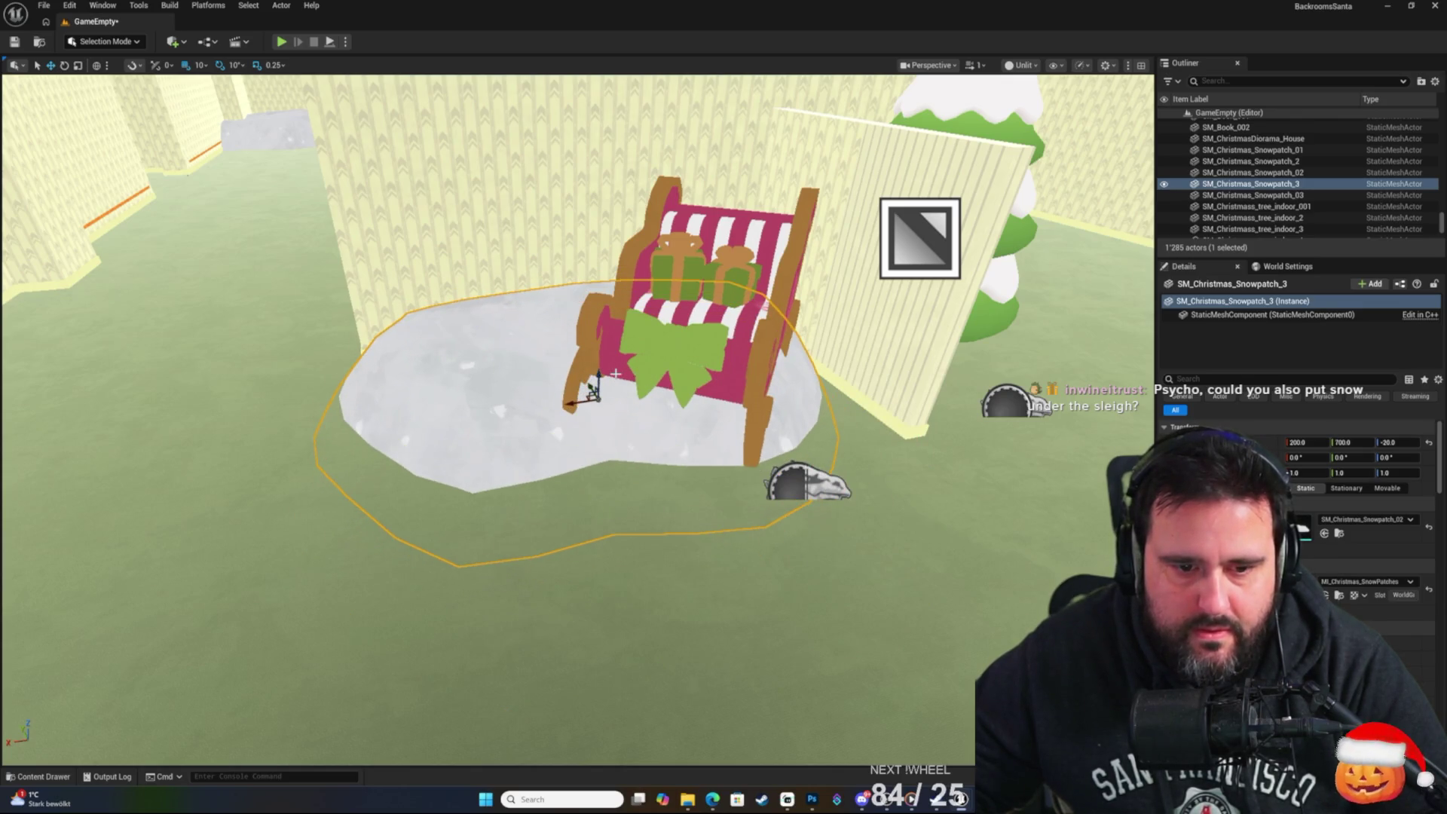
key(Delete)
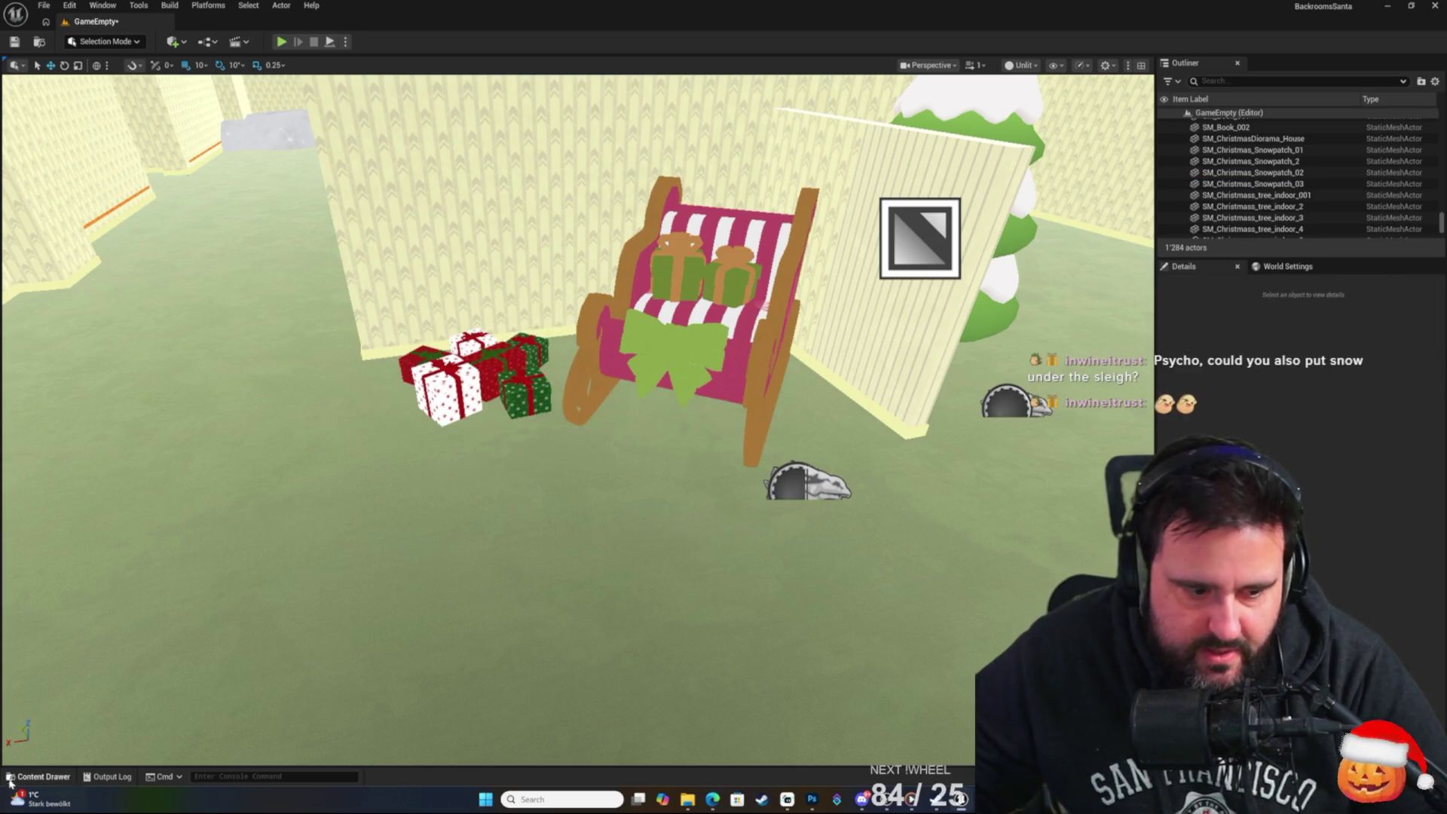
click(42, 776)
mouse_move(209, 580)
mouse_down()
mouse_move(598, 413)
mouse_move(598, 326)
mouse_move(611, 322)
mouse_move(592, 475)
mouse_move(469, 367)
mouse_move(494, 388)
mouse_up()
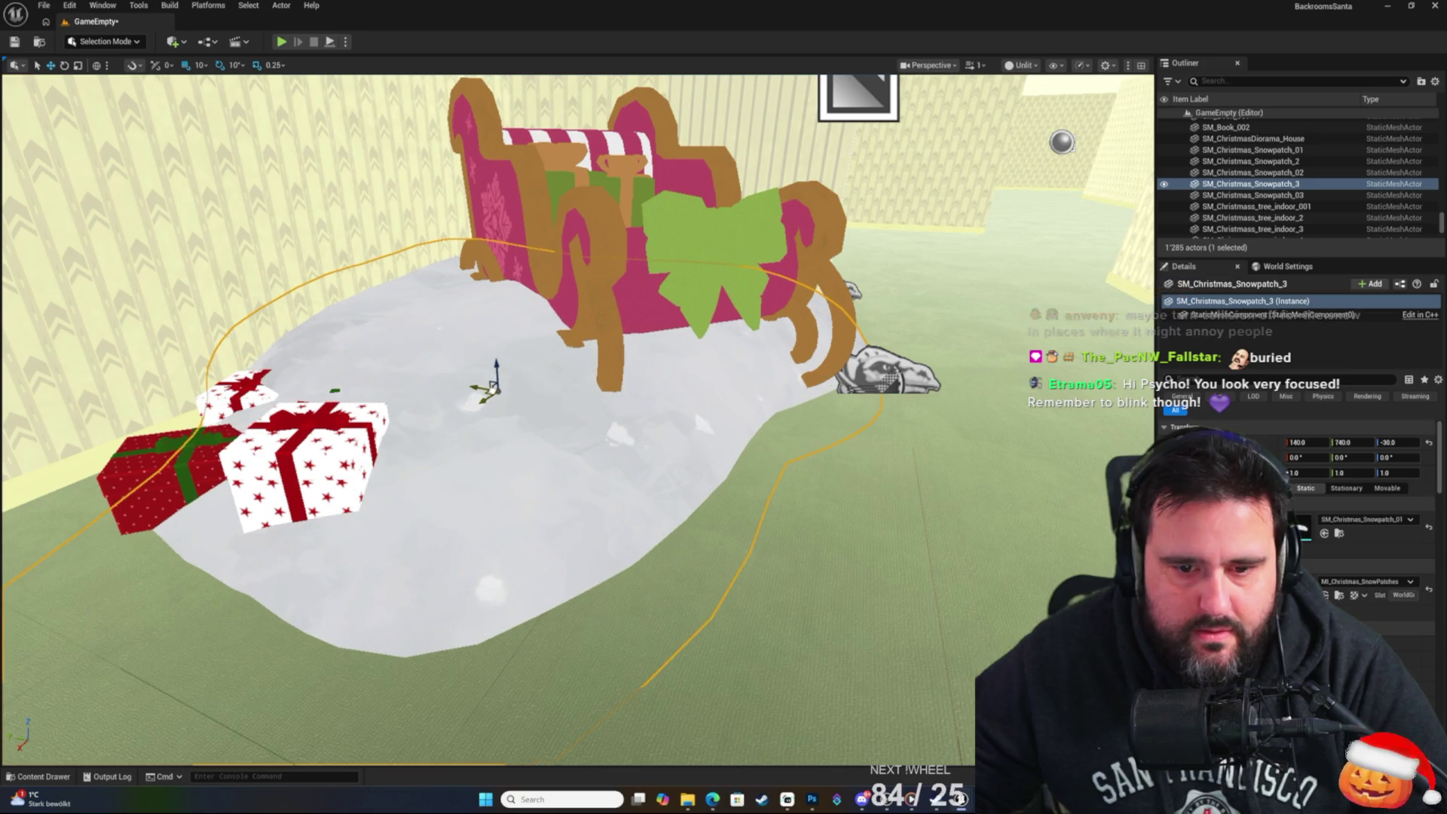
Lower the sleigh's snow patch to Z -50 and shift it slightly sideways.
click(625, 248)
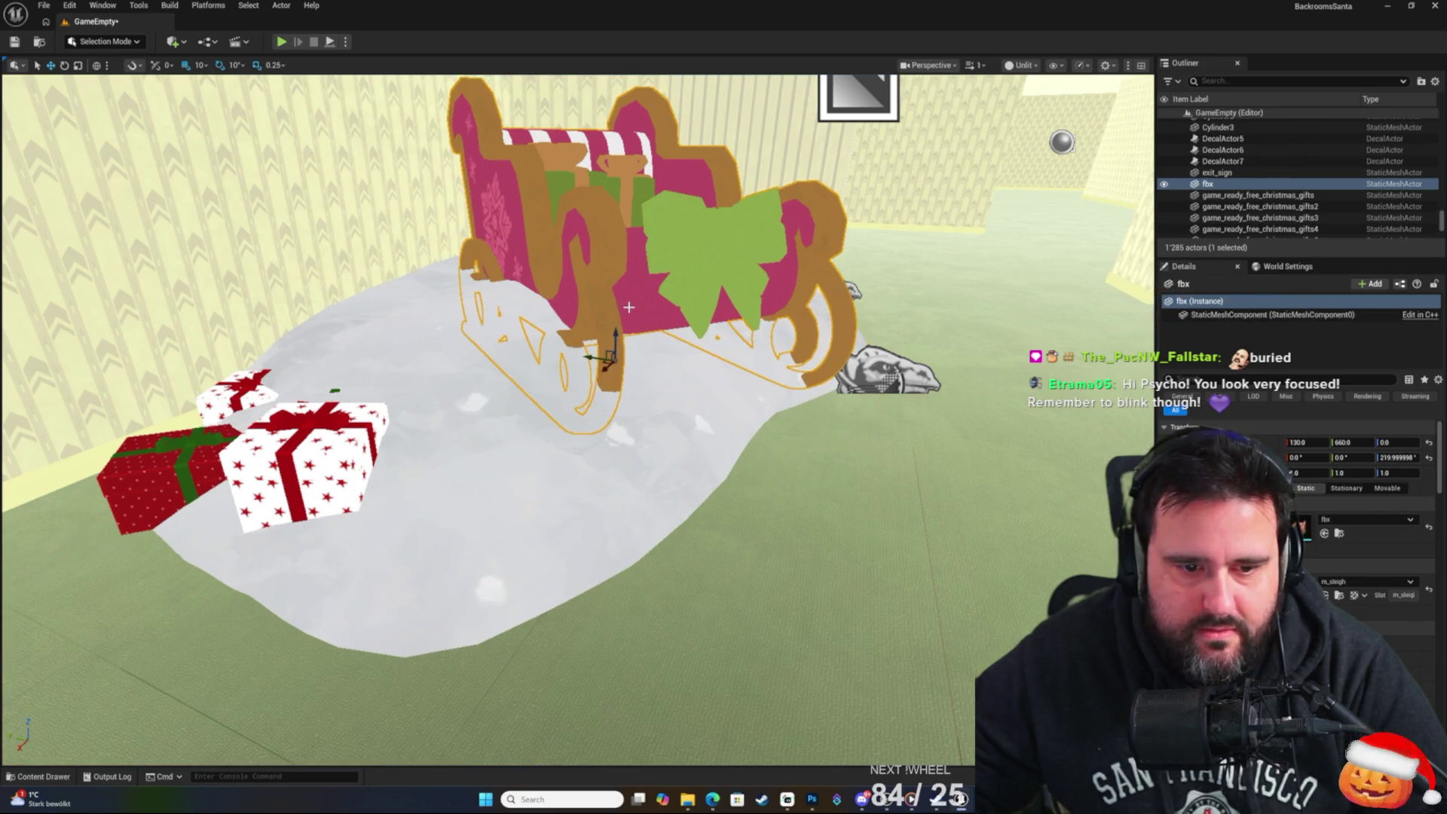
click(500, 466)
drag(490, 367, 497, 390)
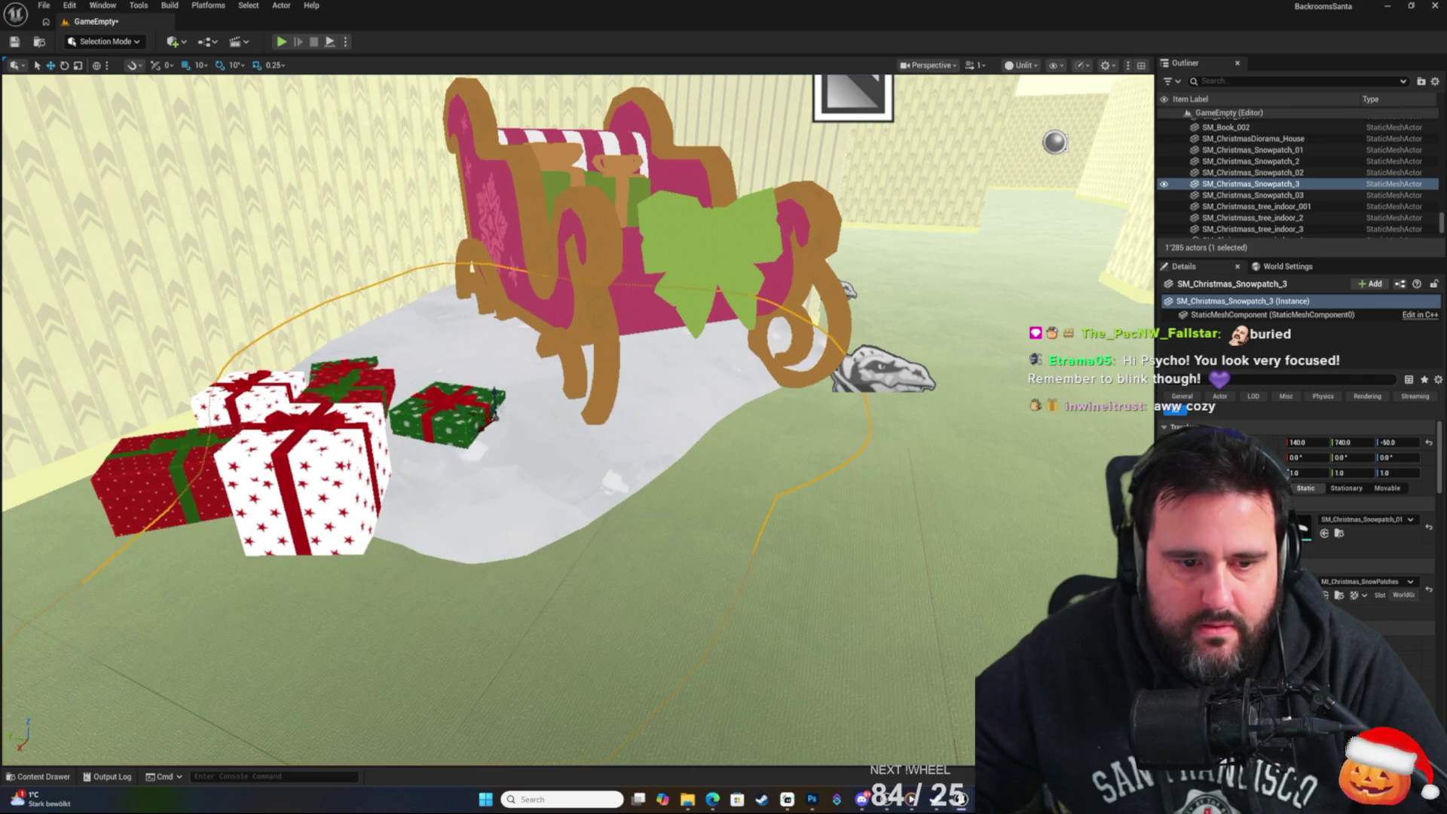
drag(480, 413, 528, 422)
Raise the sleigh to Z 20 so it rests on the snow.
click(610, 179)
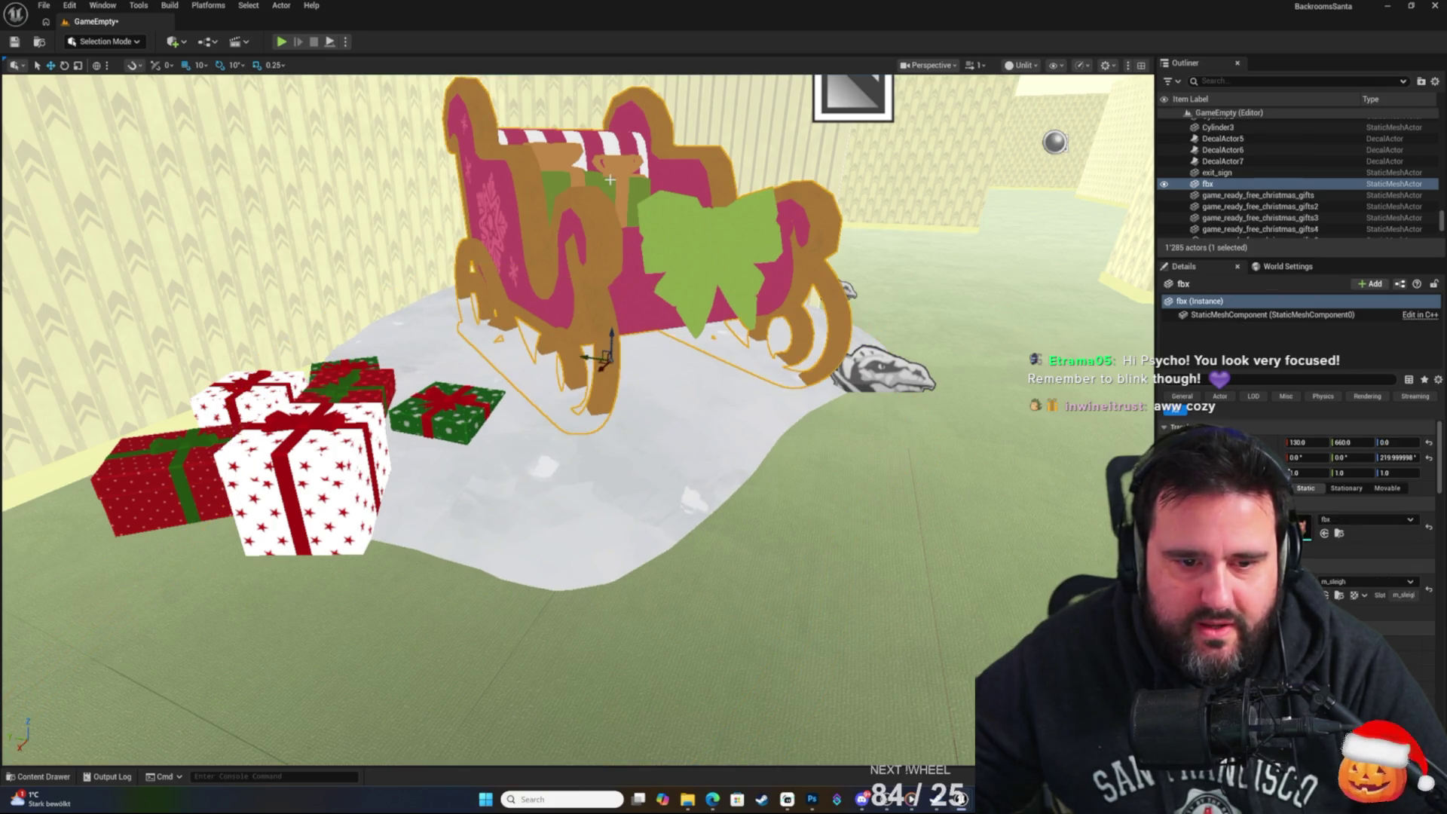
drag(607, 341, 611, 301)
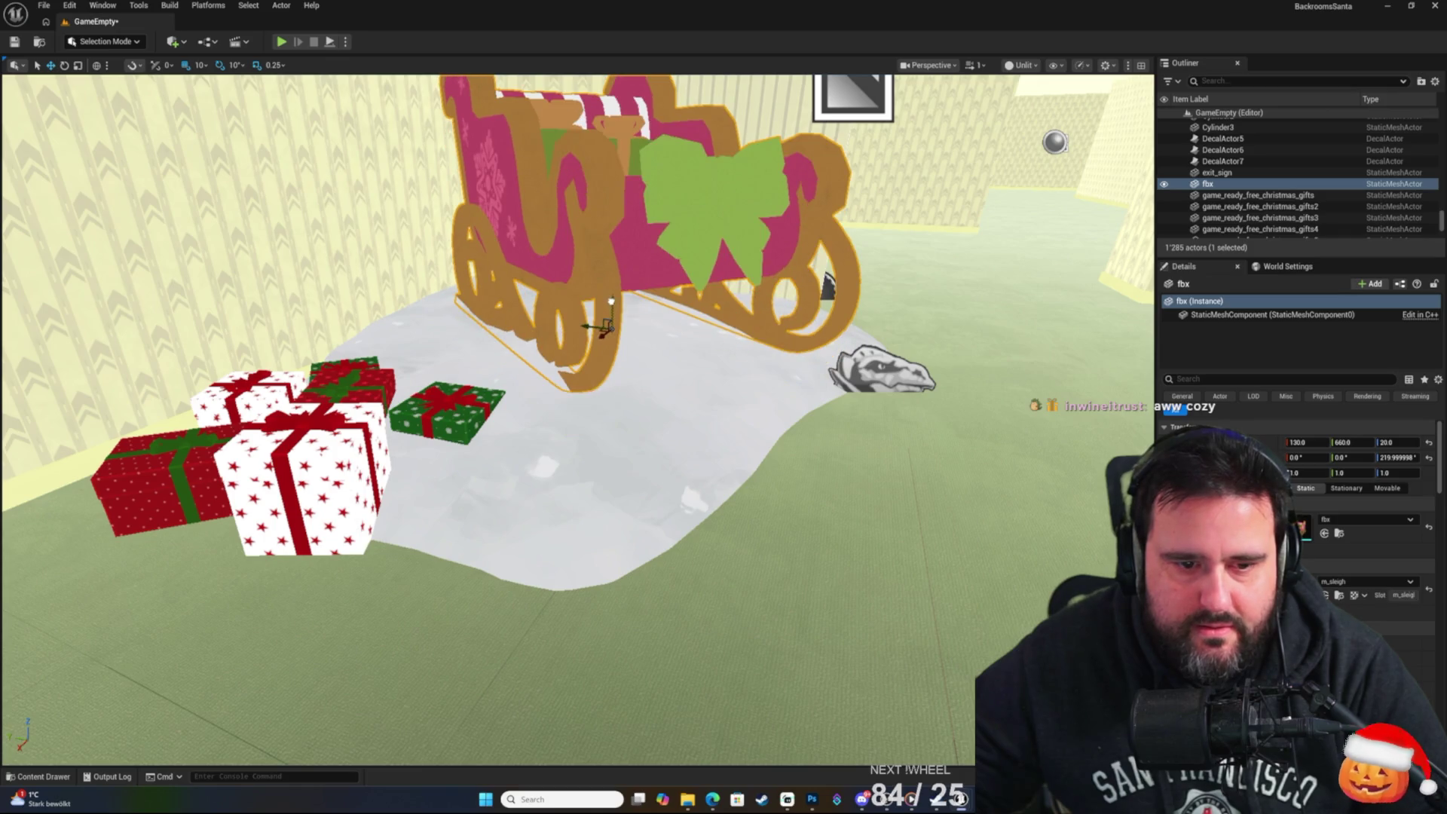
scroll(611, 302, down, 5)
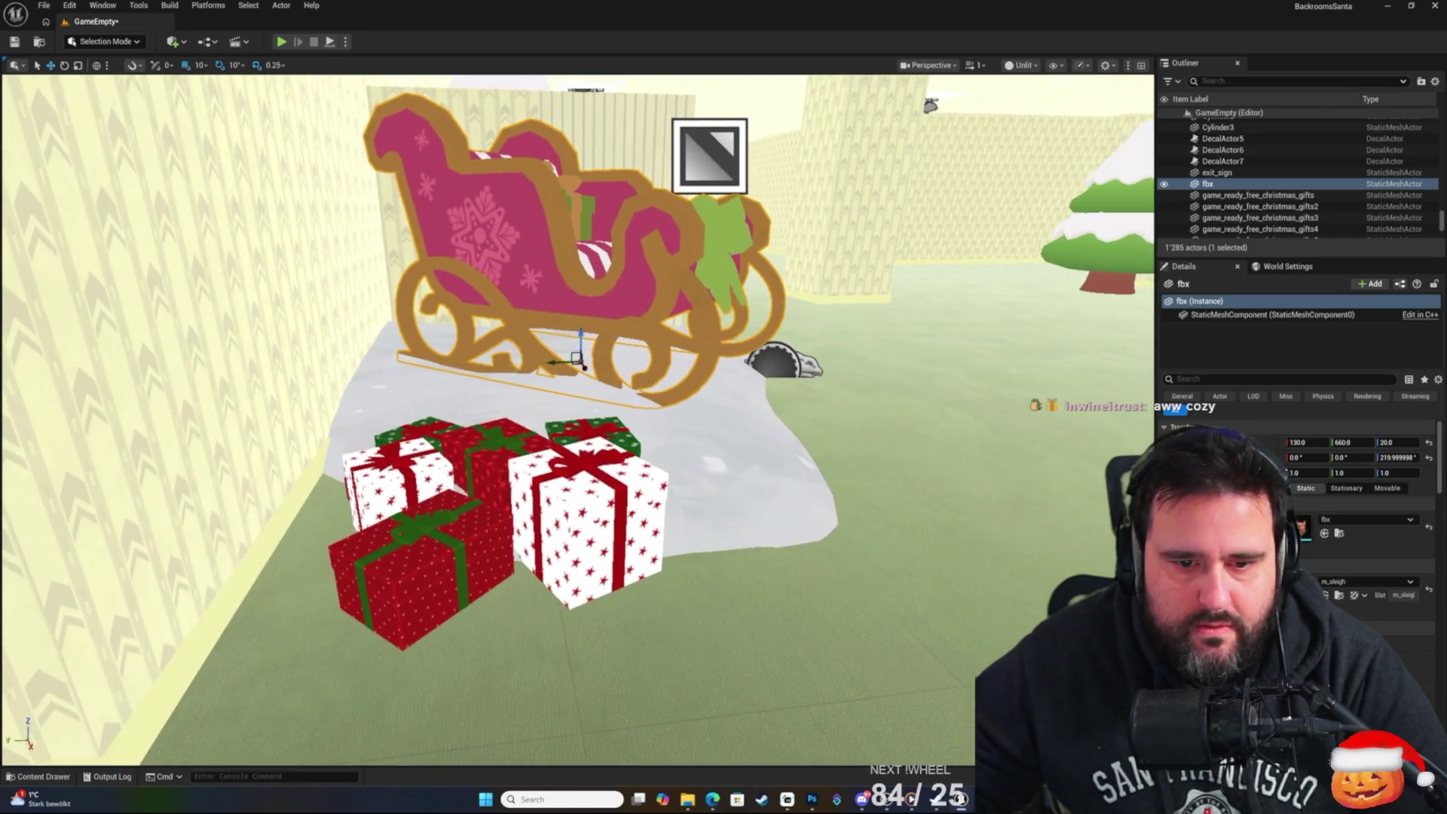
mouse_move(611, 302)
mouse_down()
mouse_move(558, 249)
mouse_move(445, 253)
mouse_up()
click(362, 467)
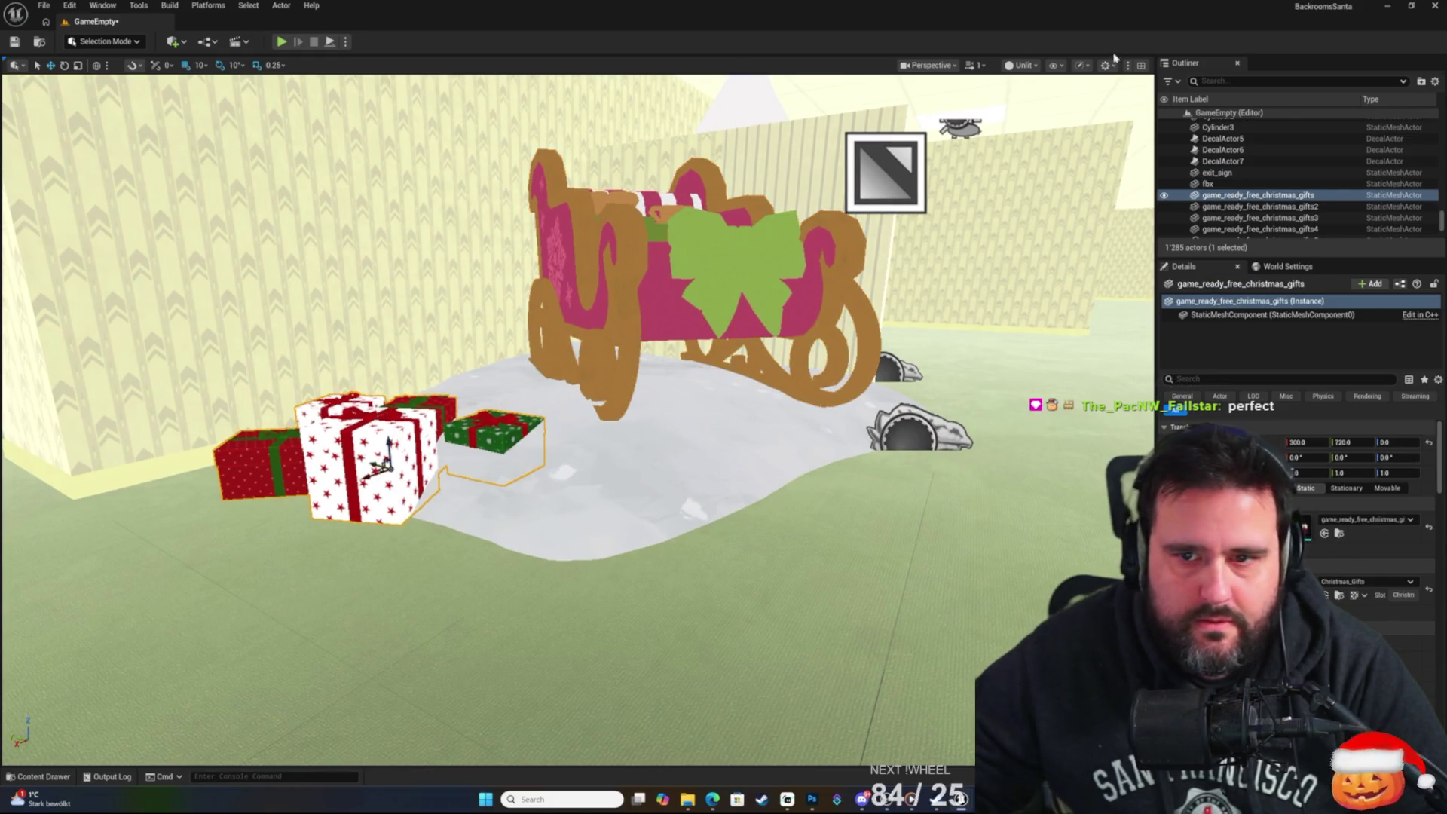
Switch the viewport from Unlit to Lit and inspect the sleigh and presents.
click(1028, 69)
click(1024, 84)
mouse_move(572, 302)
mouse_down()
mouse_move(542, 302)
mouse_move(603, 302)
mouse_move(512, 301)
mouse_move(512, 249)
mouse_move(475, 249)
mouse_up()
drag(819, 332, 819, 301)
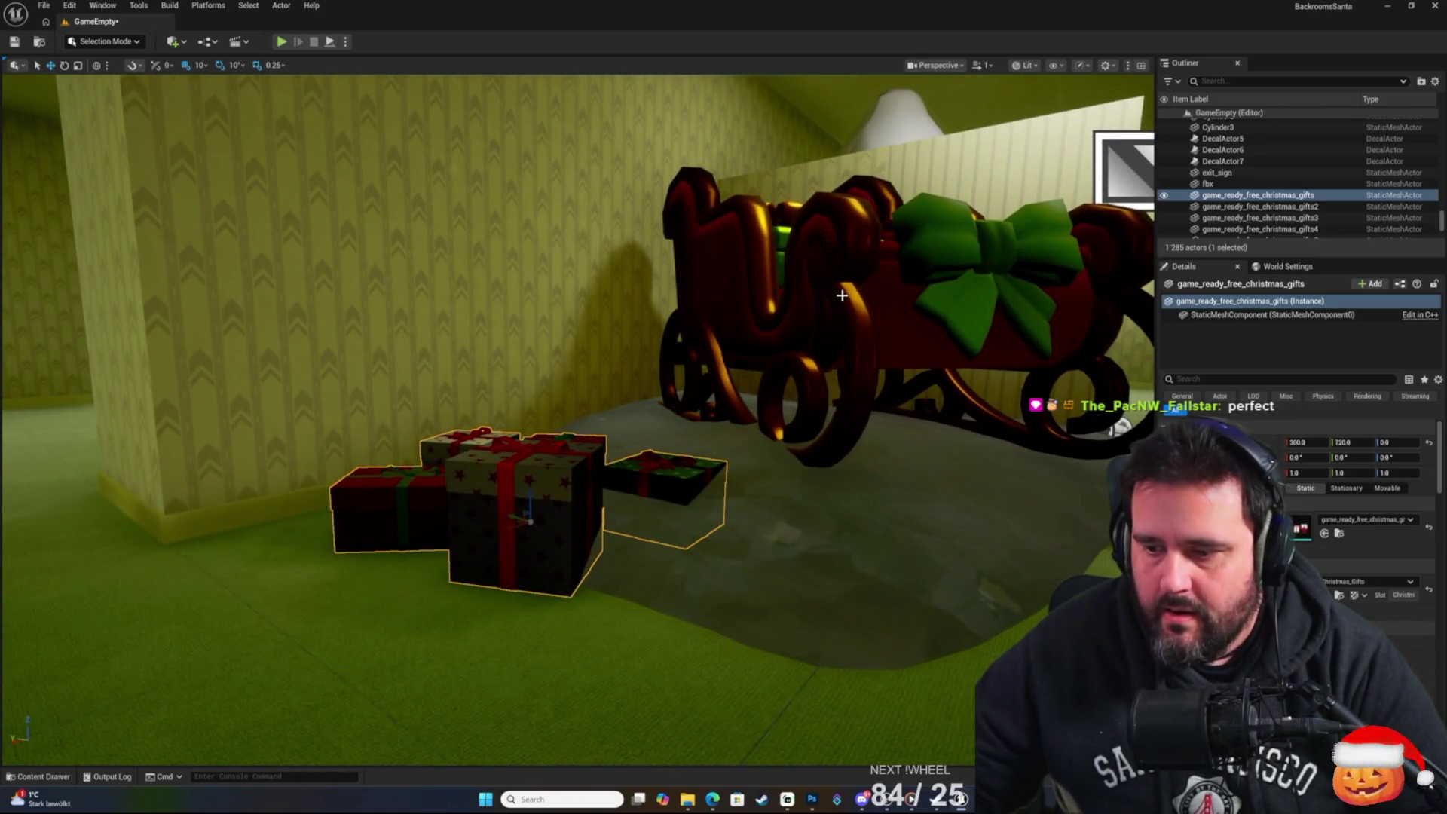
drag(841, 296, 841, 324)
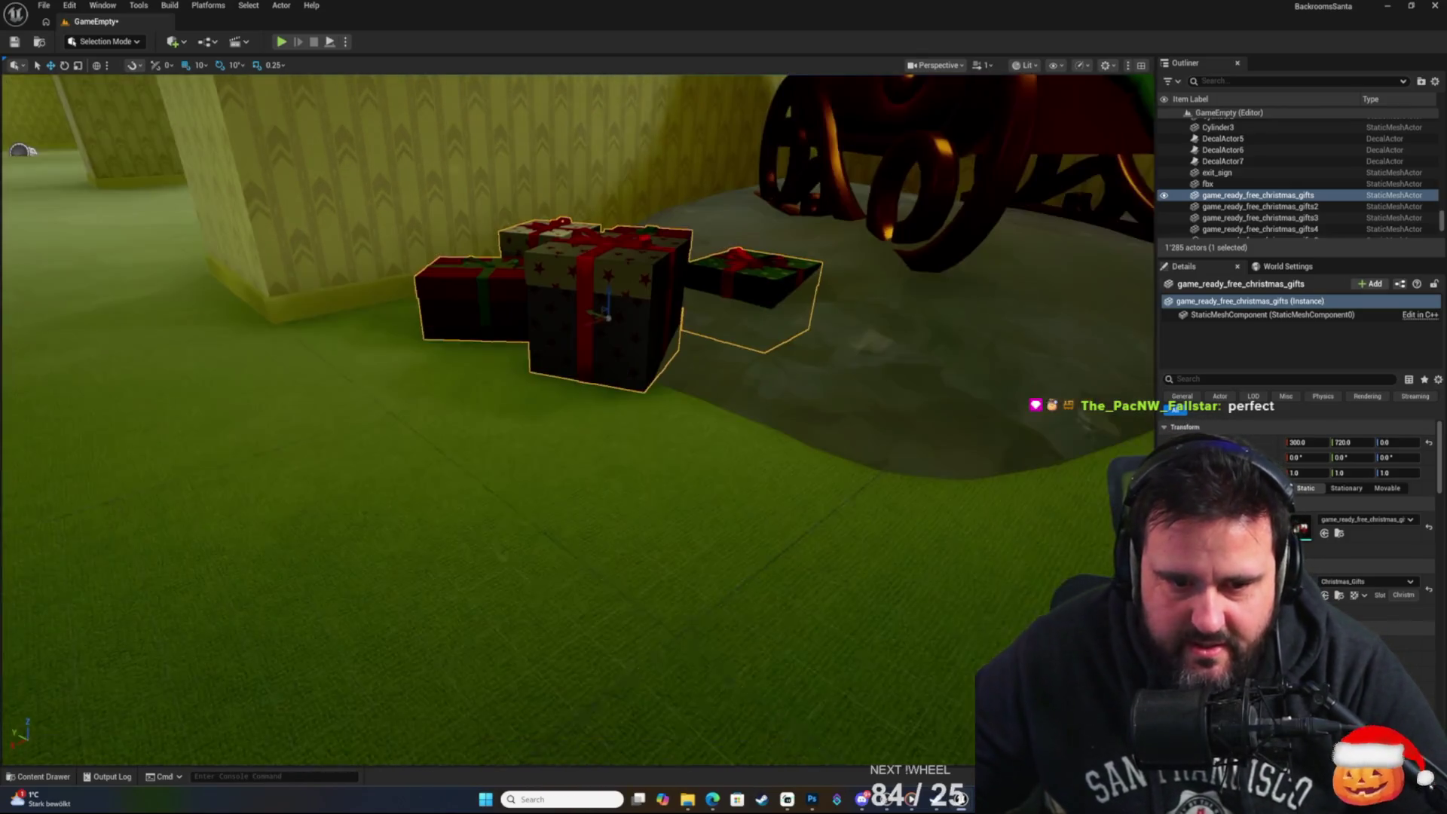
drag(667, 323, 645, 315)
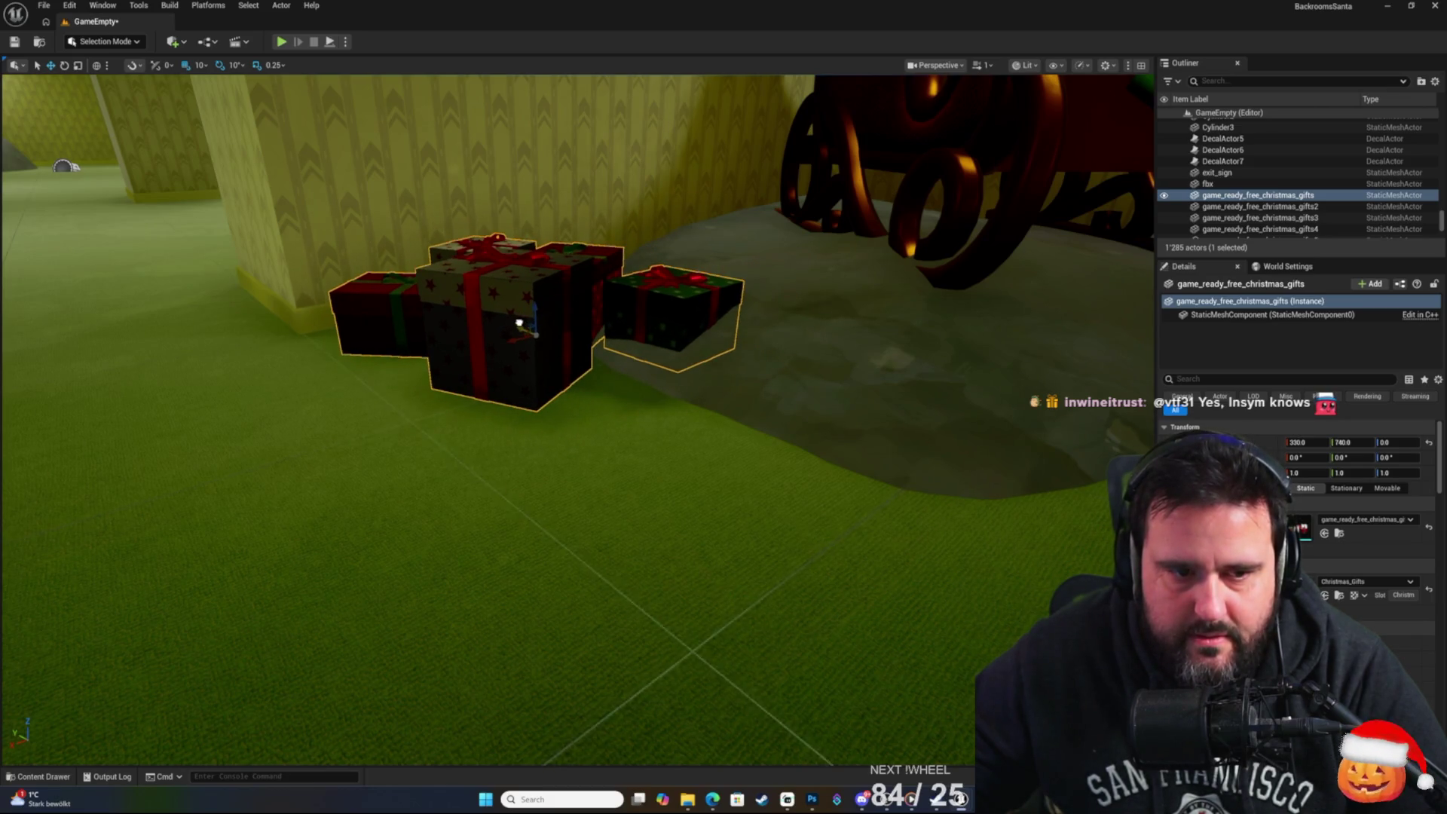
mouse_move(647, 332)
mouse_down()
mouse_move(705, 407)
mouse_move(719, 557)
mouse_up()
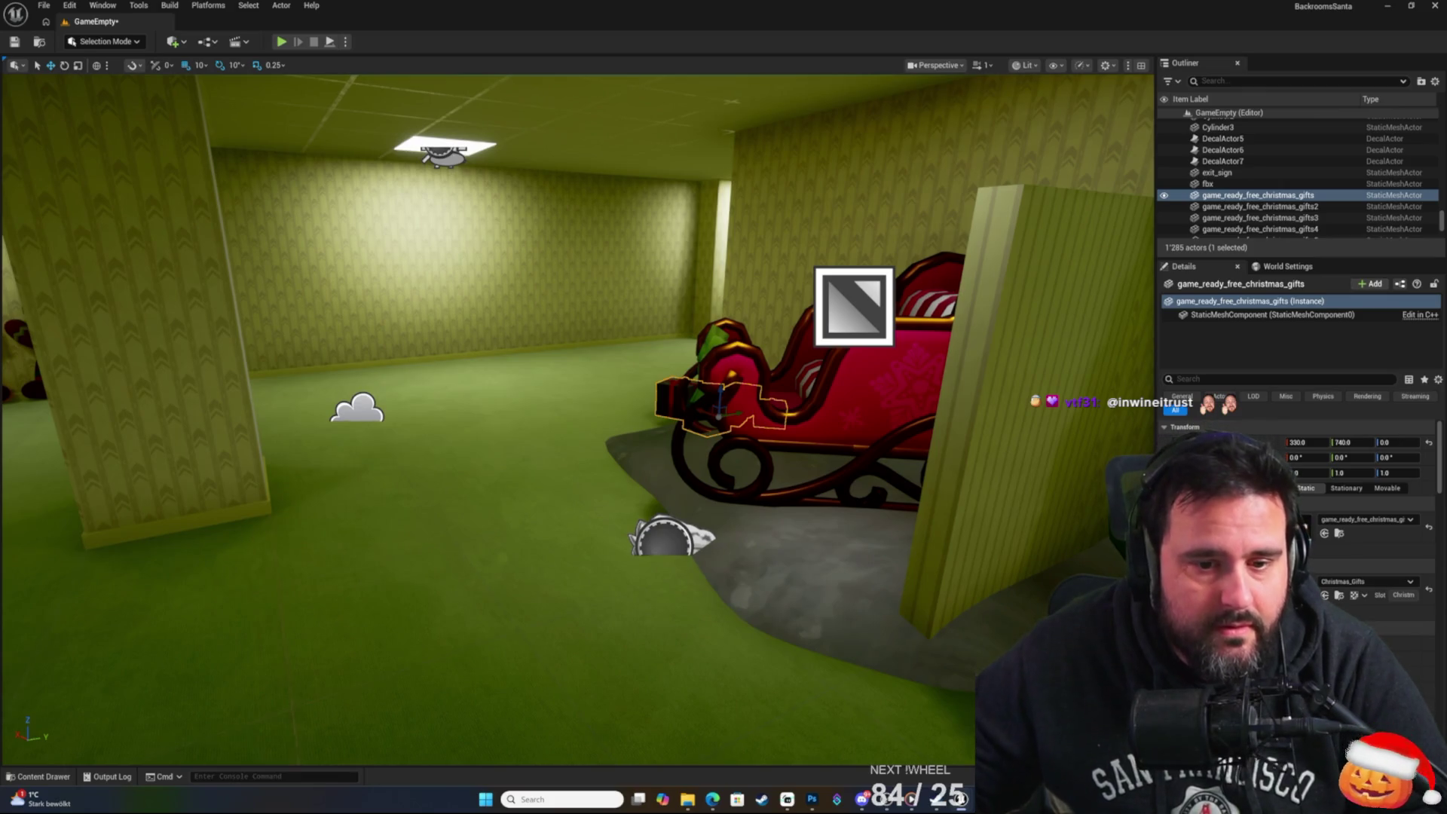
key(w)
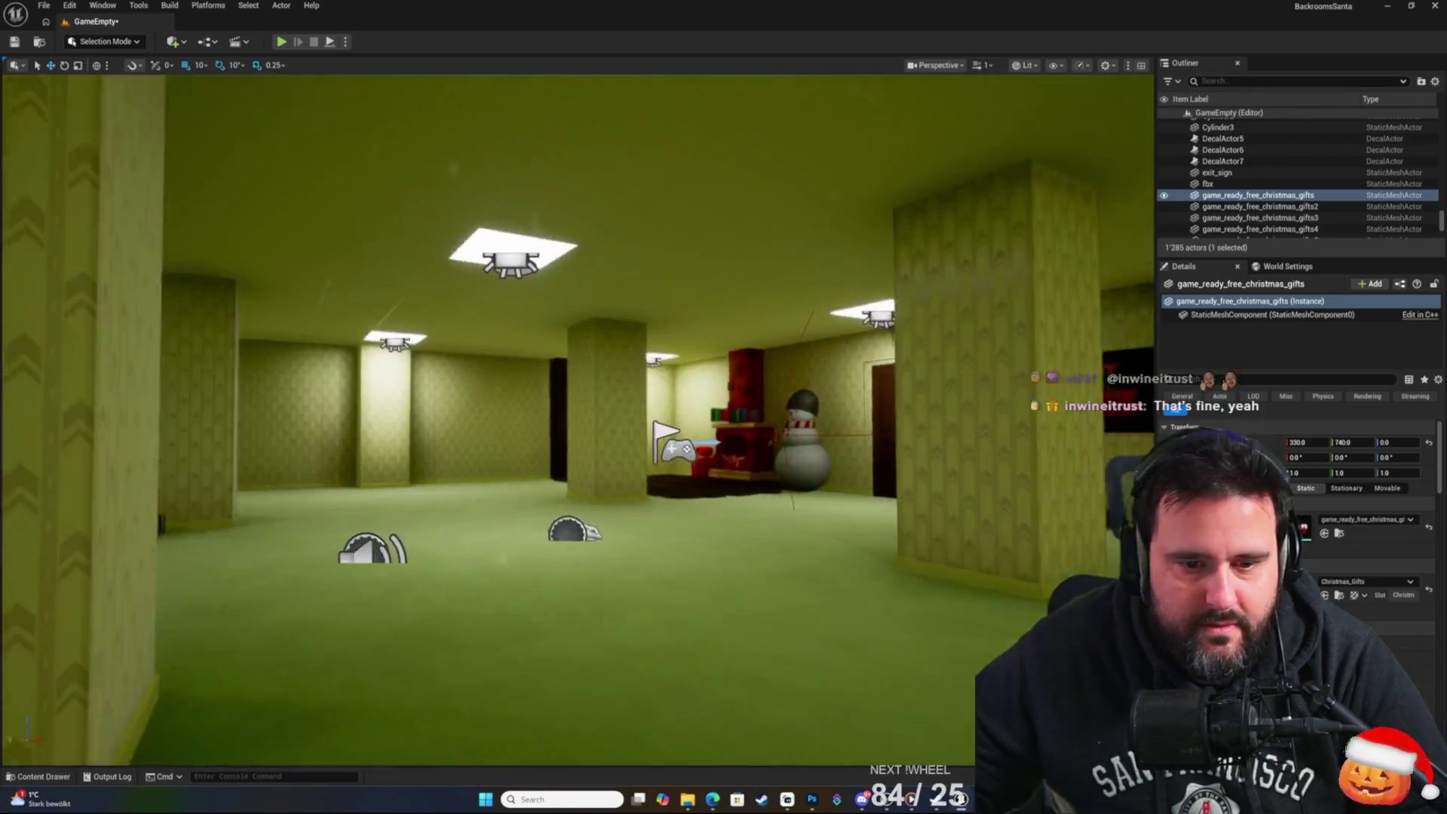
Place SM_Christmas_Snowpatch_4 on the floor under the snowman at Z -30.
key(e)
key(s)
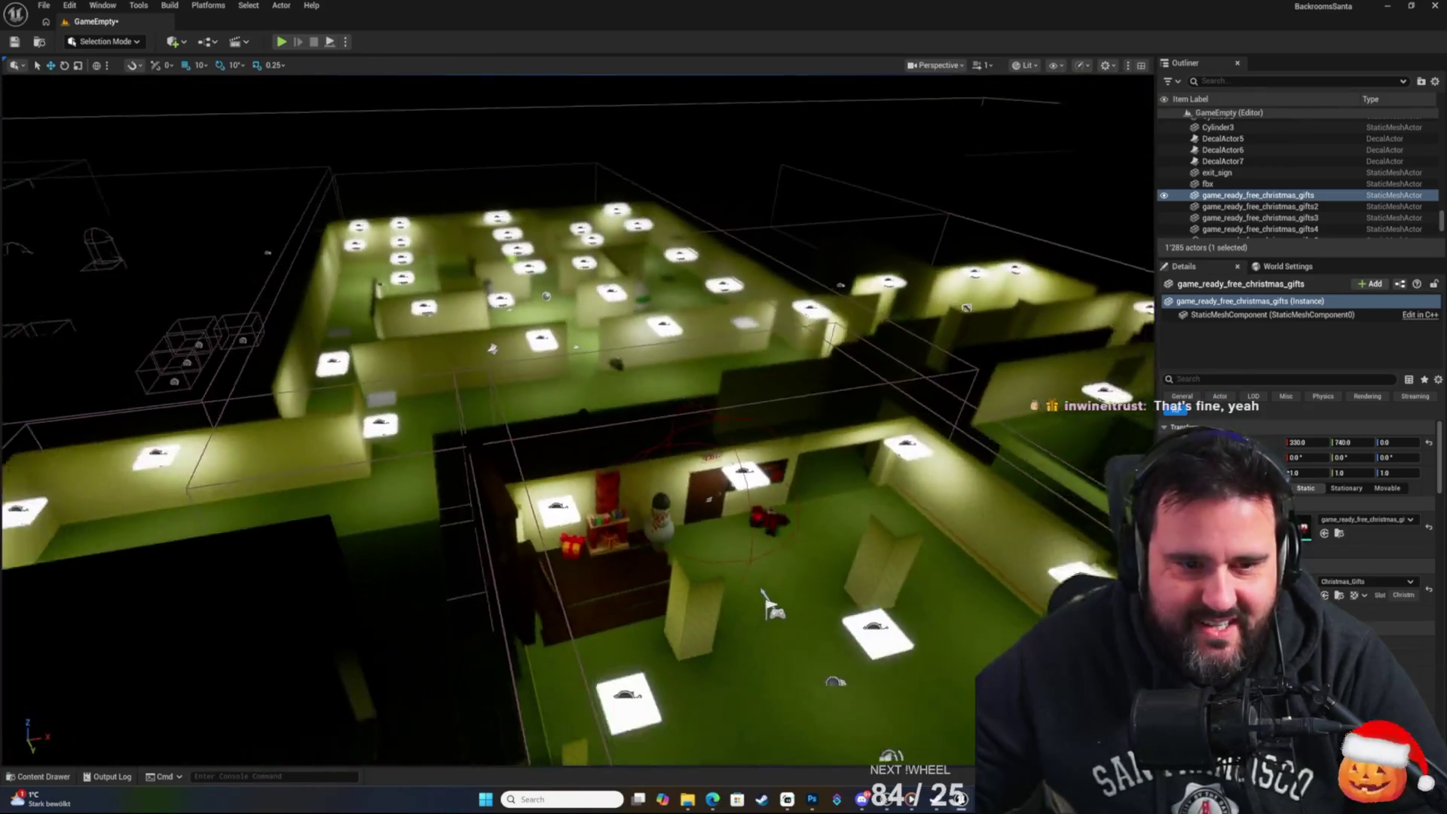
key(w)
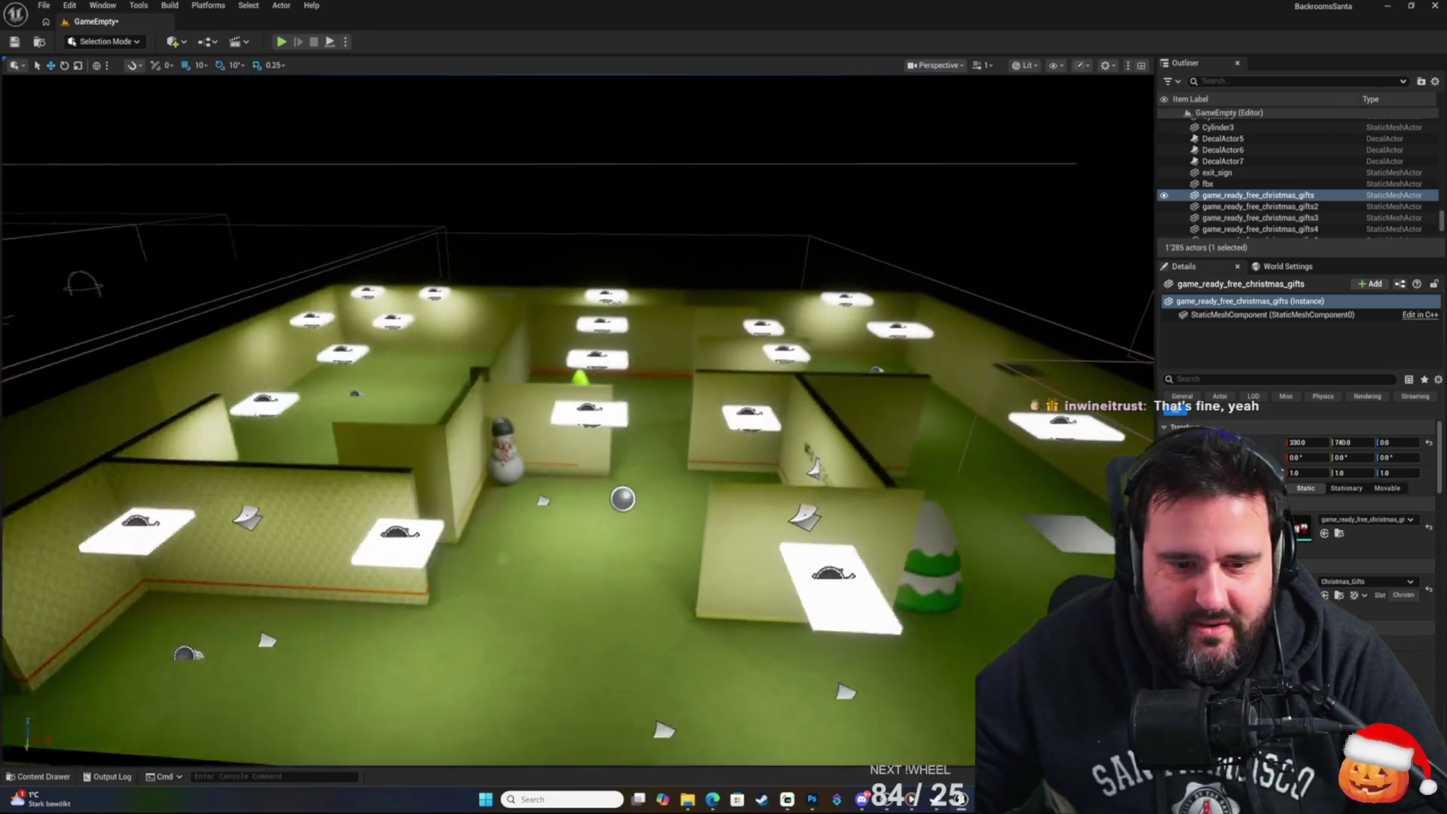
key(w)
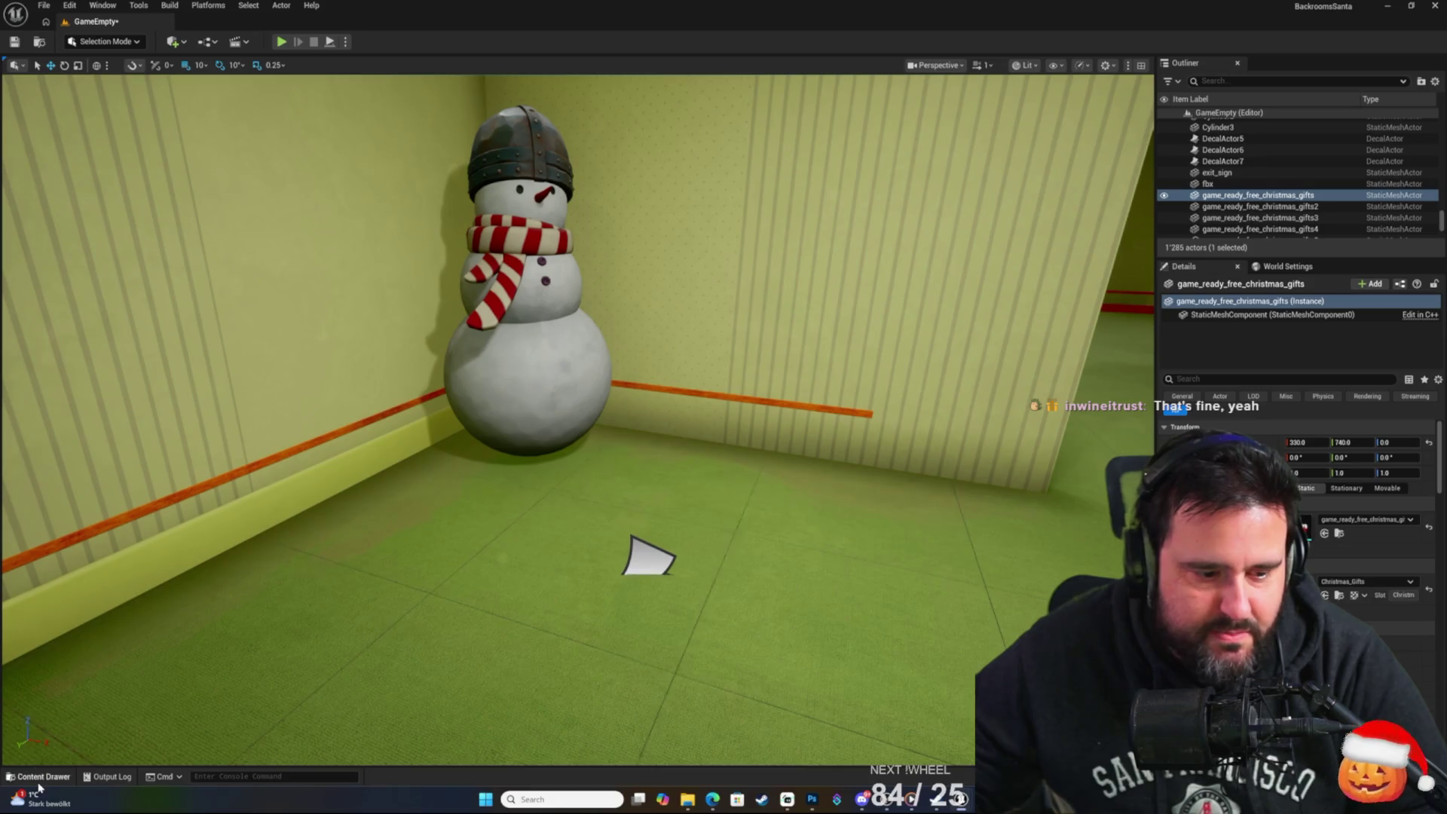
click(38, 784)
drag(461, 483, 513, 438)
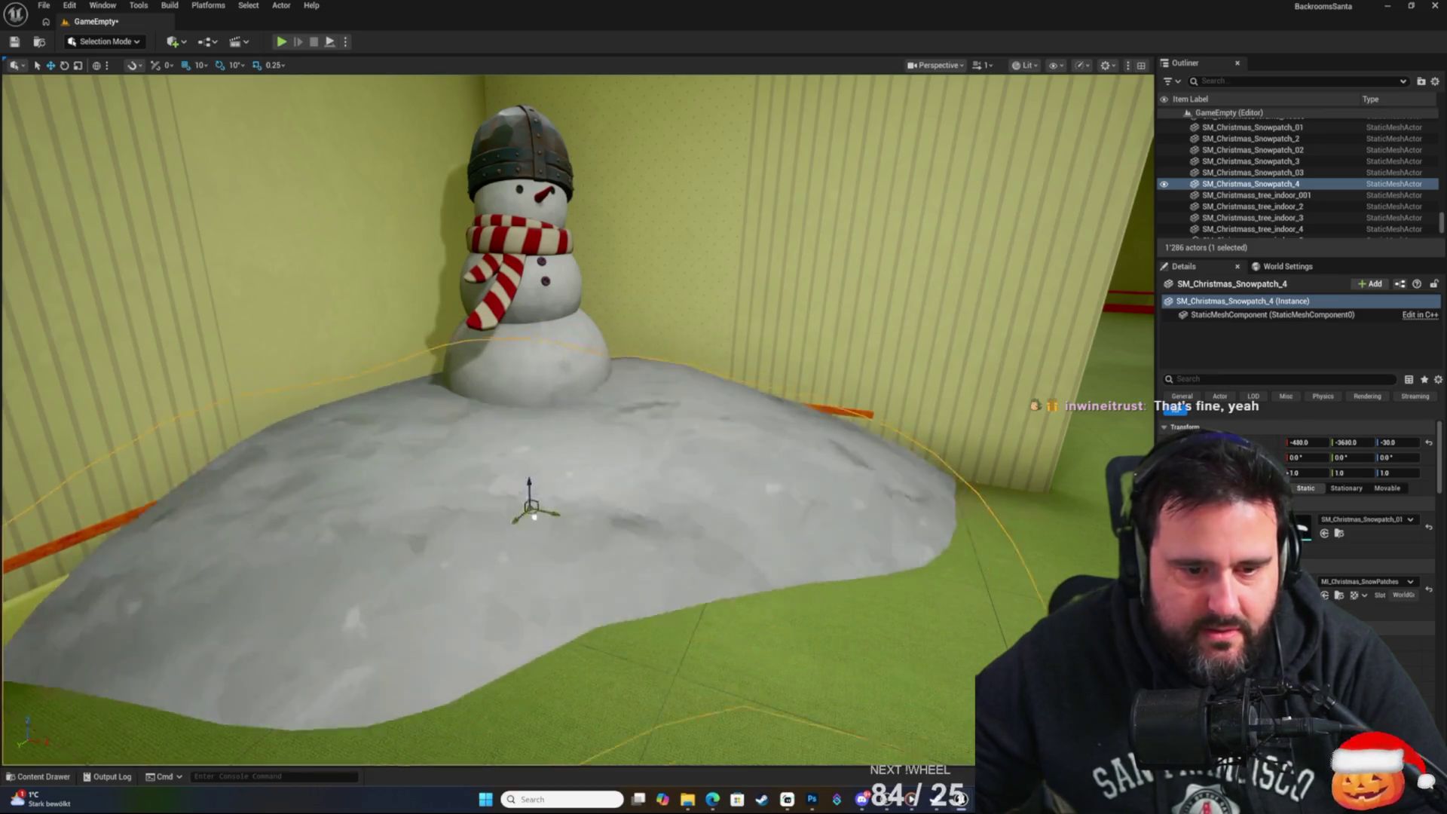
mouse_move(553, 469)
mouse_down()
mouse_move(557, 482)
mouse_move(678, 452)
mouse_move(693, 483)
mouse_move(573, 527)
mouse_move(528, 519)
mouse_move(617, 520)
mouse_move(406, 520)
mouse_move(411, 538)
mouse_move(411, 498)
mouse_move(392, 497)
mouse_move(527, 490)
mouse_move(377, 482)
mouse_move(392, 482)
mouse_up()
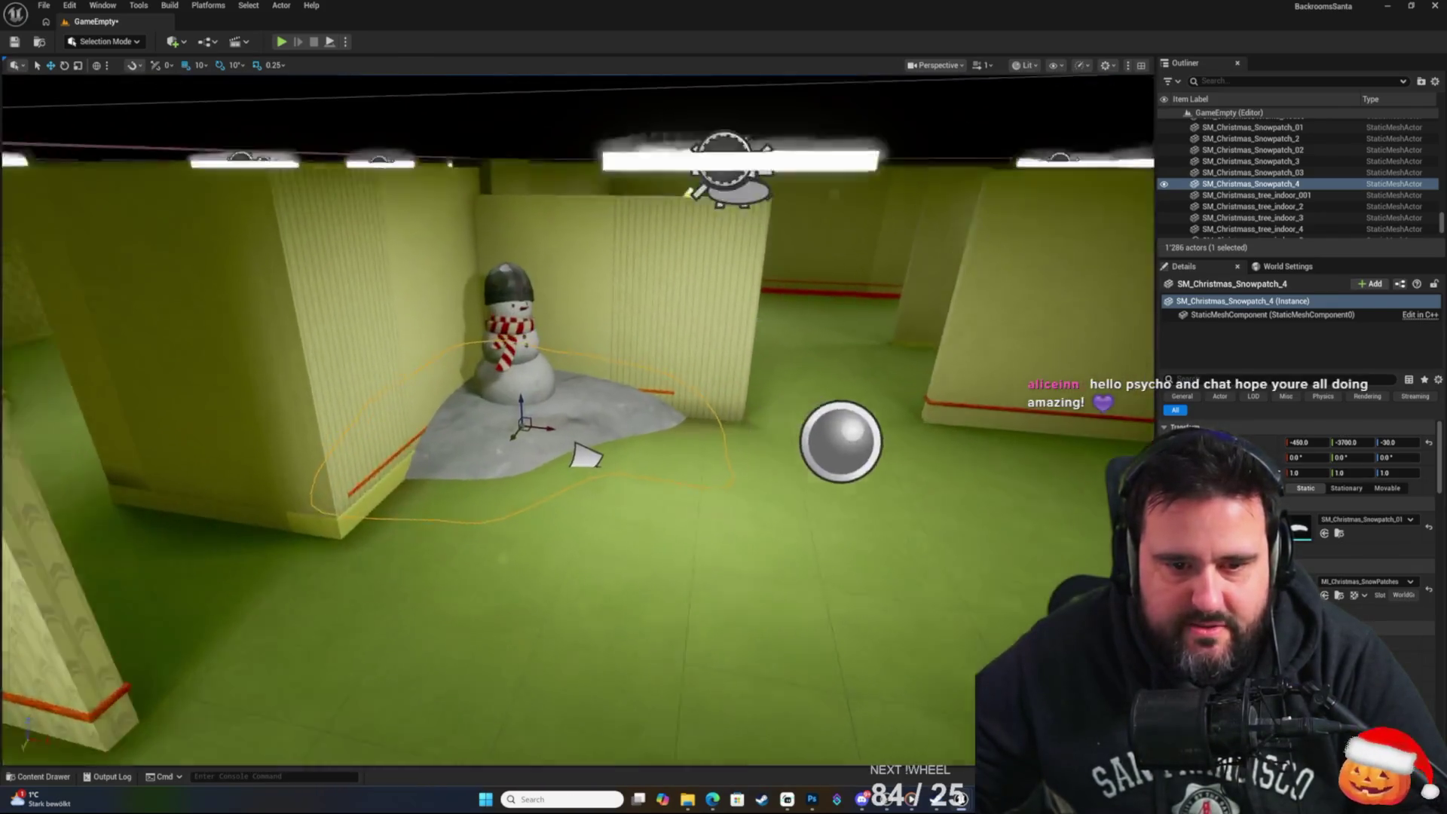
Place SM_Christmas_LightsRope on the wall above the snowman.
click(42, 776)
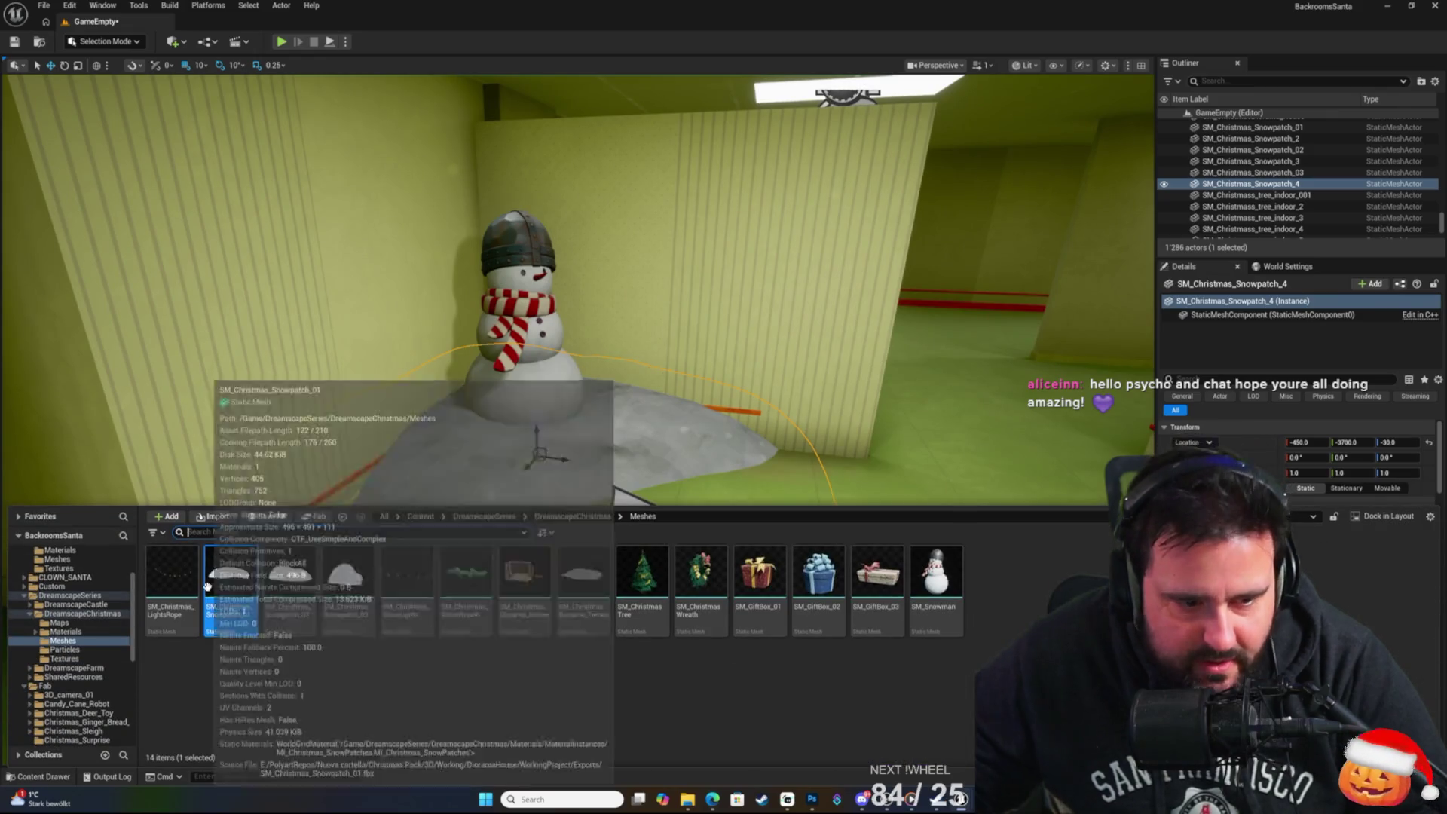
mouse_move(177, 587)
mouse_down()
mouse_move(489, 406)
mouse_move(640, 233)
mouse_move(650, 257)
mouse_up()
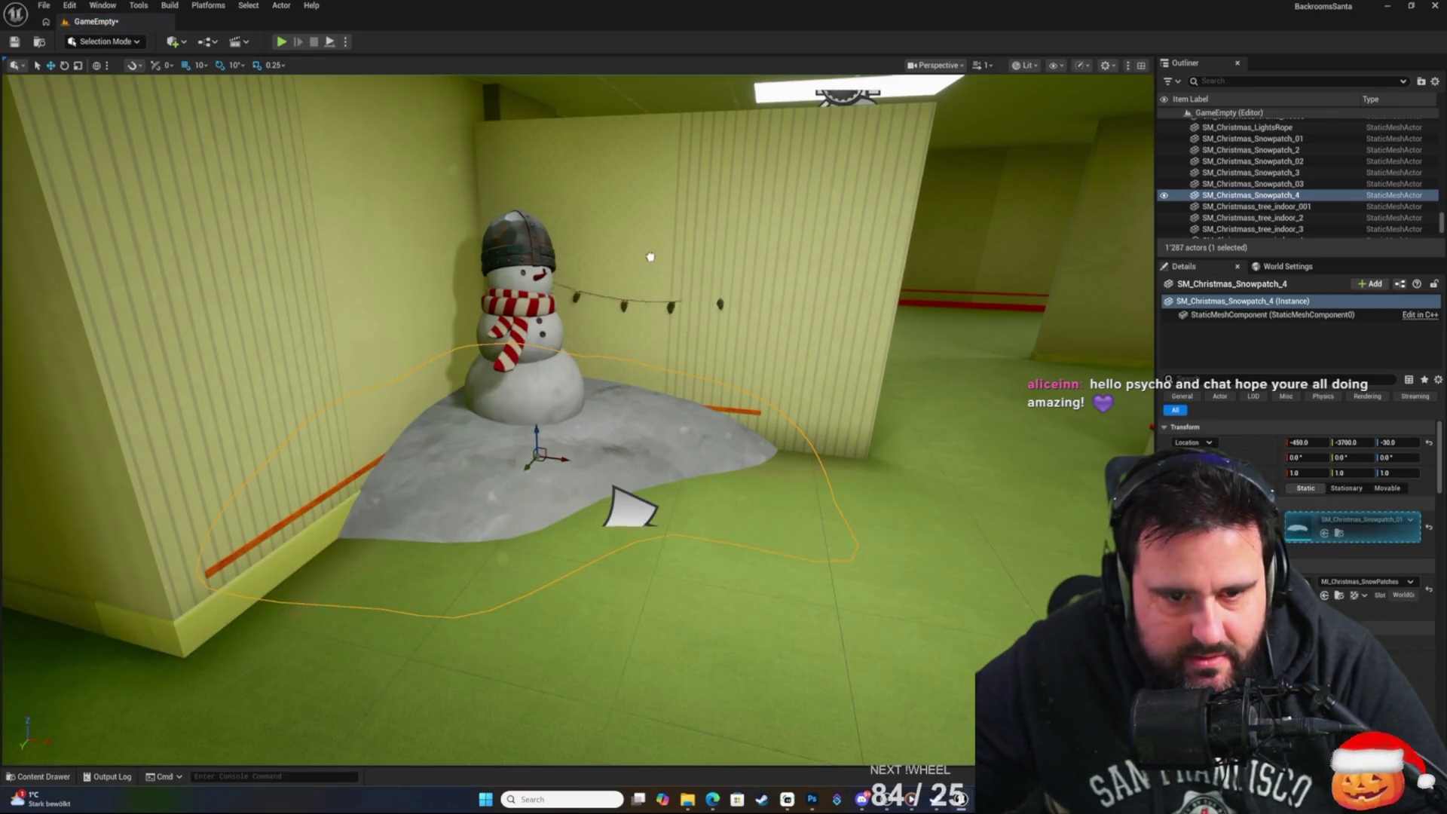
click(642, 178)
key(w)
key(d)
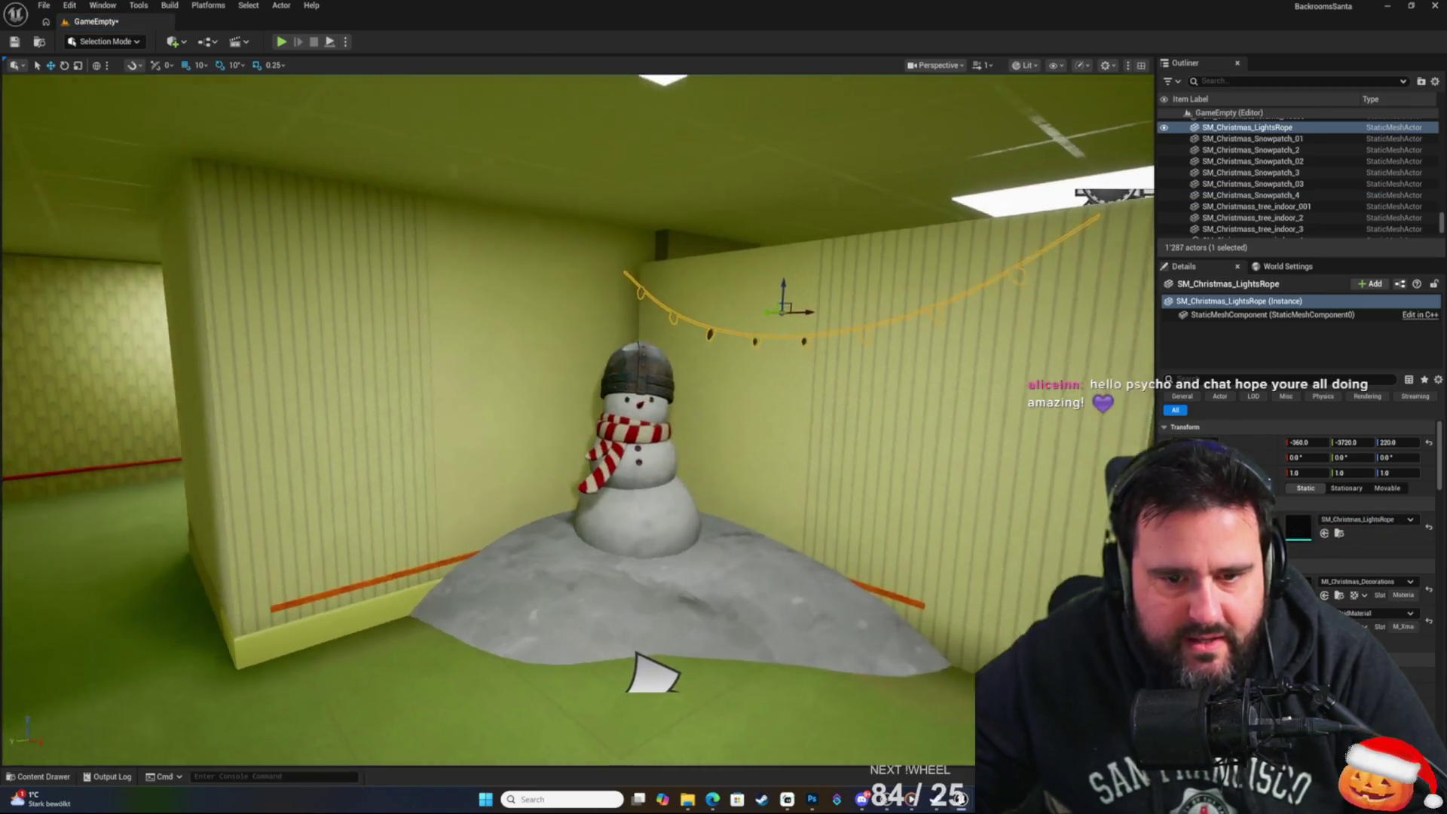
key(s)
key(a)
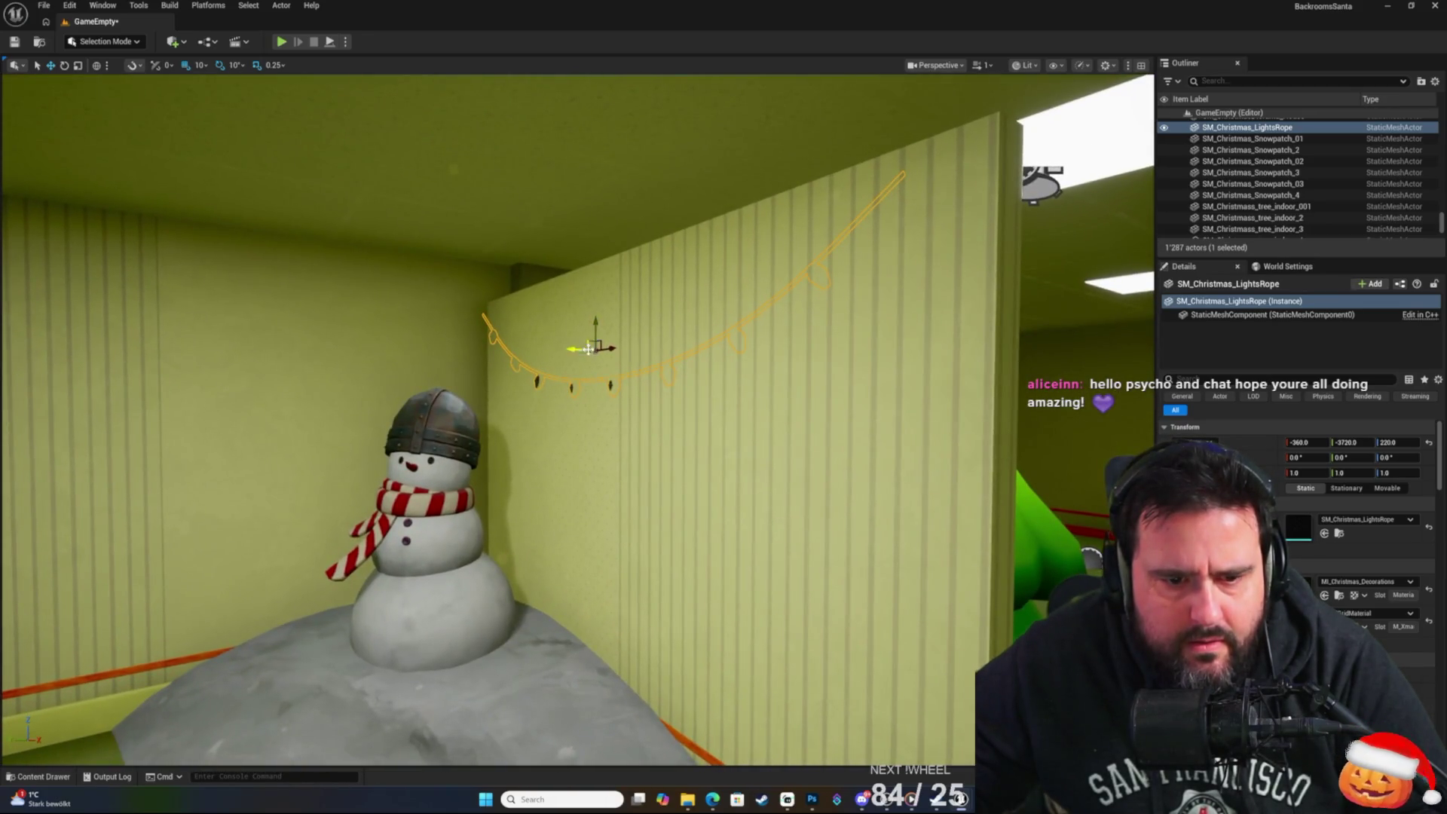
Nudge the lights rope 10 units along Y and X, then save the level.
drag(570, 349, 627, 352)
key(f)
drag(577, 419, 467, 418)
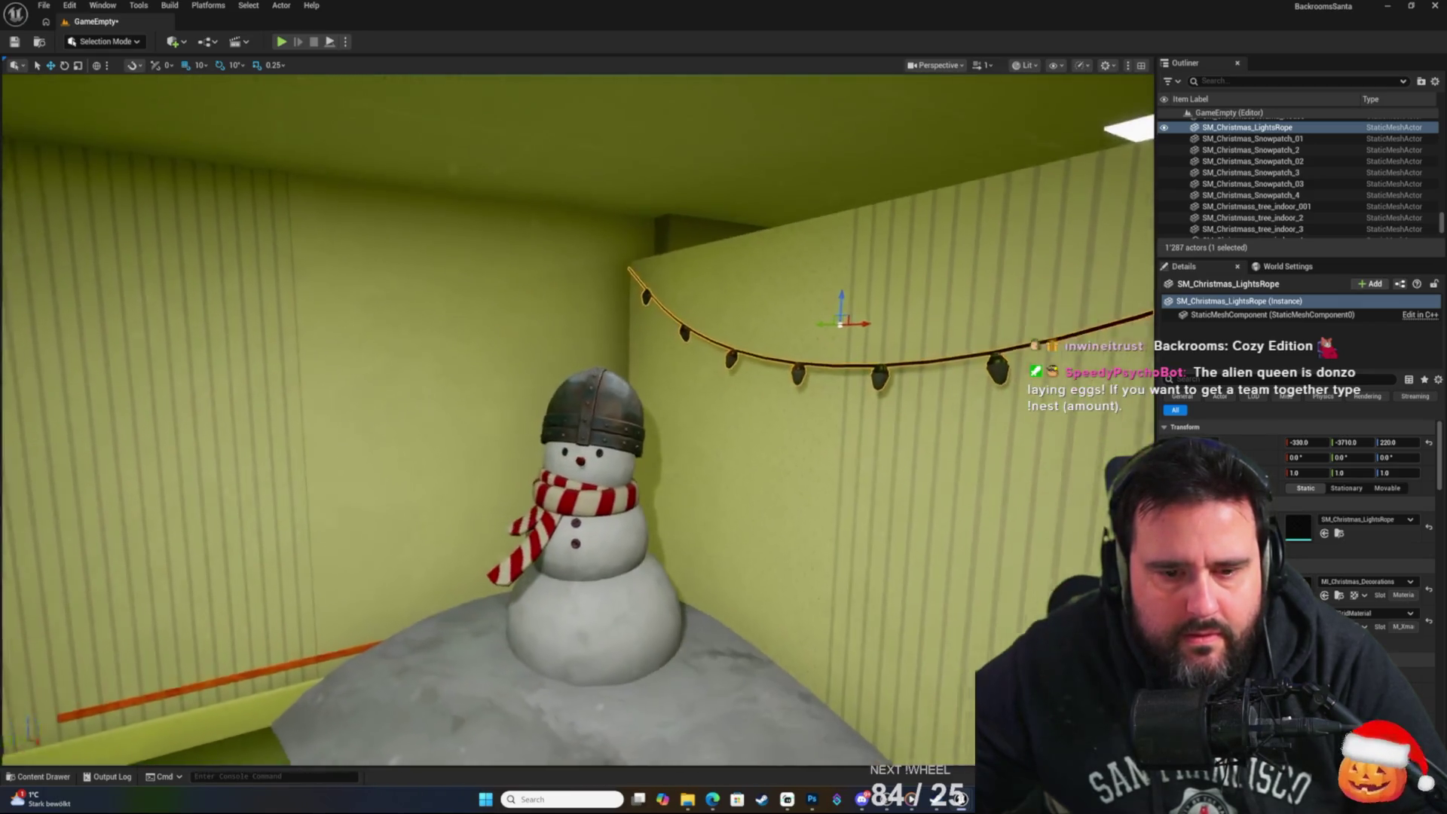
drag(600, 345, 625, 345)
click(14, 42)
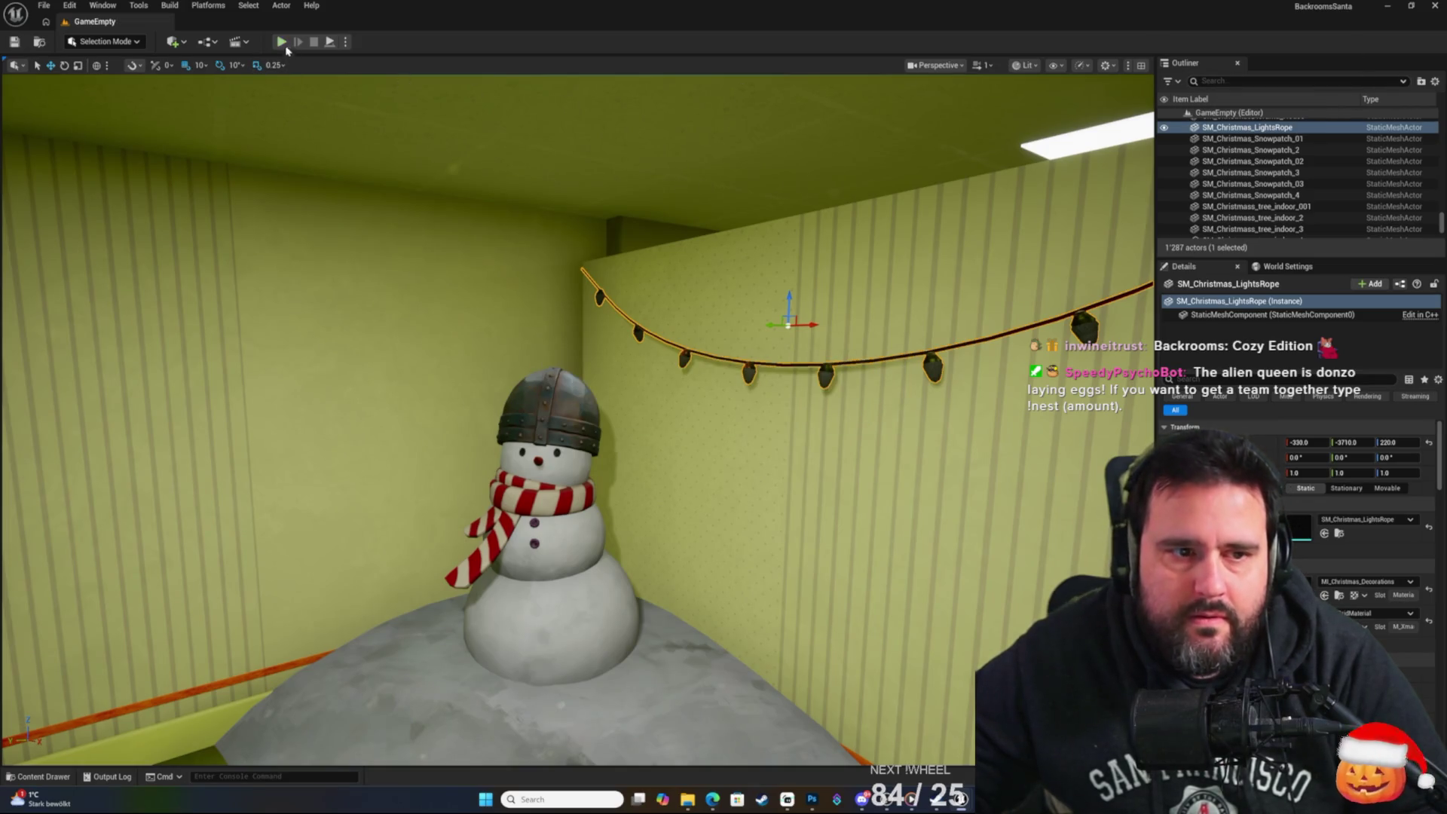
Playtest the level, then delete the Christmas lights rope from the wall.
key(alt+p)
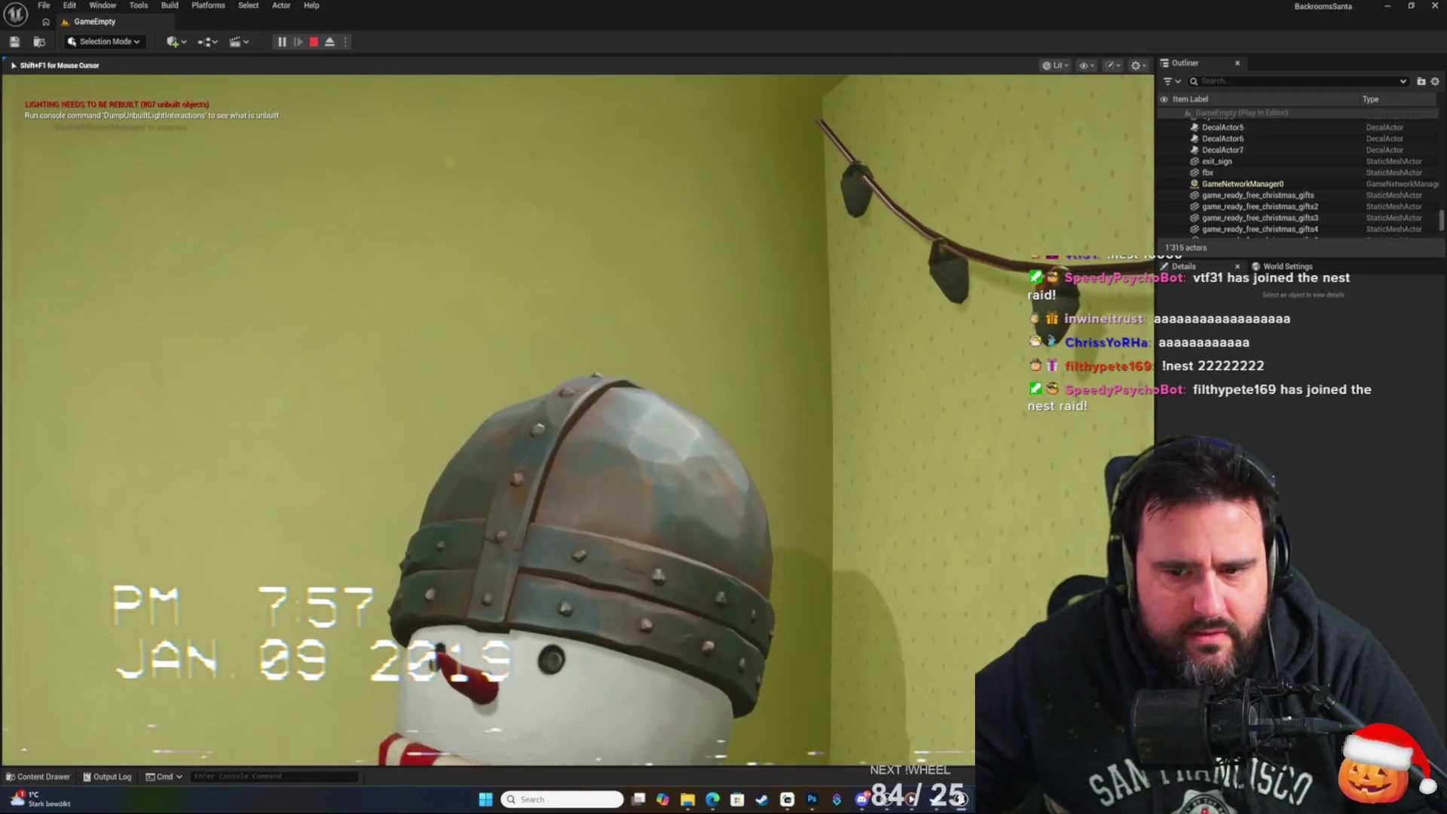
key(Escape)
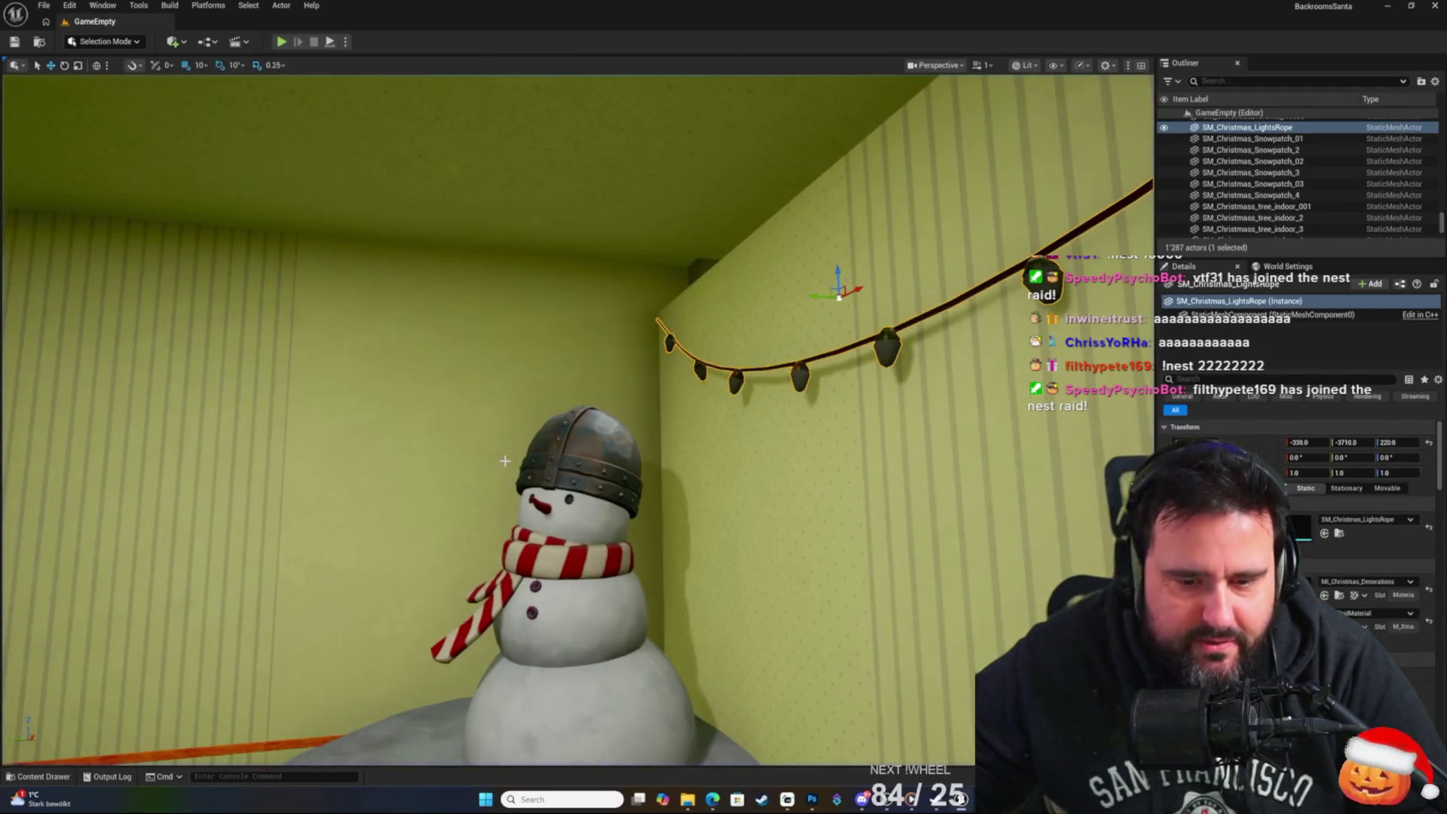
drag(504, 461, 518, 439)
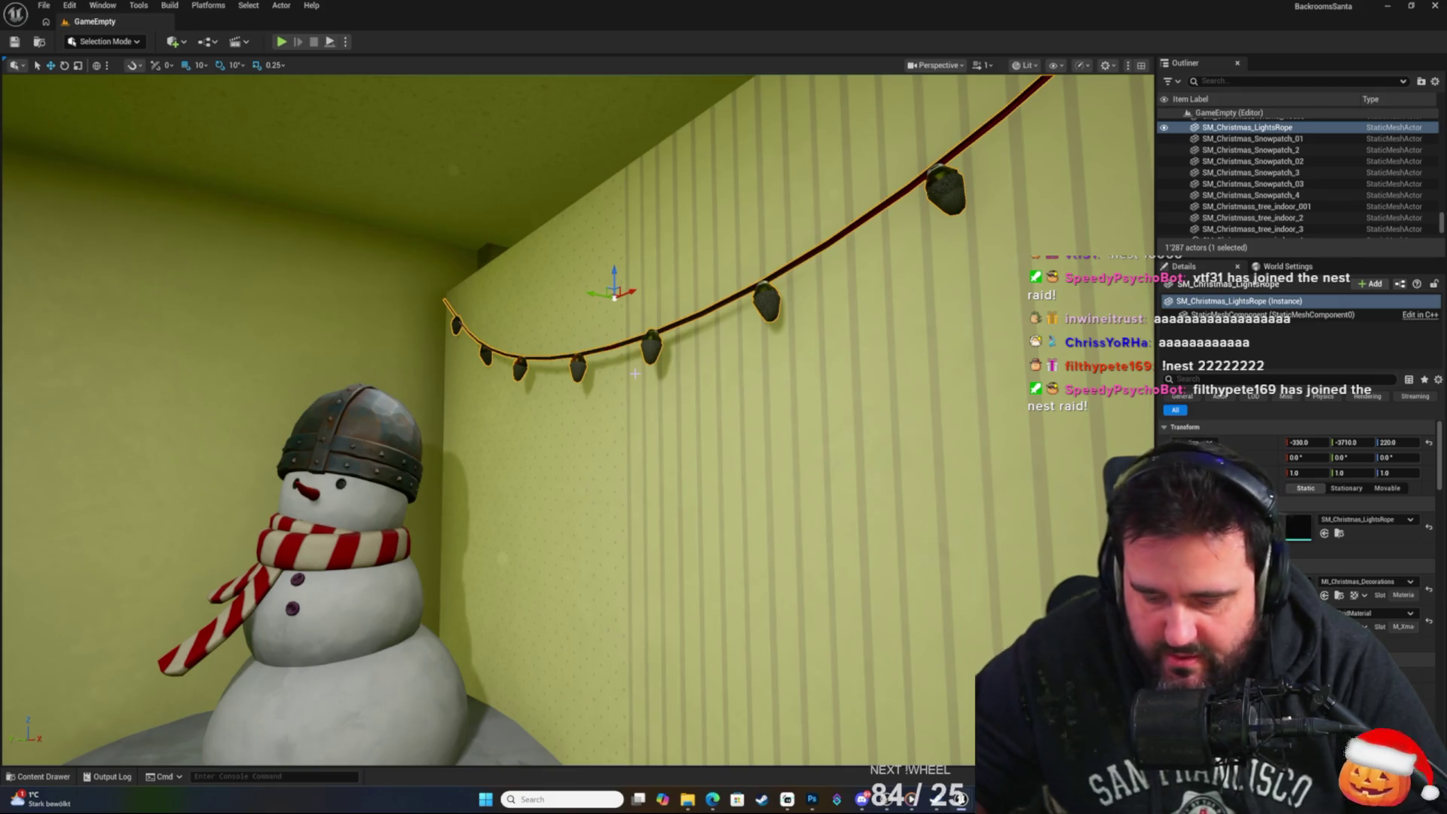
key(Delete)
click(69, 776)
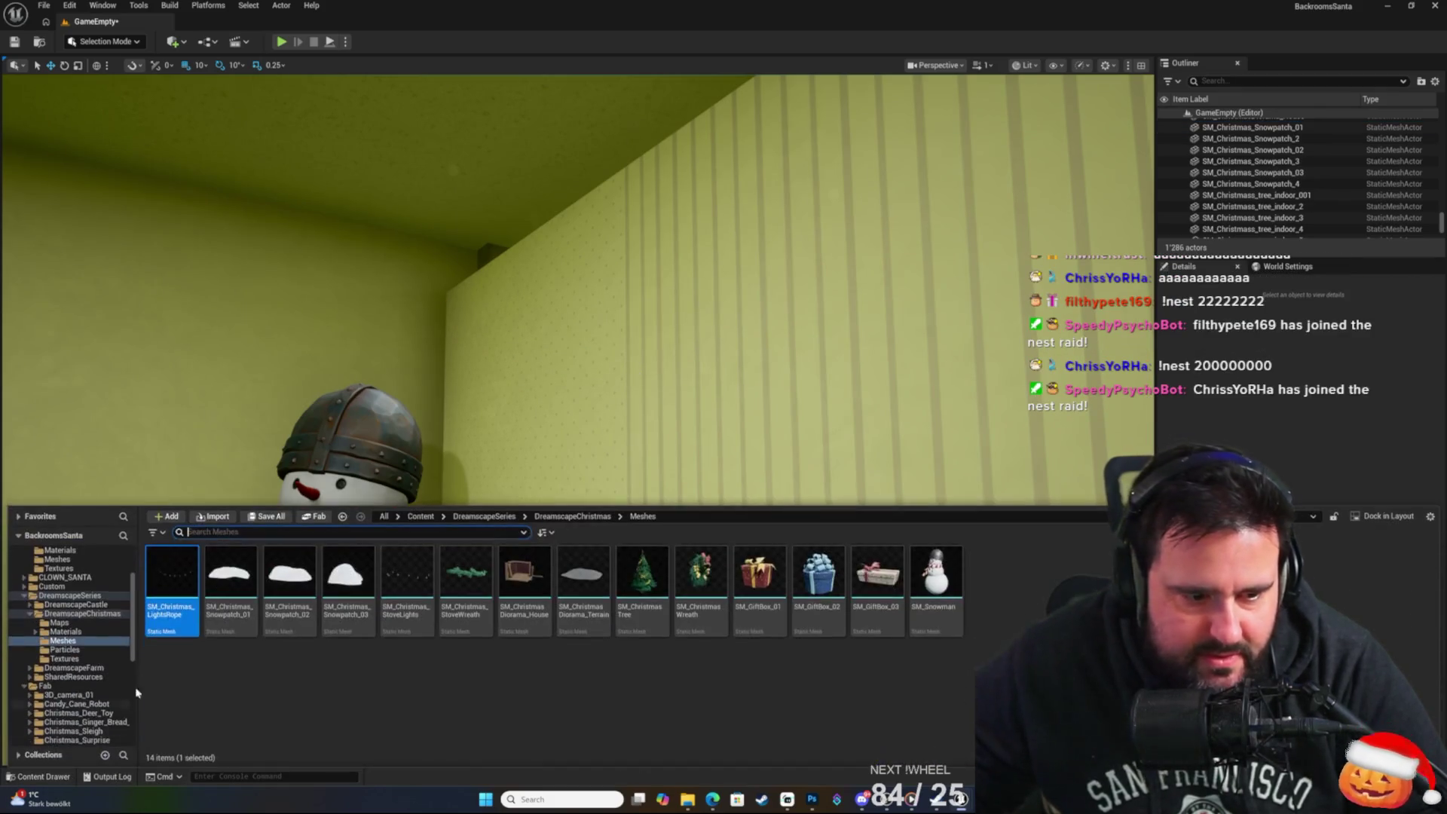
click(572, 516)
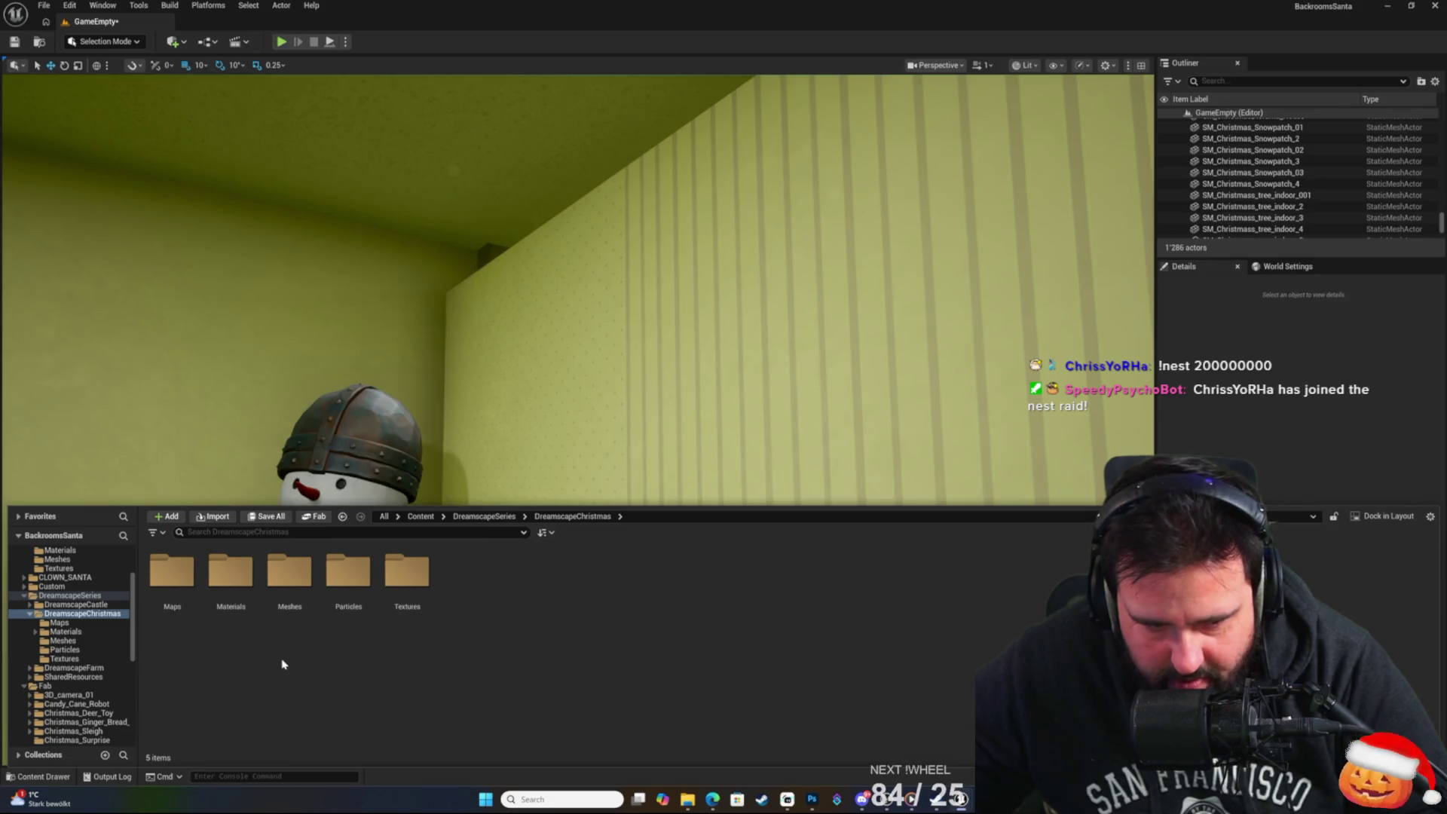
click(347, 588)
click(161, 591)
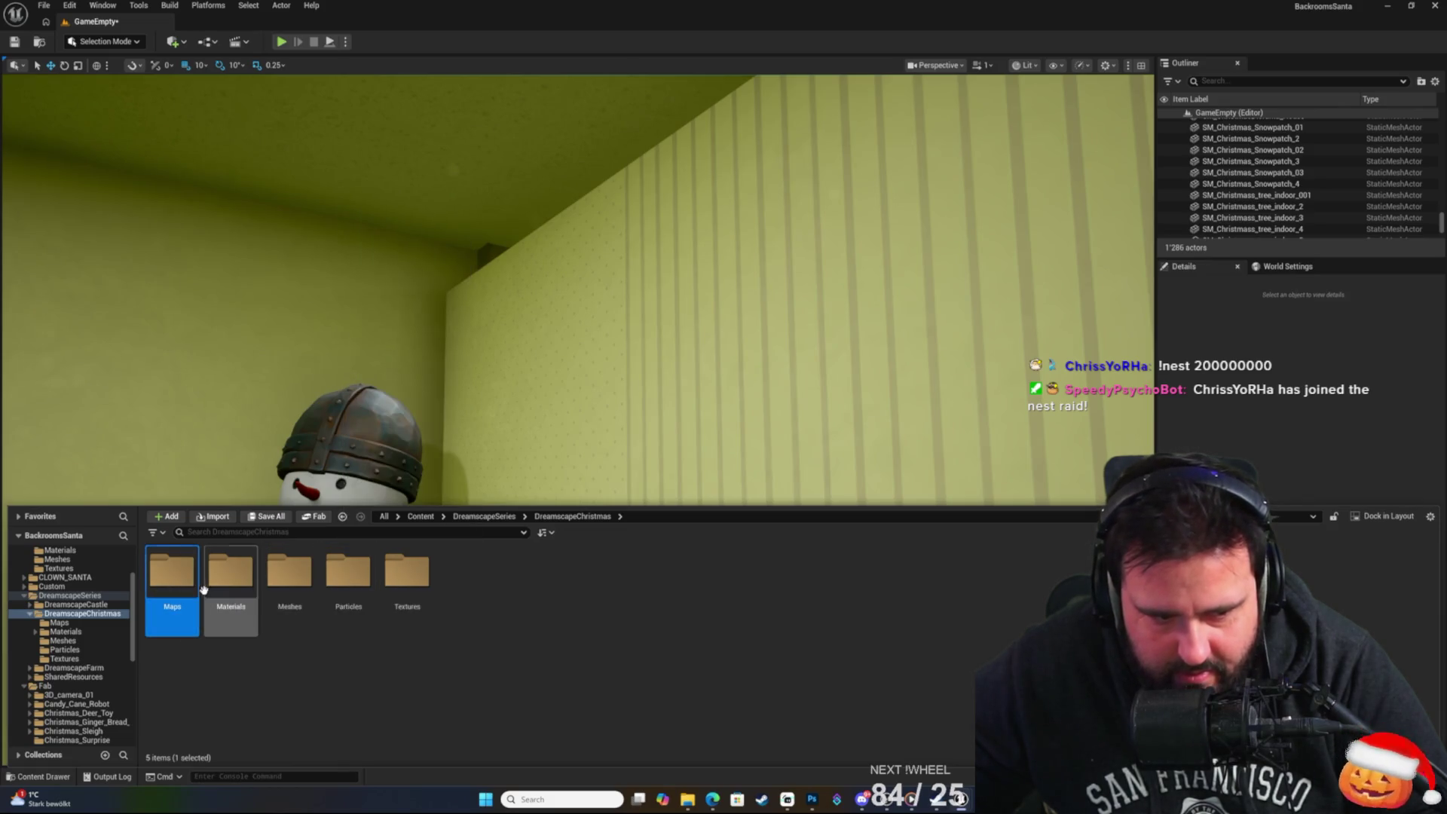
double_click(181, 585)
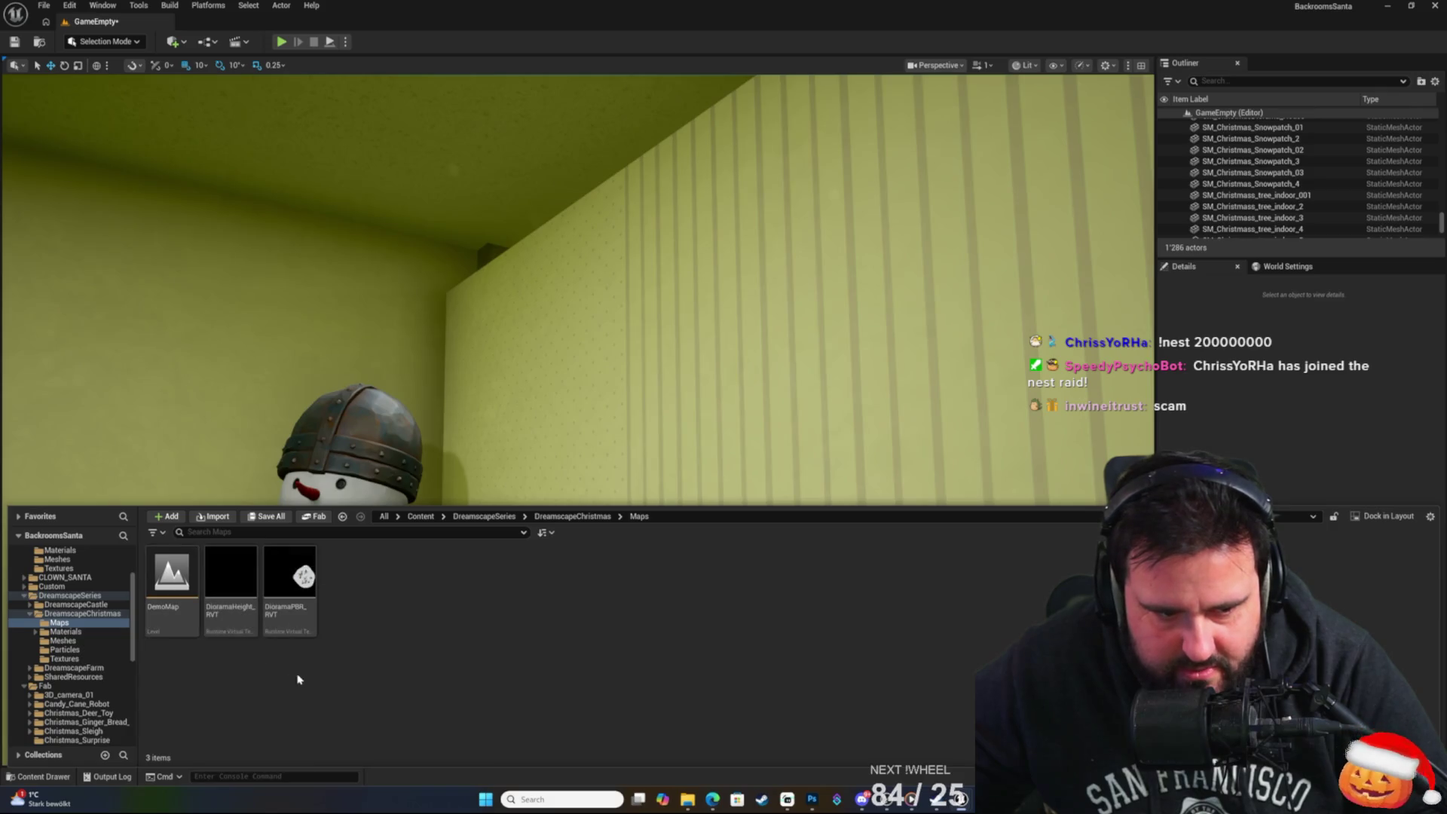
click(172, 577)
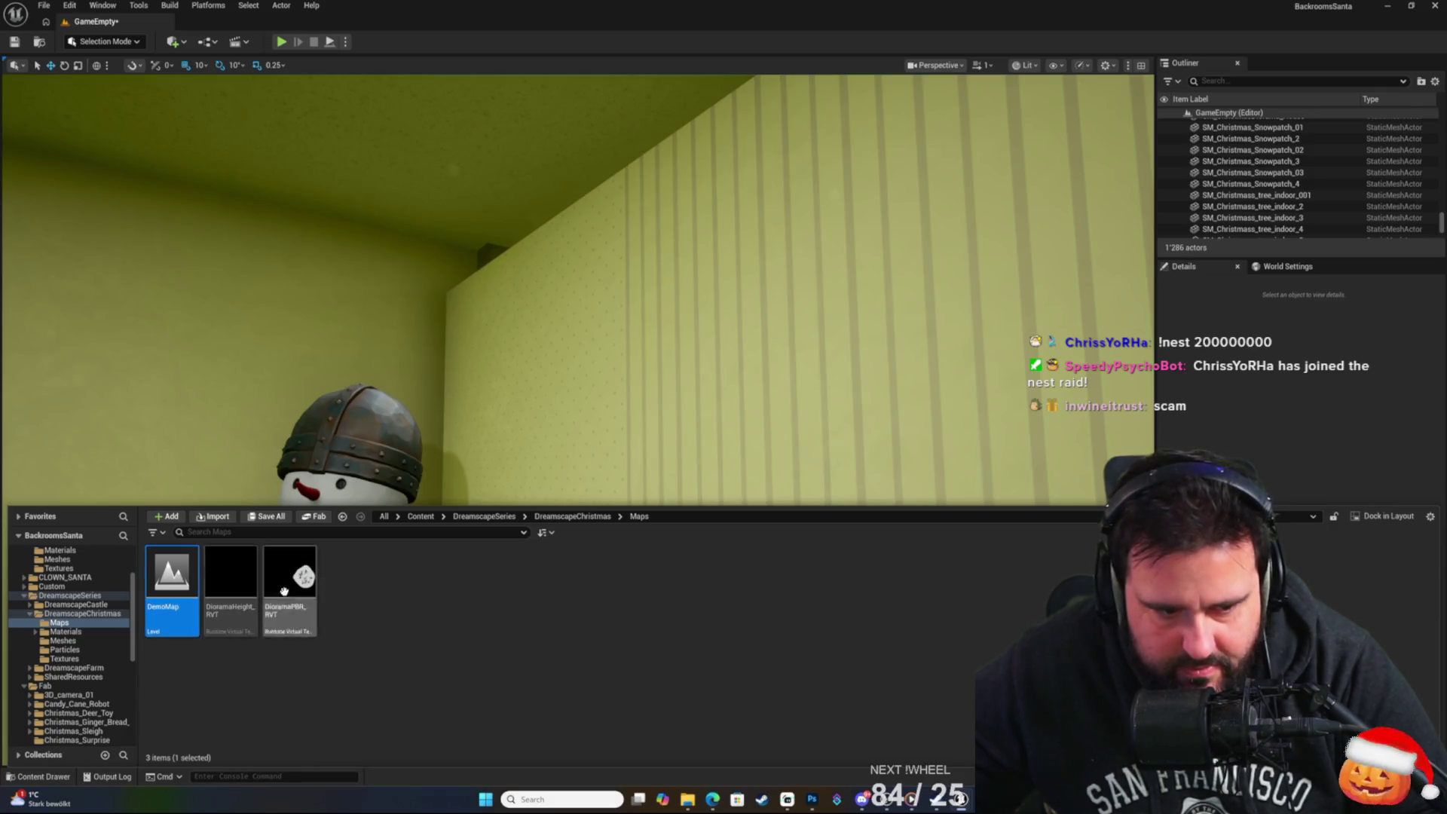
click(348, 612)
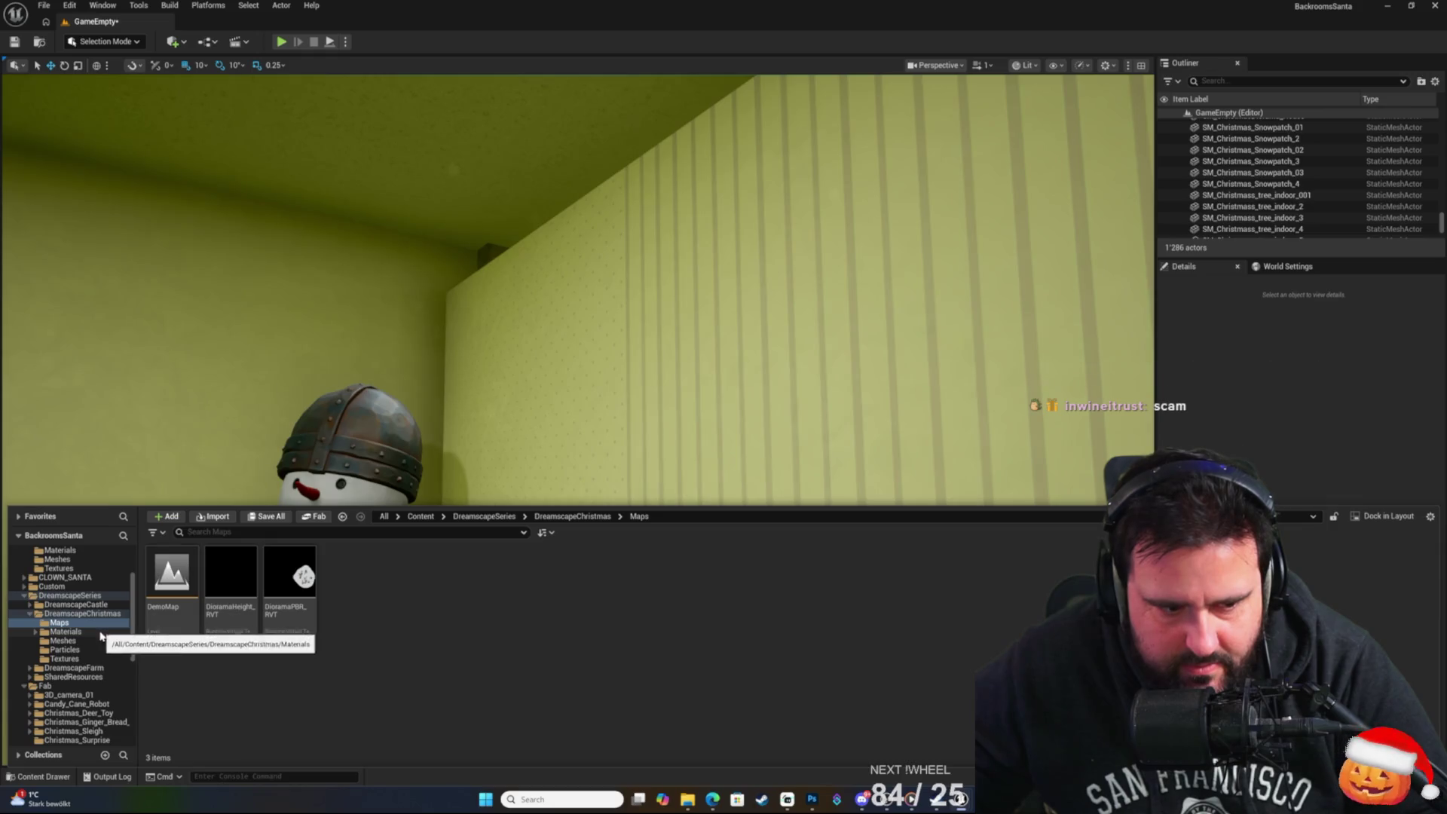
click(110, 640)
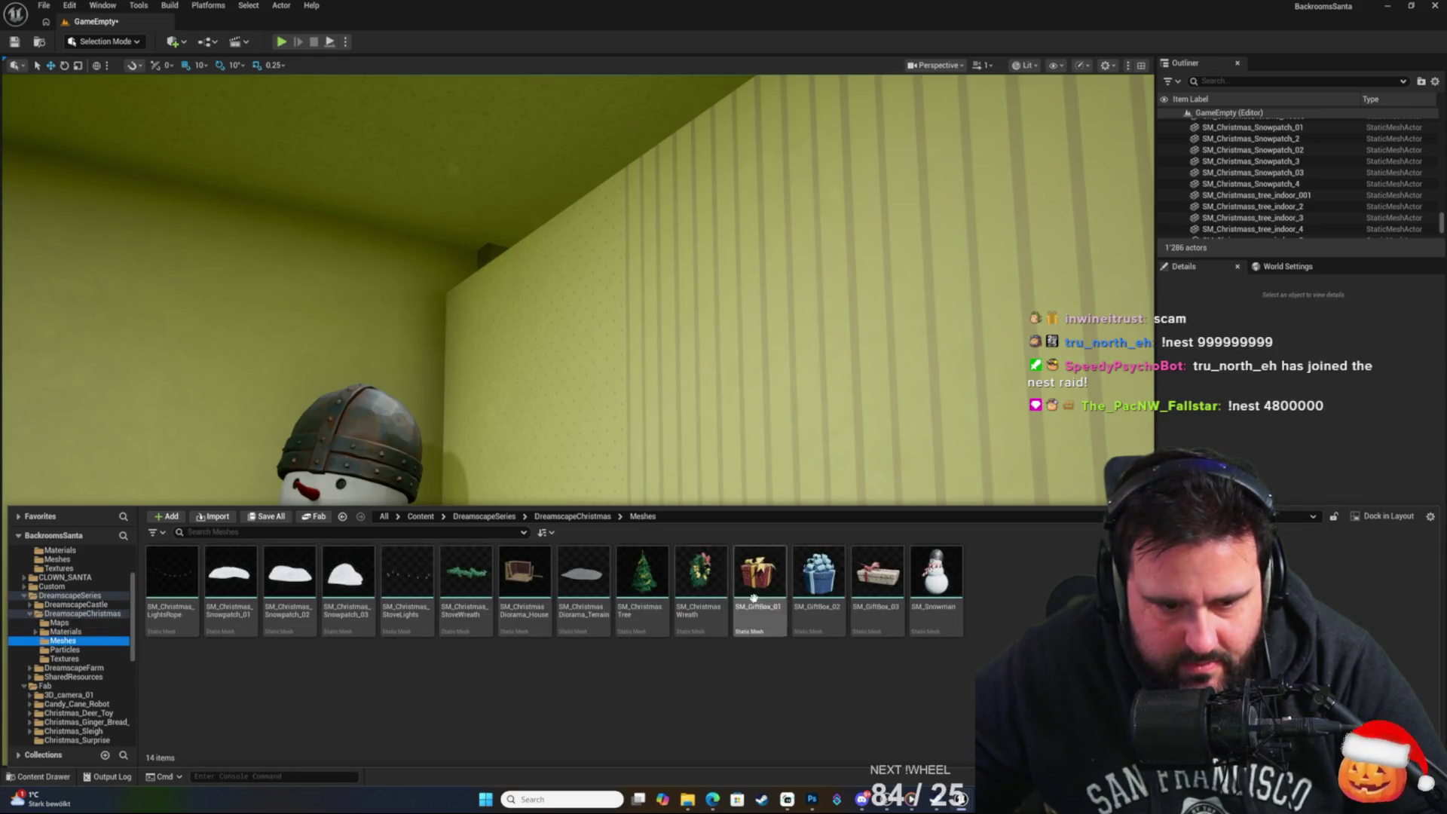
mouse_move(400, 586)
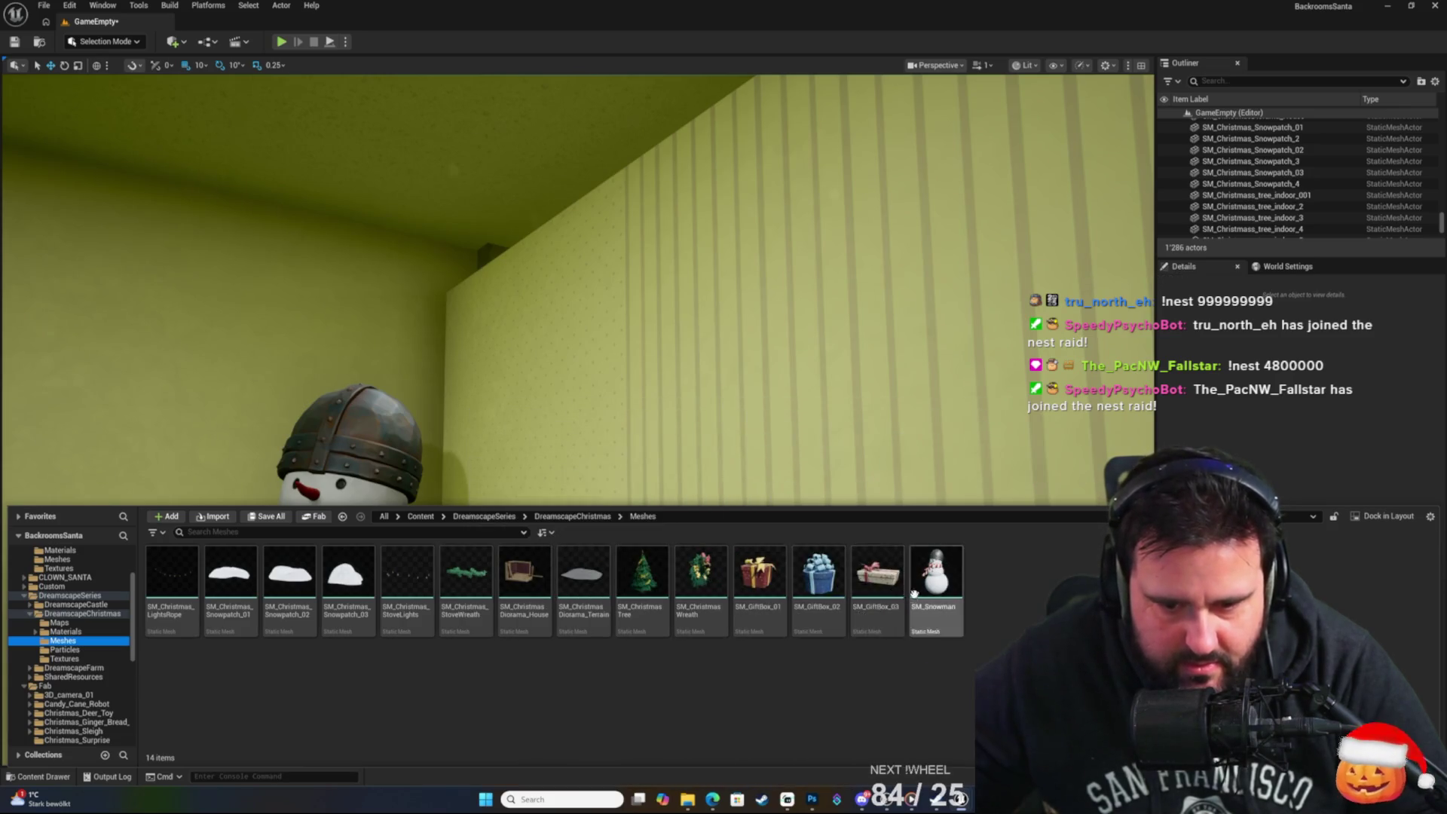
Place the blue round gift box SM_GiftBox_02 on the snow mound beside the snowman.
drag(572, 376, 572, 316)
mouse_move(682, 437)
mouse_down()
mouse_move(683, 497)
mouse_move(682, 455)
mouse_up()
click(55, 782)
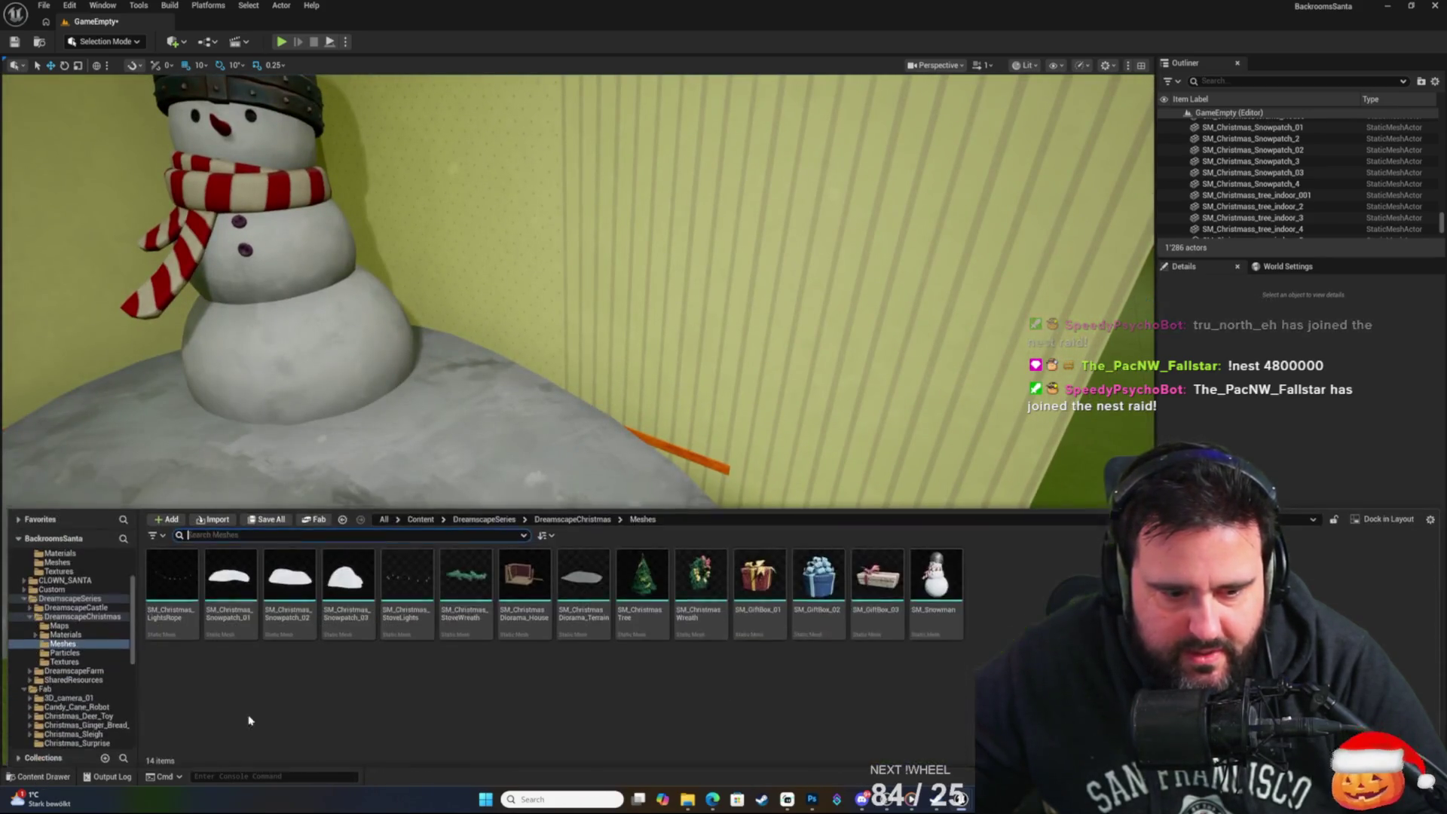
mouse_move(808, 576)
mouse_down()
mouse_move(578, 446)
mouse_move(464, 434)
mouse_move(477, 431)
mouse_up()
key(f)
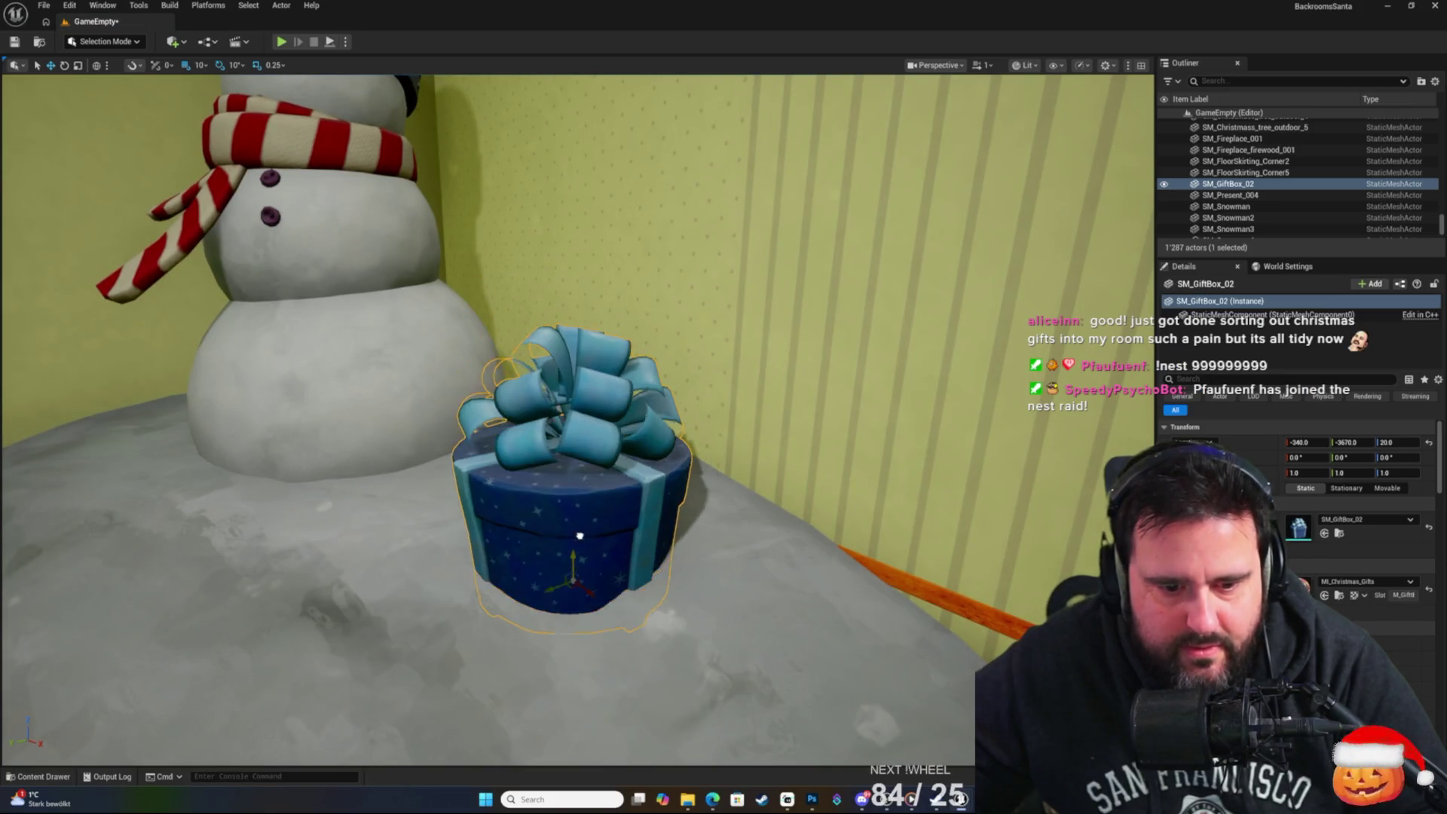
scroll(571, 536, down, 10)
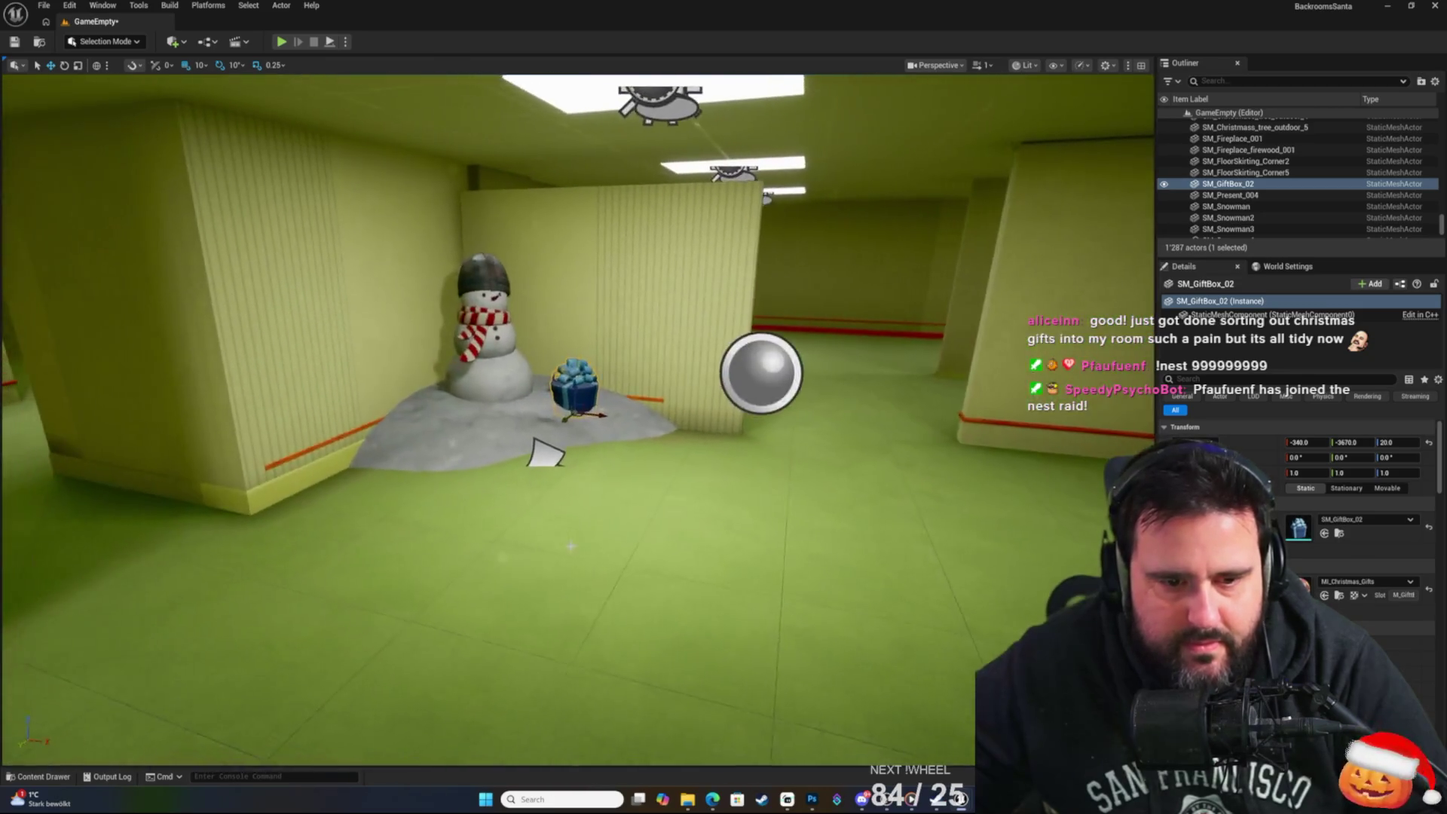
click(715, 497)
mouse_move(716, 498)
mouse_down()
mouse_move(670, 490)
mouse_move(886, 503)
mouse_move(641, 486)
mouse_move(851, 501)
mouse_move(877, 473)
mouse_move(878, 498)
mouse_move(878, 475)
mouse_move(877, 497)
mouse_move(866, 482)
mouse_up()
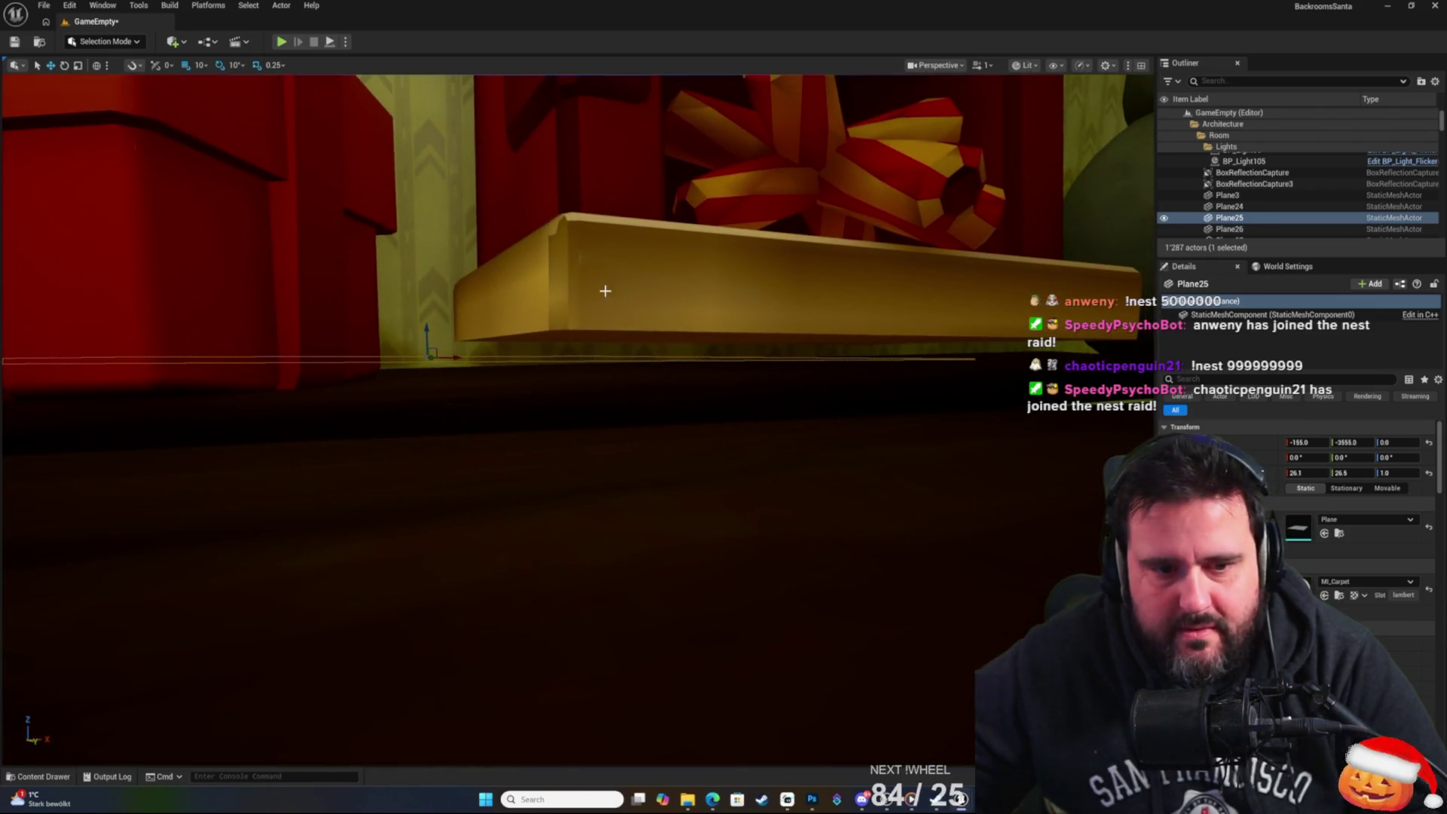
Raise the diorama house floor by 10 units.
scroll(701, 301, down, 8)
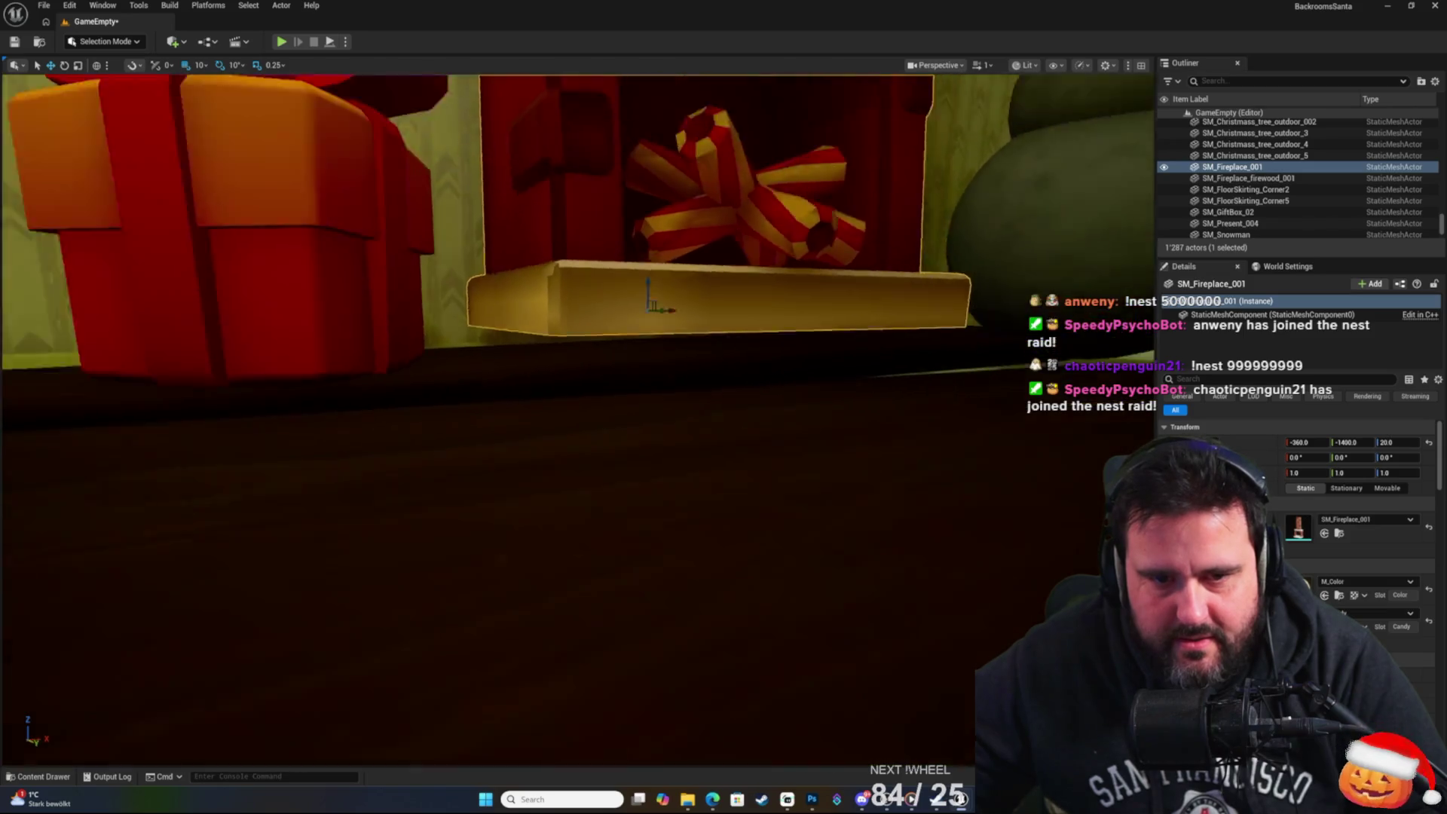
click(672, 252)
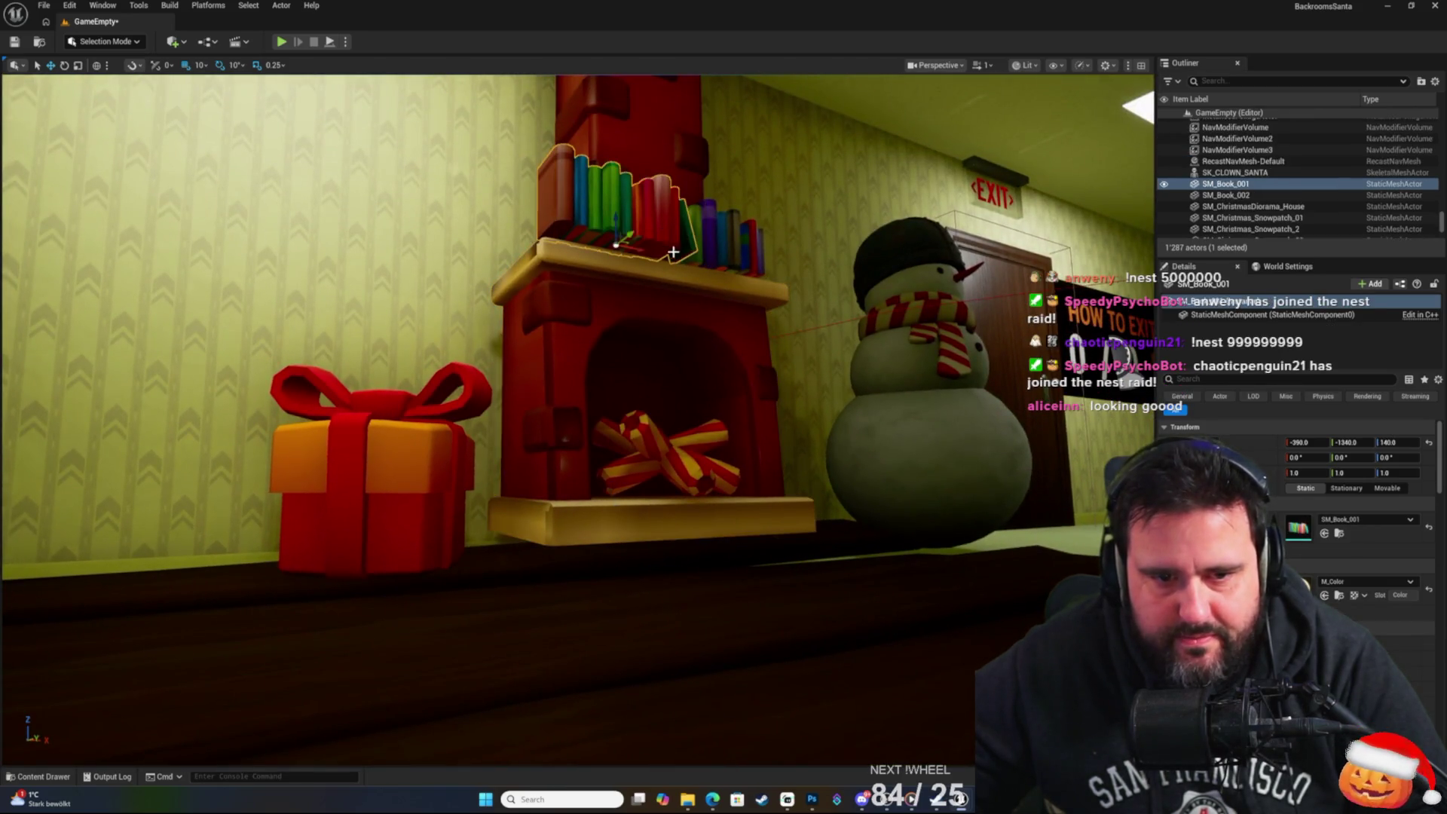
ctrl+click(723, 243)
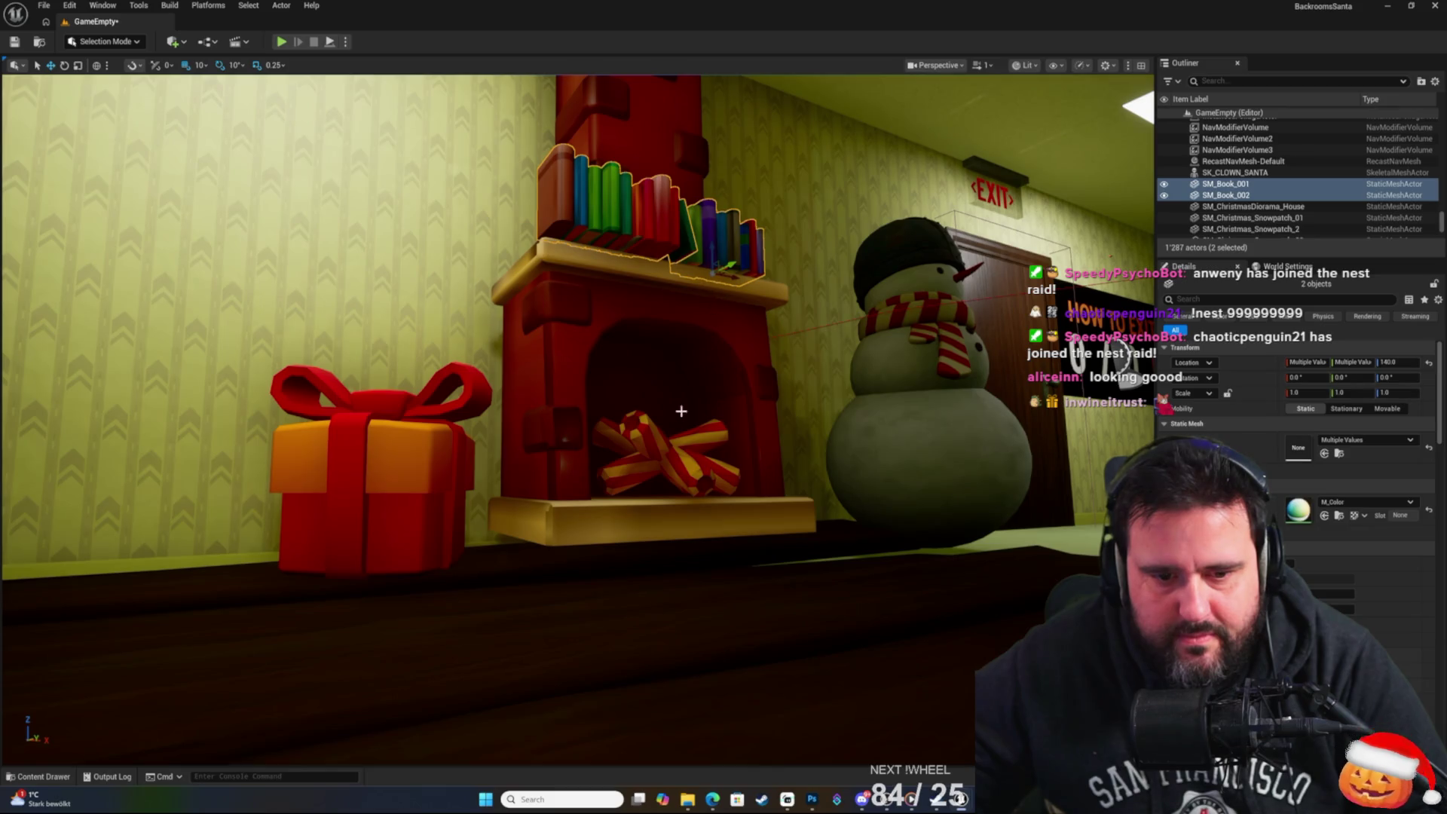
click(669, 449)
click(543, 610)
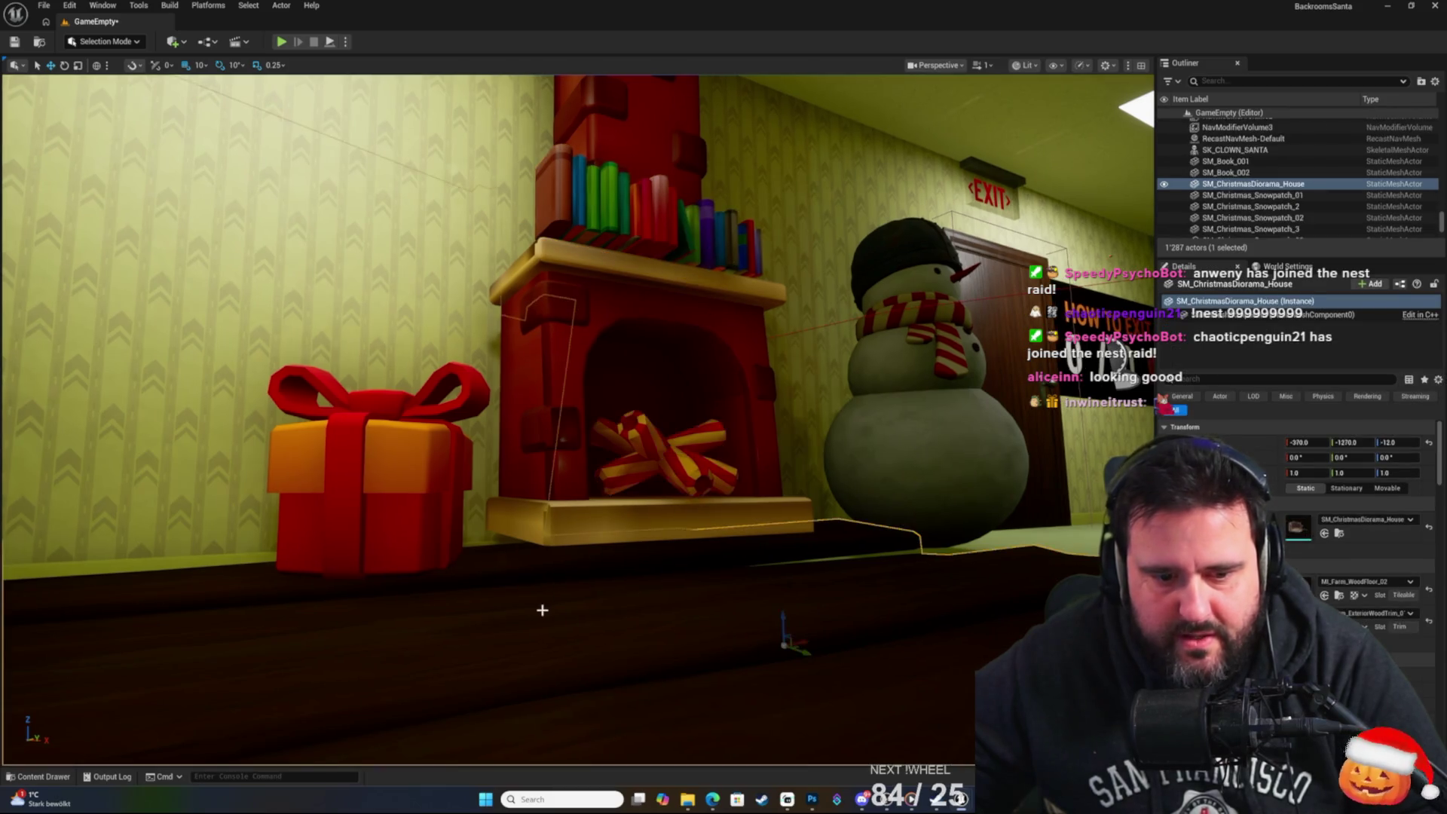
mouse_move(781, 617)
mouse_down()
mouse_move(773, 598)
mouse_move(761, 613)
mouse_move(776, 610)
mouse_move(693, 613)
mouse_move(701, 573)
mouse_move(662, 590)
mouse_up()
Lift the red gift box 10 units, then fly to the corridor and select SM_Christmas_Snowpatch_02.
click(626, 434)
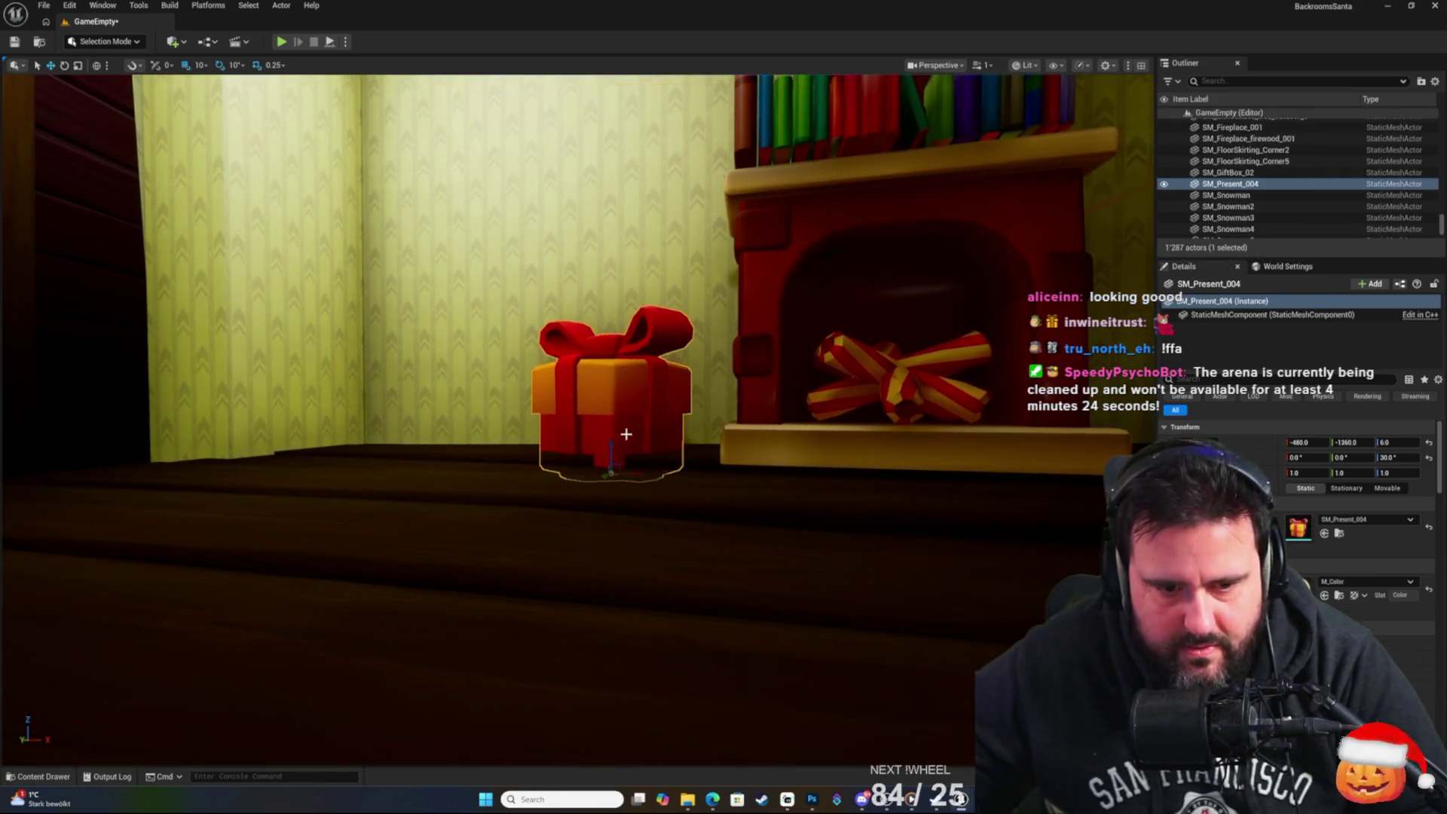
drag(613, 446, 611, 428)
mouse_move(488, 413)
mouse_down()
mouse_move(377, 317)
mouse_move(59, 182)
mouse_up()
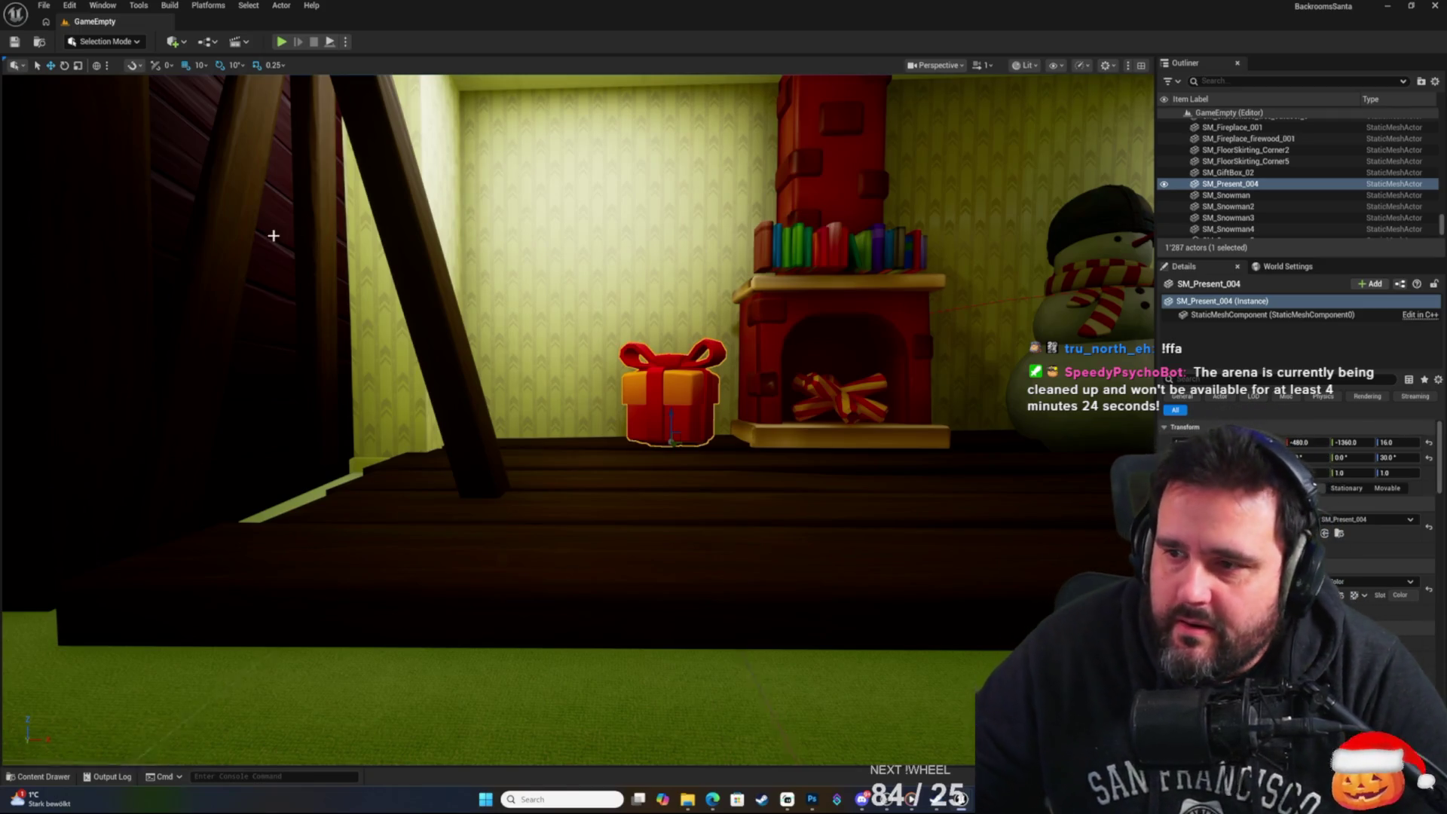
mouse_move(766, 410)
mouse_down()
mouse_move(766, 482)
mouse_move(723, 557)
mouse_move(678, 573)
mouse_move(708, 557)
mouse_move(633, 550)
mouse_move(625, 573)
mouse_move(614, 554)
mouse_up()
click(565, 452)
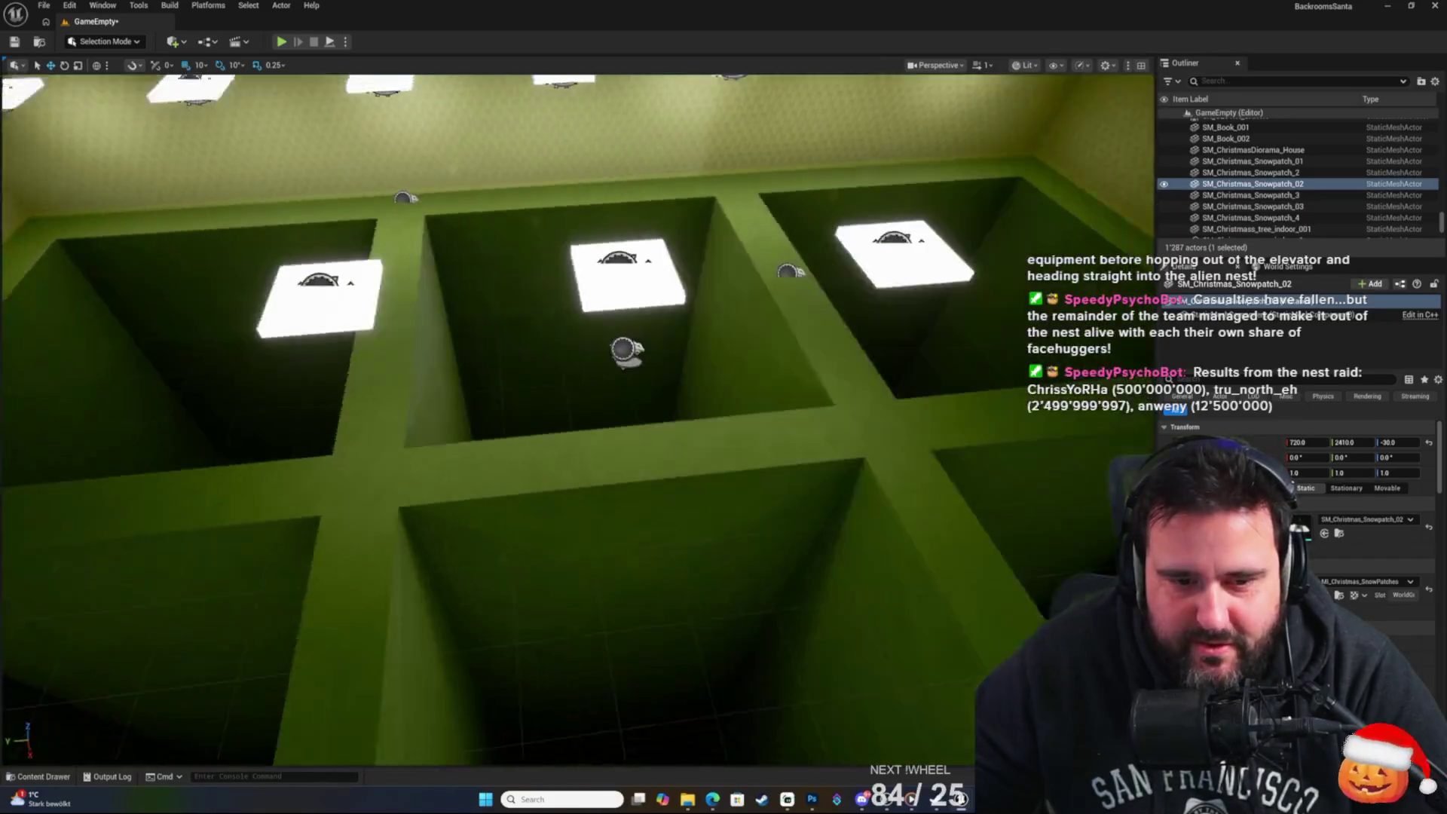
Fly over the green grid walls from above, then frame the snow patch and descend into the wreath-frame room.
key(w)
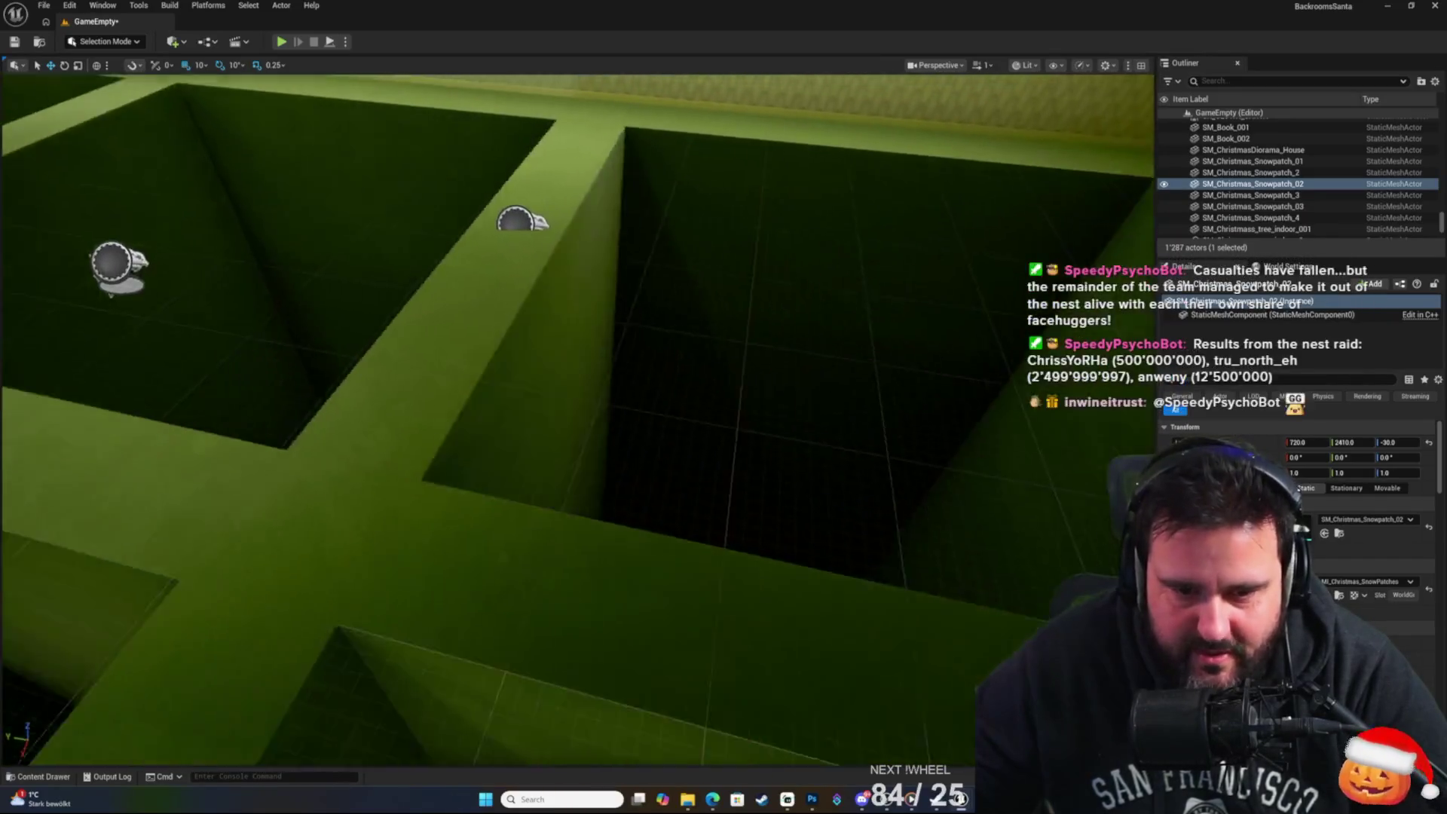
key(w)
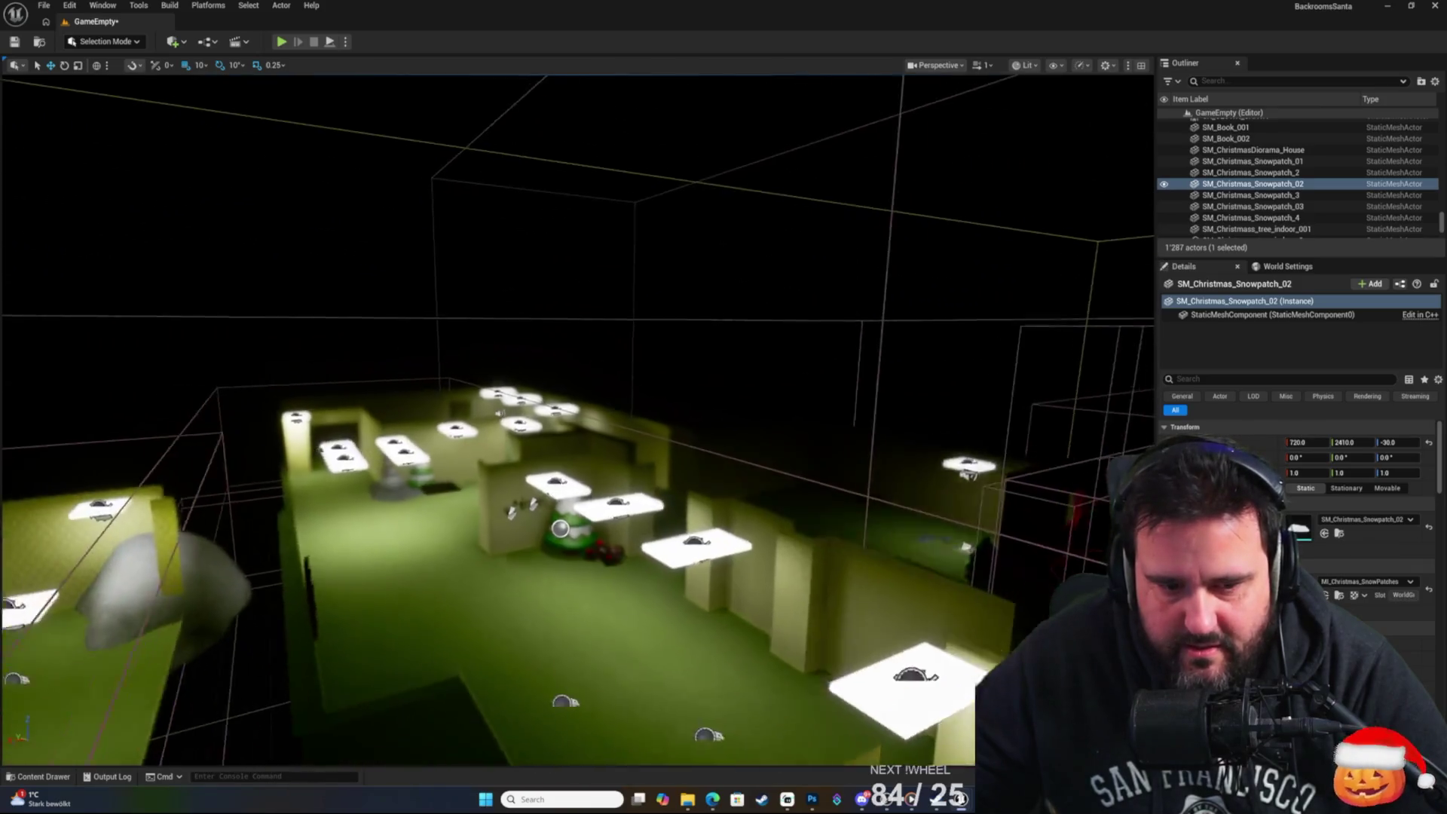
key(w)
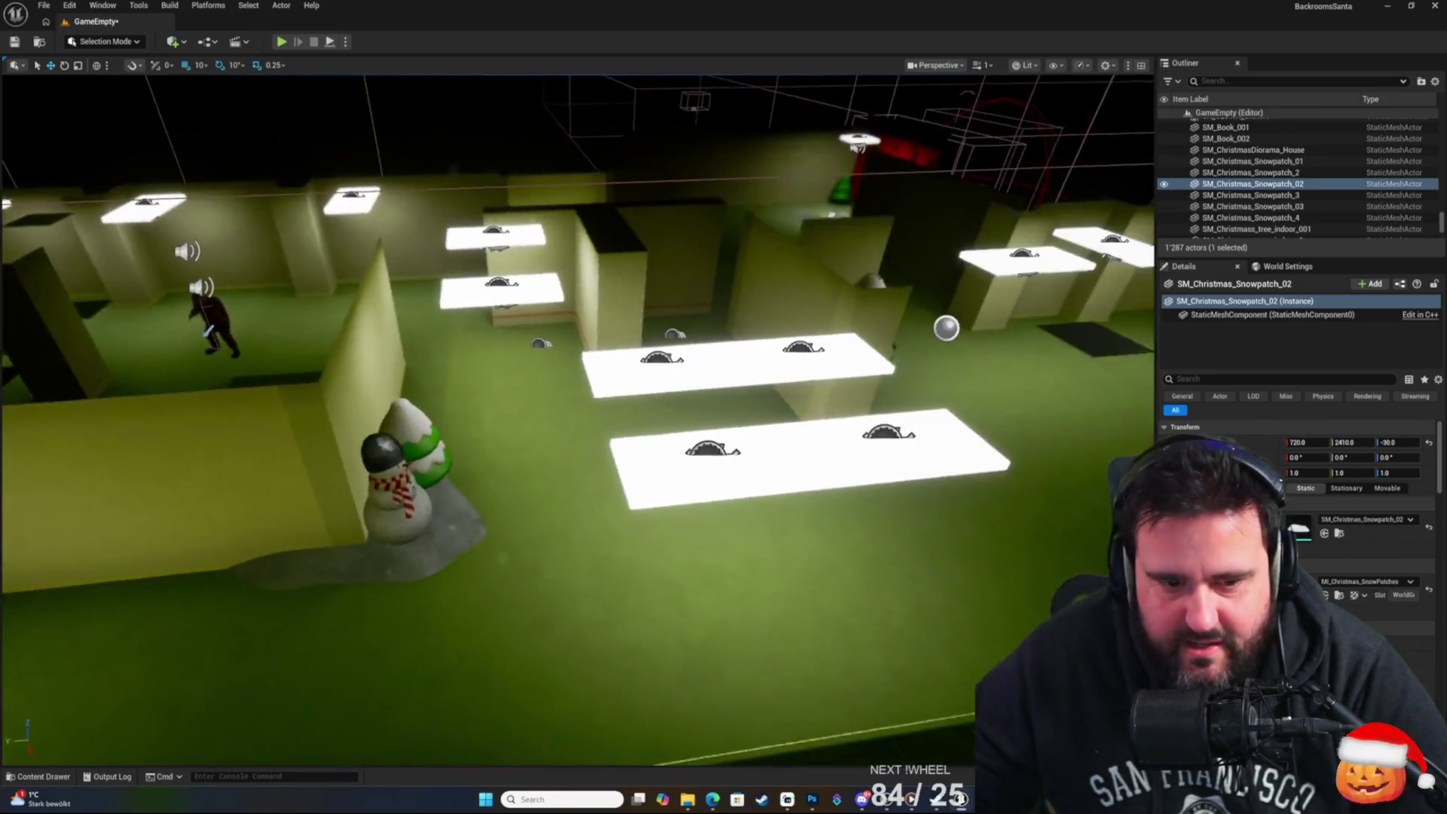
key(s)
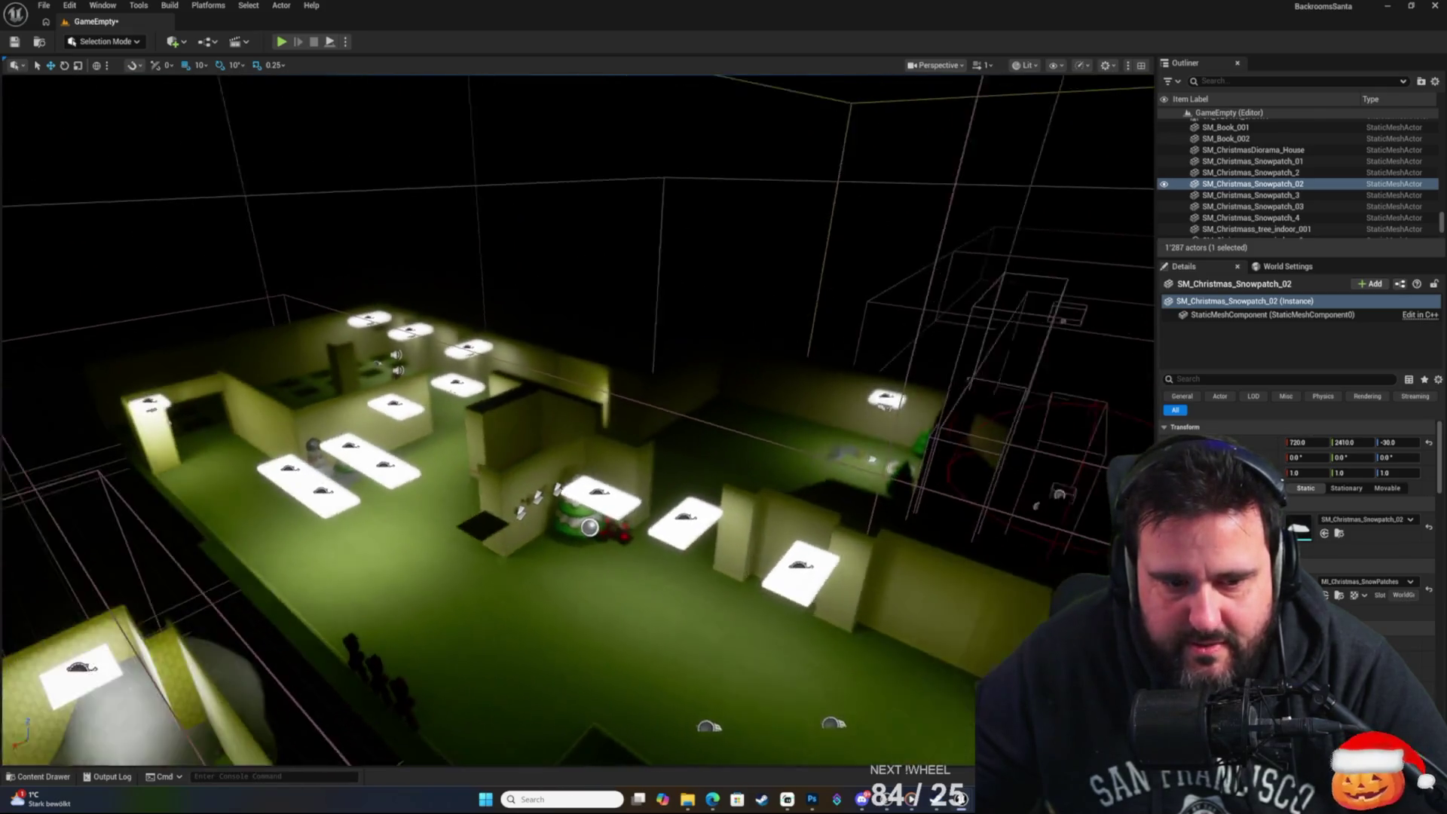
key(s)
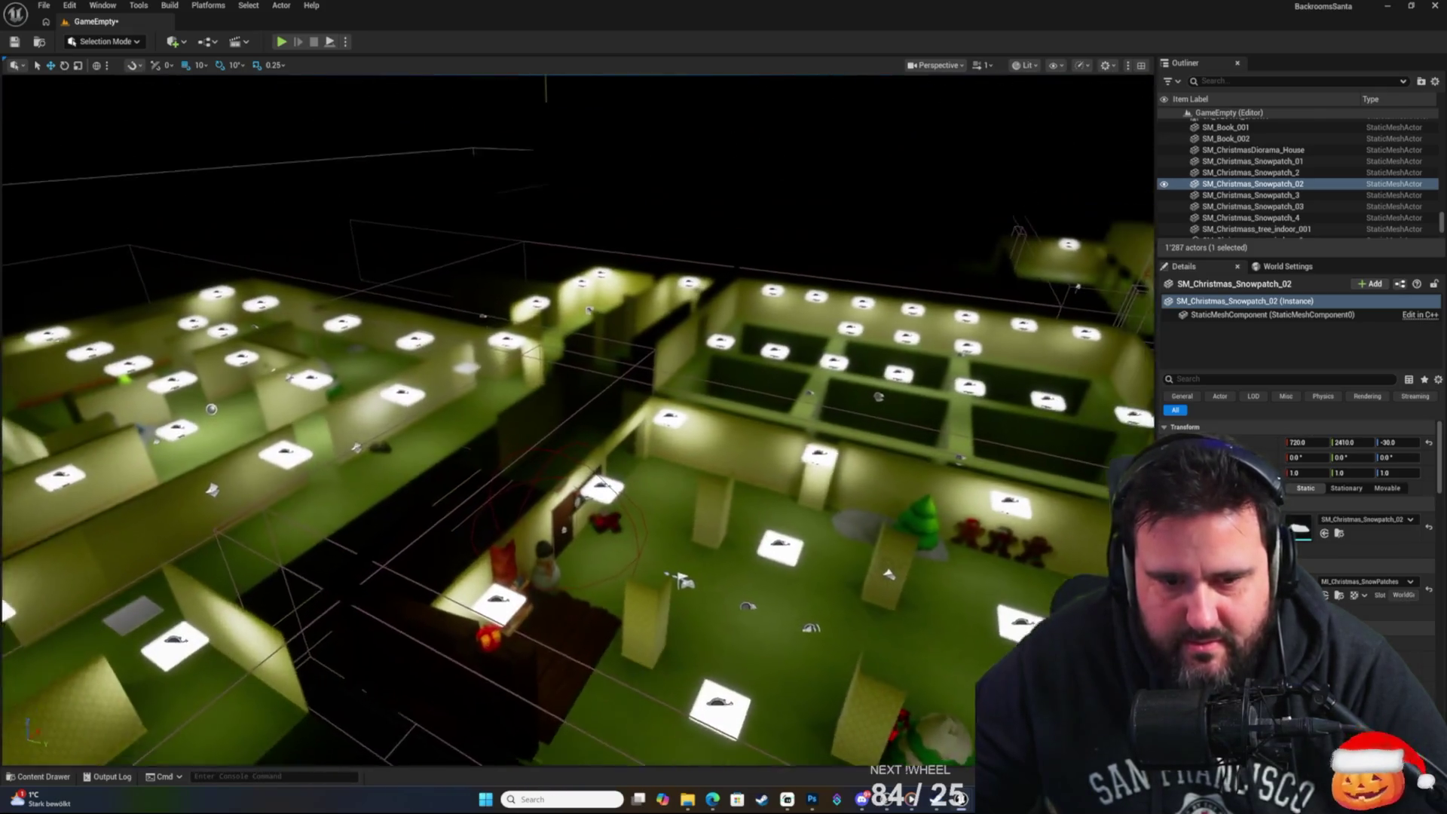
key(f)
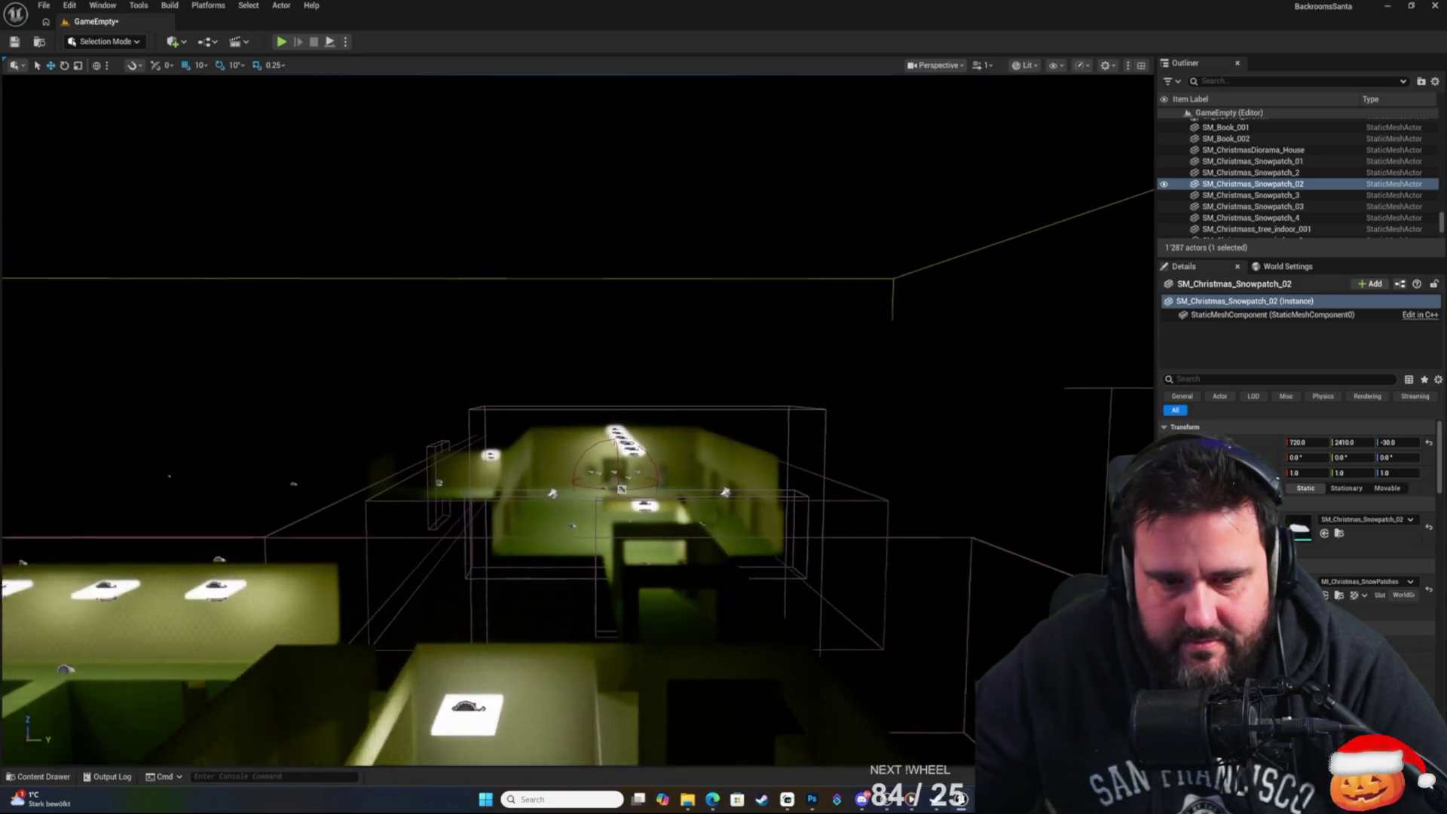
key(w)
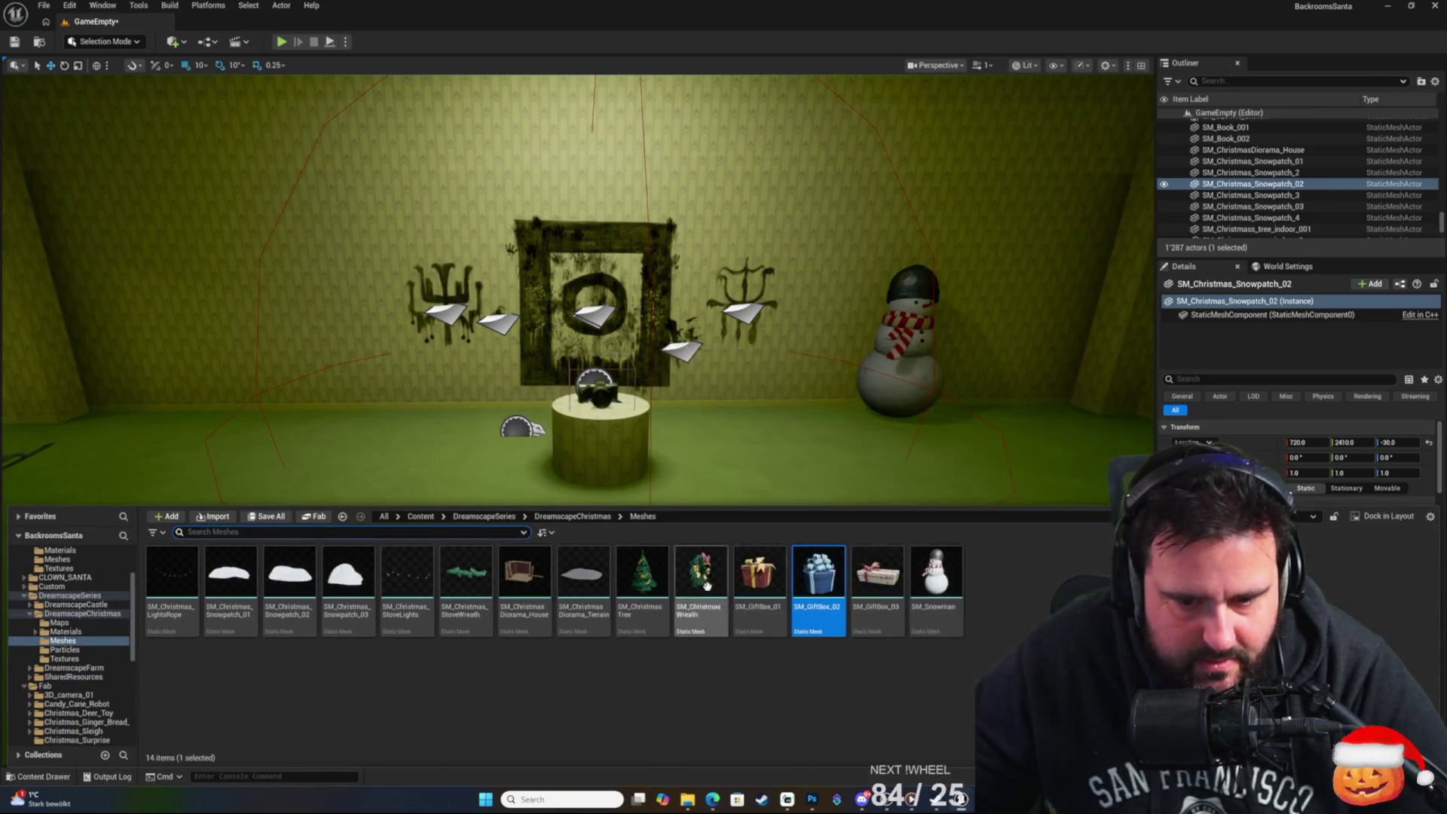
Copy the snowy outdoor Christmas tree into the wreath room, left of the framed wall piece at X 6120, Y 1430.
mouse_move(527, 339)
mouse_down()
mouse_move(797, 564)
mouse_move(619, 465)
mouse_move(595, 492)
mouse_move(607, 507)
mouse_up()
click(584, 476)
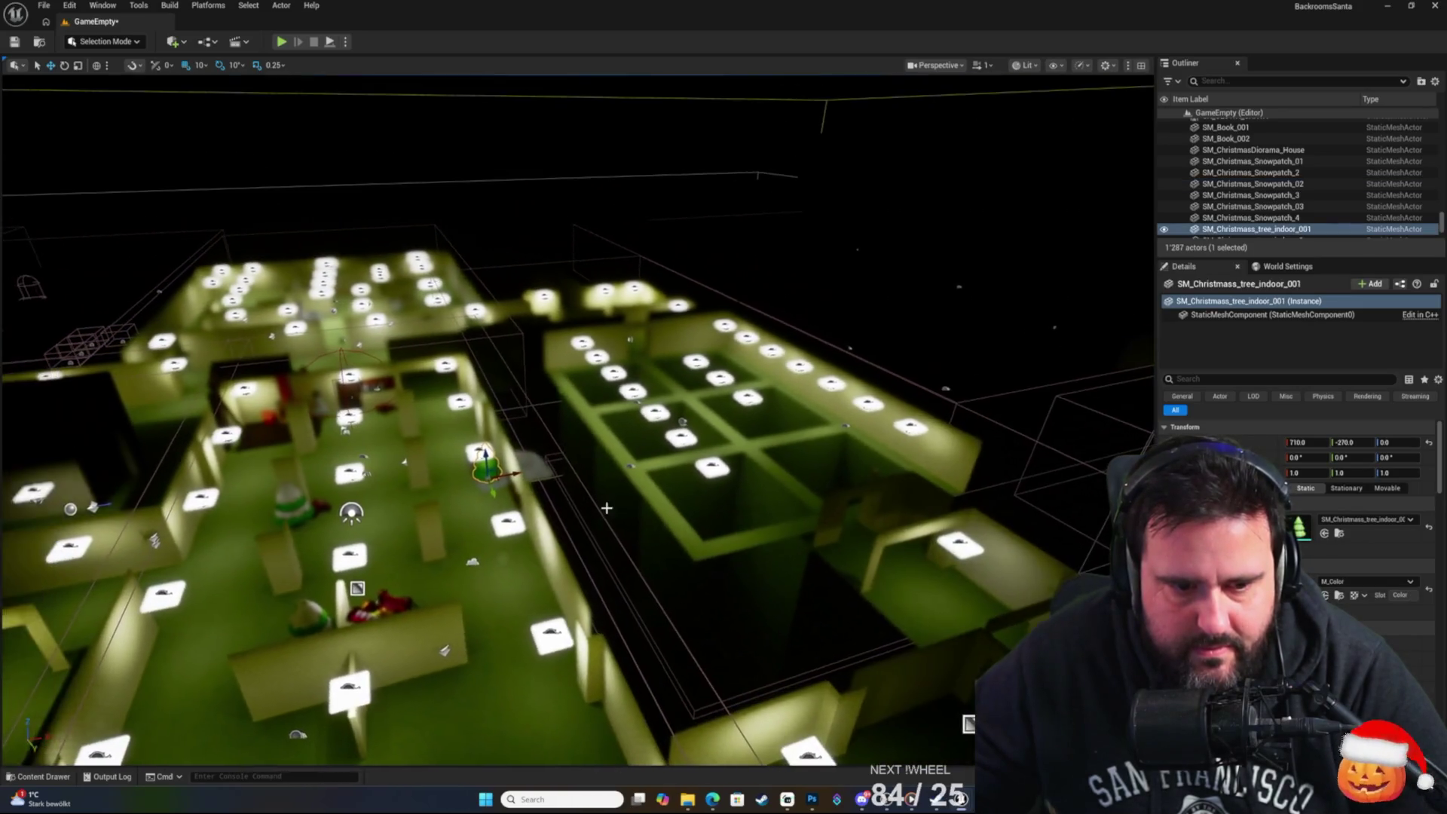
click(301, 508)
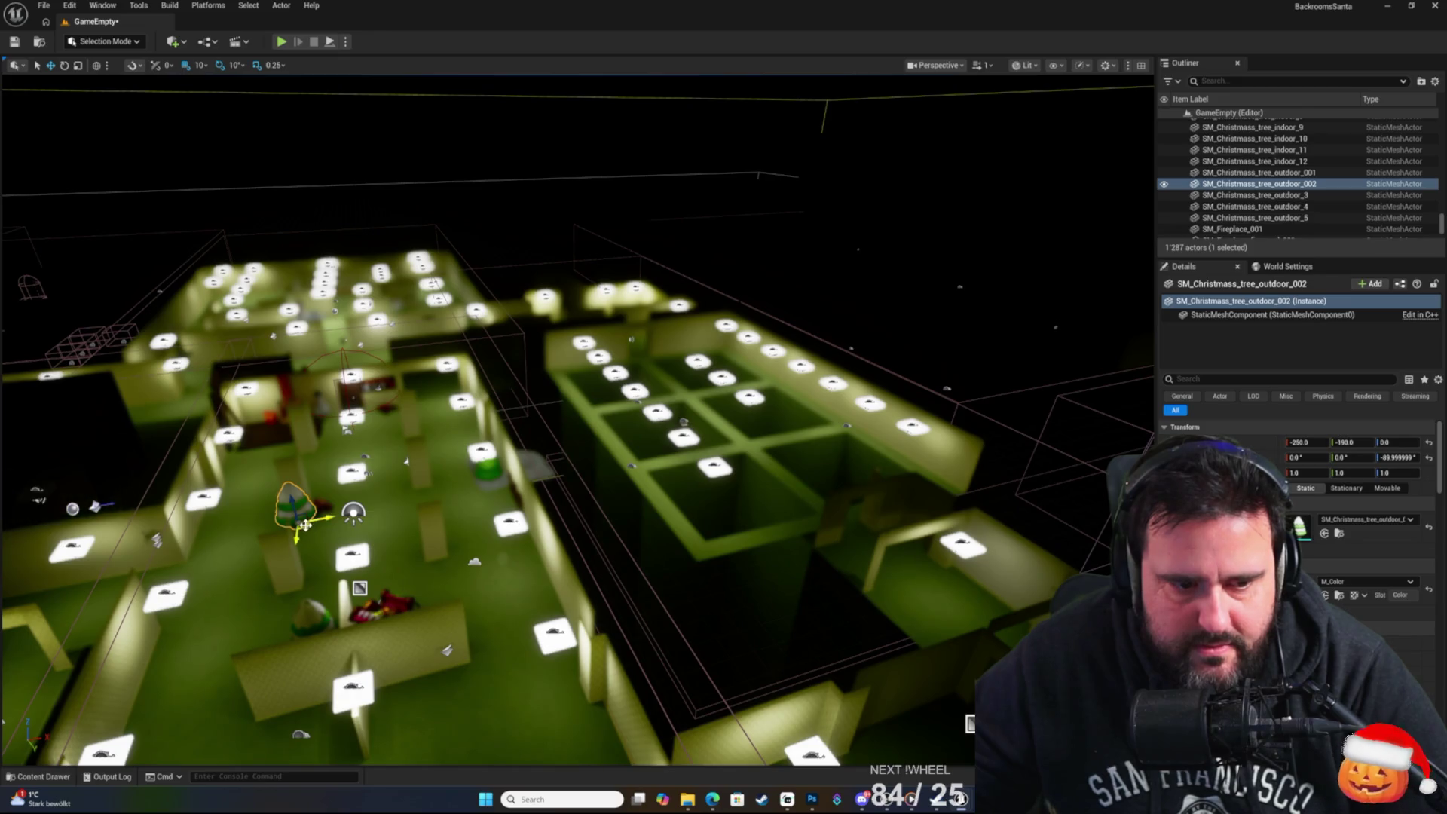
click(738, 513)
drag(739, 512, 678, 482)
drag(597, 563, 597, 563)
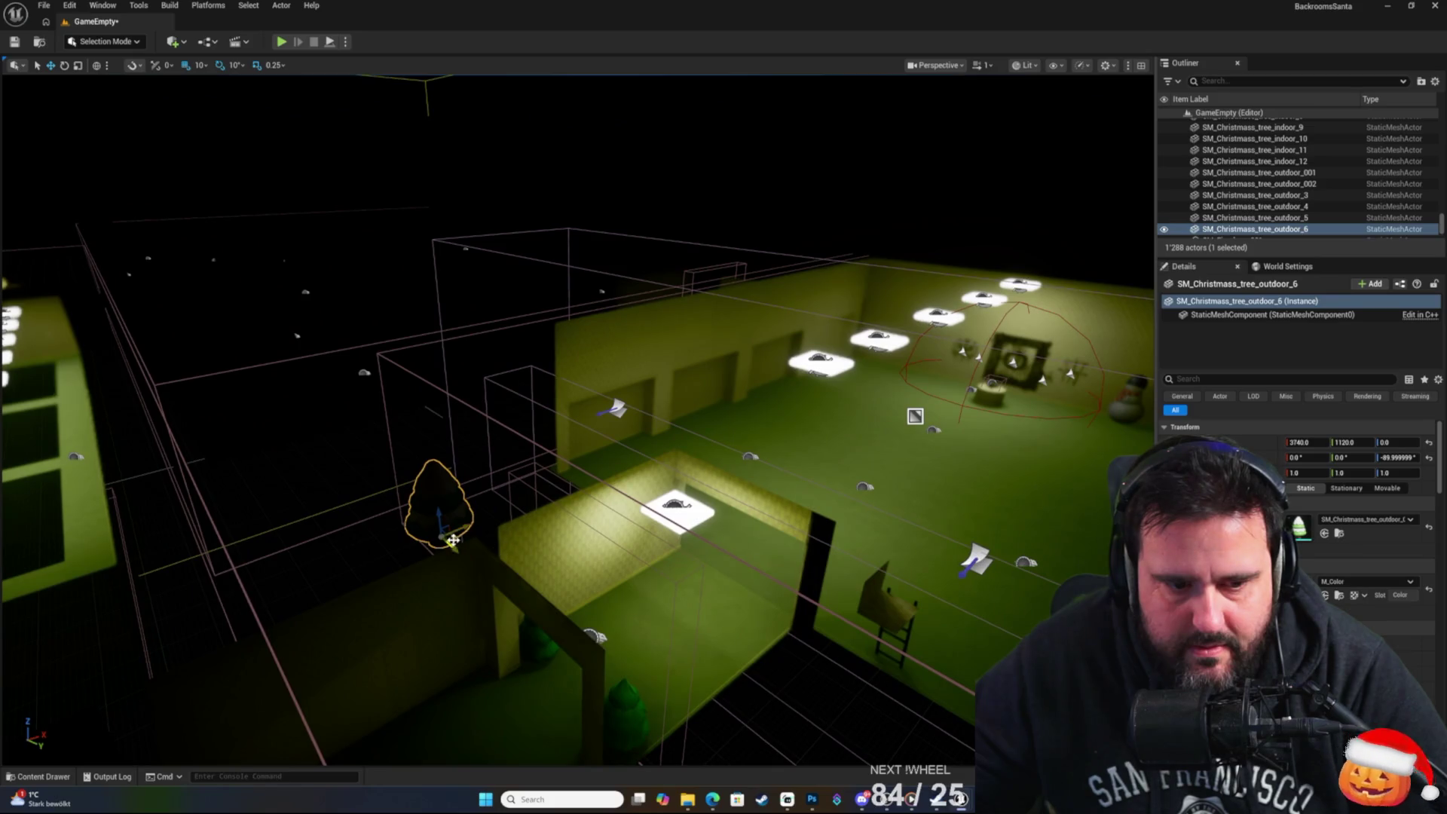
drag(915, 415, 914, 351)
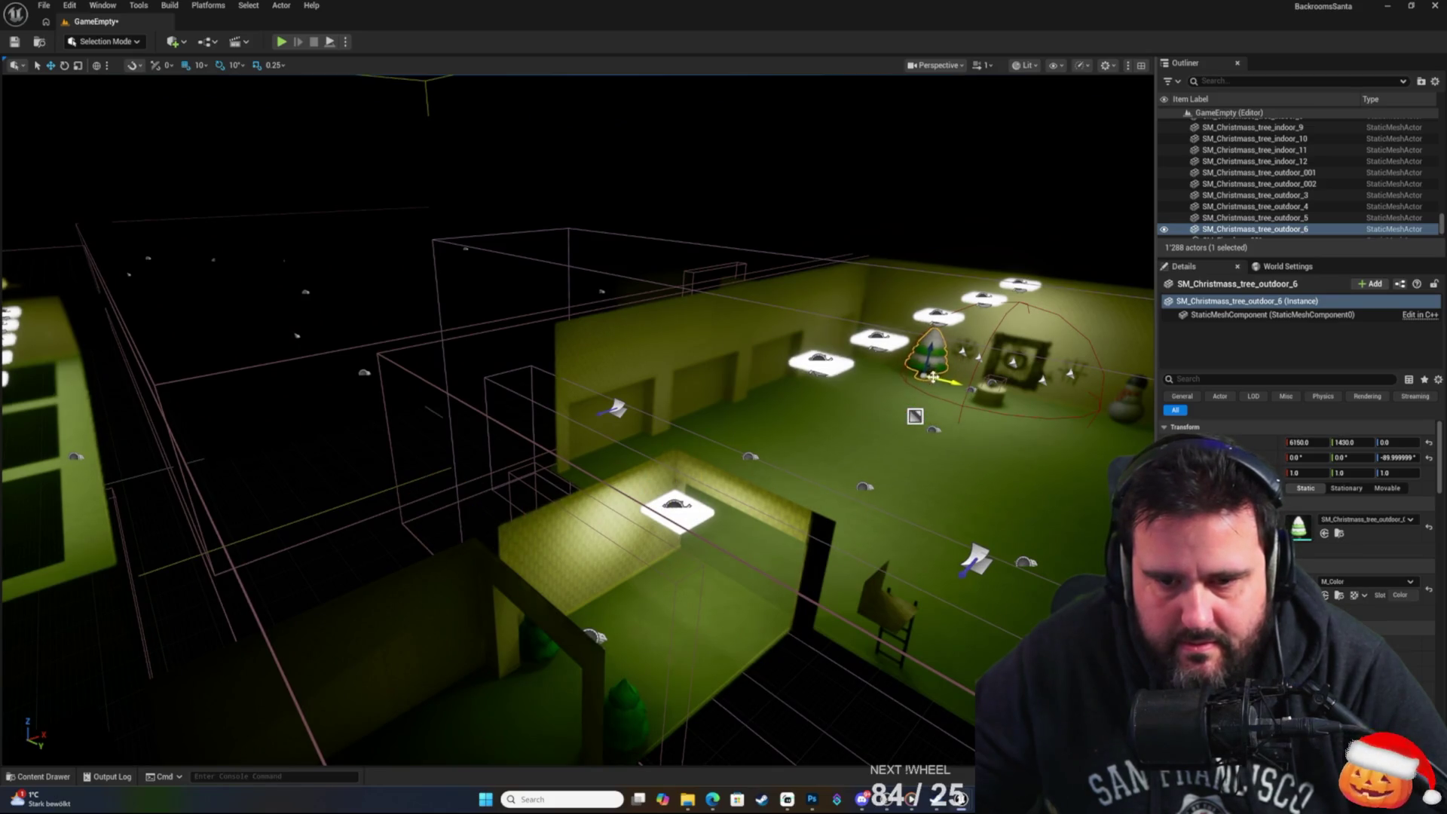
key(f)
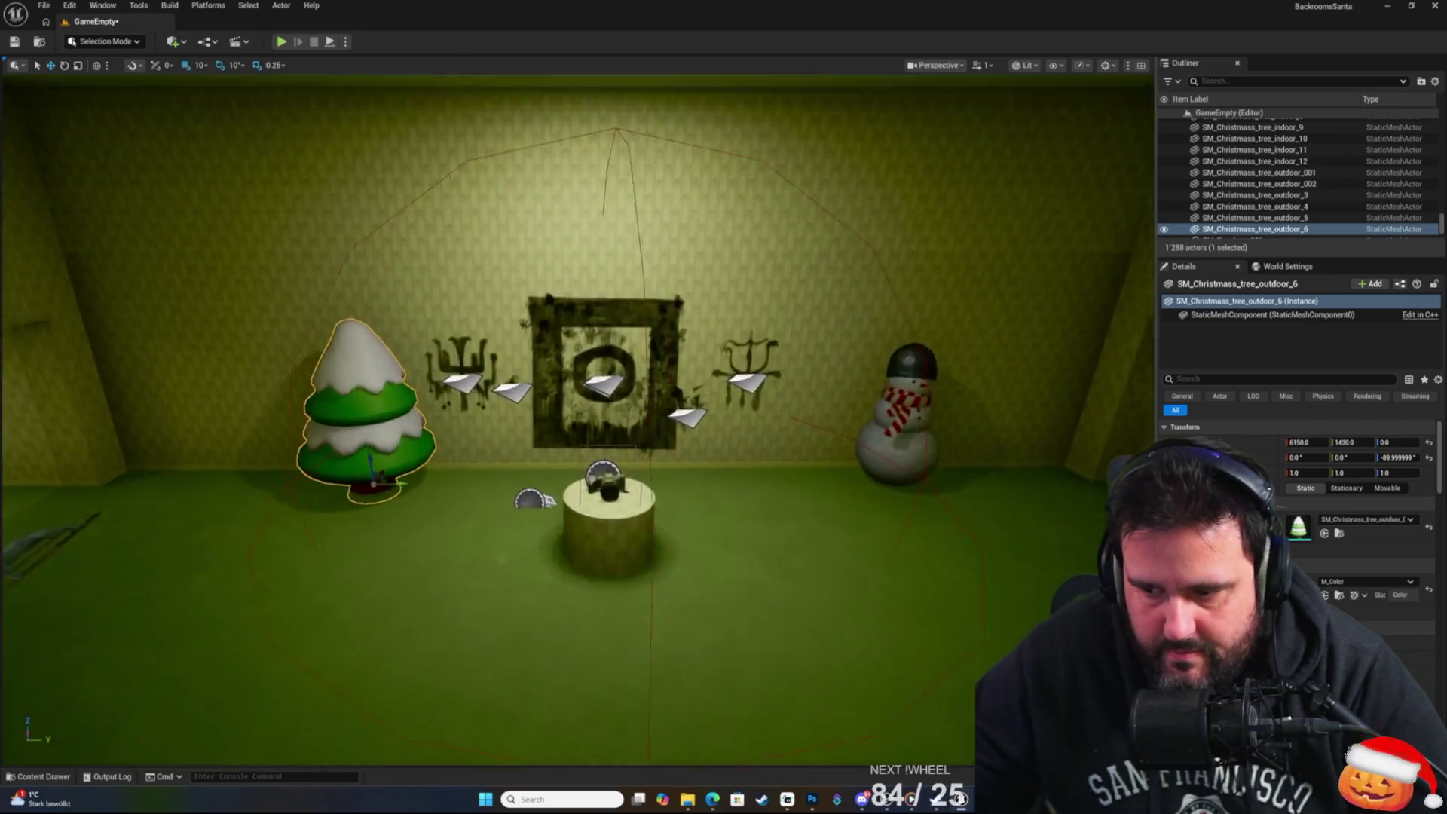
drag(596, 563, 597, 562)
drag(581, 459, 531, 464)
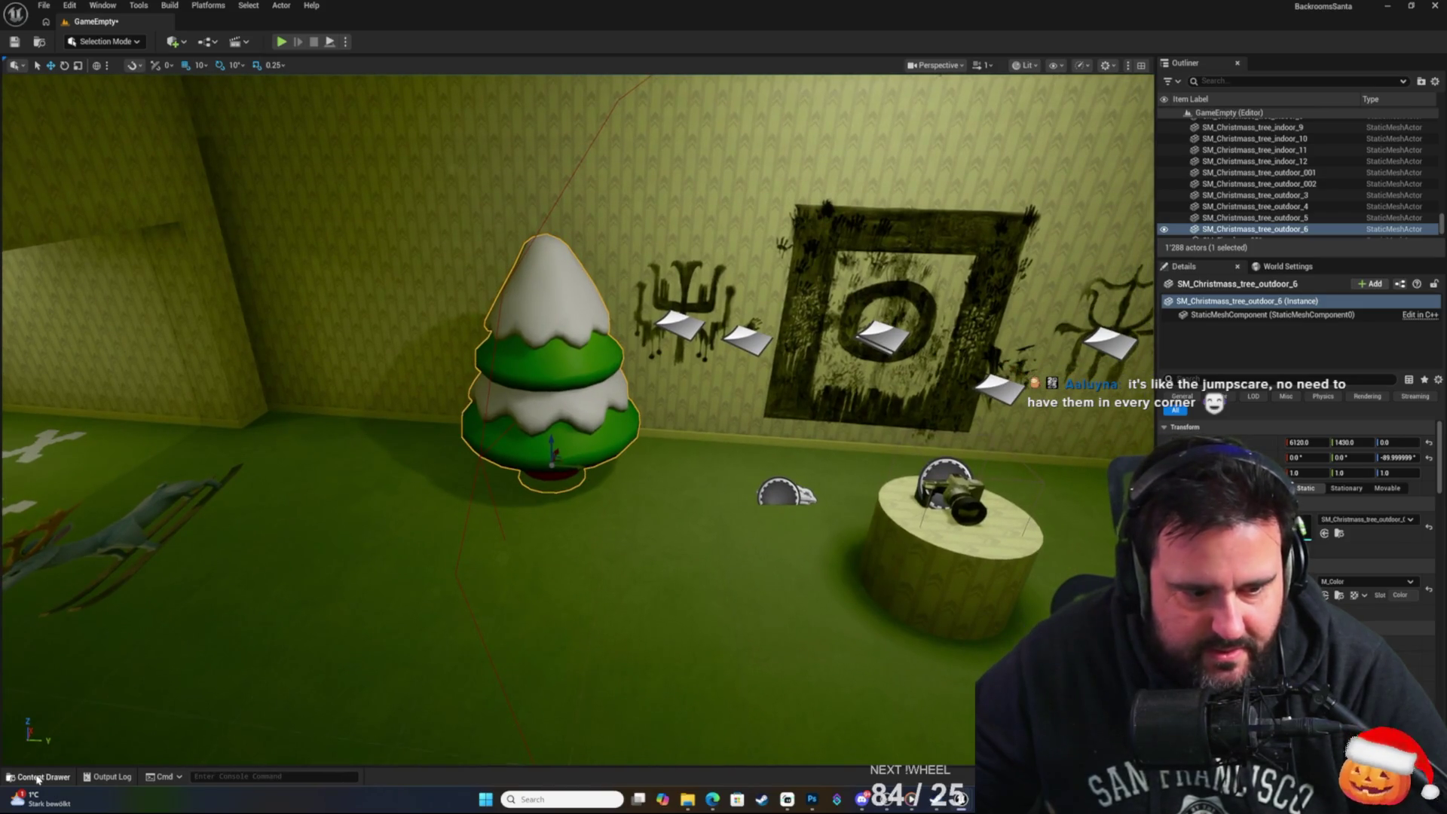
Drop SM_Christmas_Snowpatch_01 under the wreath-room tree and lower its Z from -30 to -40.
click(37, 777)
click(229, 584)
mouse_move(228, 584)
mouse_down()
mouse_move(394, 465)
mouse_move(549, 458)
mouse_move(519, 491)
mouse_move(534, 510)
mouse_move(572, 424)
mouse_up()
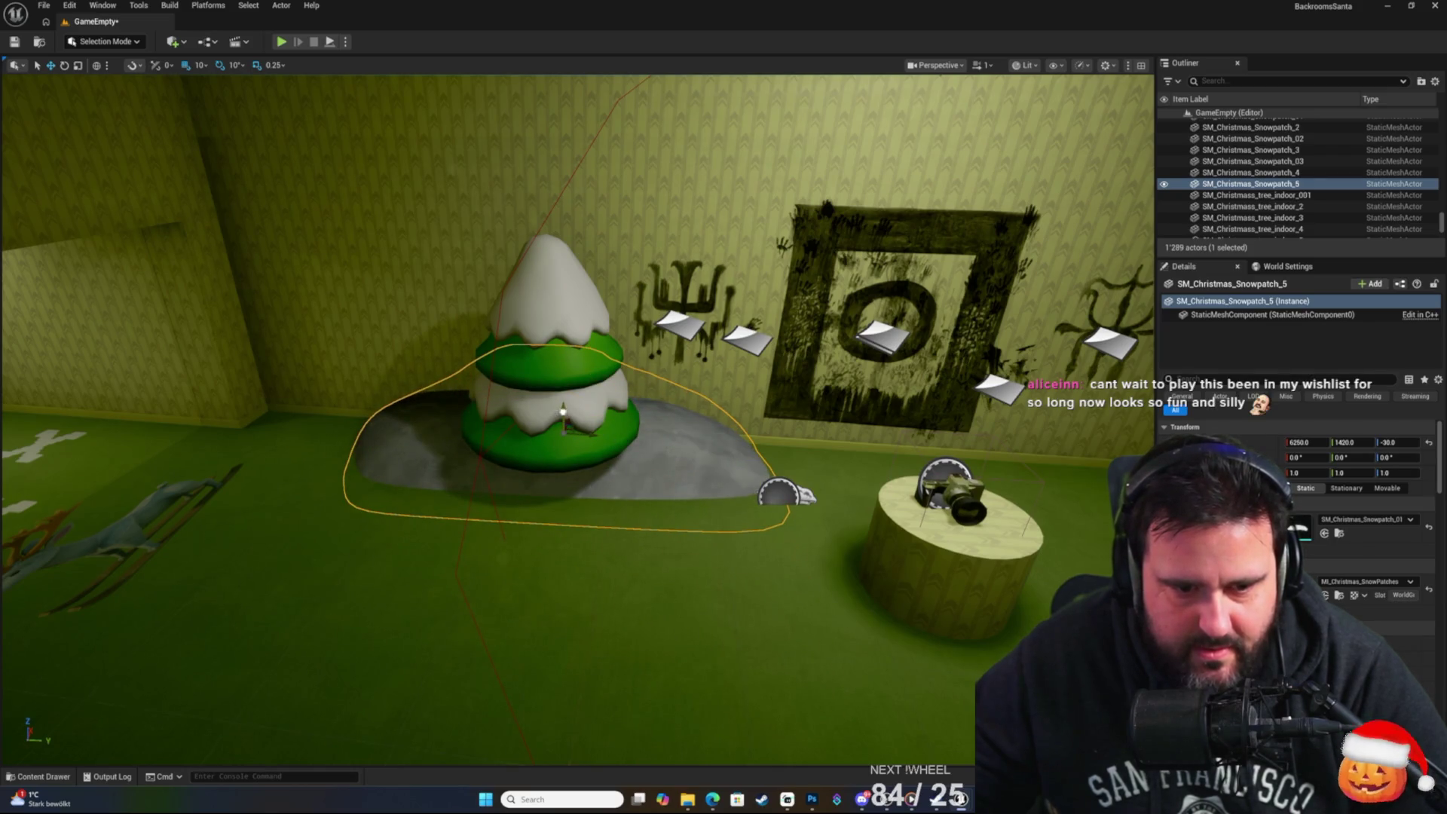
drag(562, 412, 563, 419)
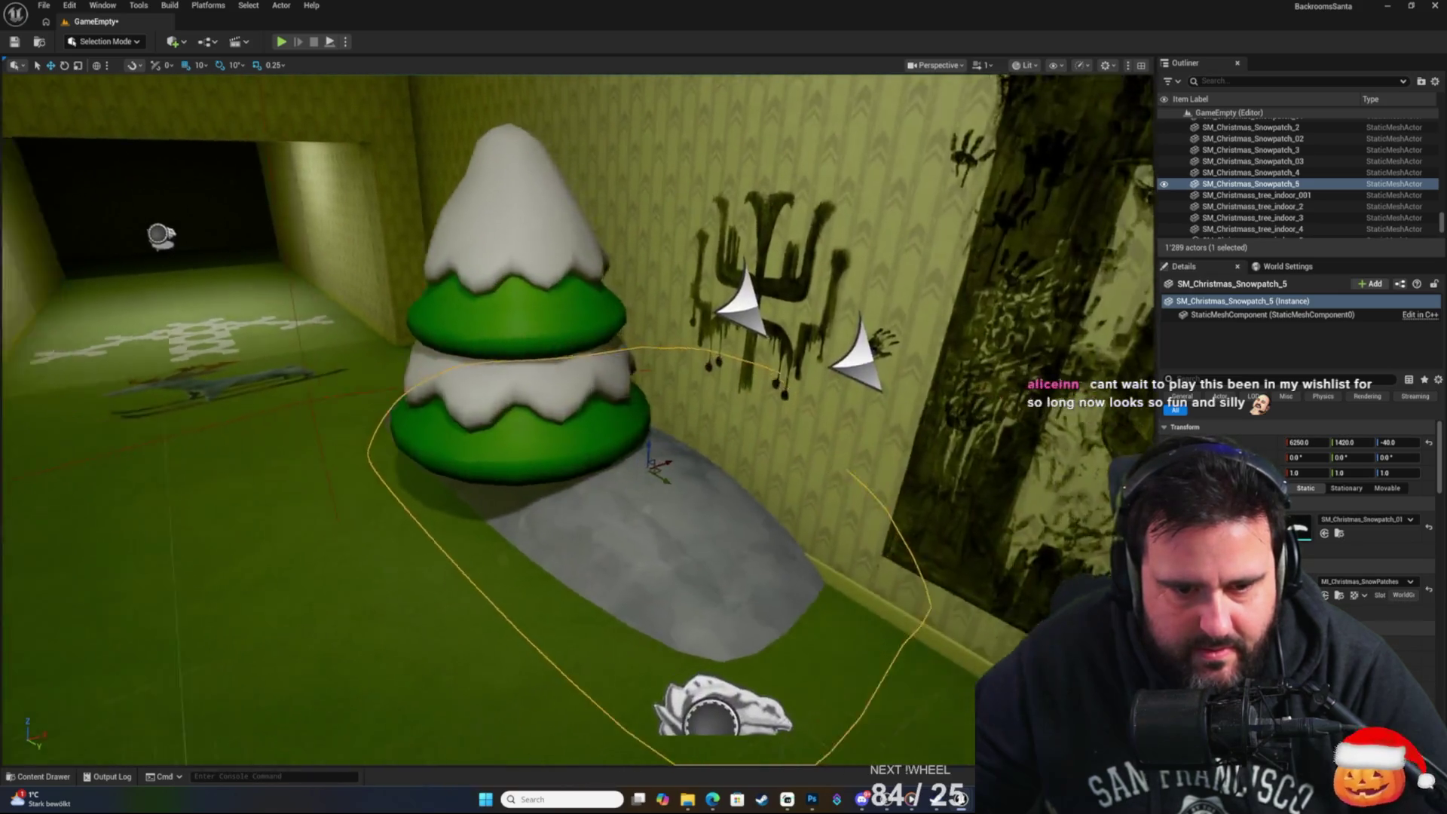
drag(673, 456, 673, 456)
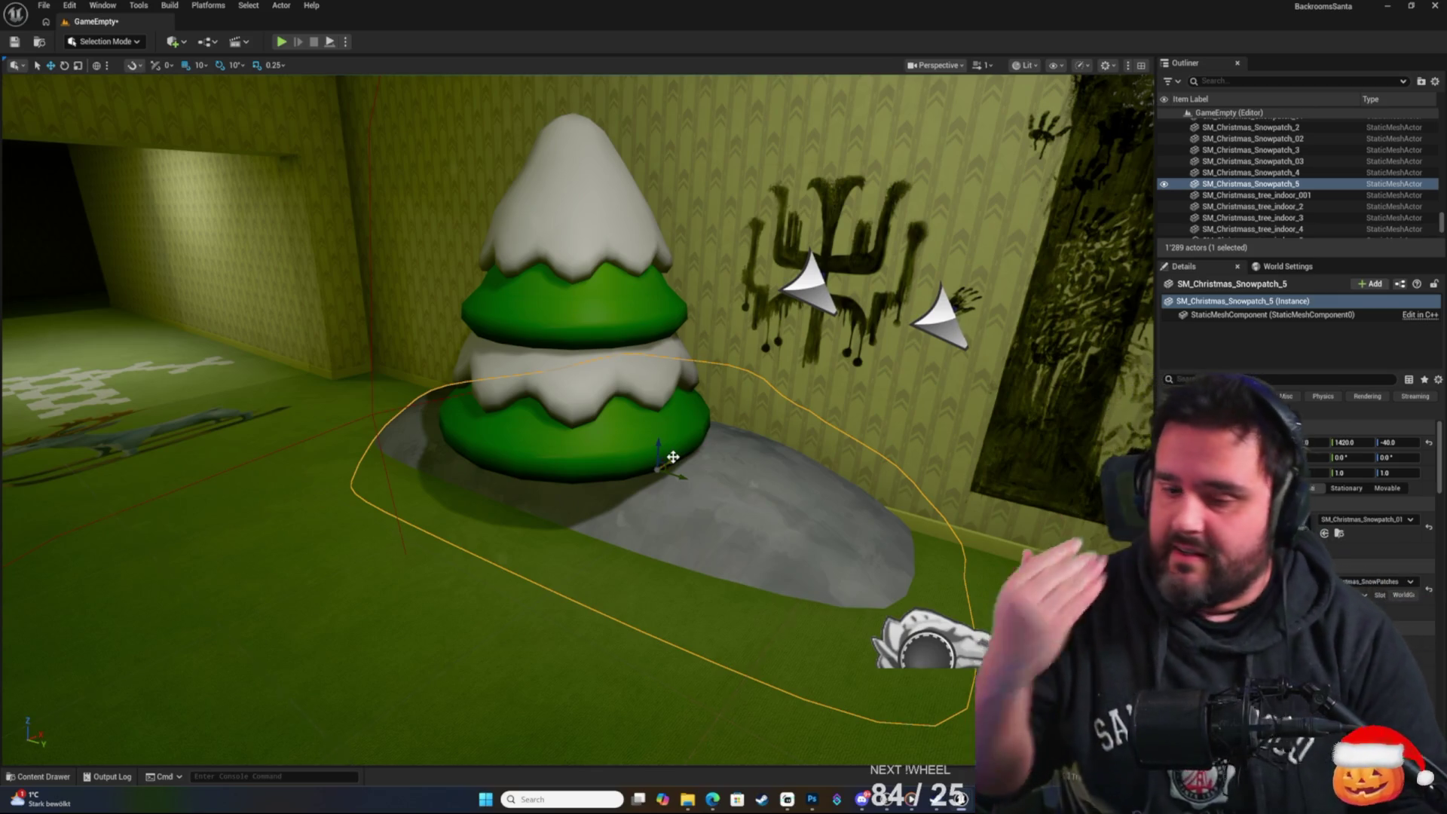
scroll(672, 457, down, 15)
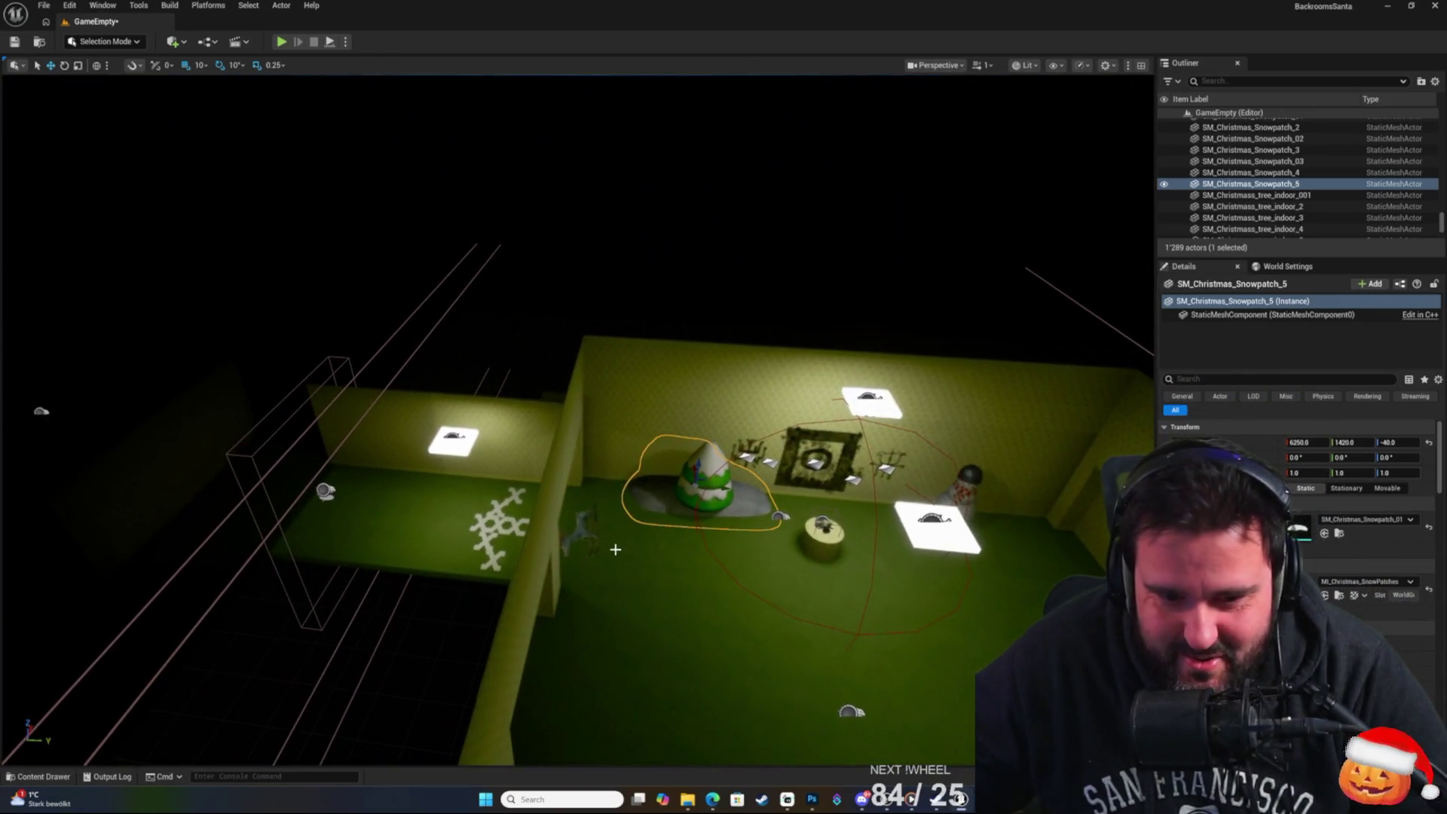
scroll(615, 550, down, 5)
mouse_move(775, 545)
mouse_down()
mouse_move(867, 519)
mouse_move(866, 543)
mouse_move(859, 527)
mouse_move(829, 572)
mouse_move(813, 528)
mouse_move(754, 543)
mouse_move(746, 565)
mouse_move(693, 512)
mouse_up()
scroll(573, 422, down, 10)
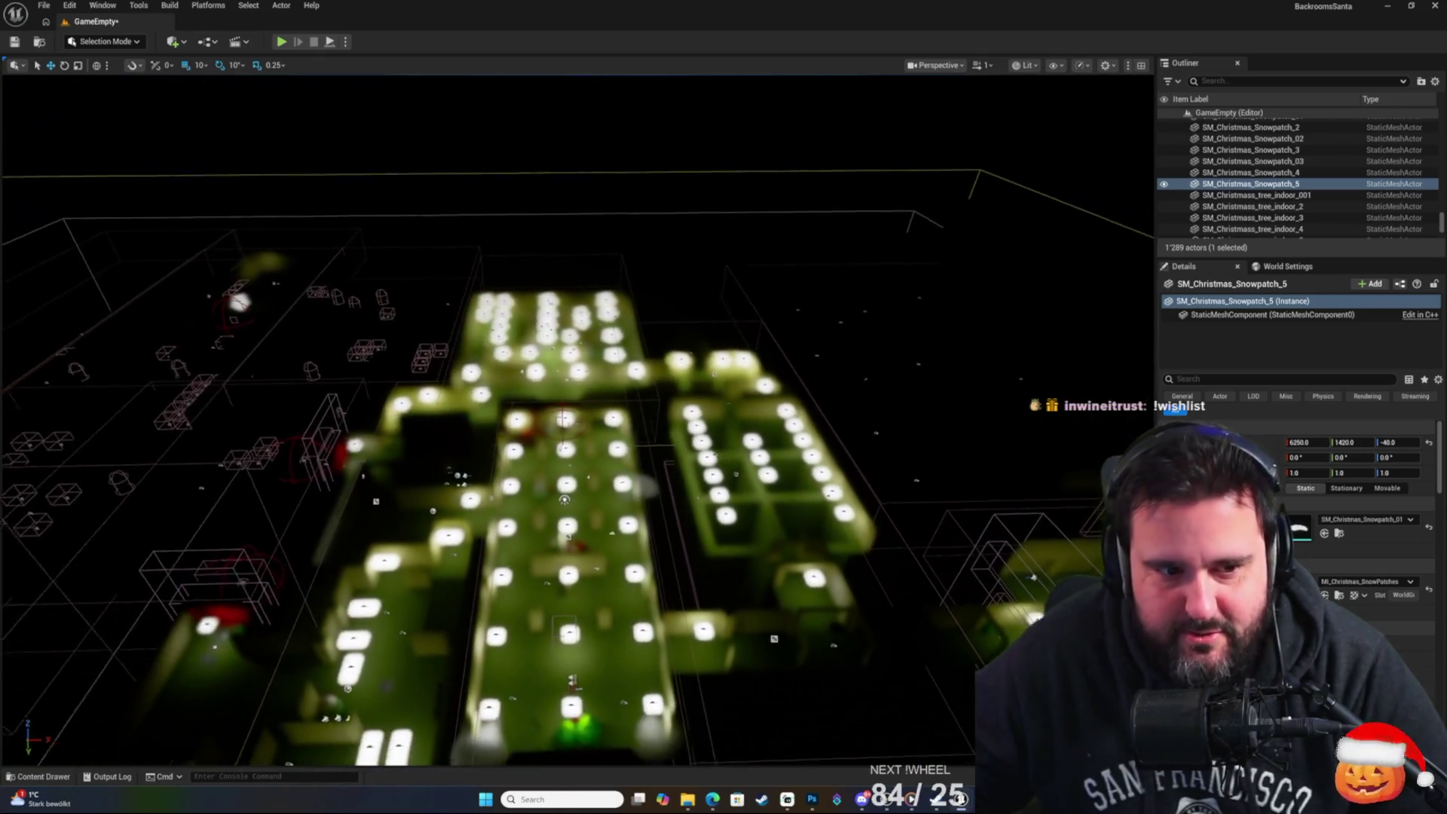
Set the viewport view mode to Unlit and move the camera toward the scarfed snowman among the pillars.
mouse_move(573, 422)
mouse_down()
mouse_move(482, 406)
mouse_move(595, 422)
mouse_up()
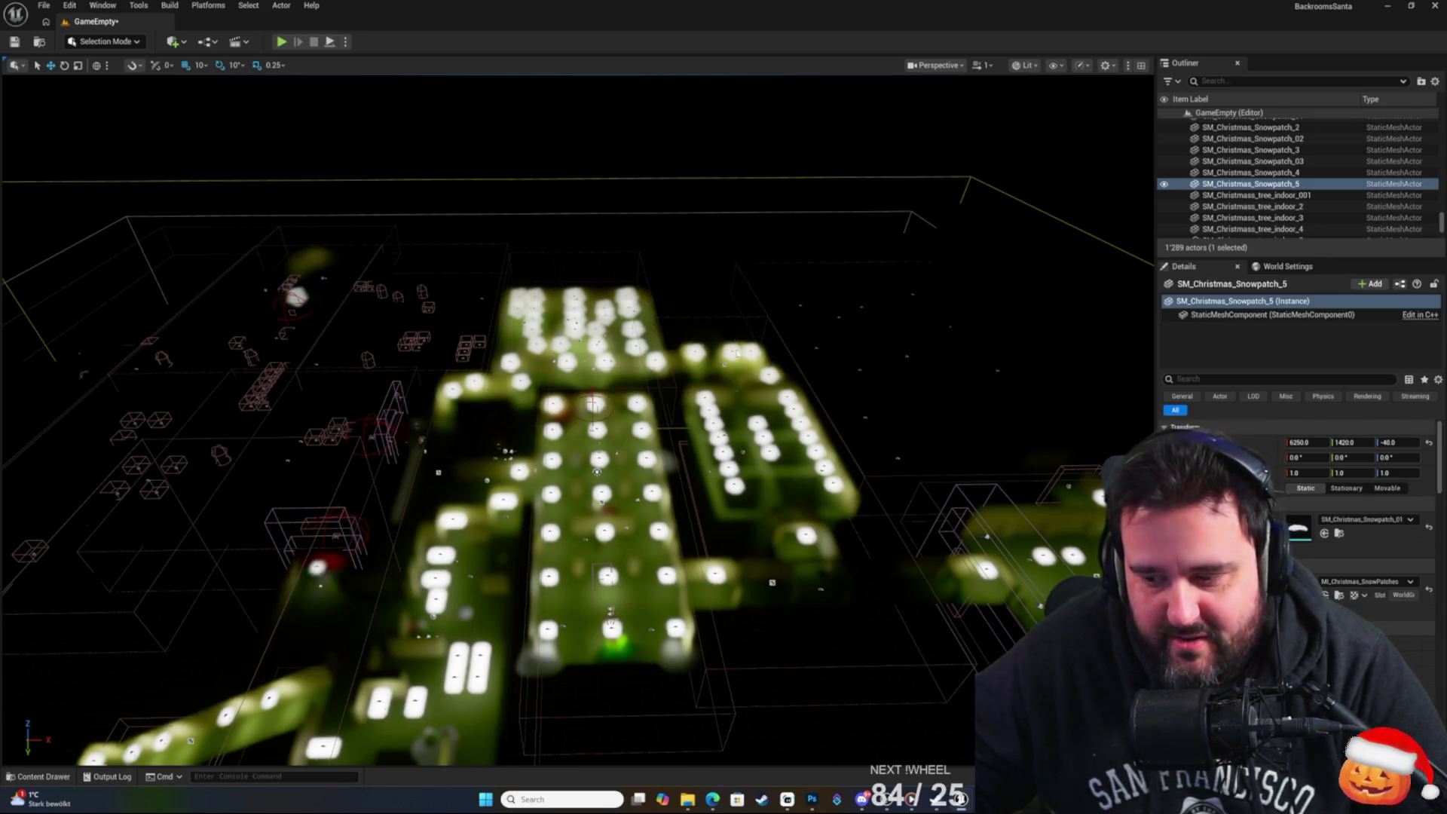
mouse_move(767, 472)
mouse_down()
mouse_move(641, 454)
mouse_move(759, 462)
mouse_up()
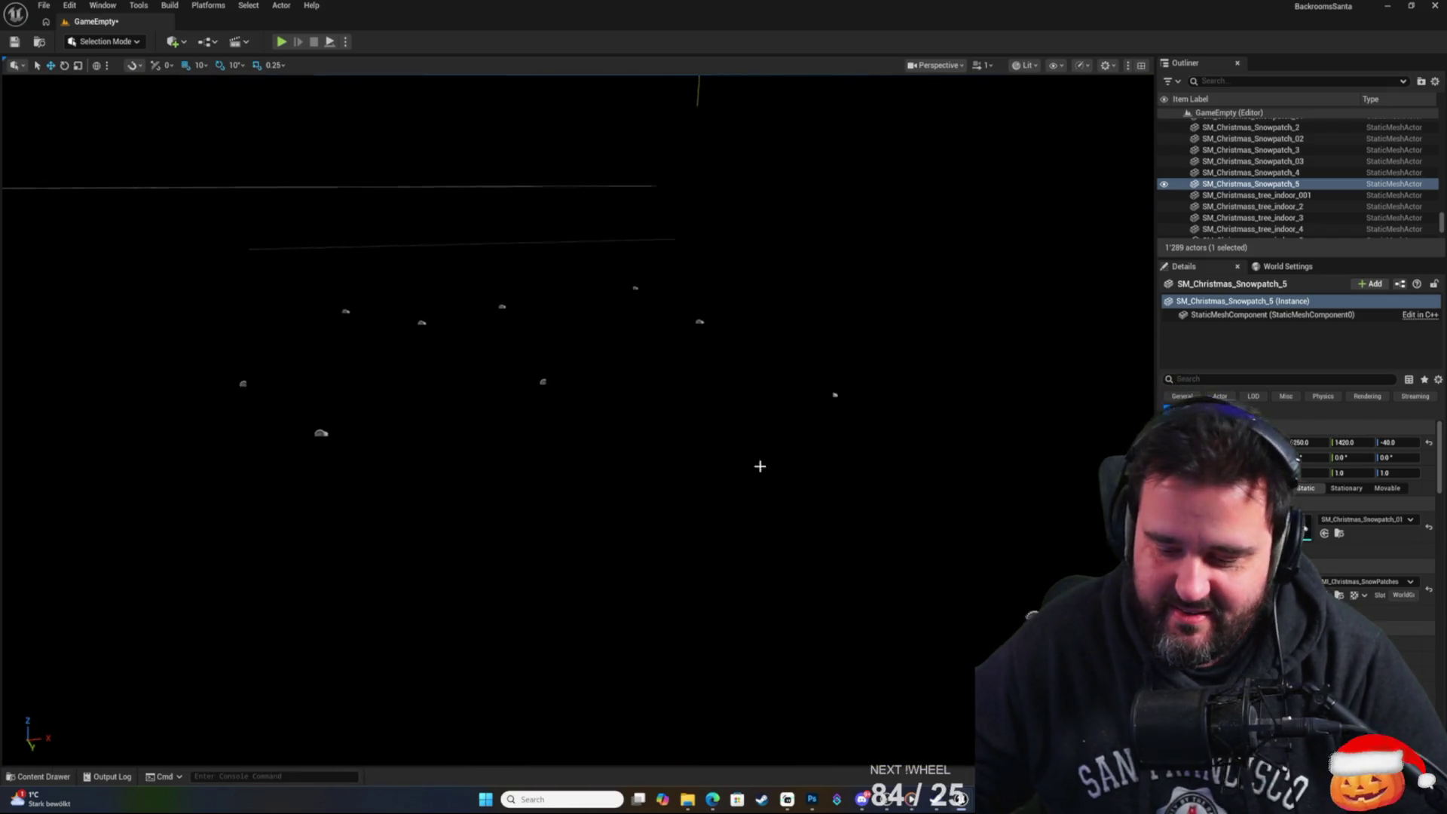
click(346, 41)
click(347, 42)
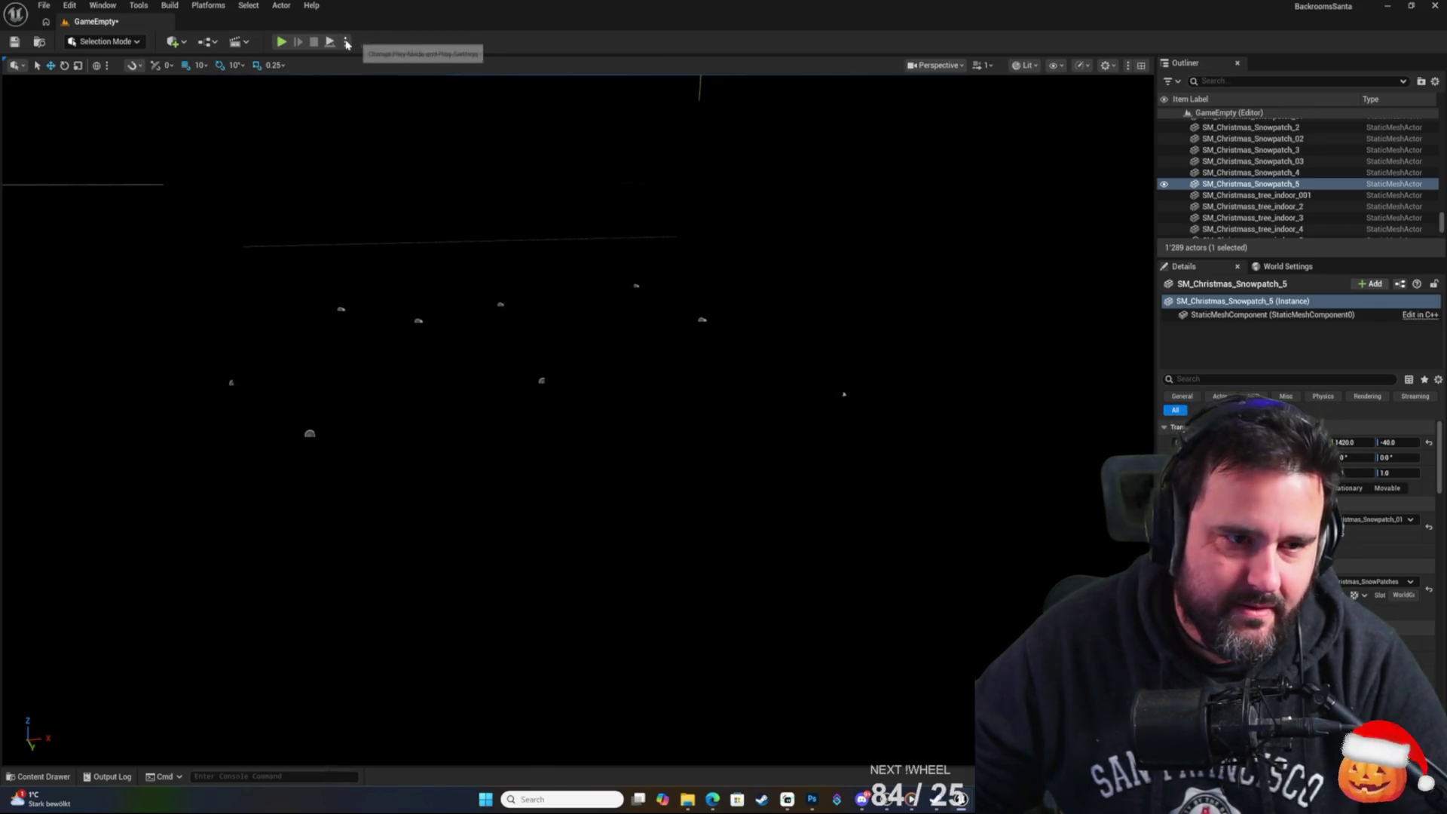
click(1025, 65)
click(1039, 113)
drag(1036, 151, 1036, 75)
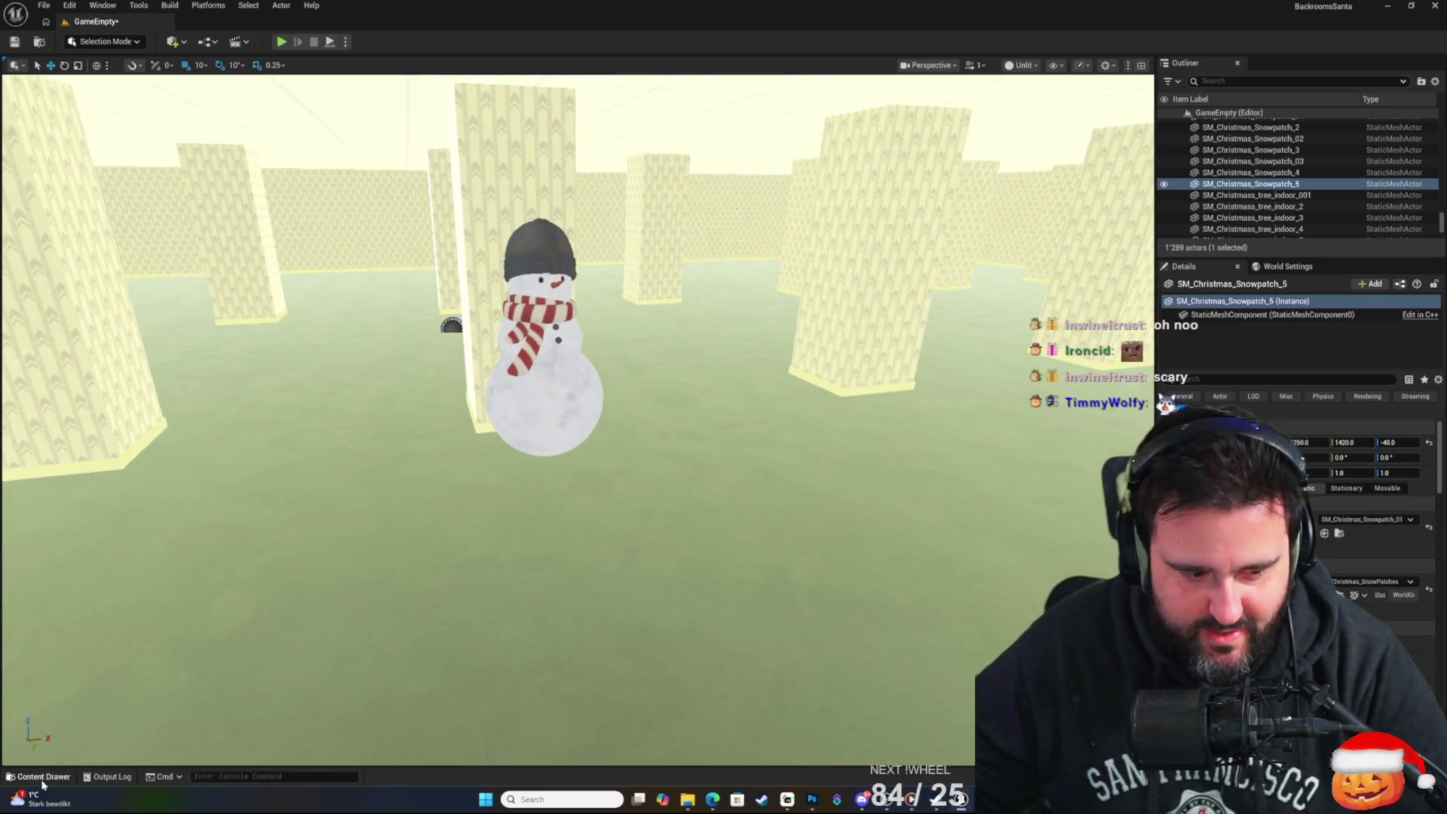
Drag a Christmas snowpatch mesh to the pillar-side snowman's base and sink it to Z -40.
click(42, 779)
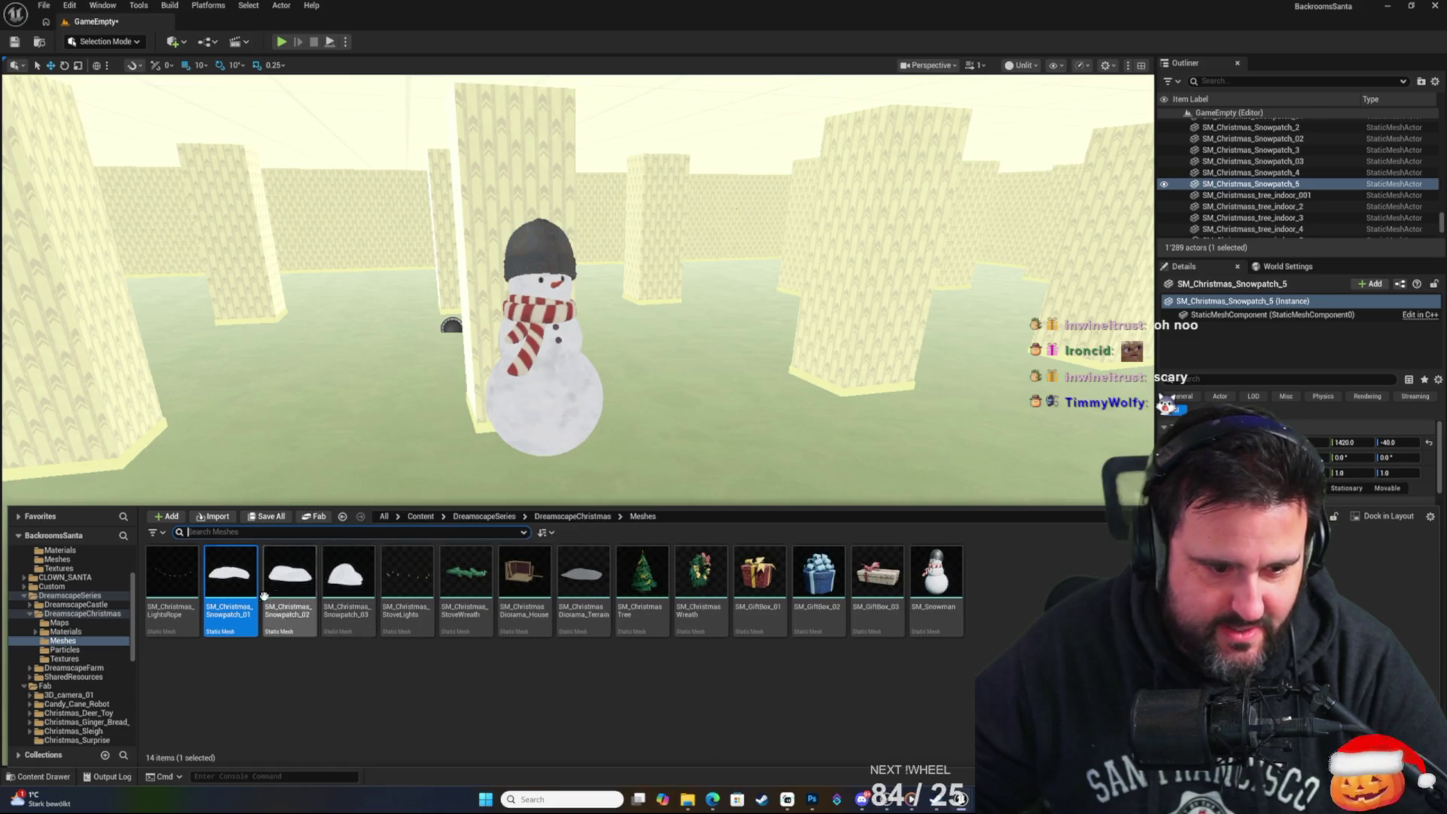
mouse_move(289, 584)
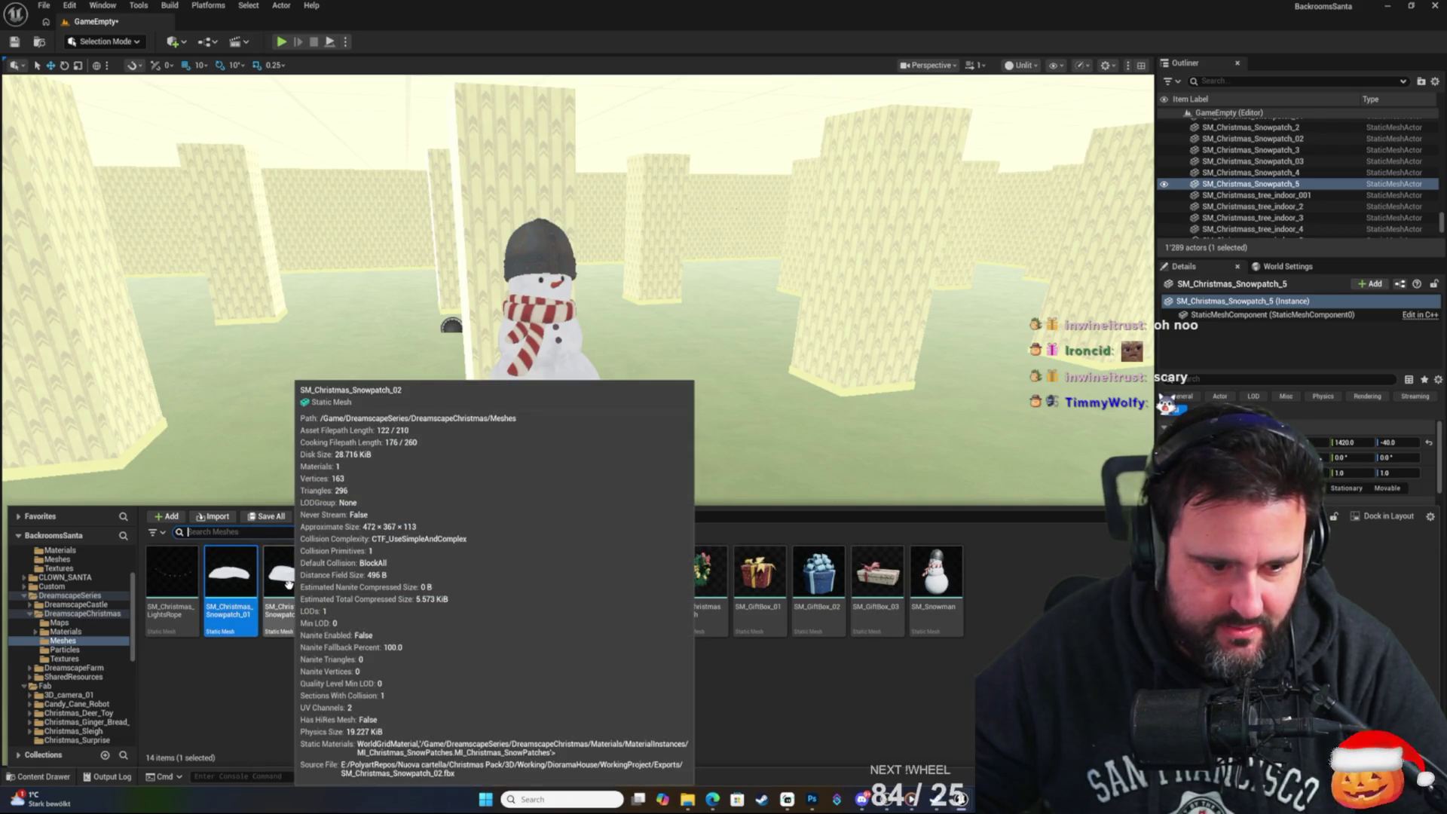
mouse_move(288, 584)
mouse_down()
mouse_move(294, 528)
mouse_move(529, 453)
mouse_move(555, 419)
mouse_move(560, 474)
mouse_move(549, 478)
mouse_move(533, 419)
mouse_move(510, 413)
mouse_up()
scroll(646, 532, down, 3)
key(f)
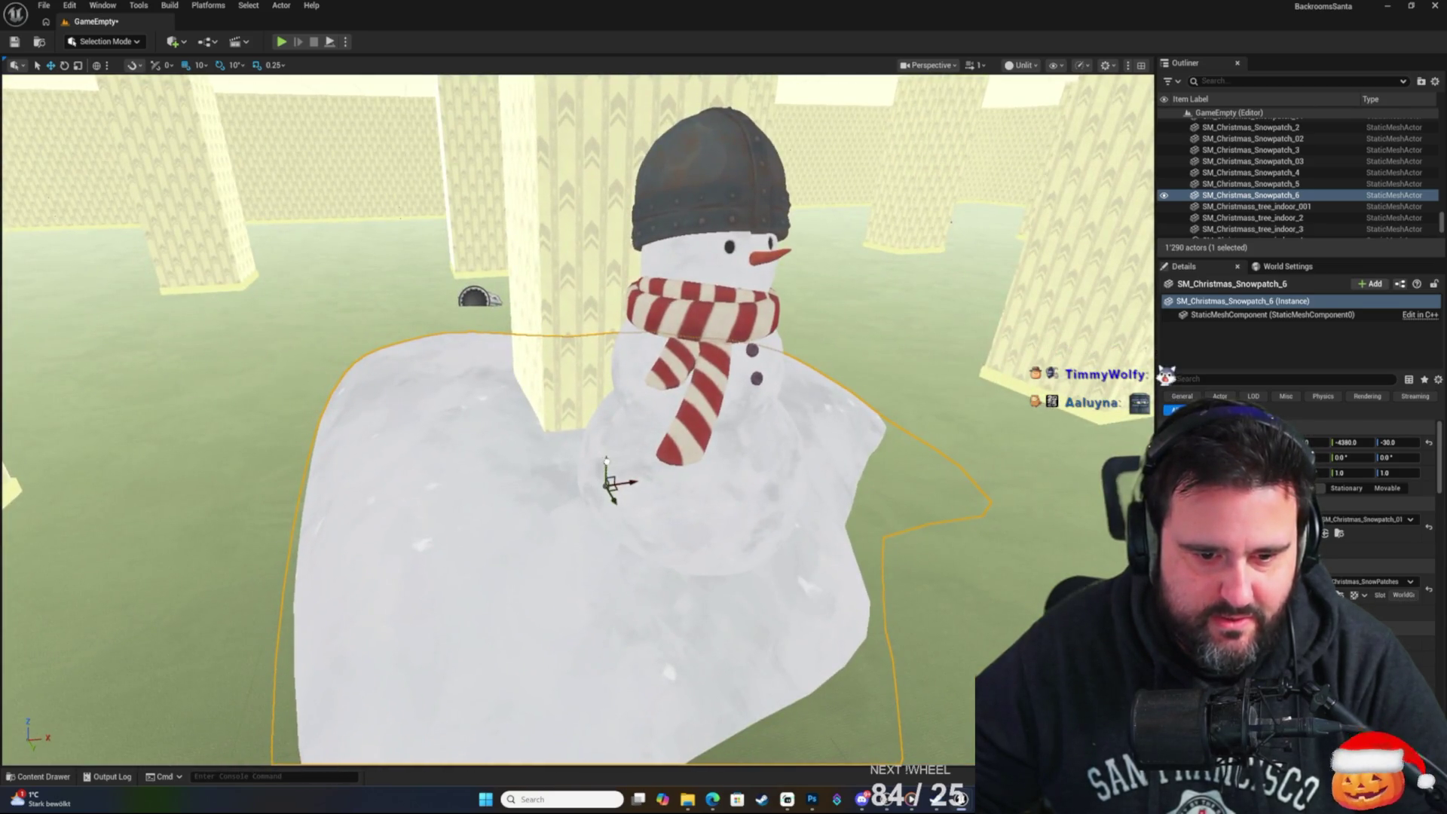
mouse_move(606, 459)
mouse_down()
mouse_move(612, 493)
mouse_move(622, 469)
mouse_move(644, 491)
mouse_move(670, 488)
mouse_move(587, 497)
mouse_move(663, 504)
mouse_move(648, 527)
mouse_move(603, 528)
mouse_move(663, 519)
mouse_move(648, 520)
mouse_up()
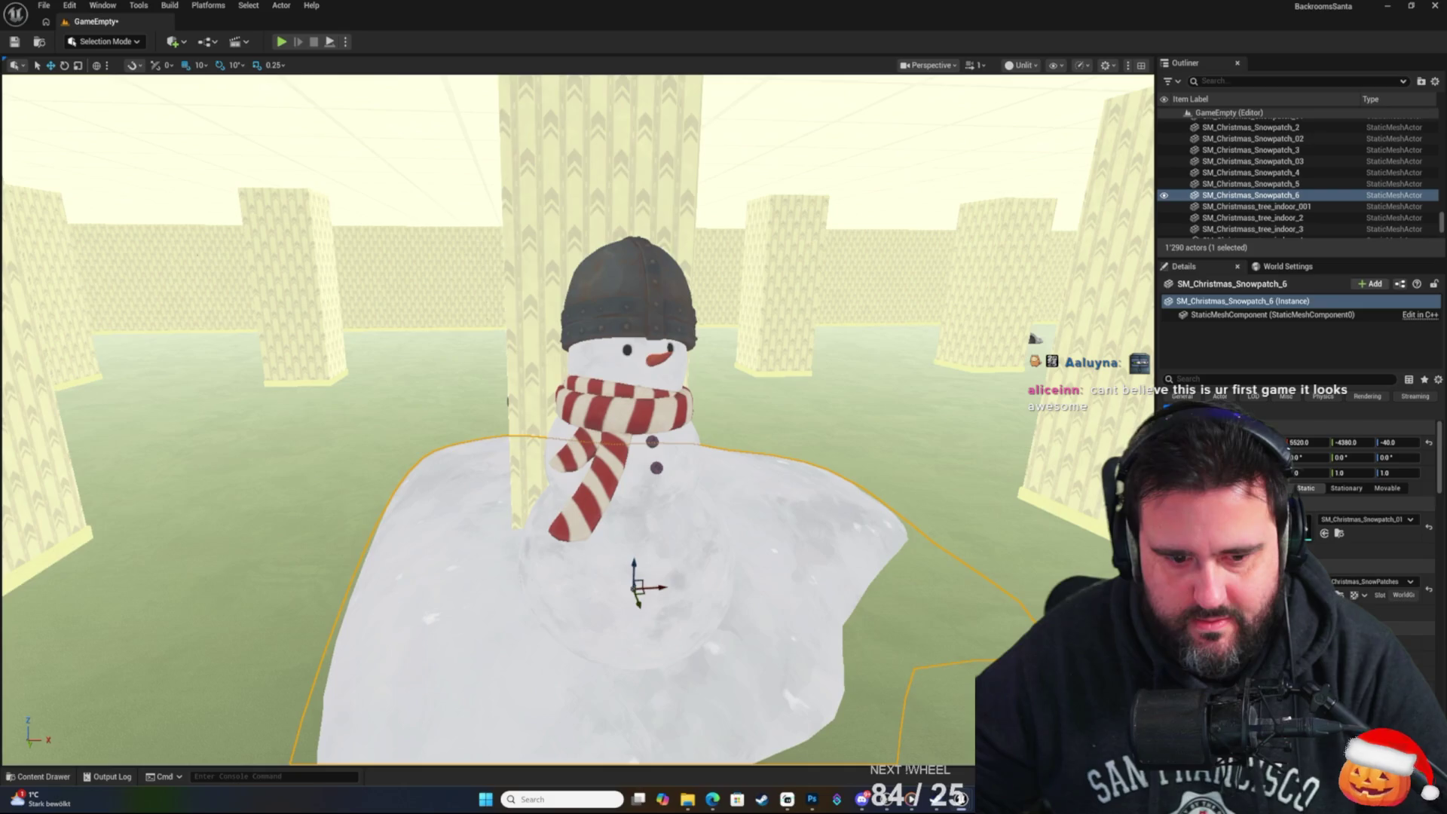
drag(734, 497, 788, 484)
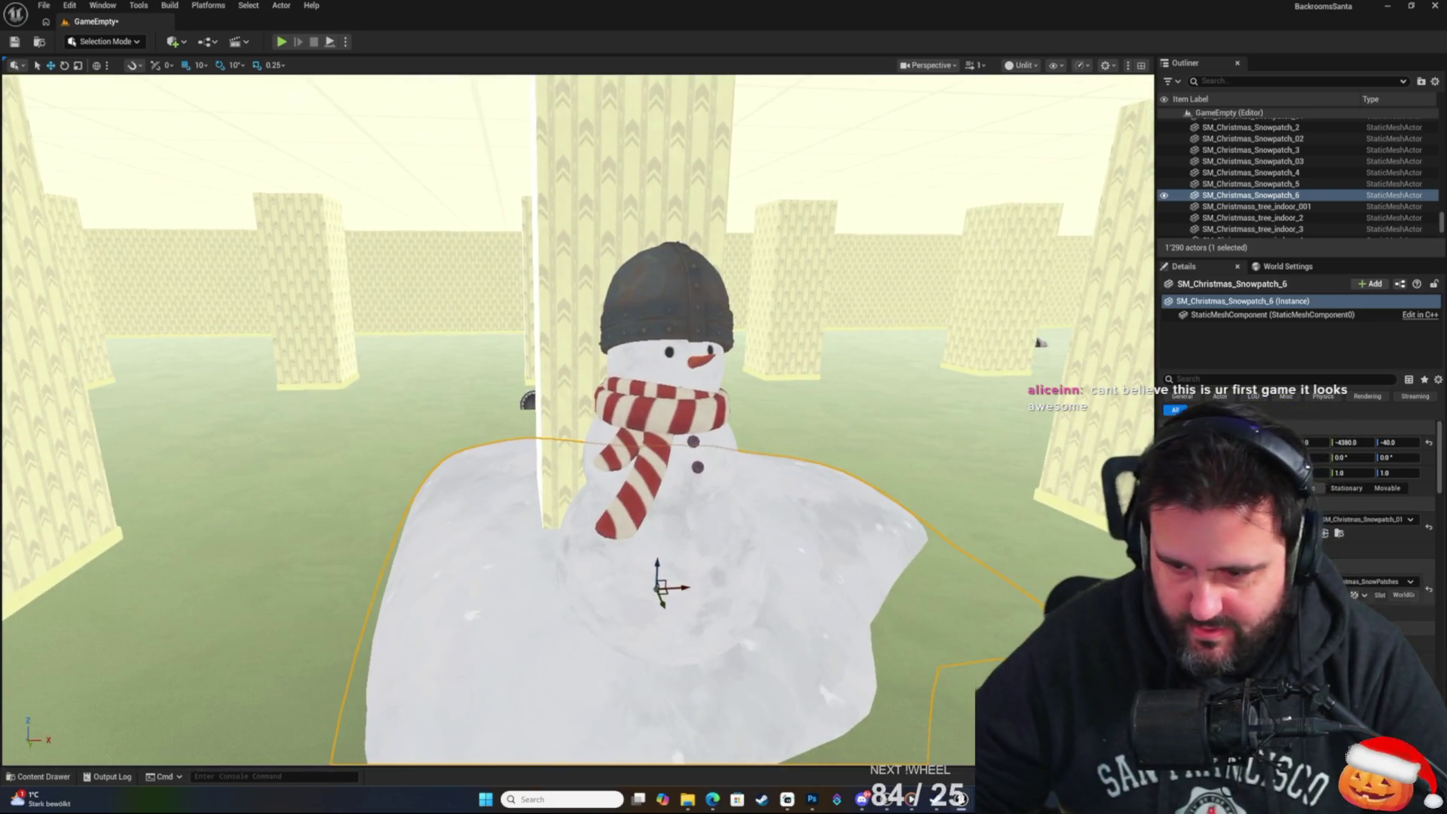
text(colli)
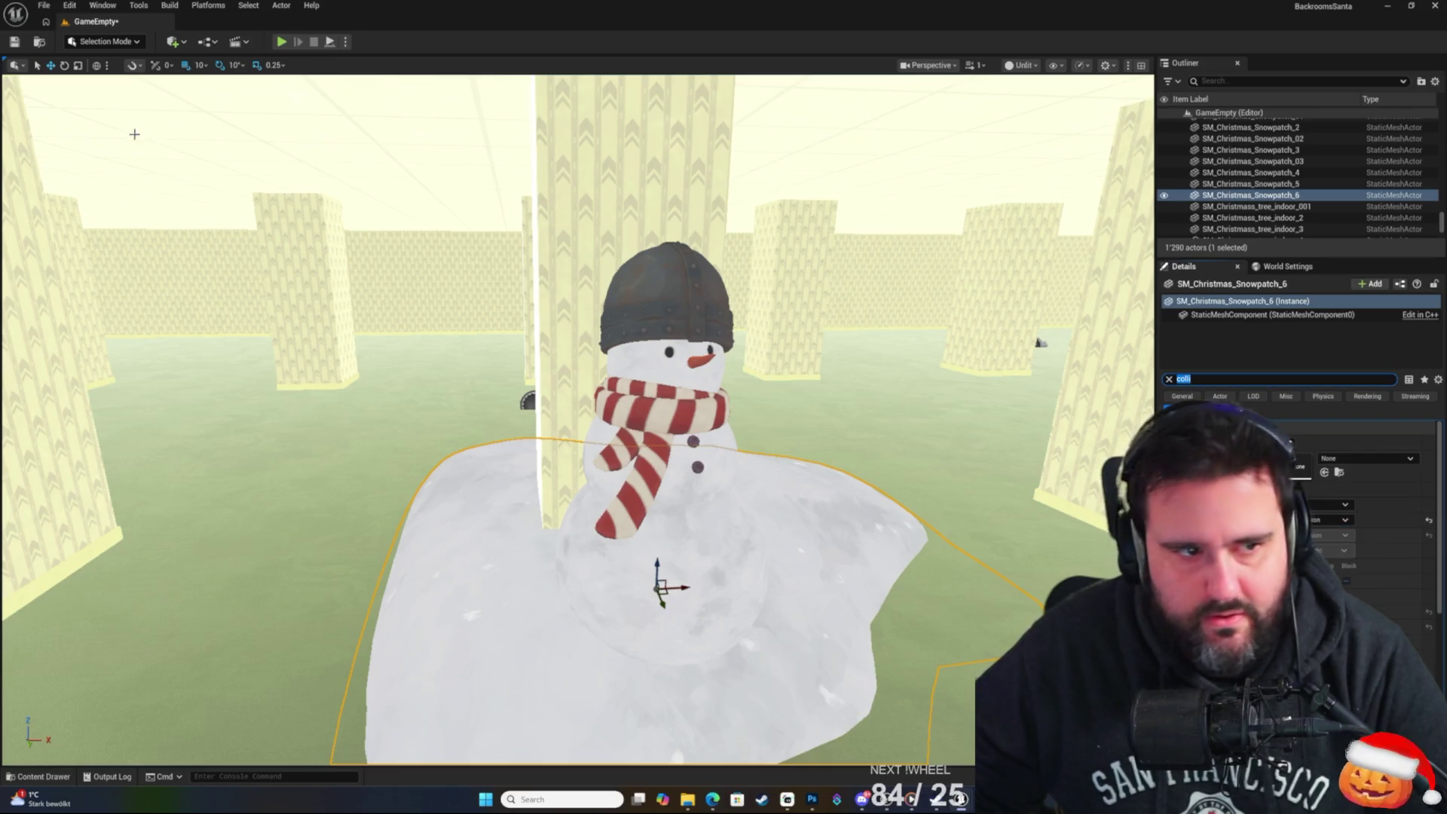
key(ctrl+s)
scroll(577, 418, down, 10)
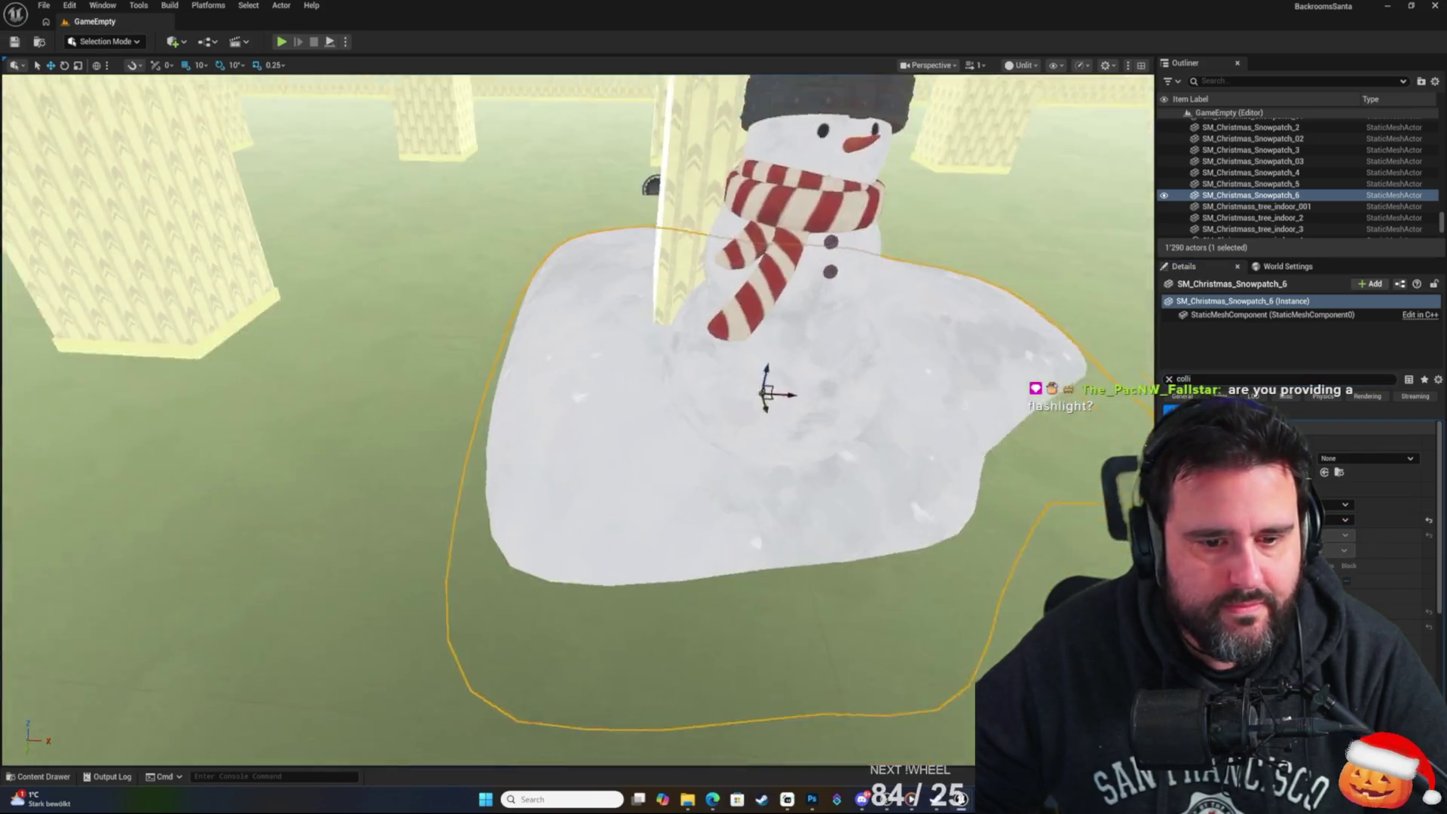
scroll(577, 419, down, 10)
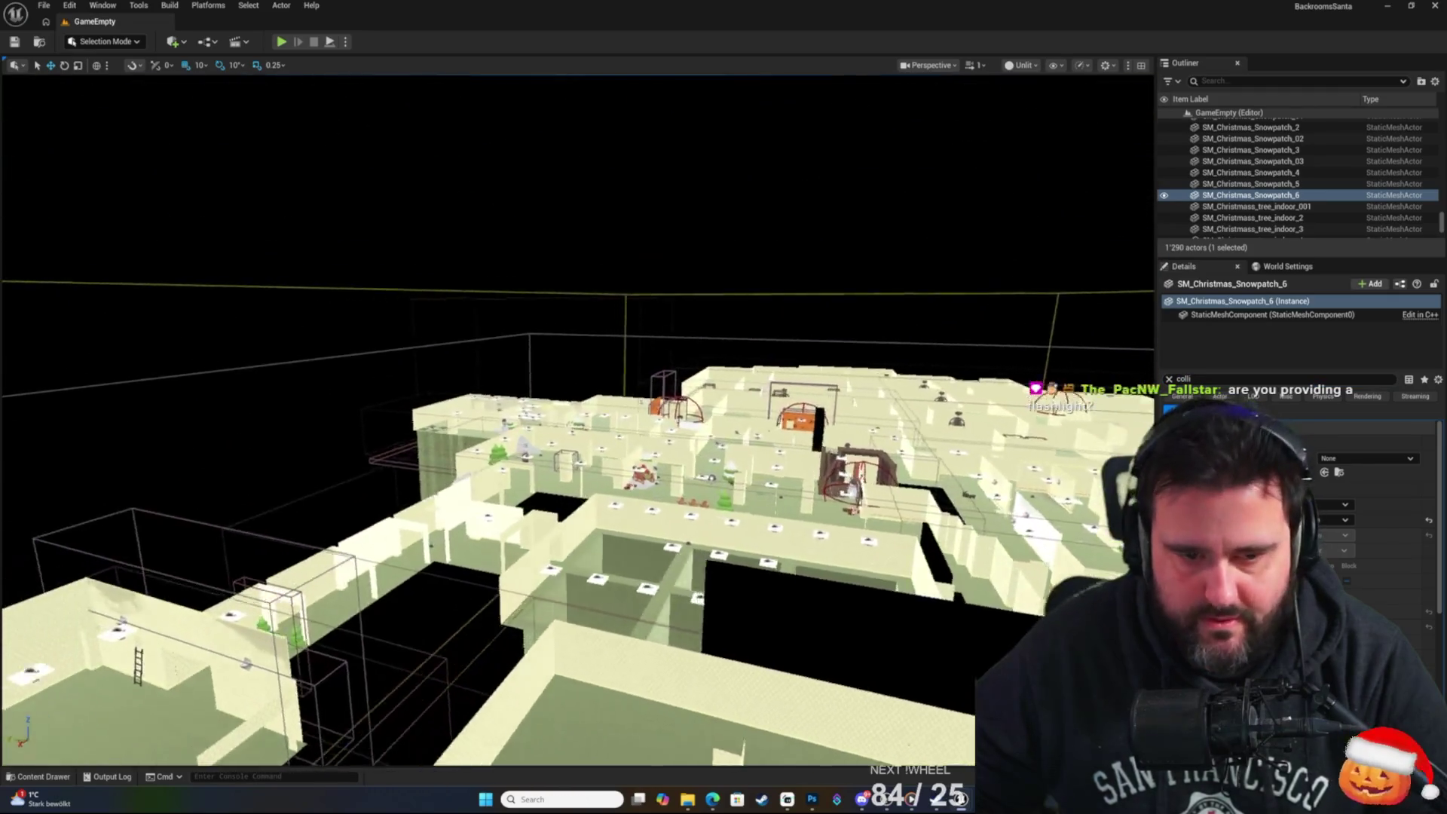
scroll(578, 419, down, 10)
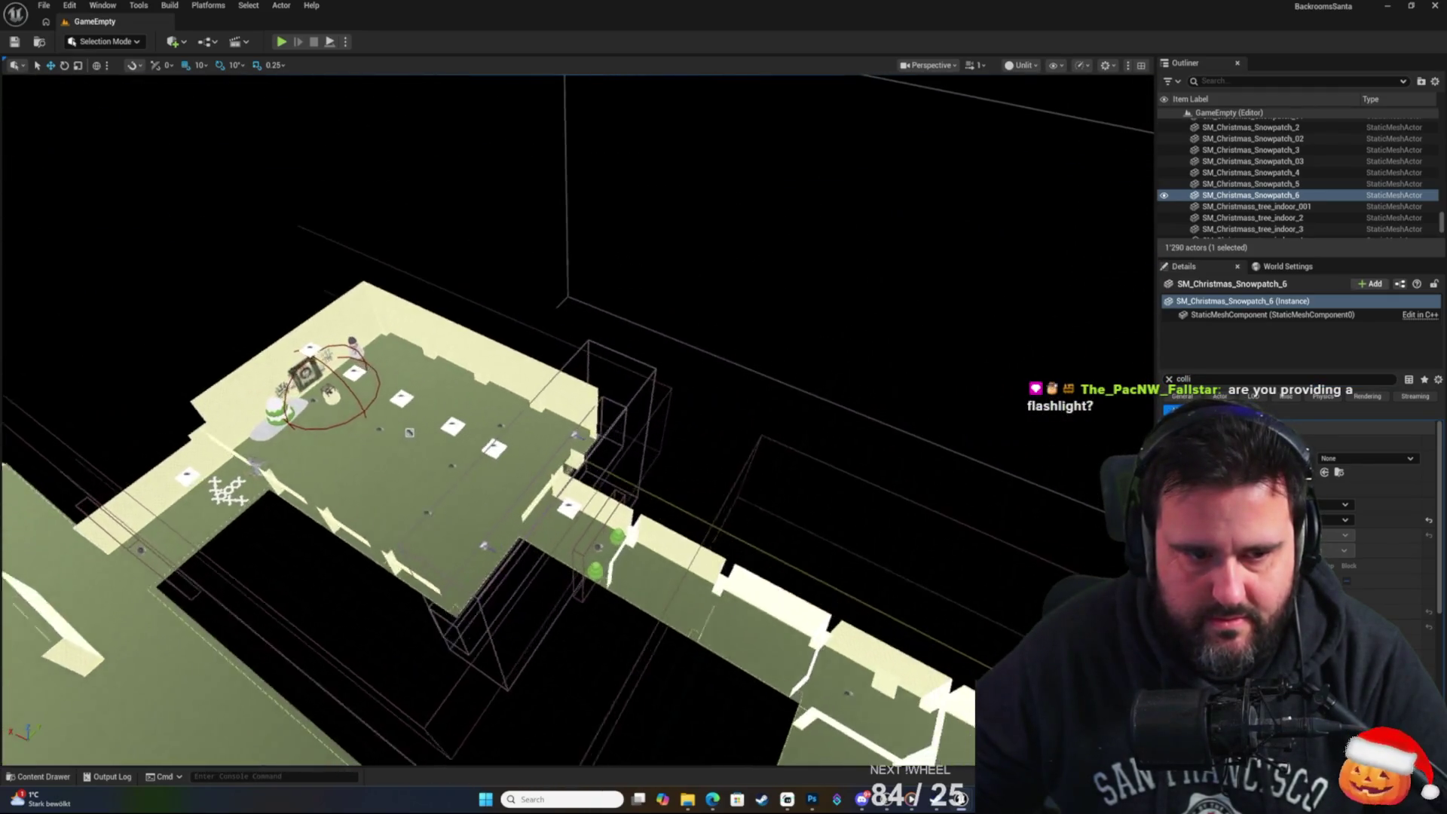
scroll(577, 419, up, 10)
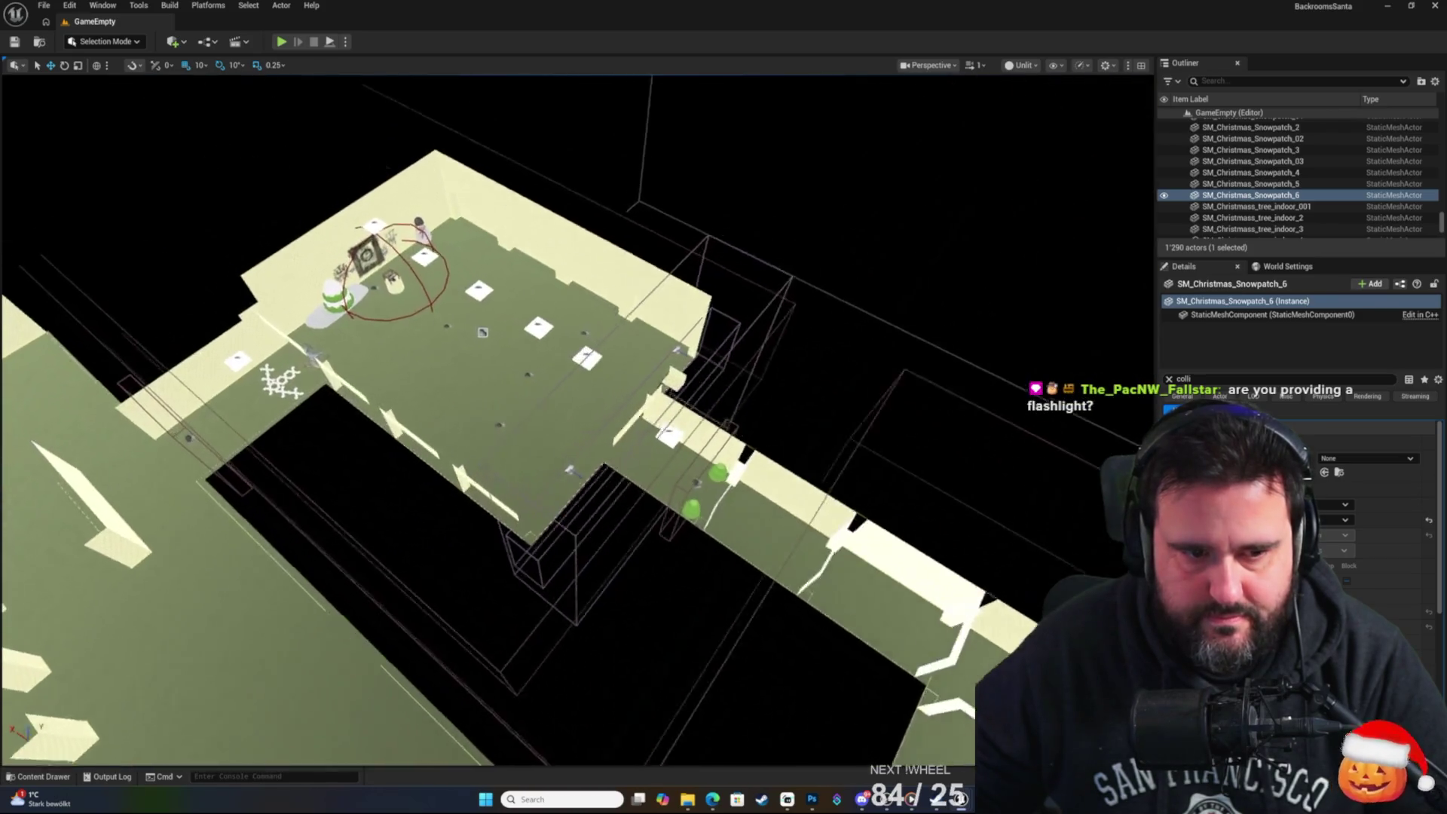
scroll(578, 418, up, 10)
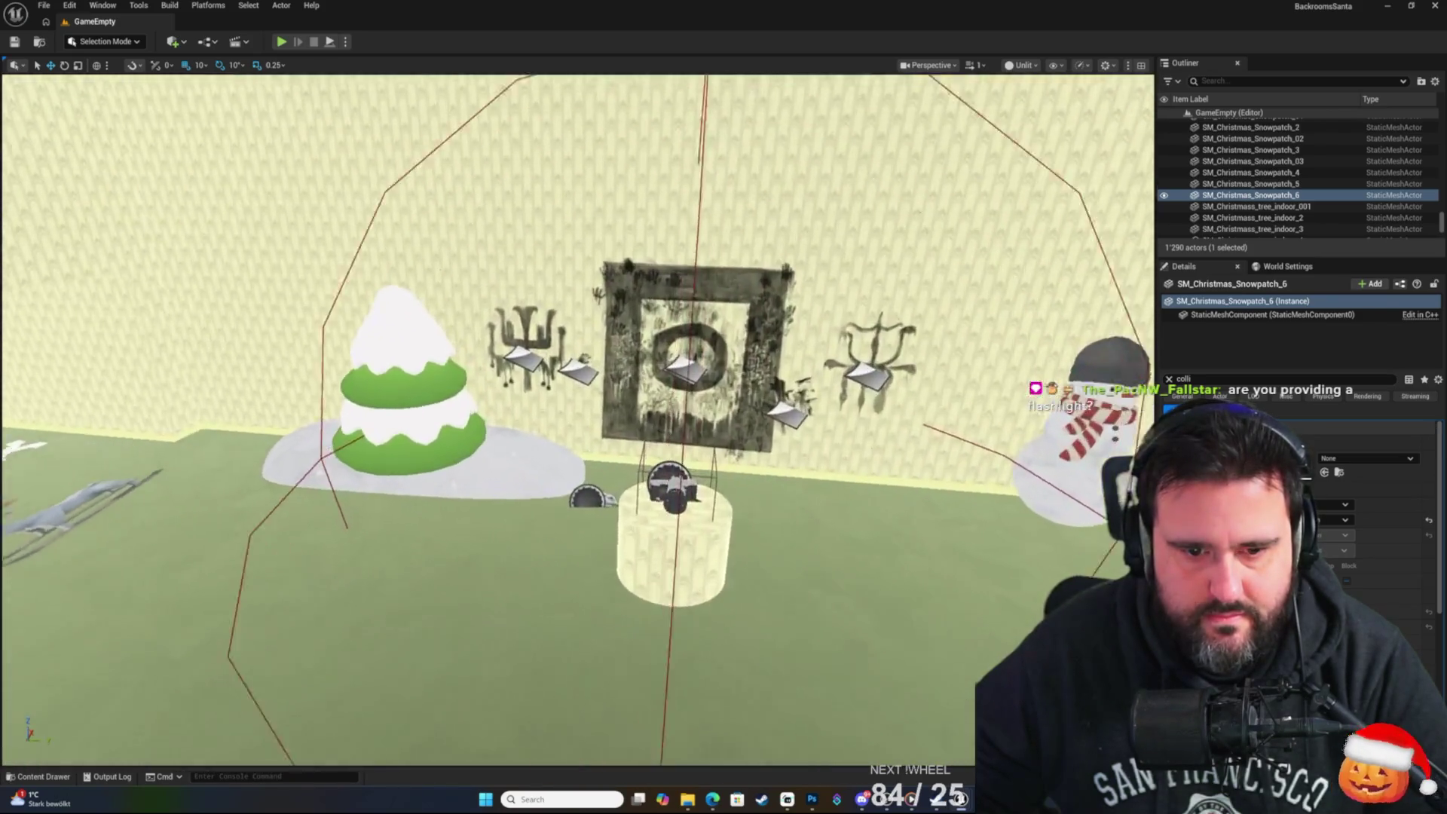
scroll(214, 276, up, 10)
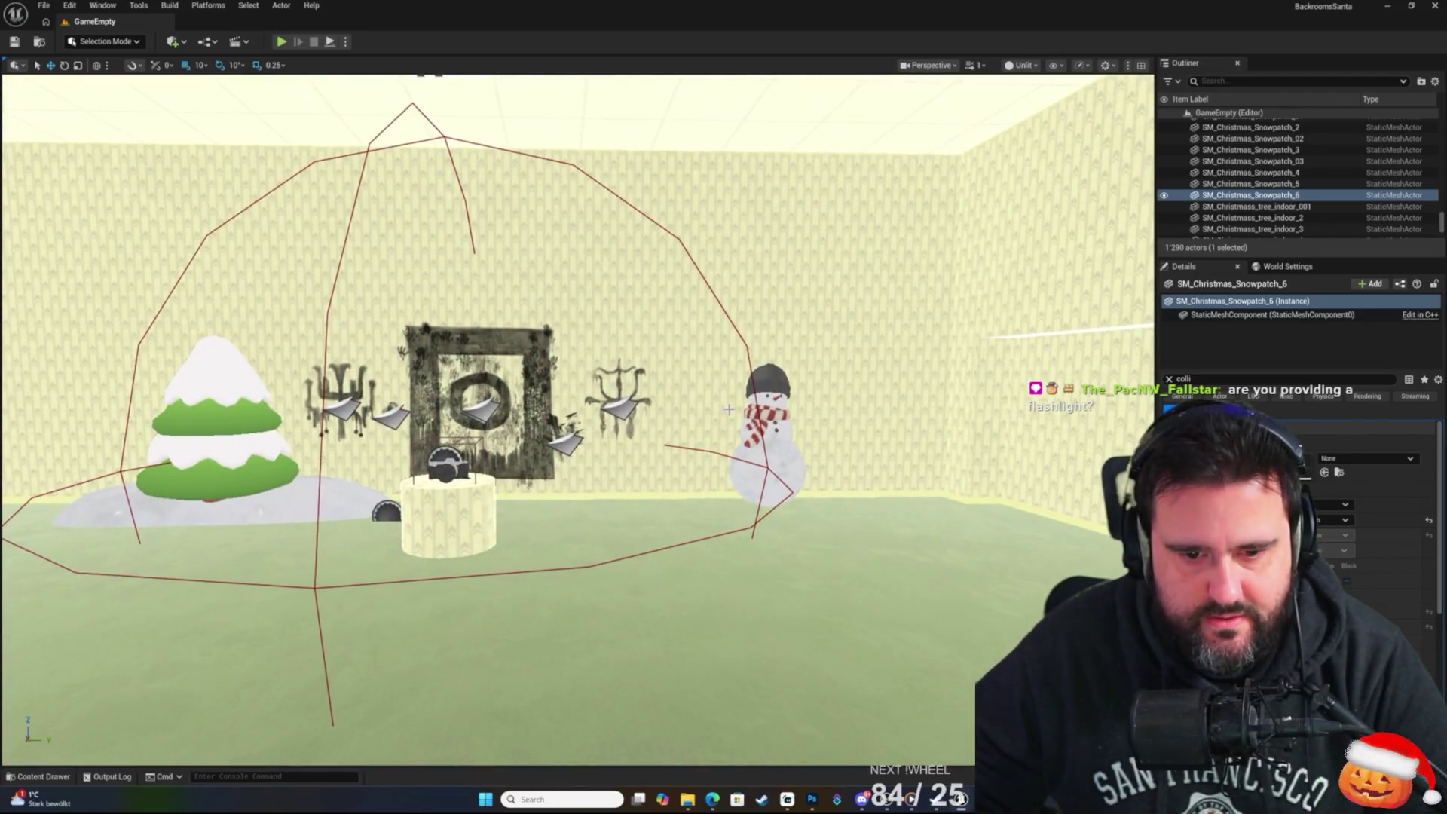
click(764, 452)
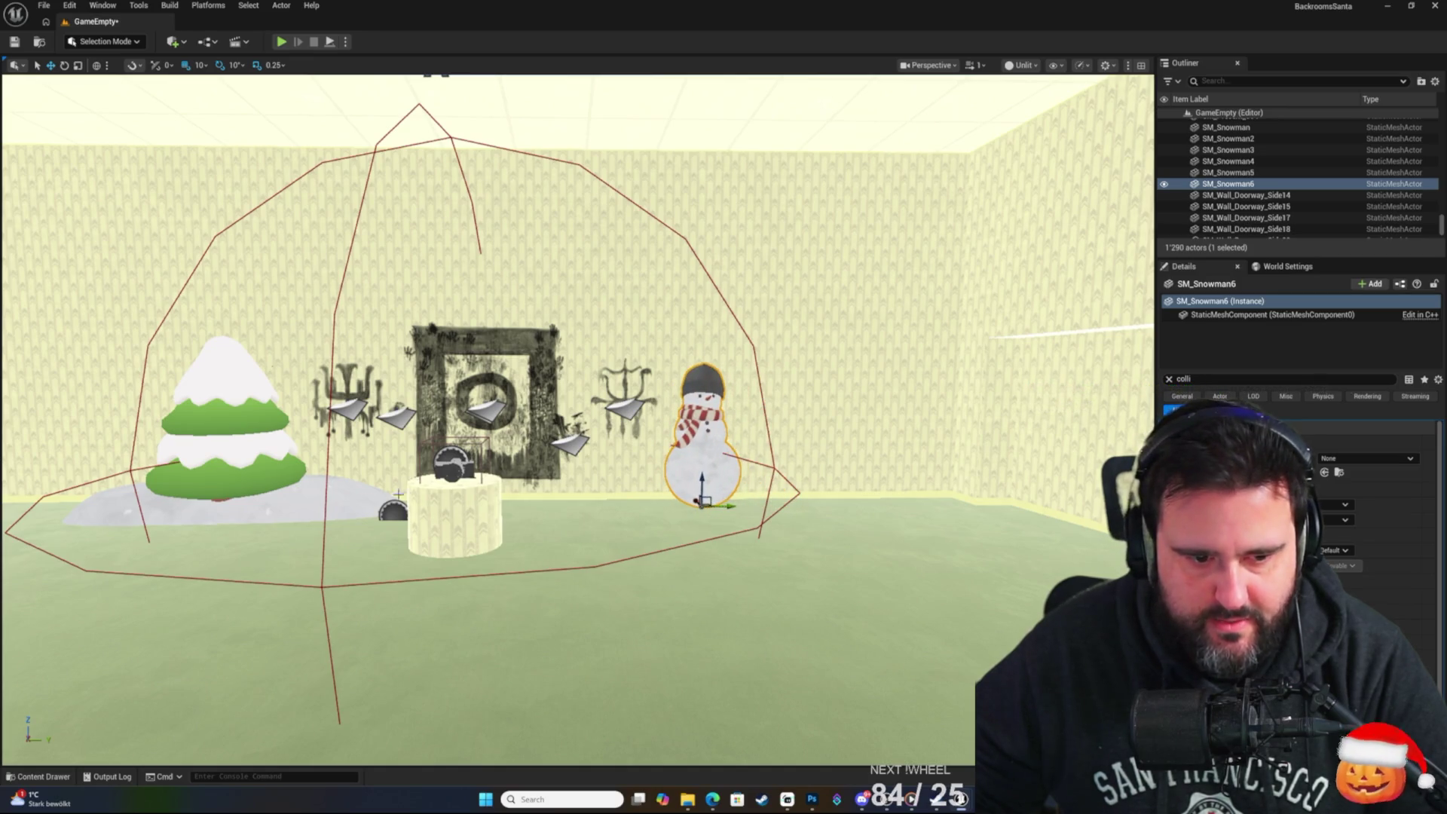
Duplicate the tree's snow patch under the snowman, turn it about 30° and shift it right.
click(289, 512)
mouse_move(300, 519)
mouse_down()
mouse_move(721, 507)
mouse_move(740, 527)
mouse_move(757, 518)
mouse_move(678, 528)
mouse_move(775, 503)
mouse_up()
key(e)
key(w)
scroll(775, 504, up, 1)
drag(963, 544, 998, 535)
key(f)
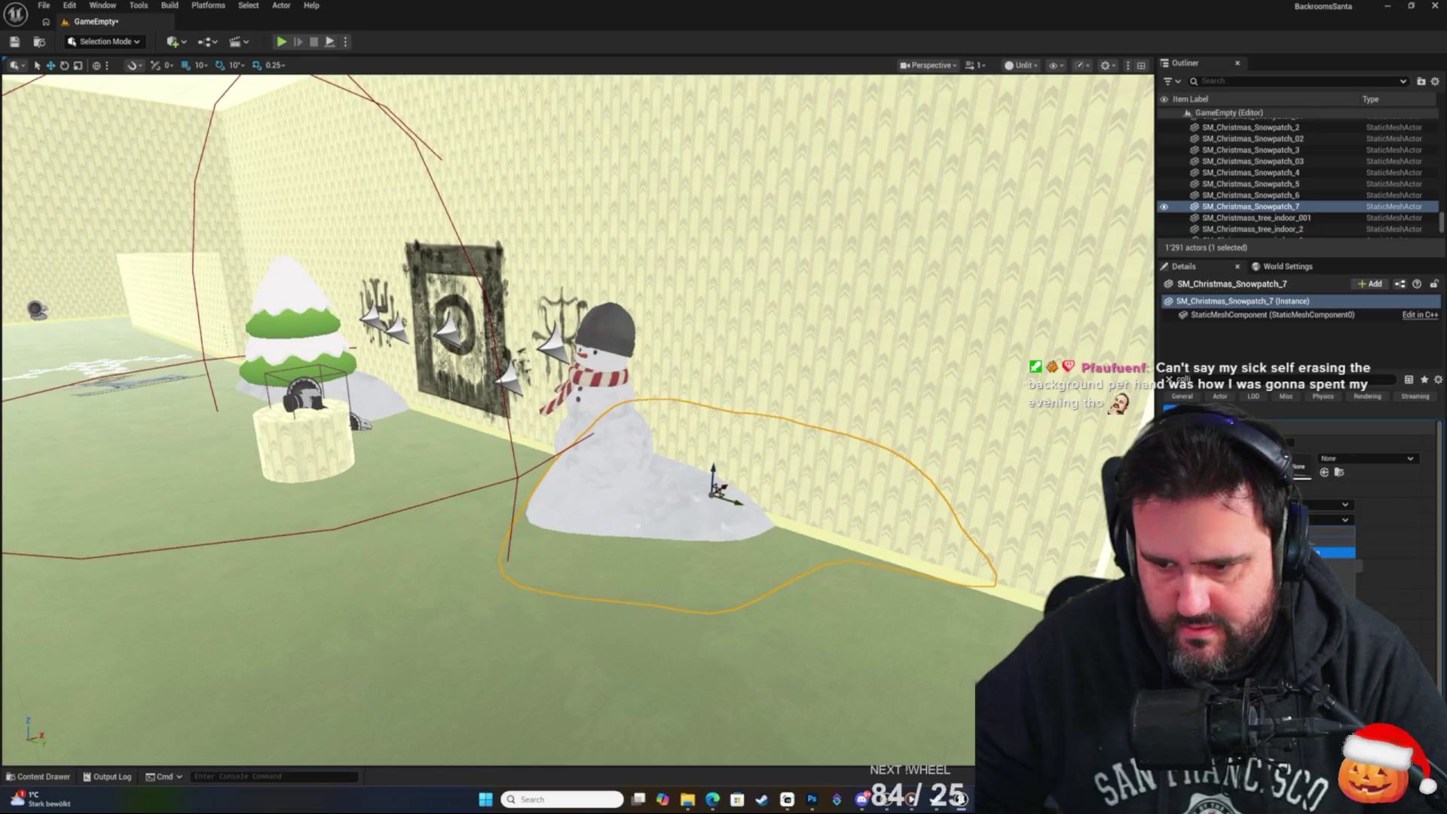
Adjust the tree snow patch's collision preset, then select the snow patch under the corridor tree.
click(374, 388)
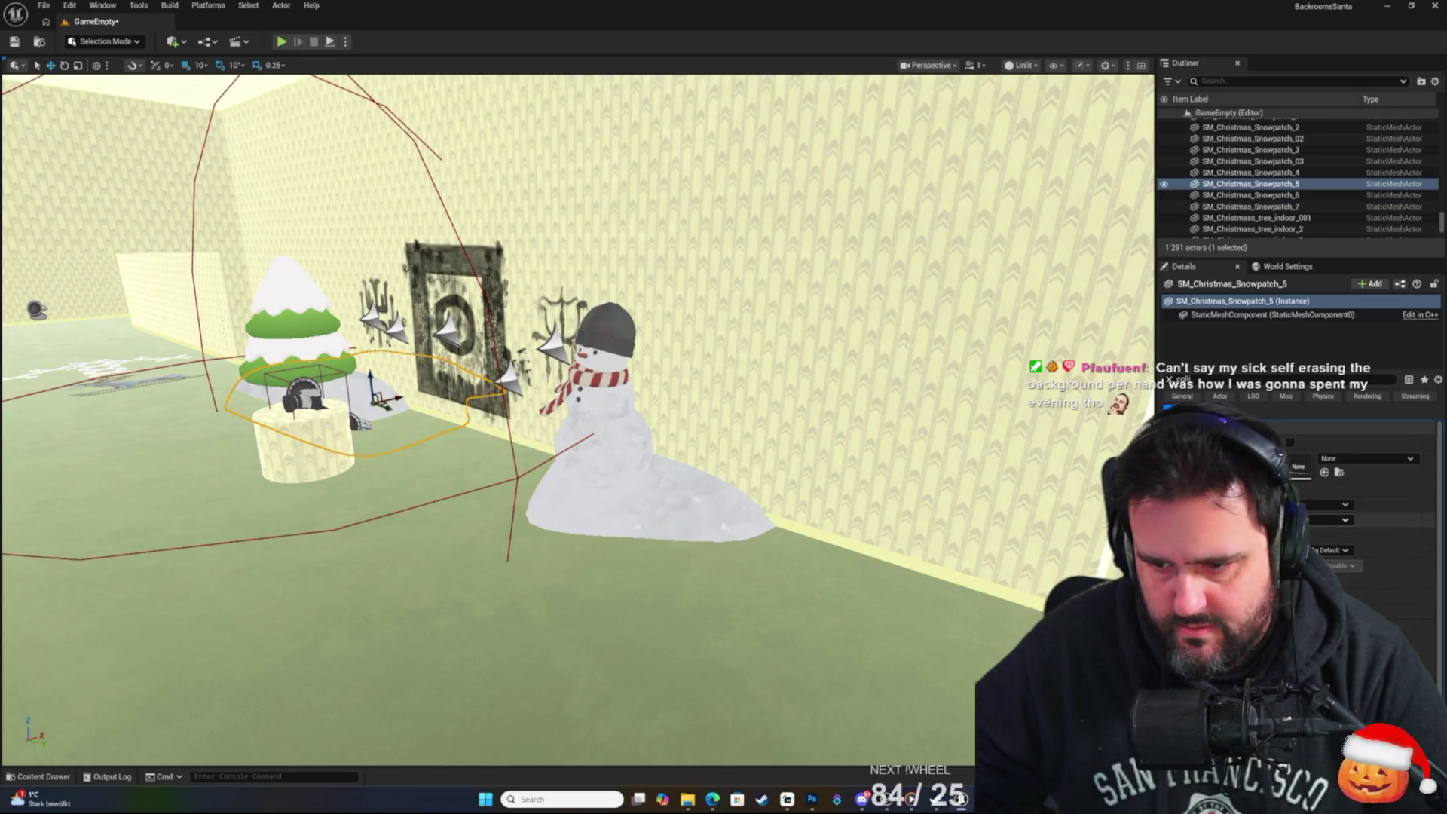
click(1330, 519)
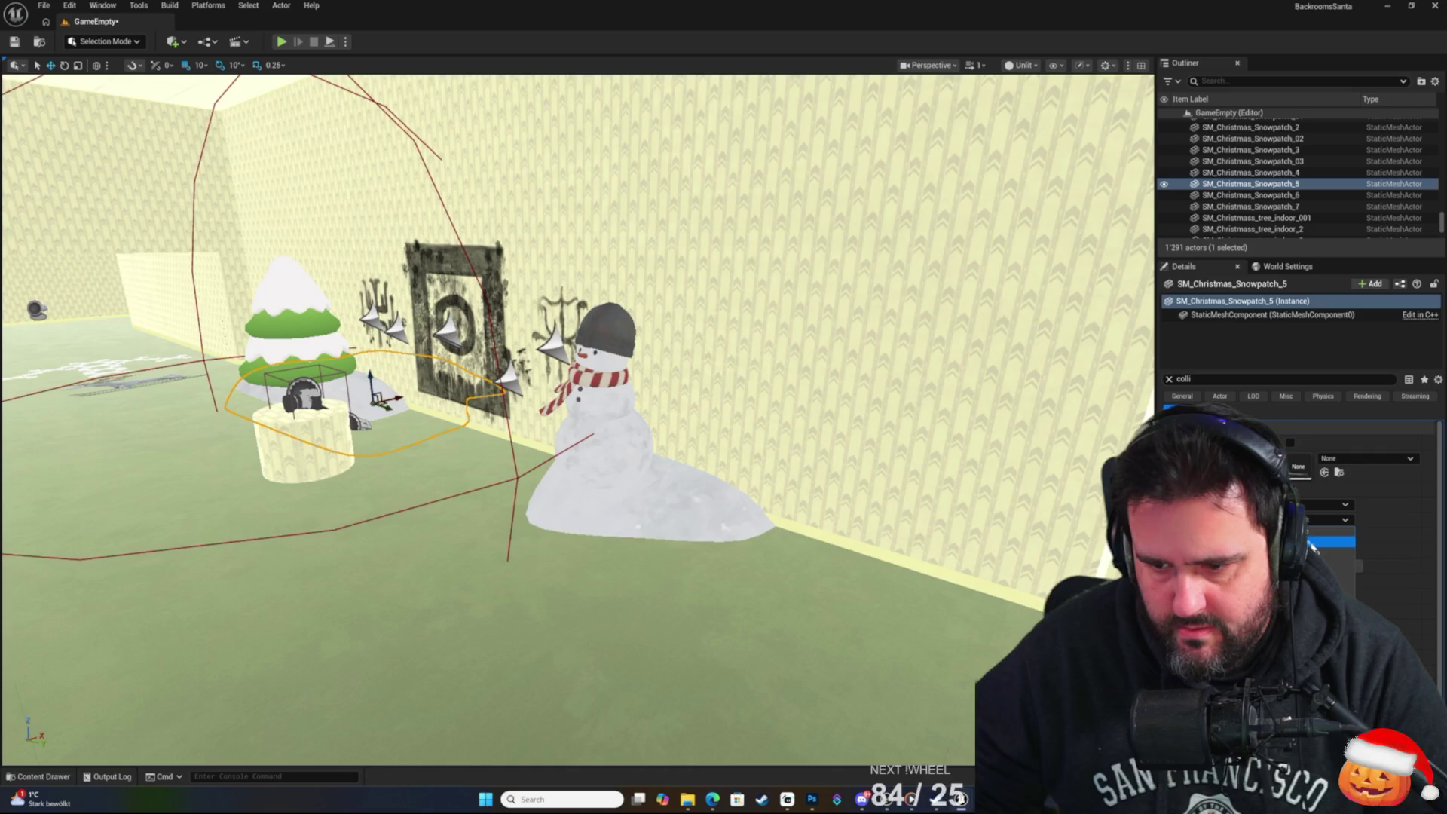
drag(603, 447, 603, 377)
mouse_move(476, 274)
mouse_down()
mouse_move(476, 407)
mouse_move(476, 317)
mouse_move(489, 384)
mouse_move(490, 369)
mouse_move(452, 384)
mouse_move(527, 377)
mouse_move(513, 361)
mouse_move(467, 369)
mouse_move(490, 377)
mouse_move(593, 318)
mouse_up()
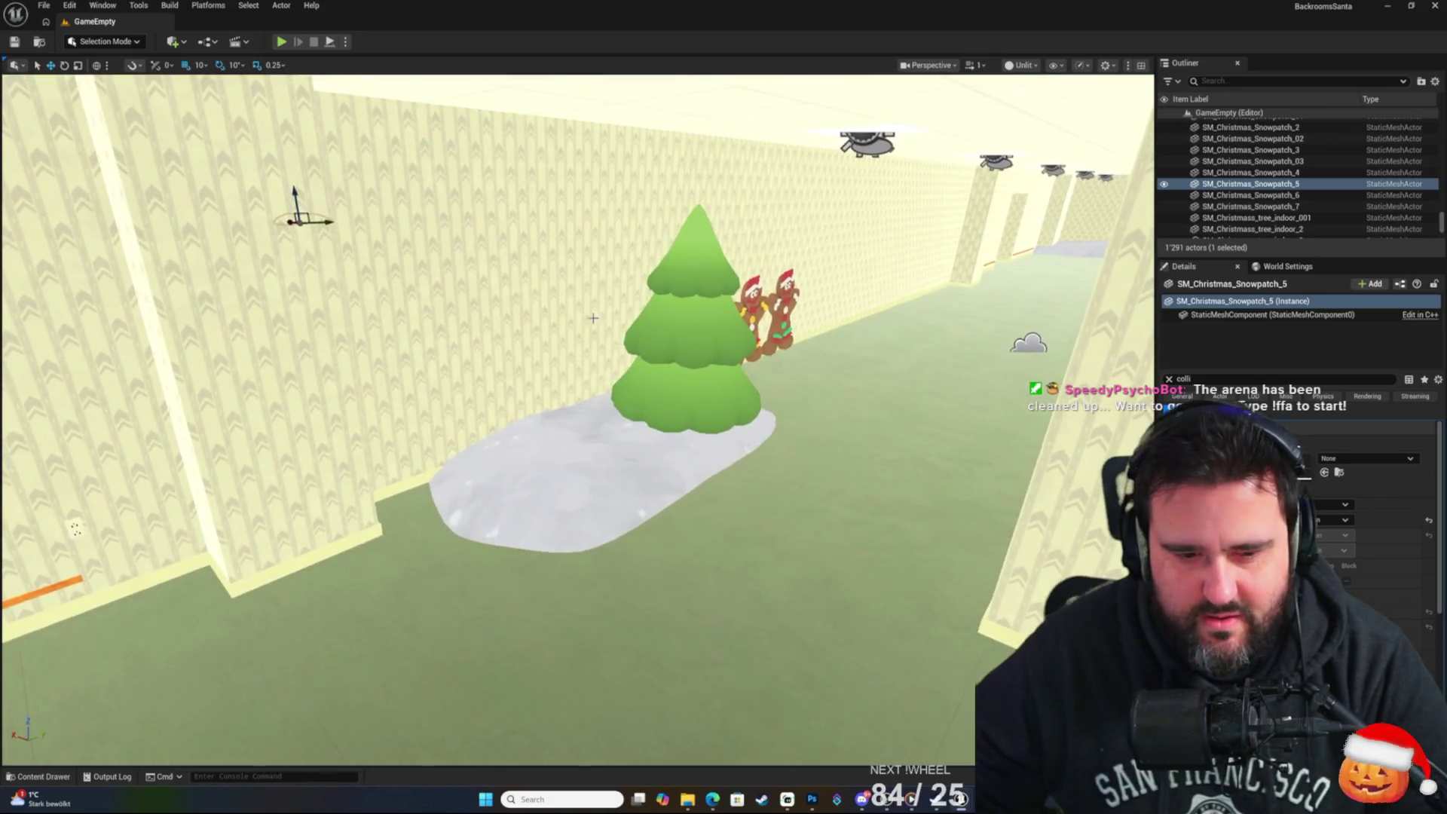
click(573, 482)
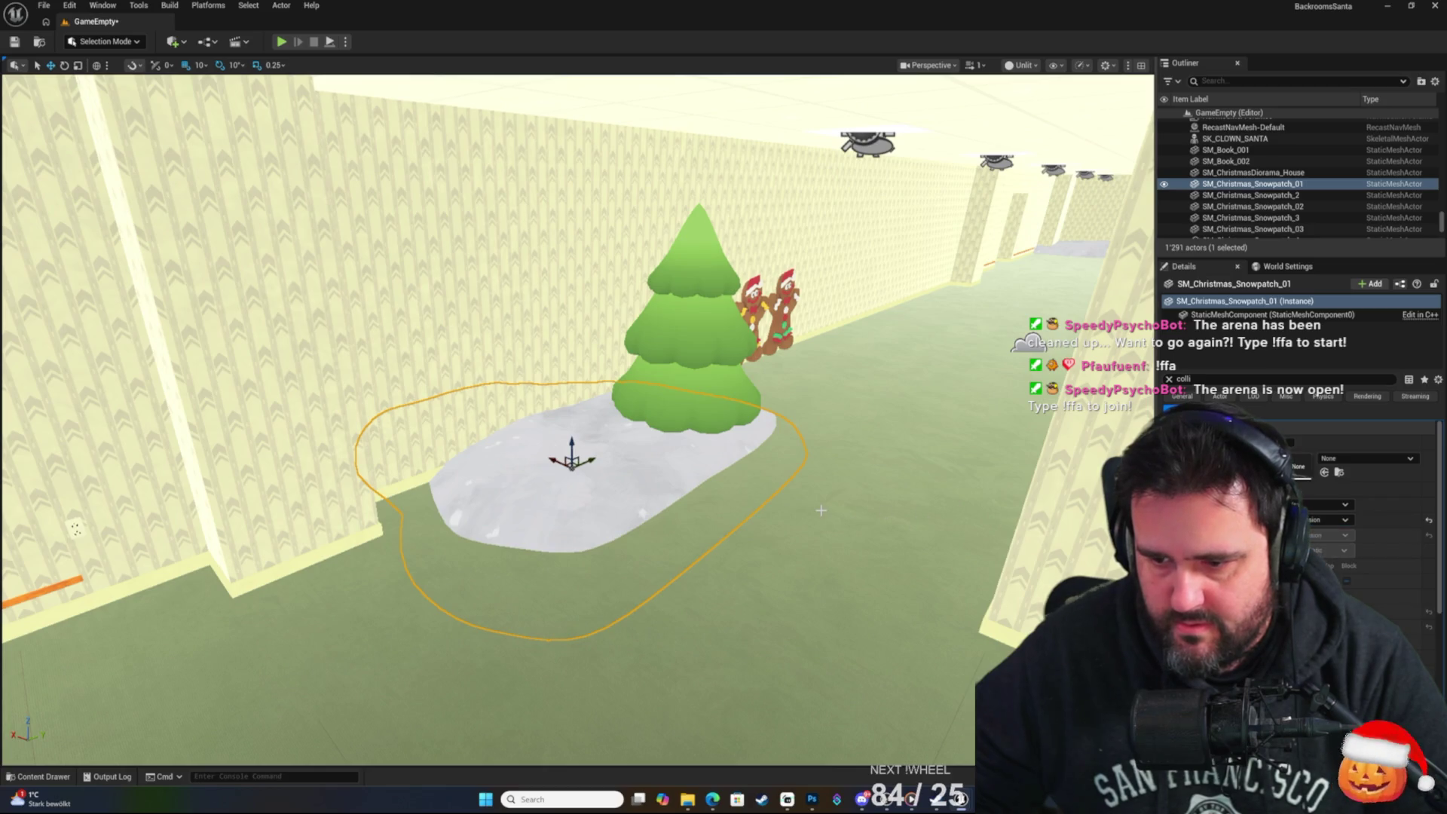
Set SM_Christmas_Snowpatch_2's collision to NoCollision and save the level.
mouse_move(821, 510)
mouse_down()
mouse_move(820, 391)
mouse_move(821, 512)
mouse_up()
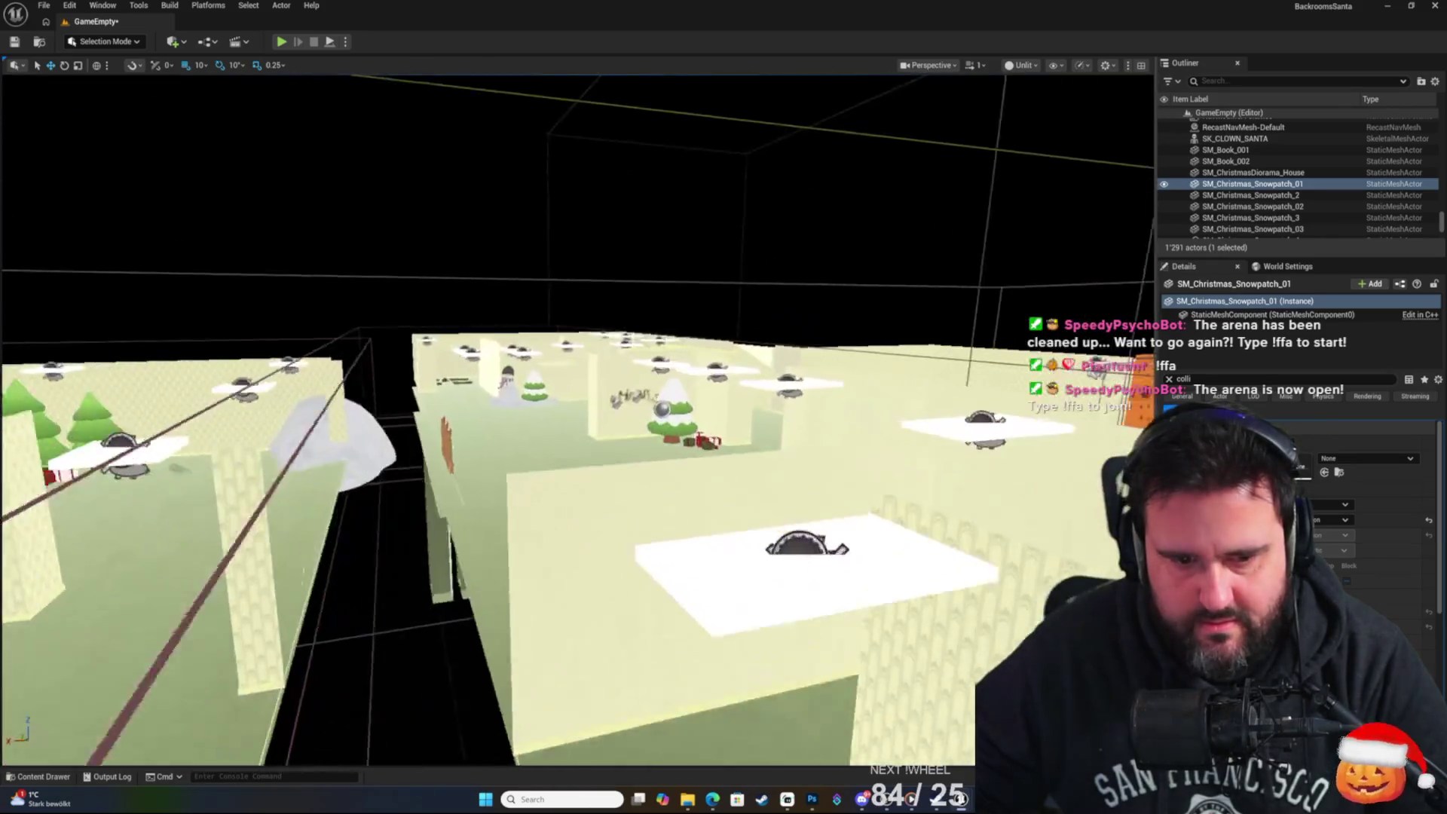
key(f)
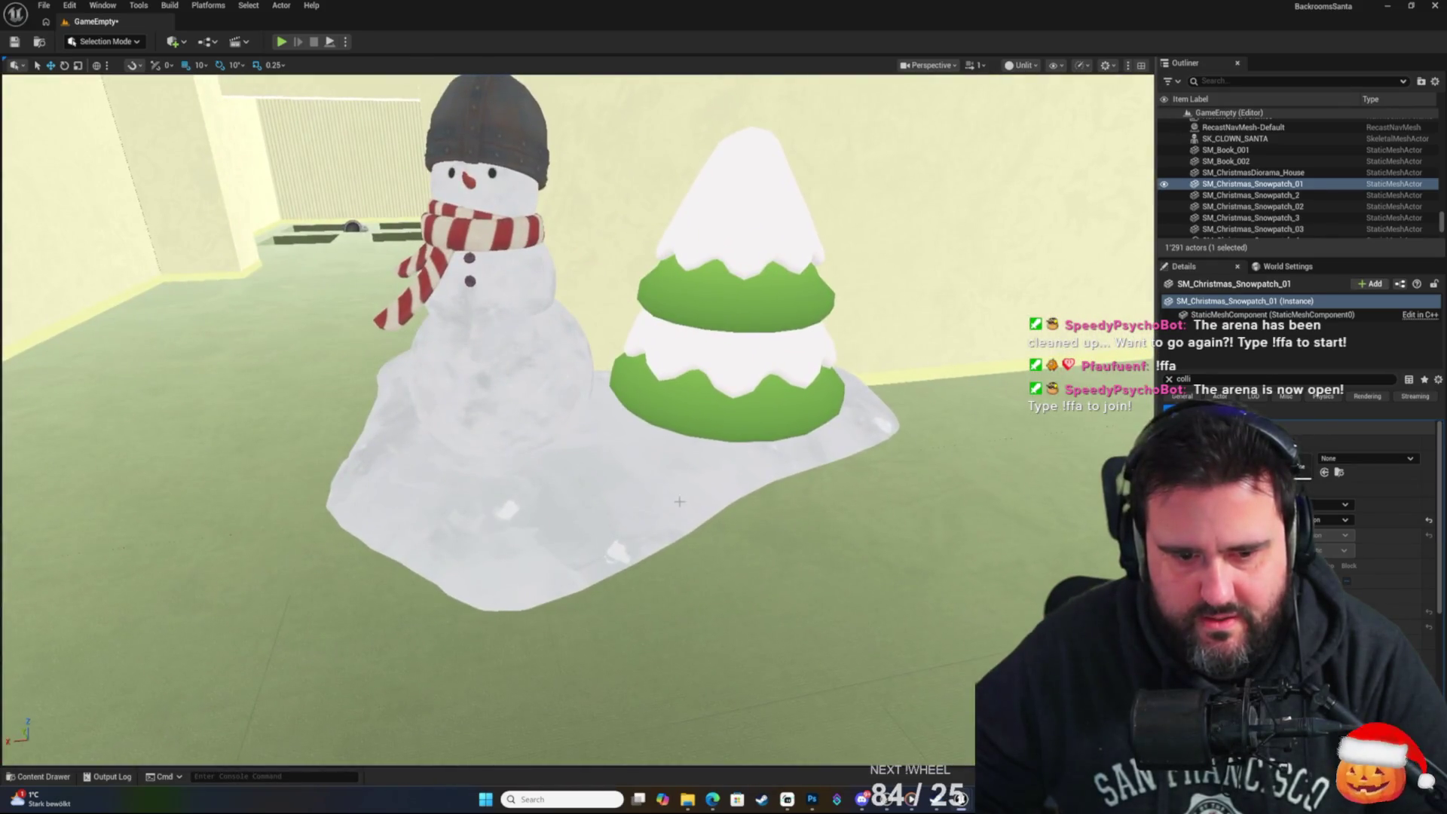
click(679, 501)
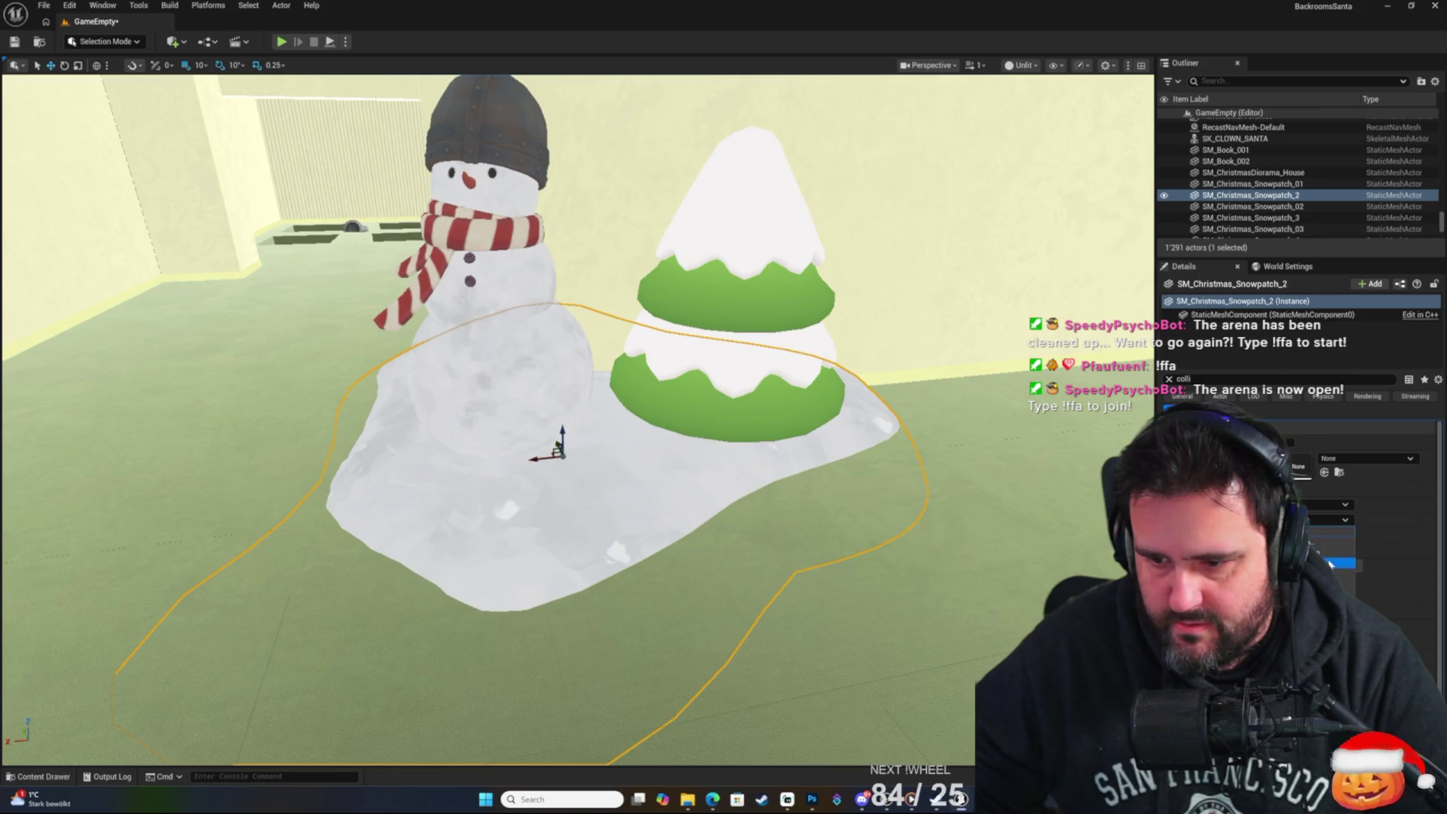
click(1326, 553)
click(47, 46)
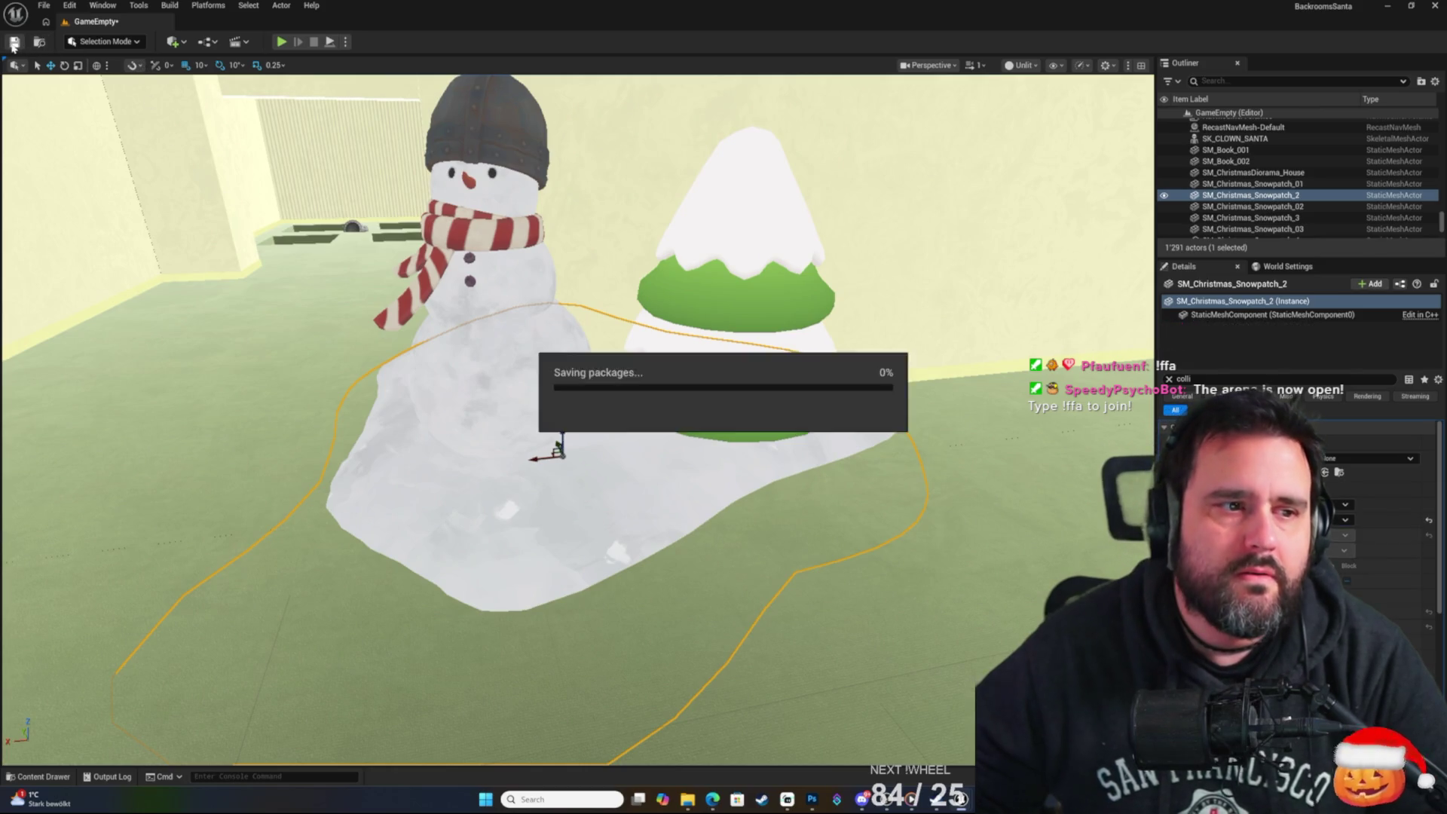
key(w)
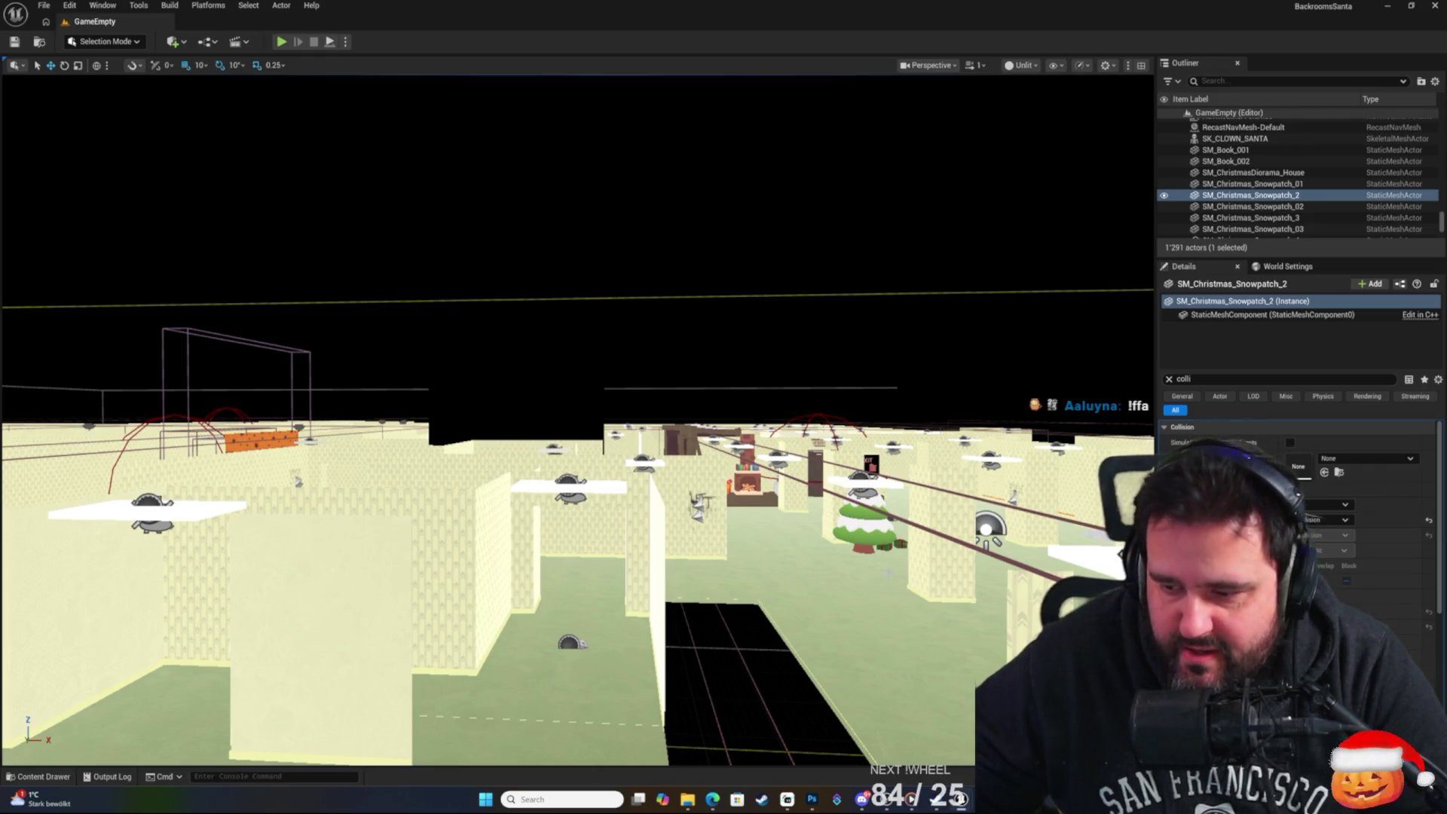
Raise the view for a wide maze overview, then open Photoshop's Select and Mask on IMG_5776.webp.
key(e)
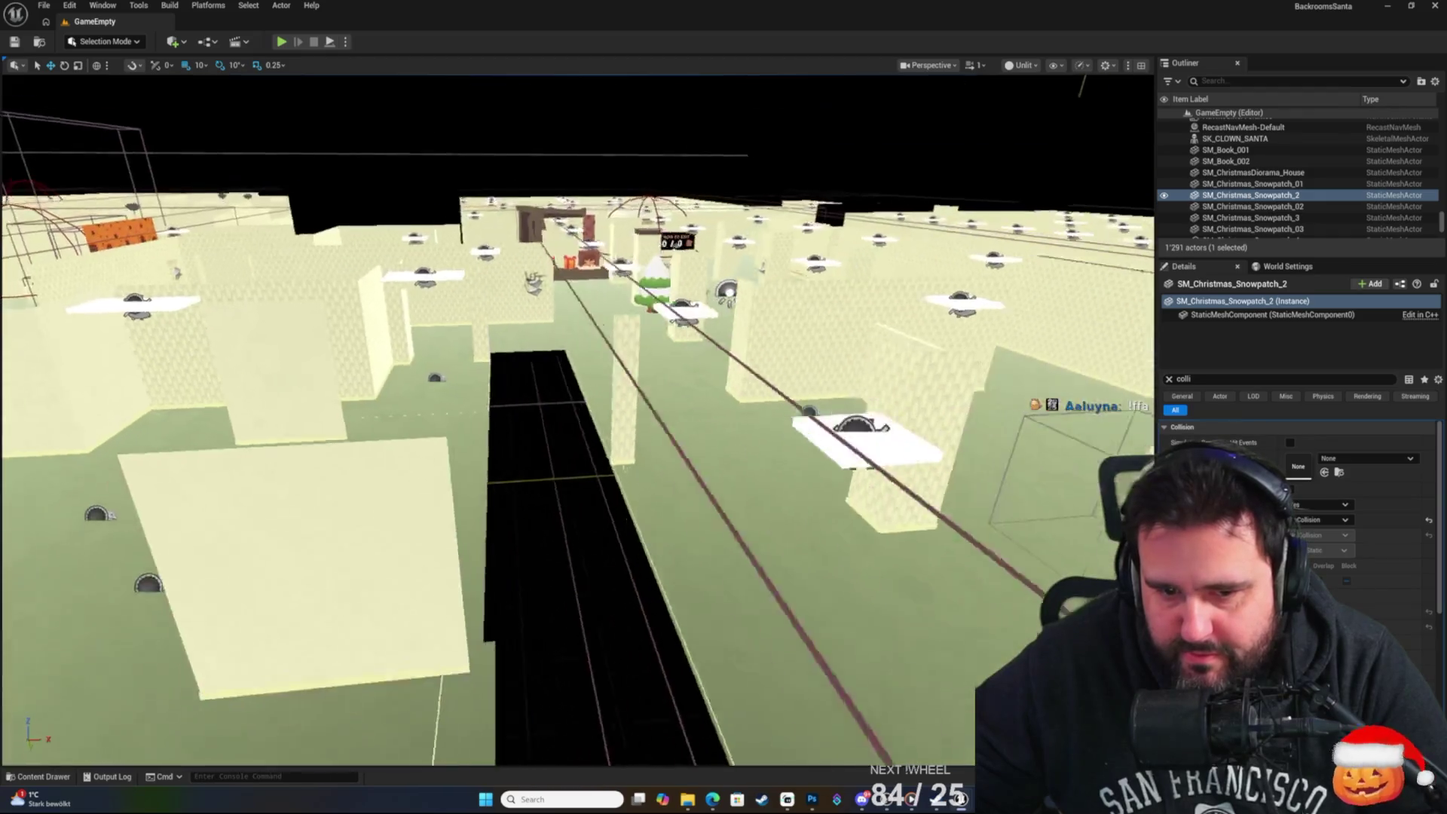
key(e)
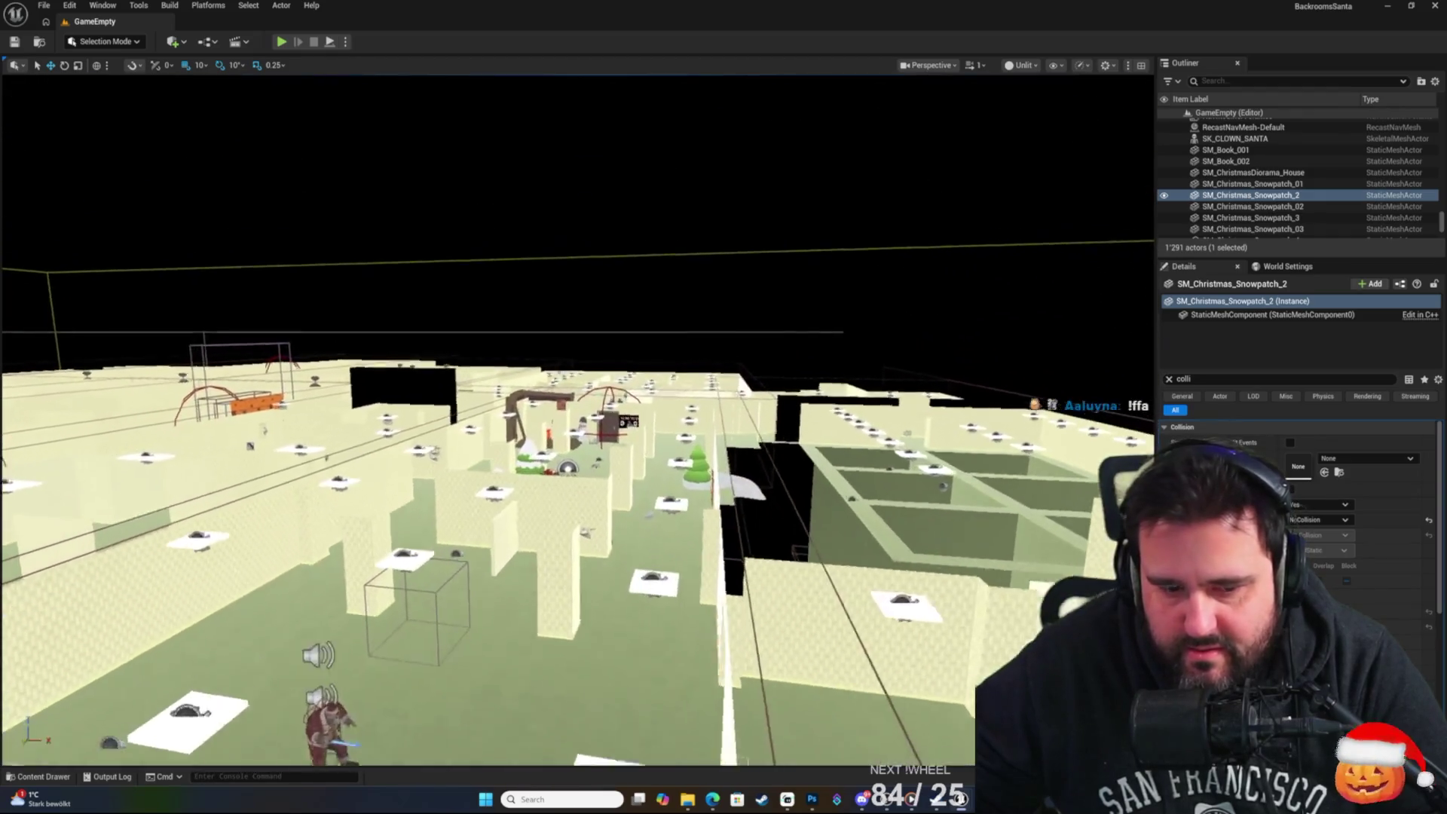
click(812, 799)
click(259, 24)
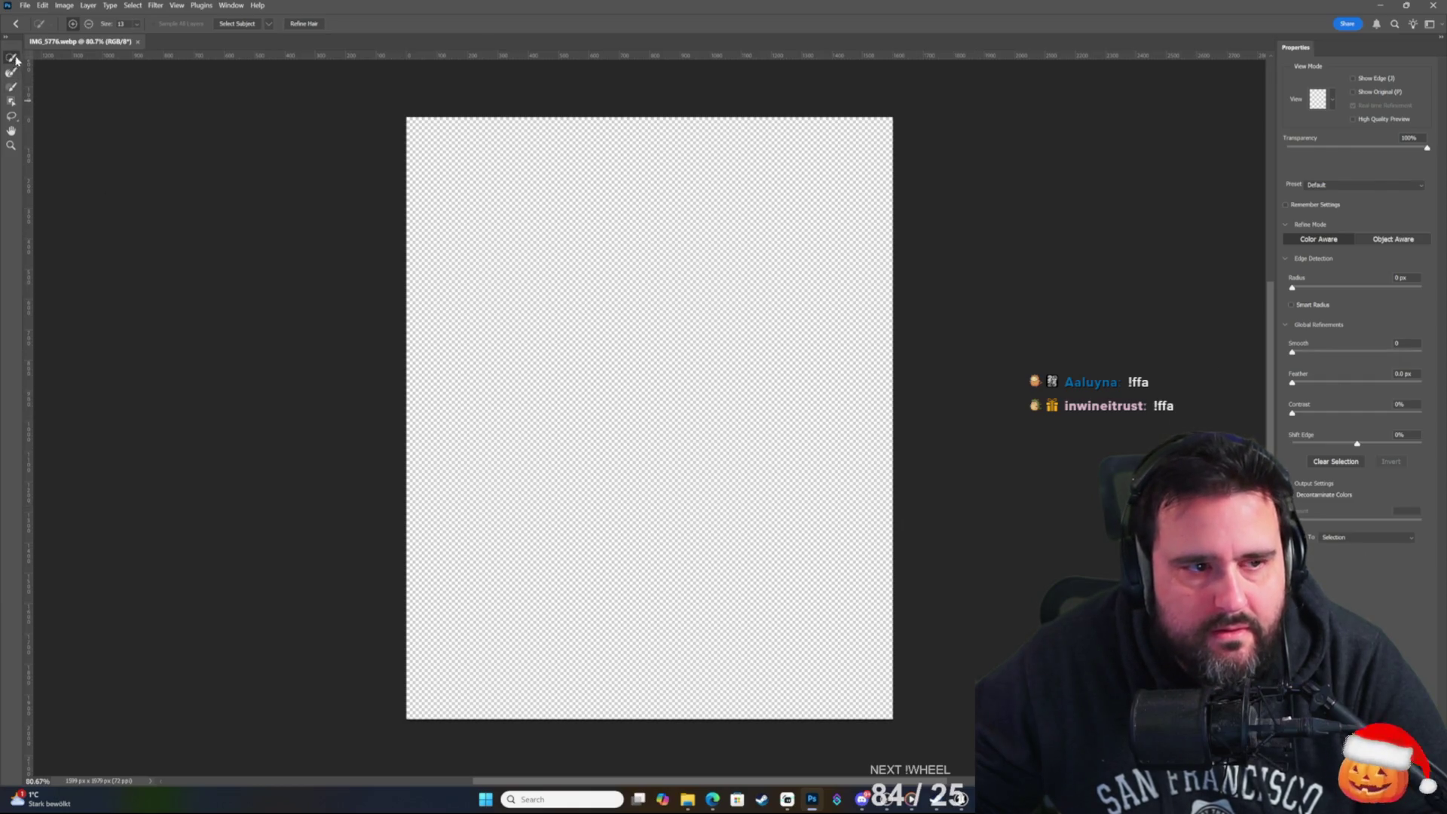
Leave Select and Mask and Magic Wand-select the beige background, trying tolerance 50 then 3.
key(Escape)
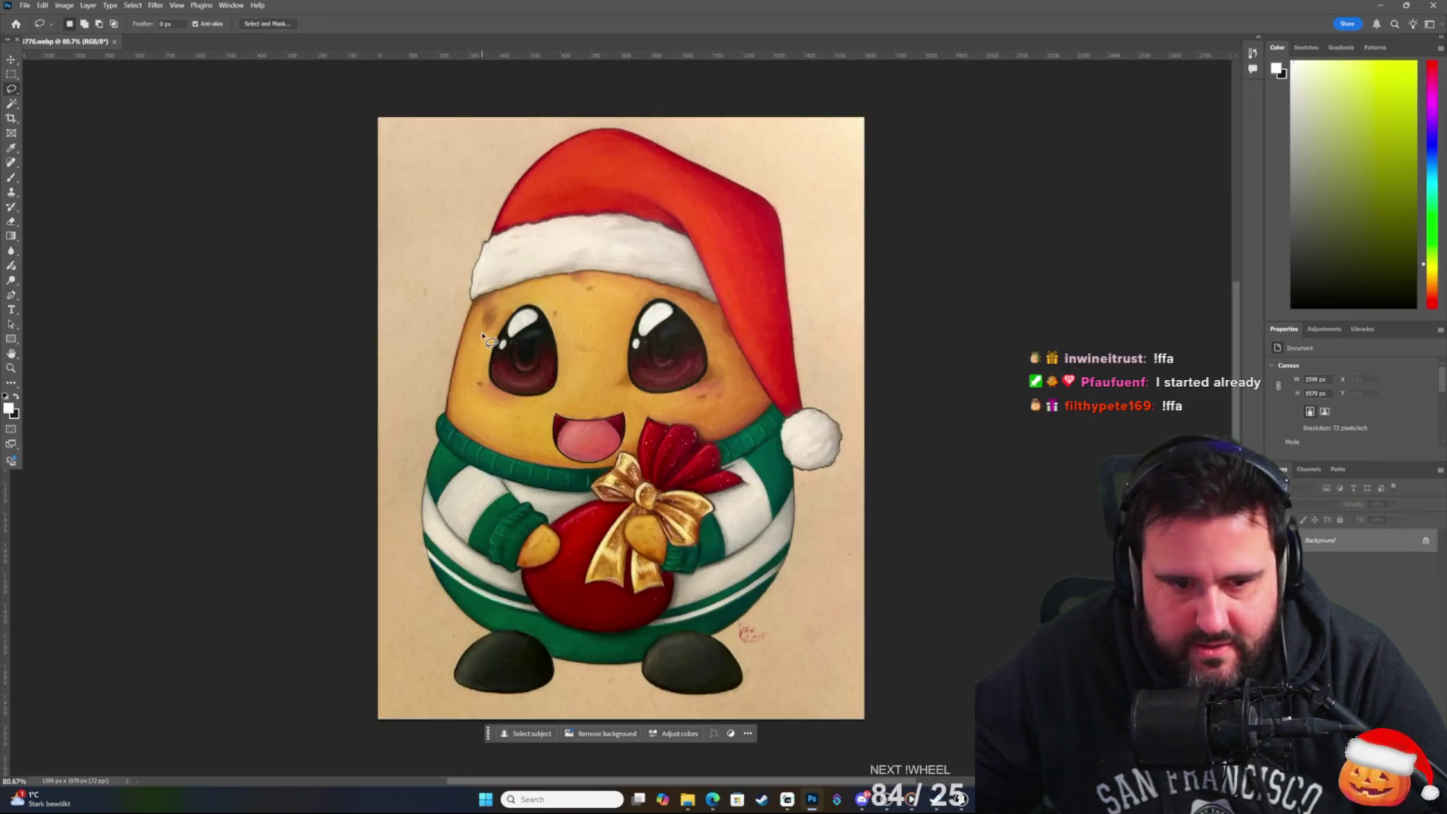
key(w)
click(399, 211)
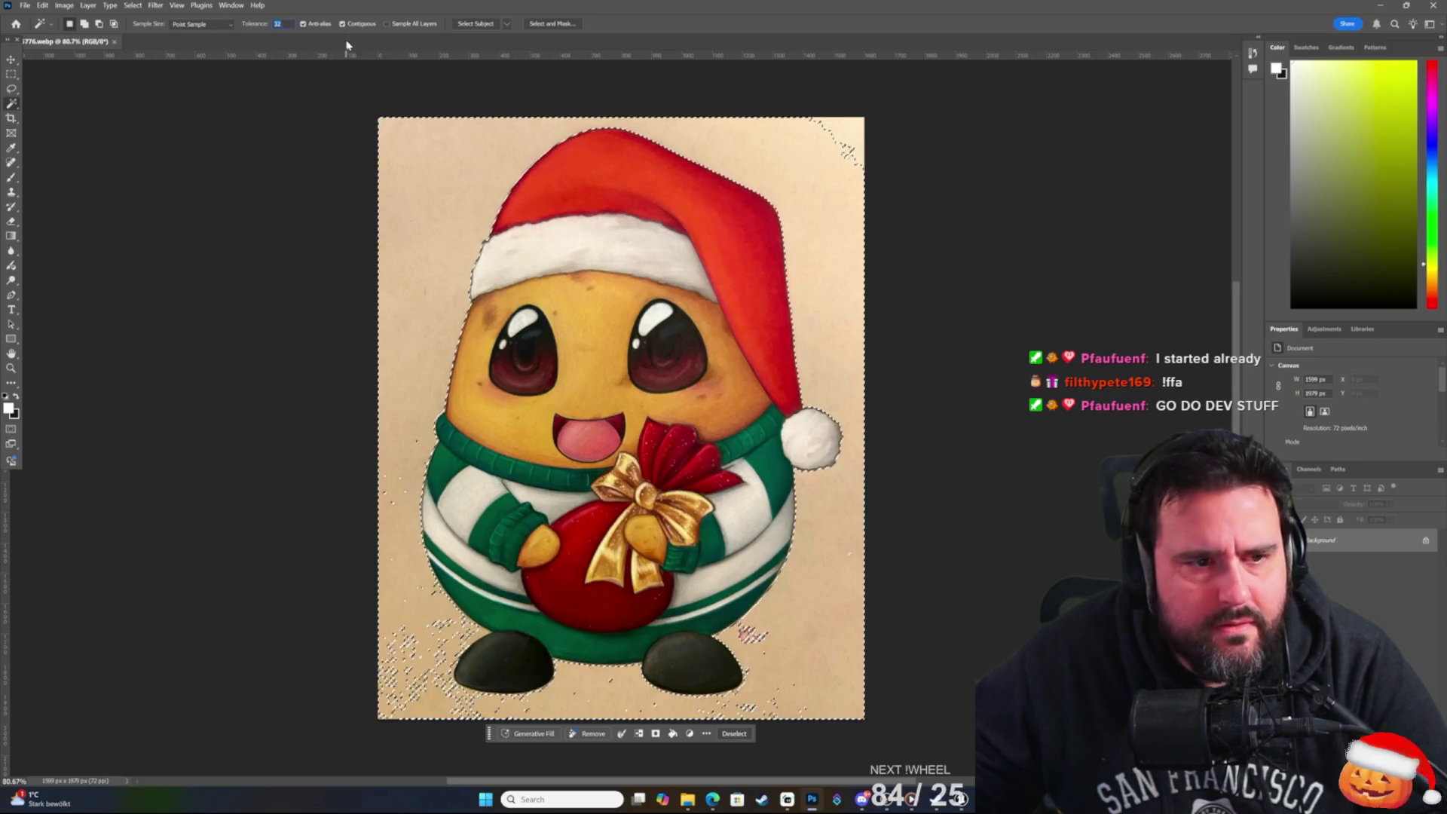
text(50)
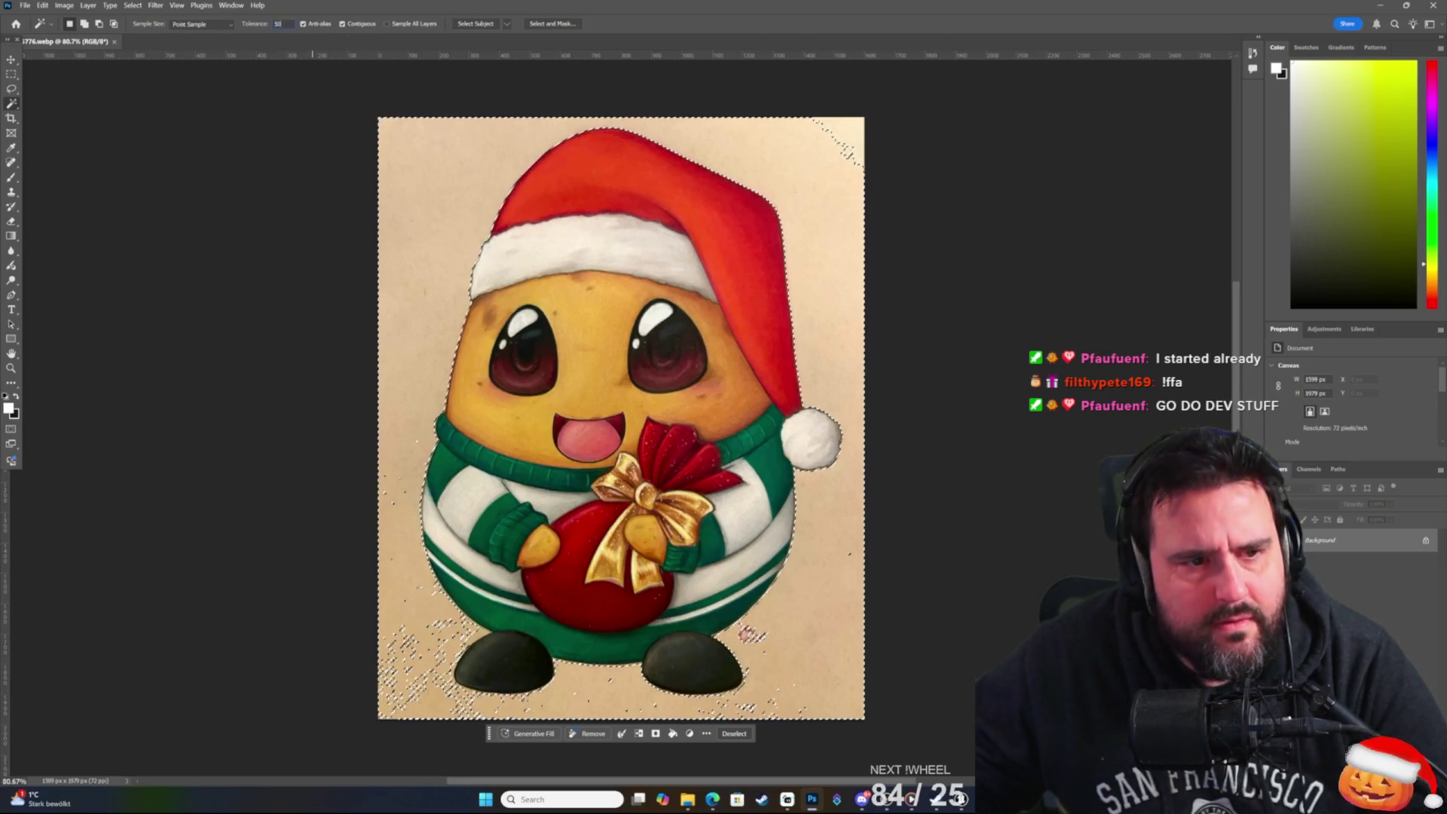
click(399, 208)
key(ctrl+d)
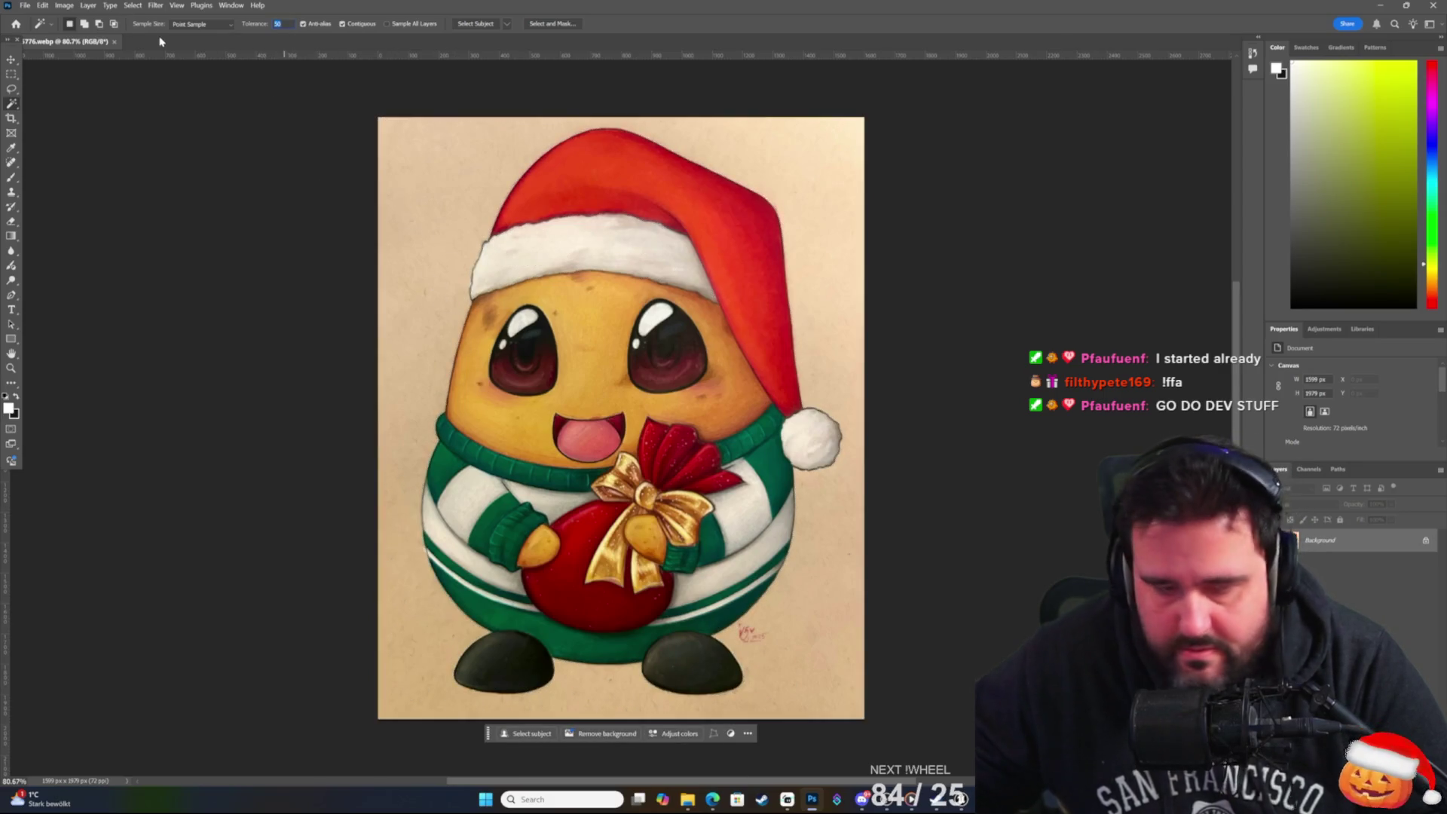
text(3)
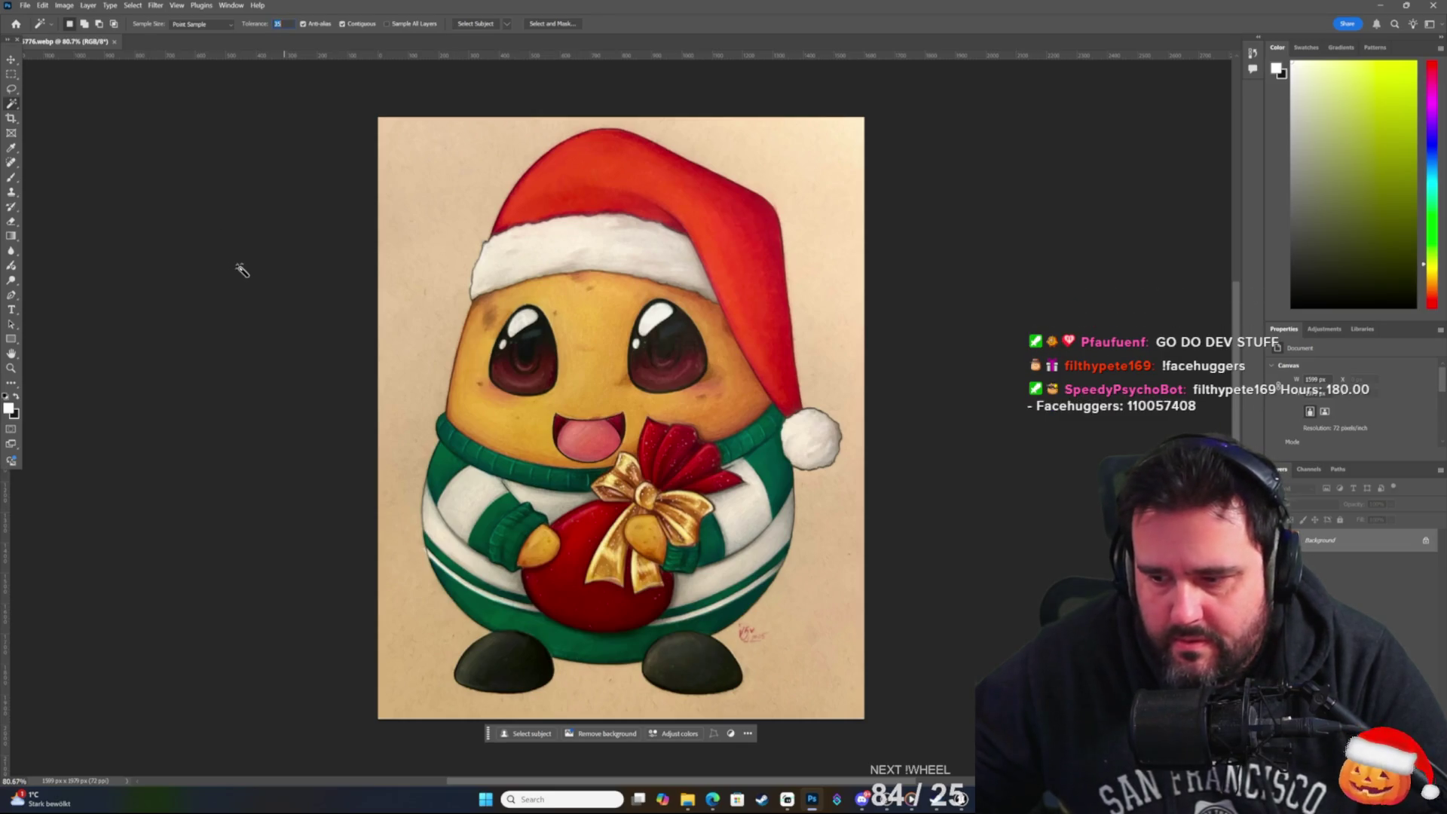
click(388, 226)
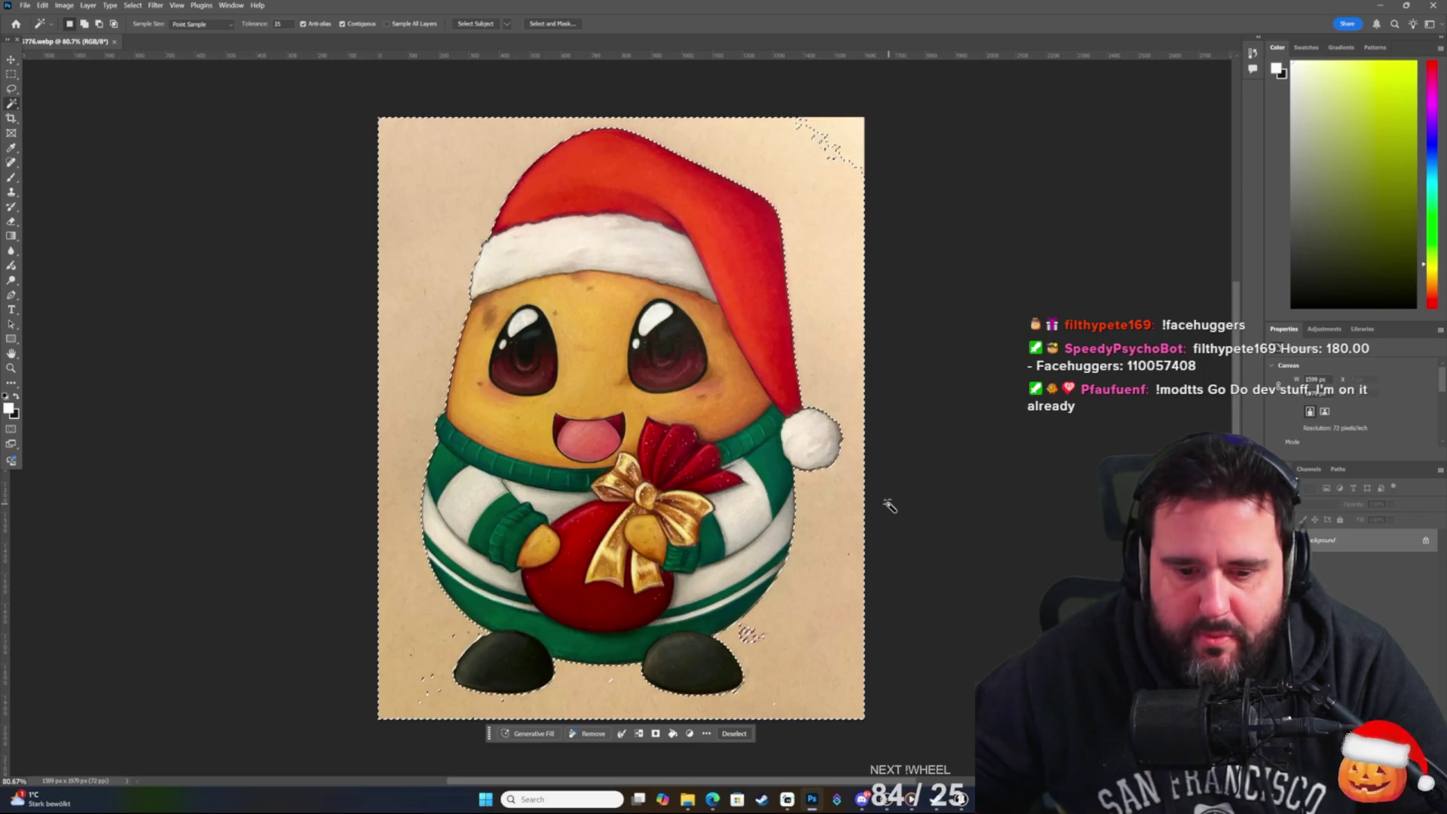
Try a content-aware fill on the selected background, then undo the smeared result.
key(Delete)
click(784, 219)
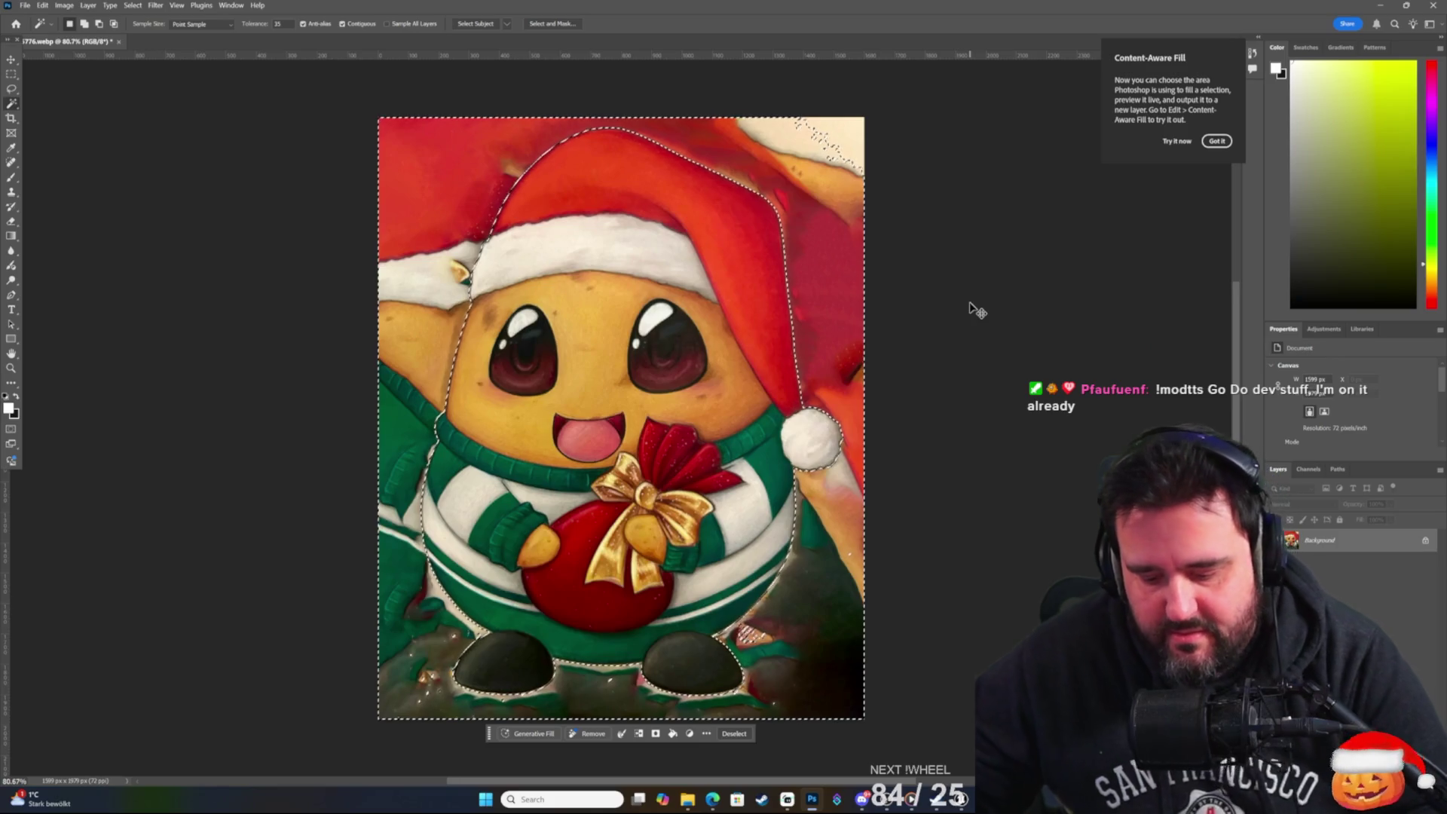
key(ctrl+z)
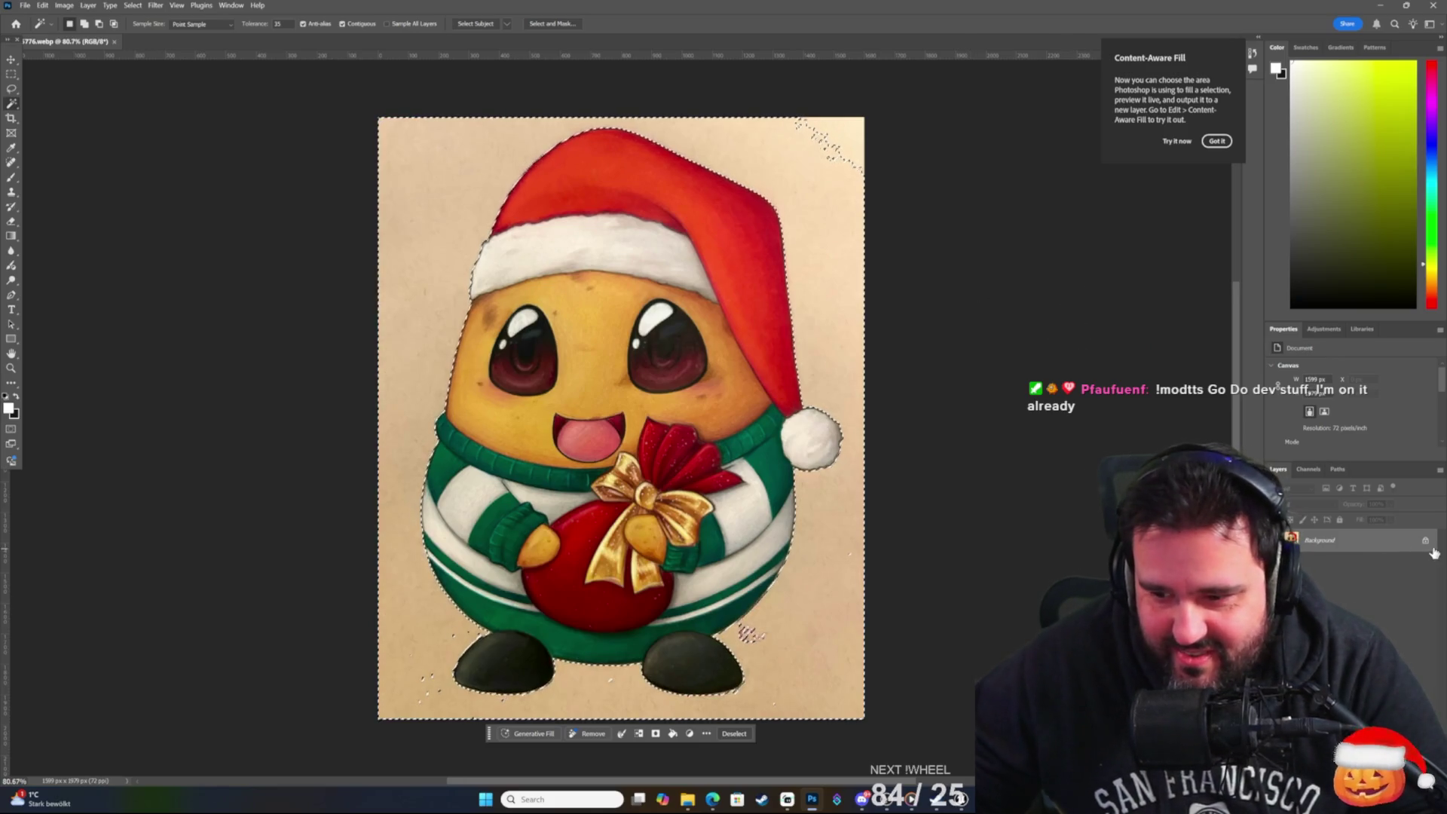
Create a new empty Layer 1 and drop the character outline selection.
click(1331, 577)
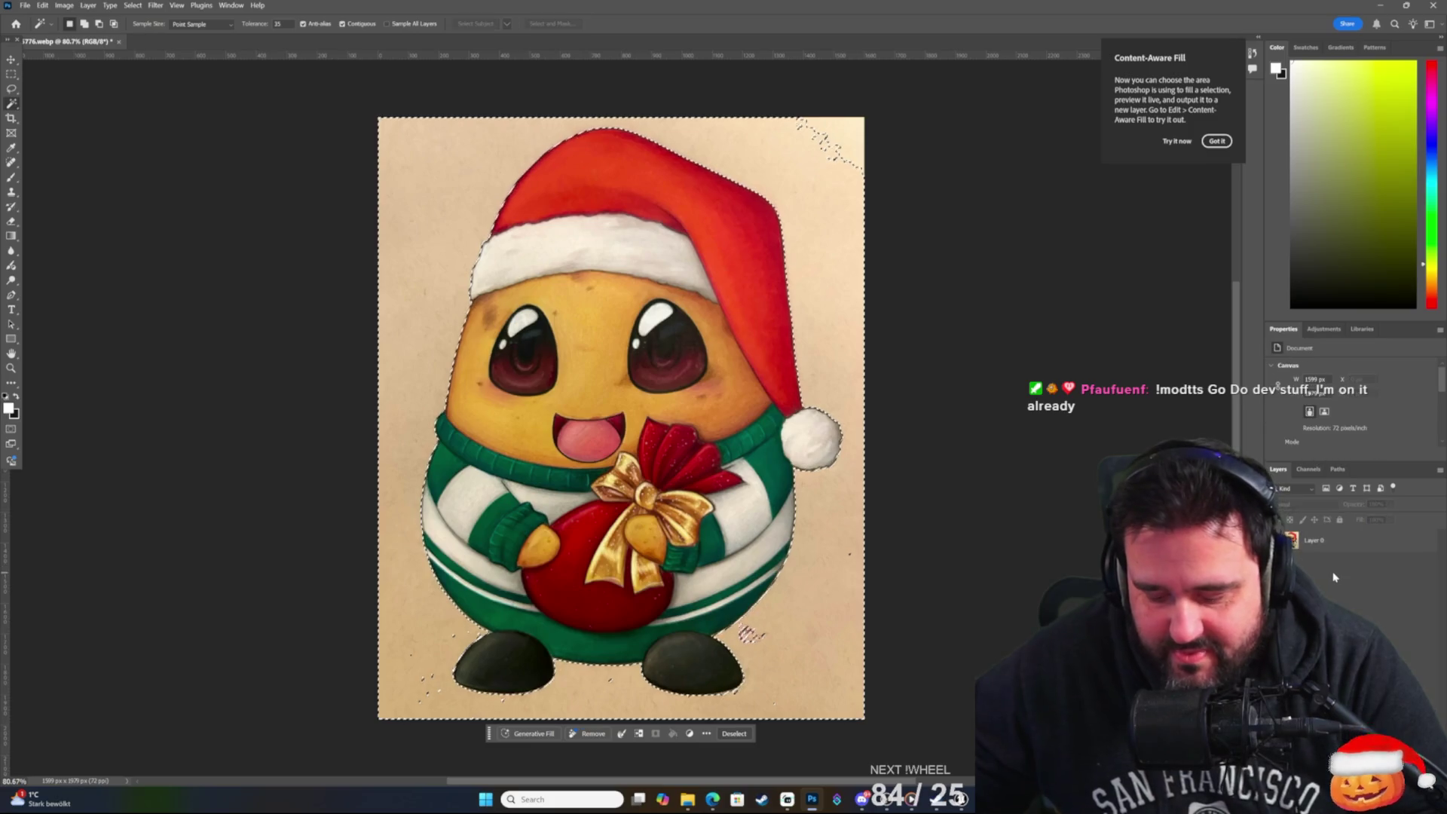
key(ctrl+shift+n)
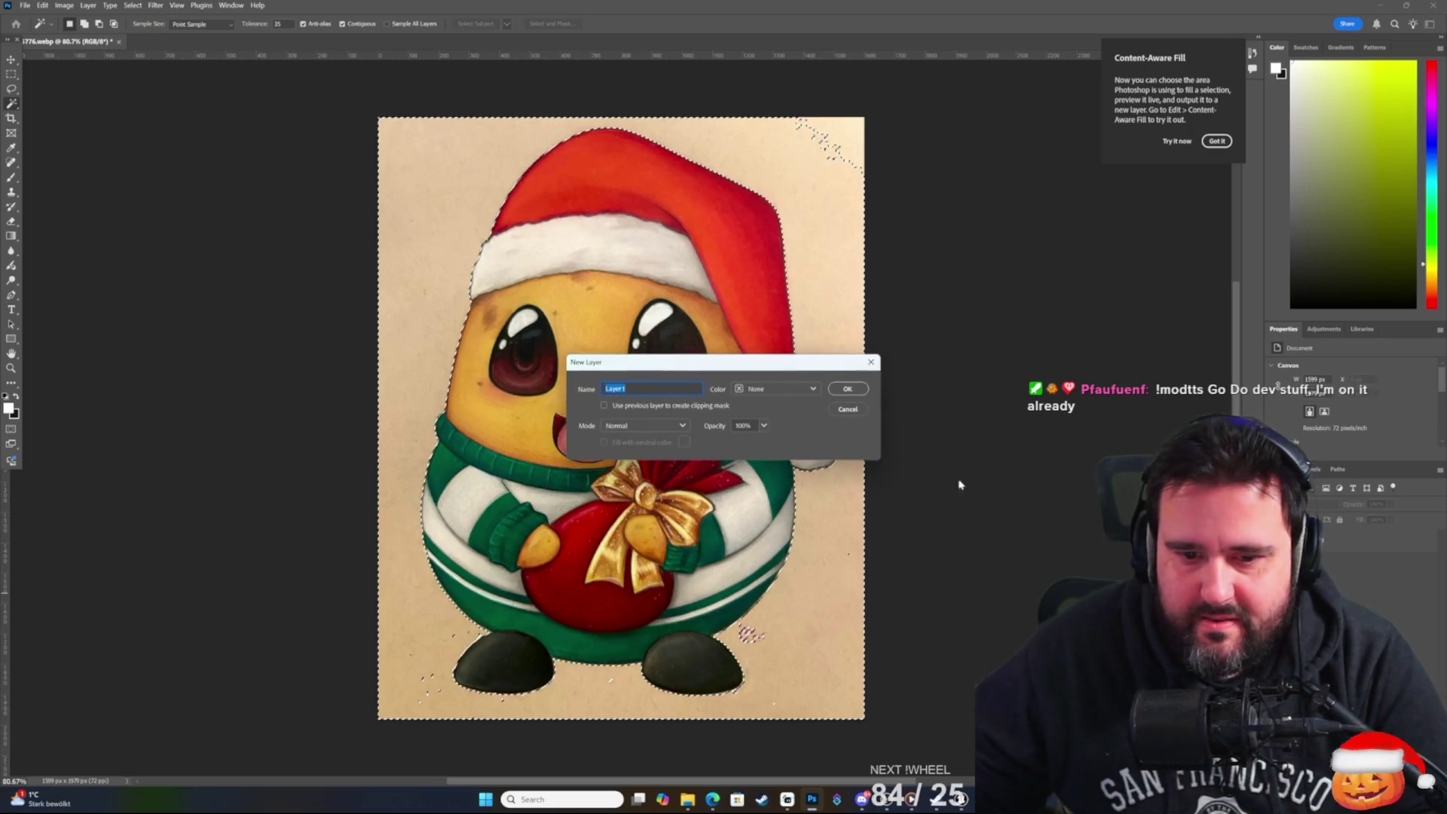
click(846, 388)
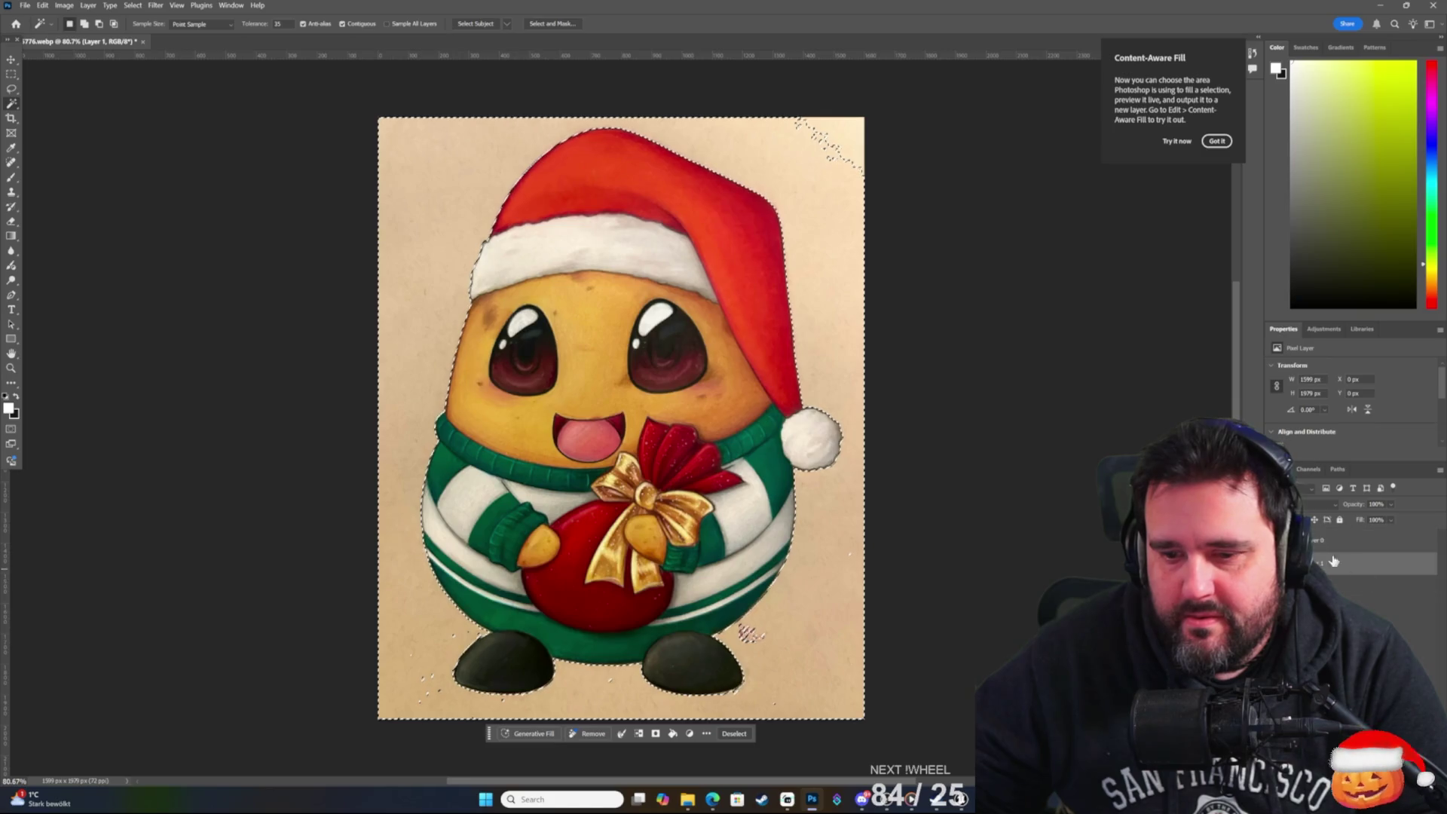
click(810, 330)
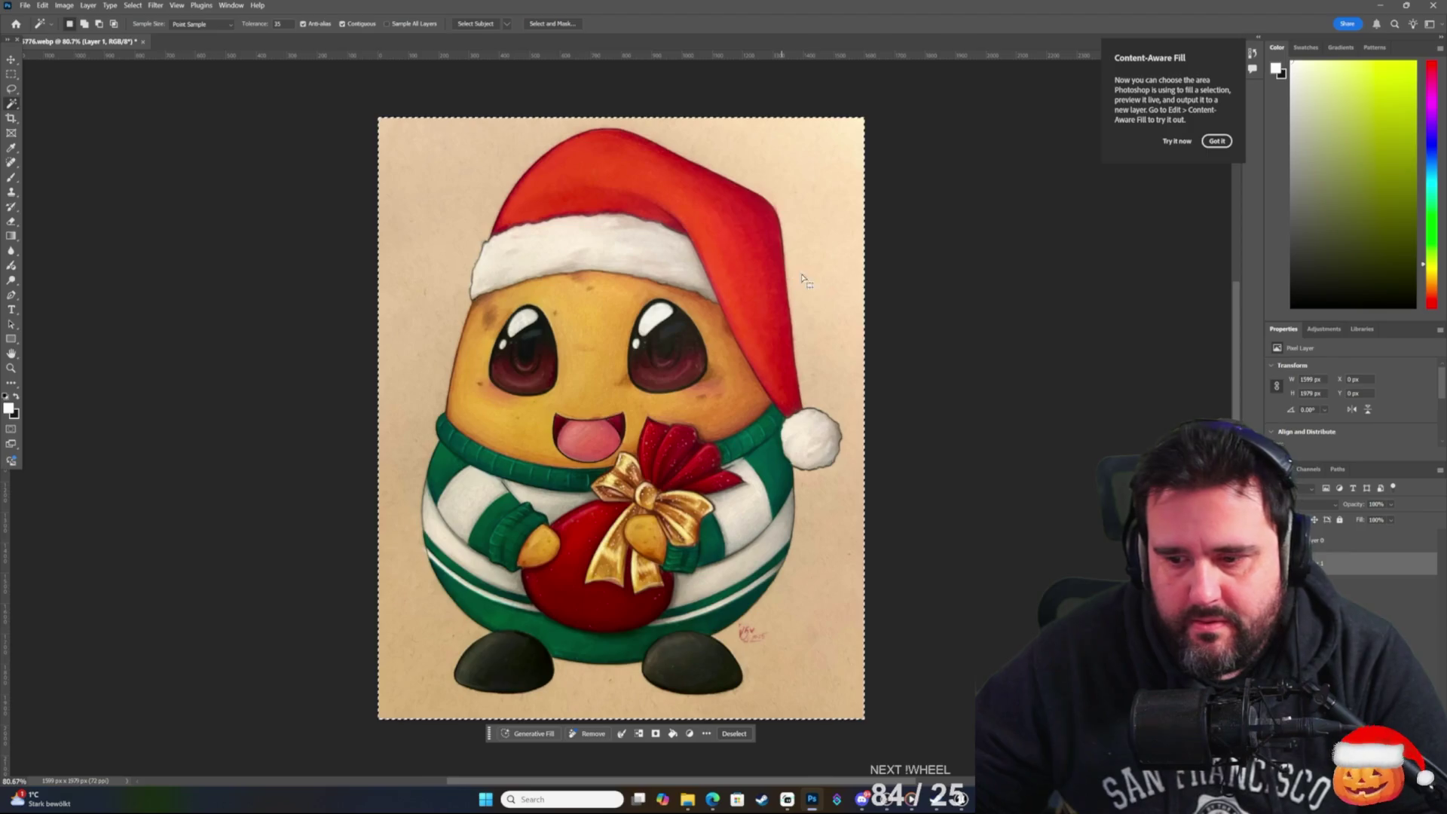
On Layer 0, delete the beige background, select the left-edge specks, then deselect.
click(1379, 540)
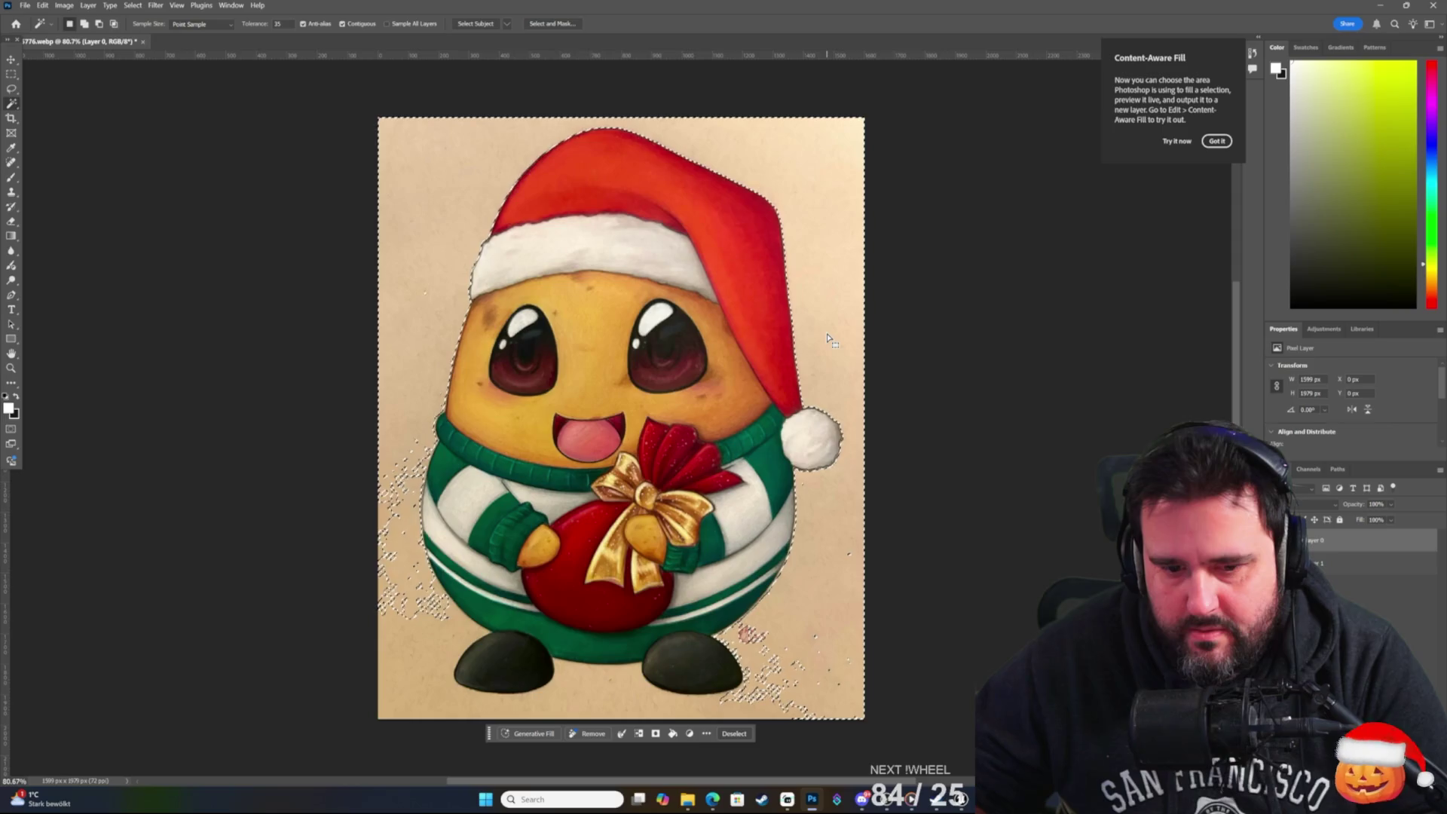
click(380, 654)
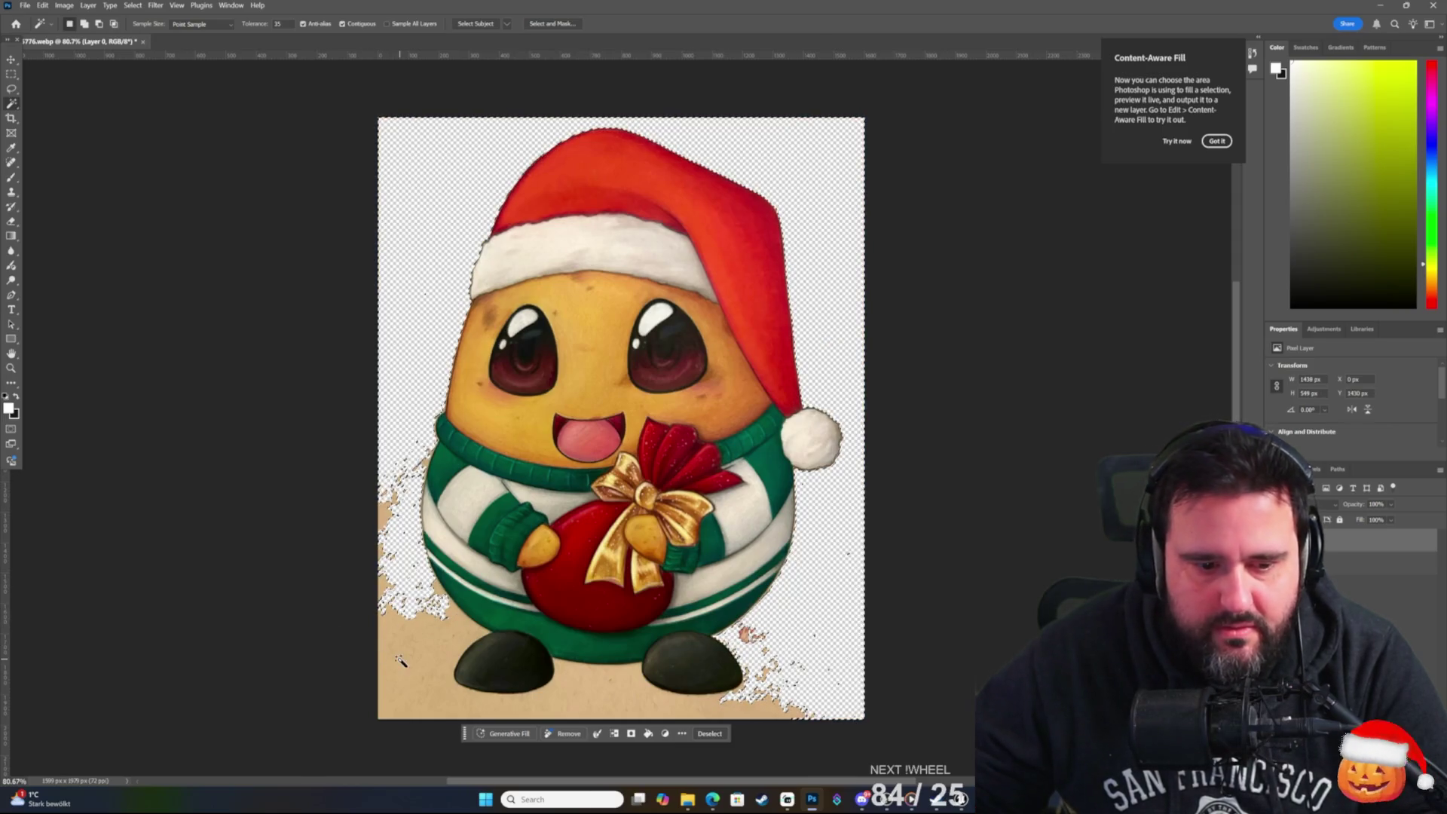
key(Delete)
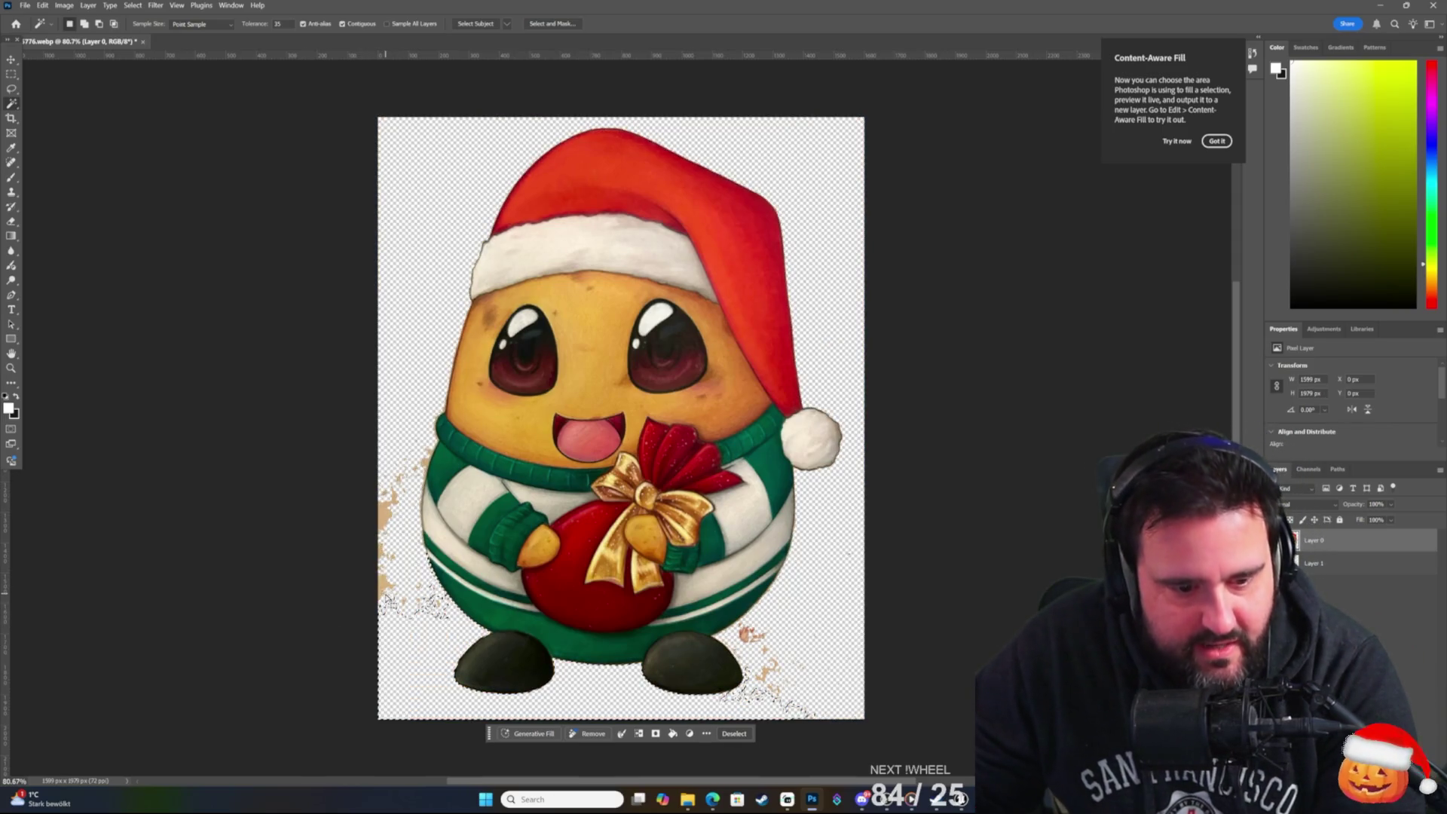
click(384, 528)
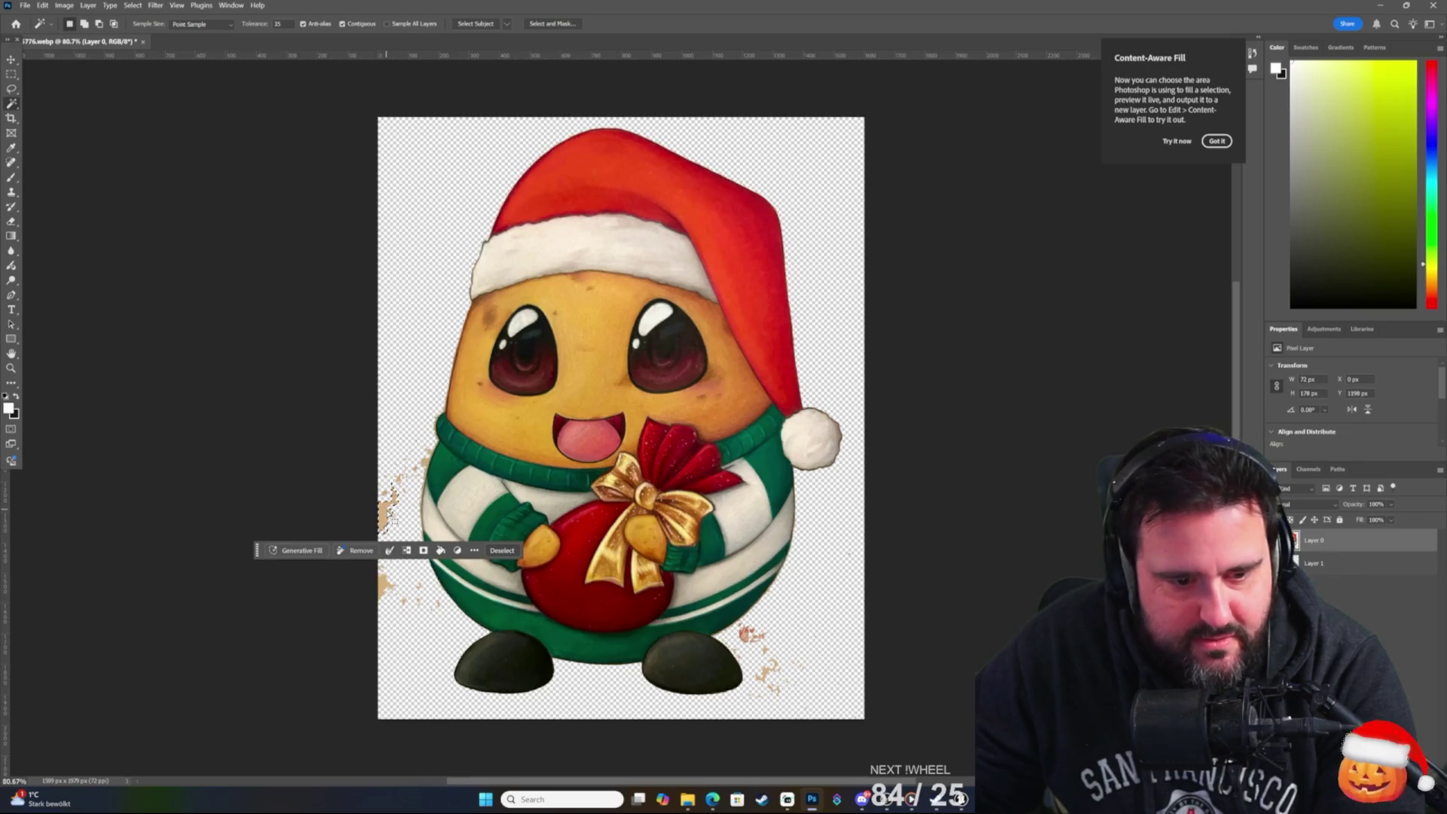
shift+click(428, 467)
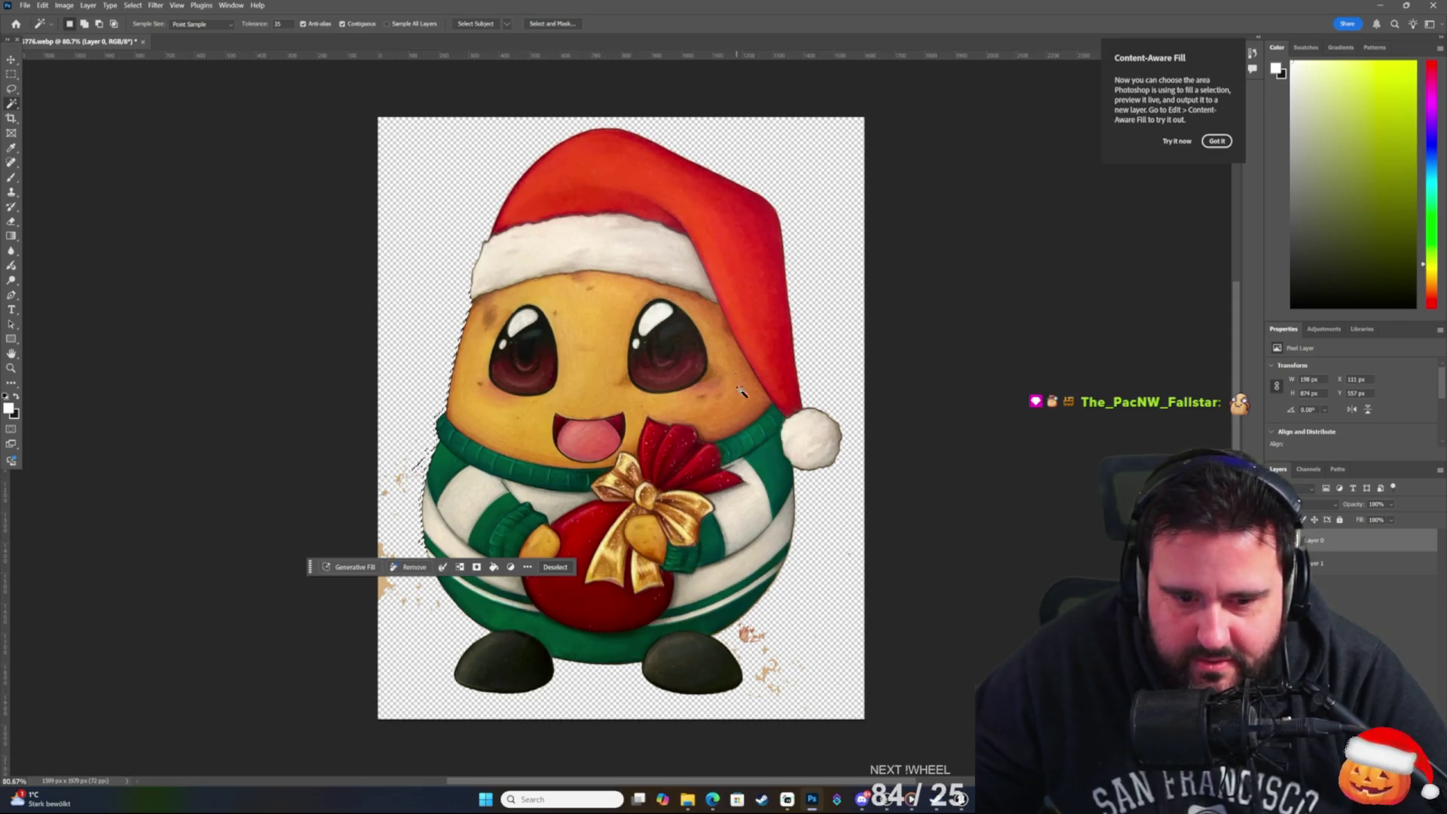
click(868, 351)
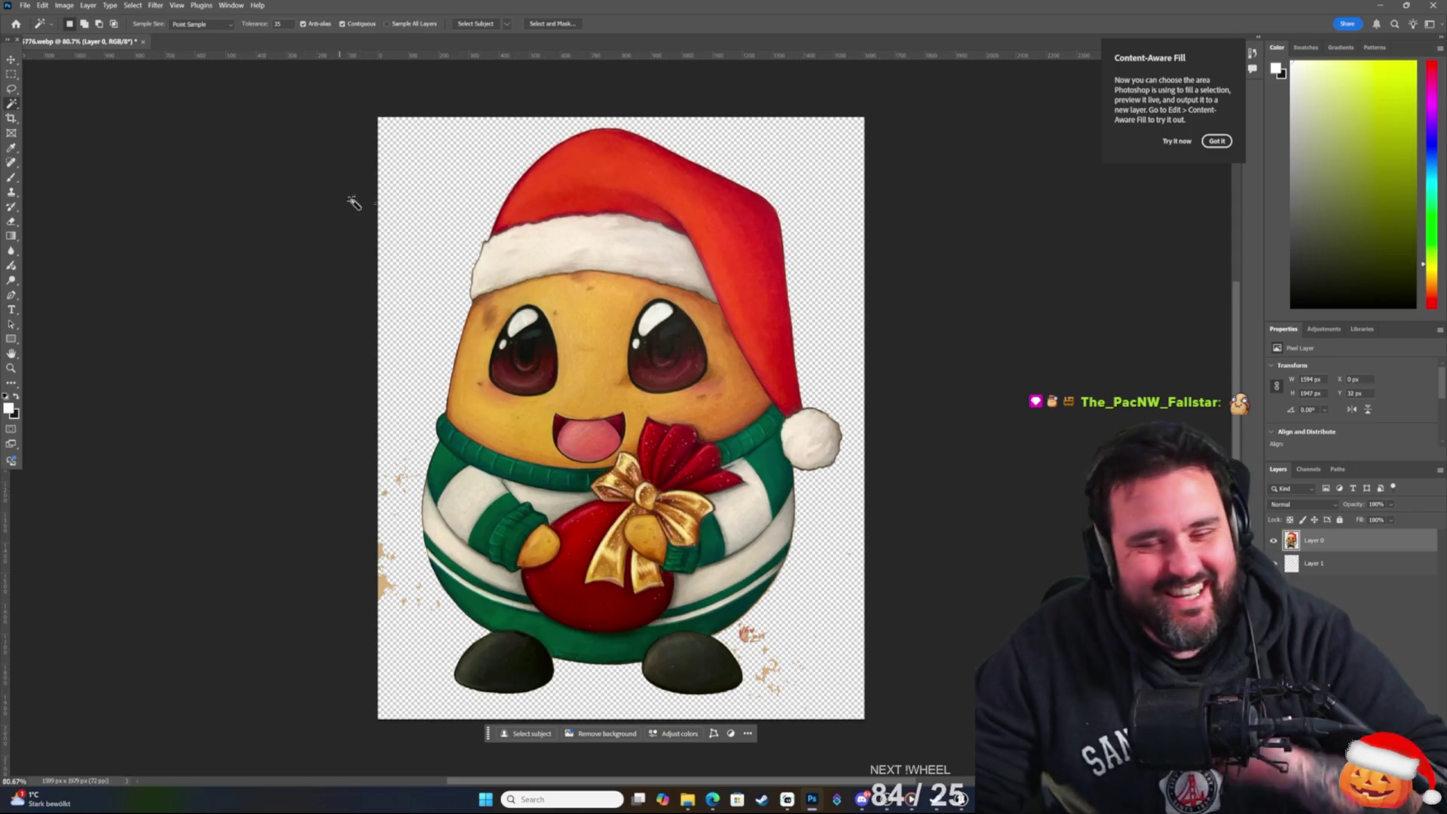
Back in Unreal, fly the camera through the maze past the exit door, sleigh, tree and snowman.
key(alt+Tab)
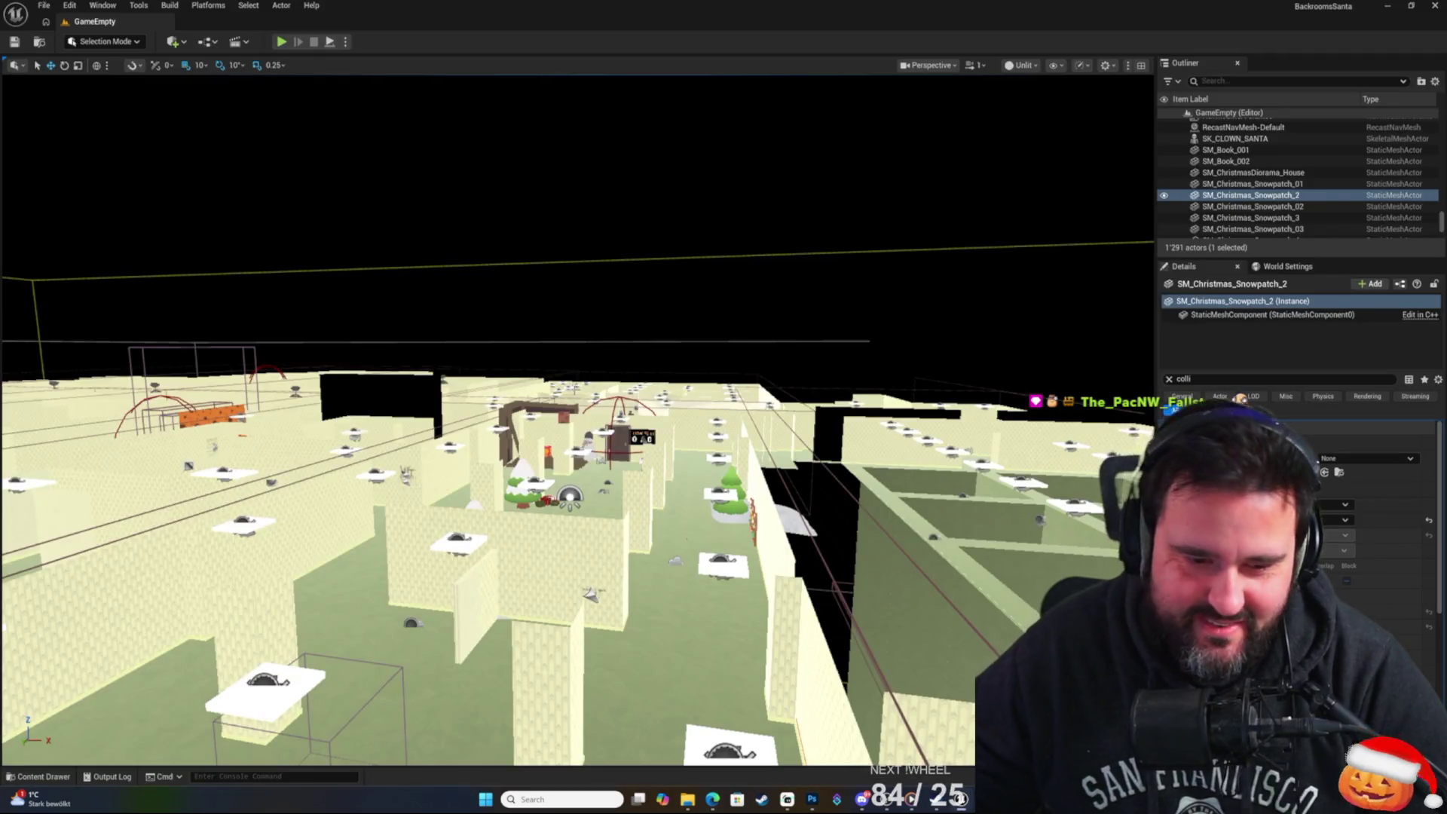
key(w)
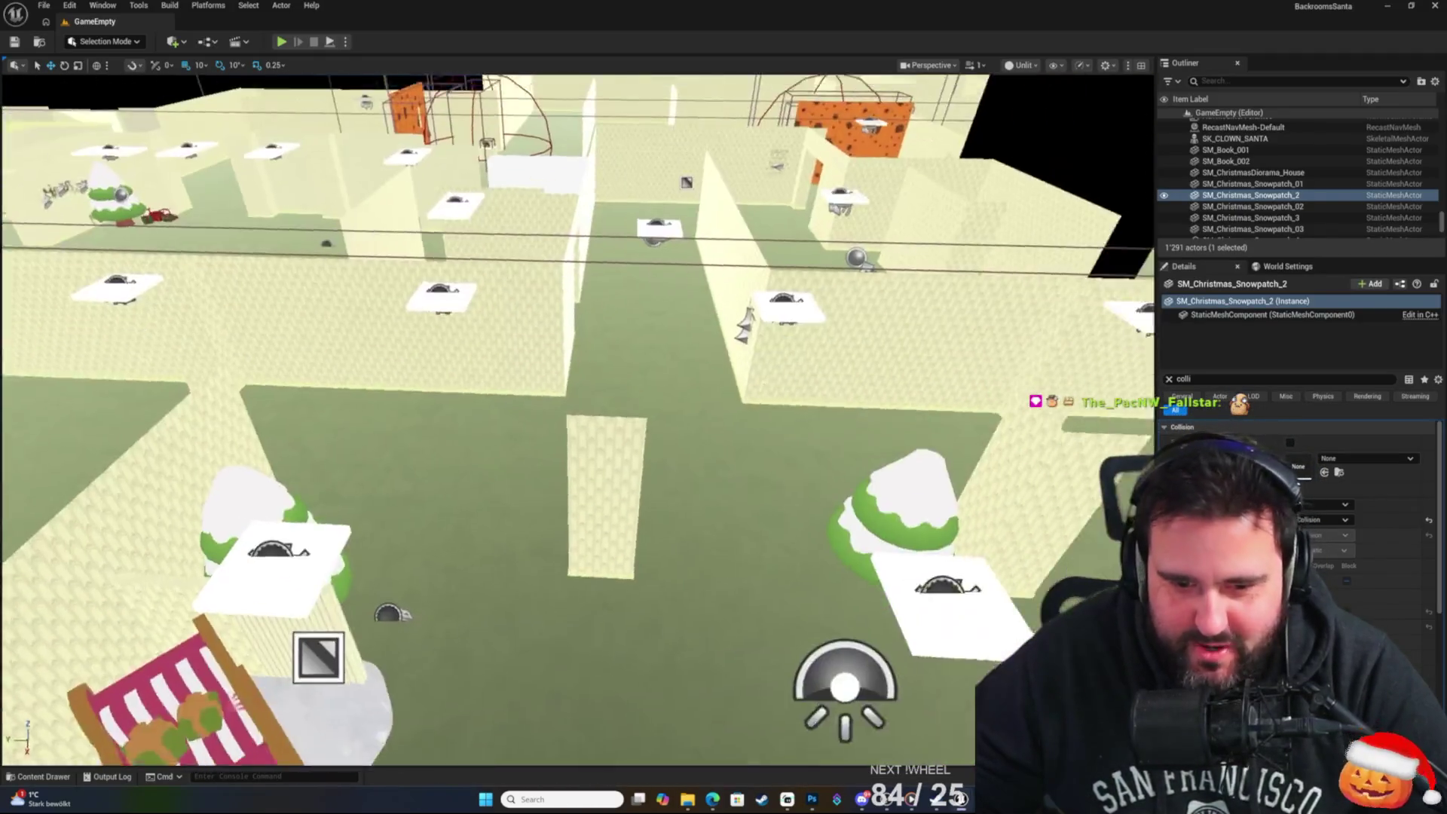
key(s)
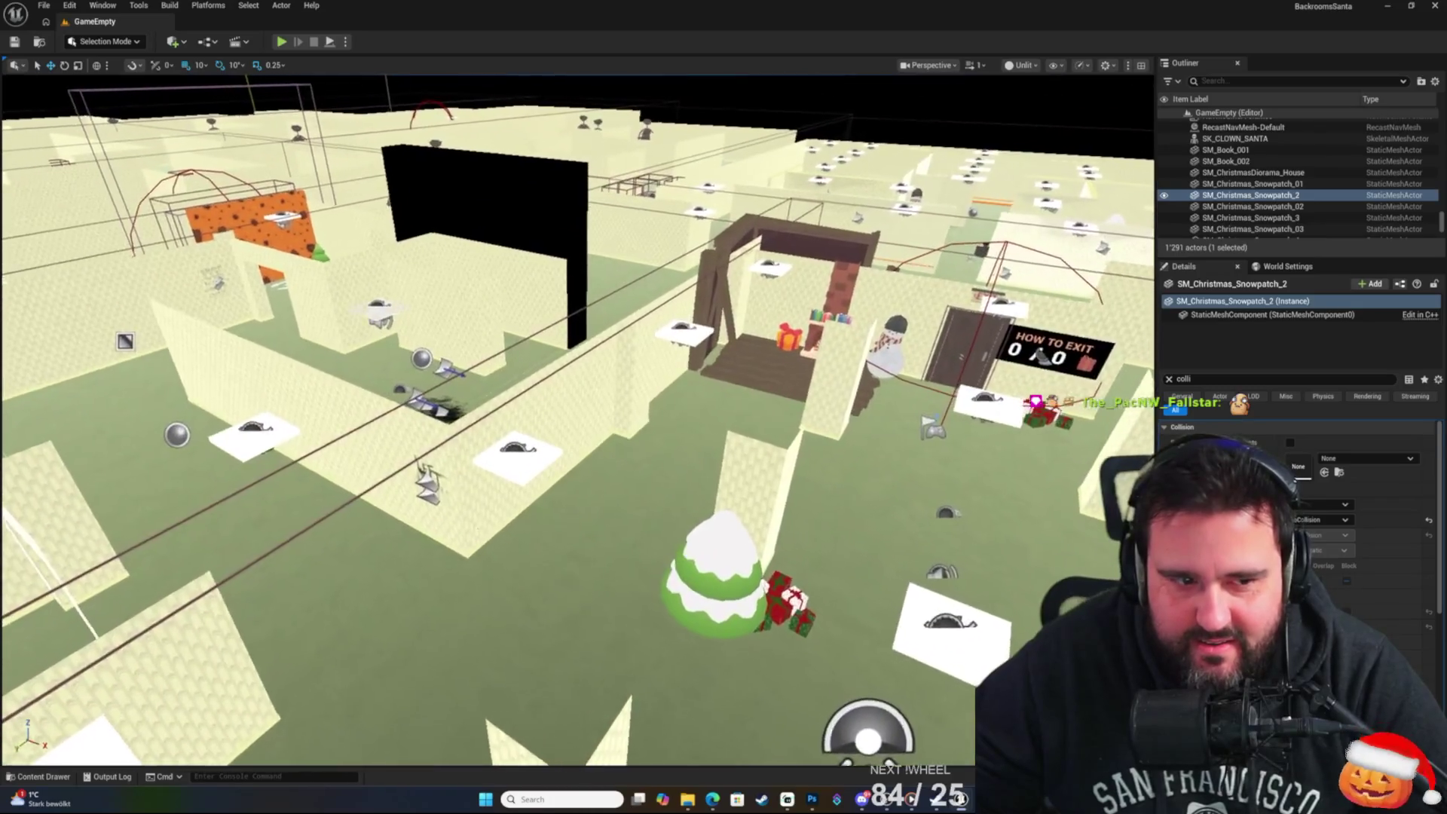
key(w)
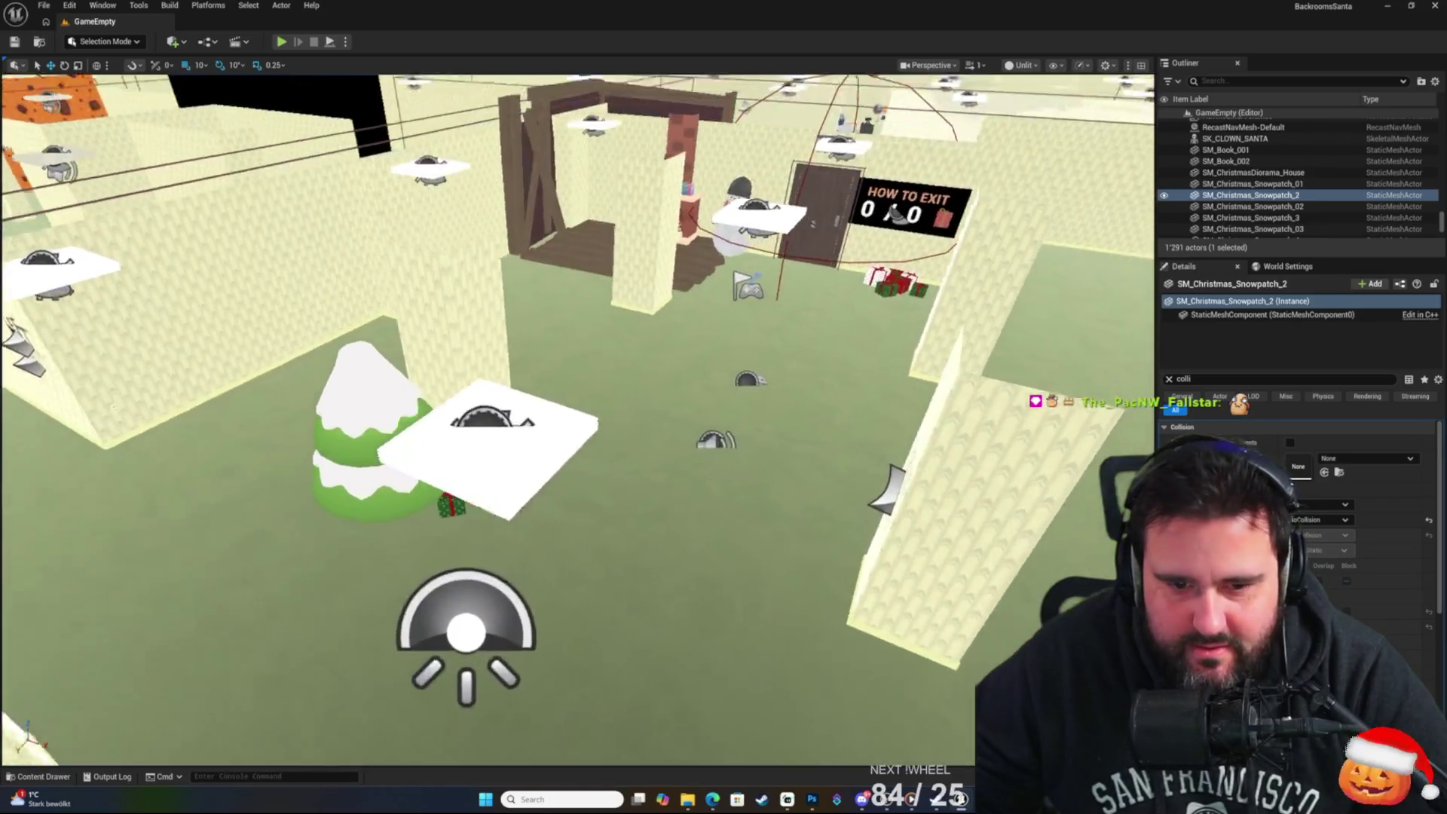
key(s)
key(w)
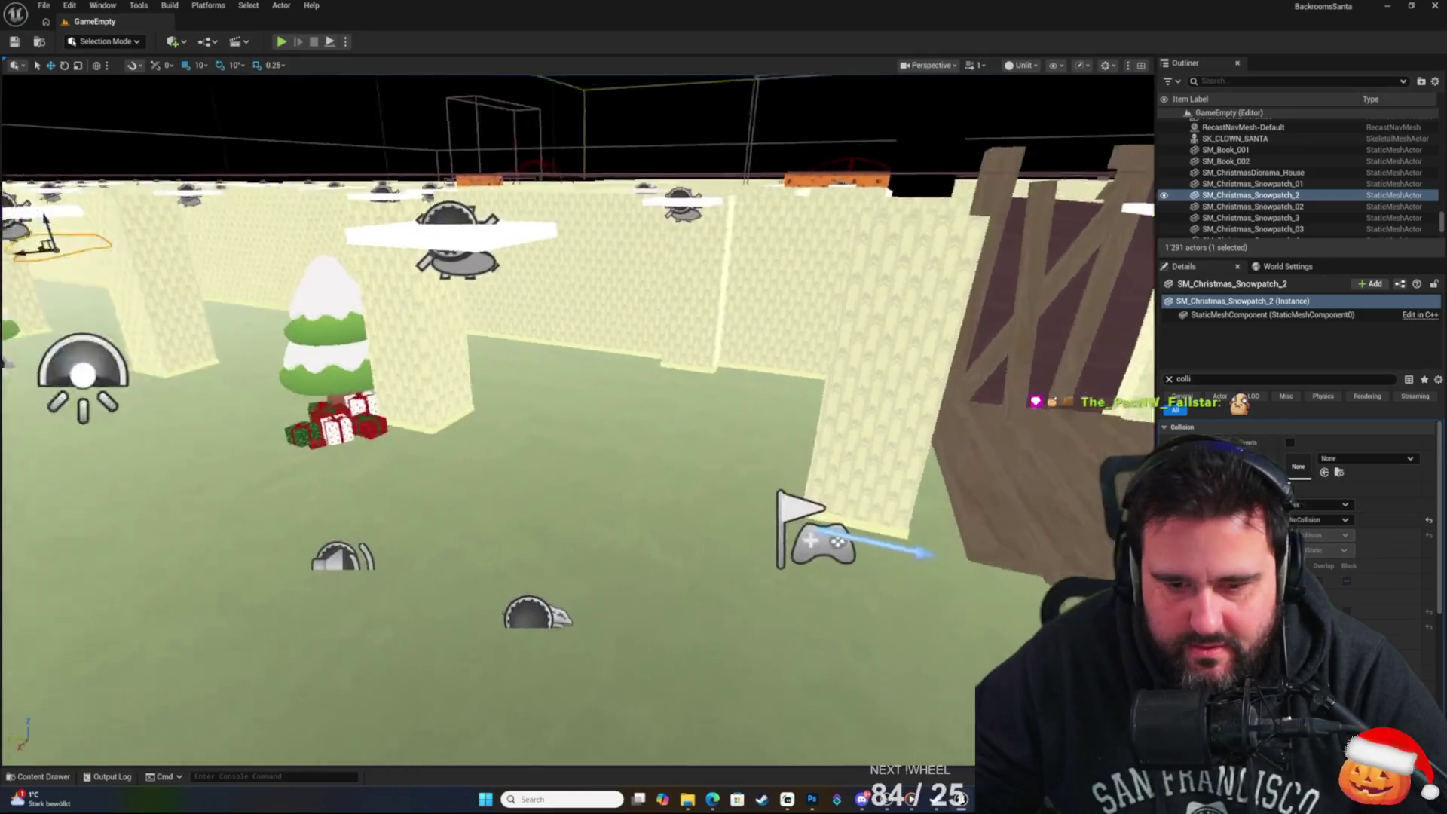
key(w)
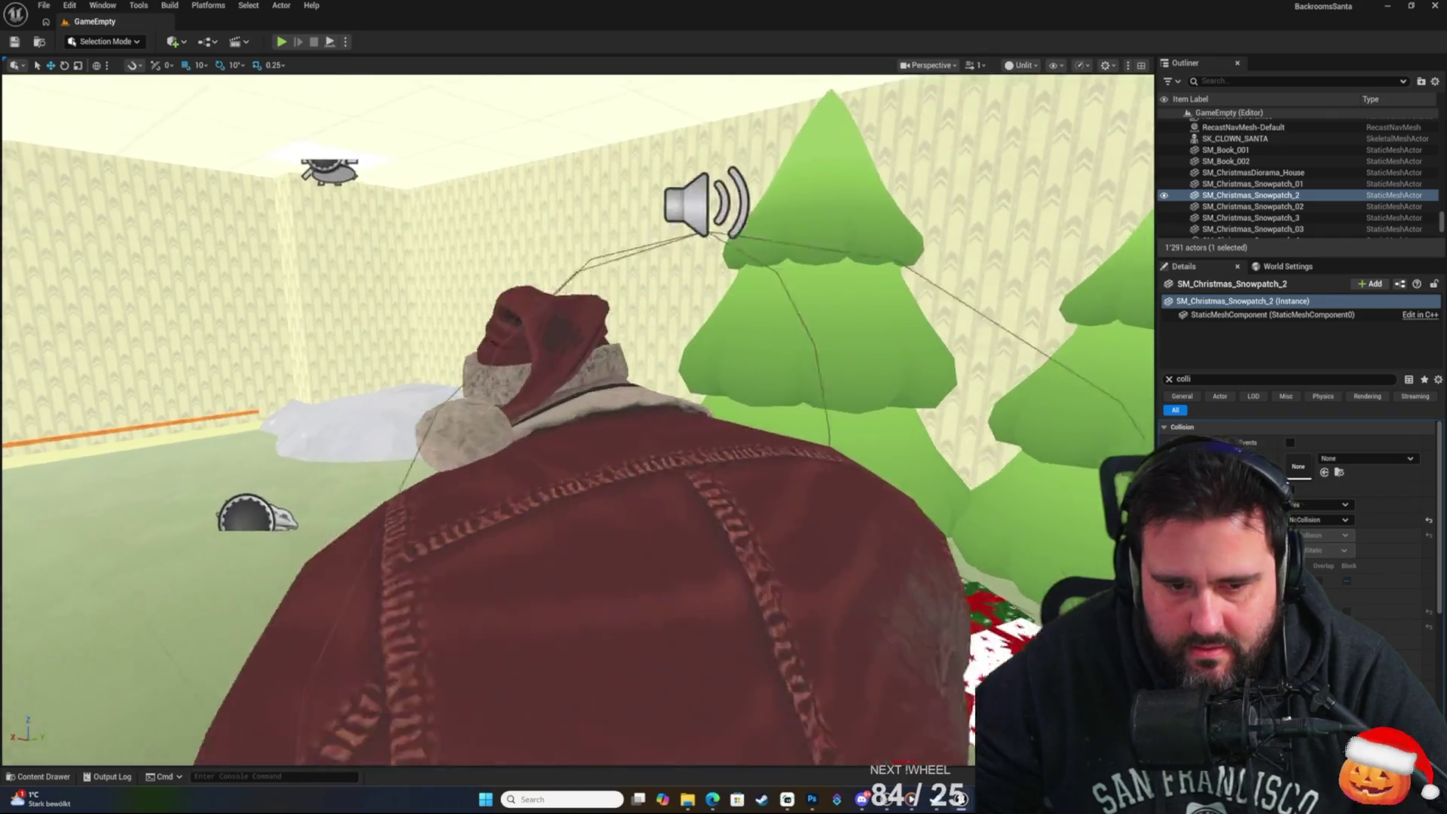
key(w)
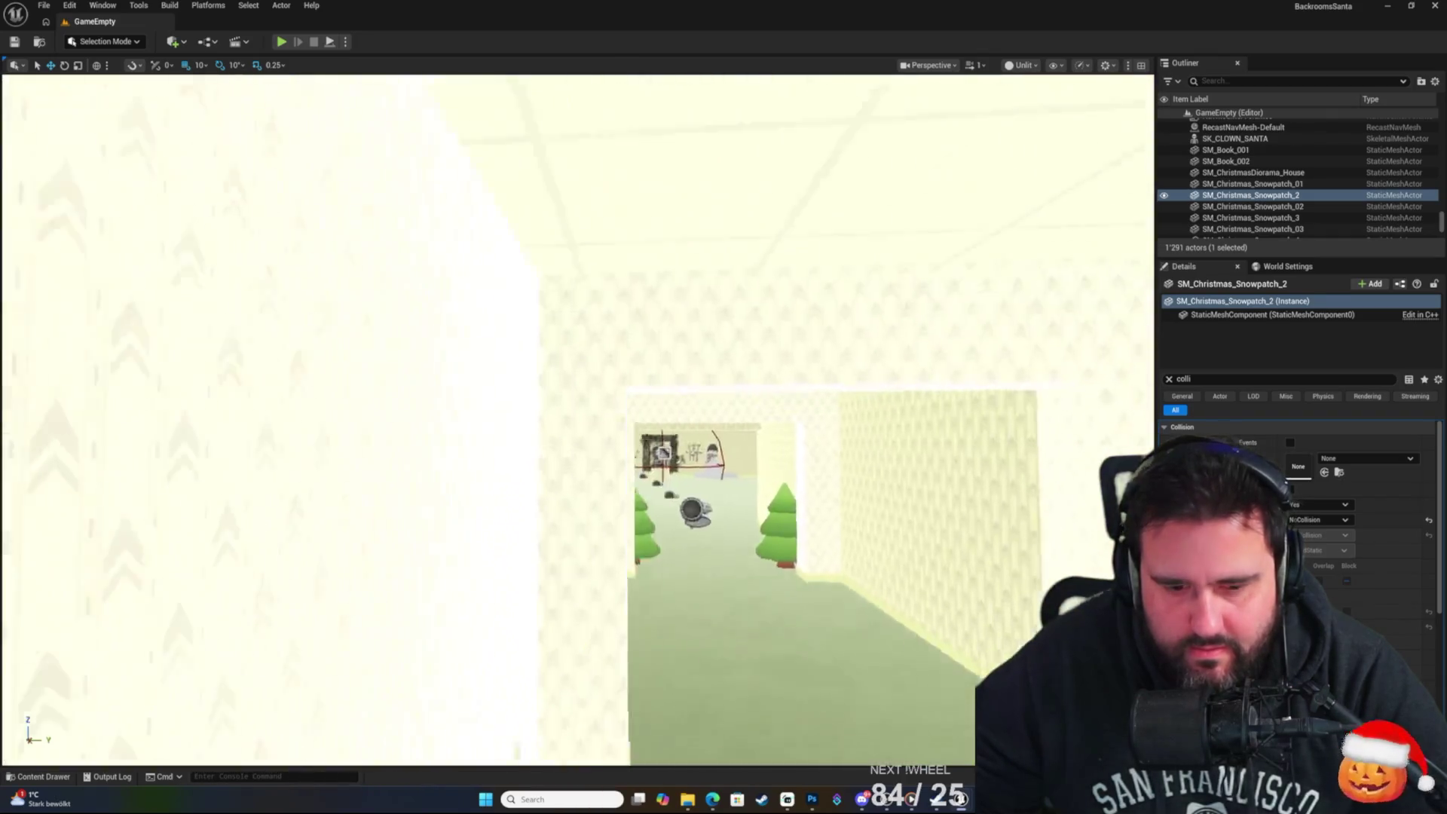
key(w)
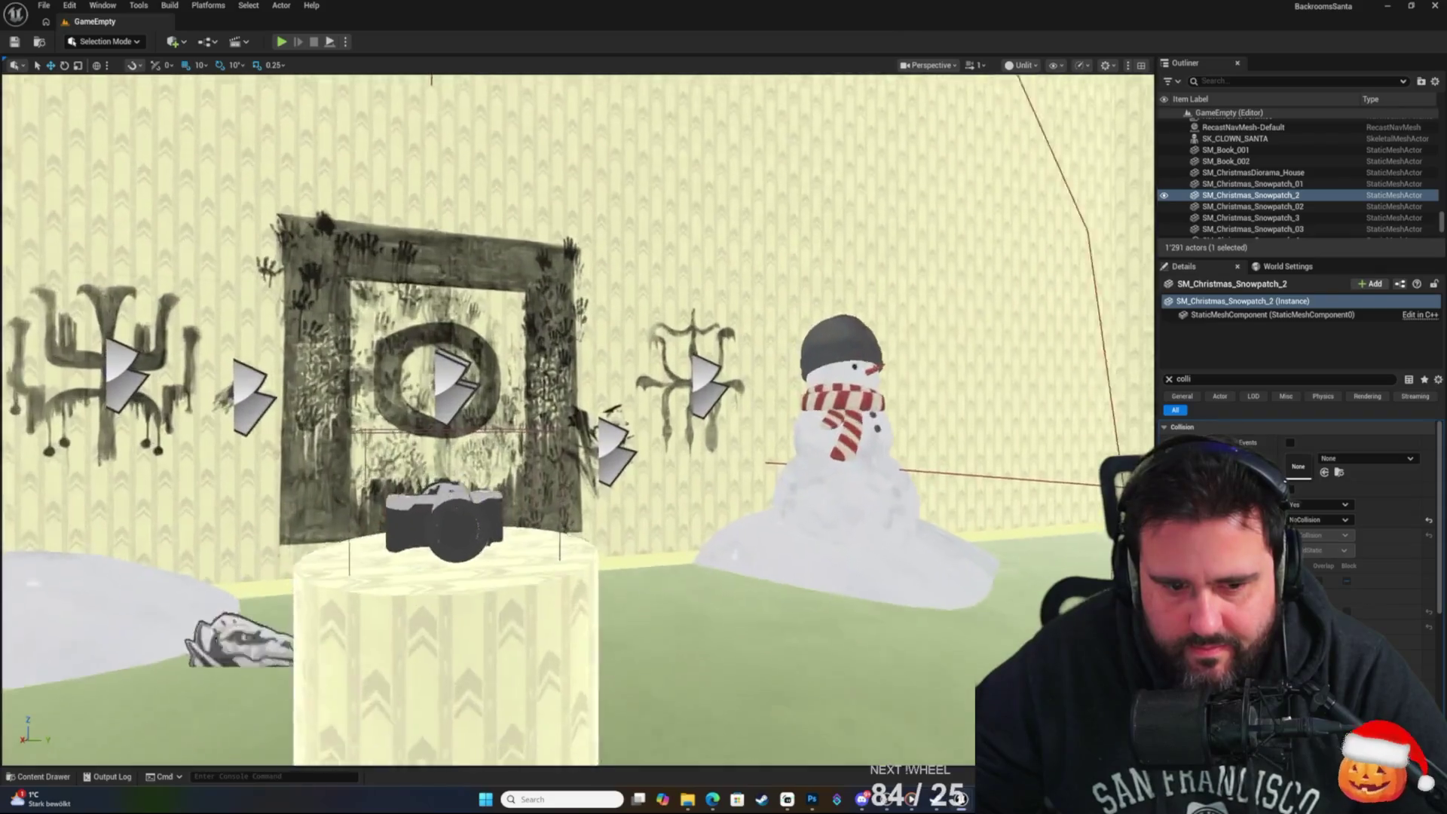
key(w)
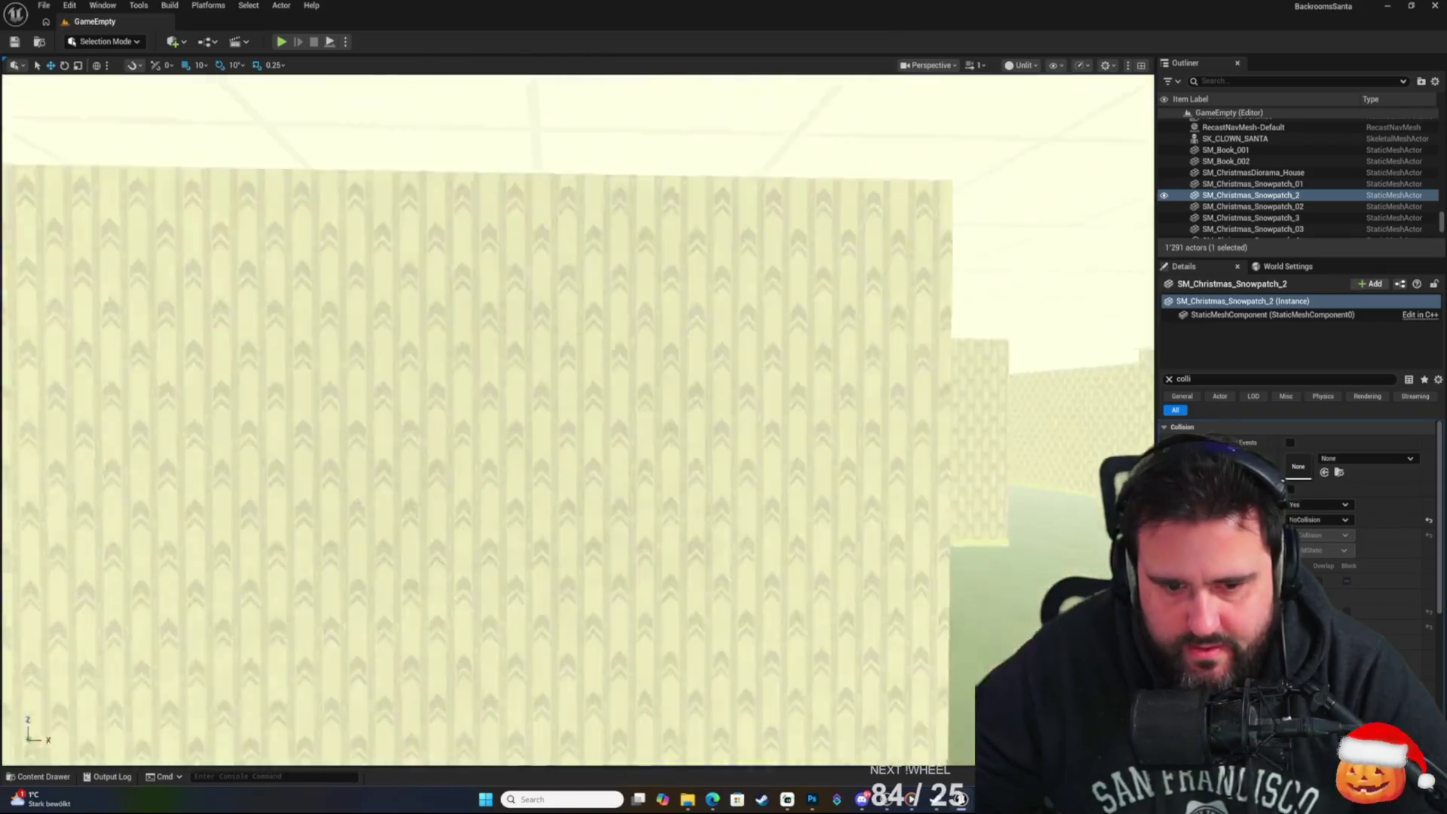
Survey the maze from above the pillars, then at floor level with the snowman in view.
key(s)
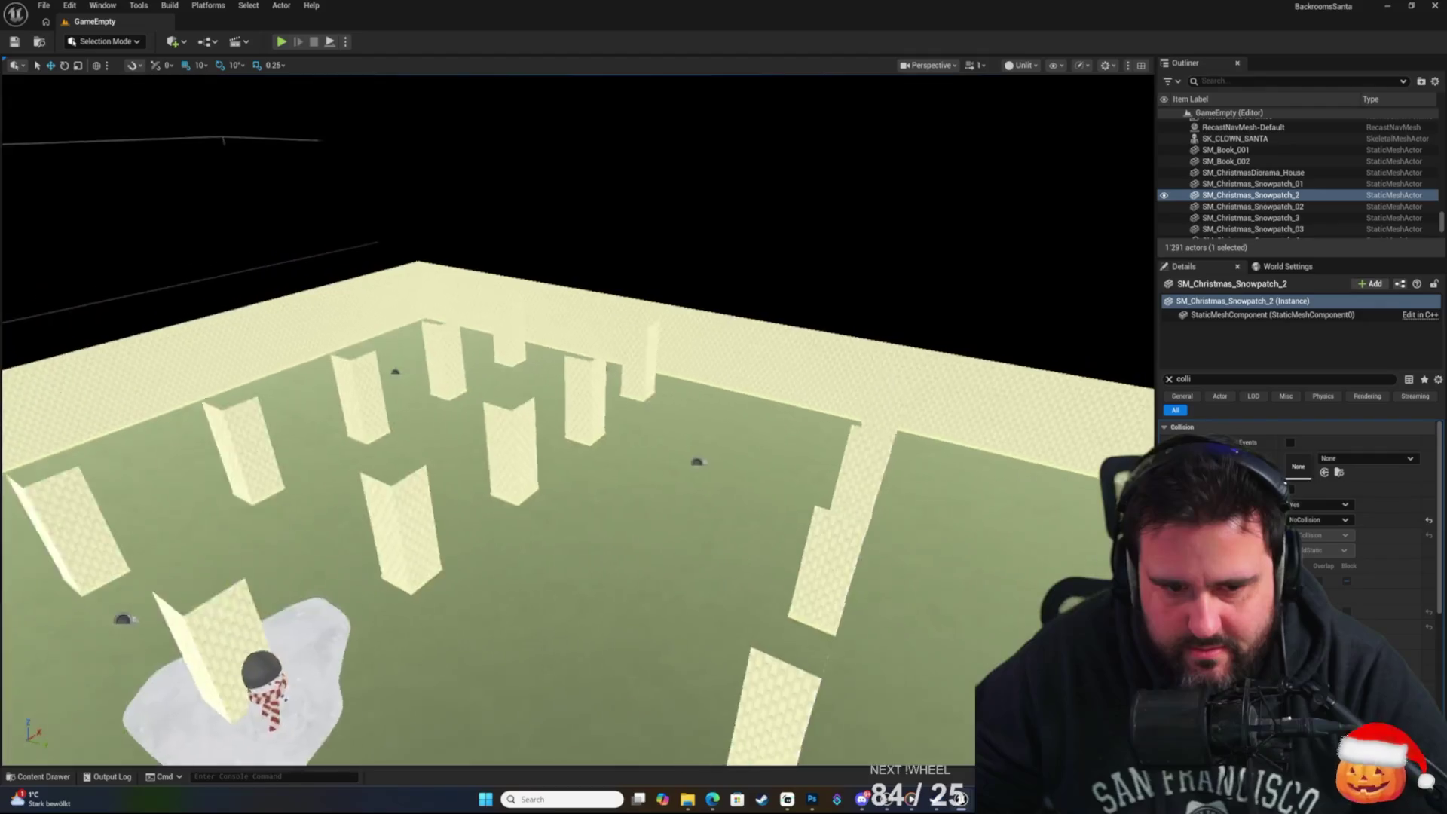
key(s)
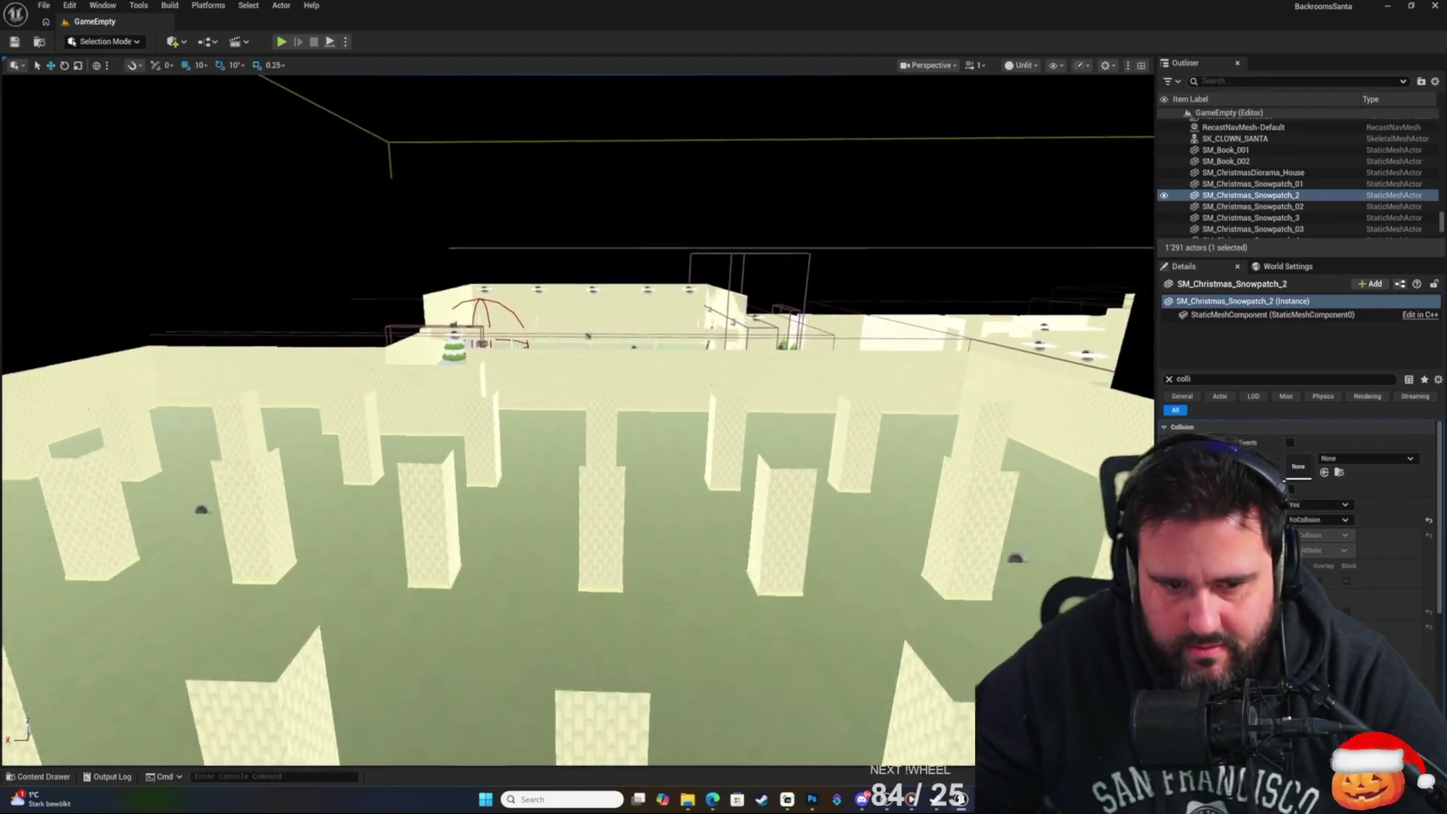
key(w)
key(s)
key(w)
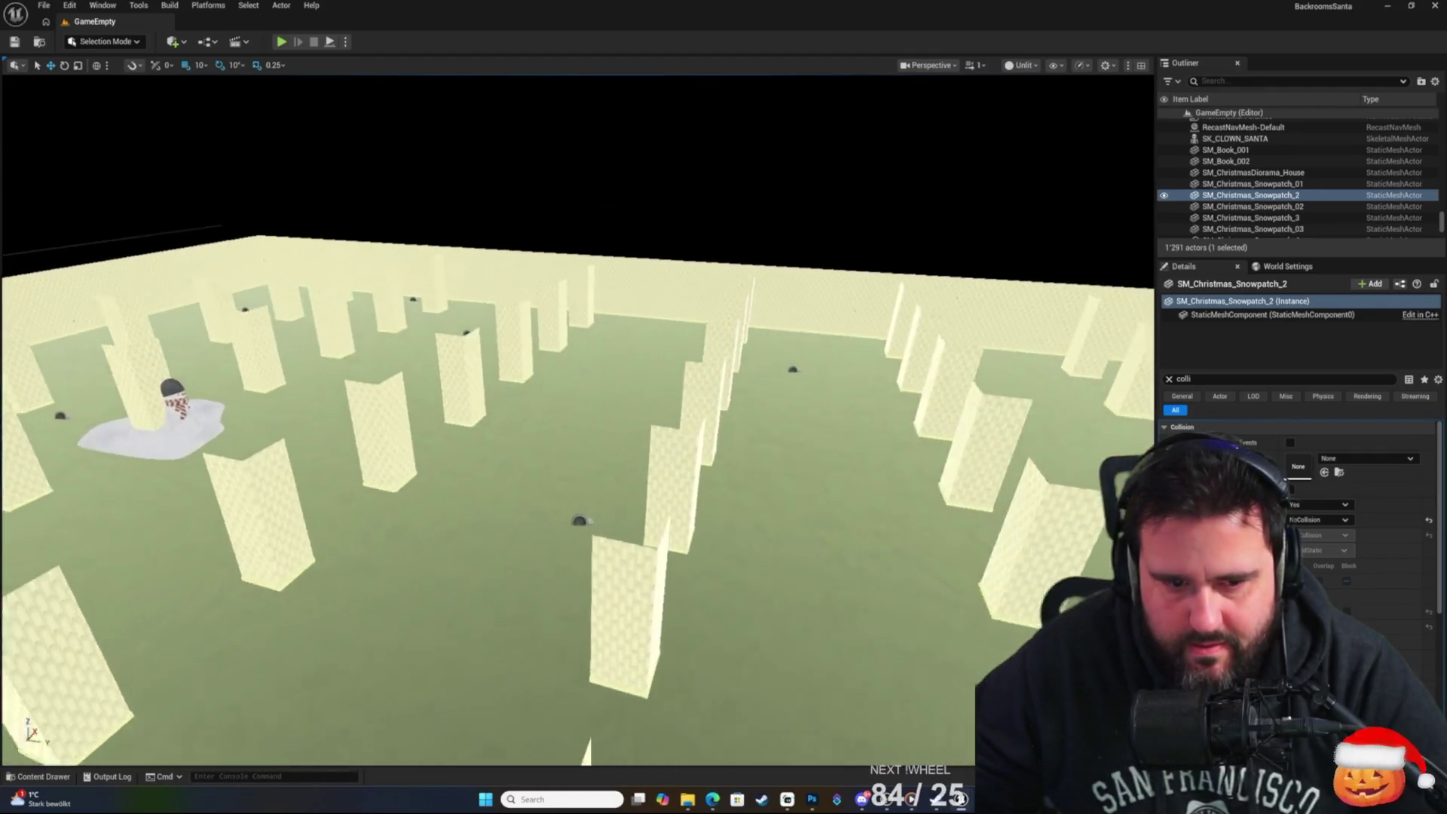
key(s)
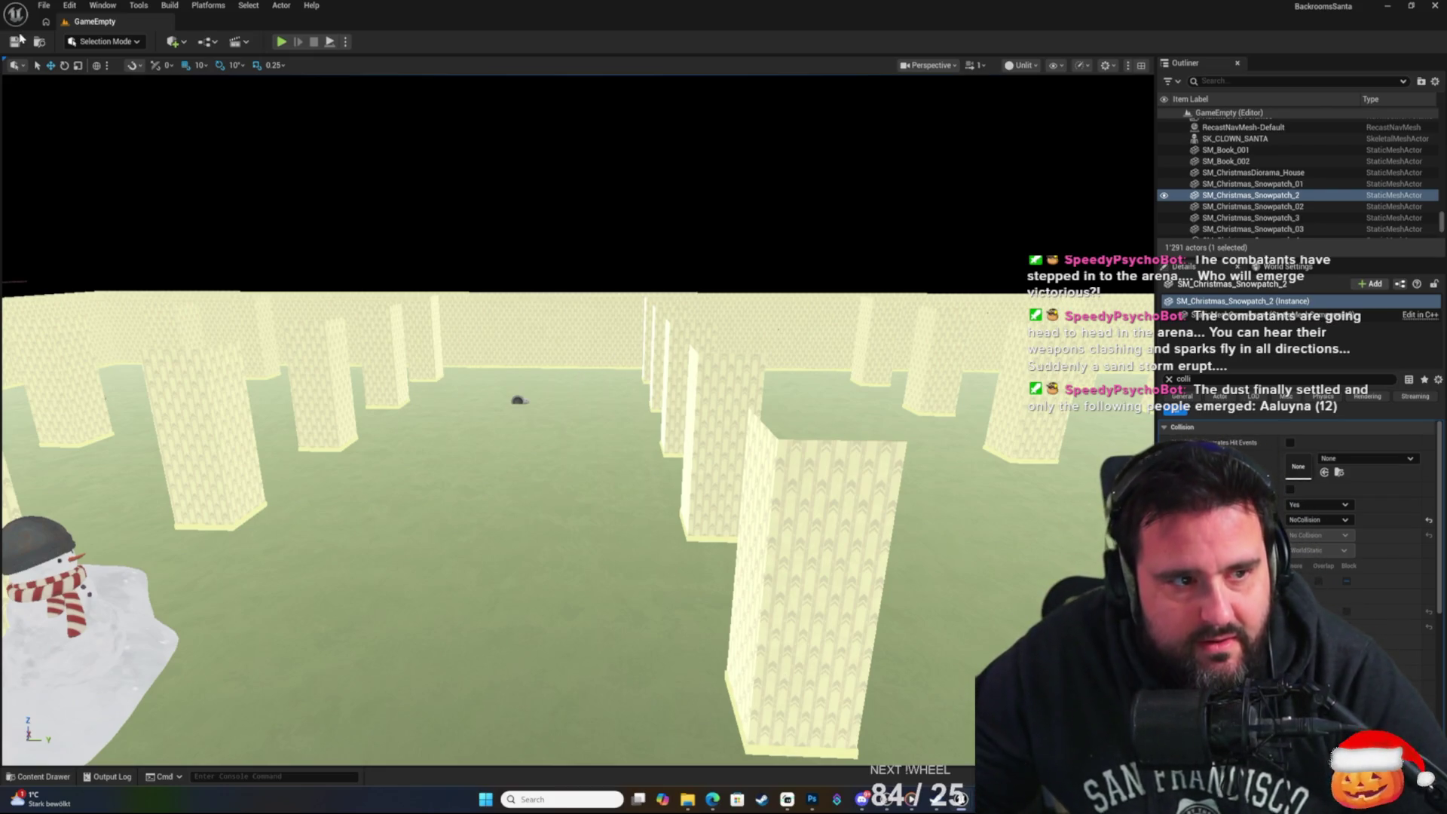
drag(627, 339, 595, 369)
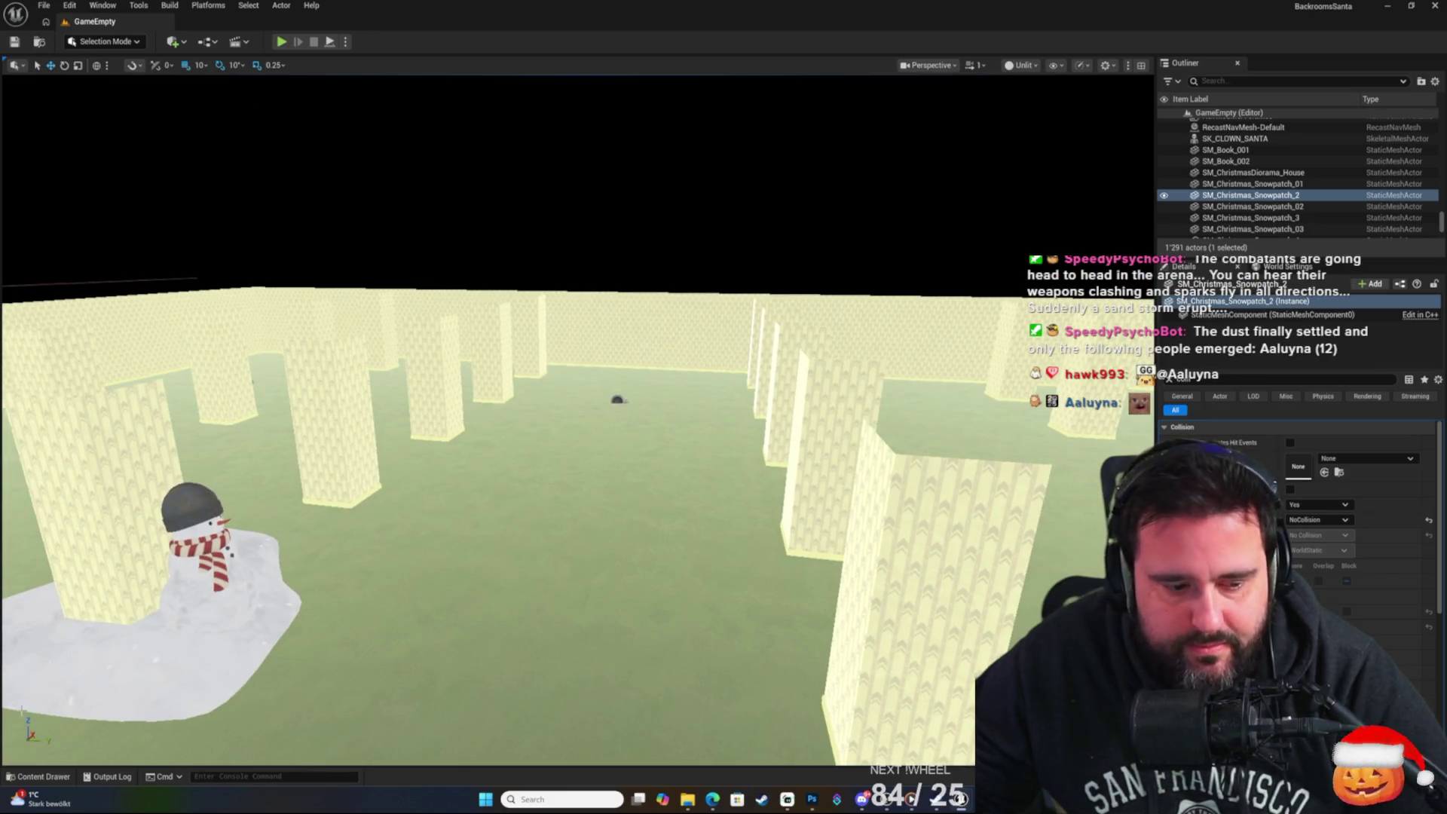
click(43, 6)
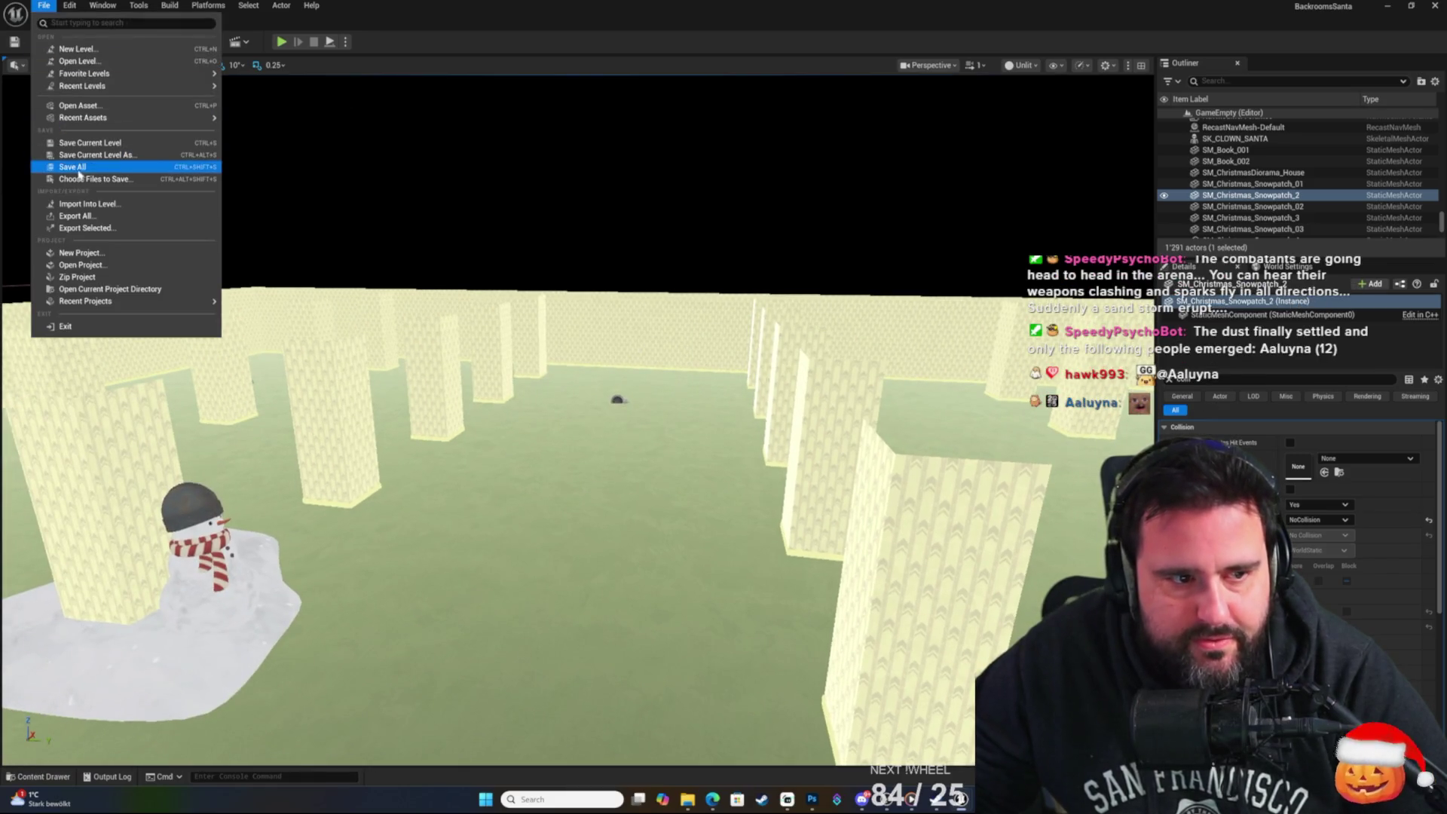
Save all modified assets and browse the Content Drawer into the UltimateMenu Environment folder.
click(58, 311)
click(43, 776)
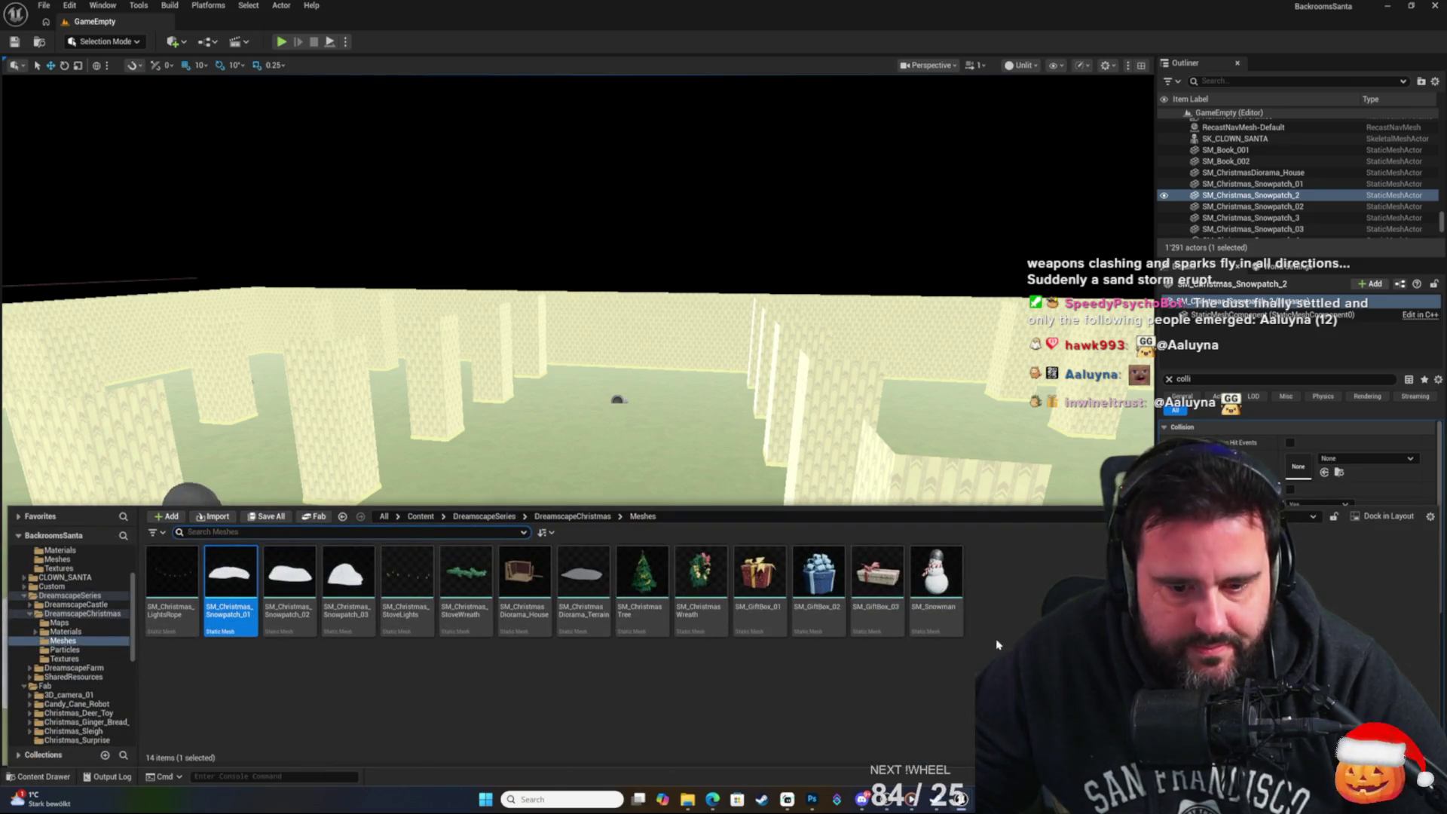
scroll(121, 678, down, 8)
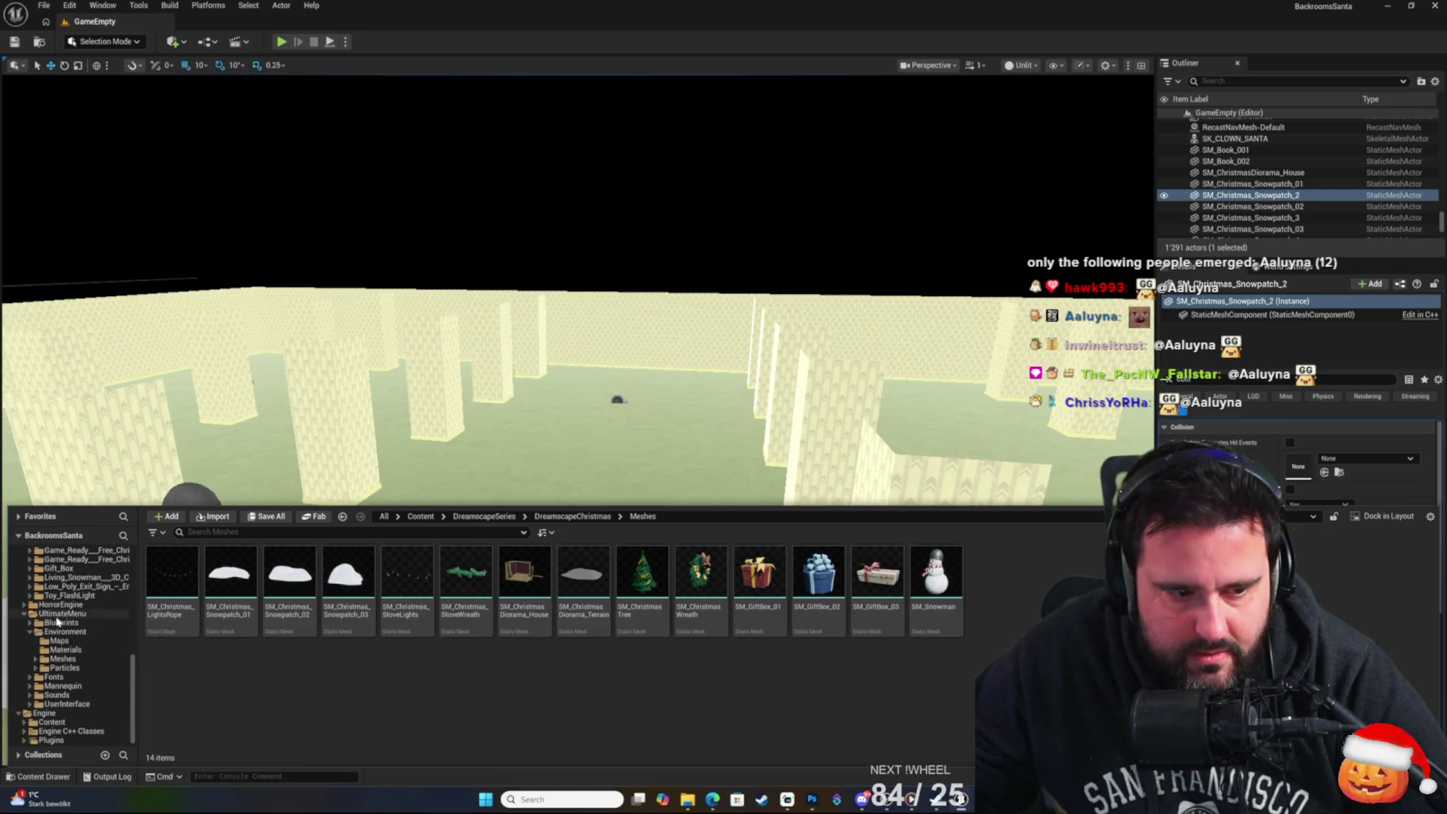
click(62, 613)
click(64, 631)
click(69, 623)
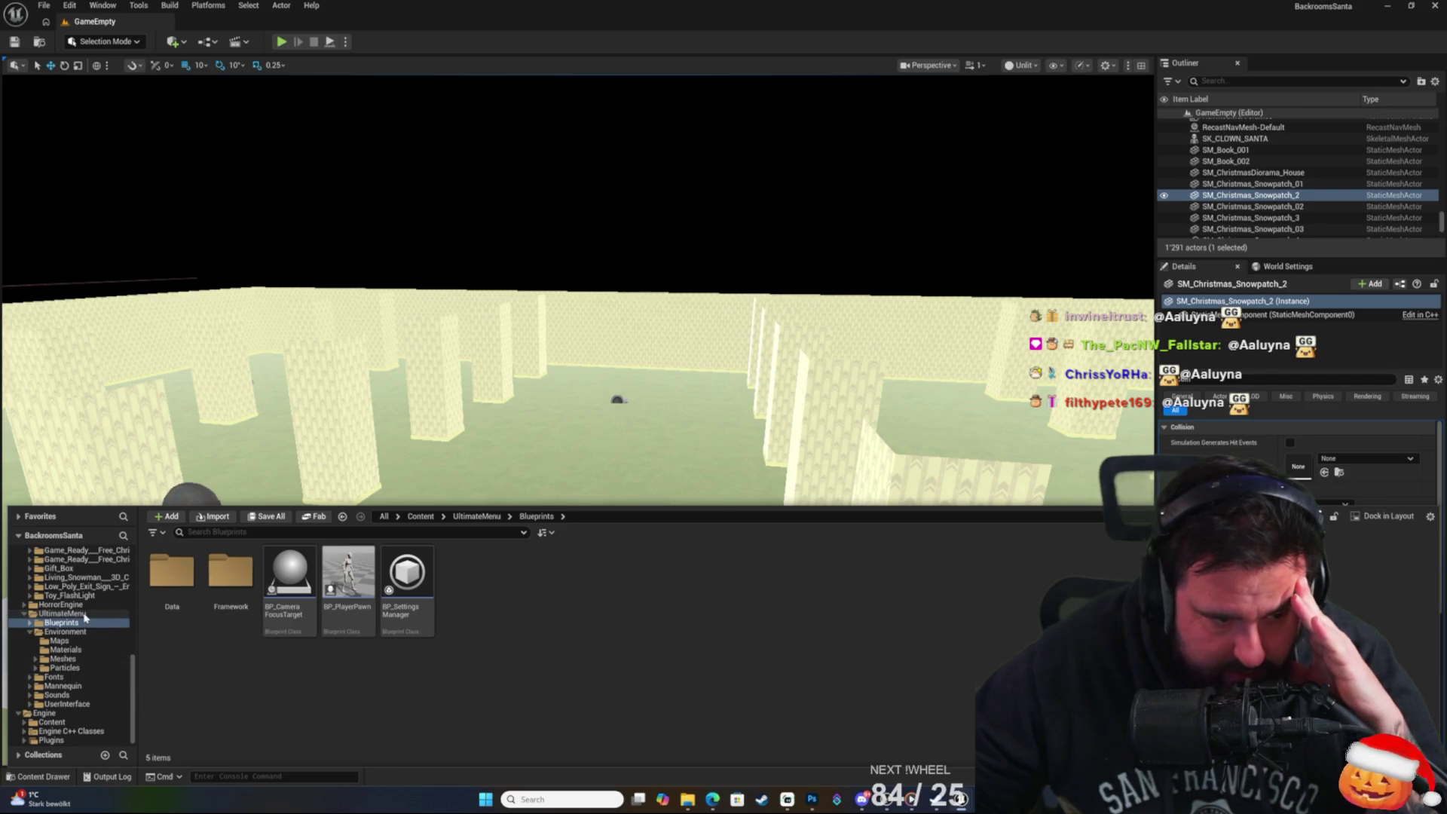
Open the MenuLevel map from UltimateMenu > Environment > Maps.
scroll(86, 625, up, 3)
click(66, 686)
click(58, 694)
double_click(347, 581)
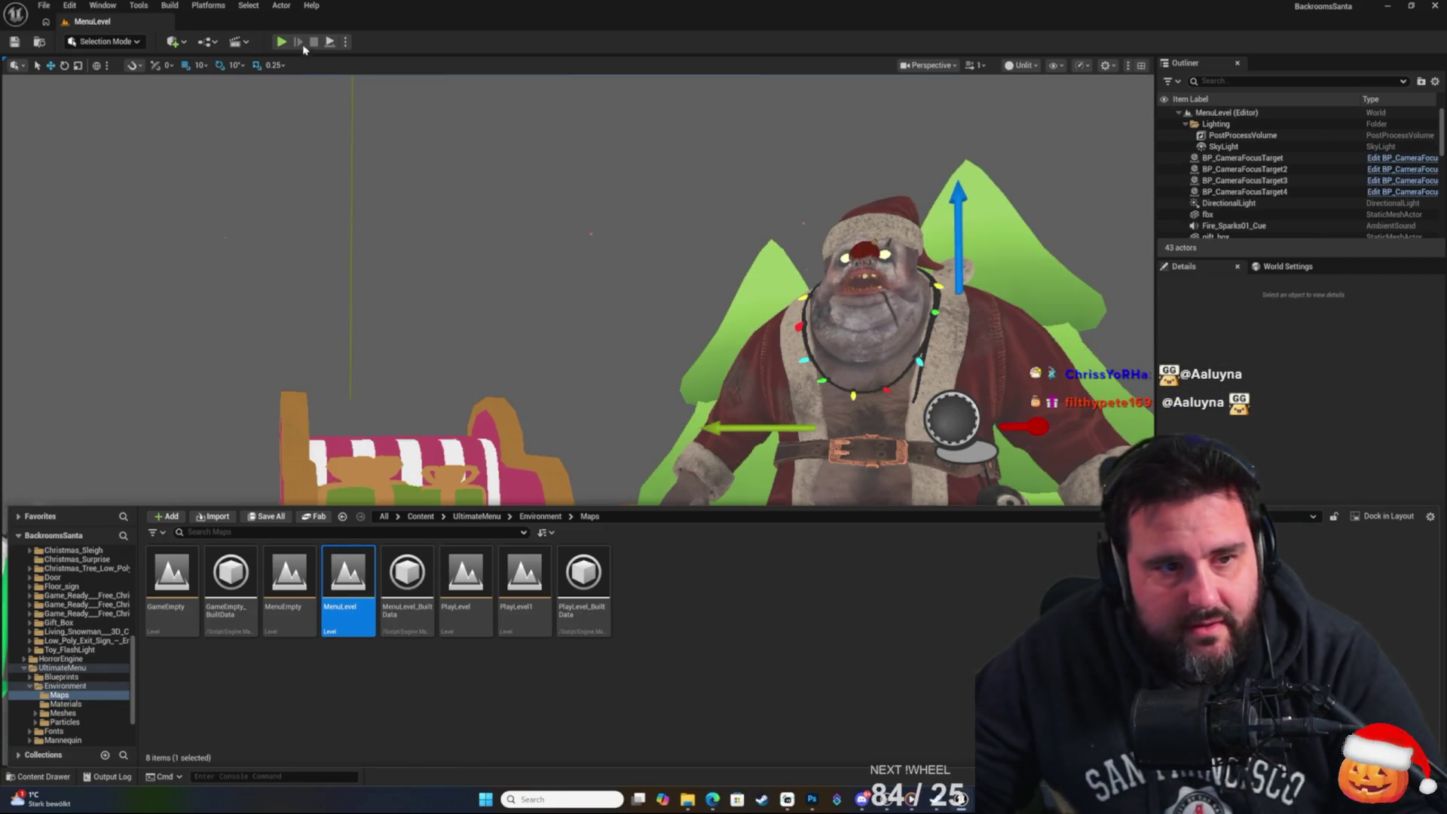
click(758, 422)
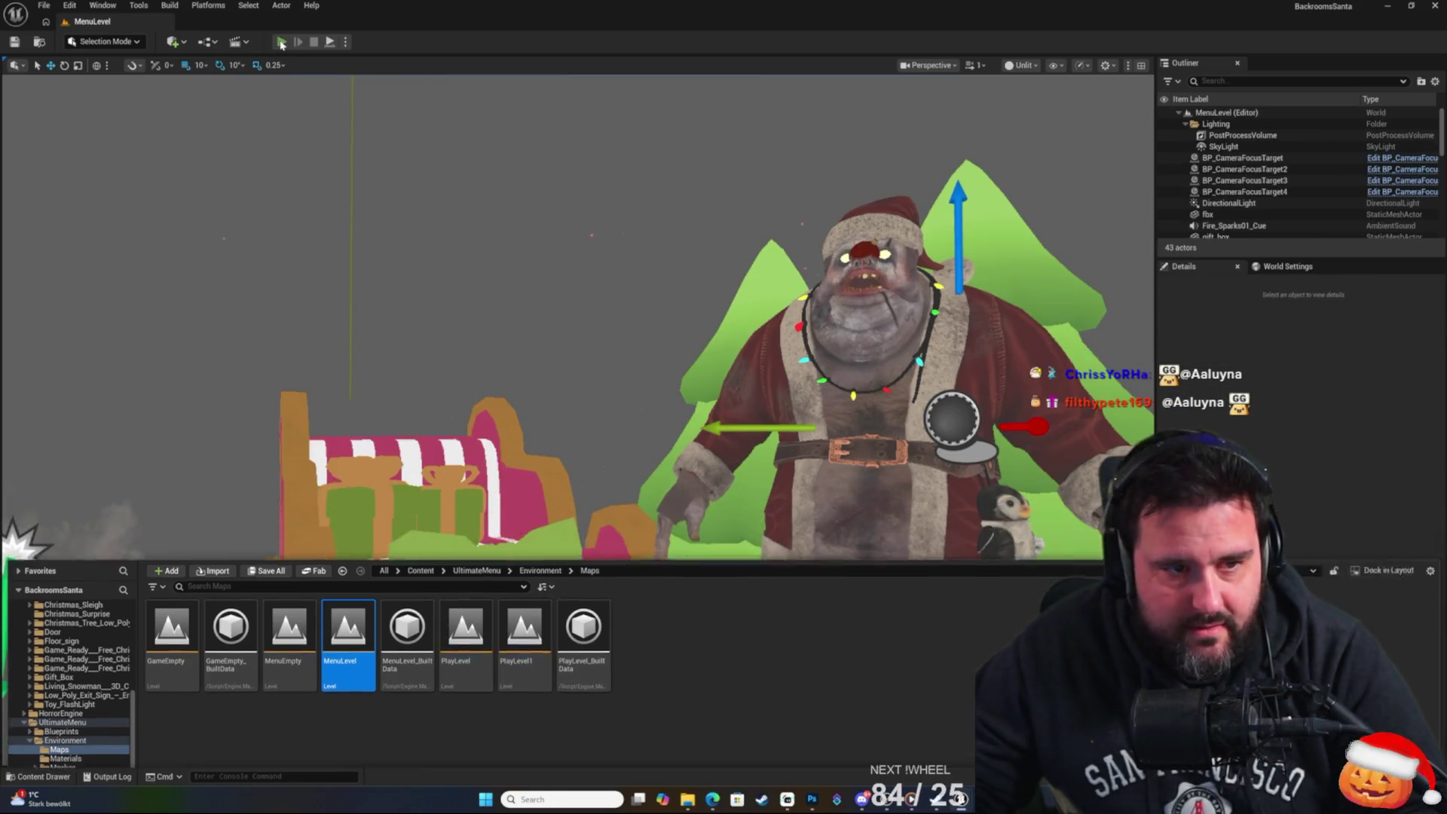
Play-test MenuLevel, start a New Game past the Santa story screen into the maze, then stop.
key(alt+p)
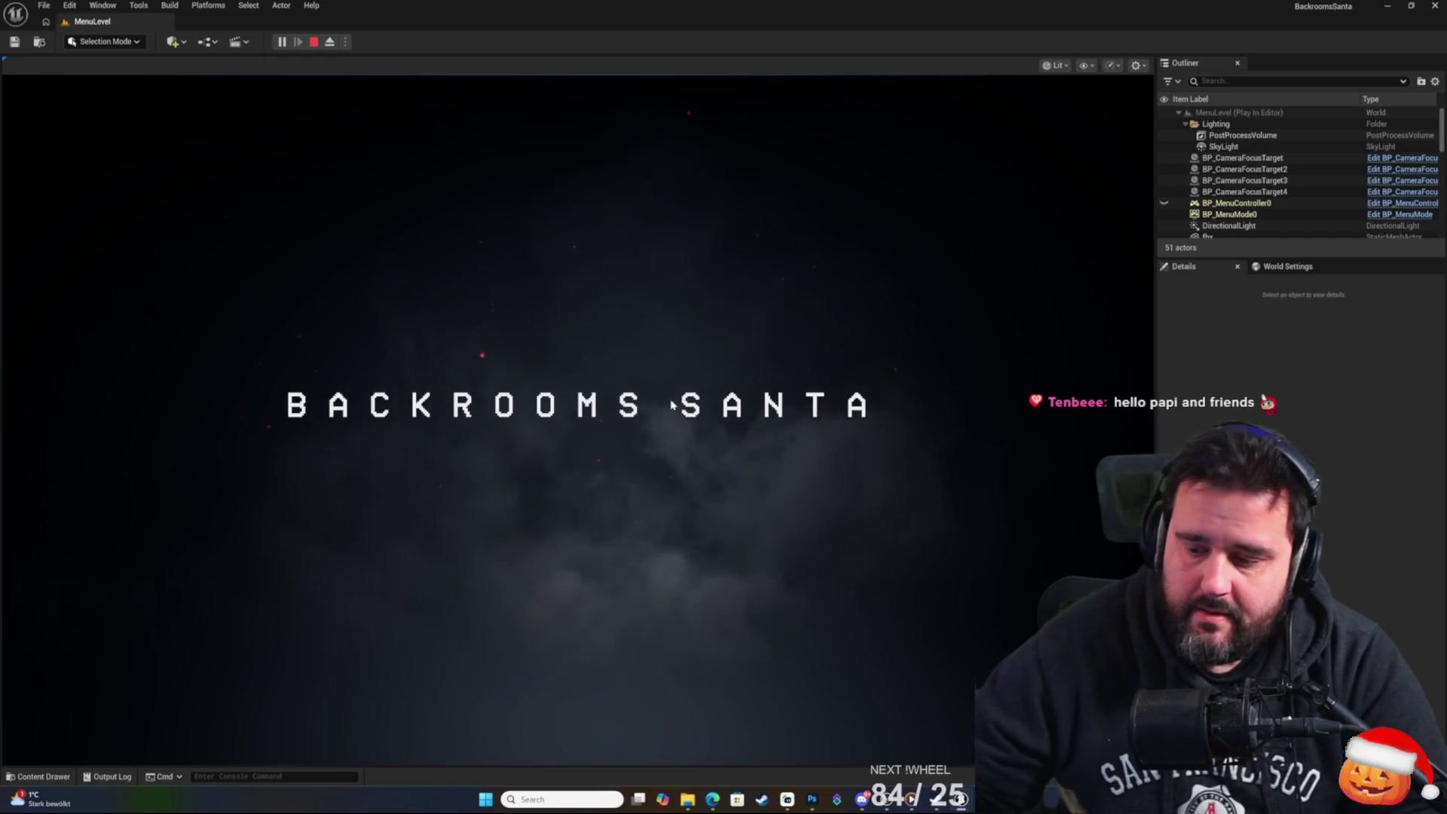
click(673, 405)
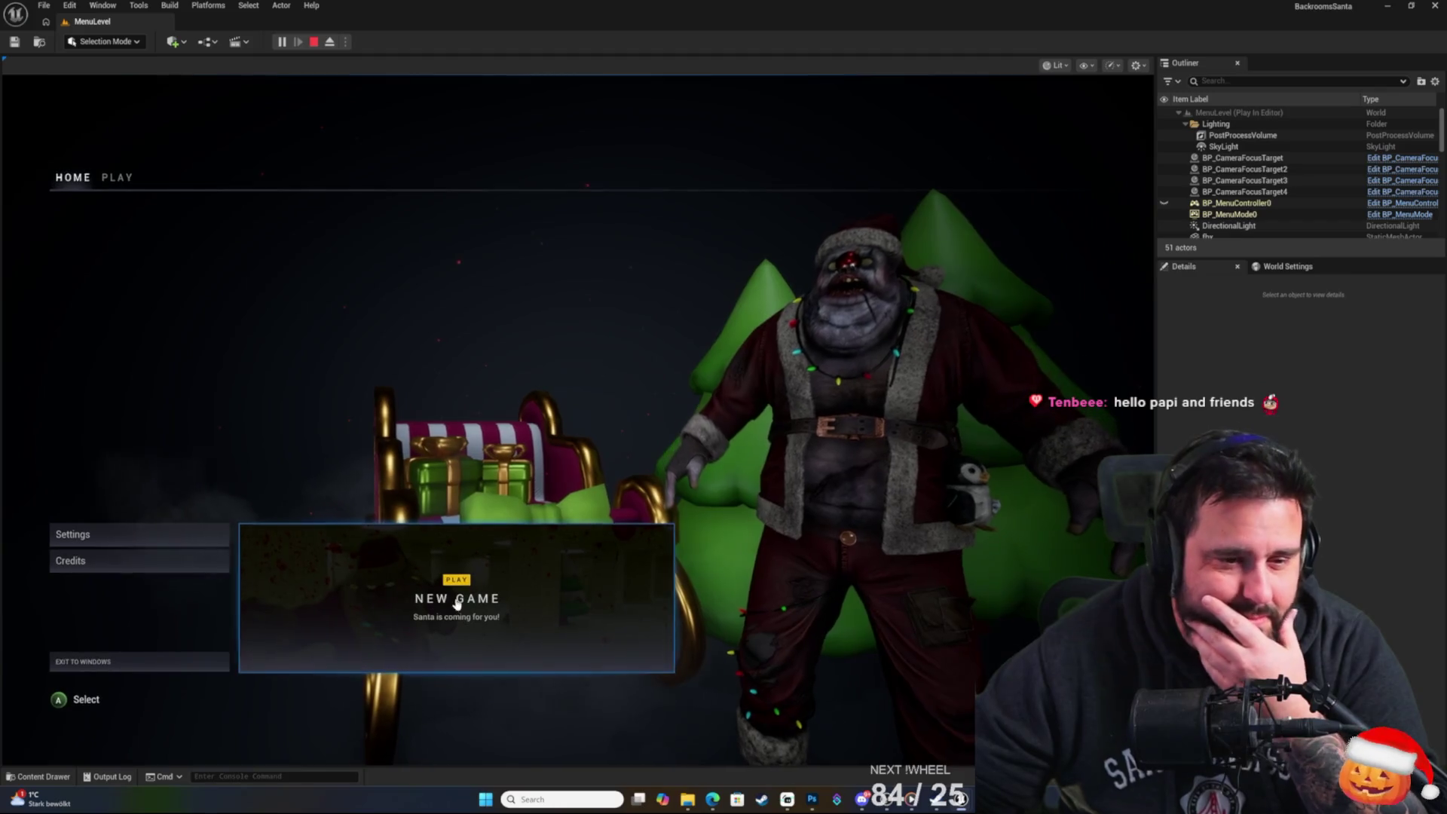
key(Return)
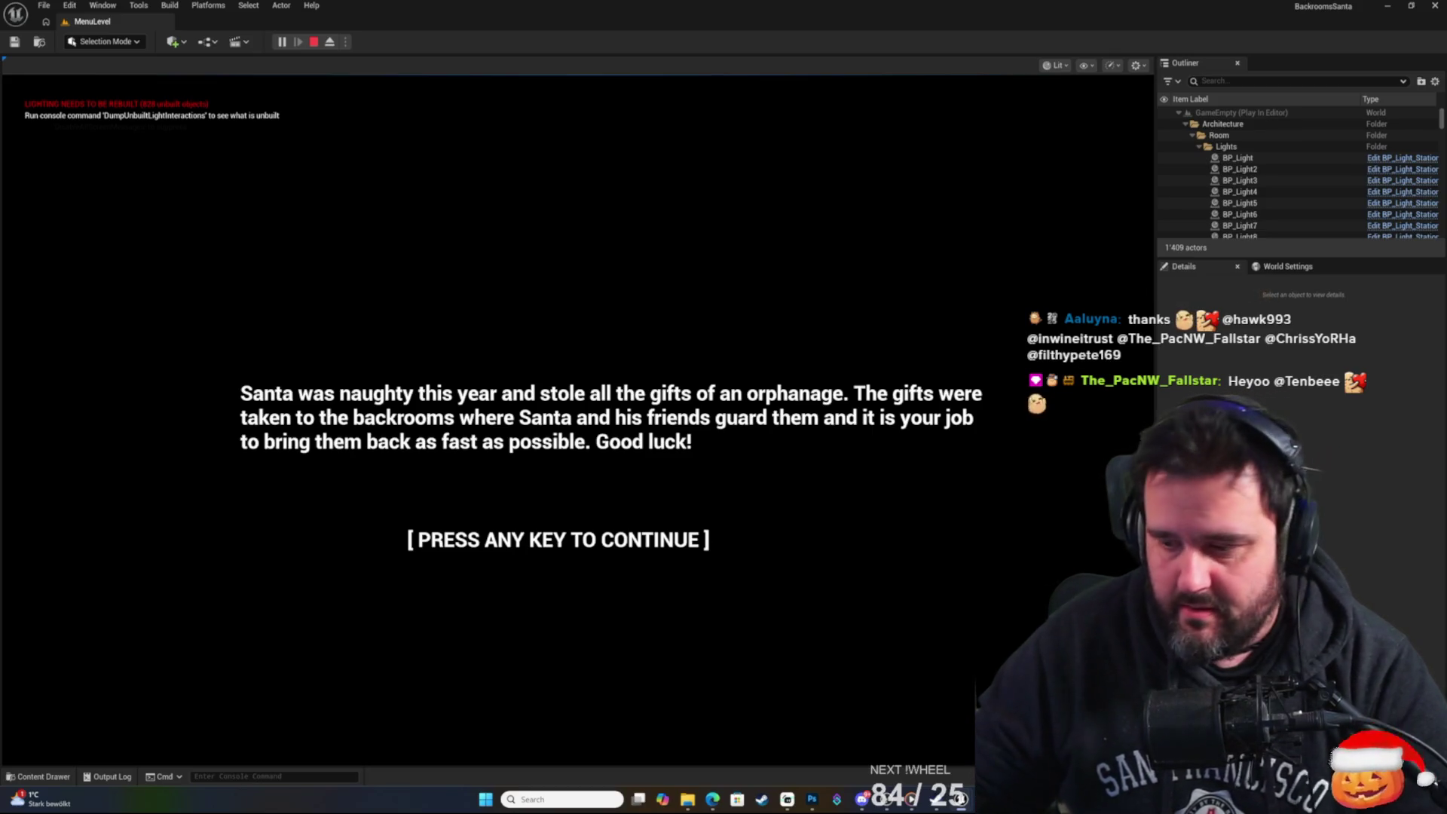
key(space)
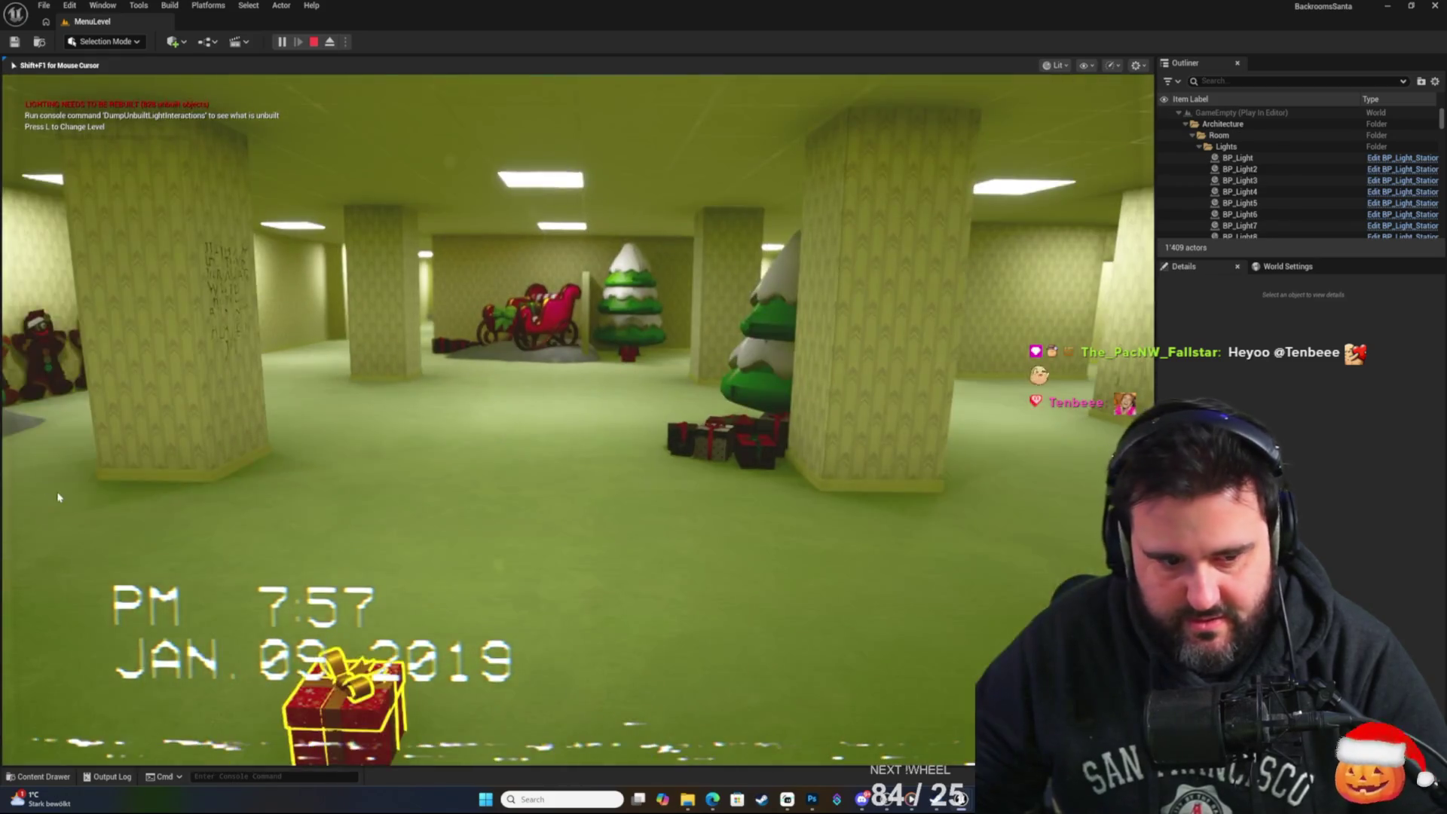
key(Escape)
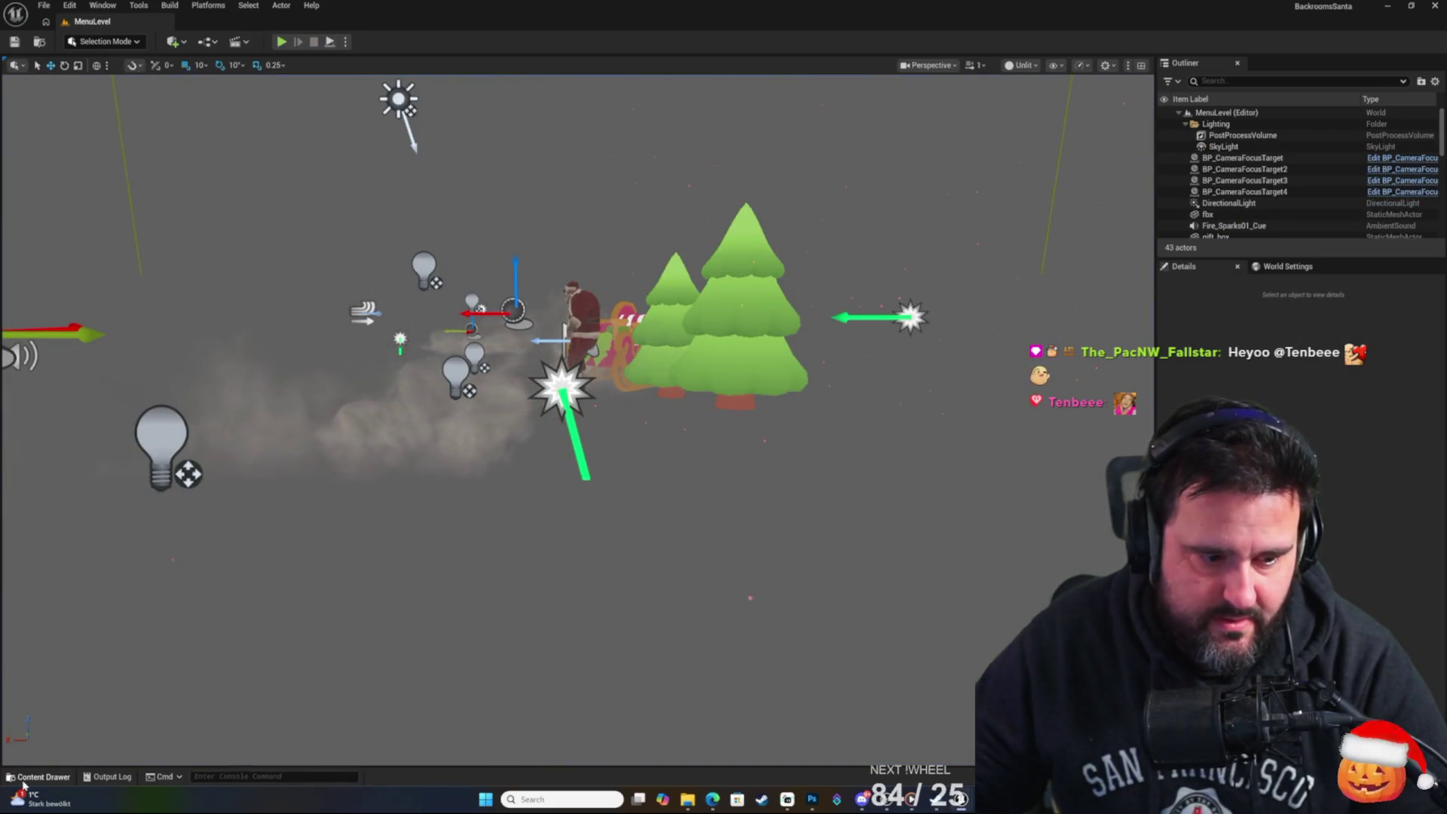
Orbit and pull back the viewport to see the whole MenuLevel scene.
click(26, 777)
click(23, 783)
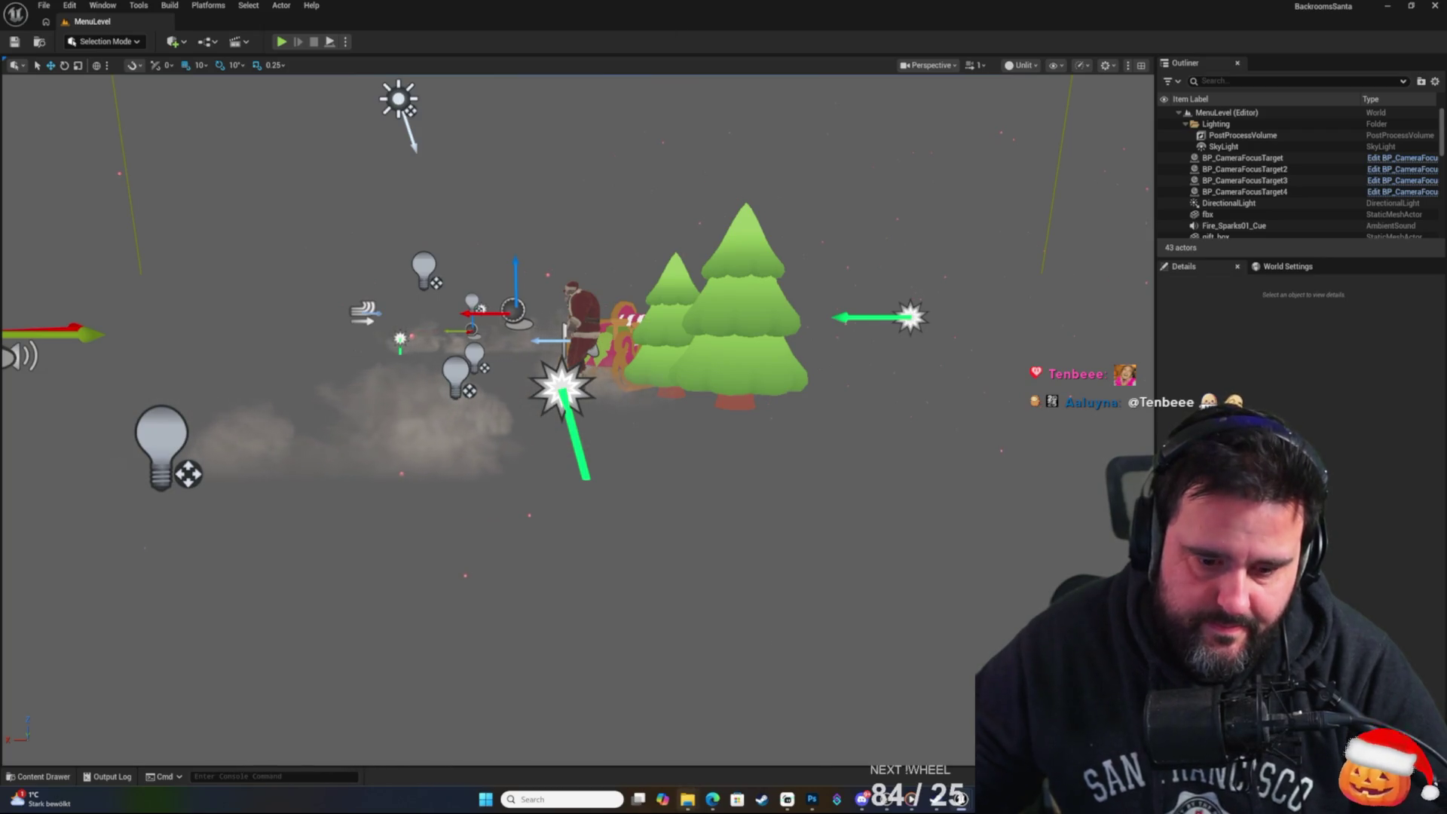
mouse_move(687, 799)
mouse_move(468, 510)
mouse_down()
mouse_move(452, 534)
mouse_move(463, 603)
mouse_up()
scroll(576, 419, up, 10)
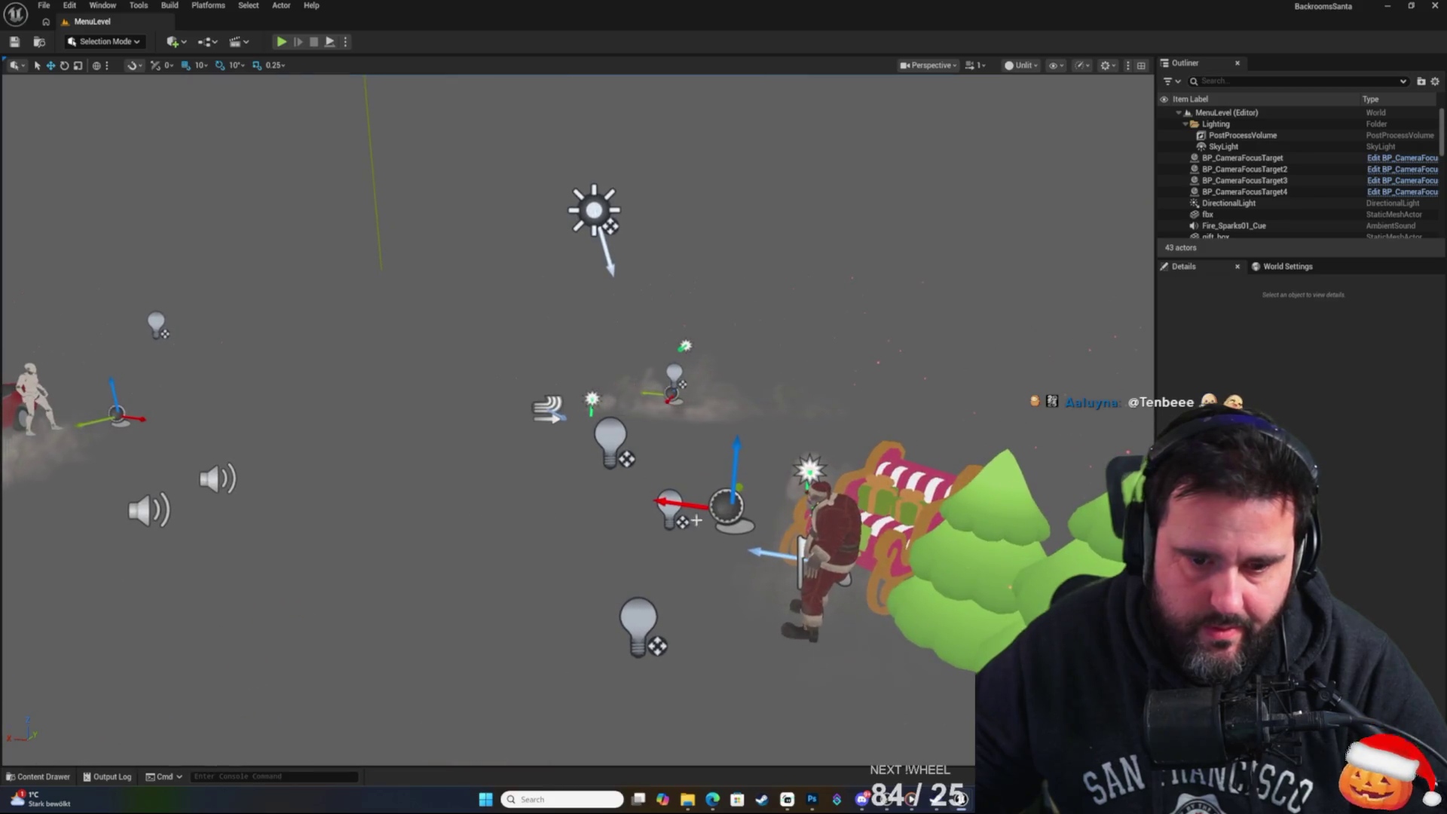
Show the UltimateMenu Maps folder in the Content Drawer with MenuLevel deselected.
click(39, 776)
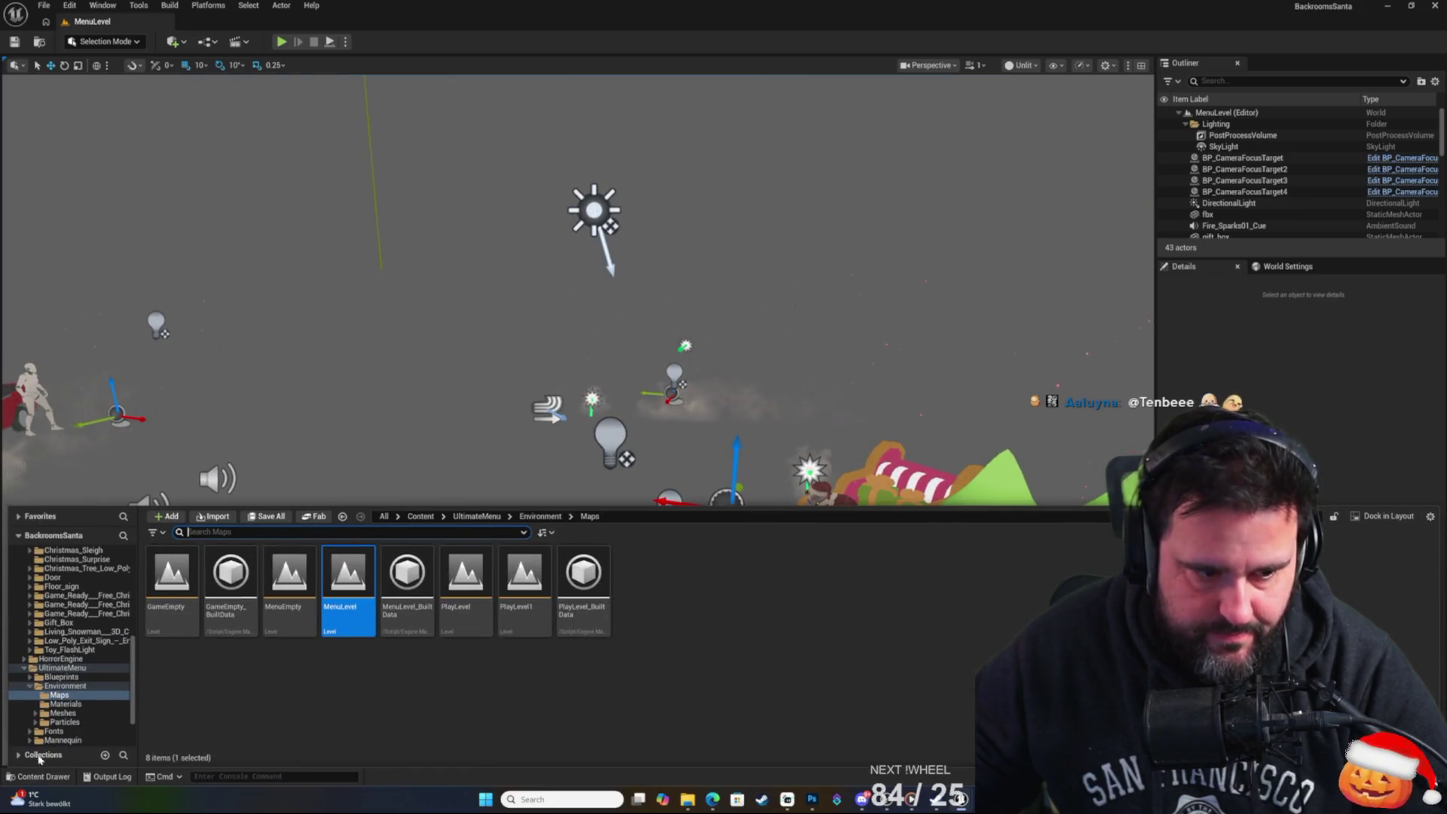
scroll(133, 661, up, 10)
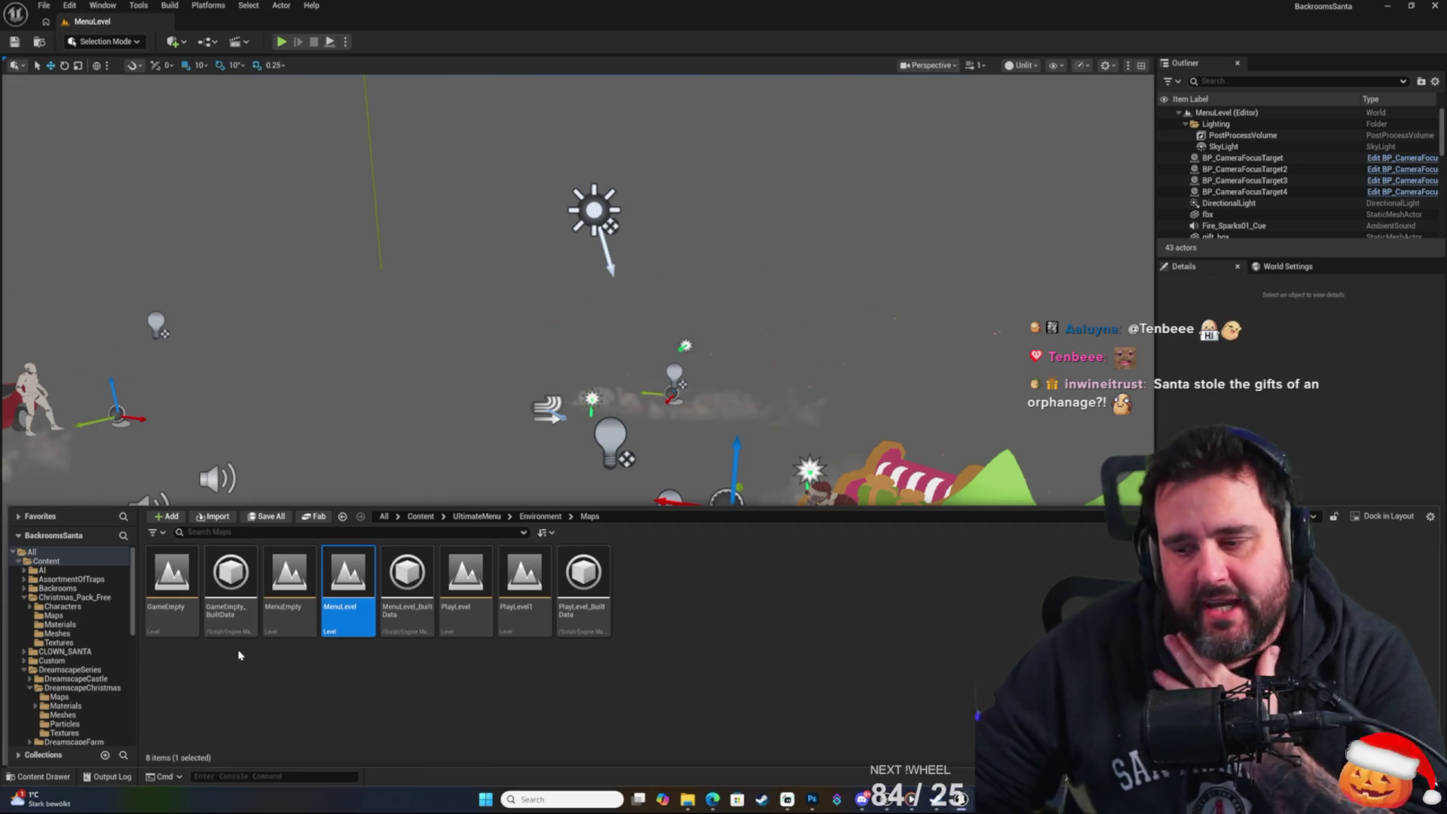
click(448, 682)
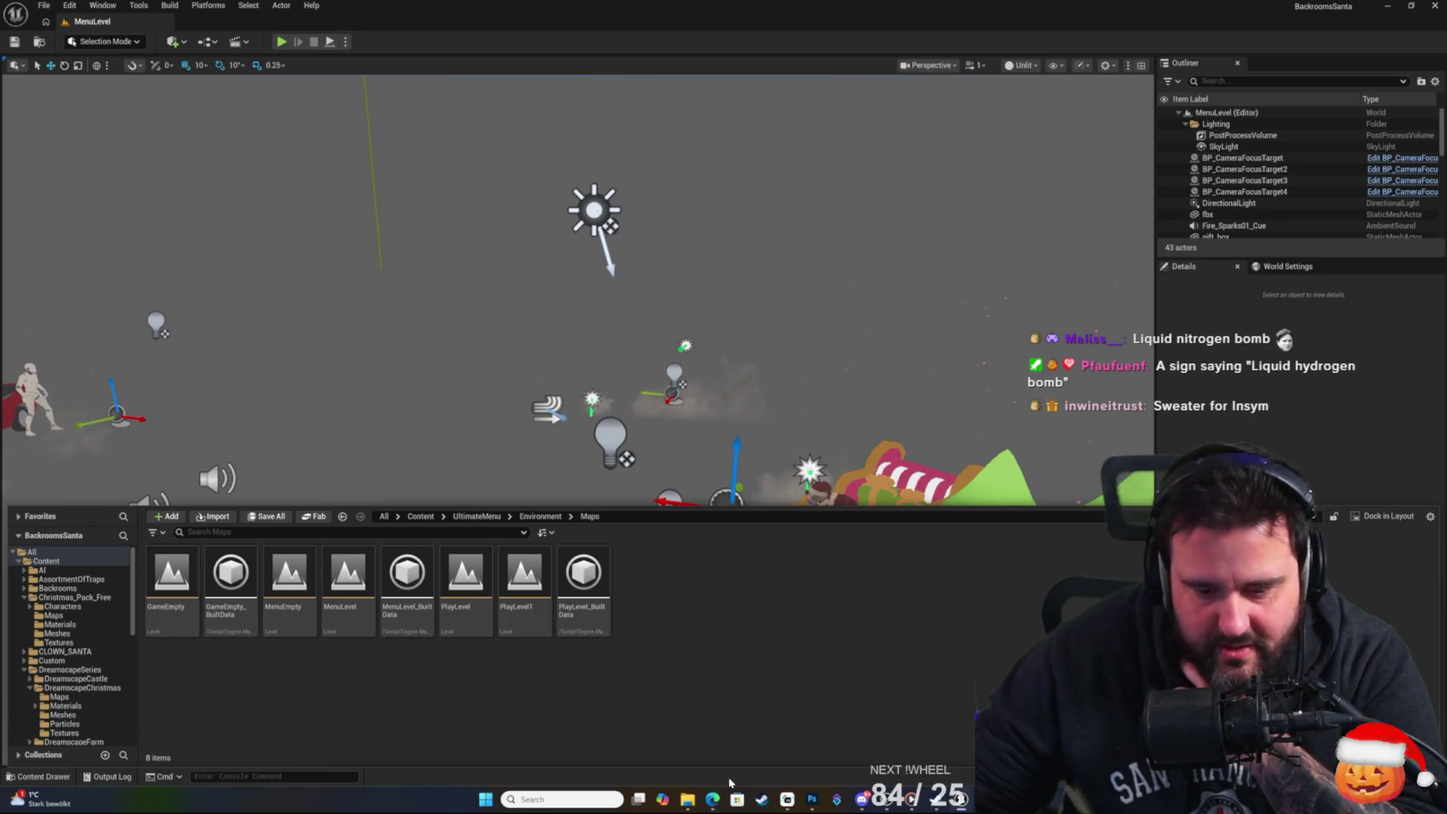
mouse_move(716, 797)
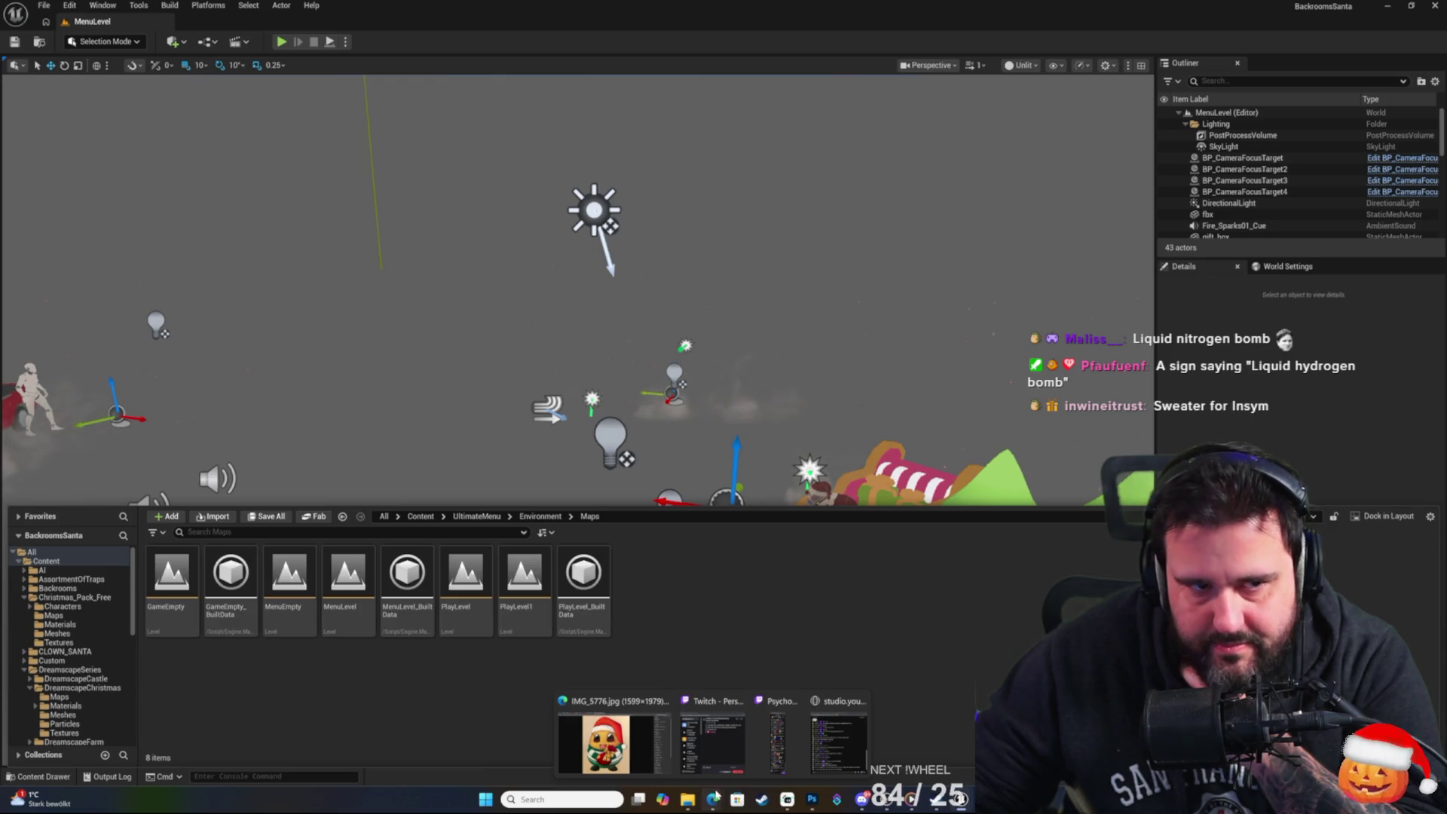
click(611, 742)
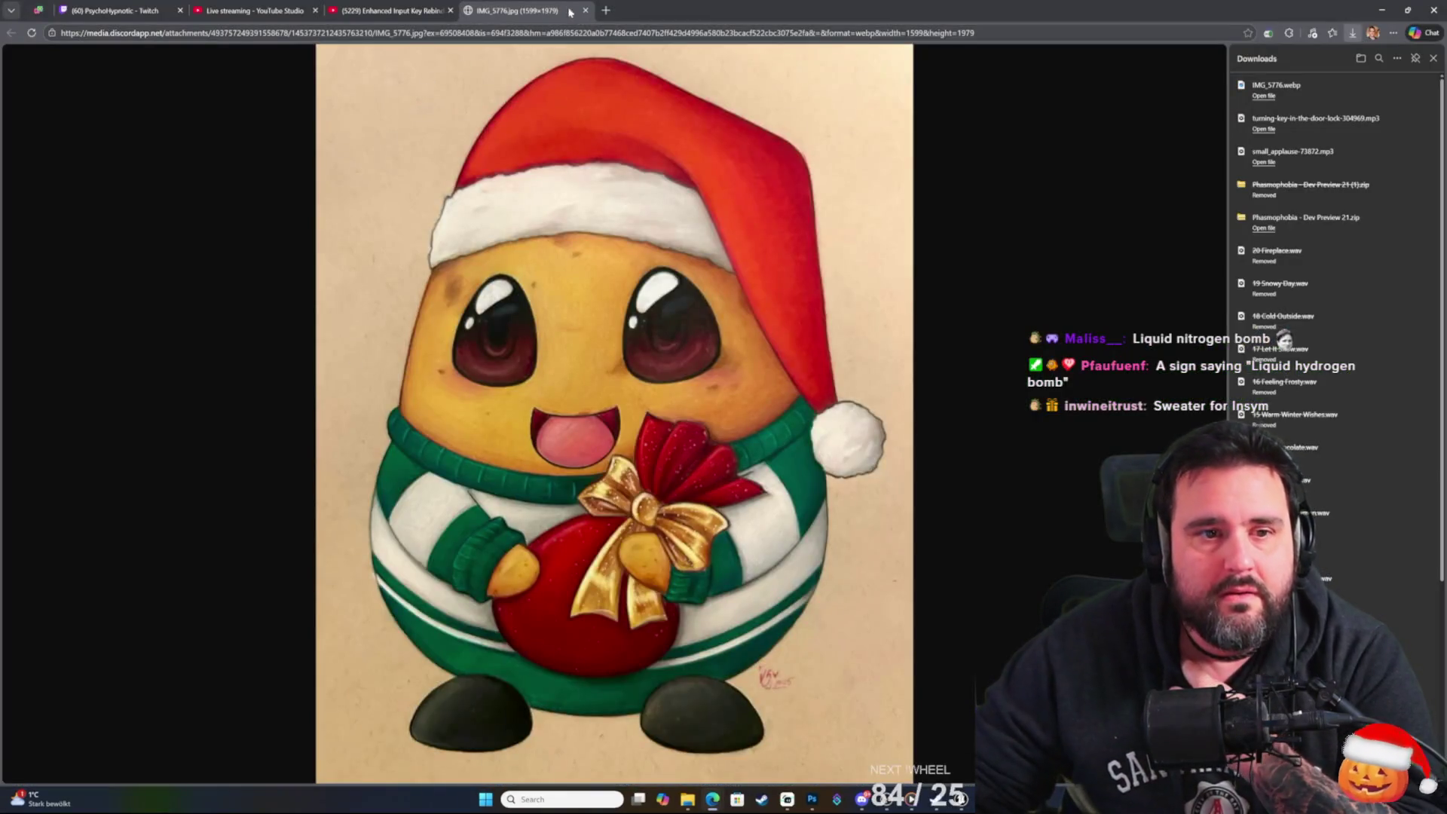
On the YouTube tab, search for 'momo monster baby' and close the Downloads panel.
click(388, 10)
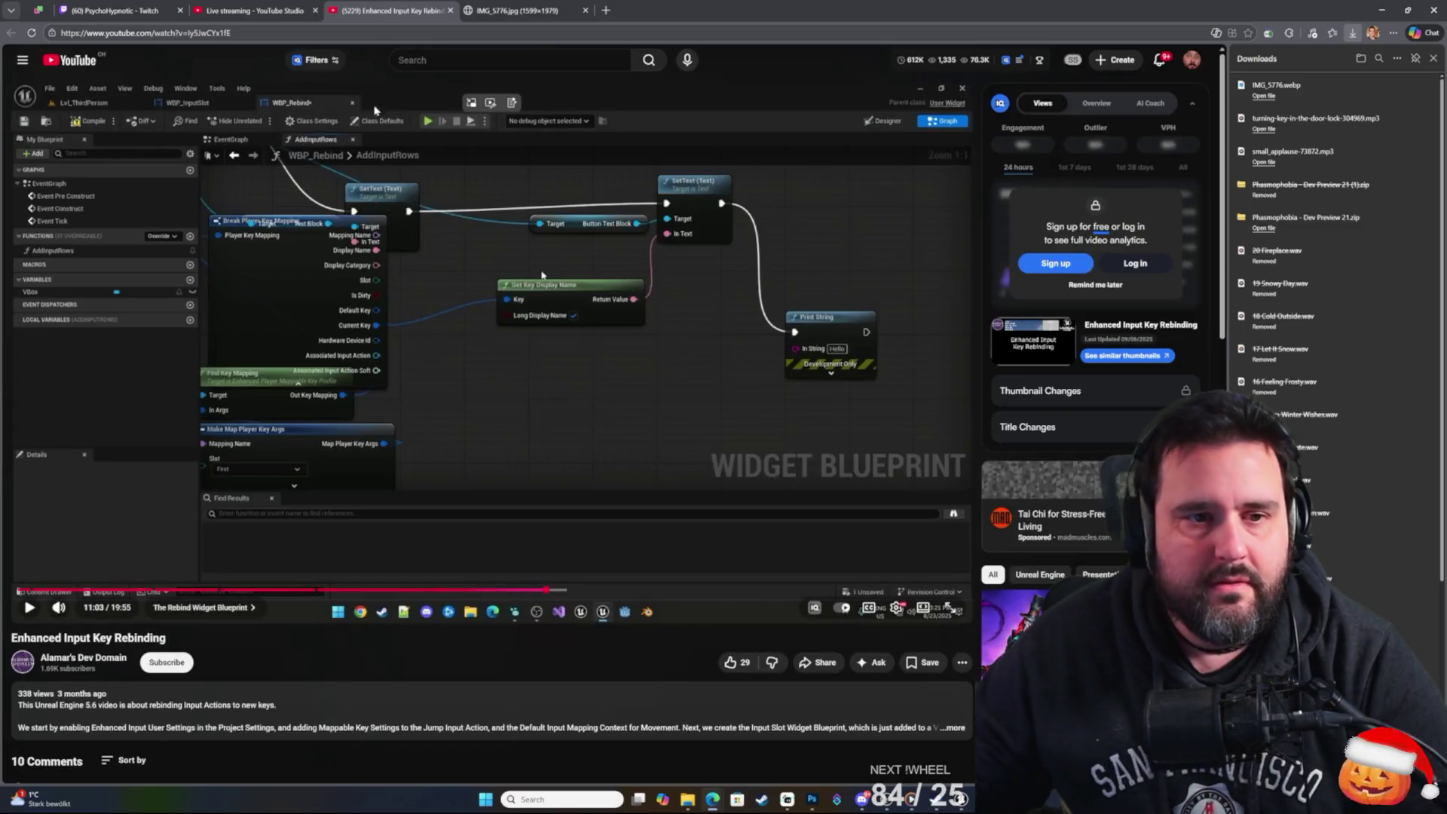
key(slash)
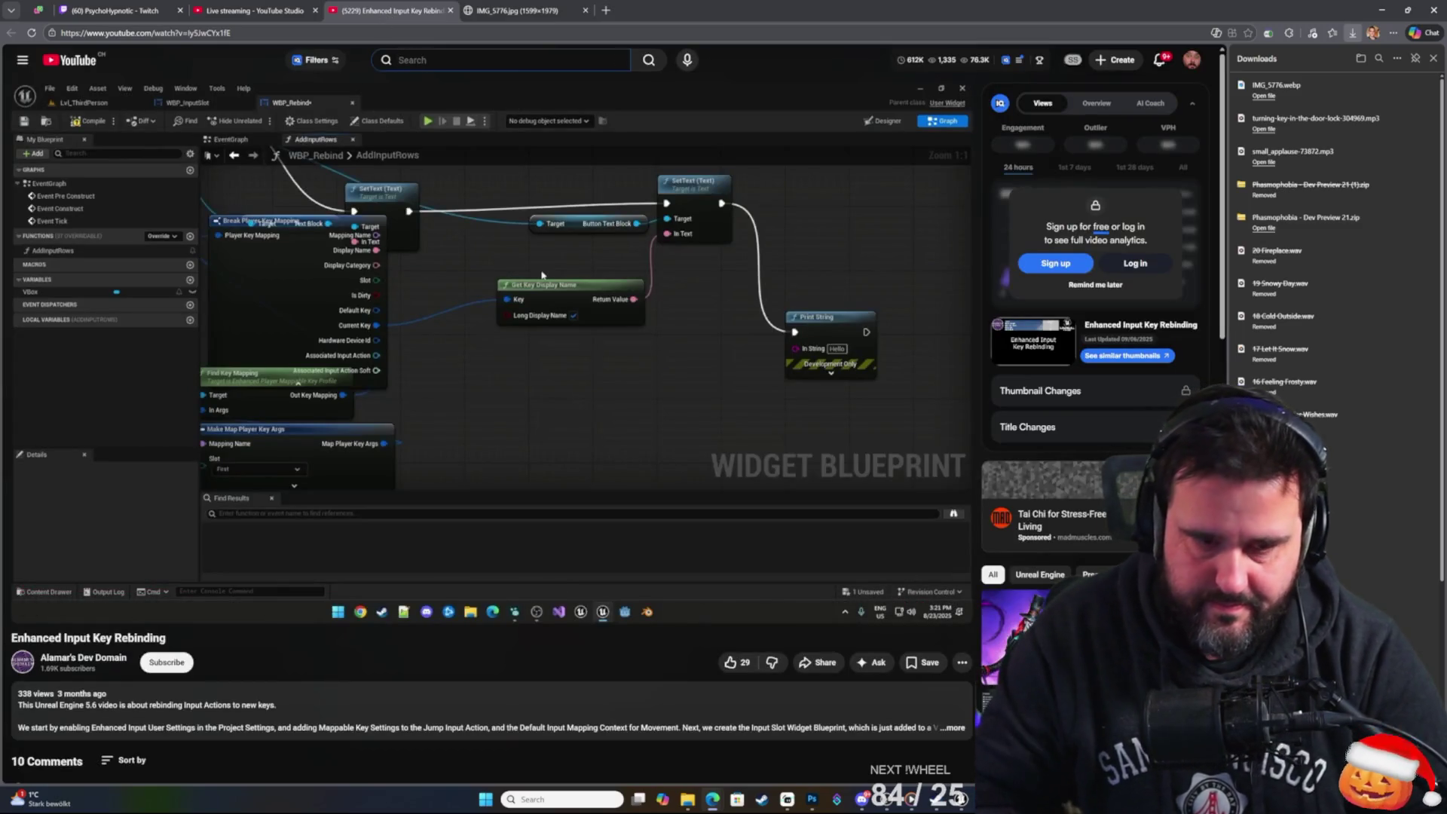
text(momo)
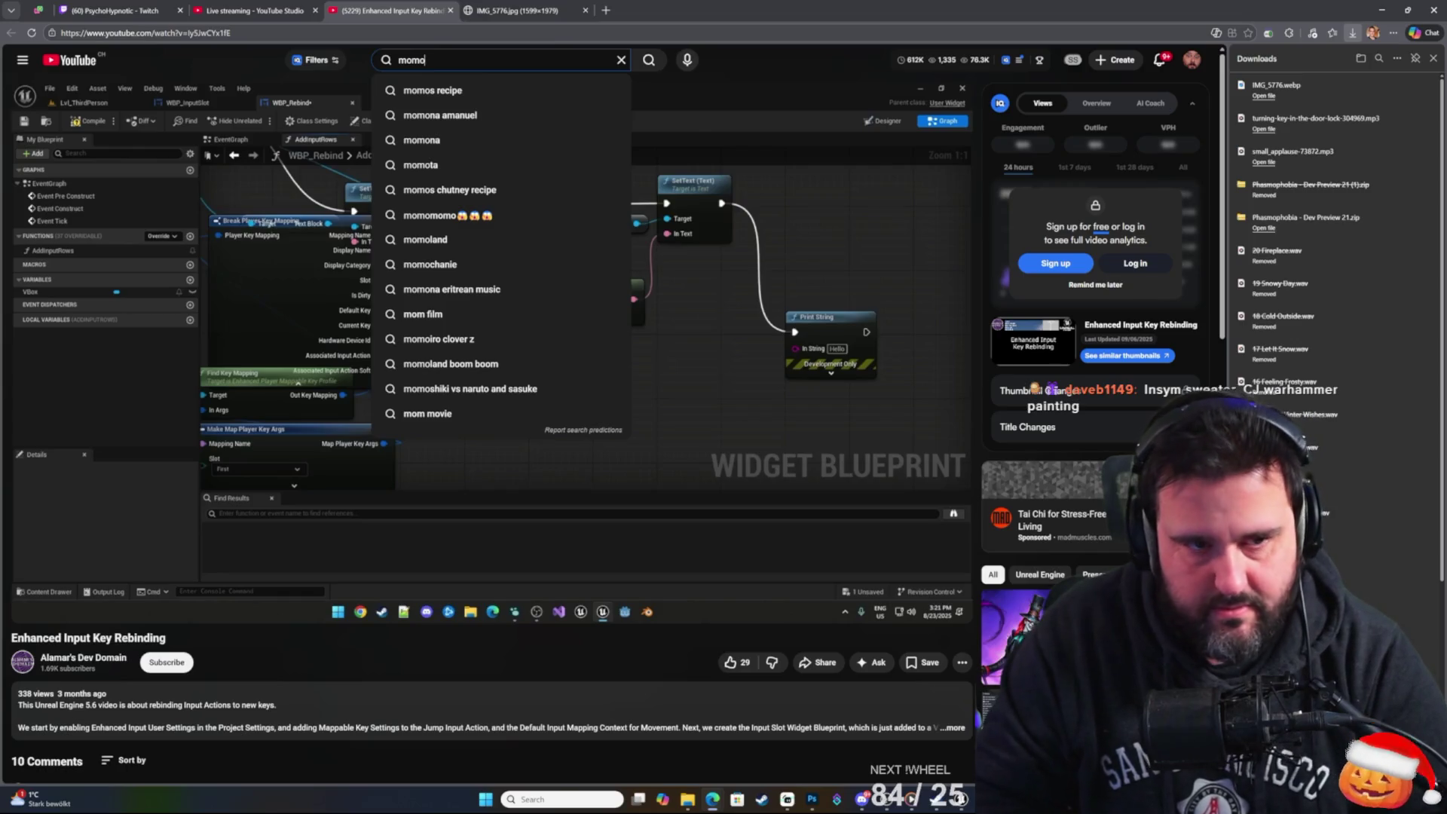
text( monster)
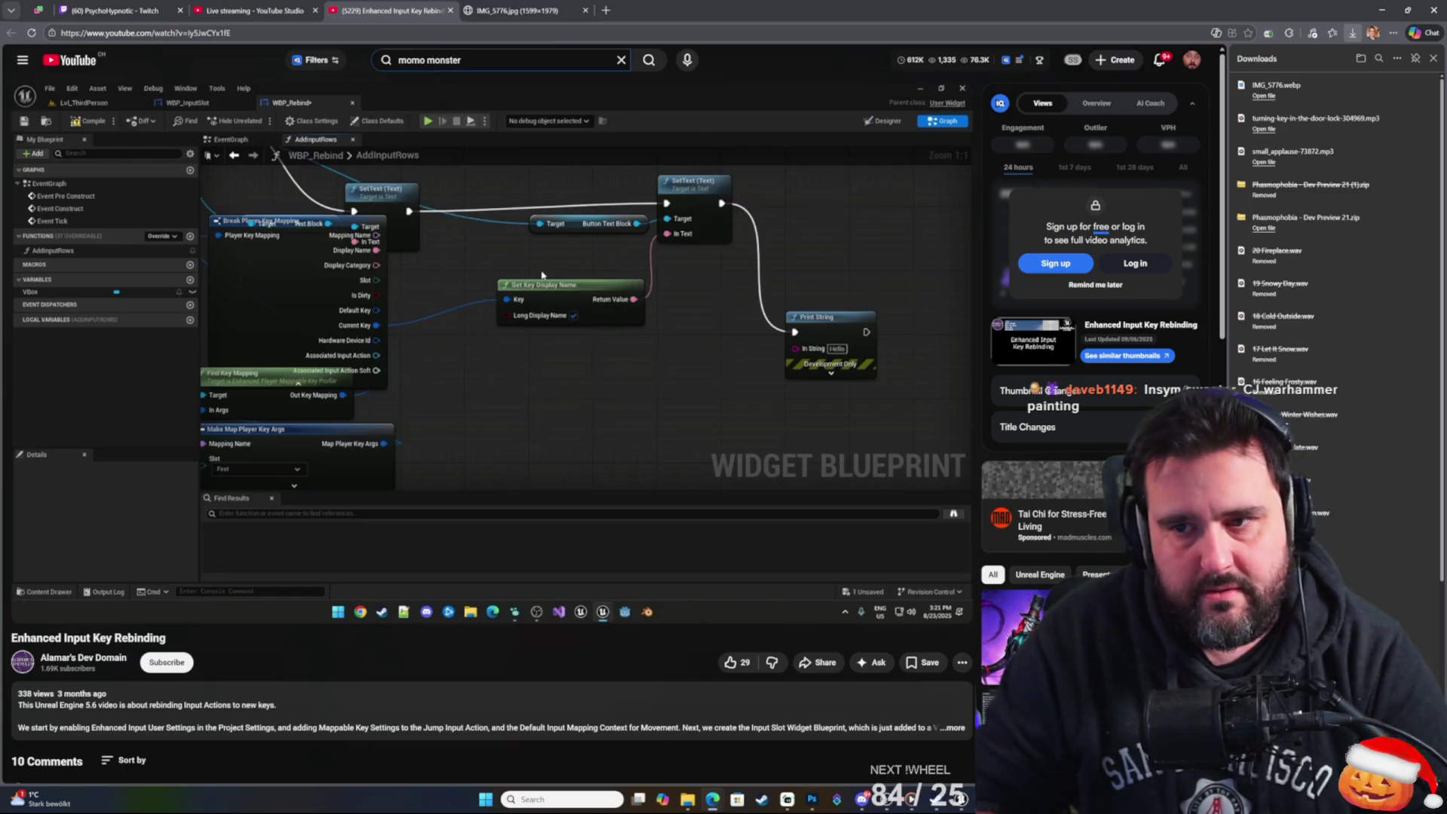
click(1430, 60)
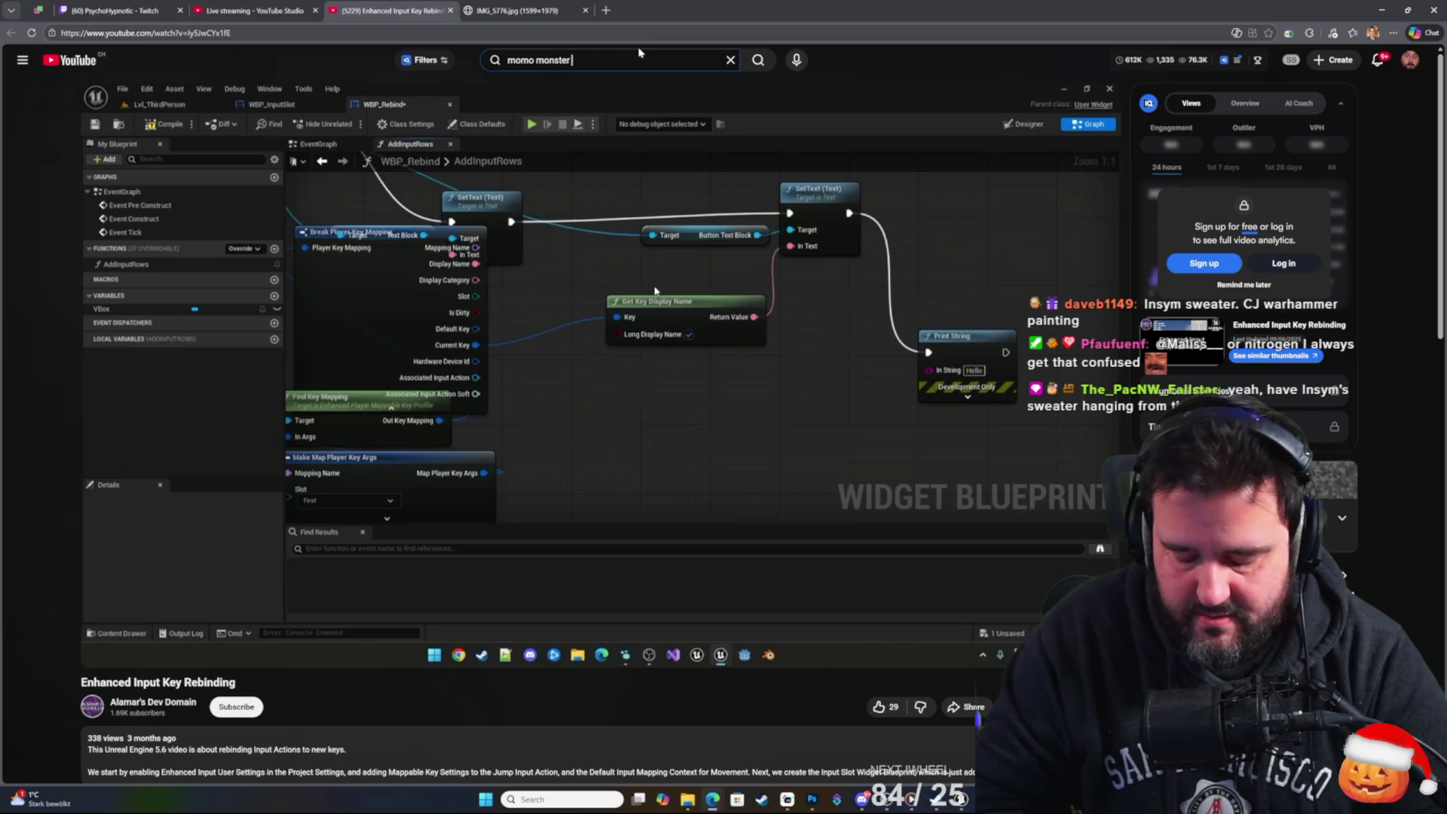
text(aby)
key(Return)
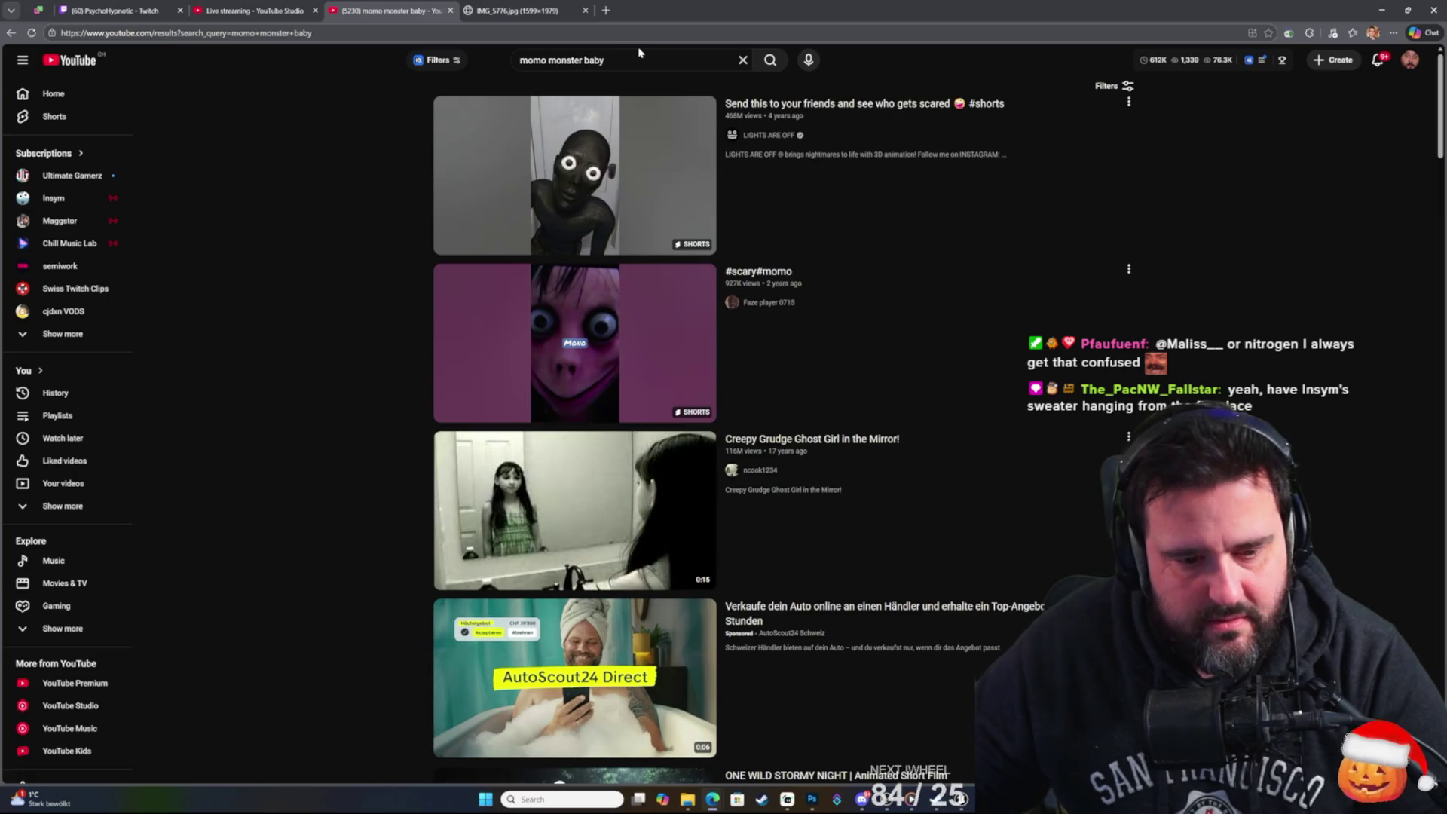
Refine the YouTube search to 'momo monster insym baby' and browse the results.
click(582, 61)
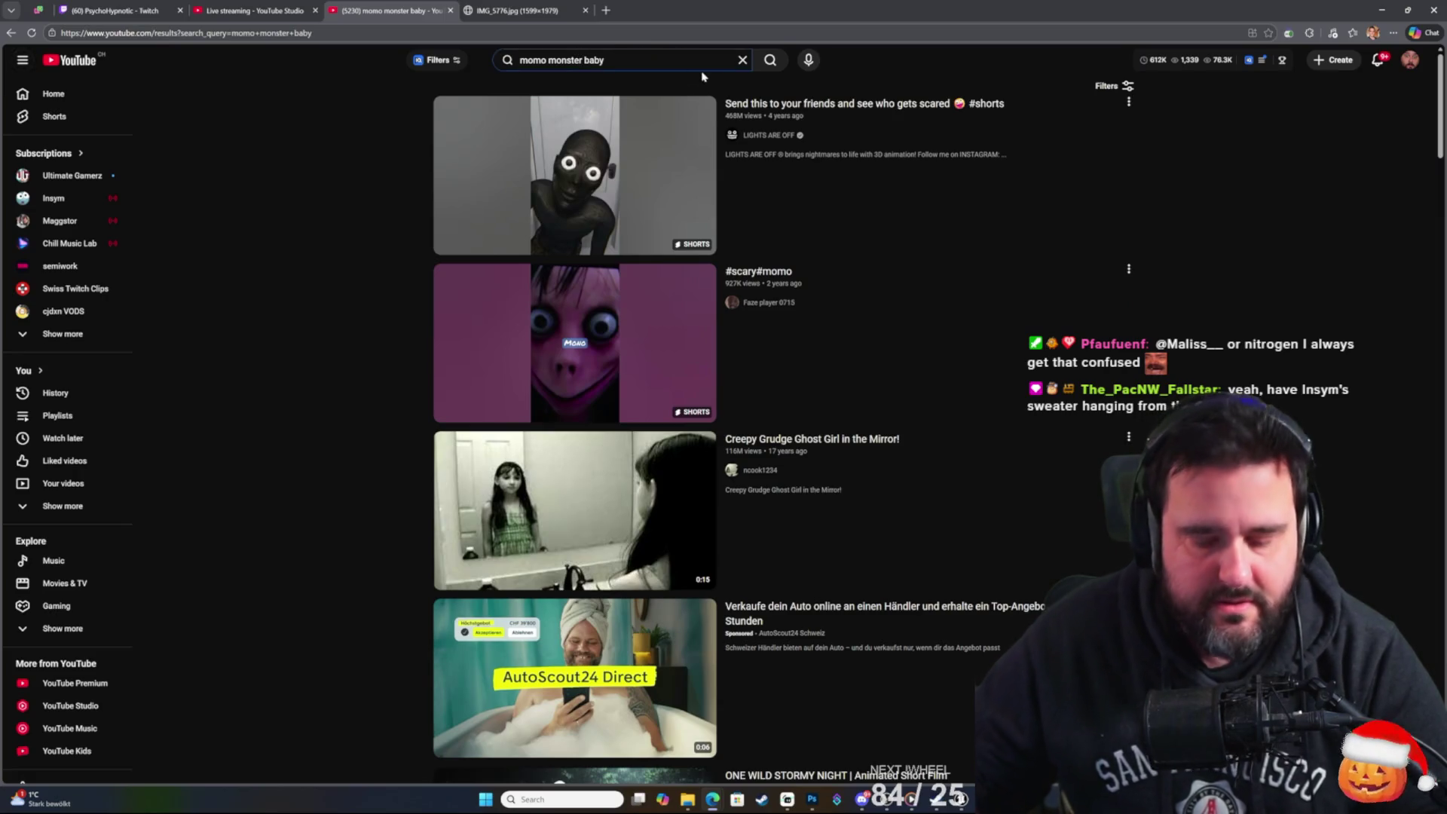
text(insym)
key(Return)
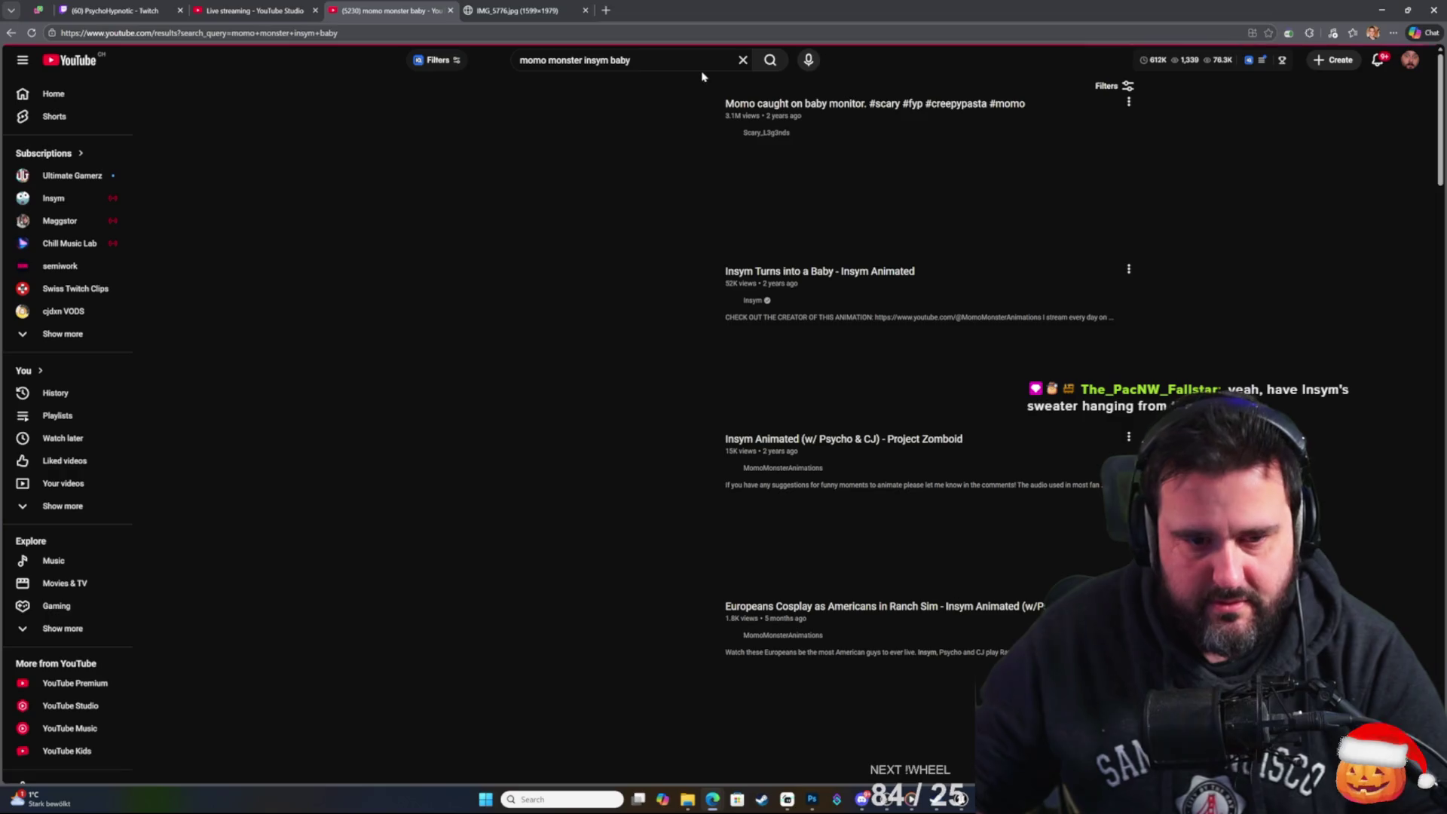
mouse_move(532, 457)
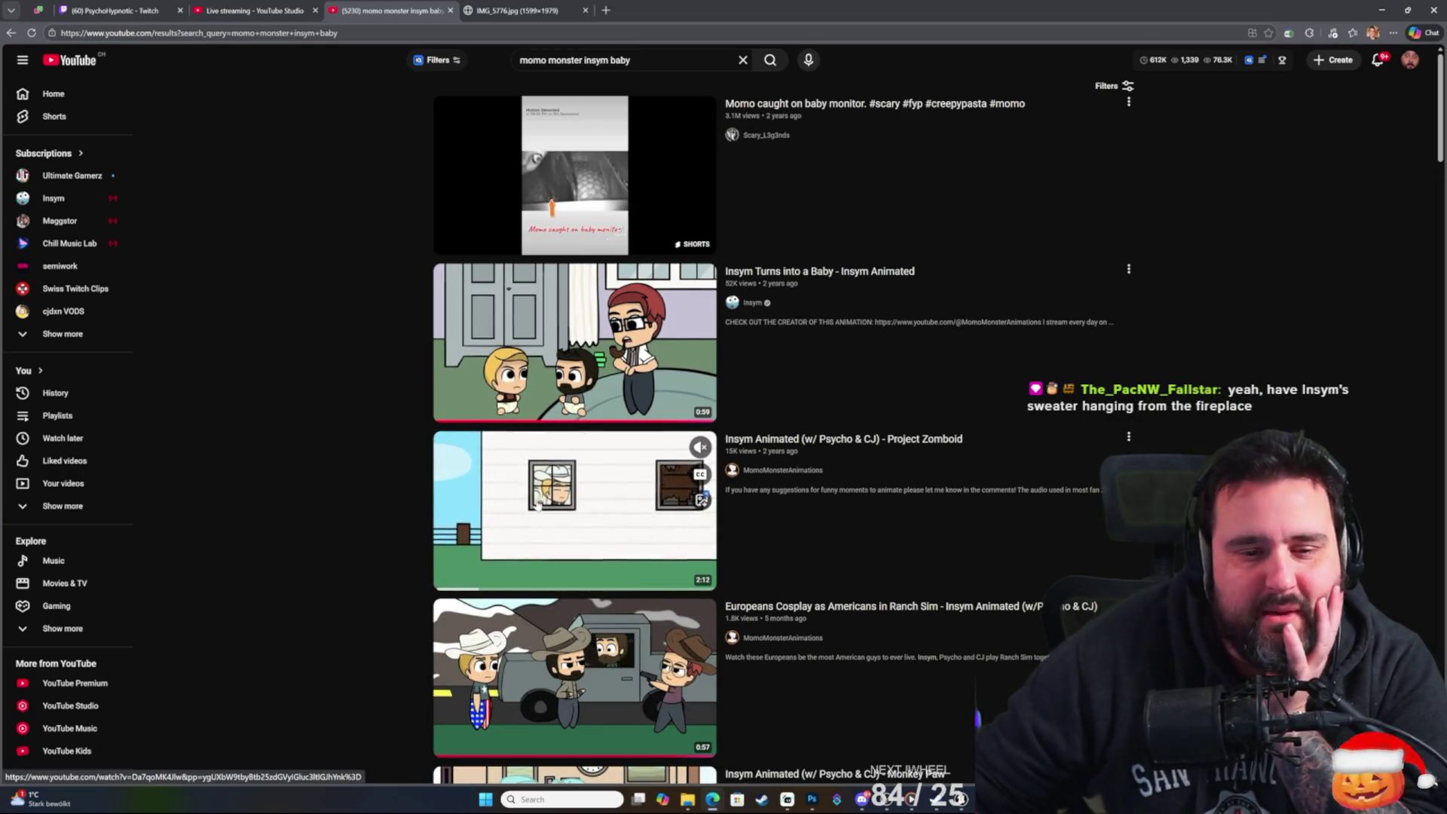
mouse_move(572, 339)
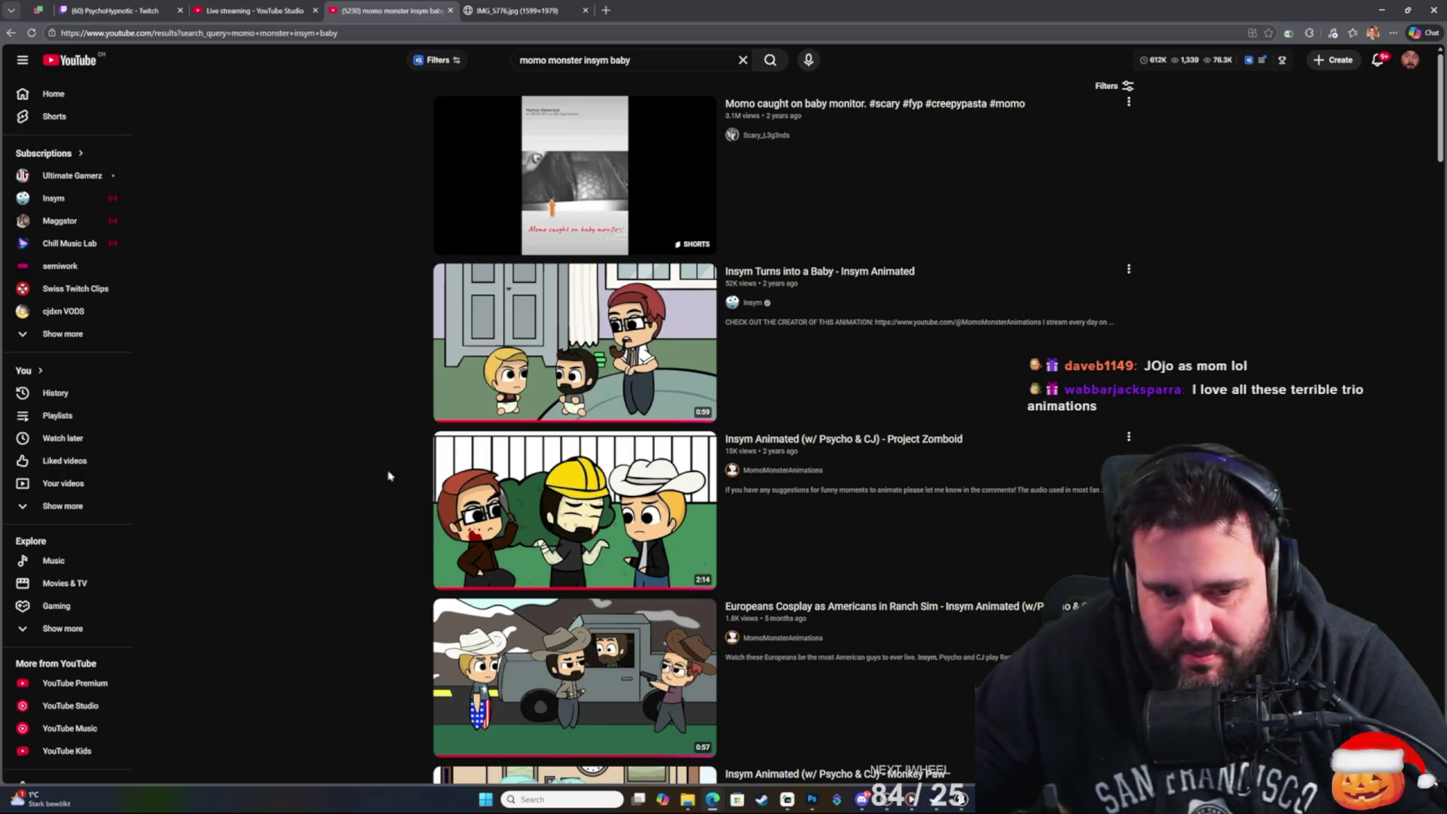
right_click(290, 367)
right_click(259, 276)
click(223, 205)
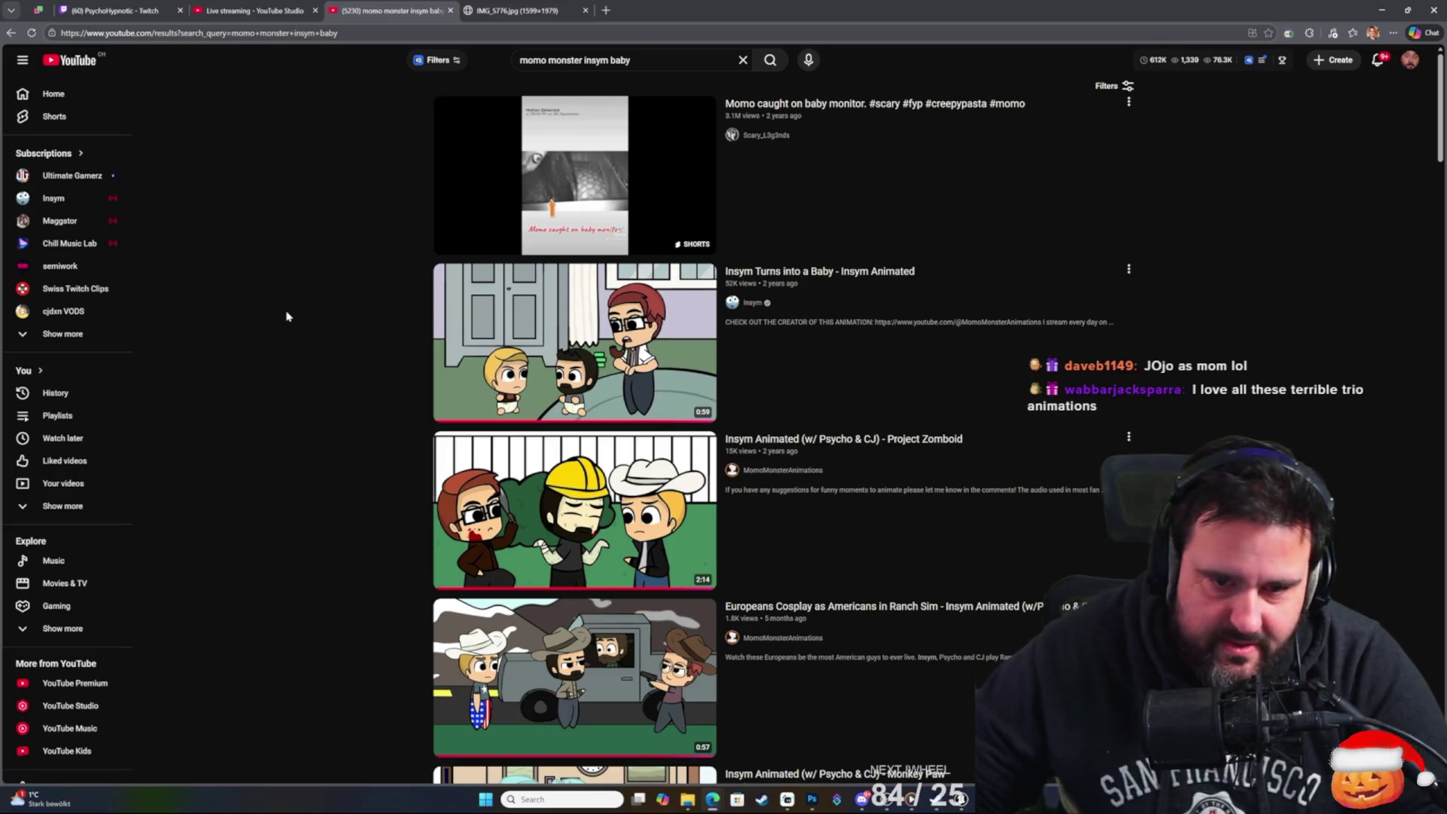
Return to the Unreal Editor and reopen the Content Drawer at the Maps folder.
key(ctrl+Tab)
key(alt+Tab)
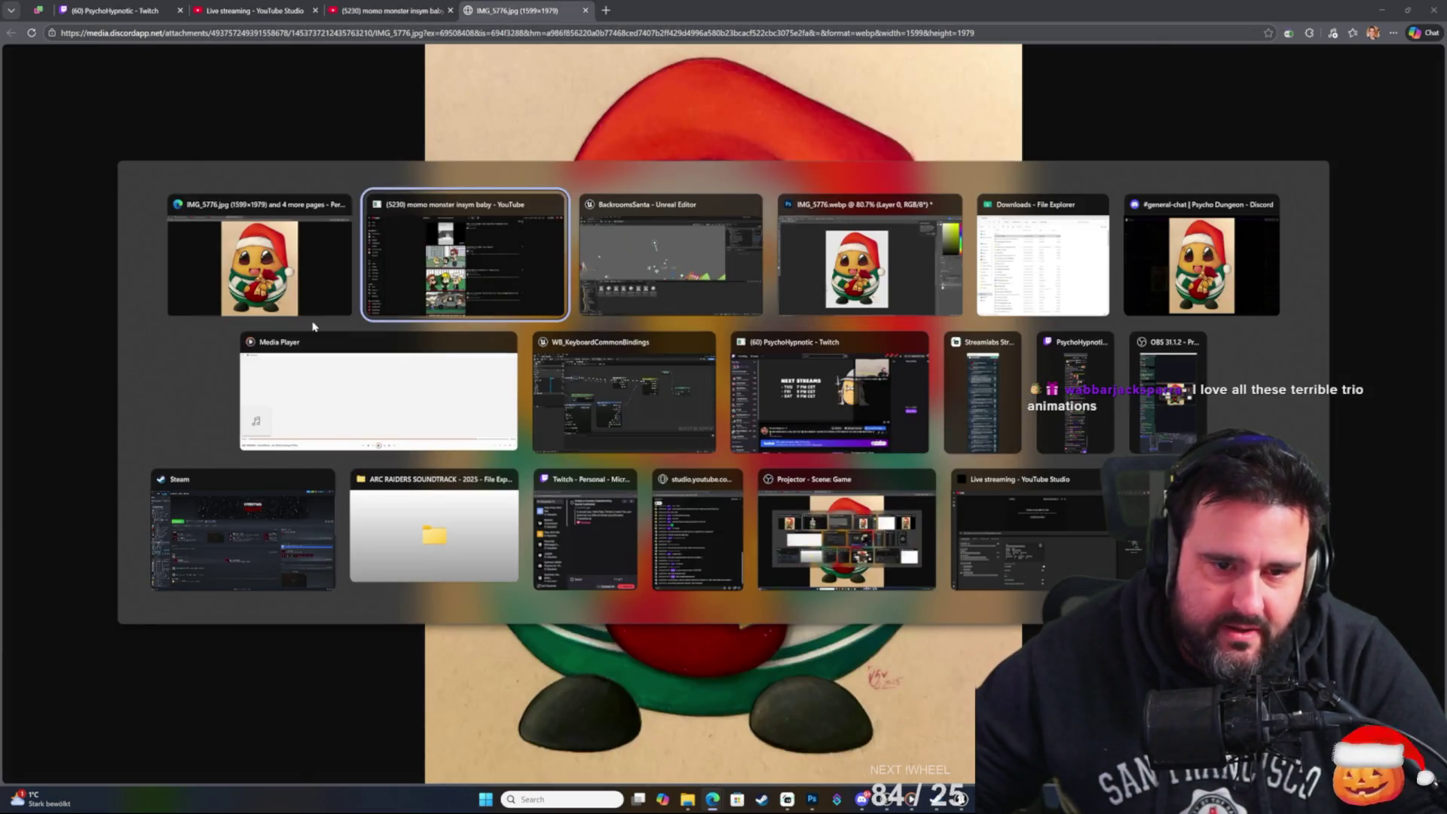
key(Tab)
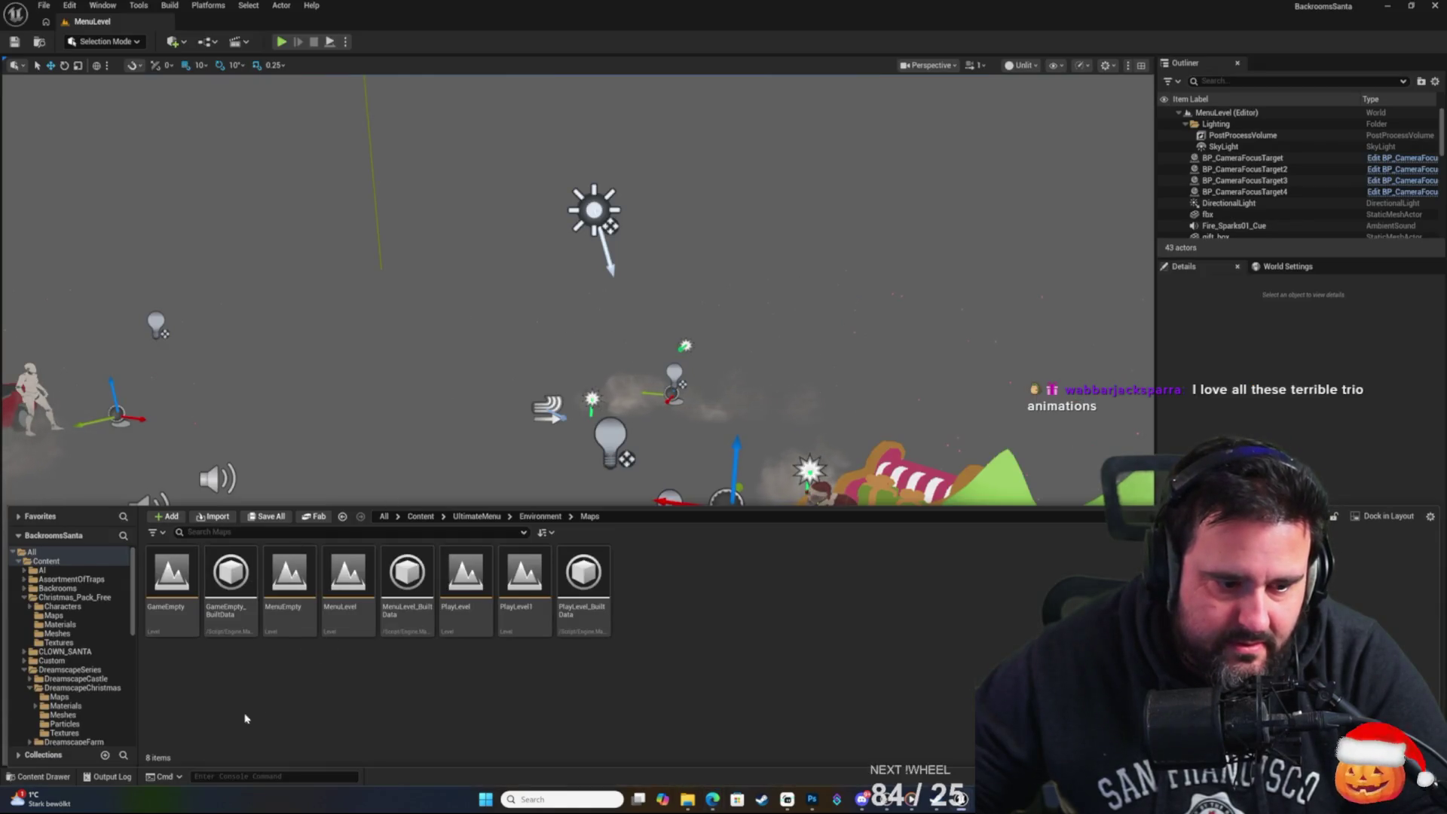
click(64, 777)
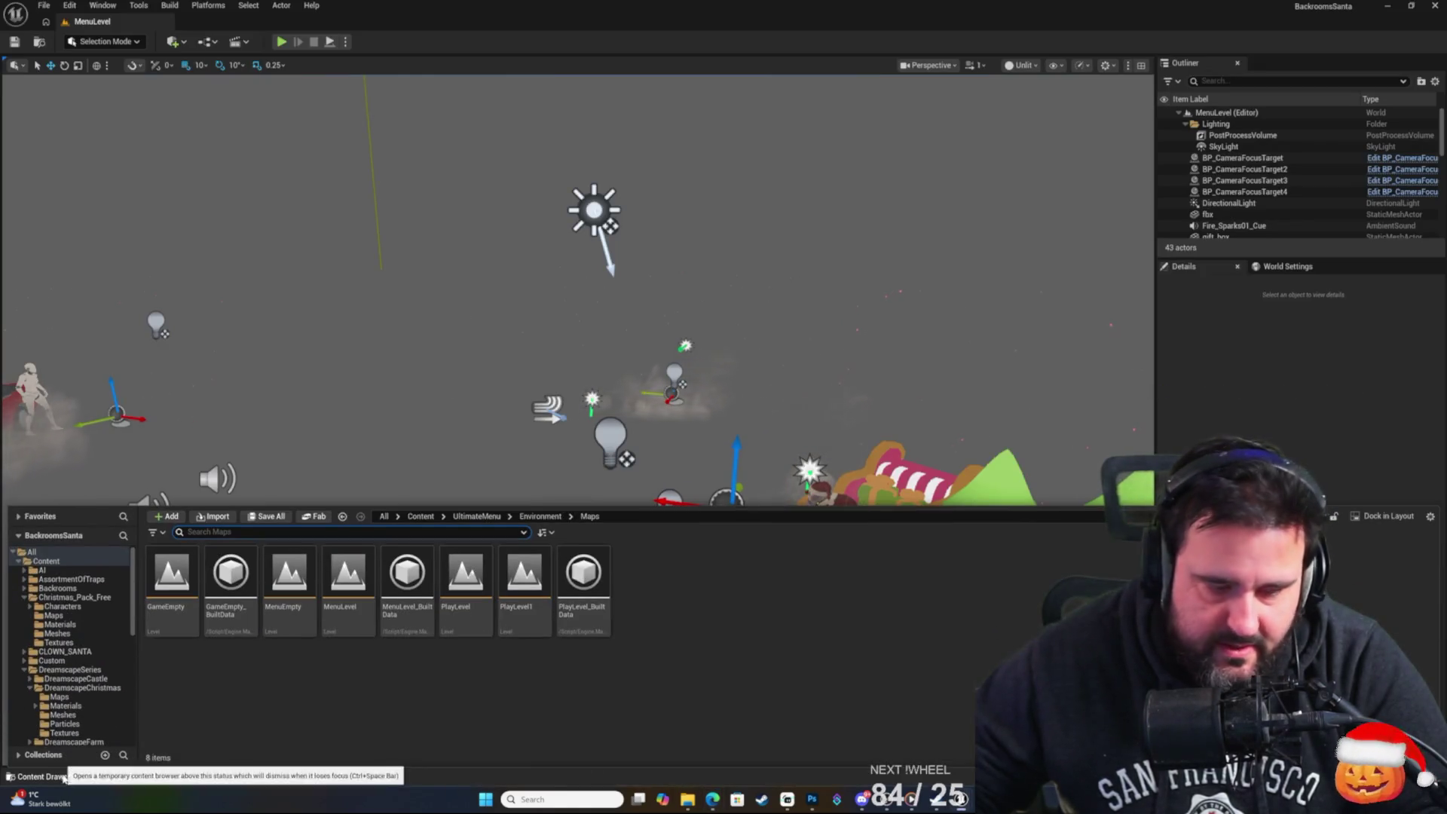
scroll(113, 685, down, 10)
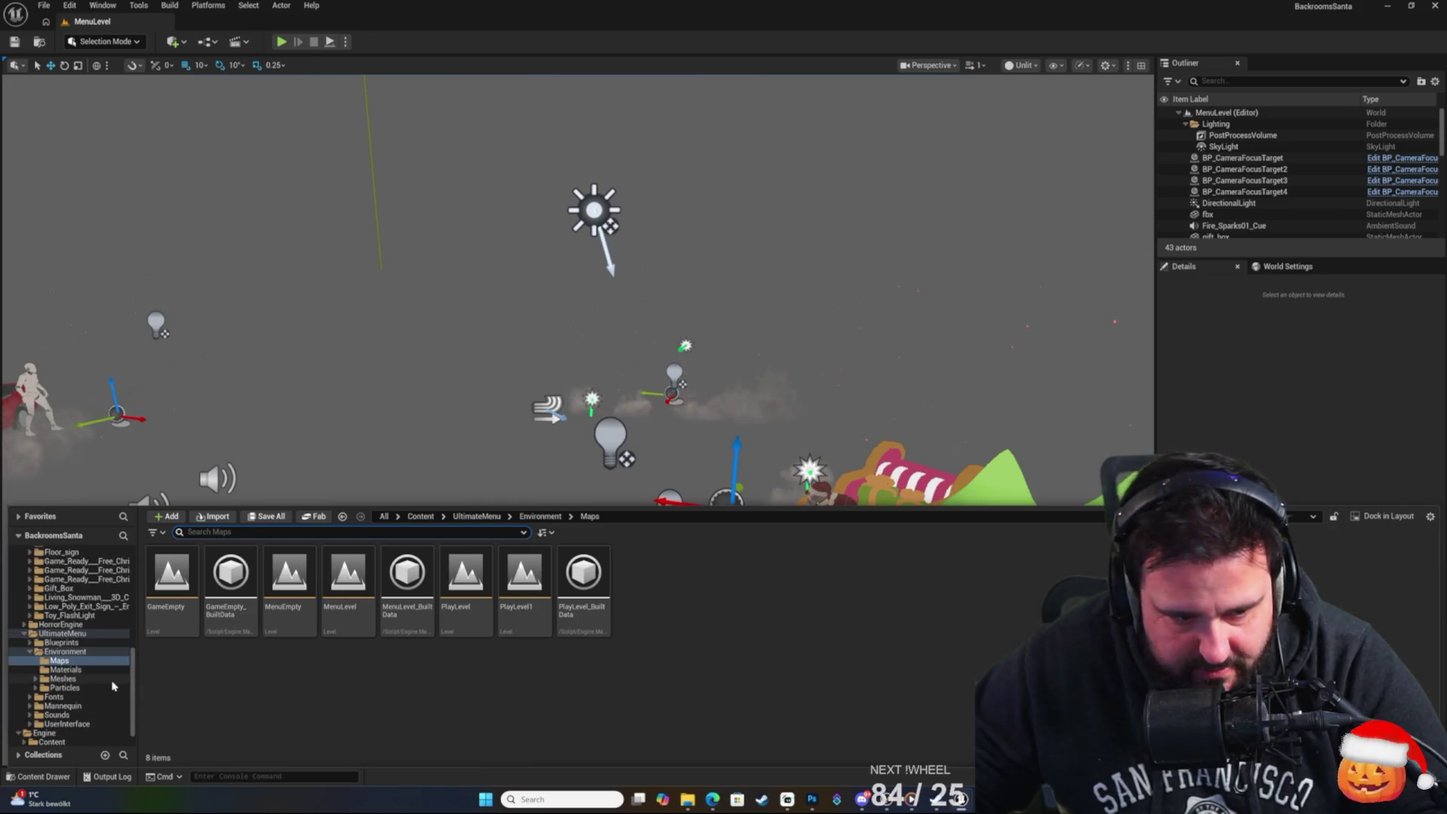
Filter the UltimateMenu folder for 'master' and open WB_MenuMaster in the widget editor.
scroll(113, 686, down, 2)
click(62, 613)
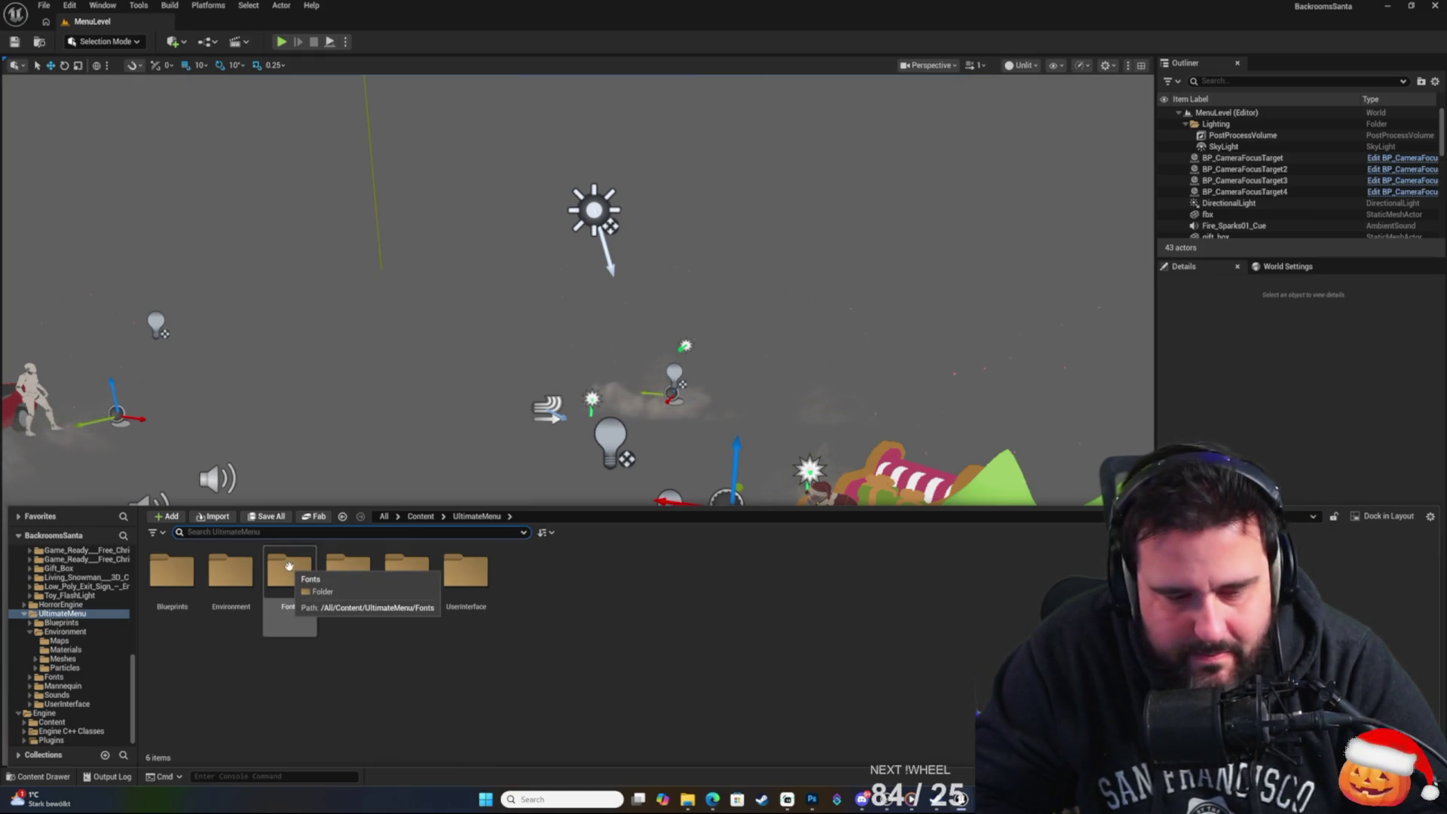
text(master)
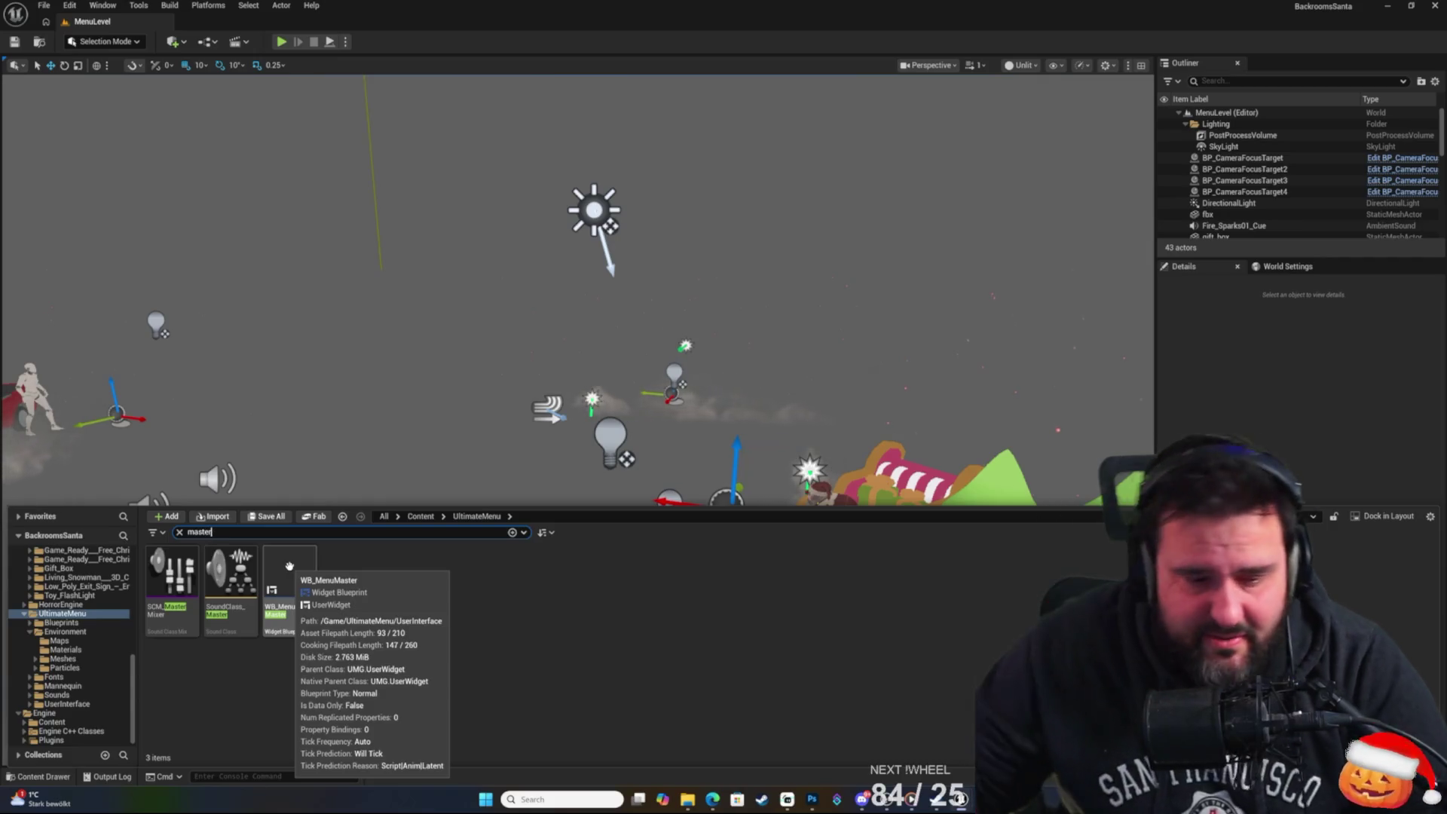
double_click(283, 584)
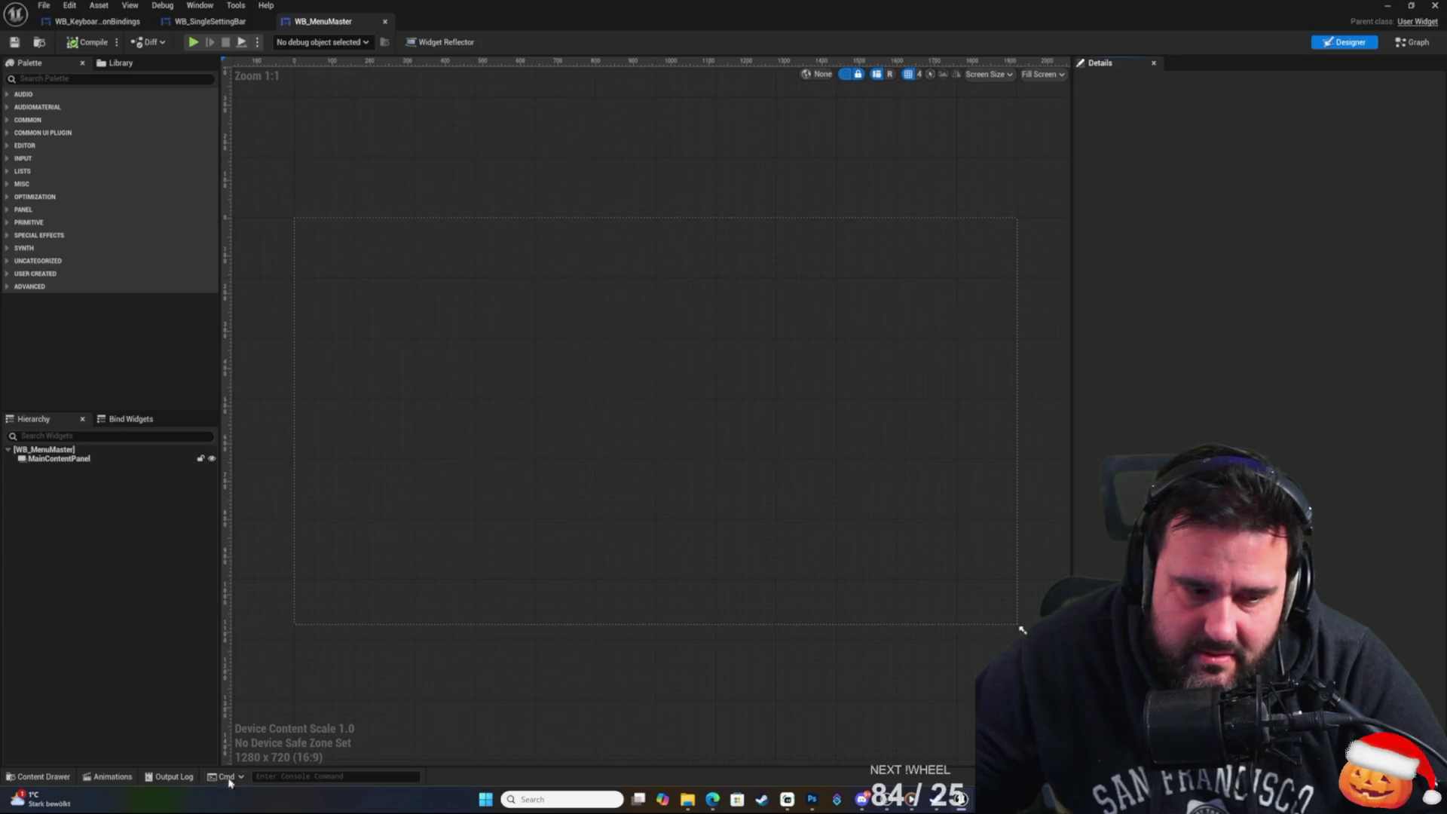
Bring up the Content Drawer over the widget editor, deselect WB_MenuMaster, and scroll the folder tree.
click(45, 776)
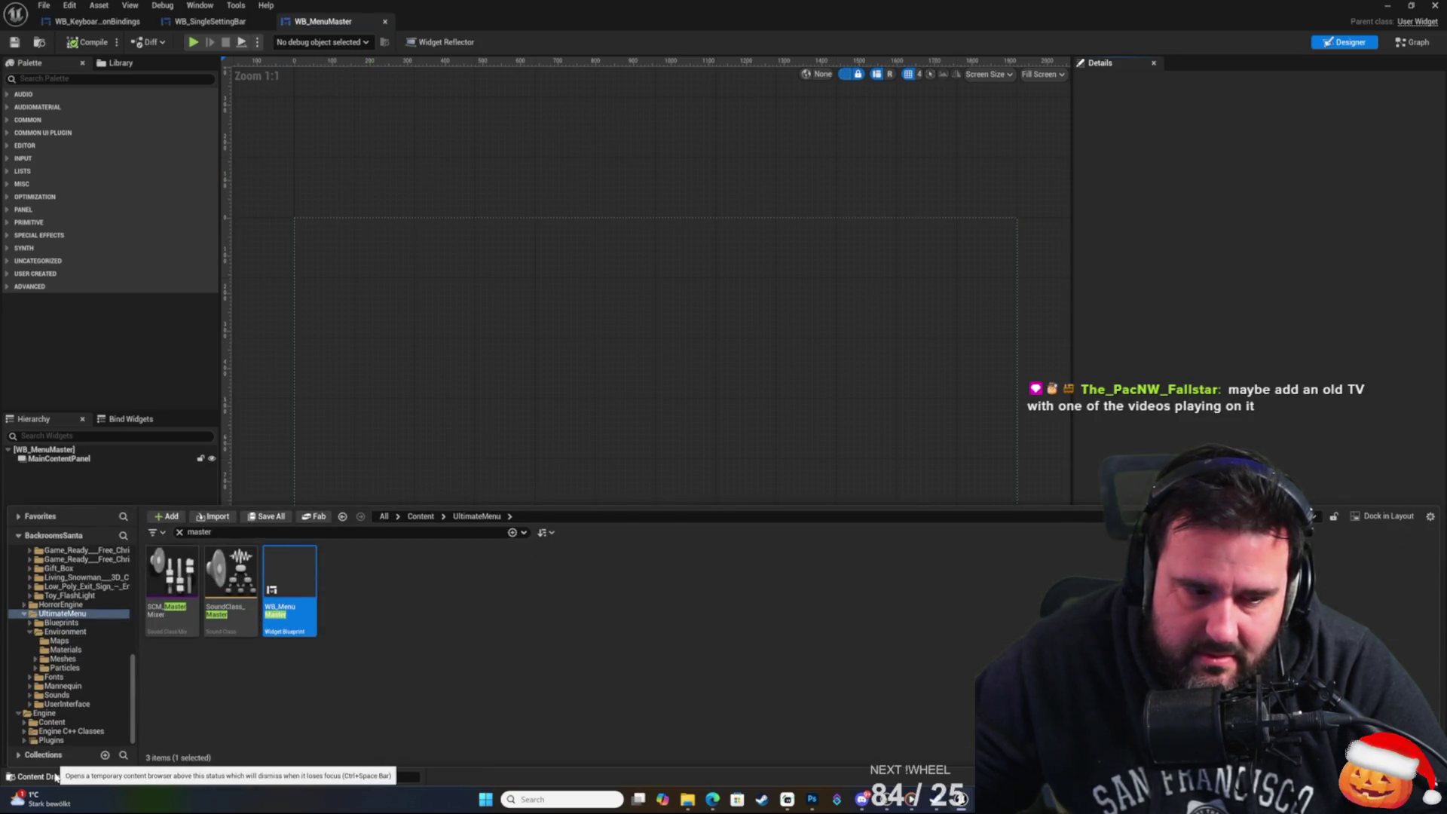
right_click(243, 704)
click(189, 681)
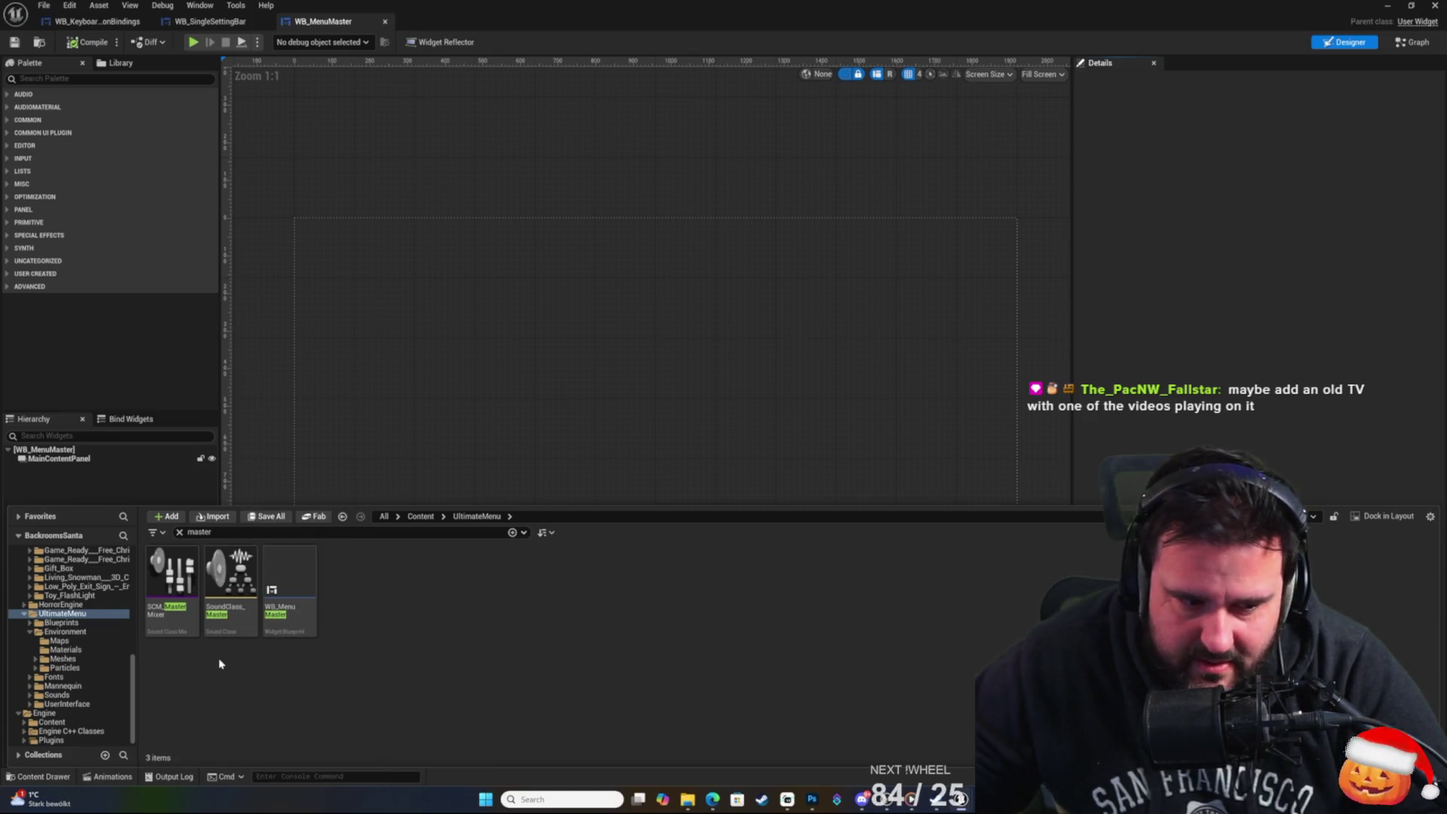
scroll(76, 661, up, 5)
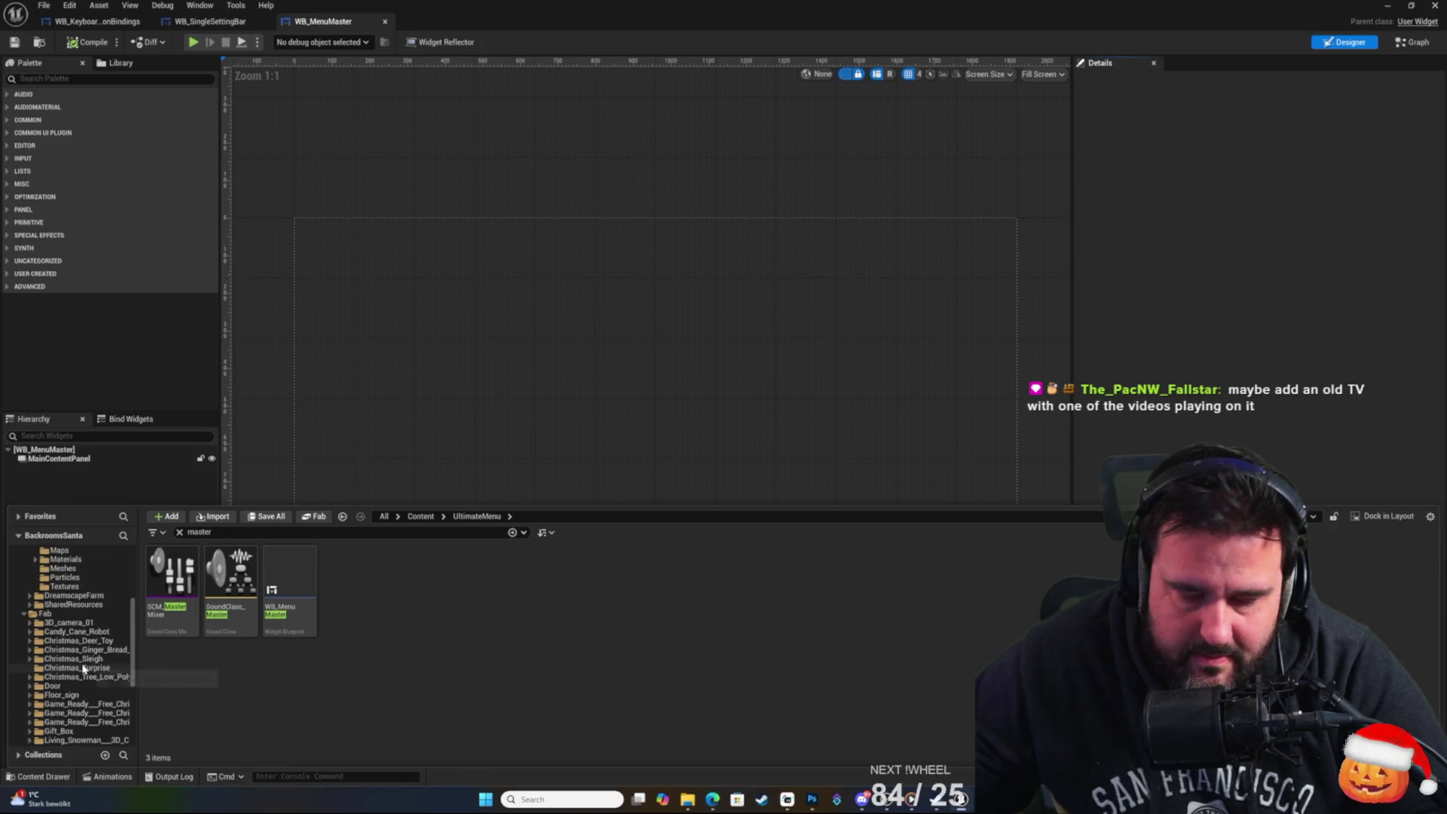
scroll(75, 663, up, 3)
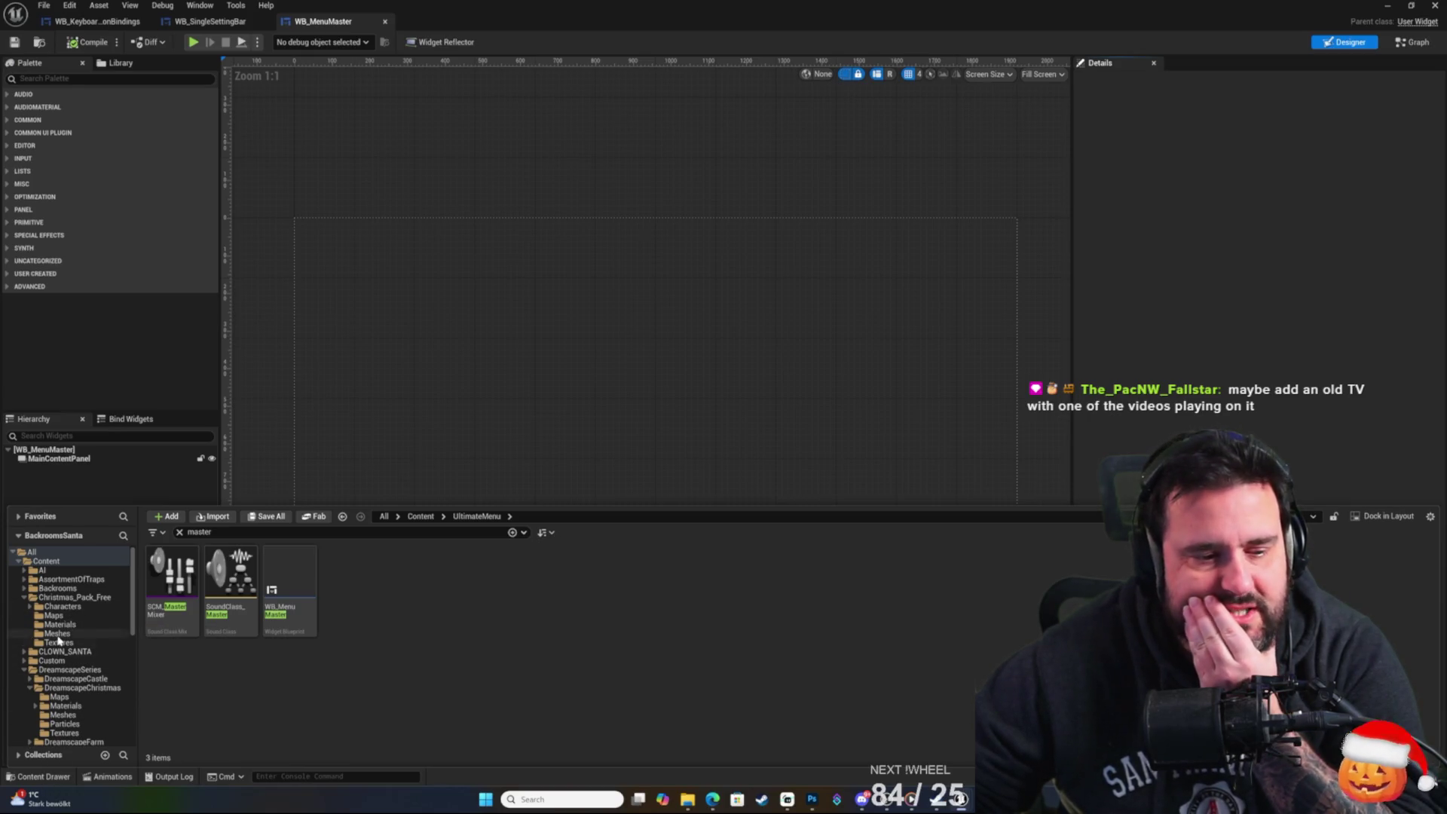
scroll(58, 641, down, 2)
scroll(56, 641, down, 2)
scroll(59, 623, up, 5)
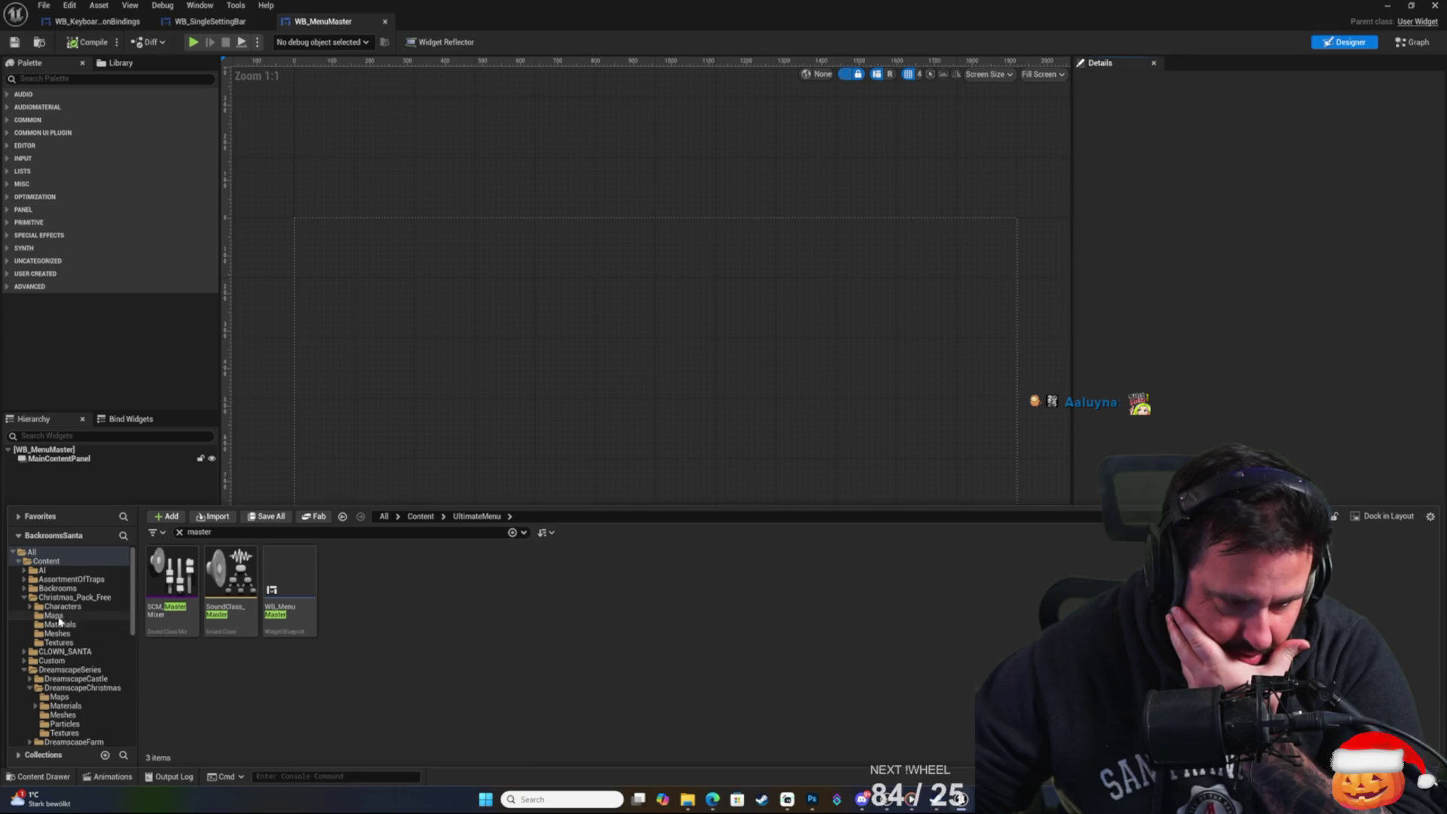
scroll(60, 626, down, 2)
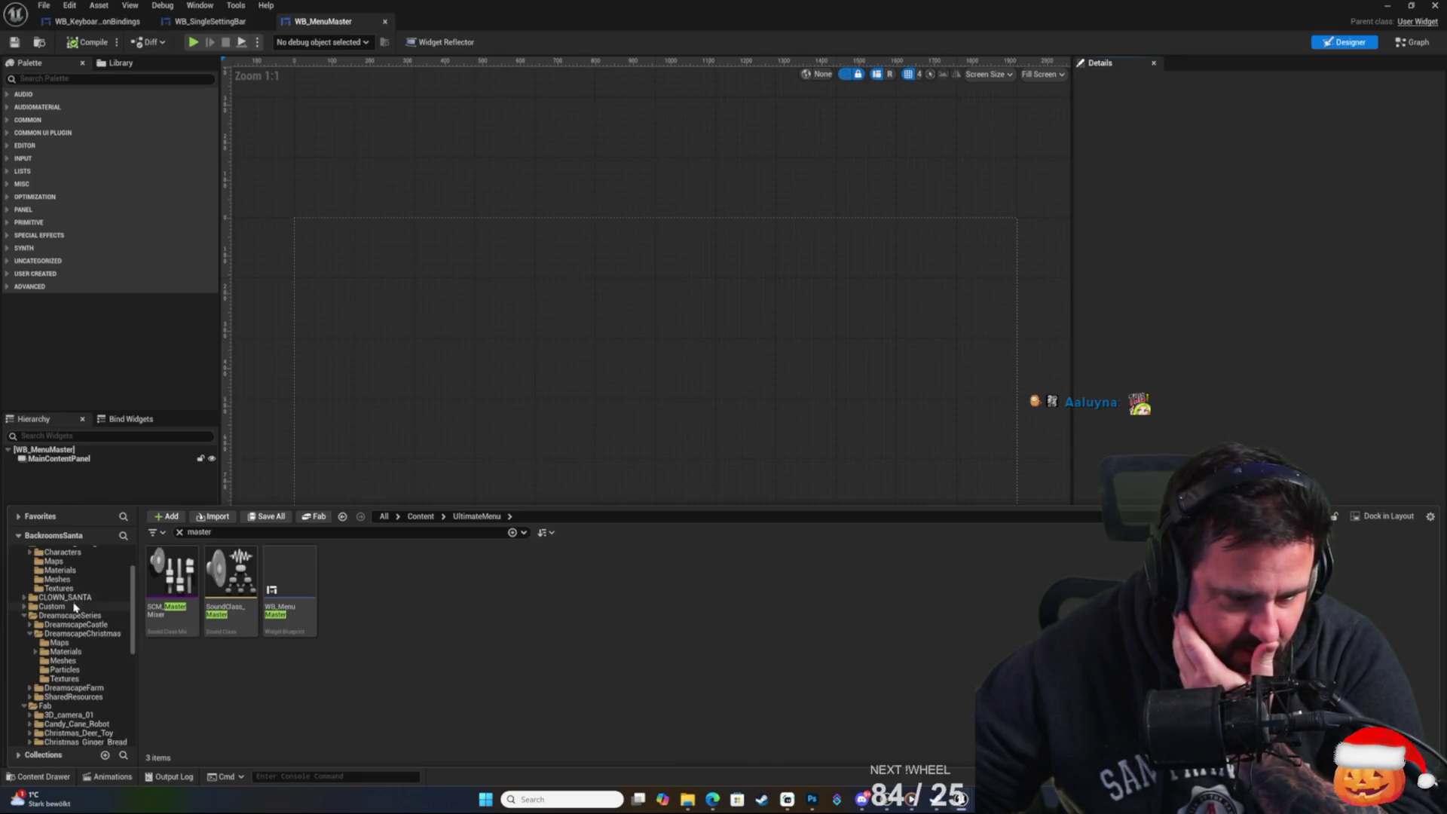
scroll(68, 615, up, 2)
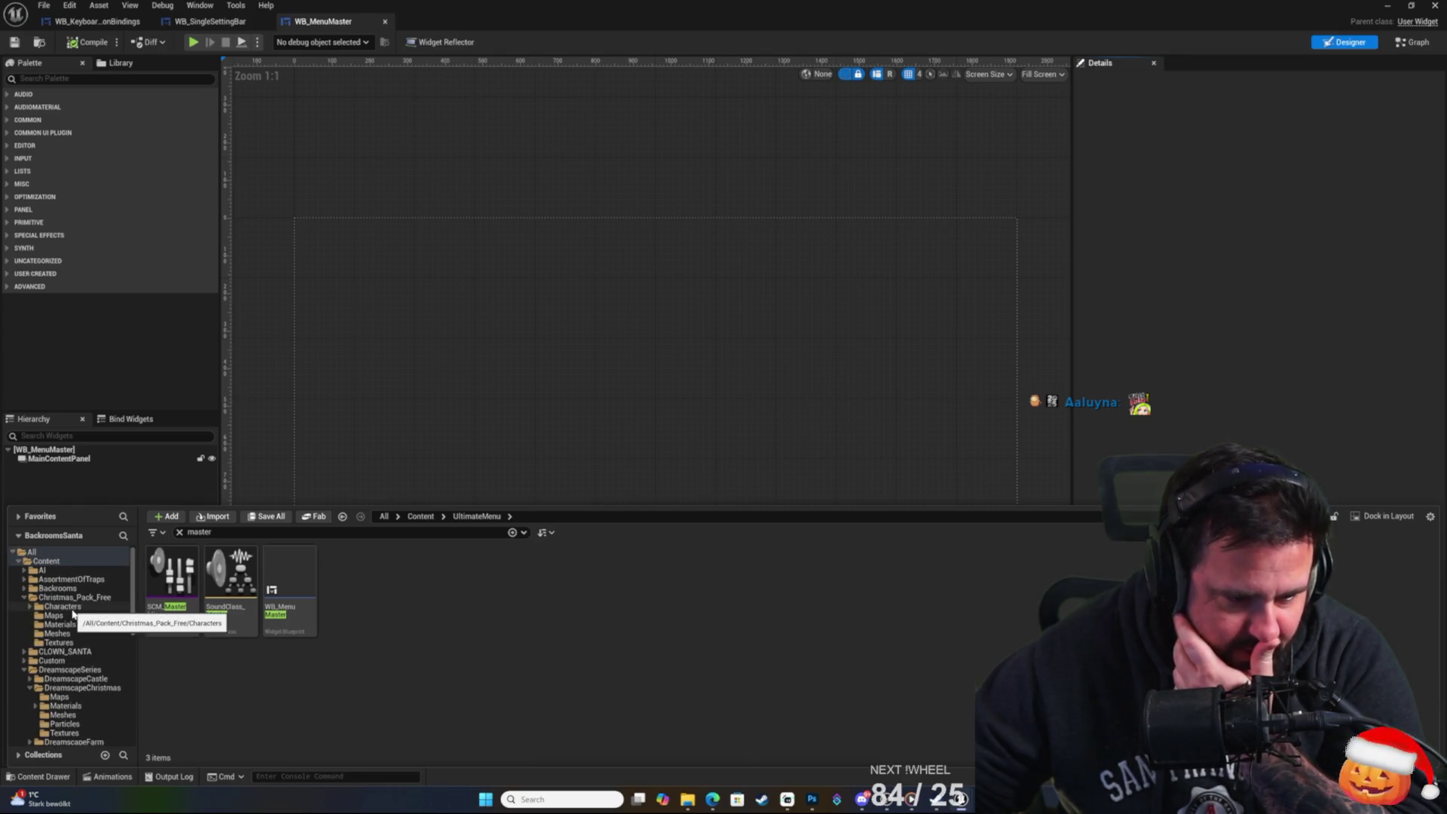
Collapse Christmas_Pack_Free, DreamscapeSeries and Fab, expand Custom > Backrooms > Blueprints, and start a play-test.
click(24, 596)
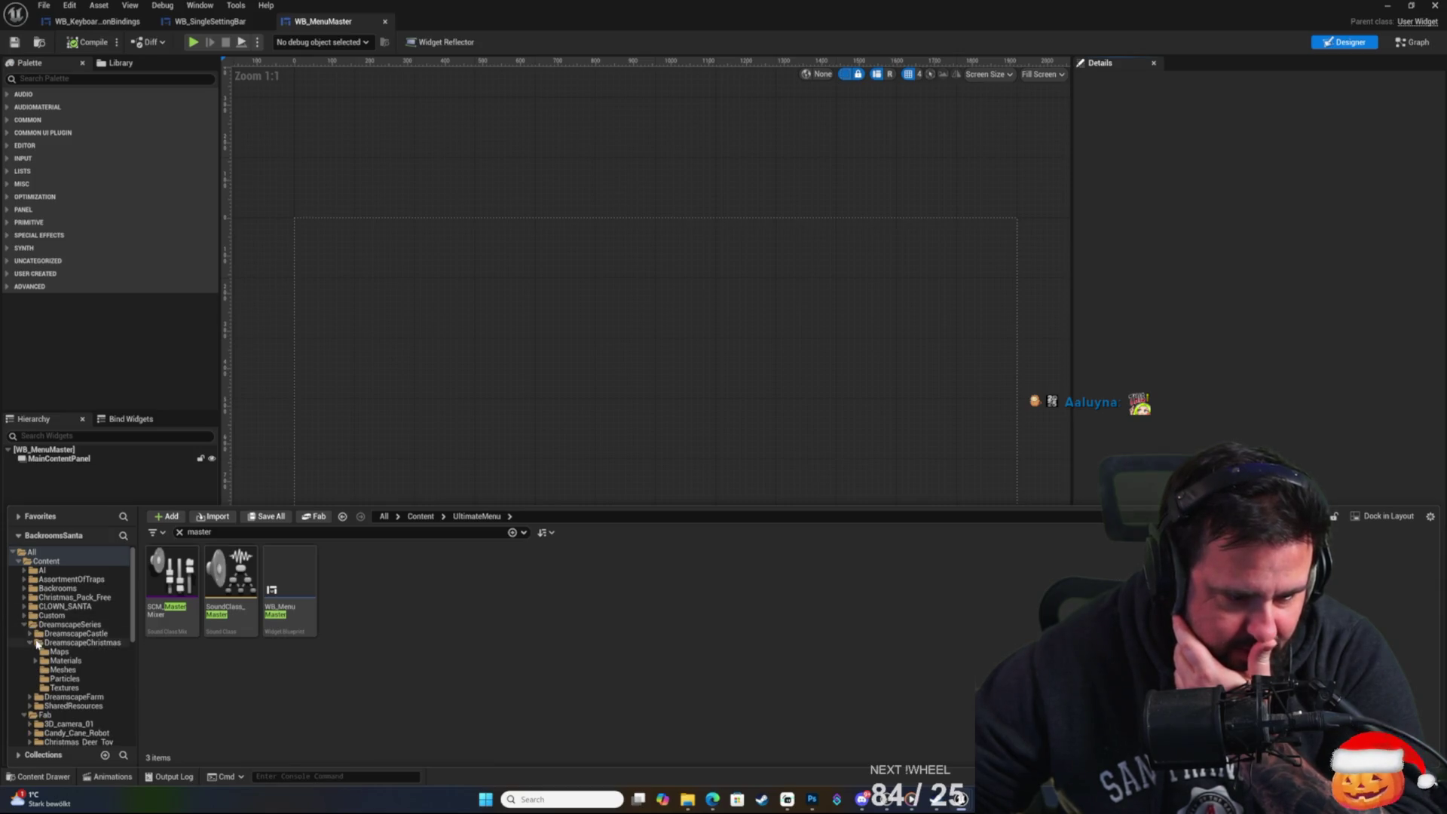
click(25, 625)
click(31, 634)
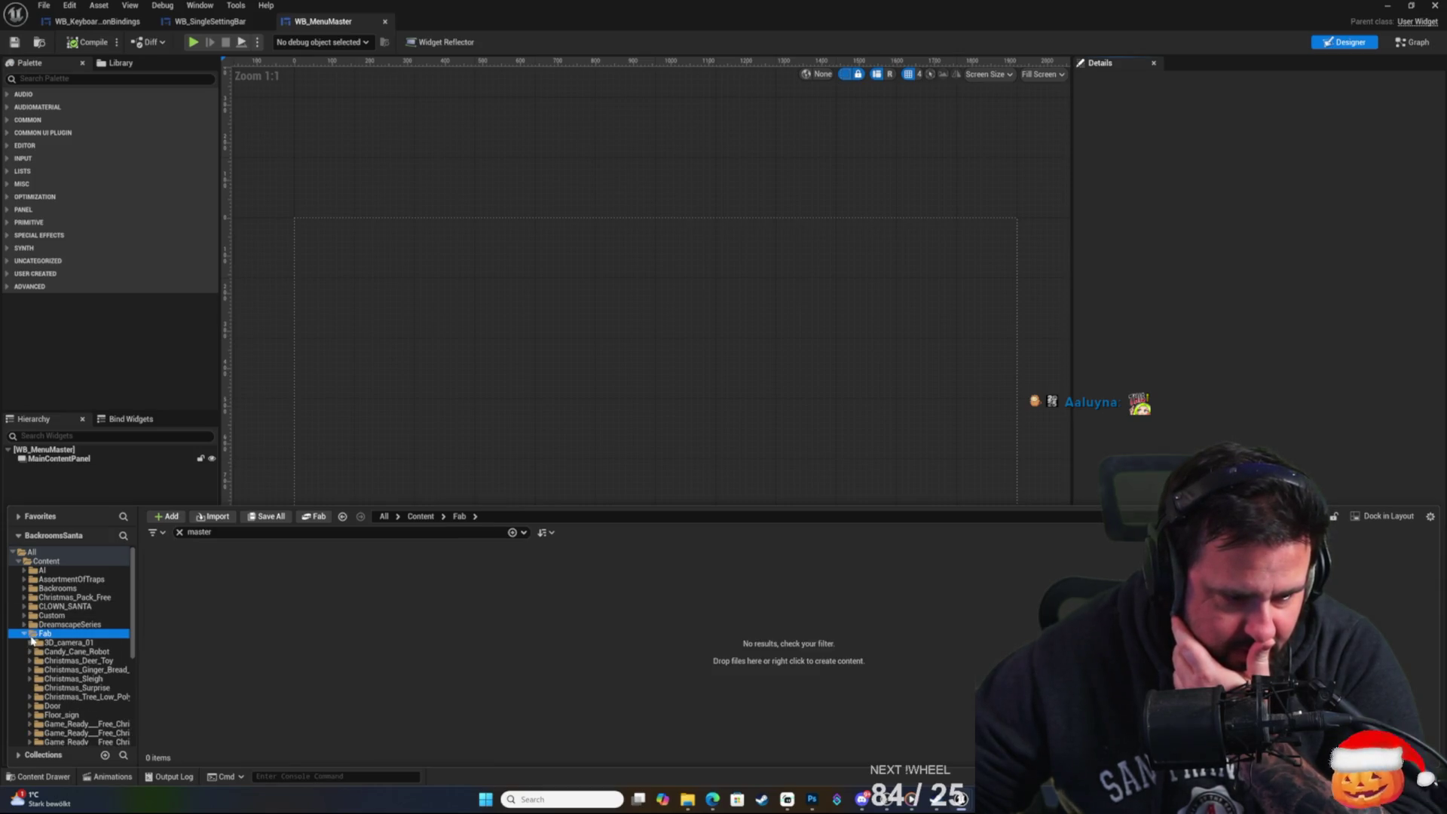
click(25, 634)
click(23, 616)
click(38, 578)
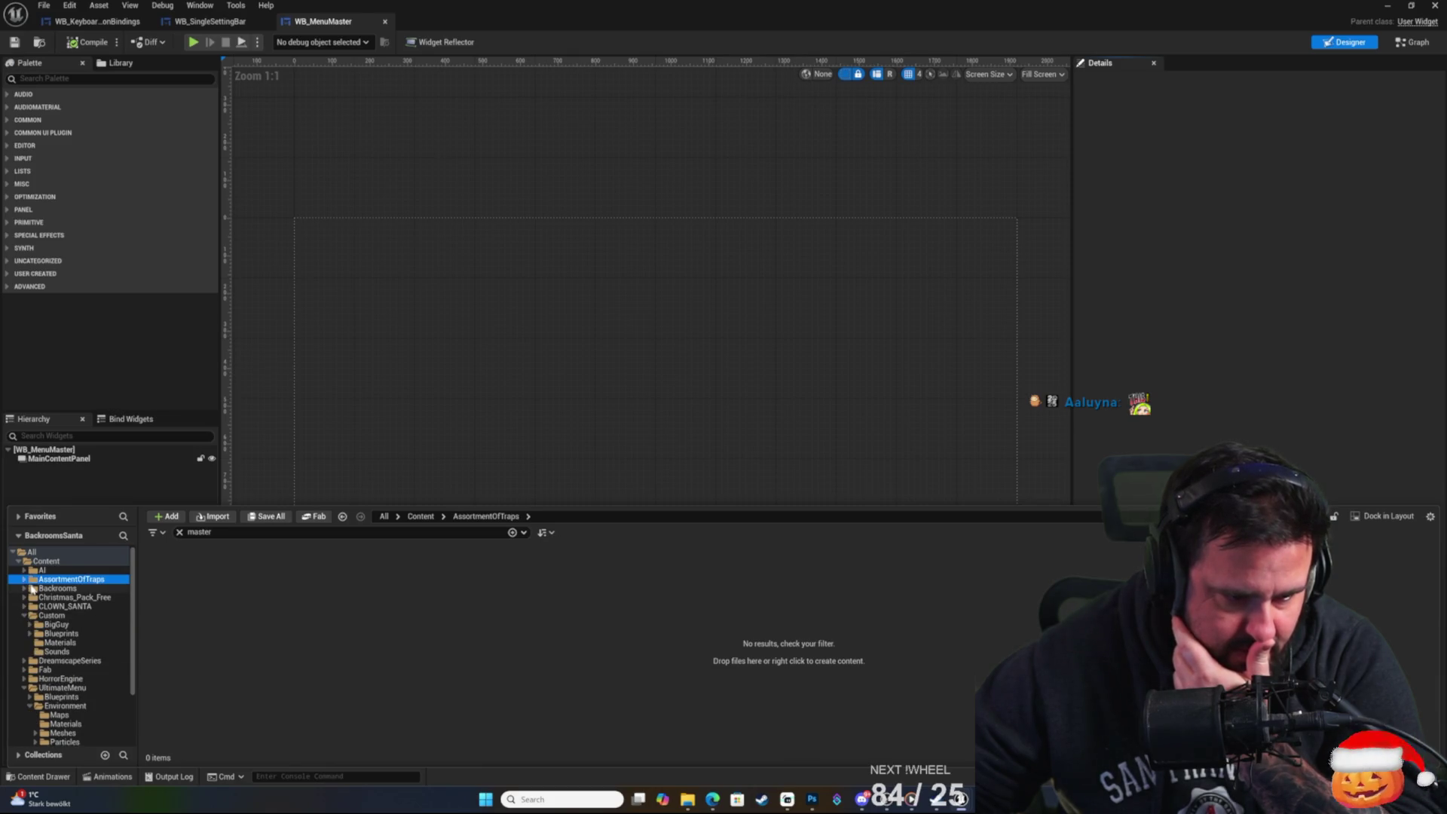
click(25, 588)
click(43, 607)
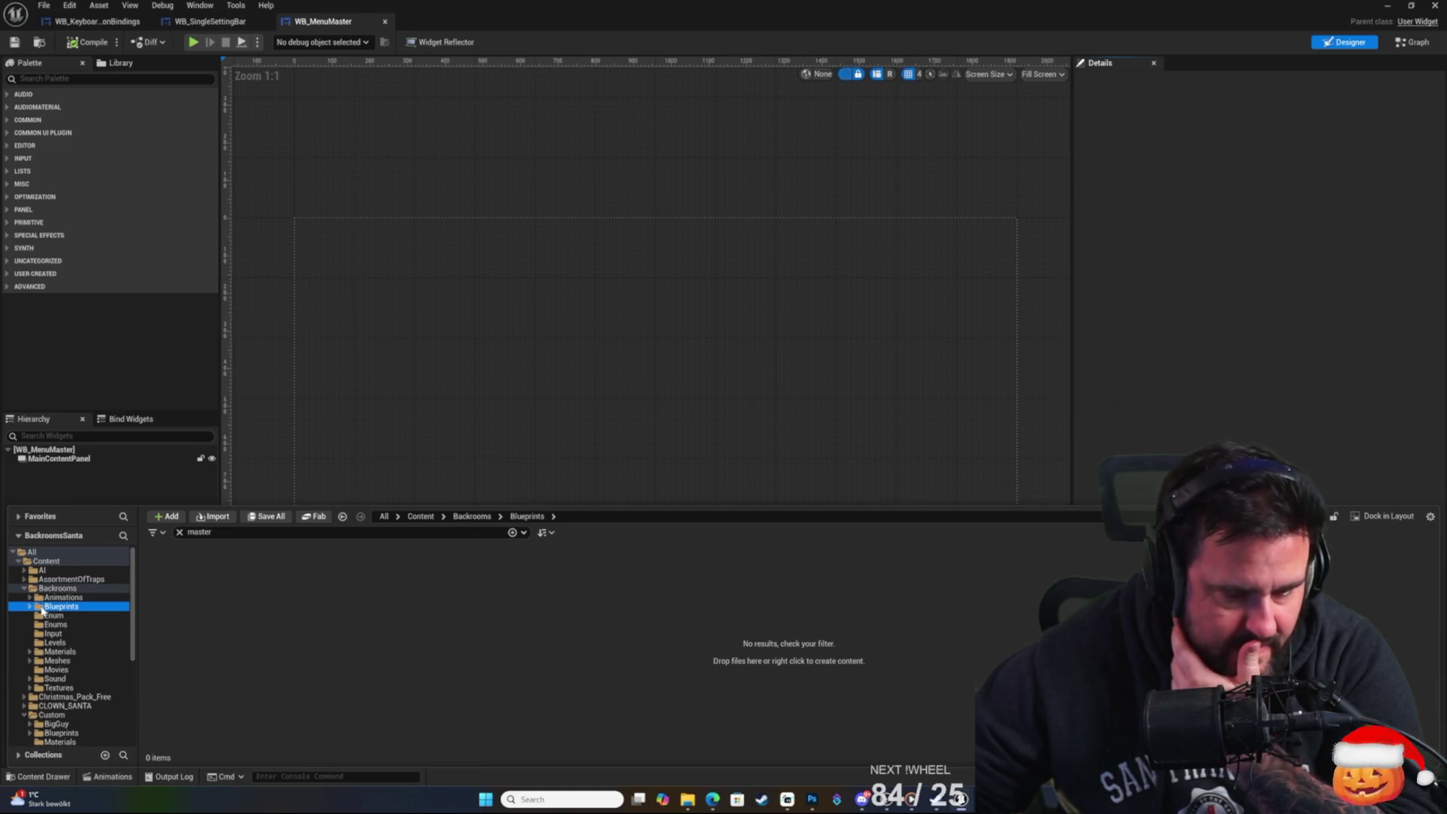
click(30, 606)
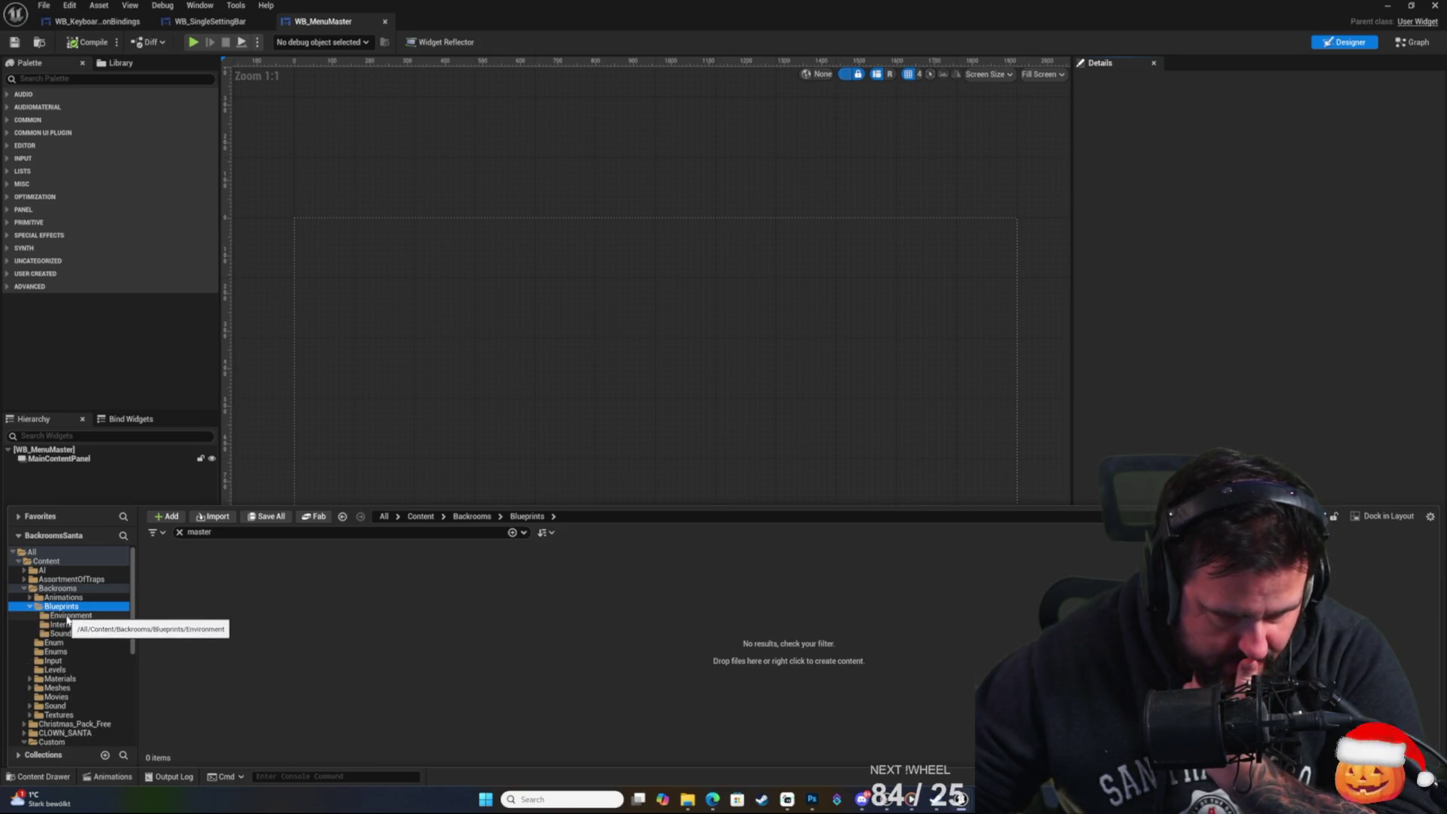
key(alt+p)
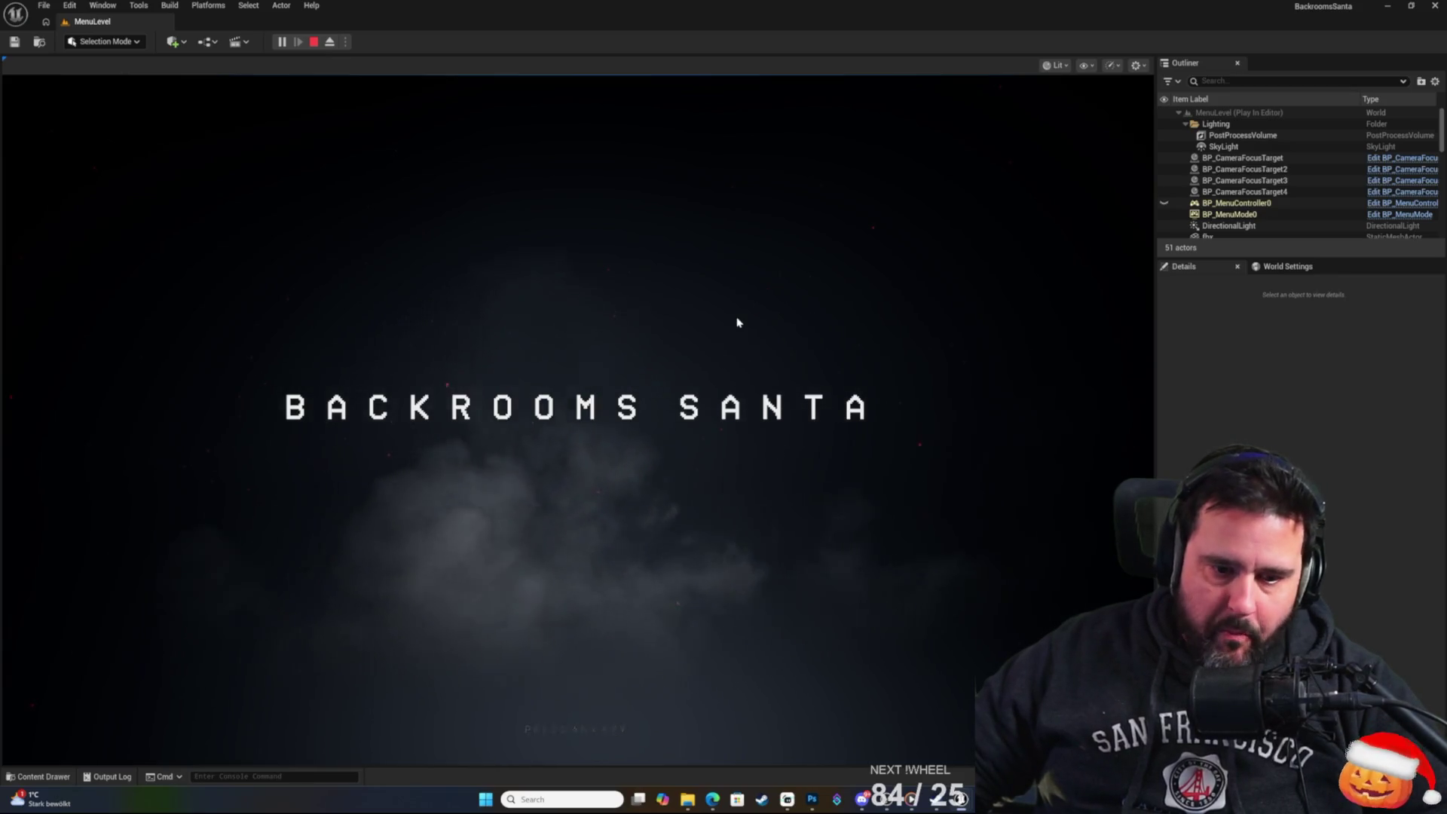
Start a New Game from the title menu, then stop the play-test, revealing two CurrentContent errors.
click(737, 322)
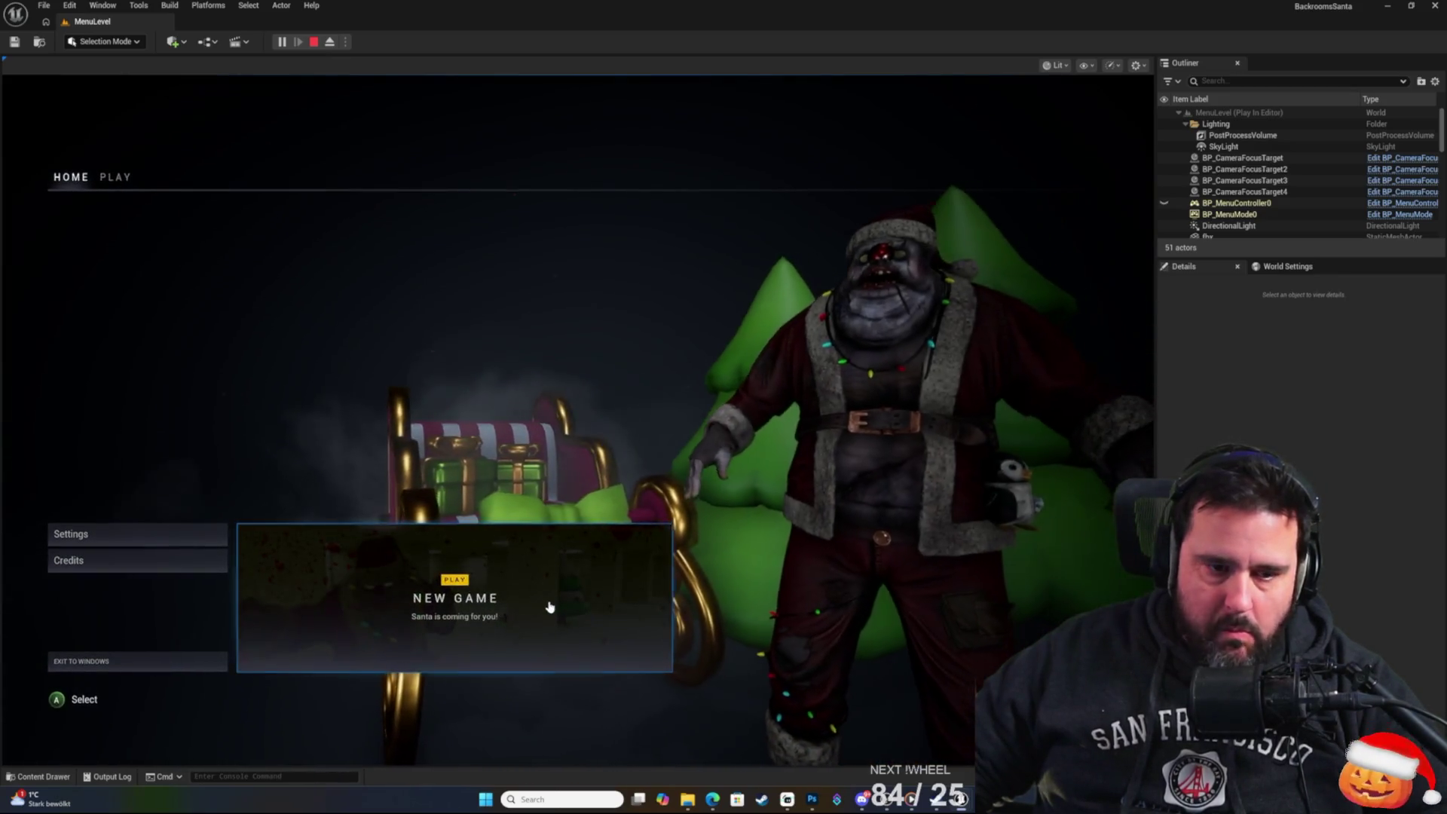
key(Return)
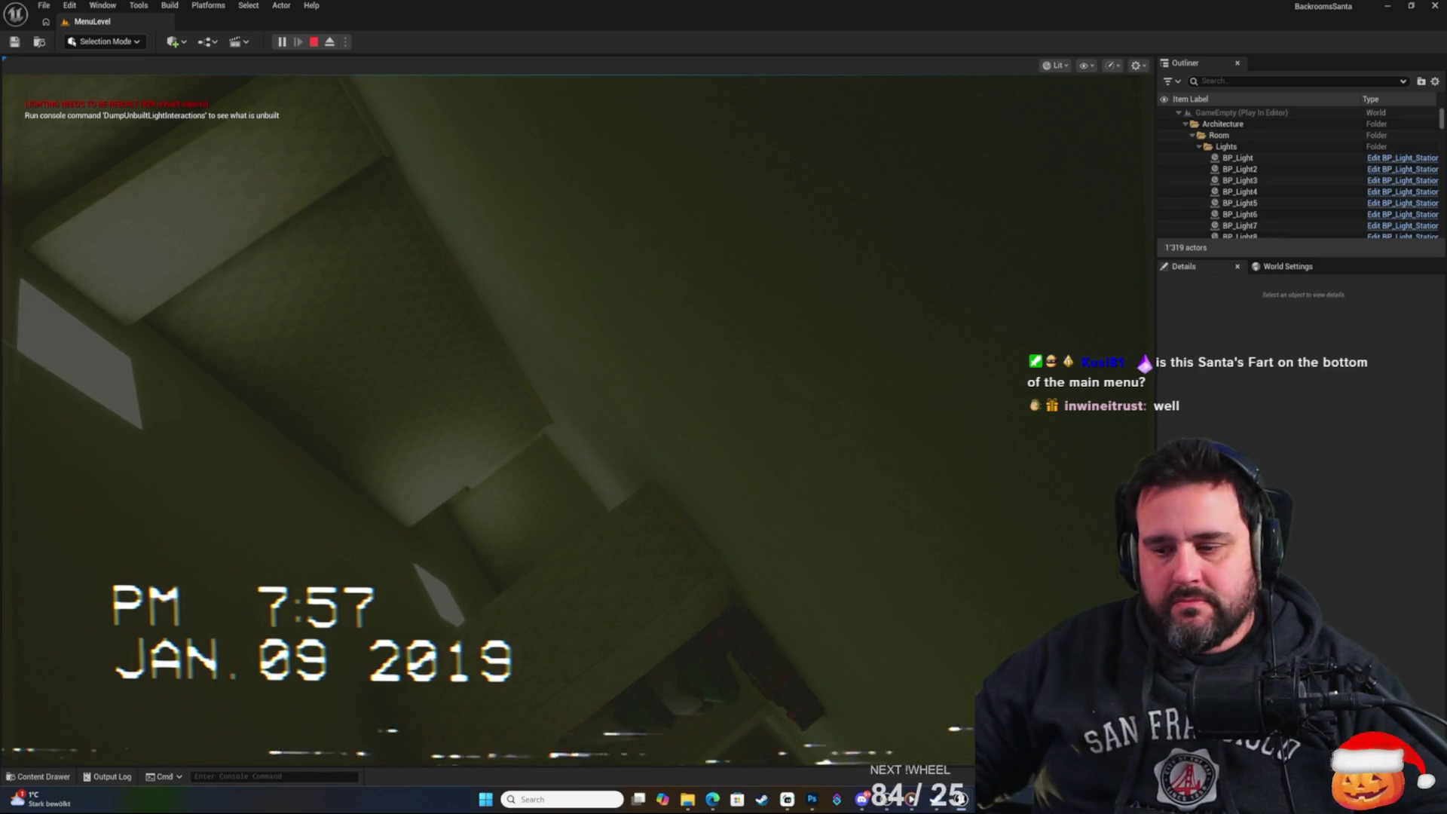
key(Escape)
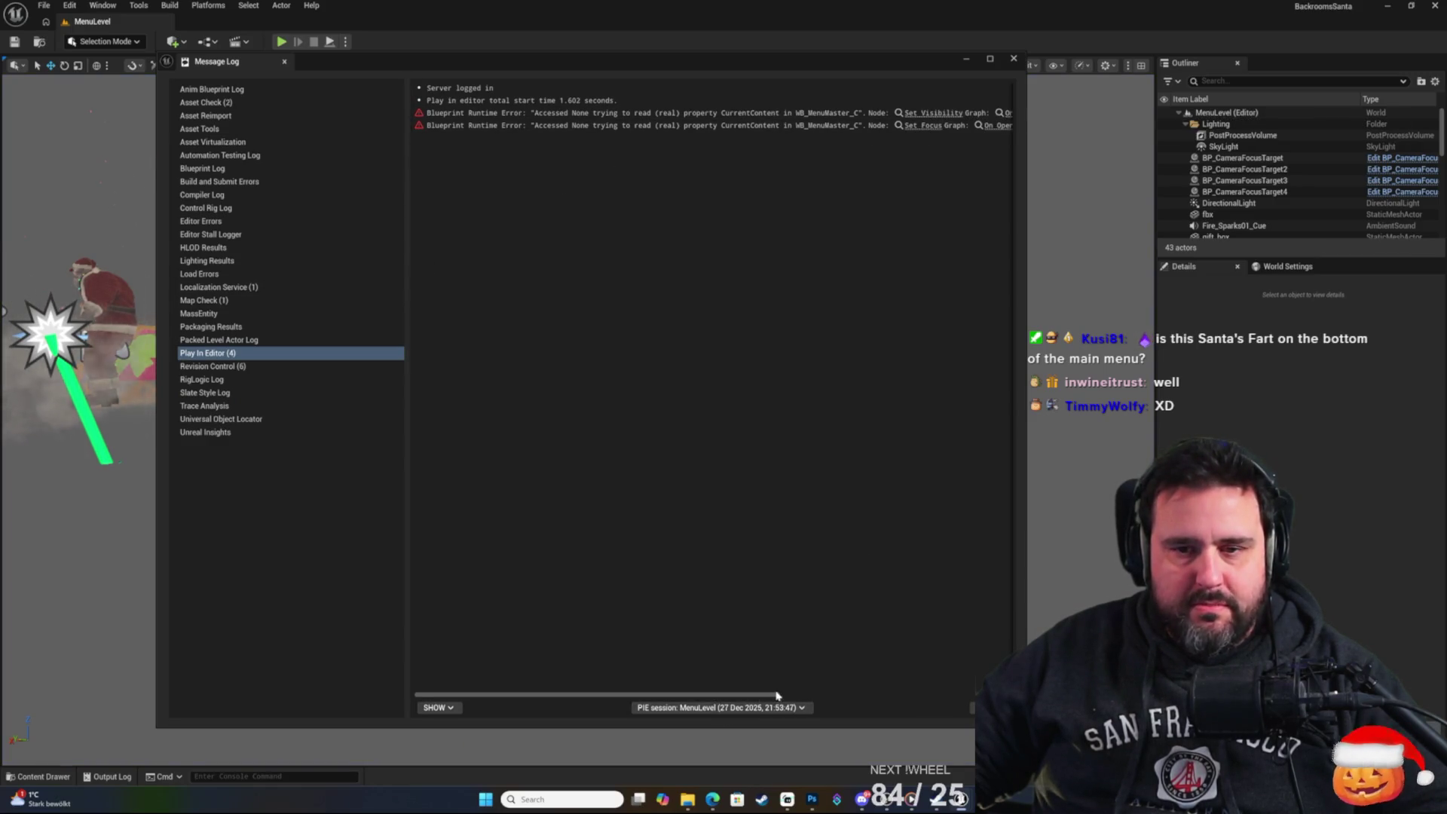
Close the Message Log, inspect LoadingScreenDelay in BP_GameInstance, compile it, and minimize the blueprint.
mouse_move(761, 693)
mouse_down()
mouse_move(898, 687)
mouse_move(760, 692)
mouse_up()
click(1012, 60)
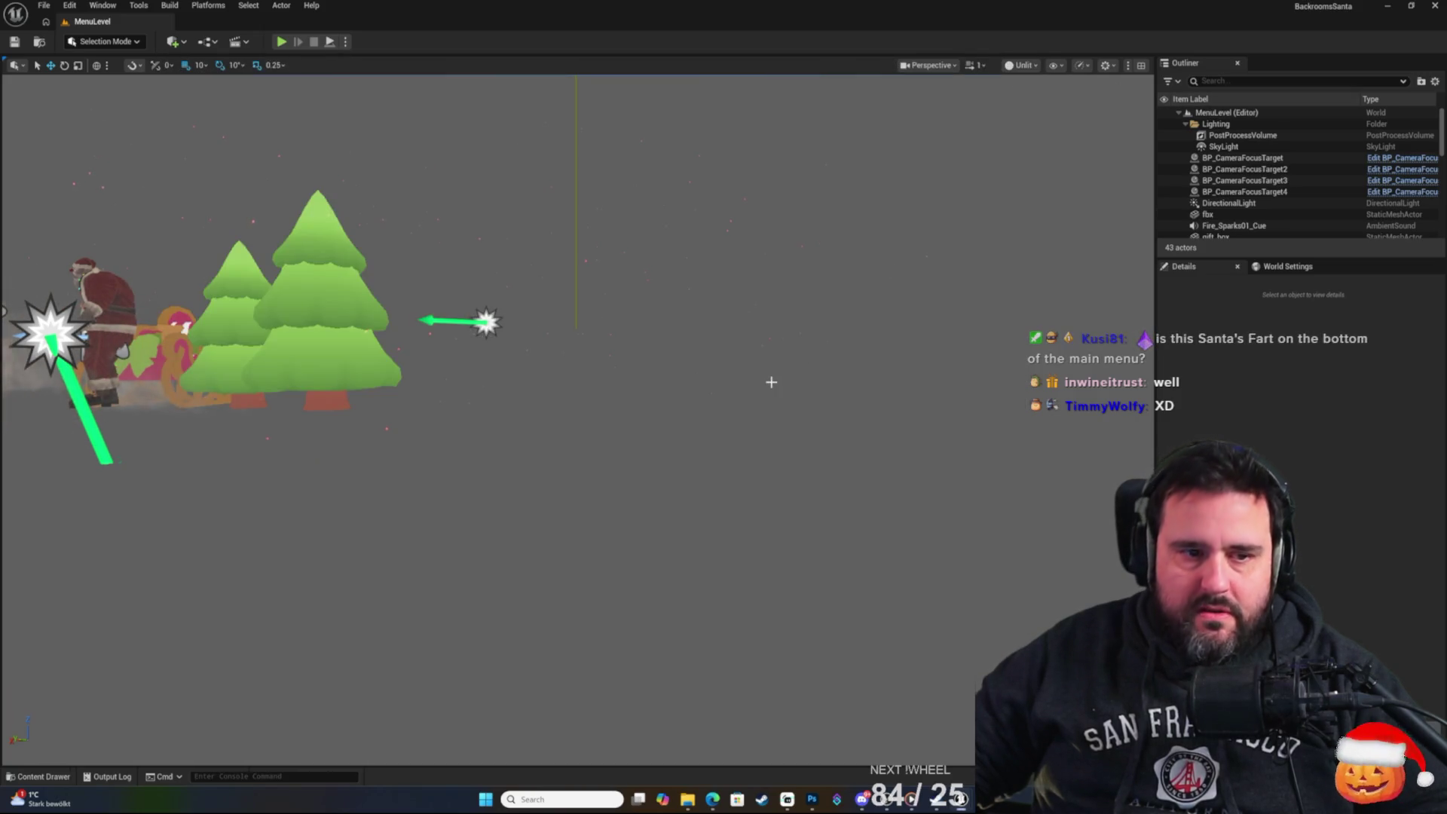
key(alt+Tab)
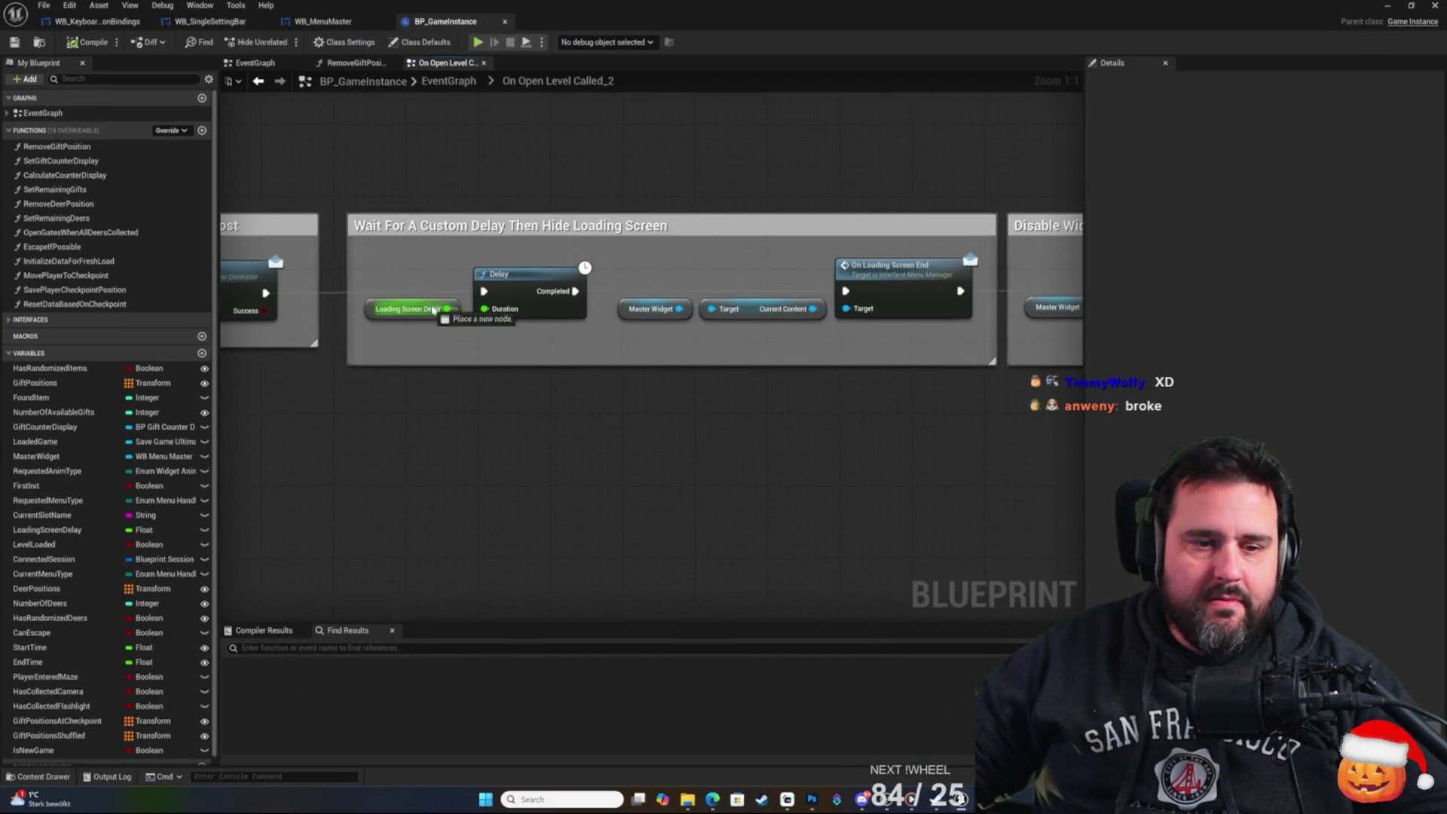
click(378, 315)
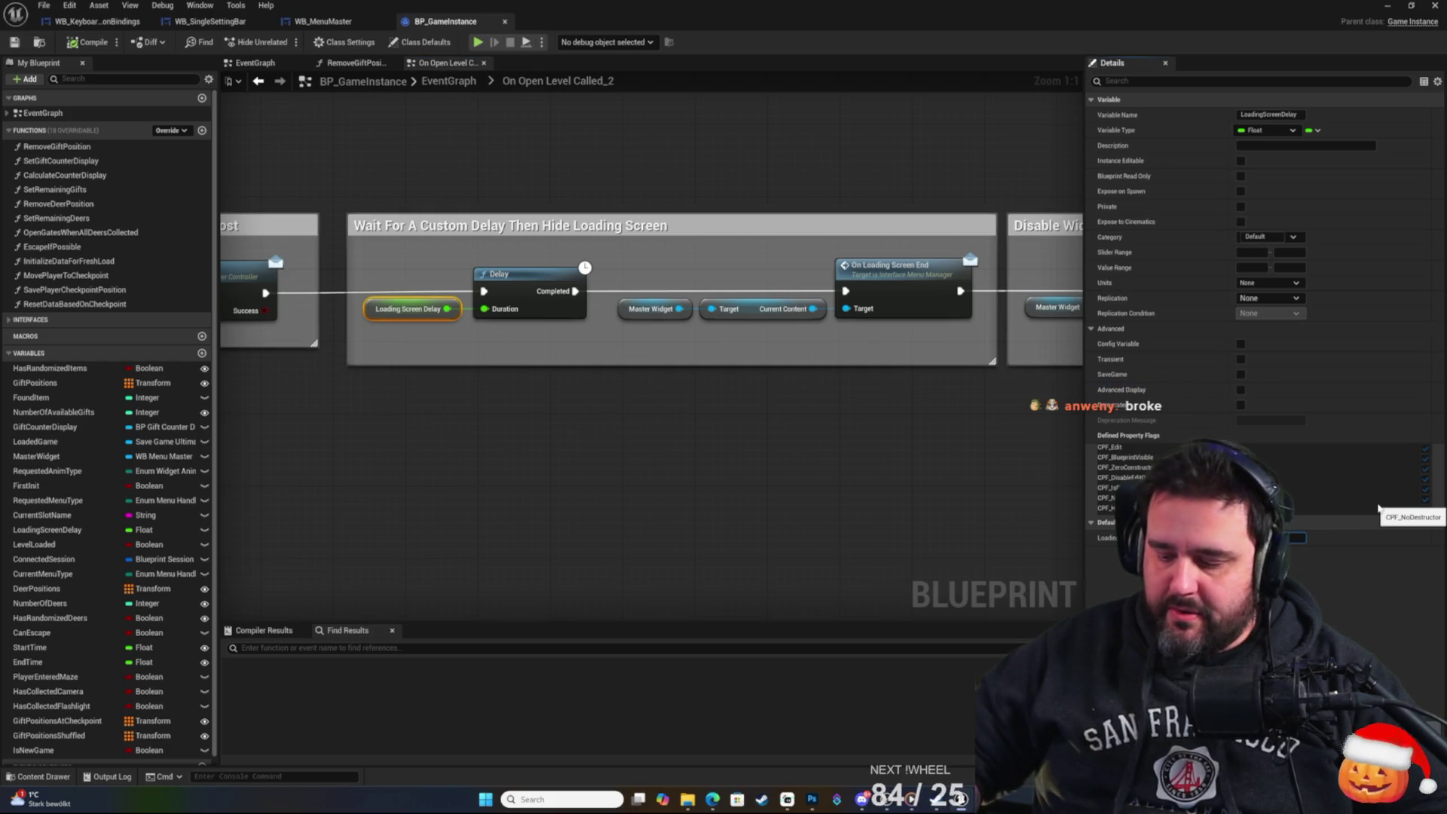
click(959, 478)
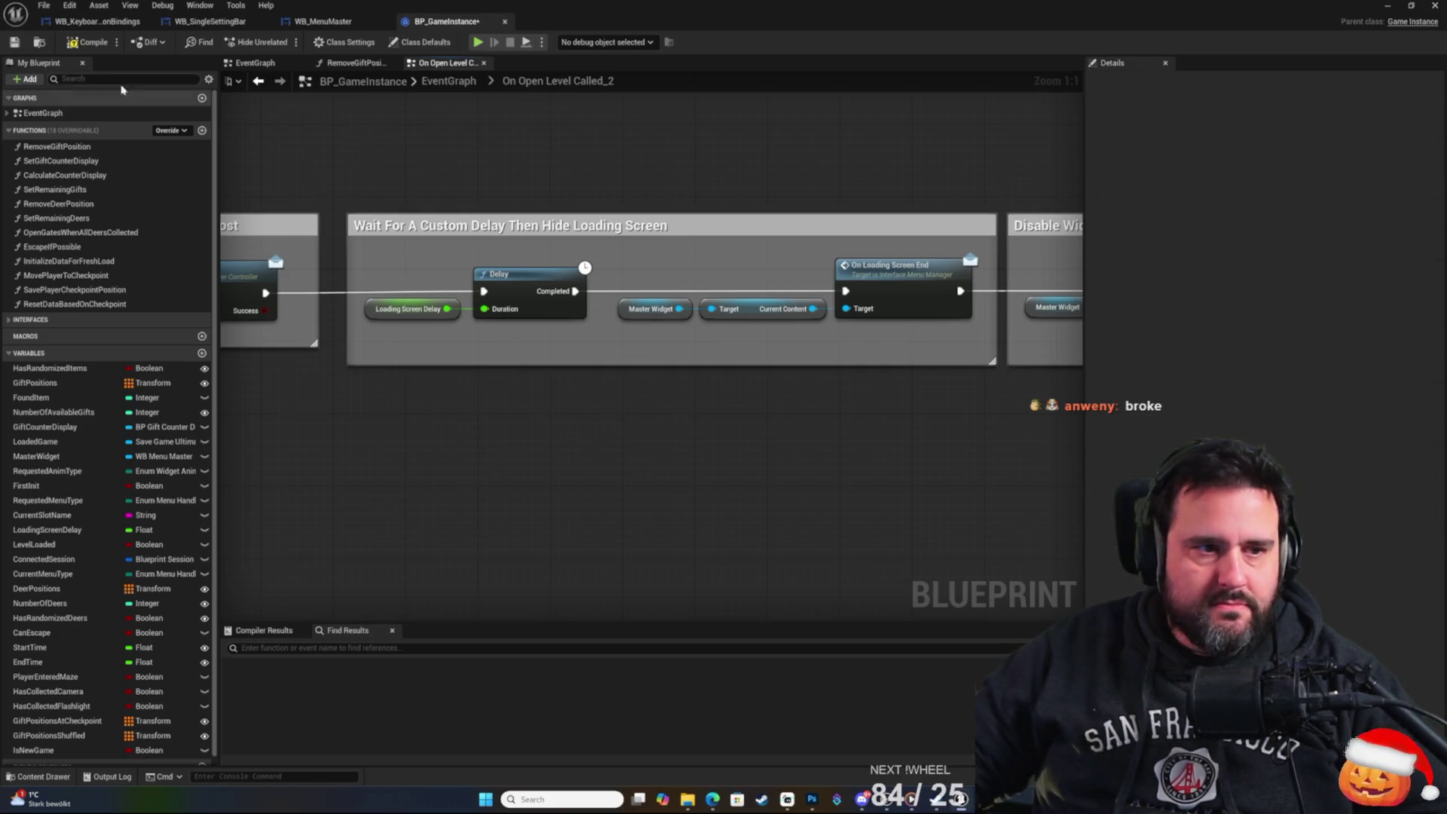
click(78, 49)
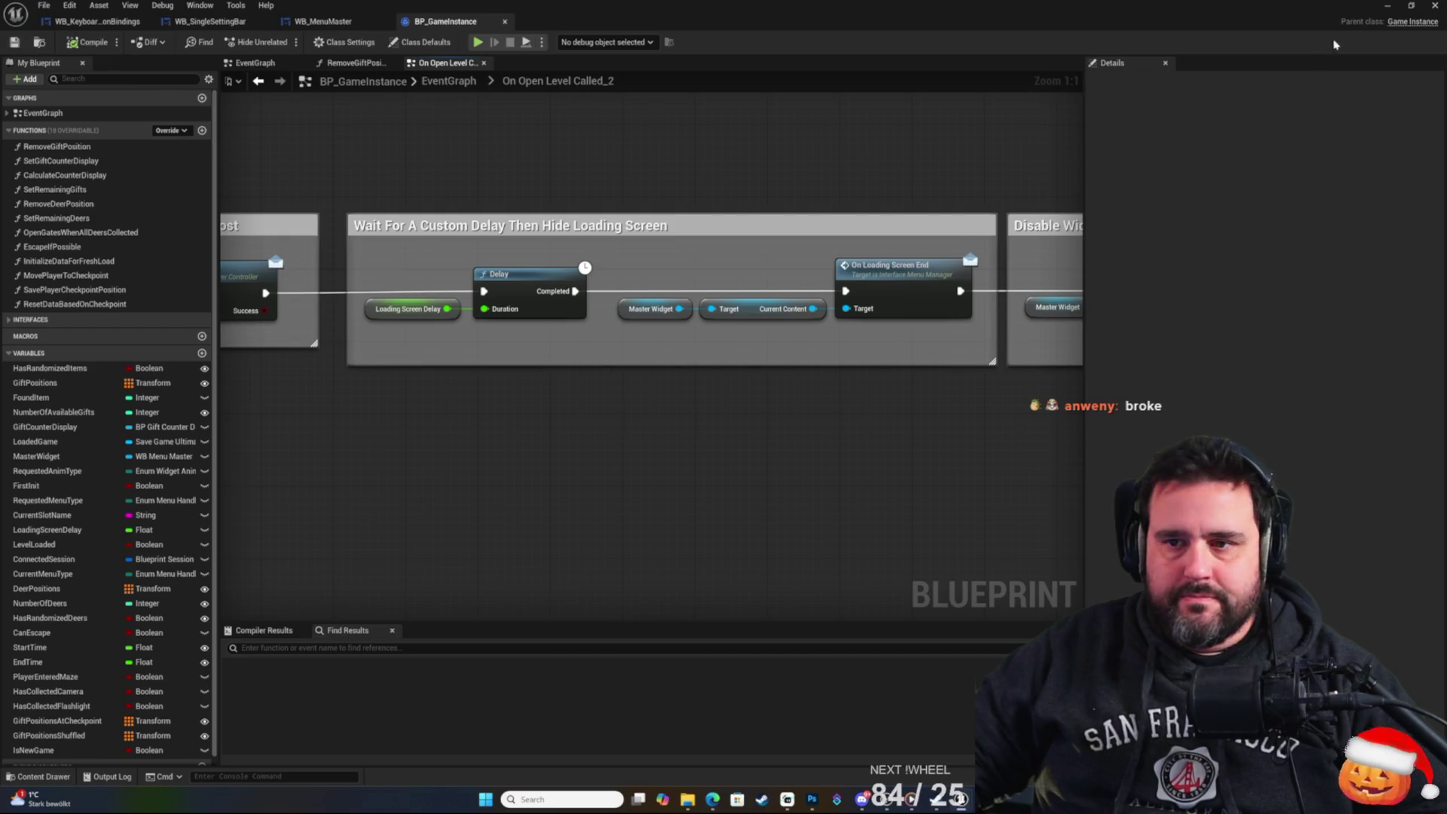
click(1384, 8)
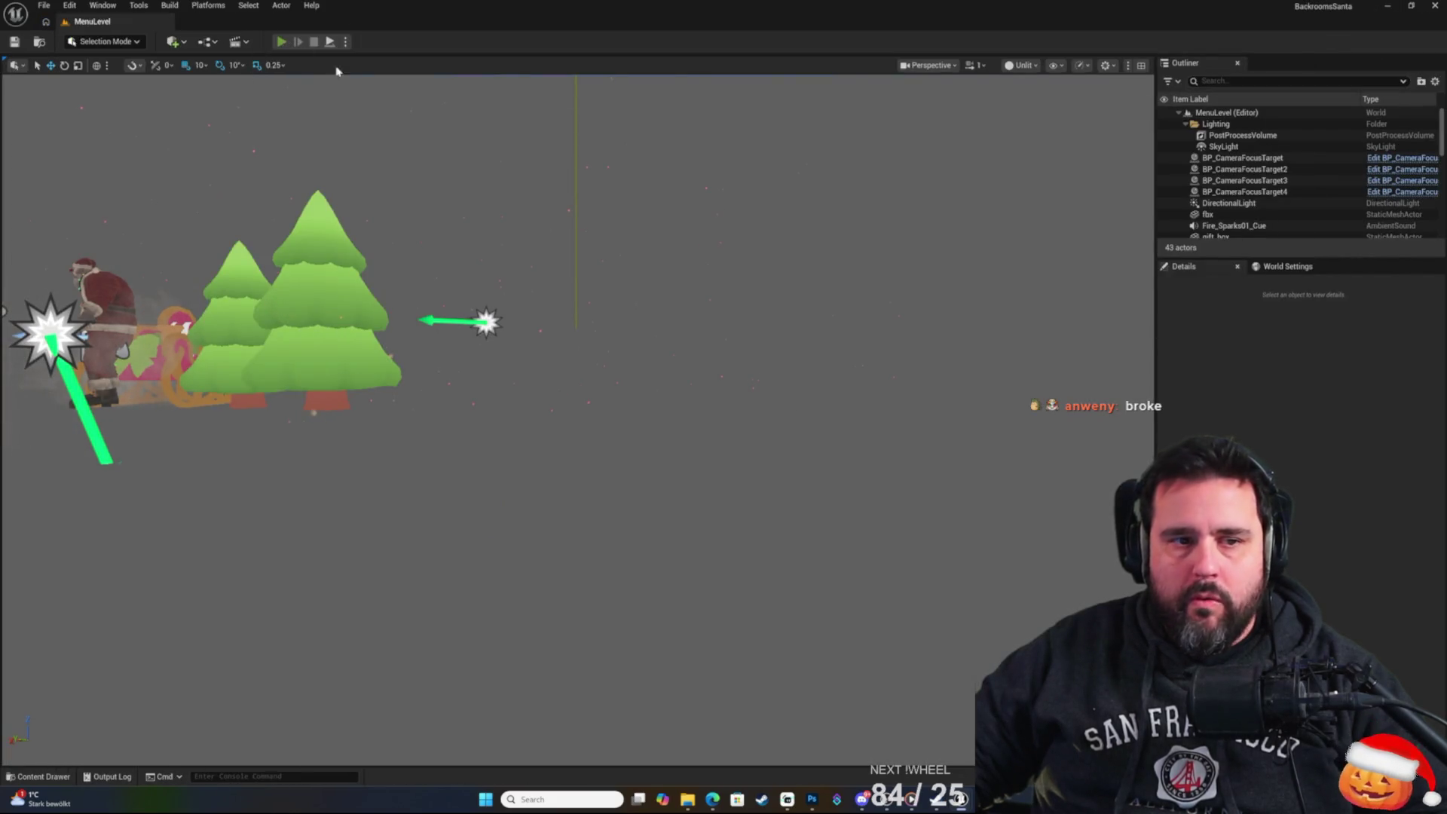
Play-test again, choose New Game from the main menu, then stop the session.
key(alt+p)
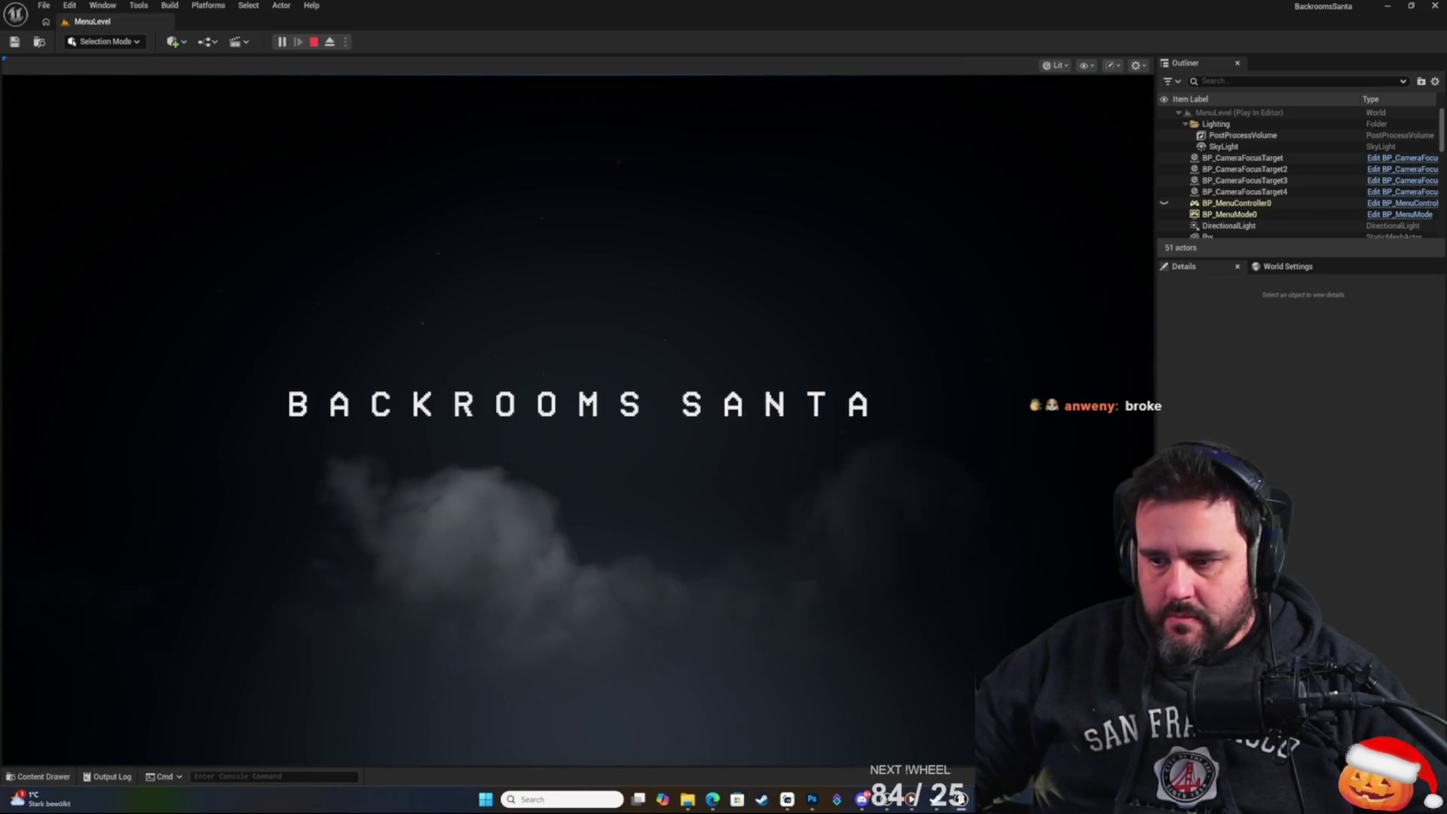
click(607, 472)
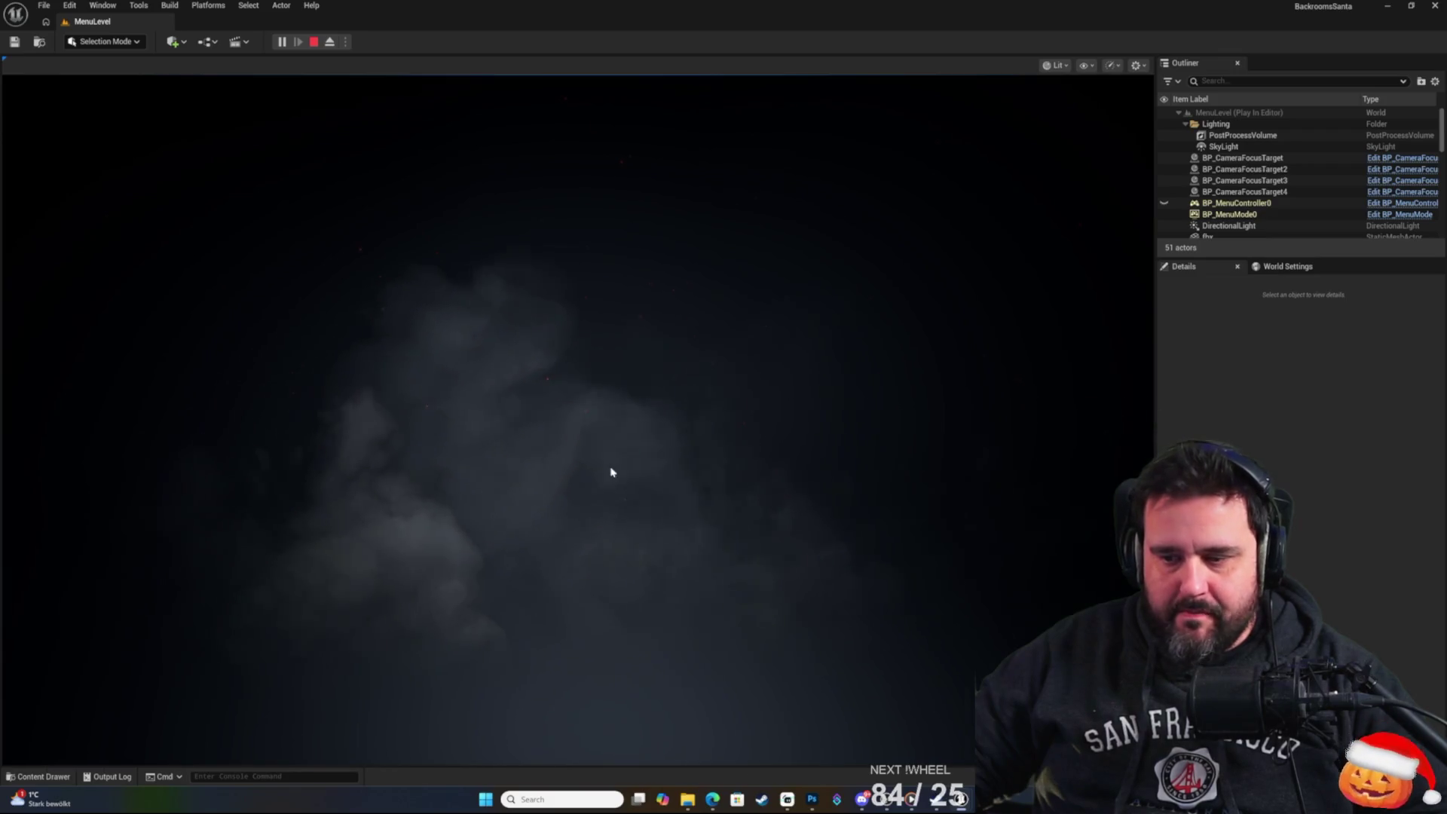
key(Return)
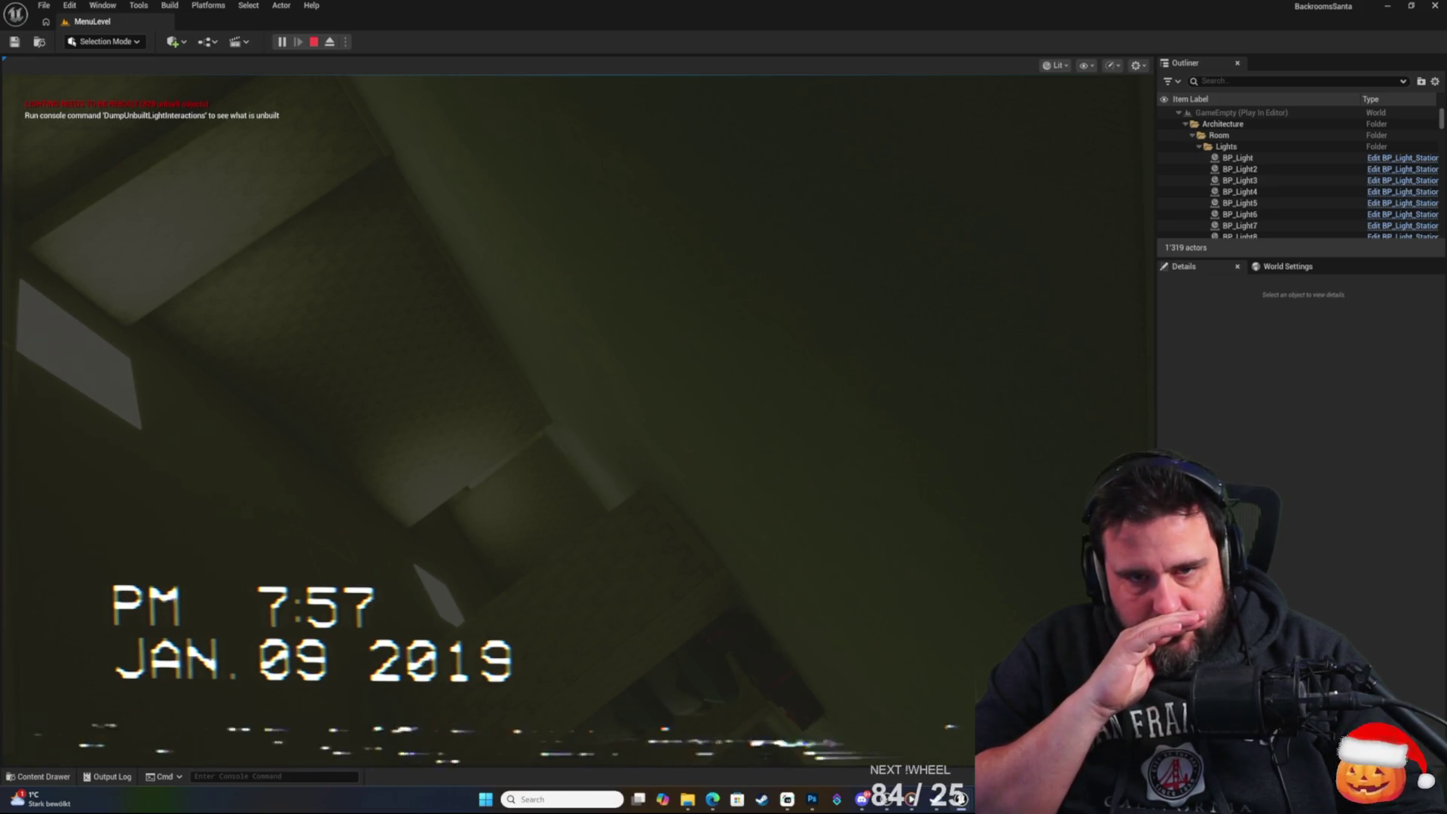
key(Escape)
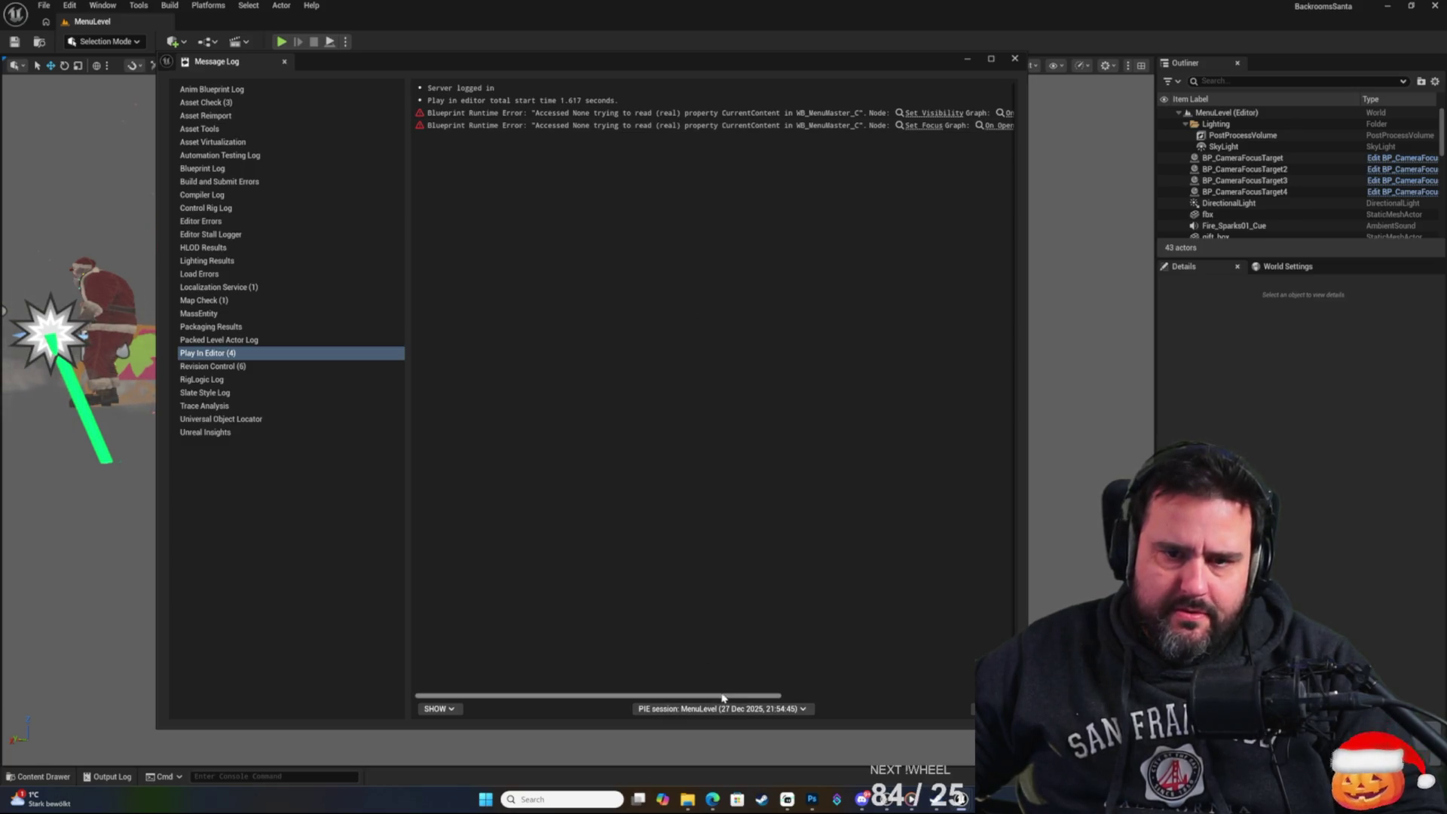
Follow the Message Log error link to the Set Visibility node in BP_GameInstance's graph.
drag(738, 701, 967, 703)
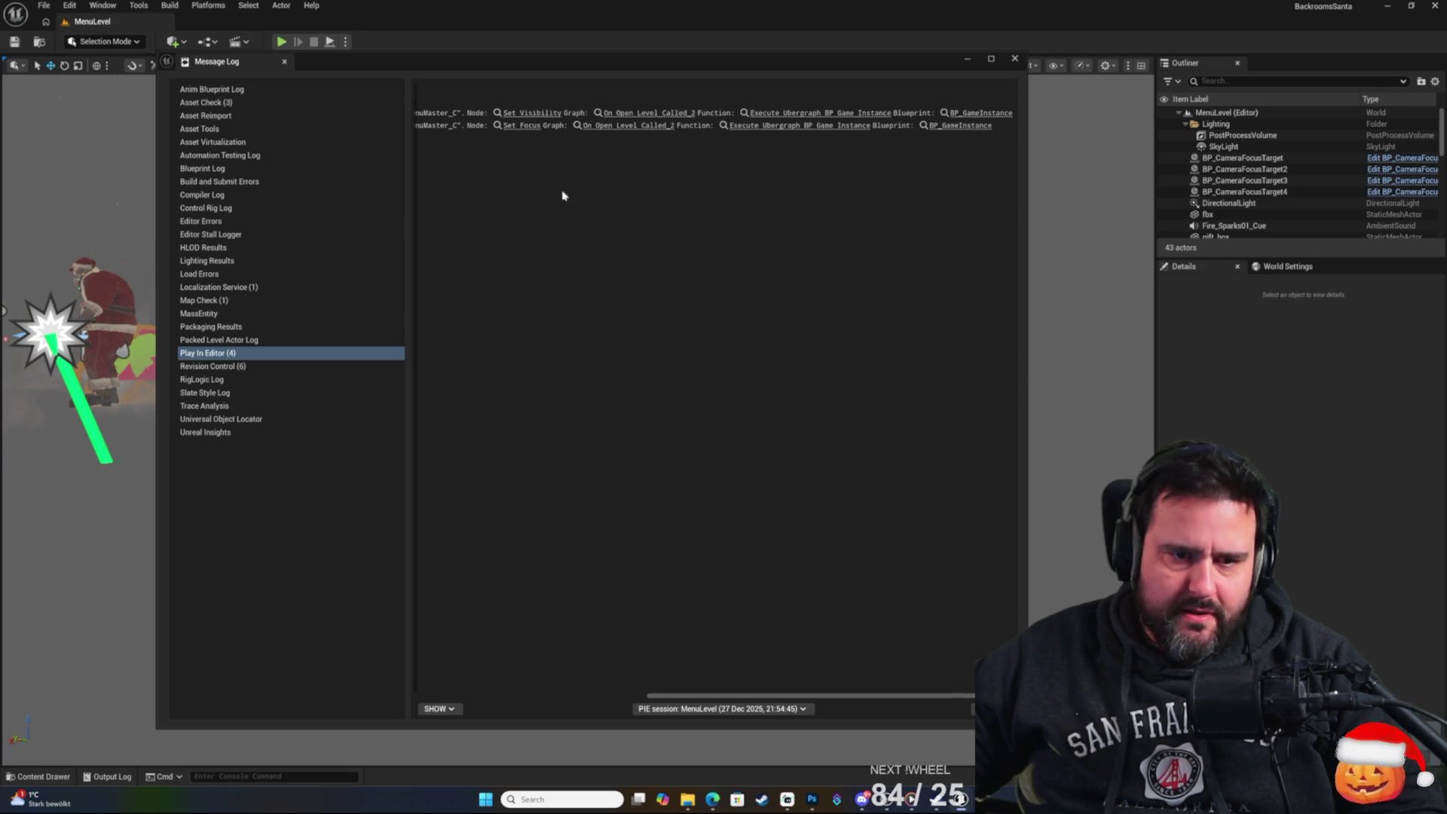
click(534, 114)
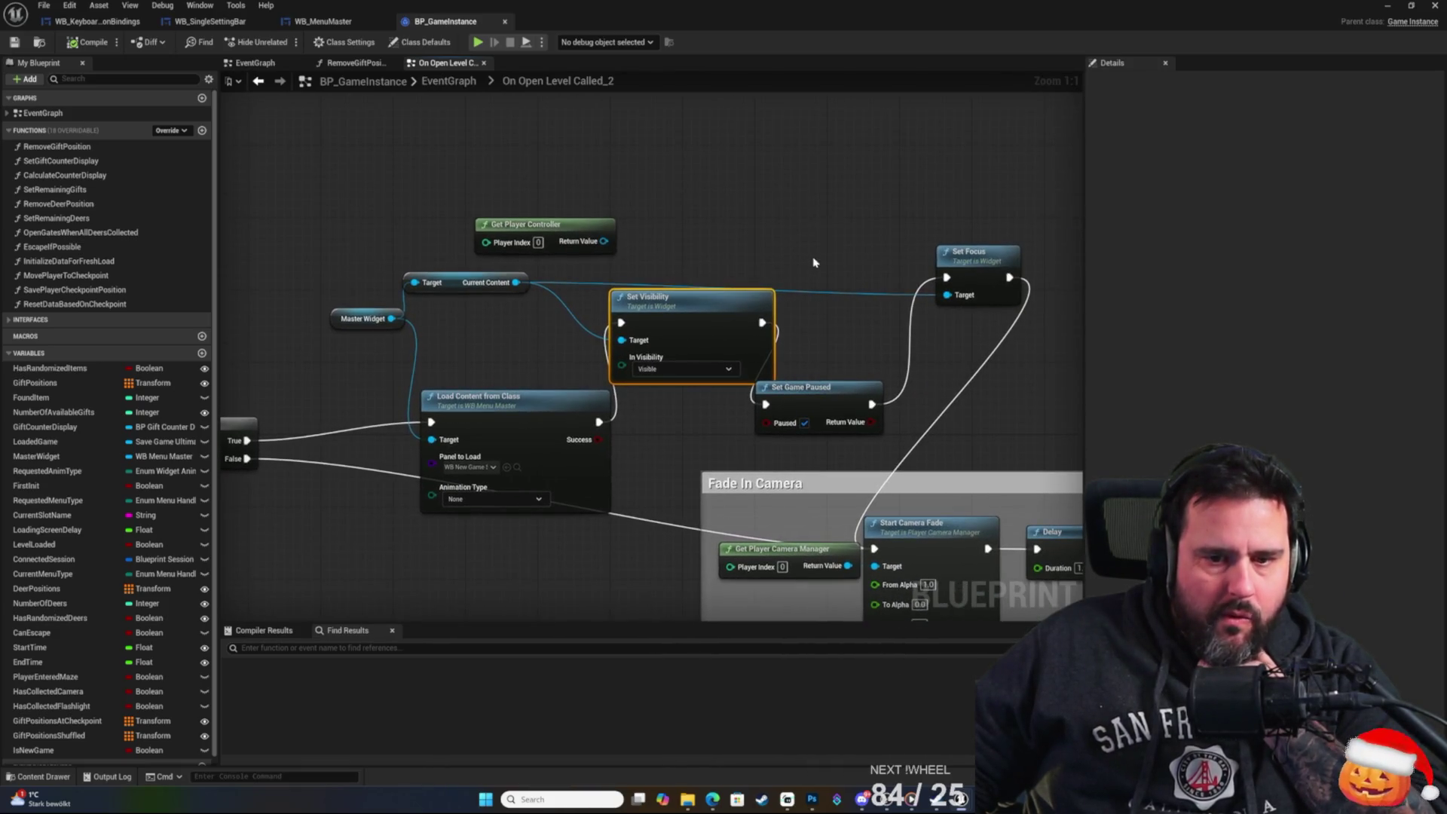
Add a Delay node beside Get Player Controller in the On Open Level Called graph.
drag(814, 262, 786, 261)
drag(705, 314, 704, 244)
right_click(691, 214)
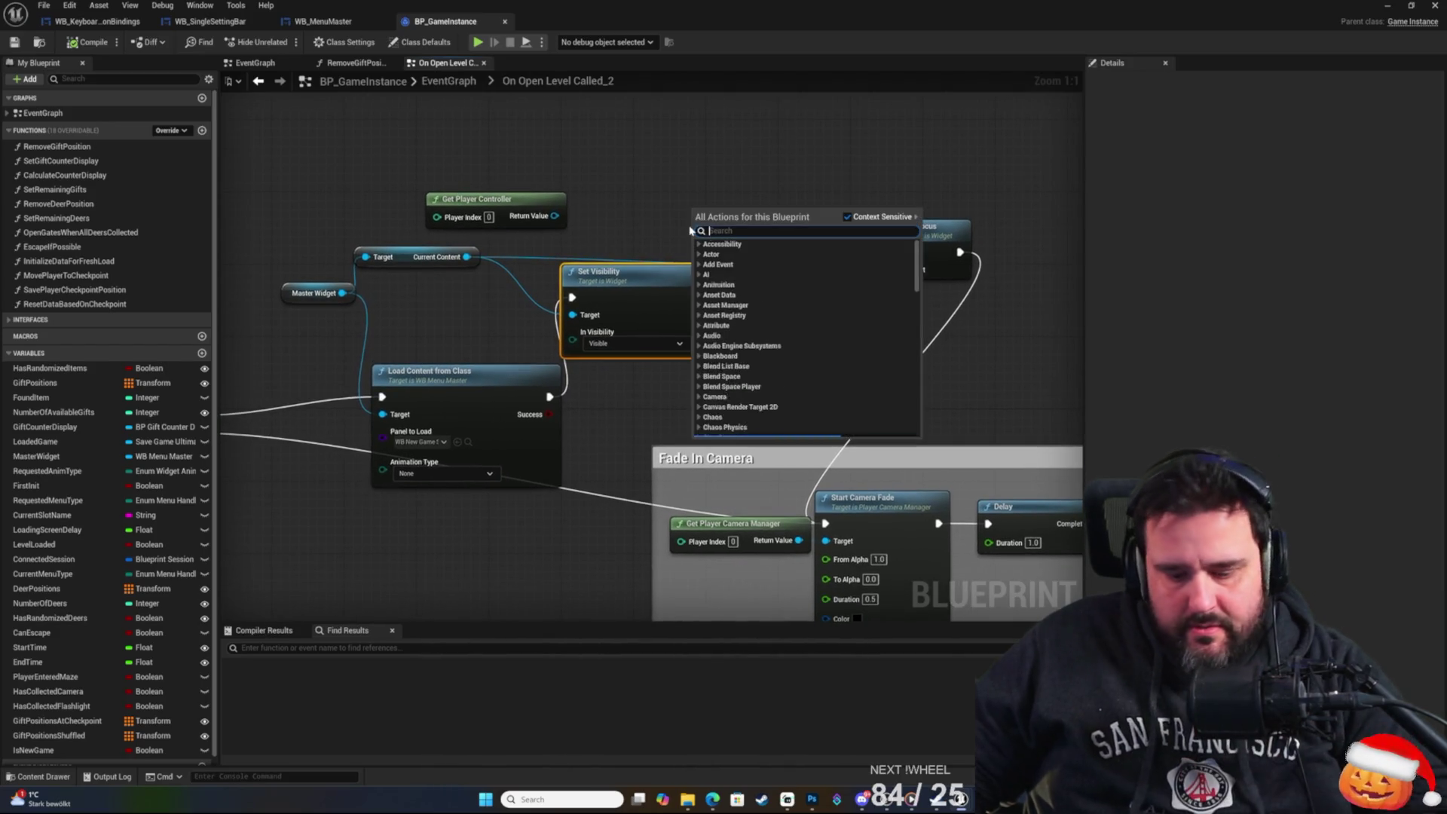
text(delay)
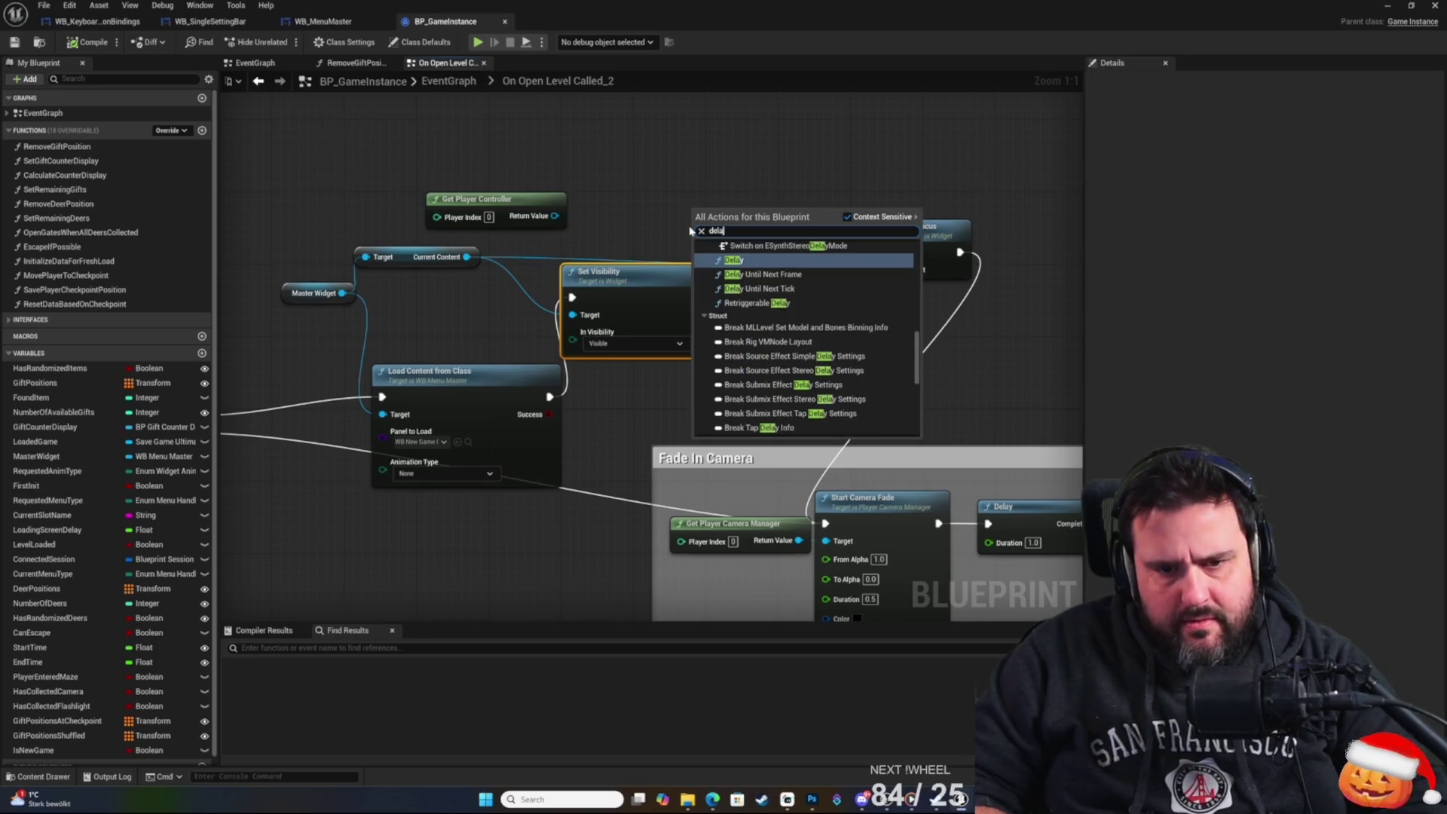
key(Return)
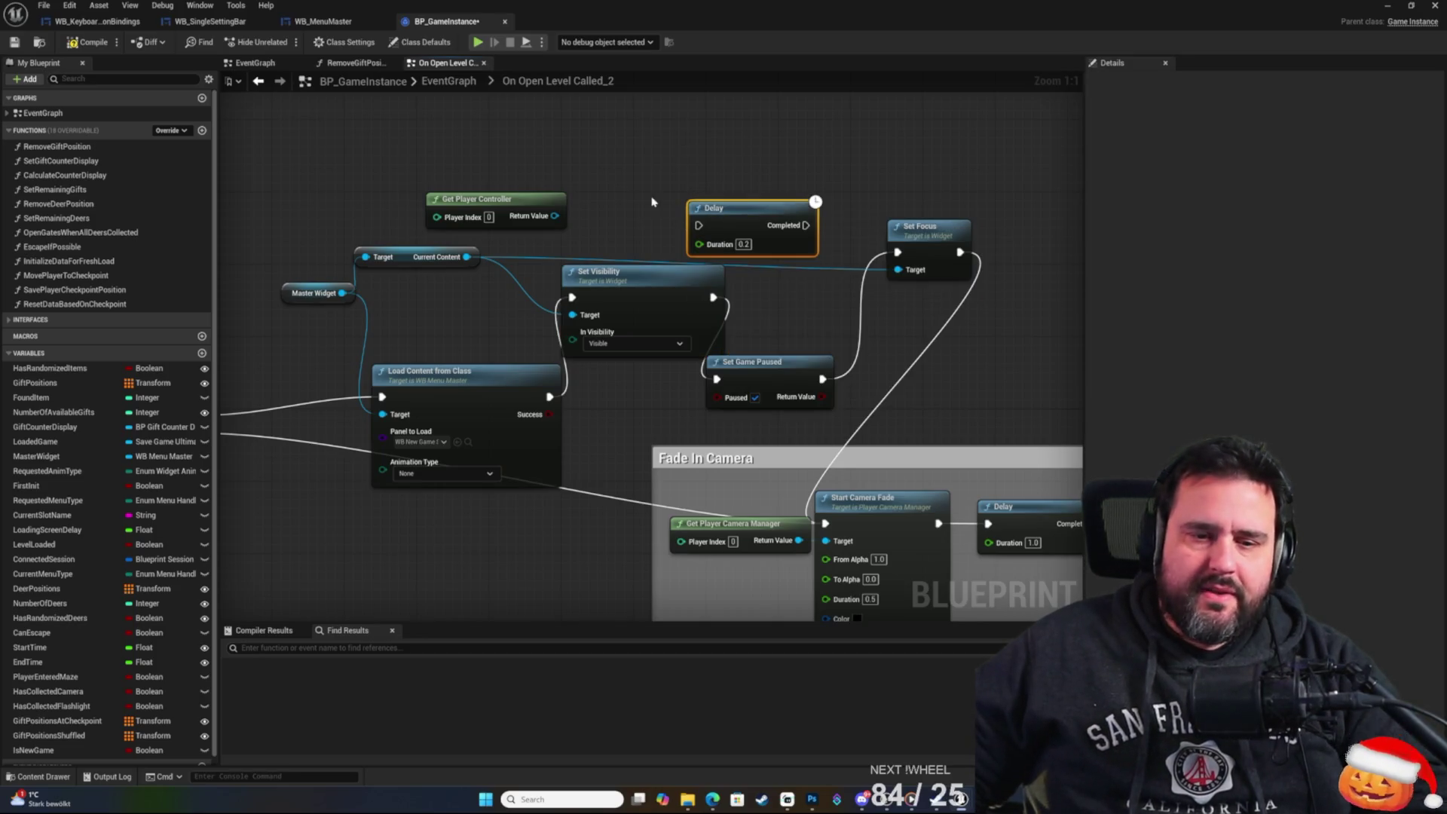
mouse_move(744, 204)
mouse_down()
mouse_move(645, 186)
mouse_move(774, 200)
mouse_up()
click(612, 447)
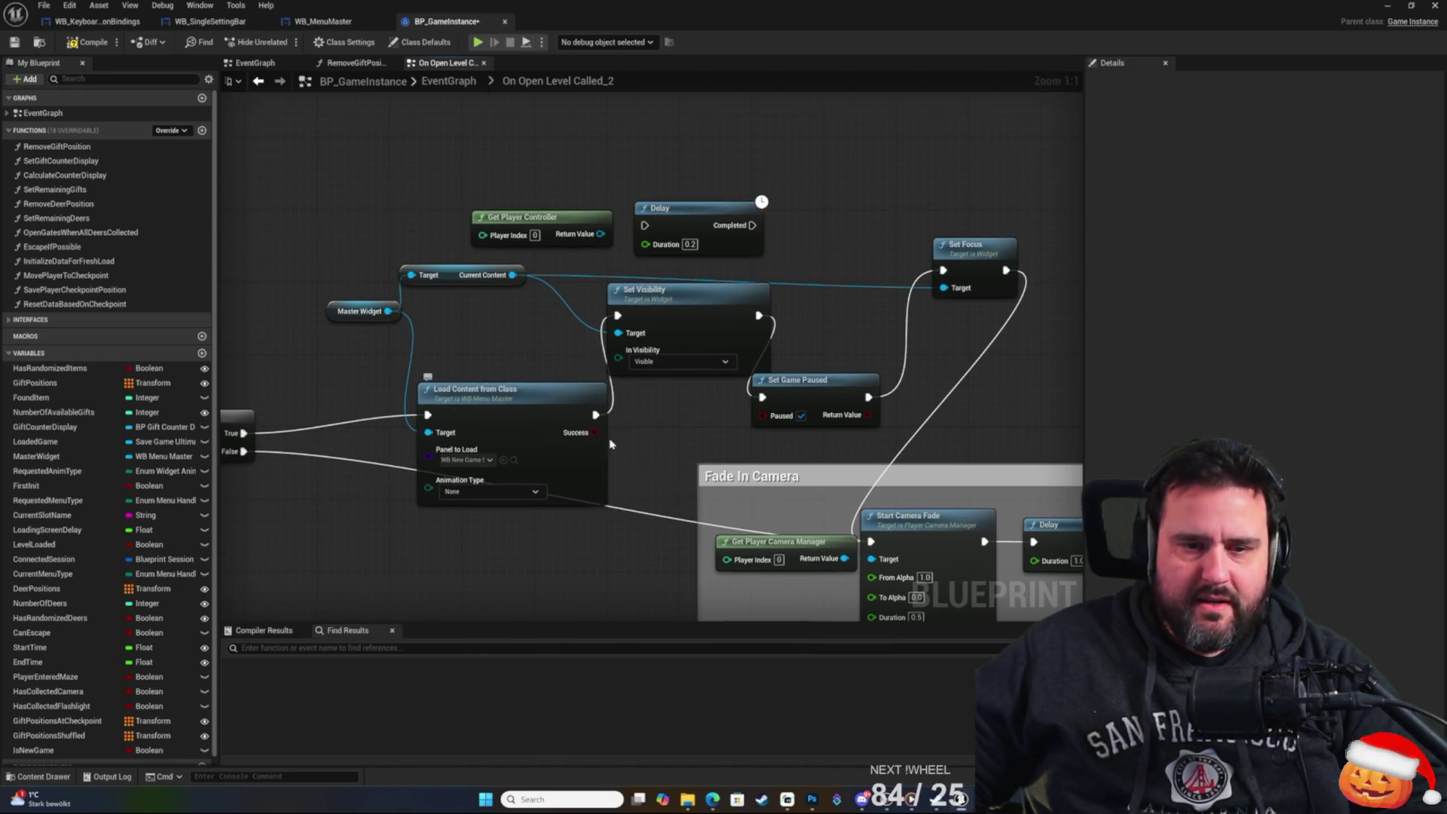
Shift Set Visibility, Set Game Paused and Set Focus right to make room for the Delay.
right_click(807, 274)
click(803, 226)
mouse_move(797, 244)
mouse_down()
mouse_move(858, 281)
mouse_move(880, 265)
mouse_move(766, 260)
mouse_up()
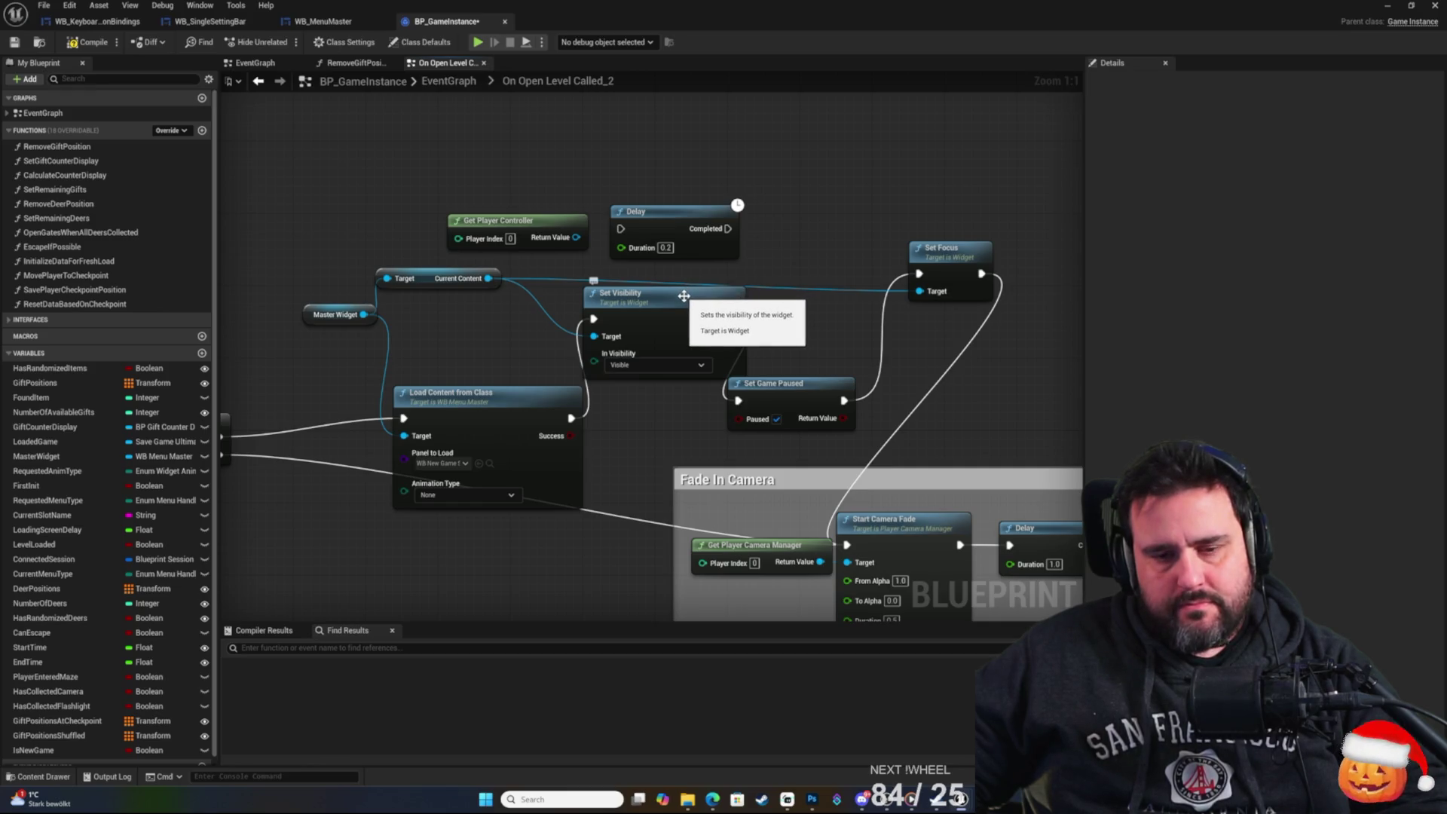
drag(767, 267, 752, 270)
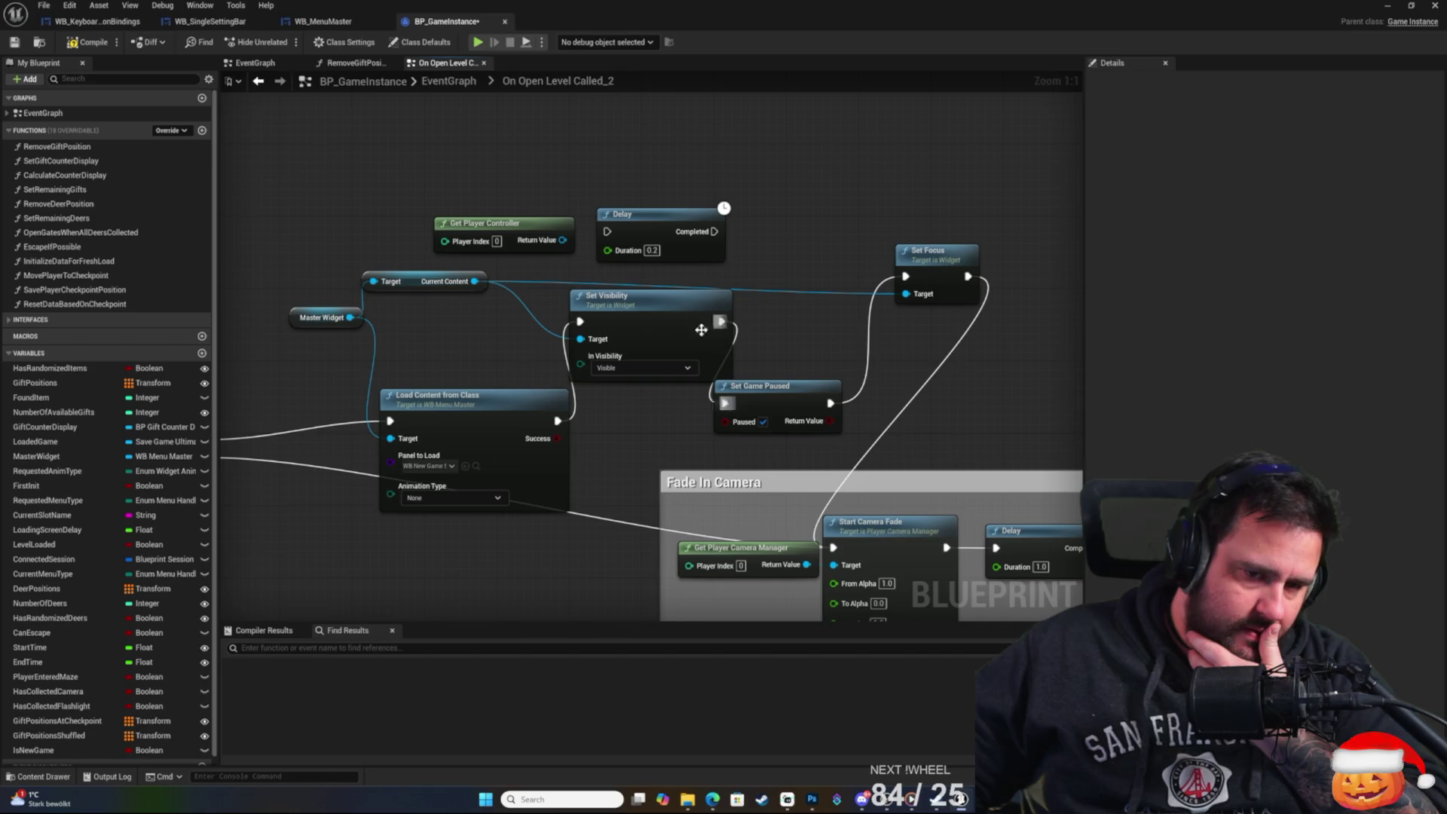
mouse_move(633, 276)
mouse_down()
mouse_move(861, 436)
mouse_move(917, 403)
mouse_up()
mouse_move(923, 255)
mouse_down()
mouse_move(1069, 249)
mouse_move(950, 237)
mouse_up()
click(756, 233)
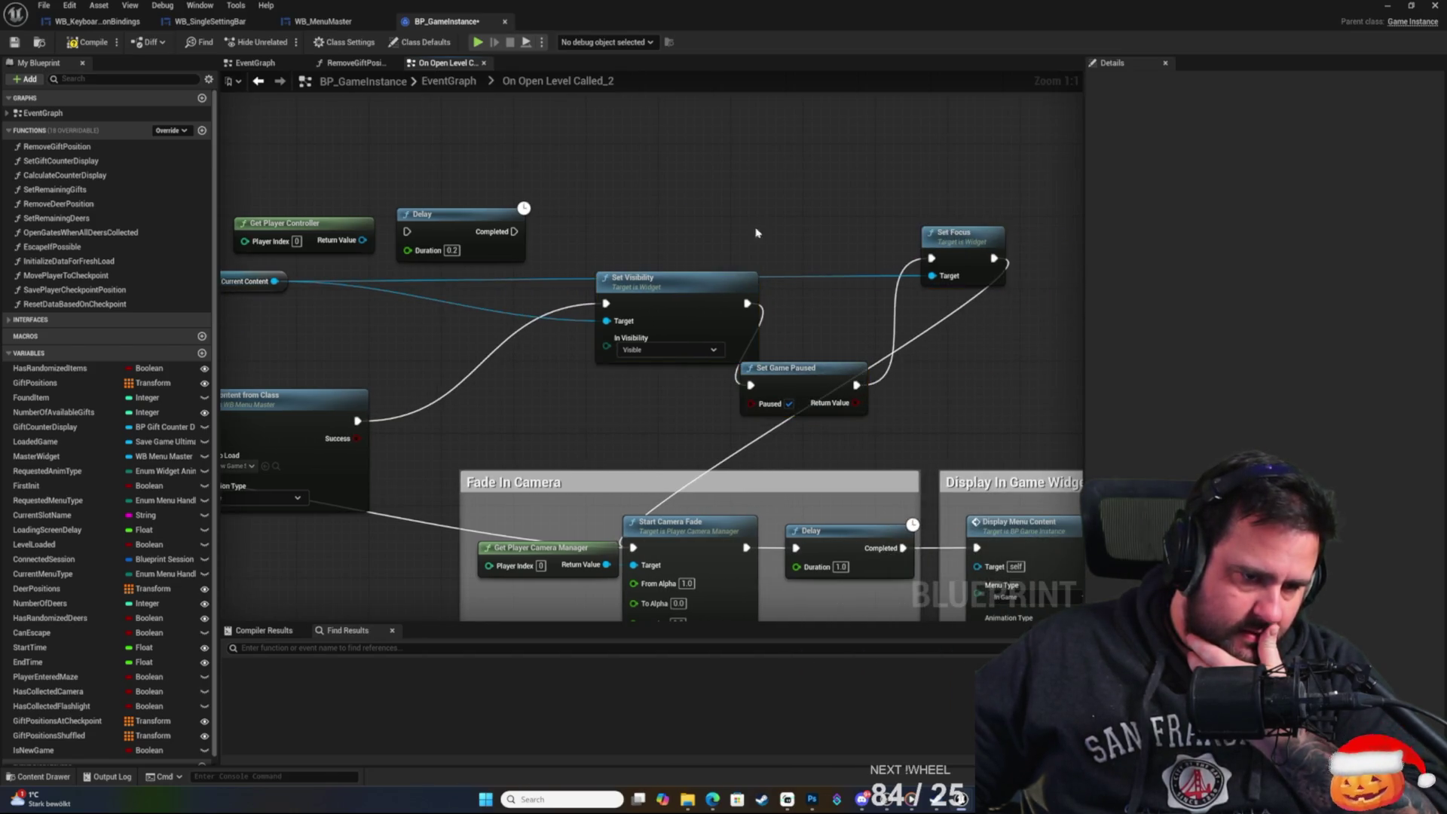
drag(756, 233, 904, 258)
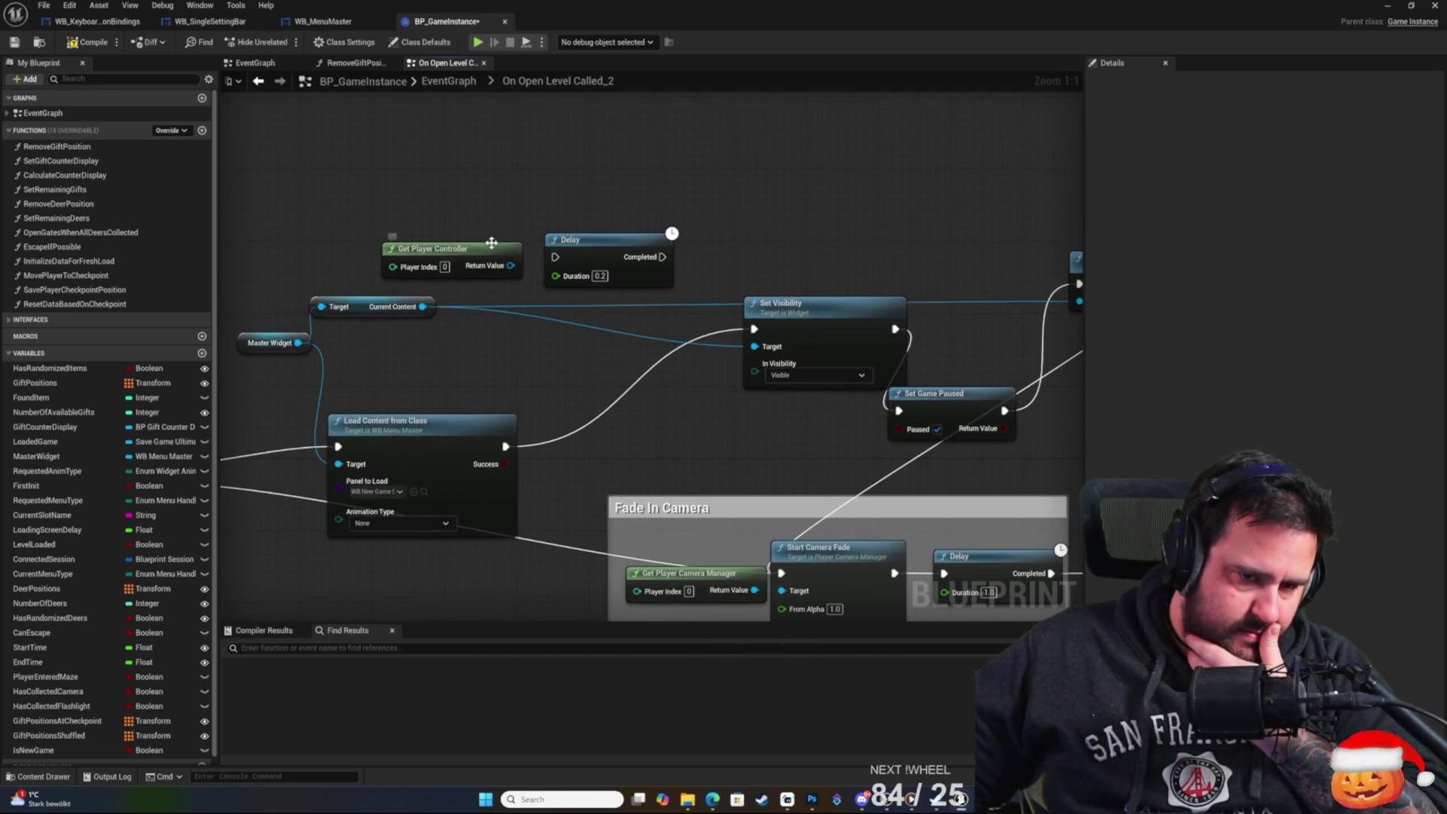
drag(585, 208, 623, 206)
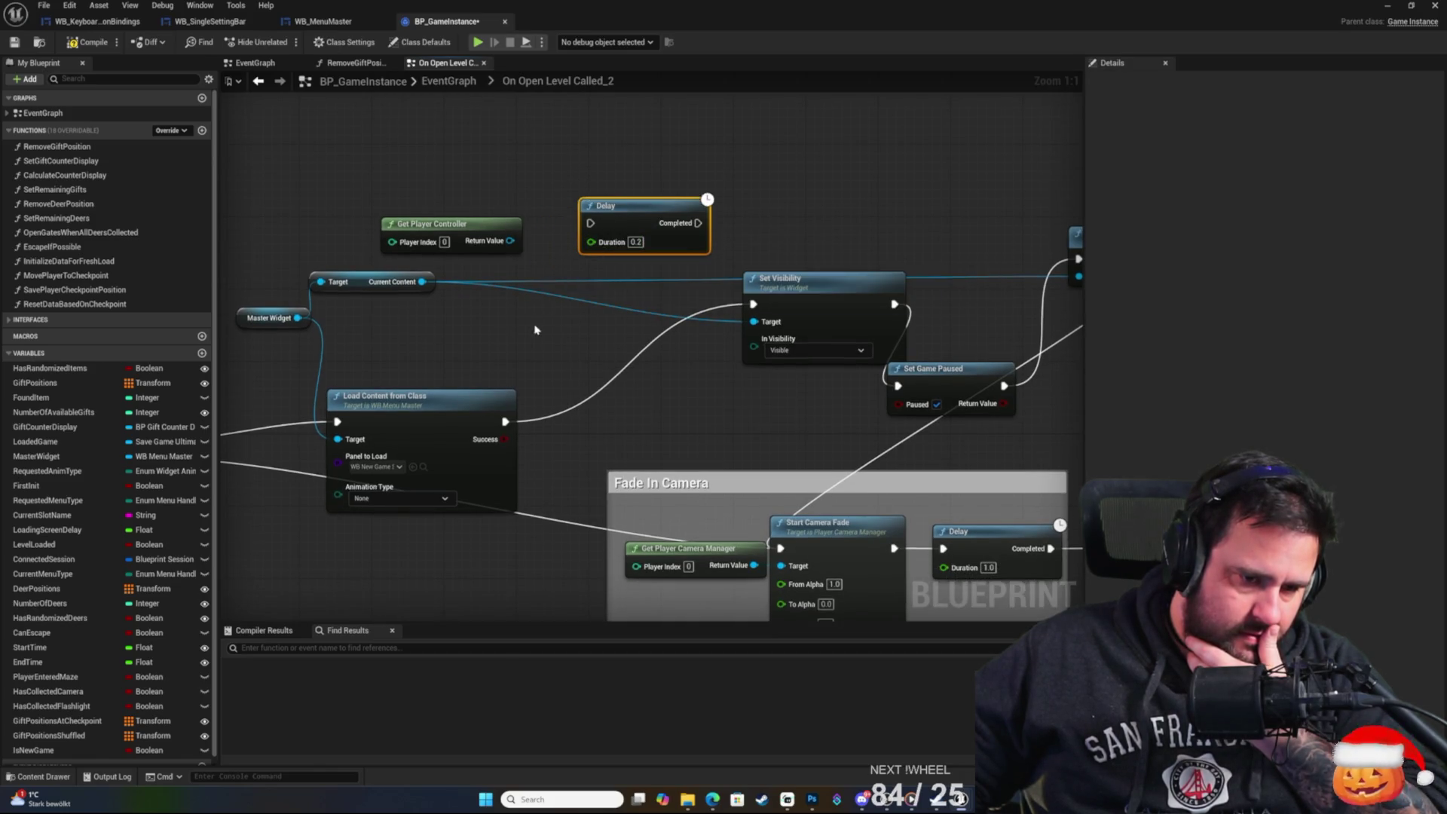
click(360, 409)
Set Load Content's Animation Type to Scale And Fade.
click(487, 348)
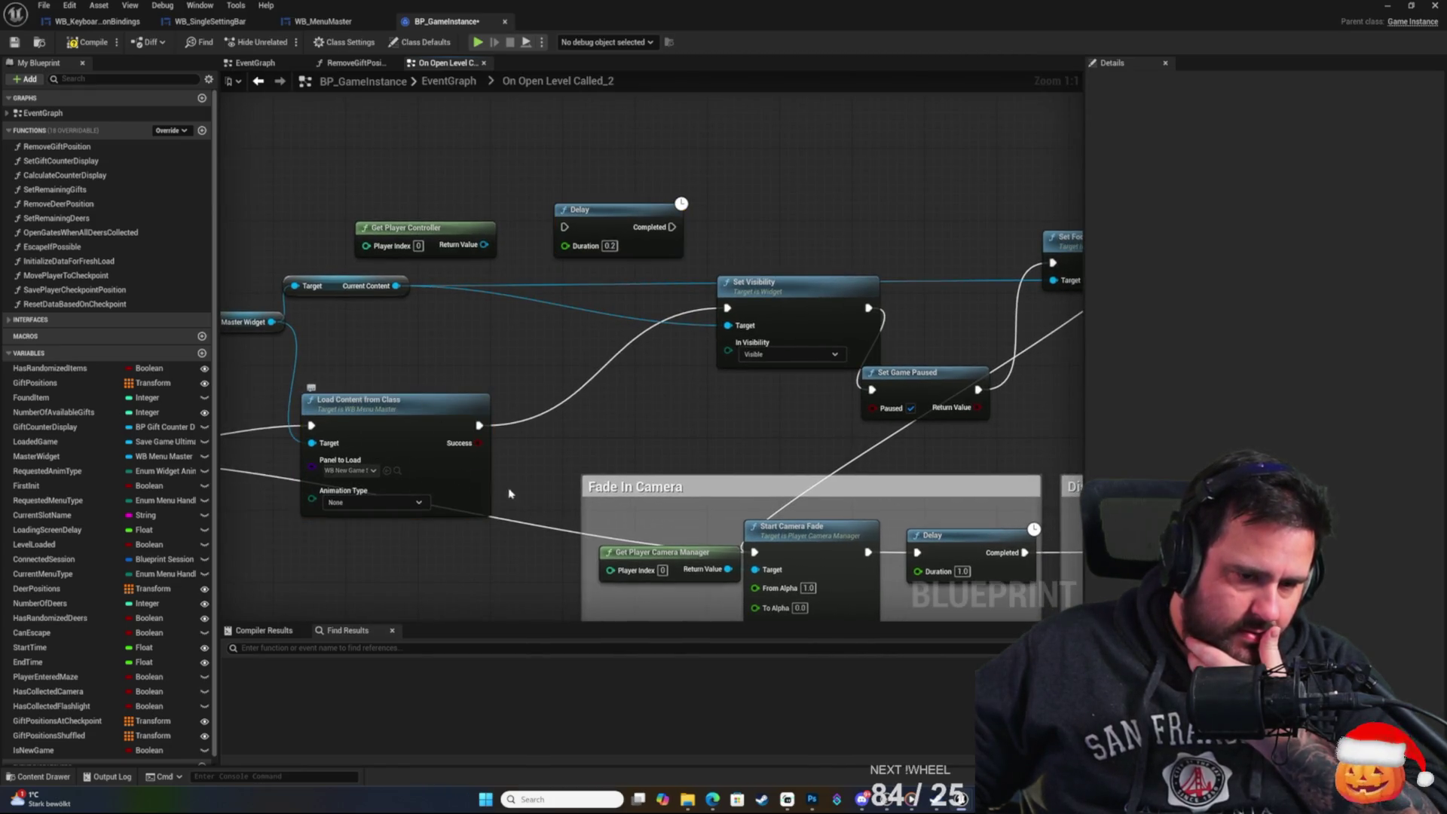
click(406, 503)
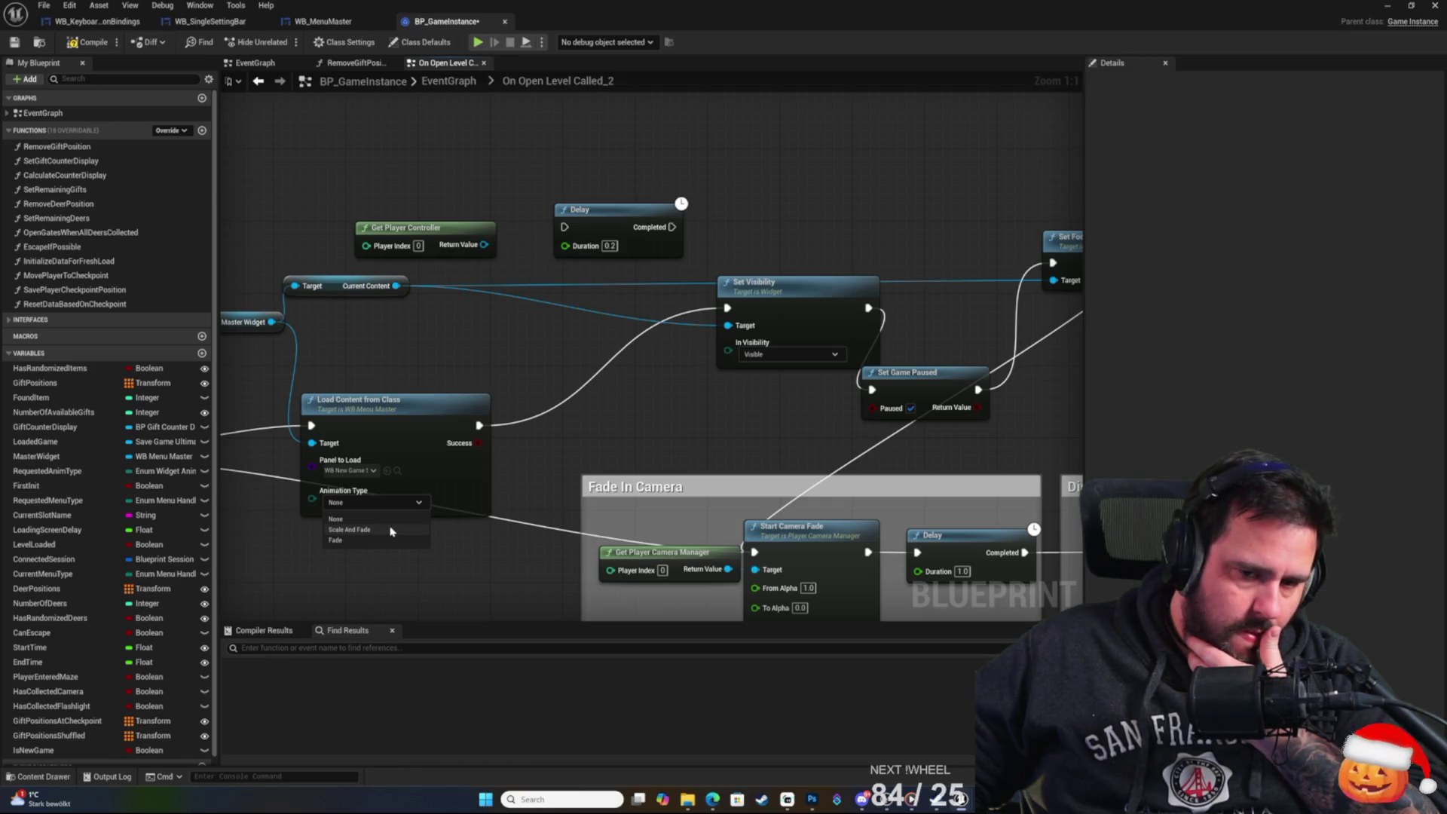
click(389, 532)
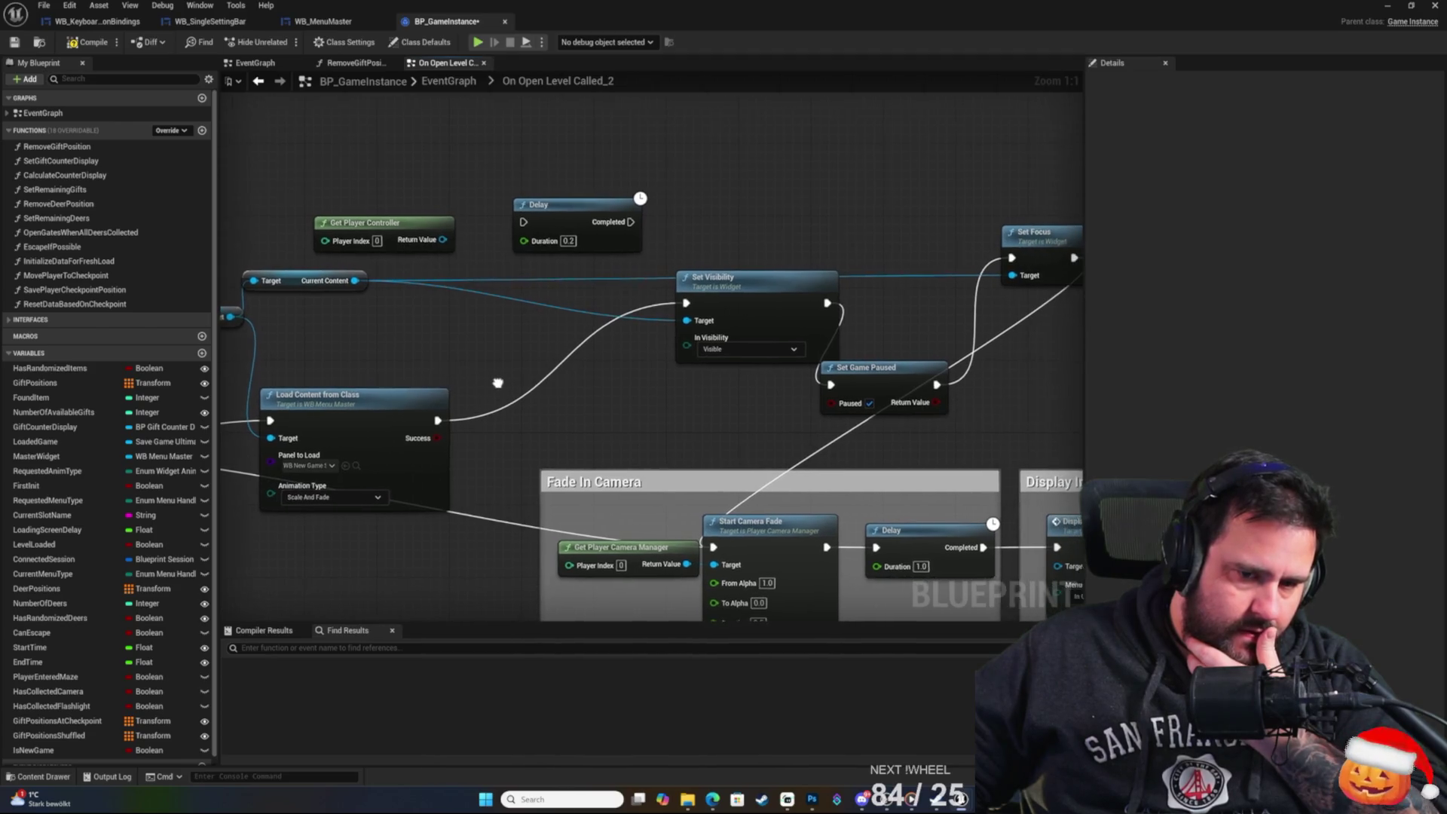
click(763, 272)
click(782, 218)
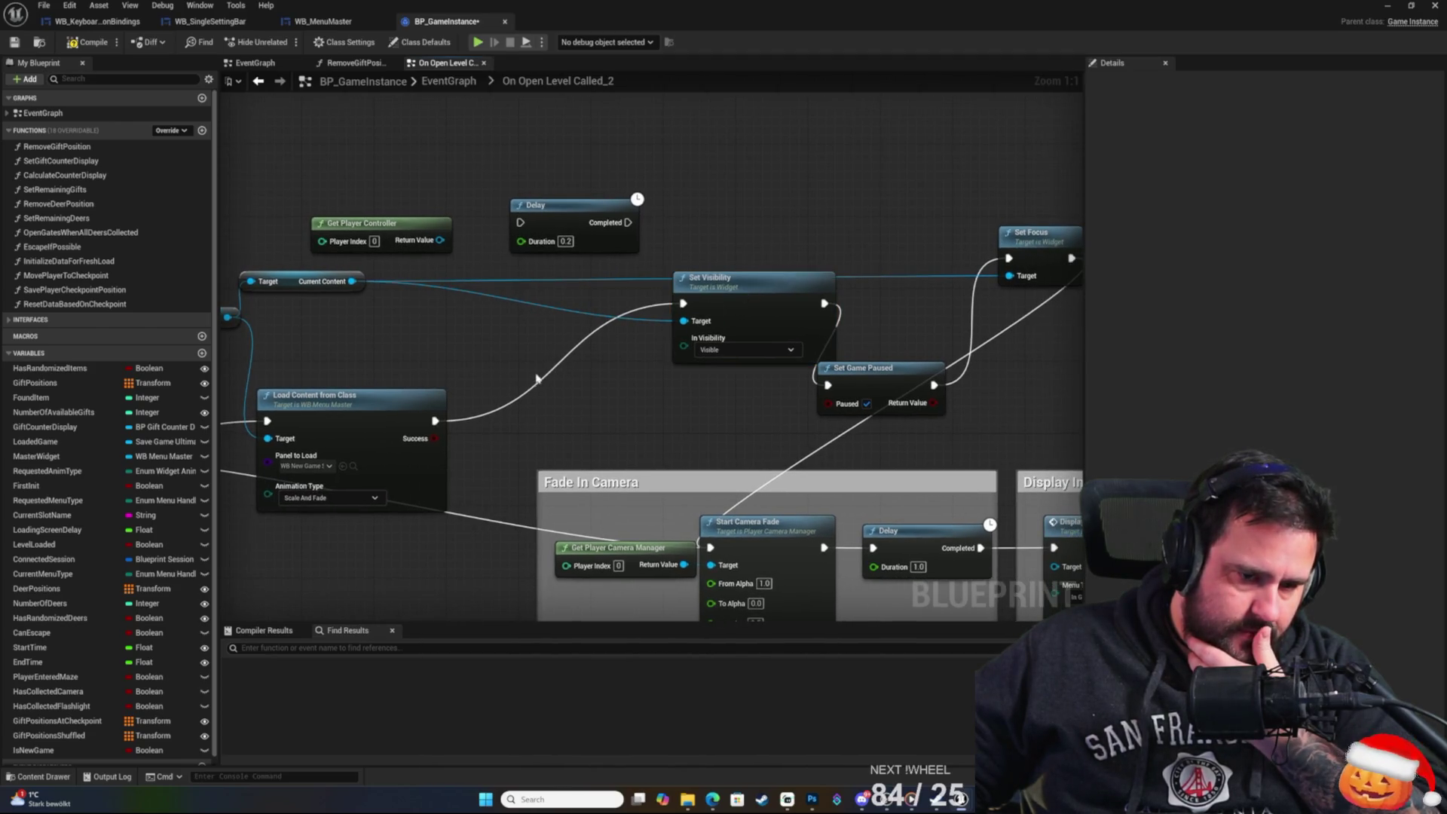
Place the Delay between Load Content and Set Visibility with a 0.1-second duration.
drag(563, 205, 516, 346)
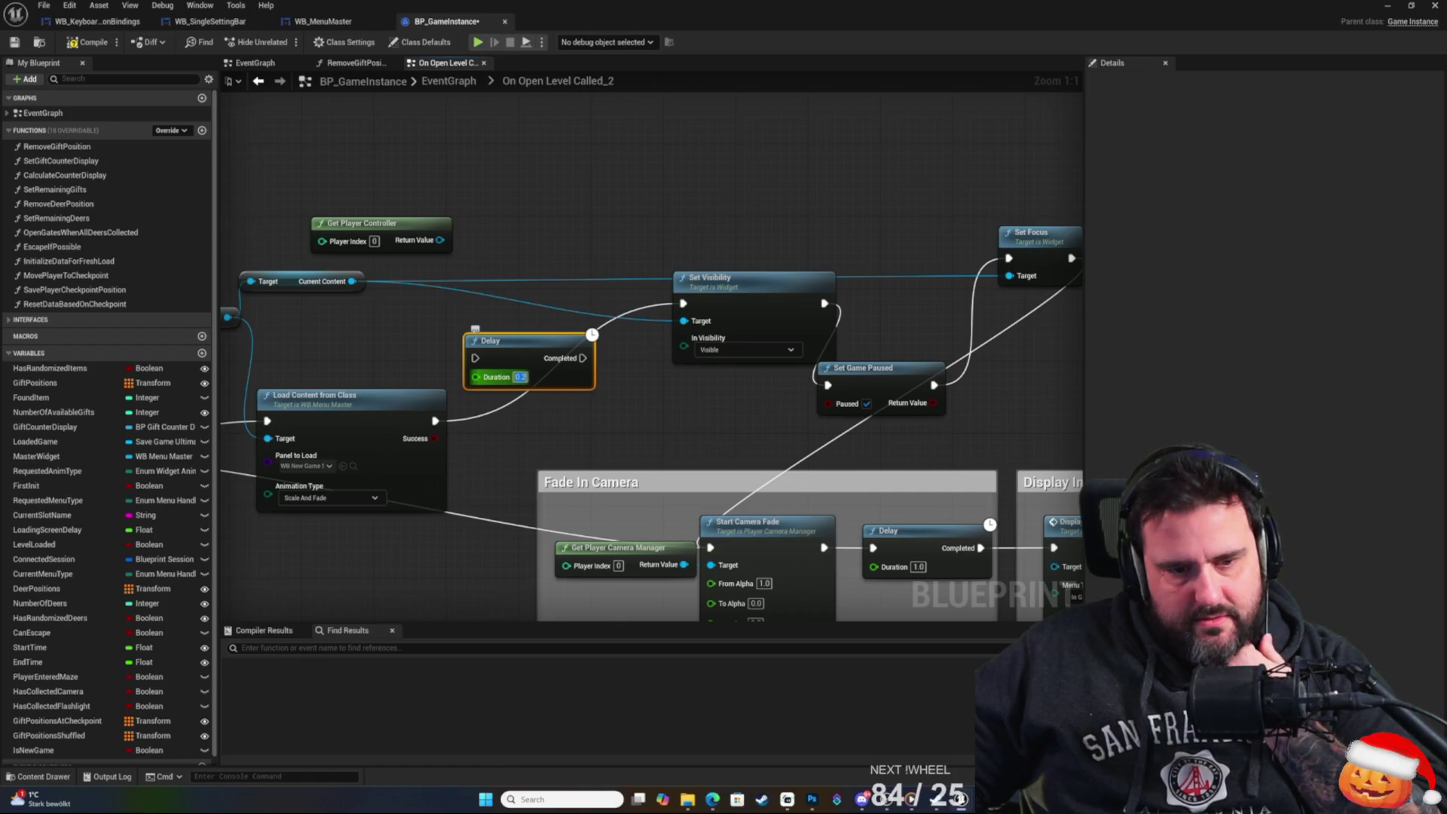
drag(519, 335, 520, 290)
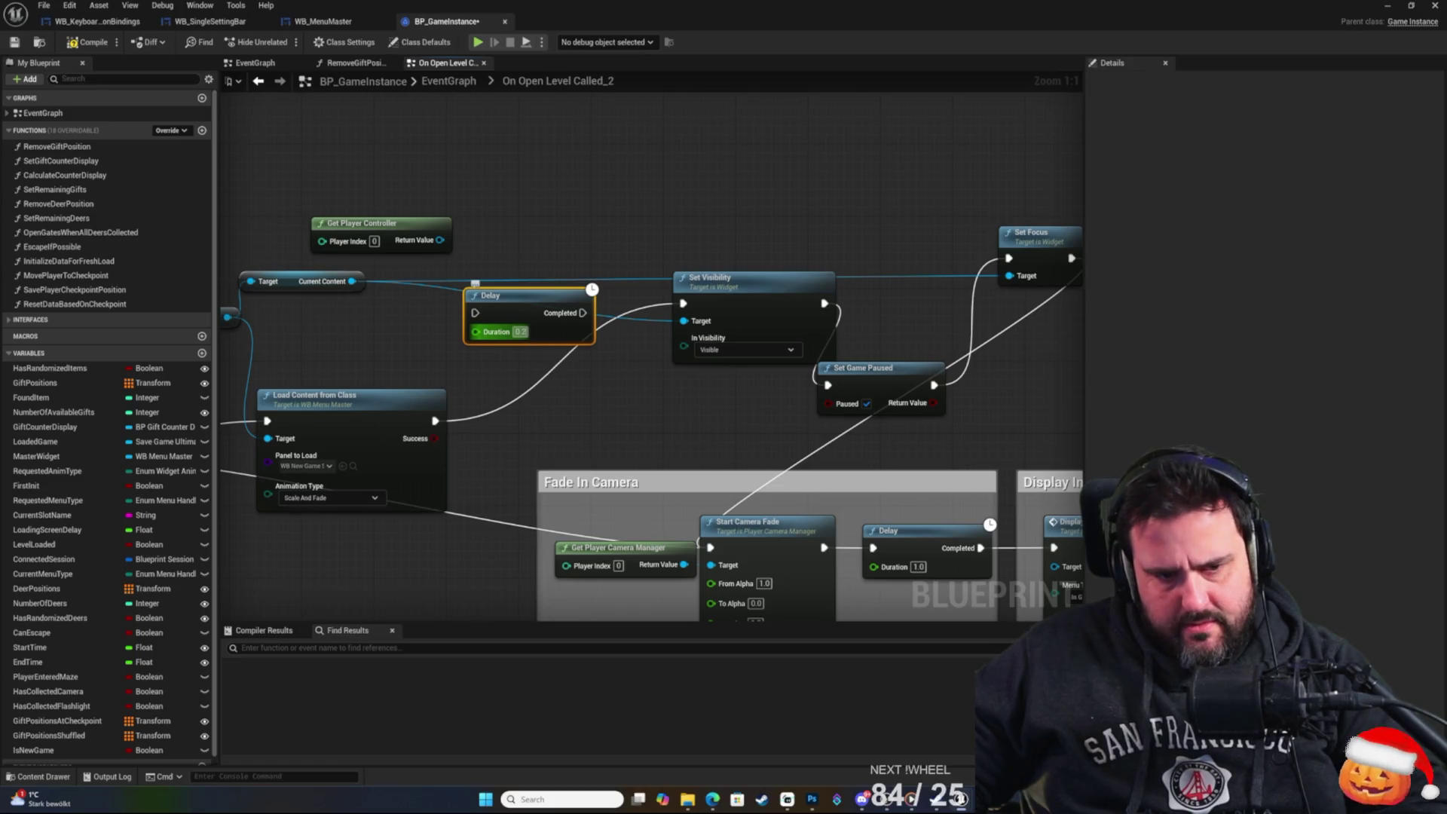
text(0)
key(Return)
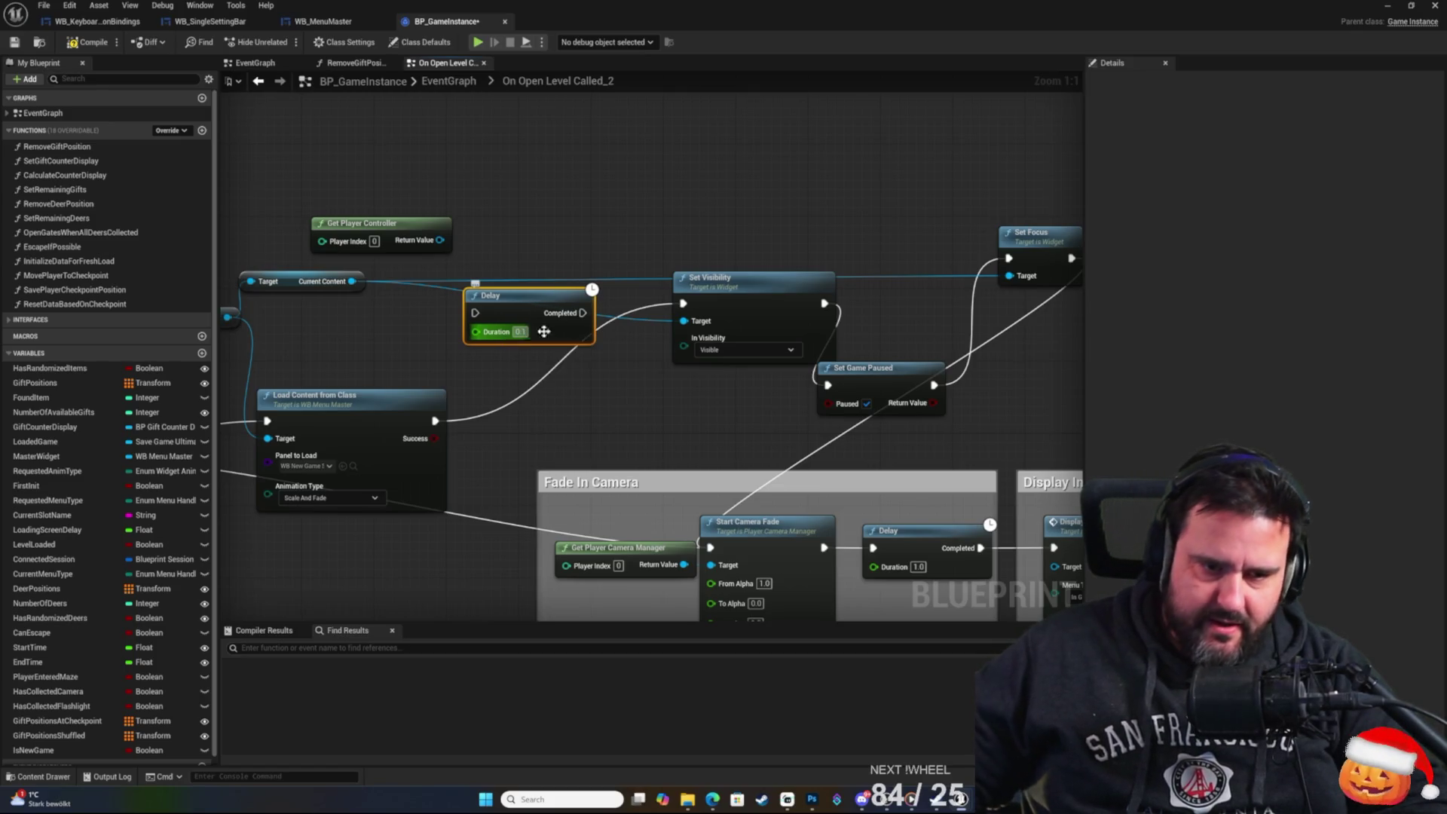
click(490, 203)
Move Set Visibility, Set Focus and Set Game Paused further right to tidy the graph.
mouse_move(708, 285)
mouse_down()
mouse_move(824, 261)
mouse_move(799, 232)
mouse_up()
drag(1061, 375, 803, 380)
drag(677, 197, 866, 410)
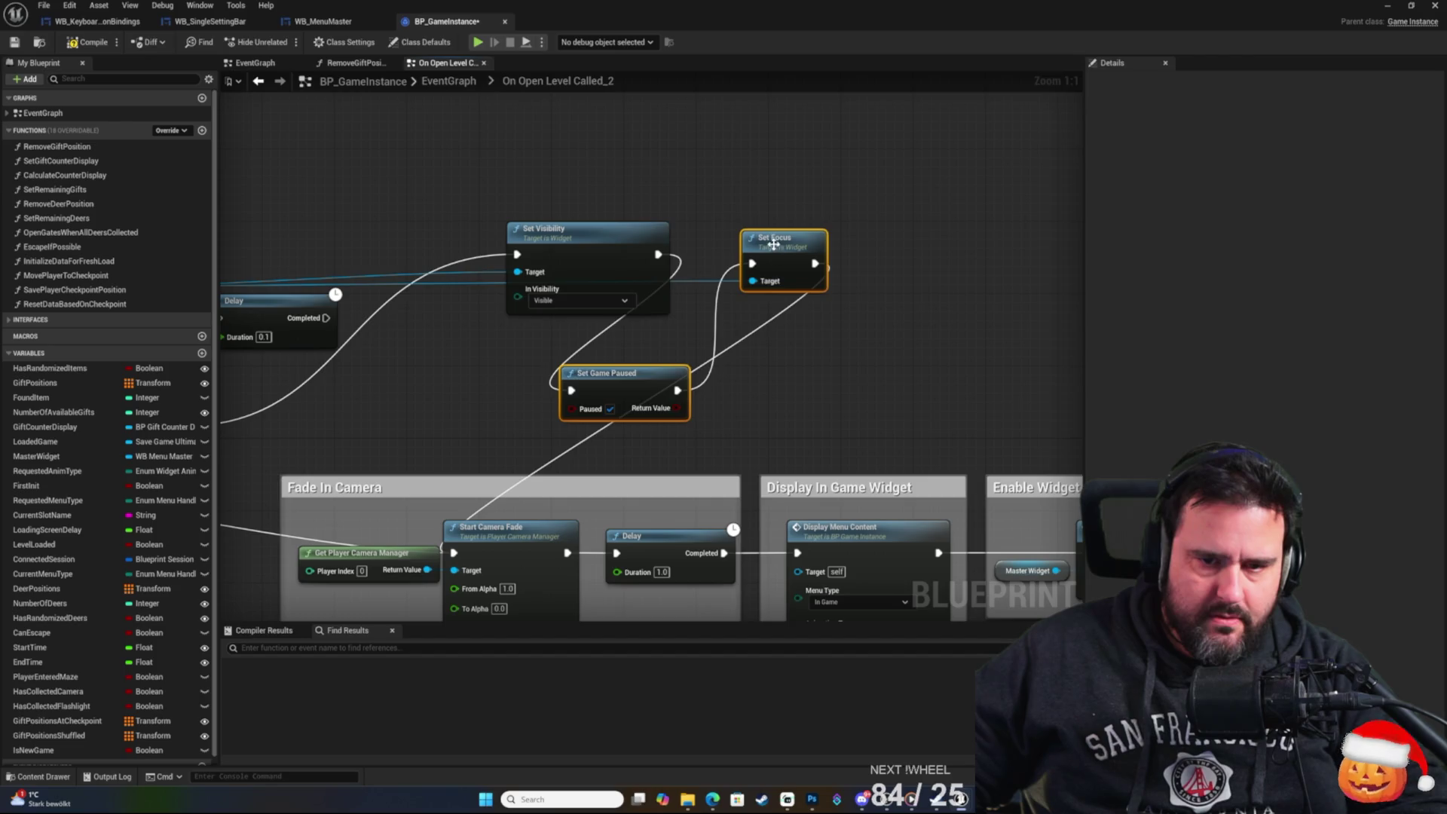
drag(776, 241, 941, 219)
drag(447, 261, 890, 205)
mouse_move(625, 382)
mouse_down()
mouse_move(660, 392)
mouse_move(753, 246)
mouse_up()
Add a Branch node, route Load Content's Success into the Delay and Delay Completed into the Branch.
text(bran)
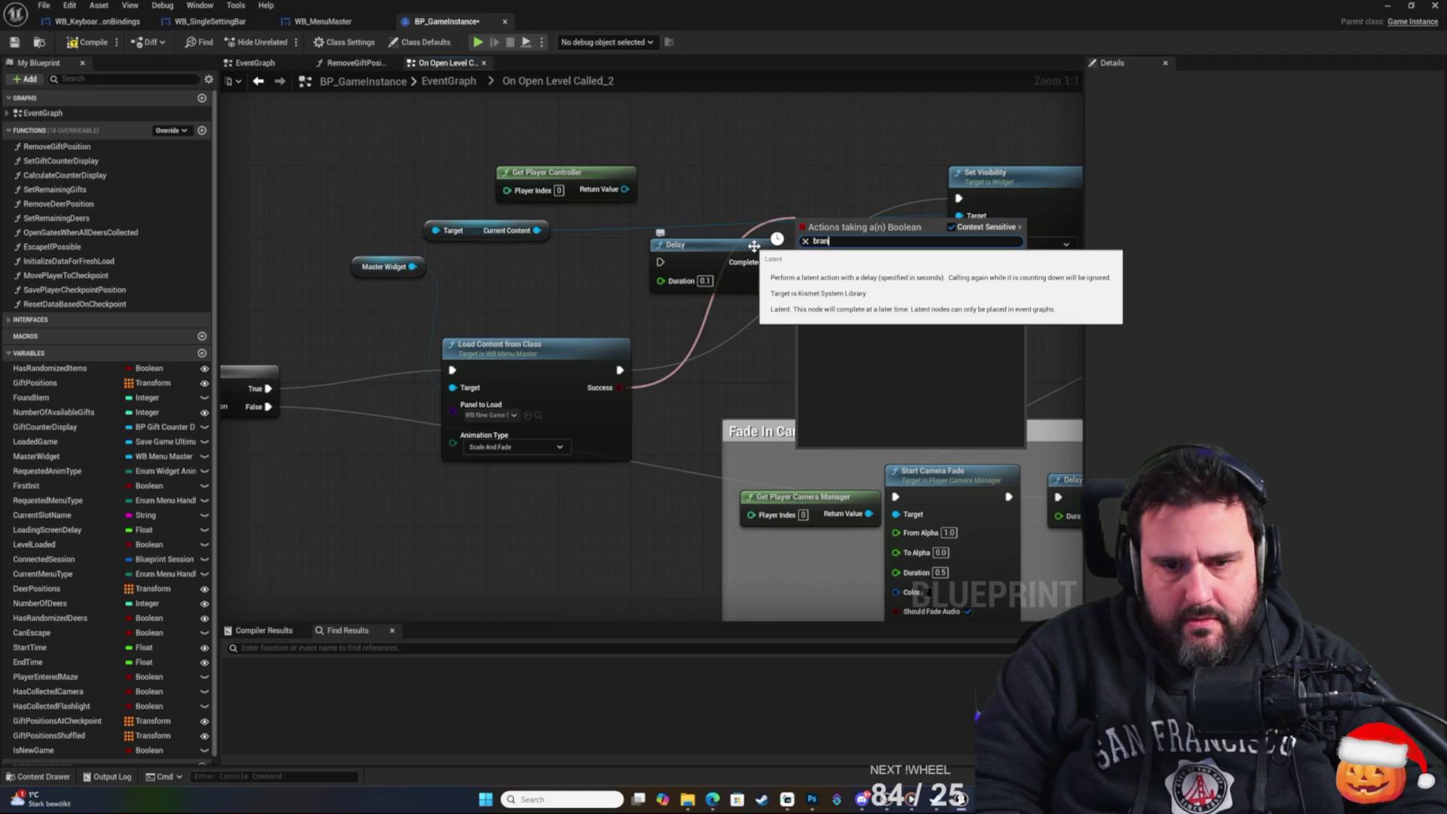
key(BackSpace)
key(BackSpace)
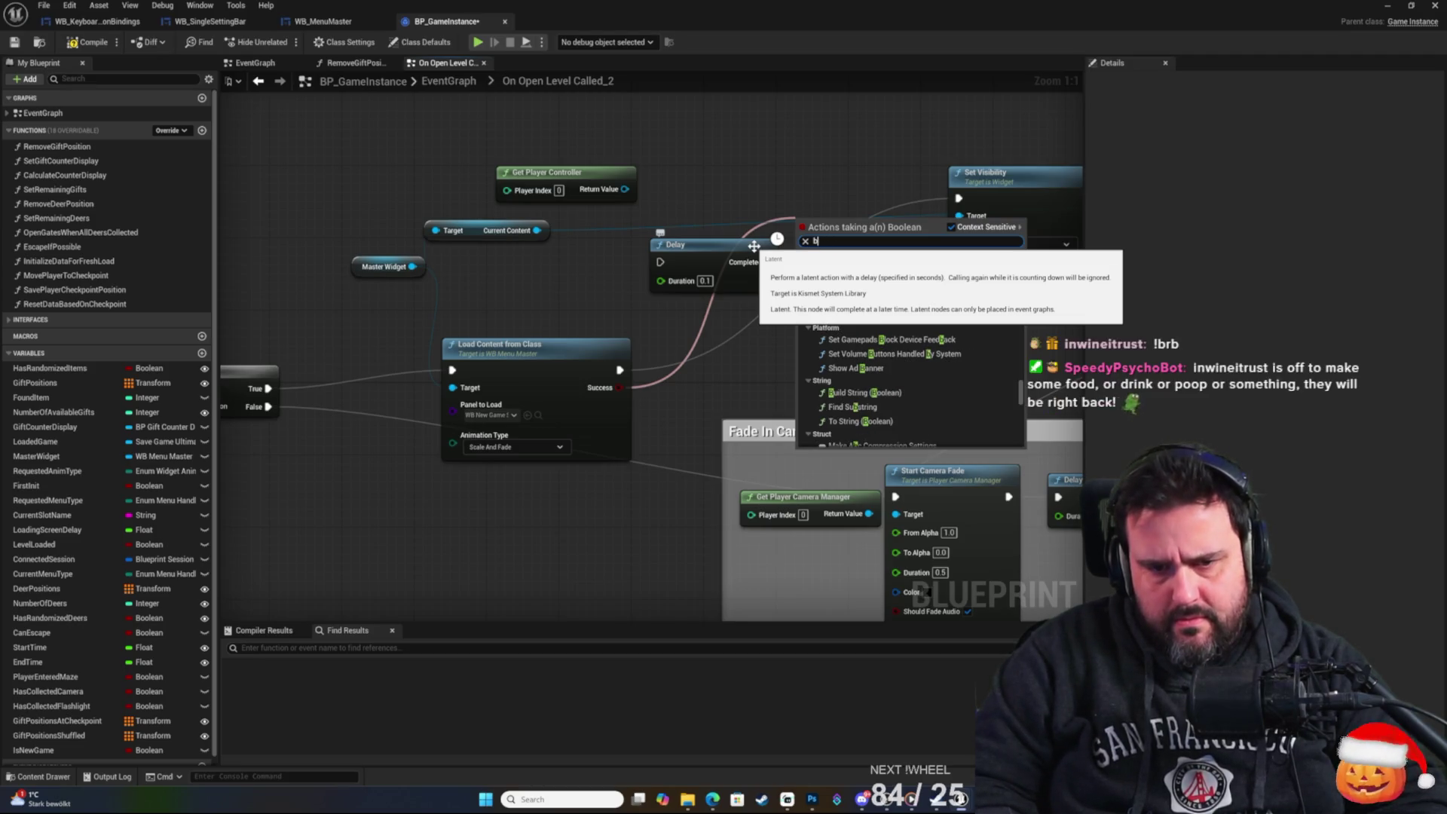
text(rancgh)
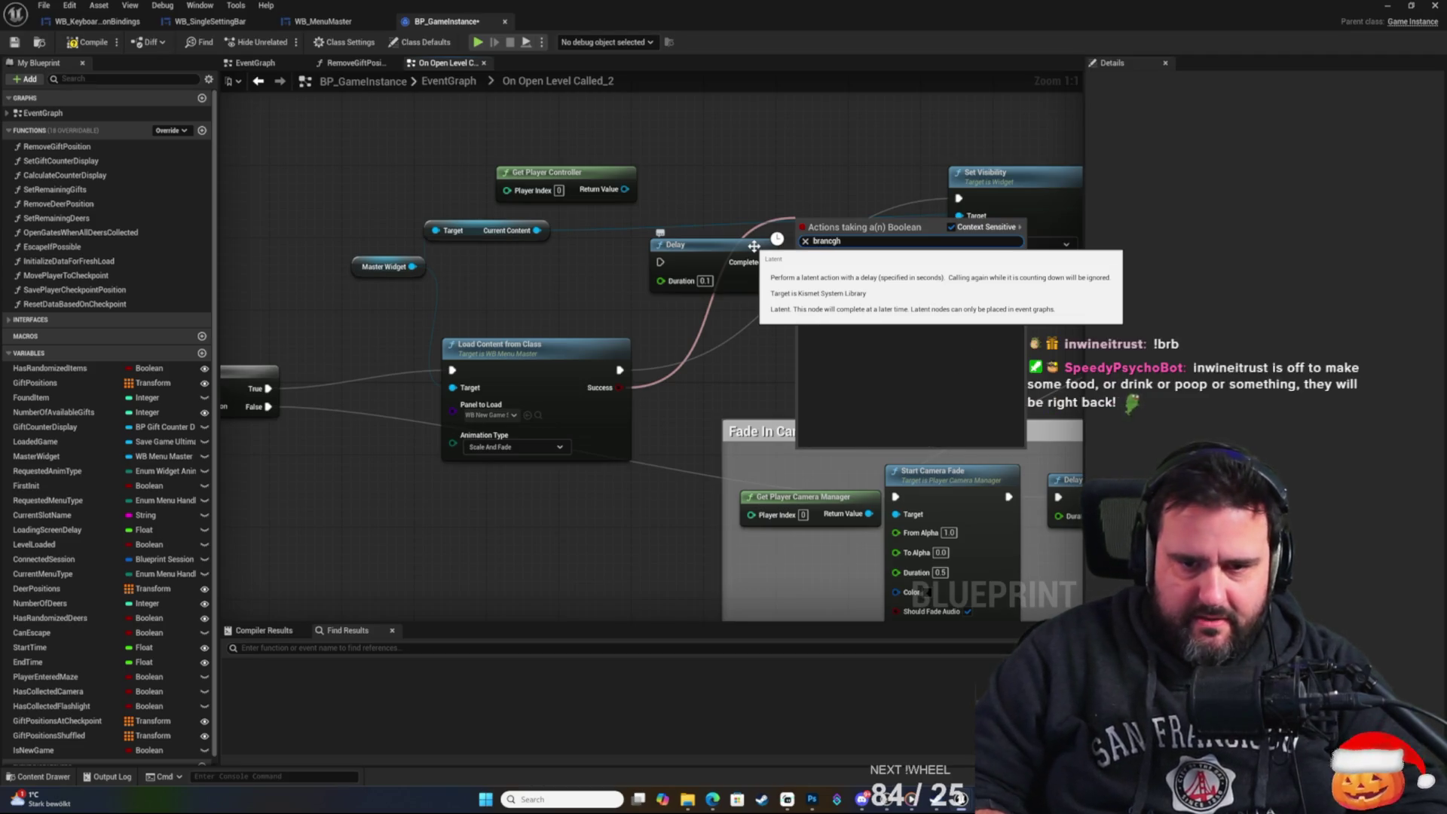
key(BackSpace)
key(BackSpace)
text(h)
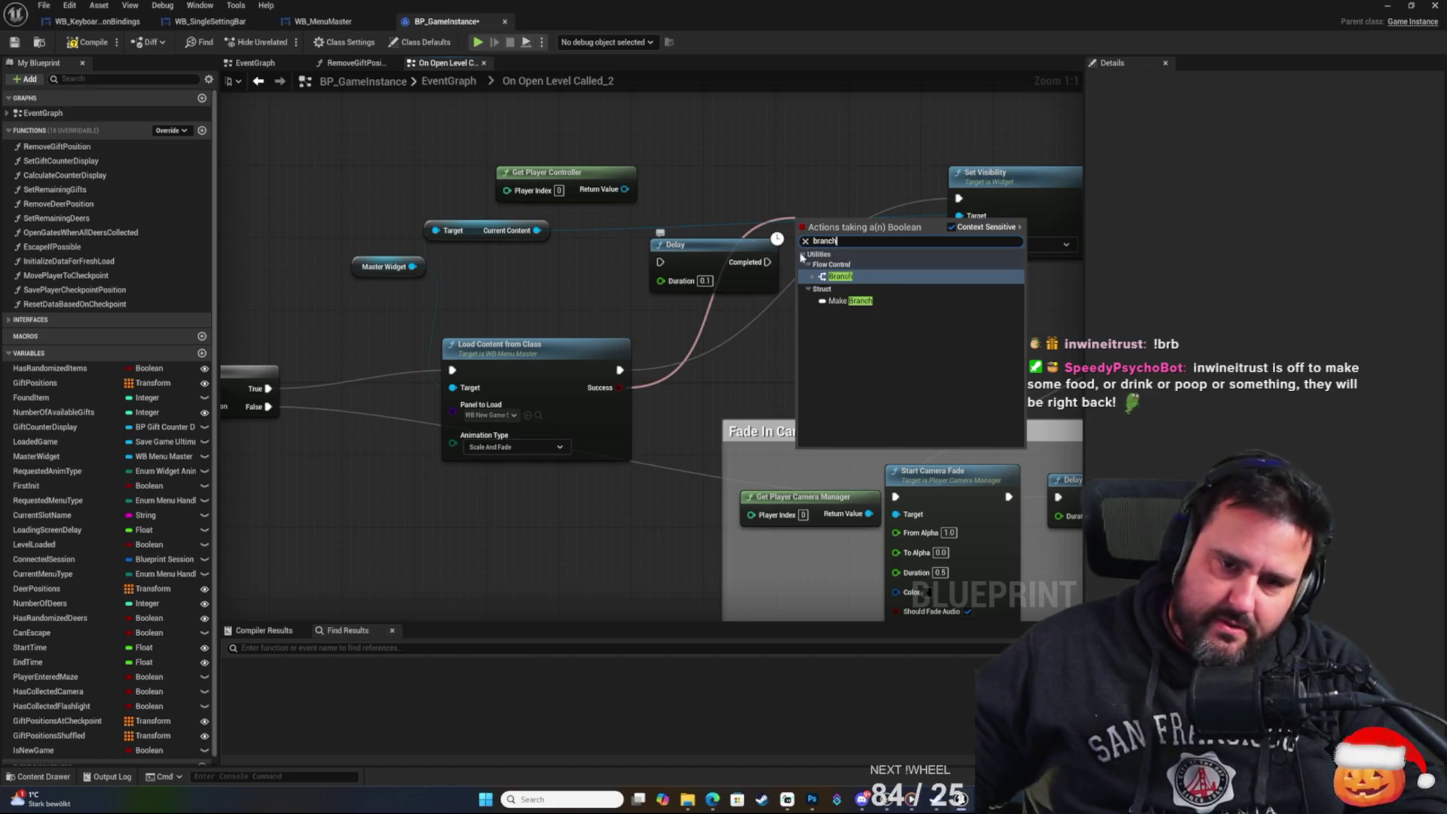
click(880, 277)
drag(735, 264, 699, 272)
drag(617, 369, 623, 270)
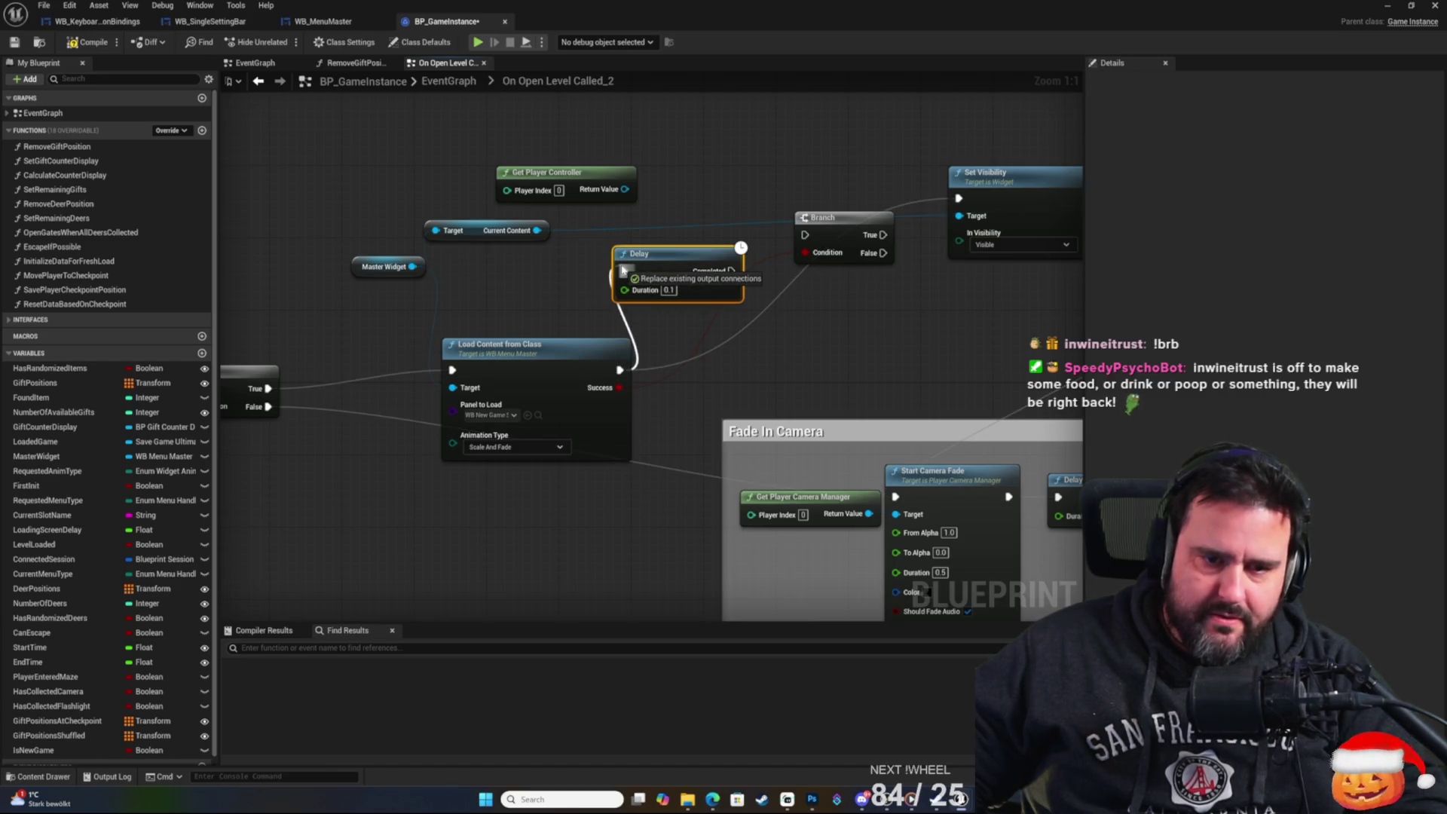
drag(713, 276, 805, 234)
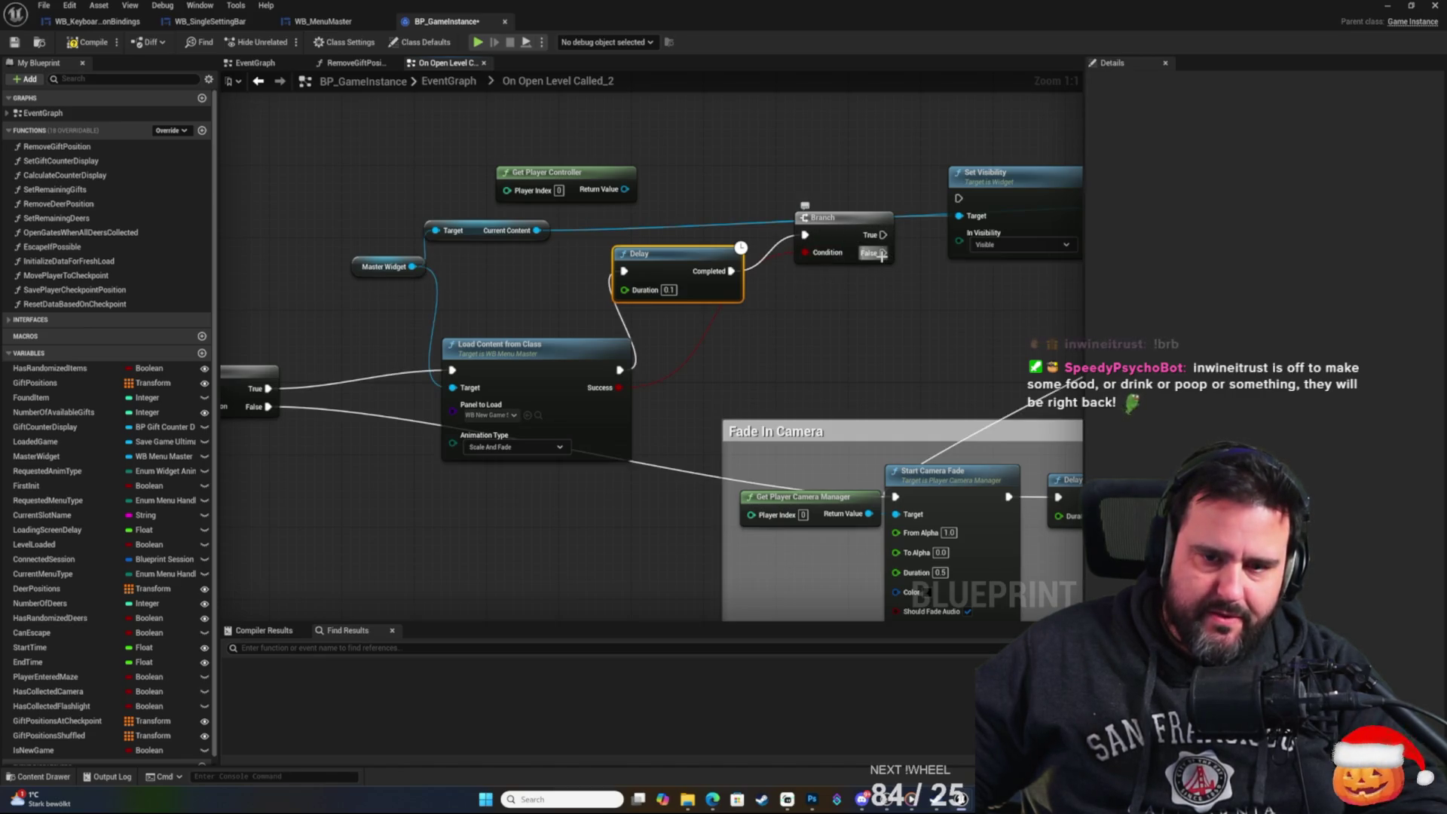
Loop Branch False back to the Delay, connect True to Set Visibility, then compile and save.
mouse_move(883, 252)
mouse_down()
mouse_move(614, 315)
mouse_move(624, 272)
mouse_up()
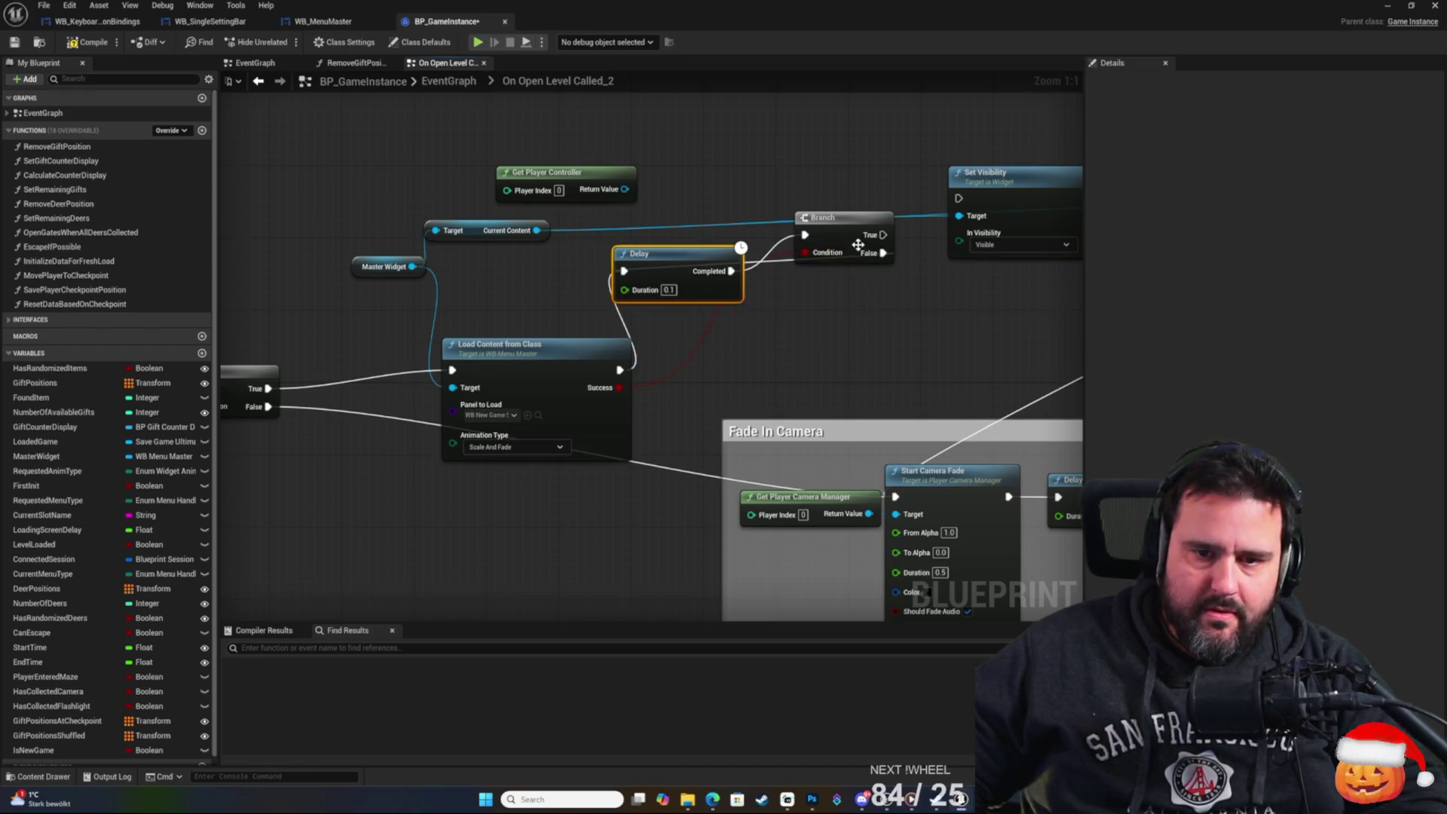
drag(931, 294, 825, 324)
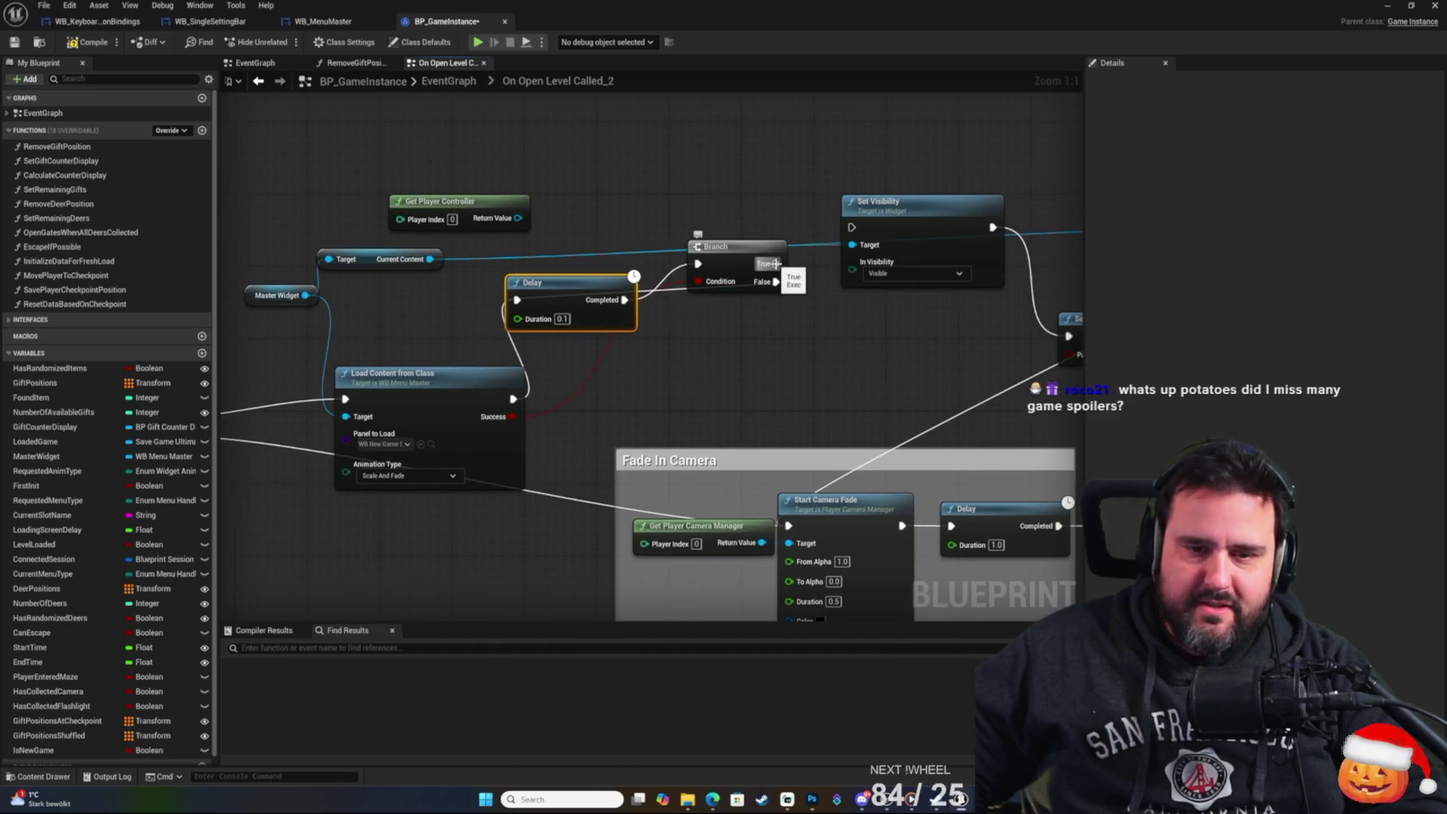
drag(775, 264, 852, 227)
drag(774, 367, 800, 345)
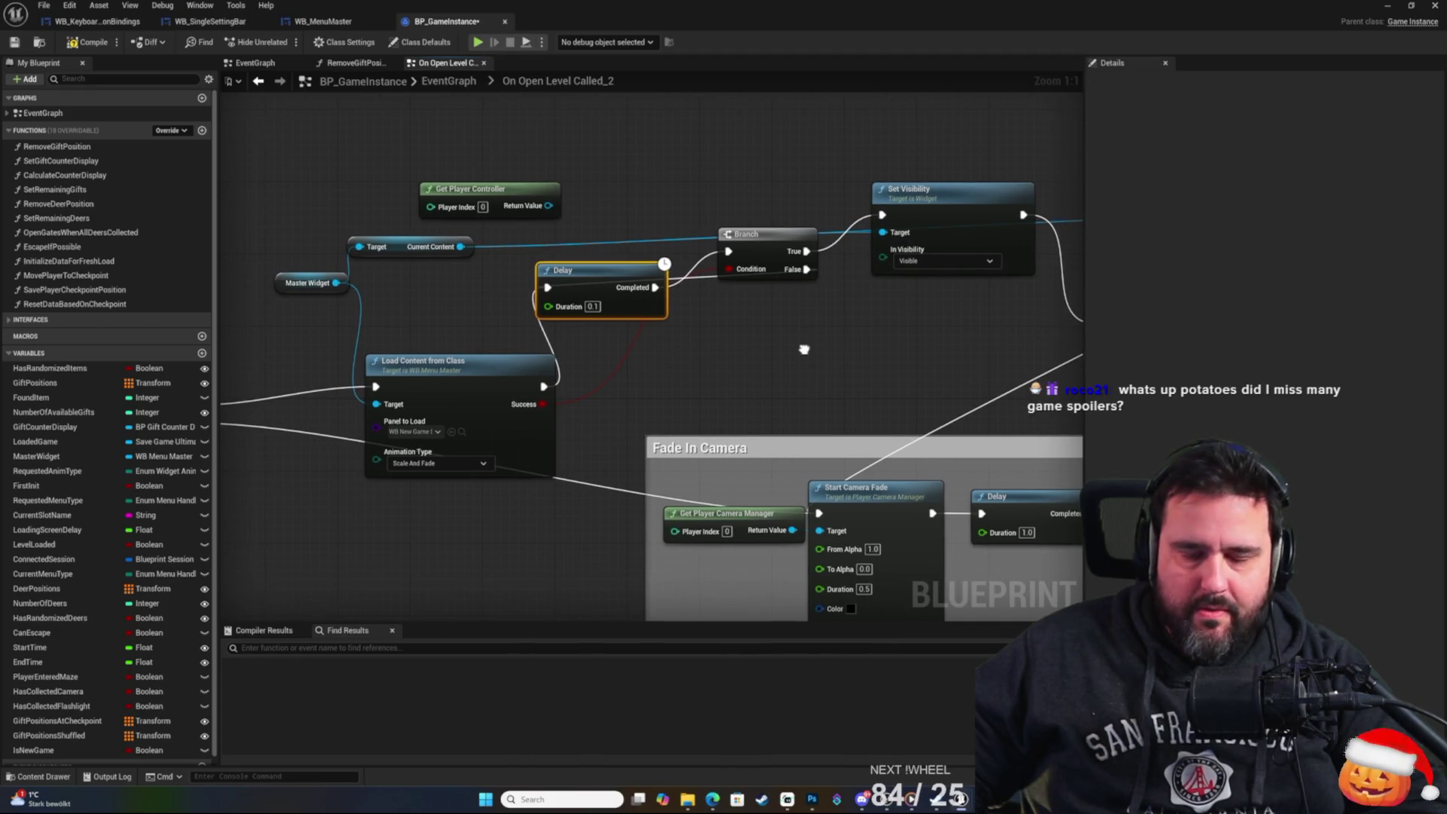
click(728, 348)
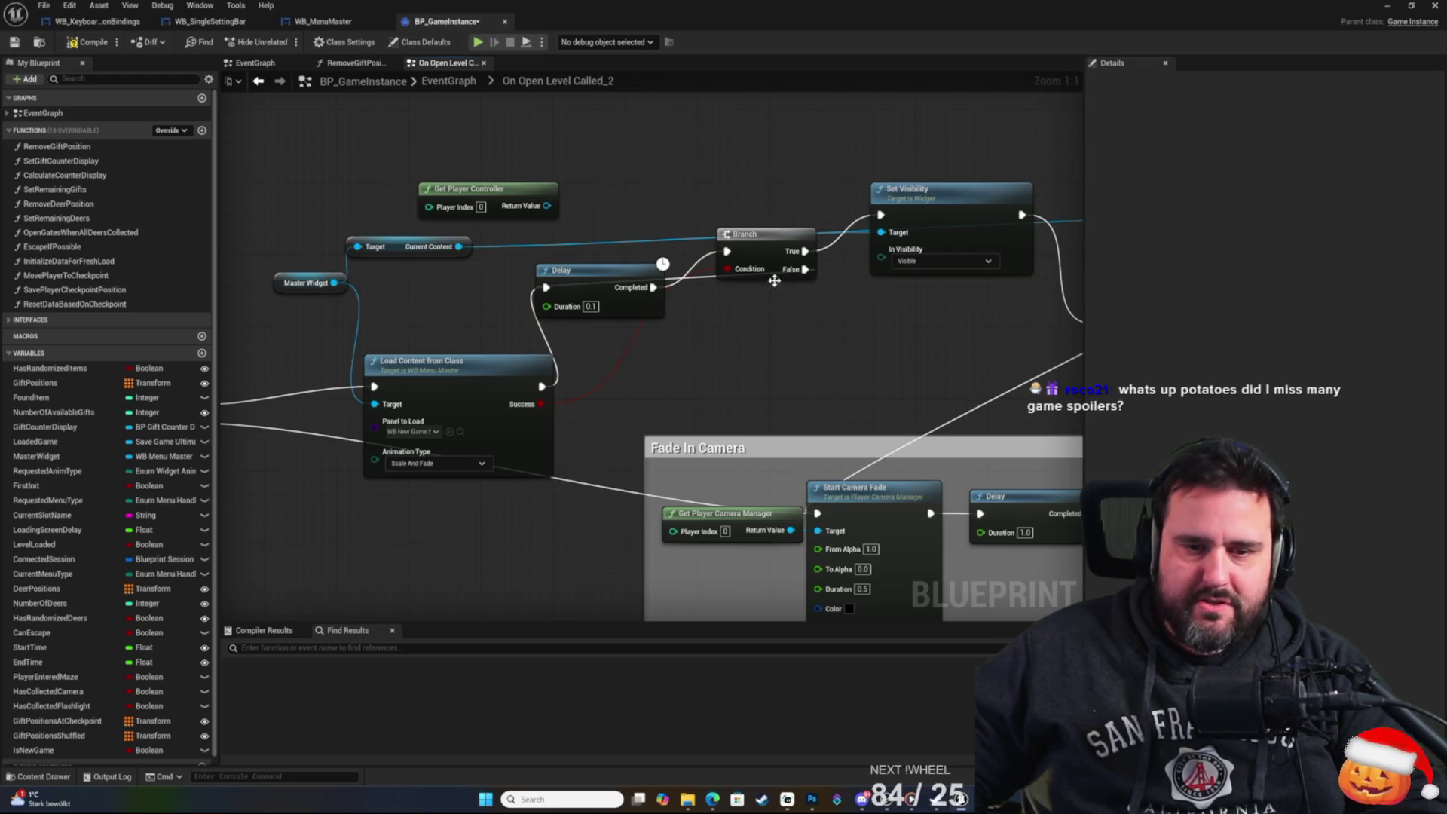
click(14, 46)
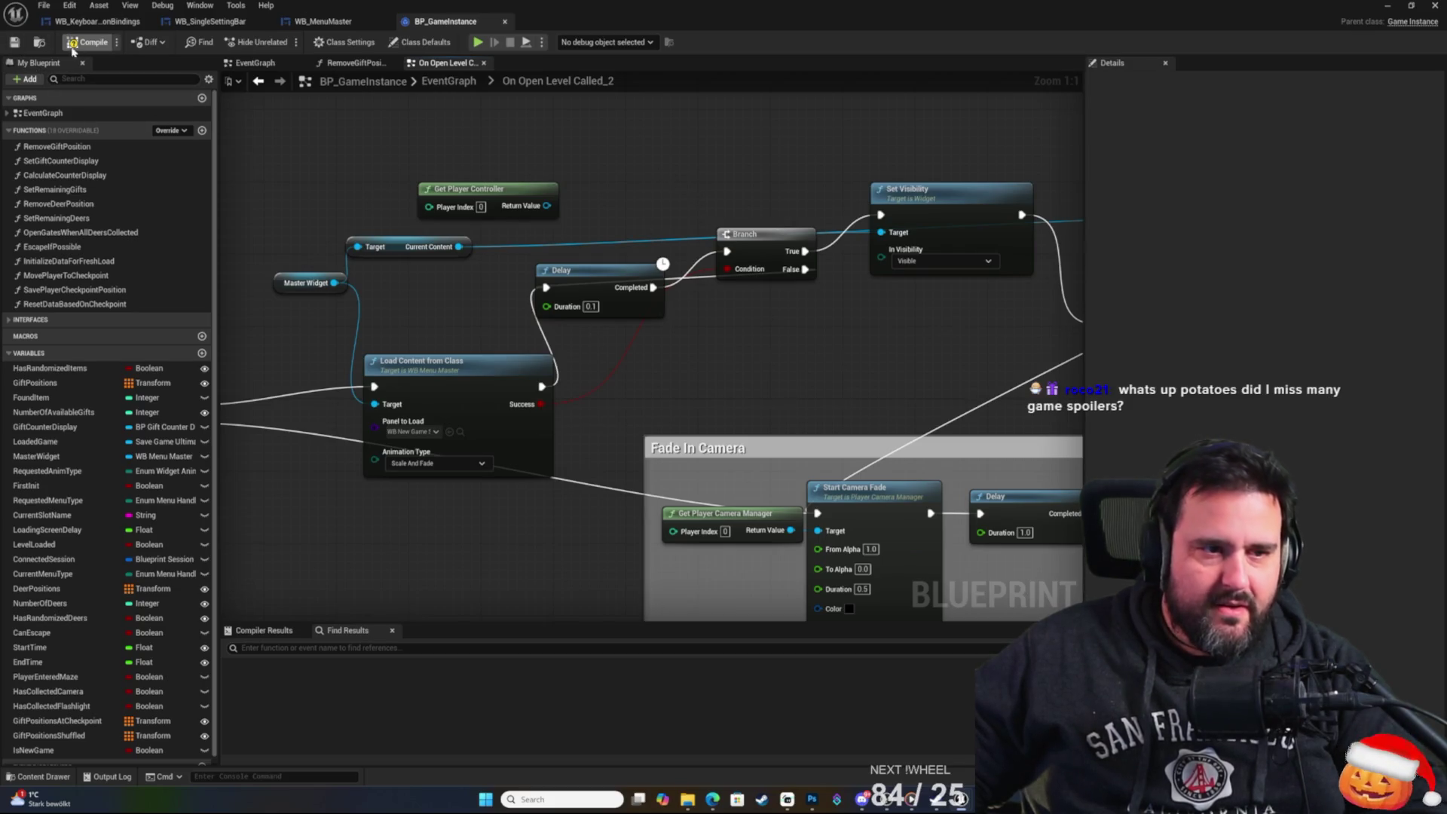
Look over the Is New Game branch and inspect the LoadingScreenDelay variable's properties.
mouse_move(509, 168)
mouse_down()
mouse_move(574, 123)
mouse_move(812, 143)
mouse_move(824, 251)
mouse_move(668, 252)
mouse_move(734, 222)
mouse_move(736, 188)
mouse_move(824, 152)
mouse_up()
mouse_move(400, 398)
mouse_down()
mouse_move(523, 300)
mouse_move(742, 236)
mouse_up()
mouse_move(652, 280)
mouse_down()
mouse_move(284, 371)
mouse_move(568, 387)
mouse_move(946, 381)
mouse_up()
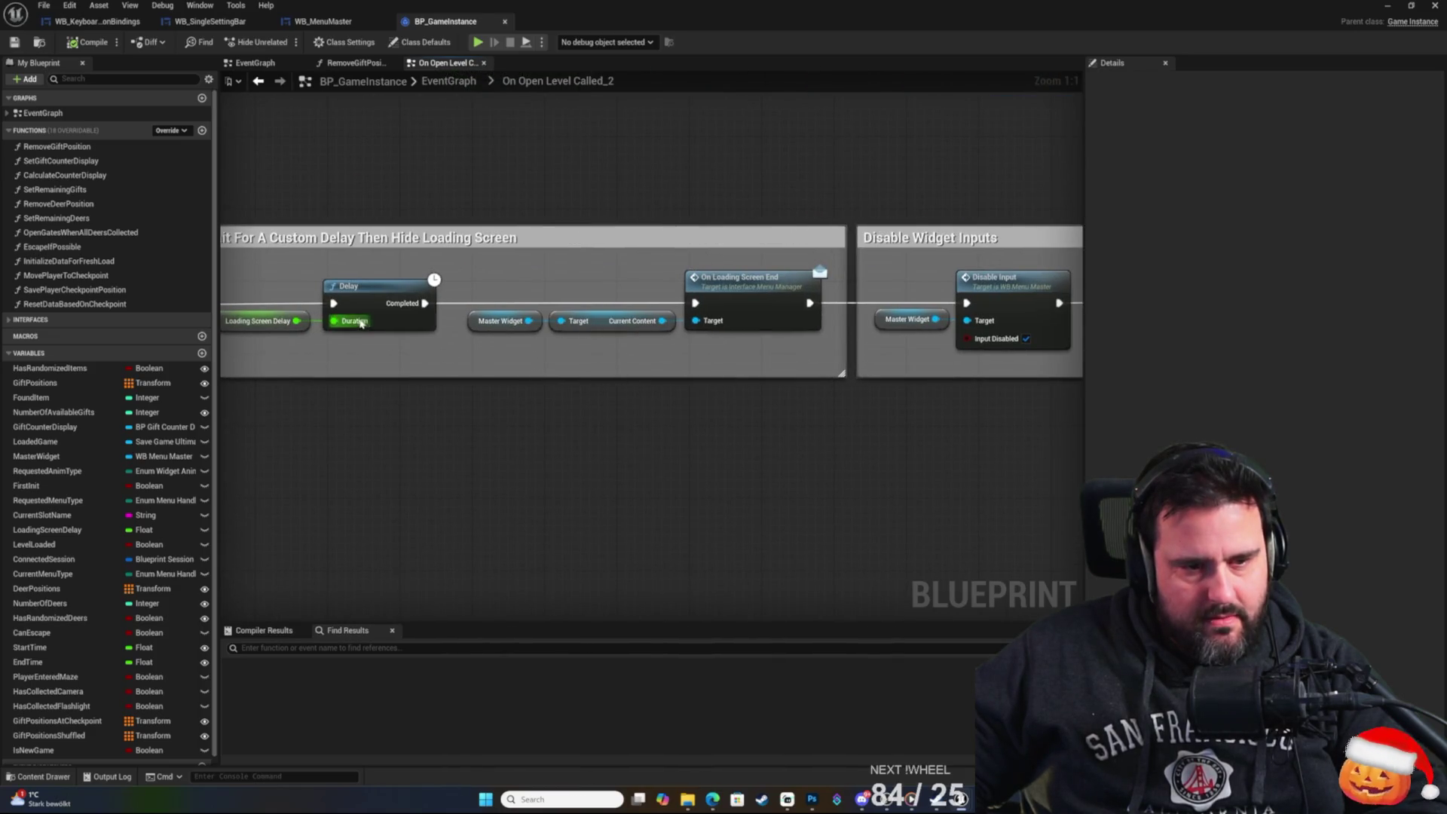
click(263, 313)
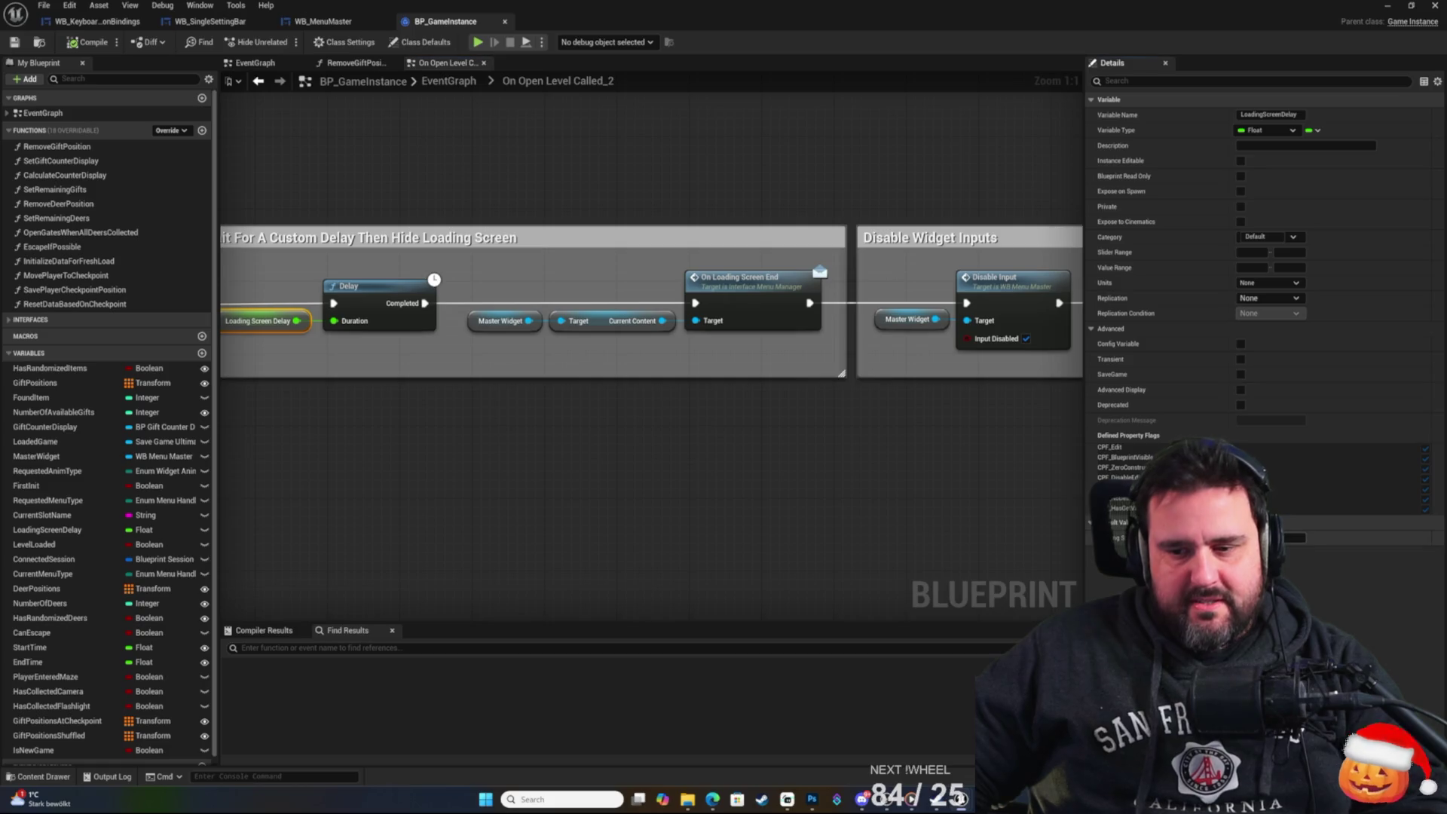
click(535, 481)
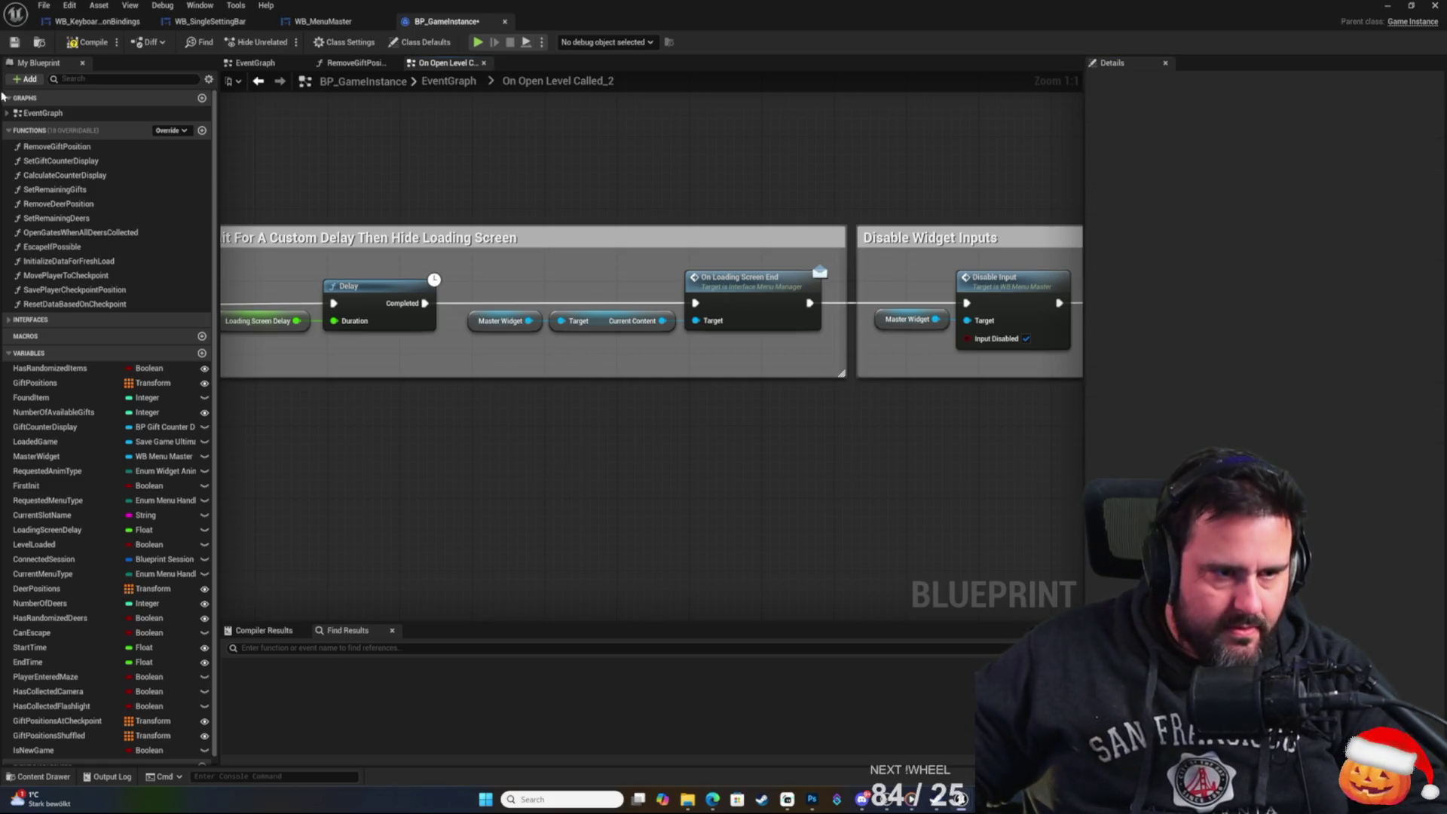
Compile and save BP_GameInstance and bring the MenuLevel level editor back to the front.
click(14, 44)
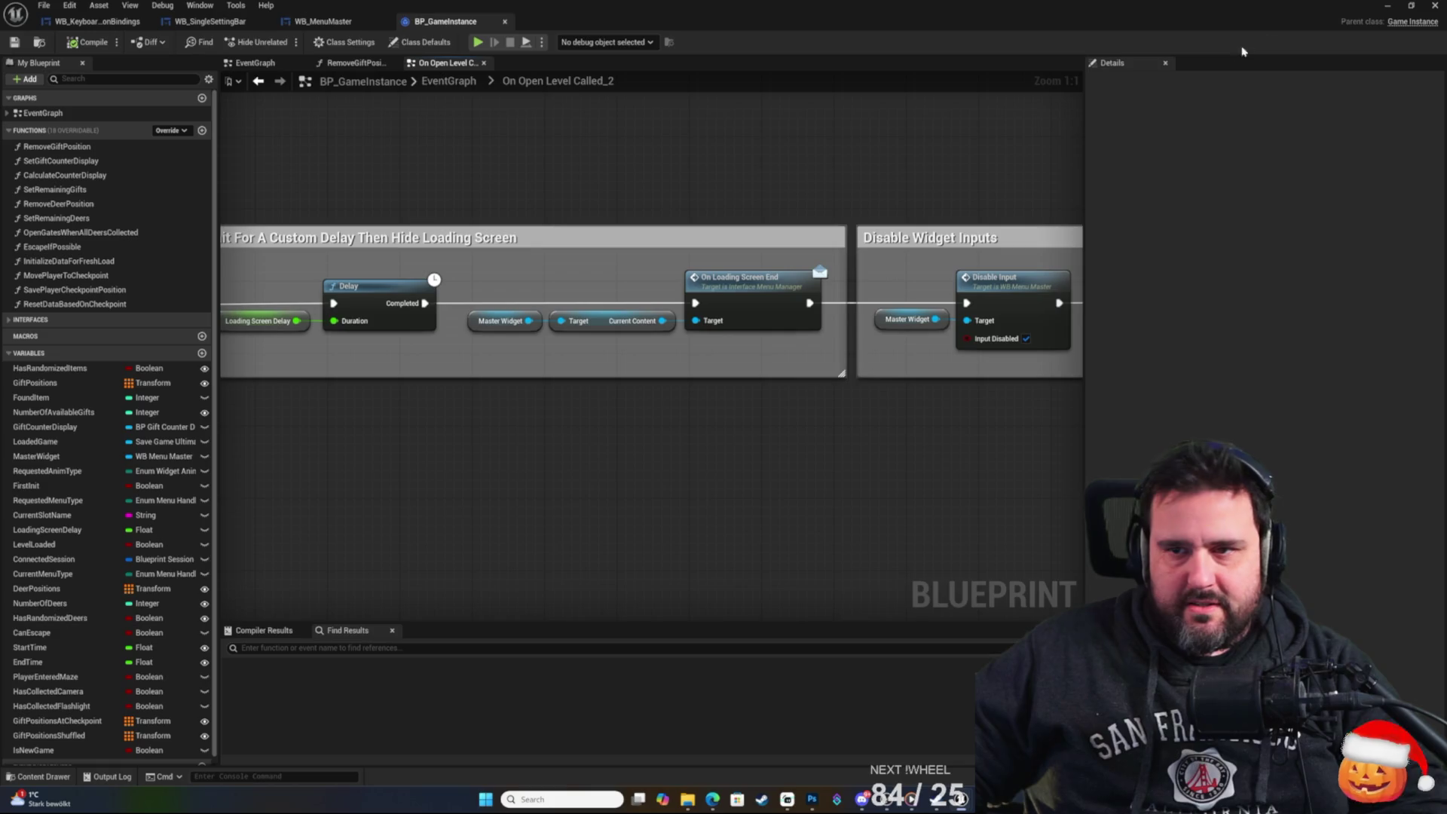
click(1387, 6)
click(351, 77)
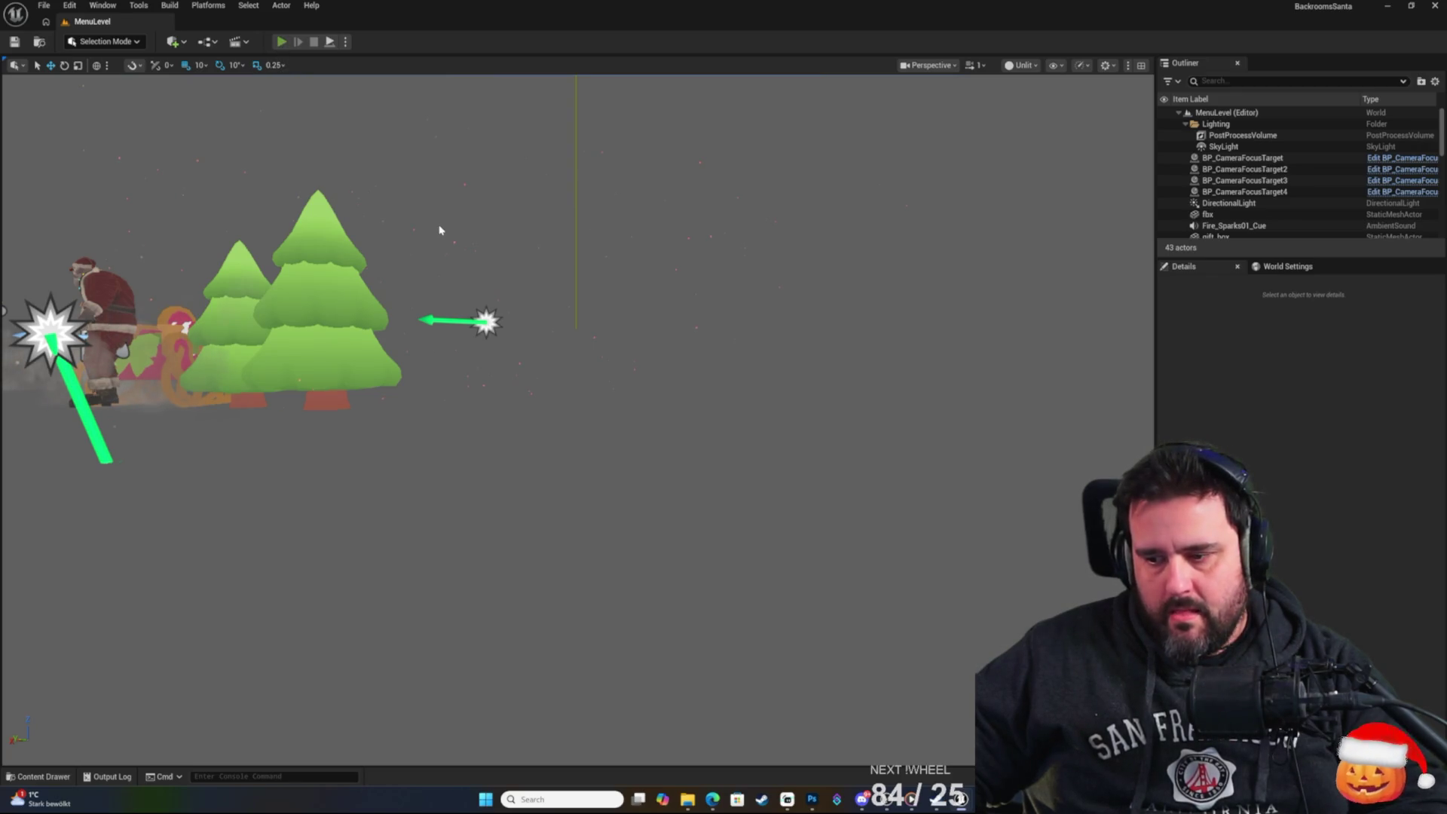
Play MenuLevel in the editor, skip the title screen and choose New Game.
key(alt+p)
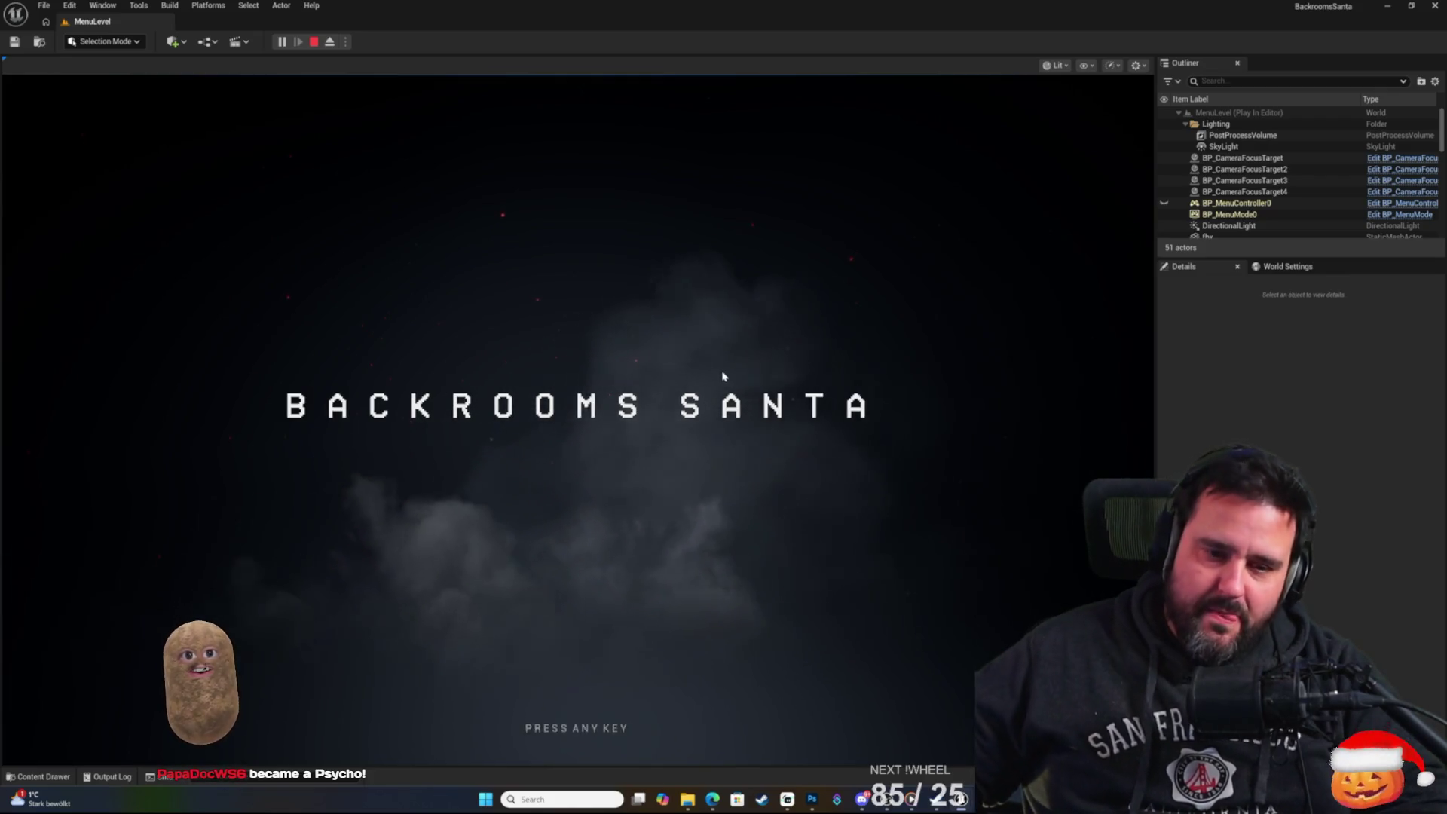
key(space)
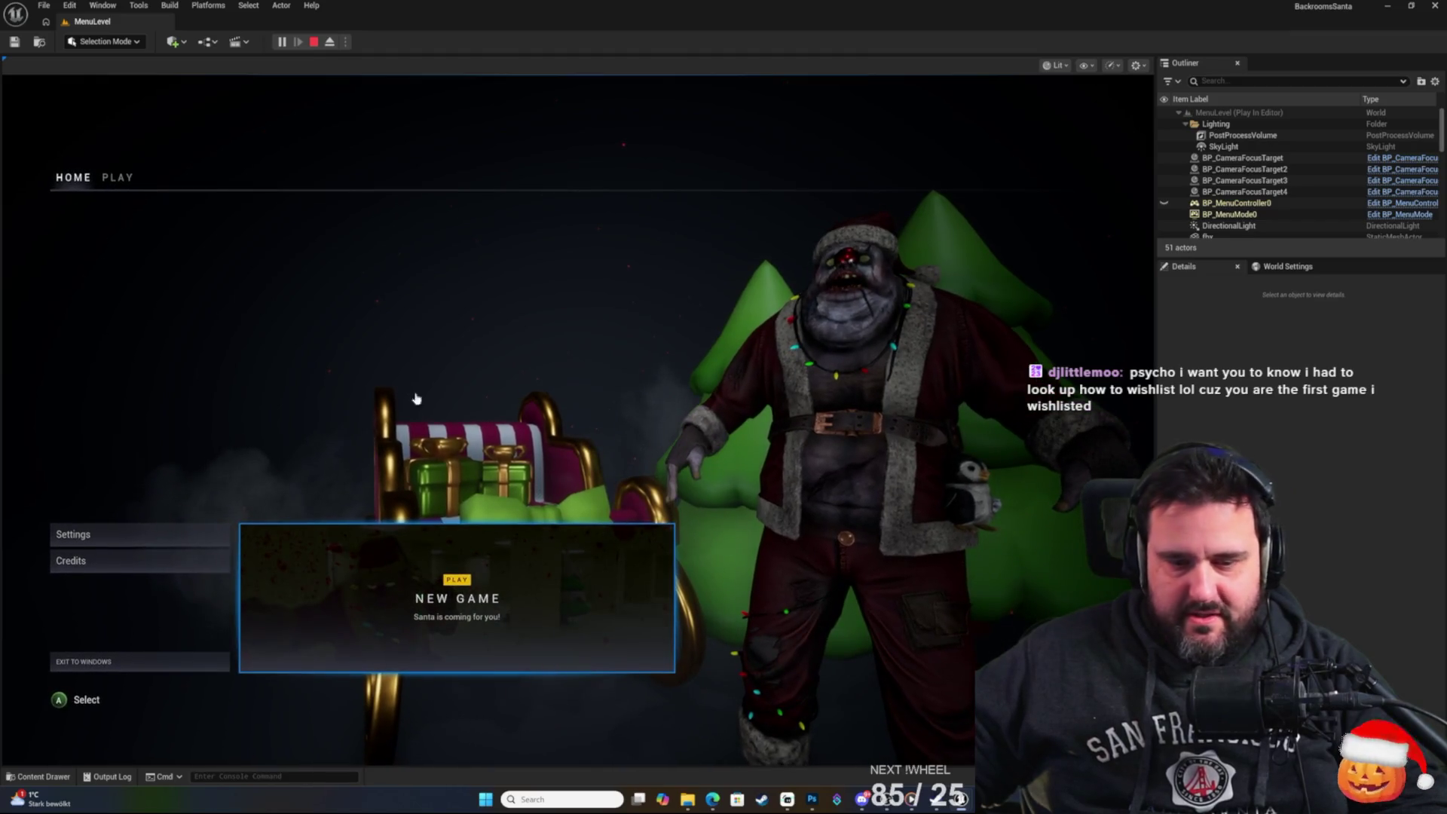
key(Return)
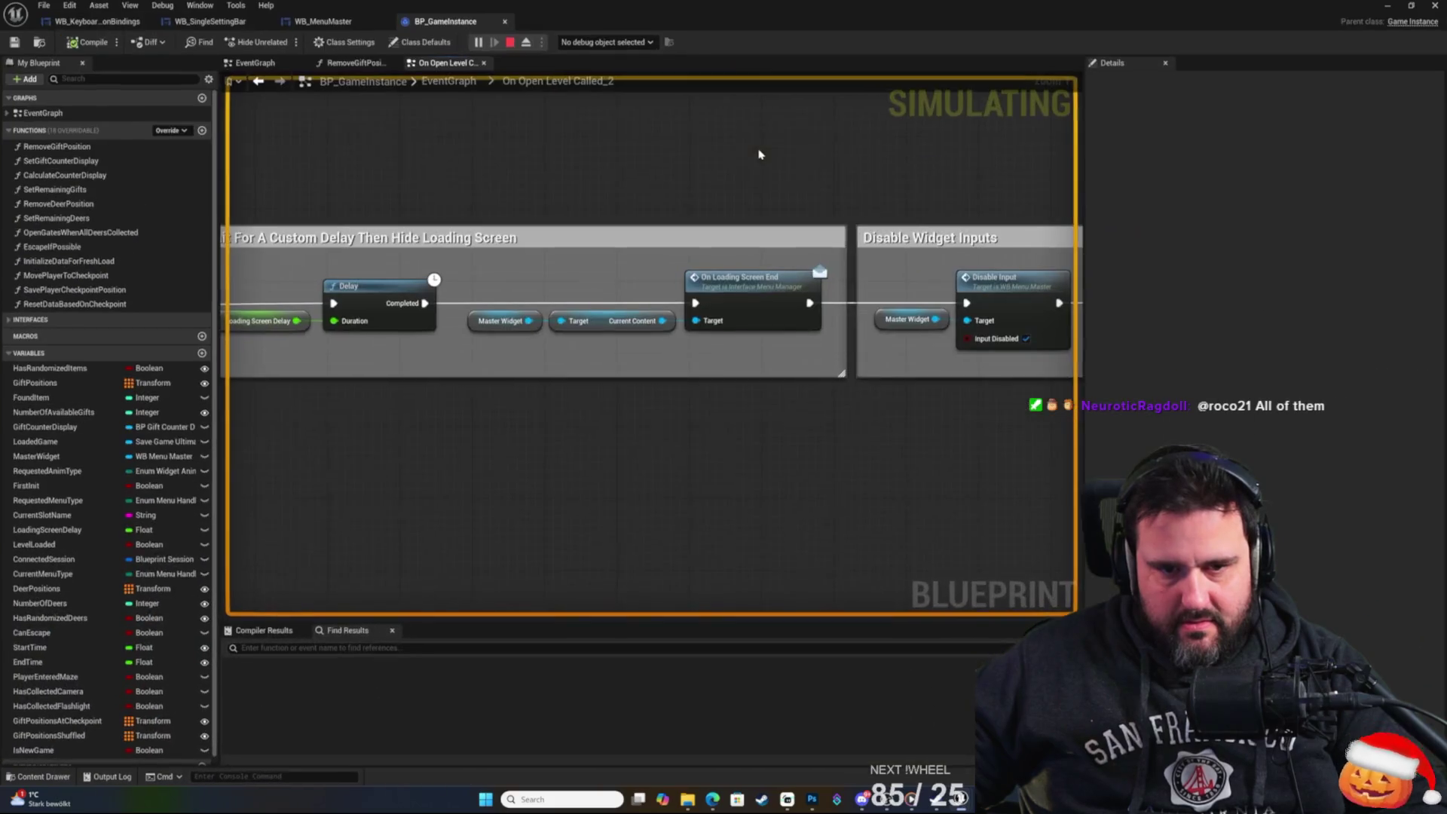
Stop the running simulation and remove the breakpoint from the Delay node.
scroll(717, 413, down, 3)
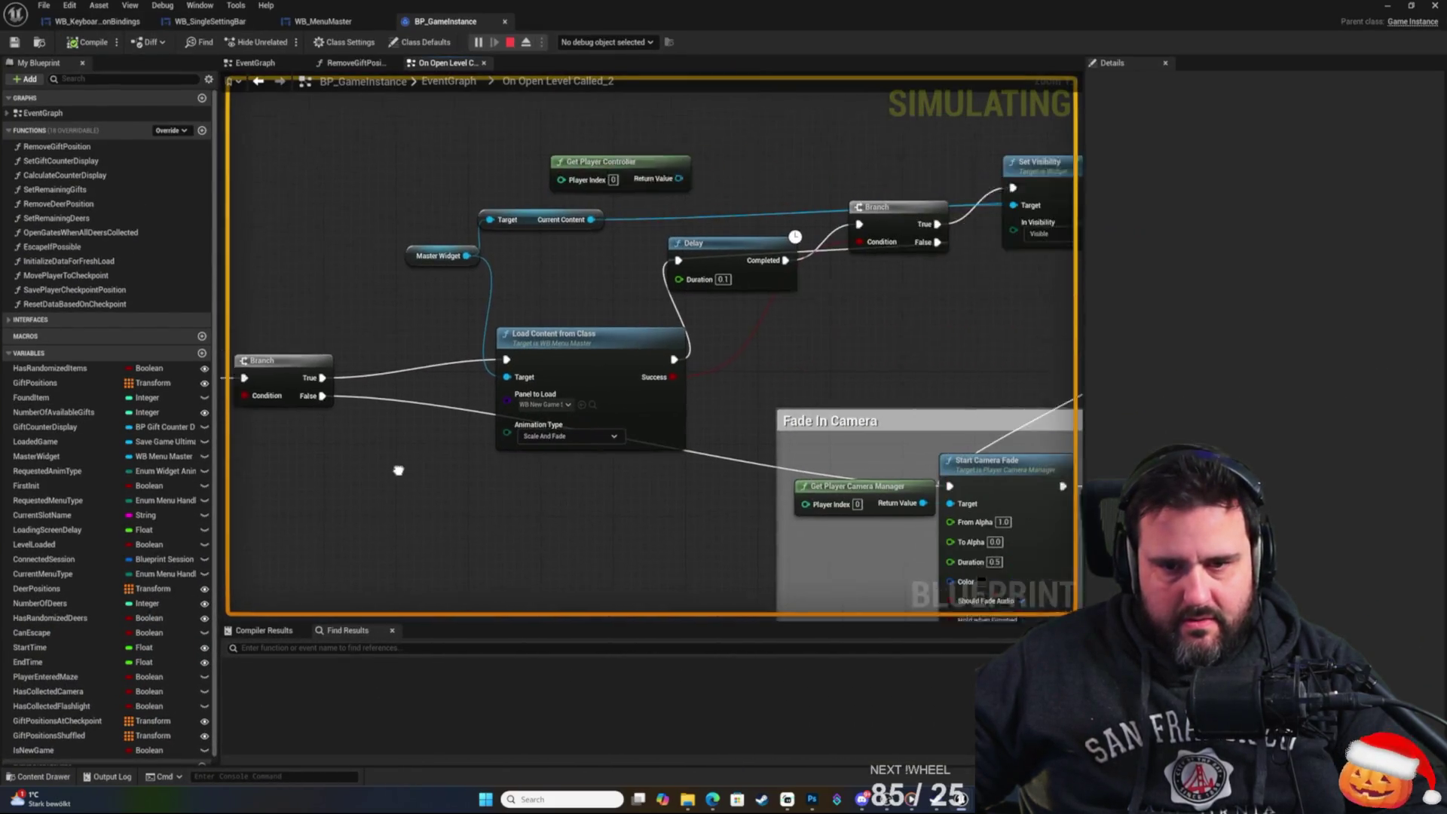
scroll(397, 468, up, 3)
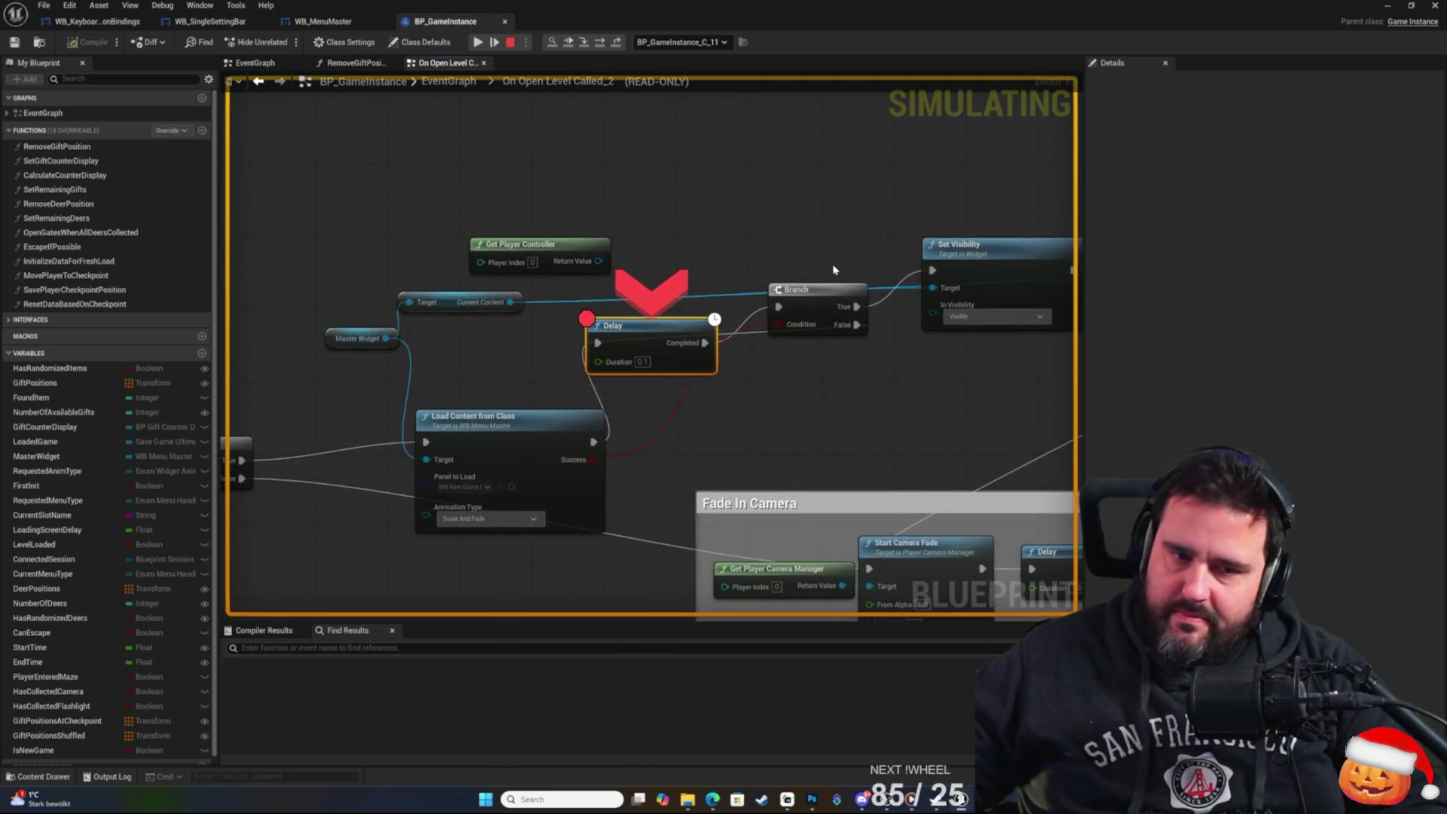
mouse_move(571, 464)
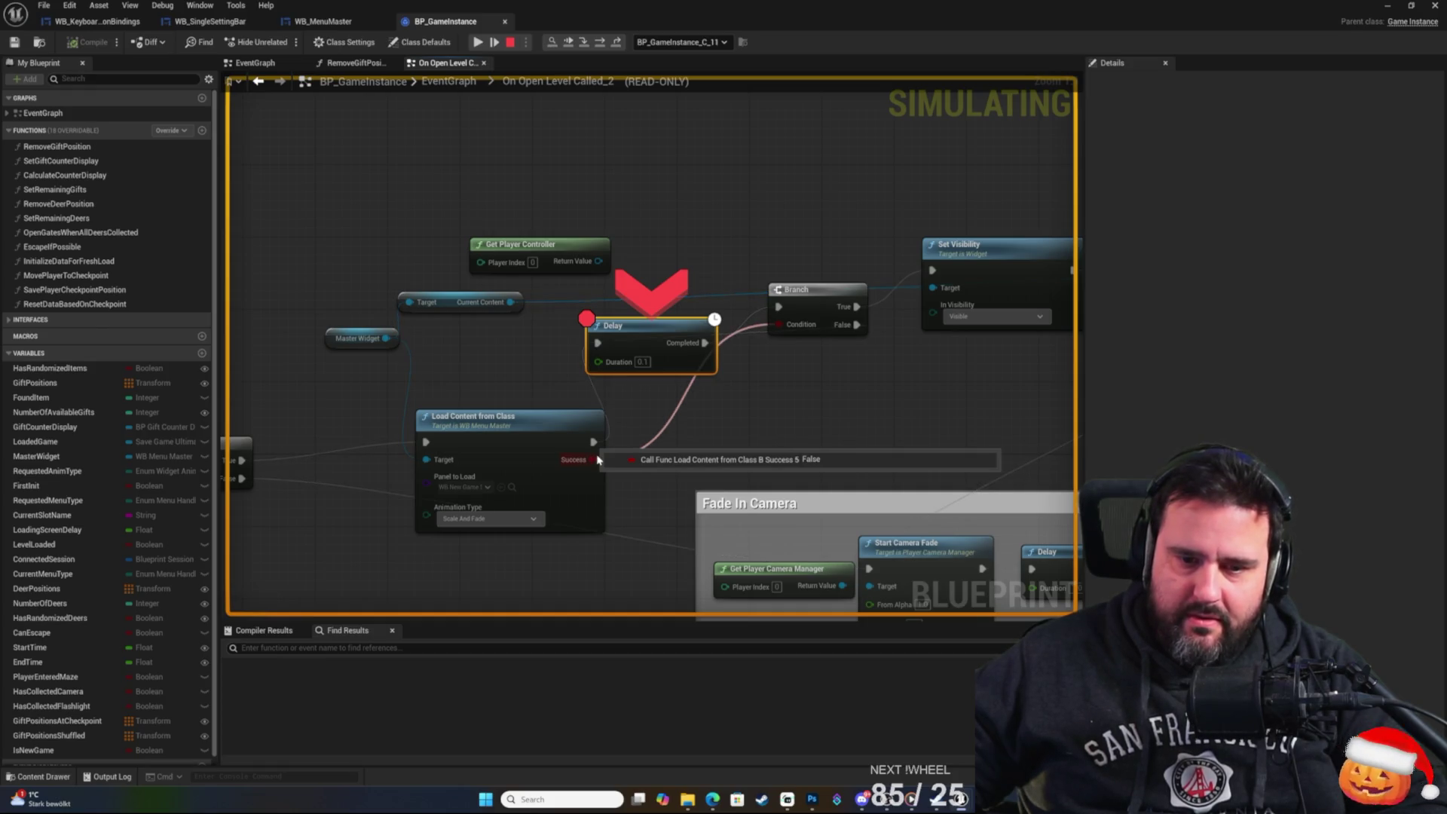
click(508, 43)
click(454, 365)
right_click(501, 277)
click(597, 222)
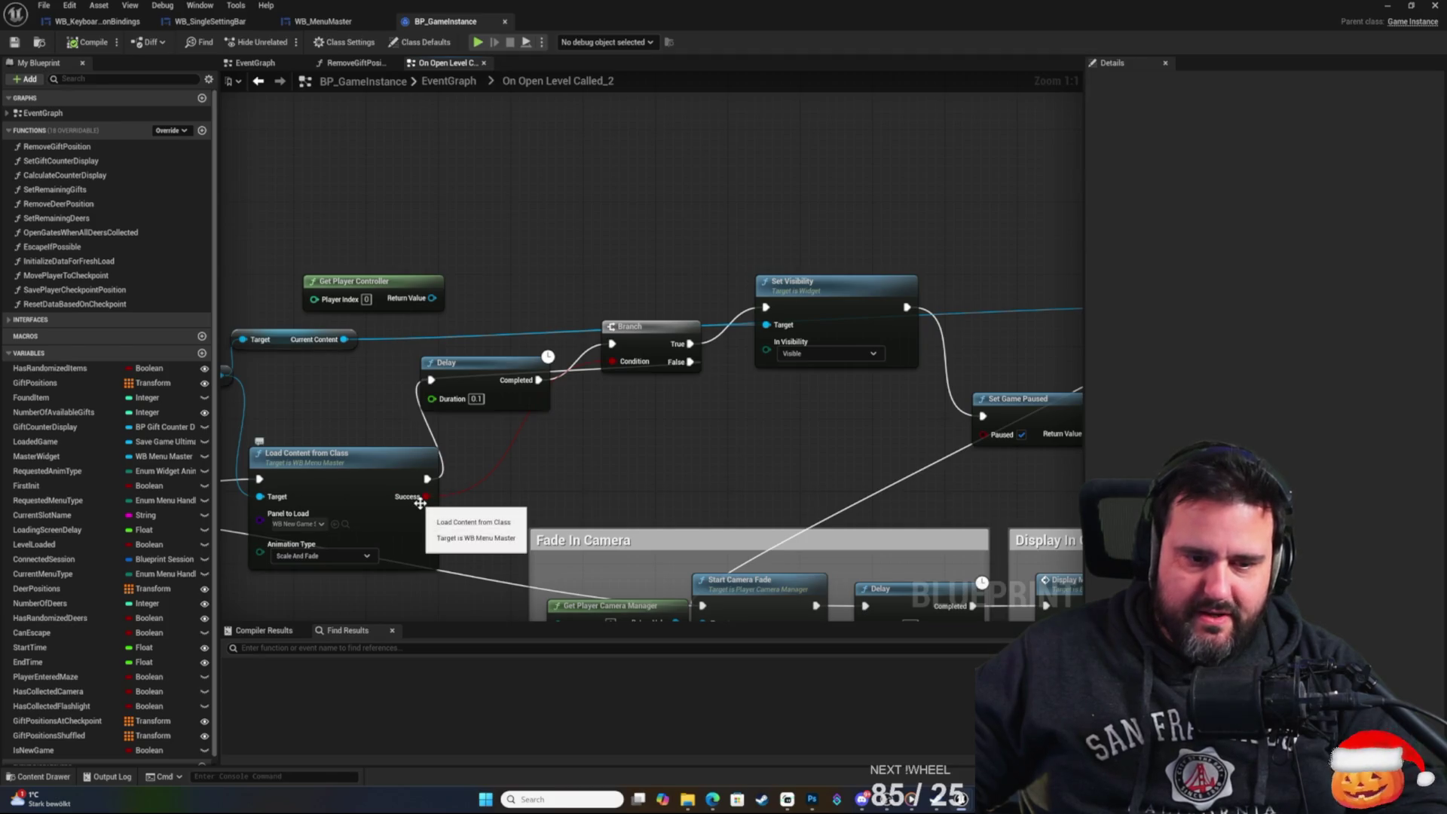
Inspect the Load_Content_From_Class function's Branch and AND logic in WB_MenuMaster, then return to BP_GameInstance.
click(494, 438)
double_click(494, 438)
scroll(925, 400, up, 7)
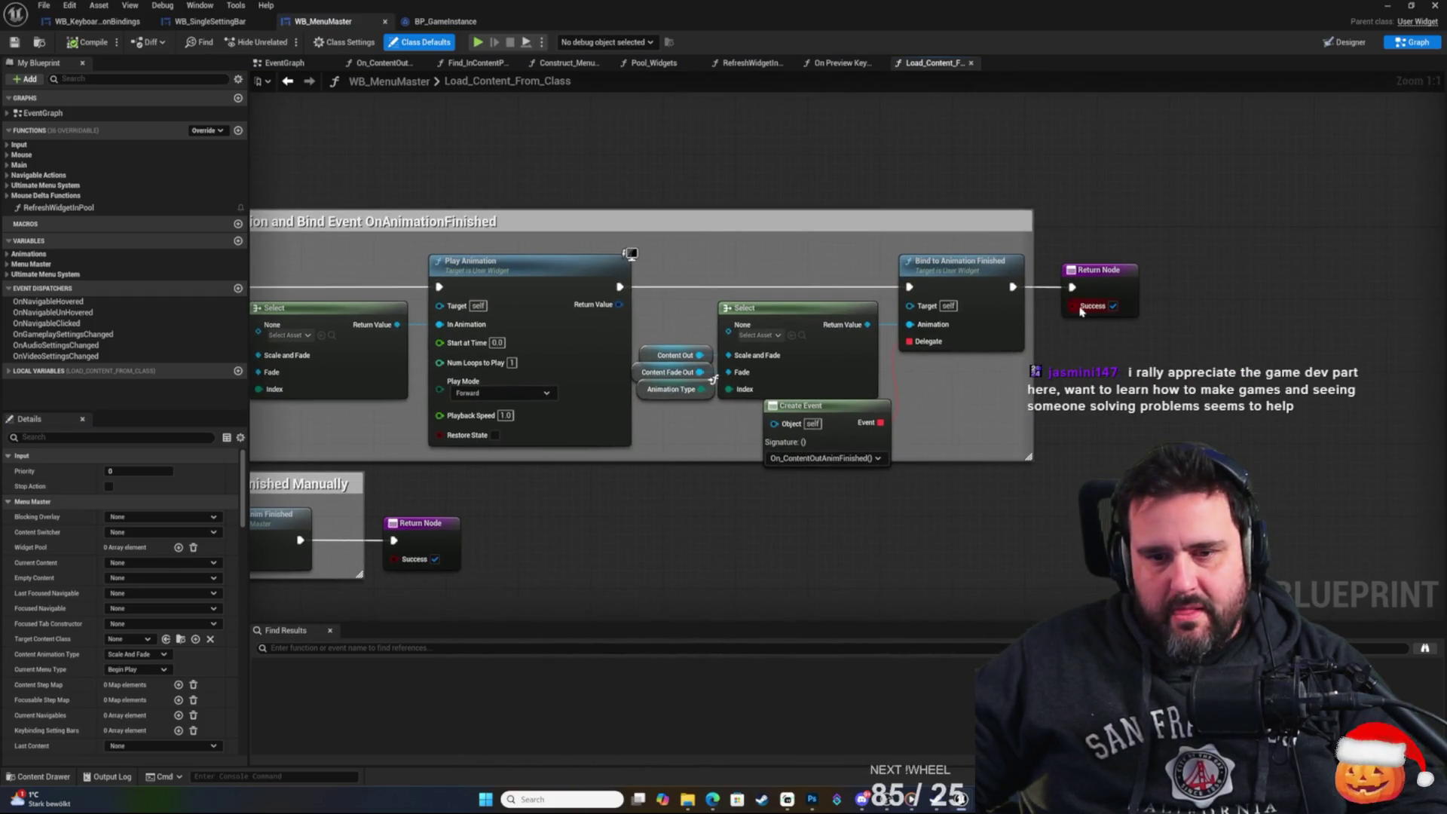
mouse_move(811, 524)
mouse_down()
mouse_move(1042, 481)
mouse_move(875, 507)
mouse_up()
scroll(872, 502, down, 1)
scroll(864, 508, up, 1)
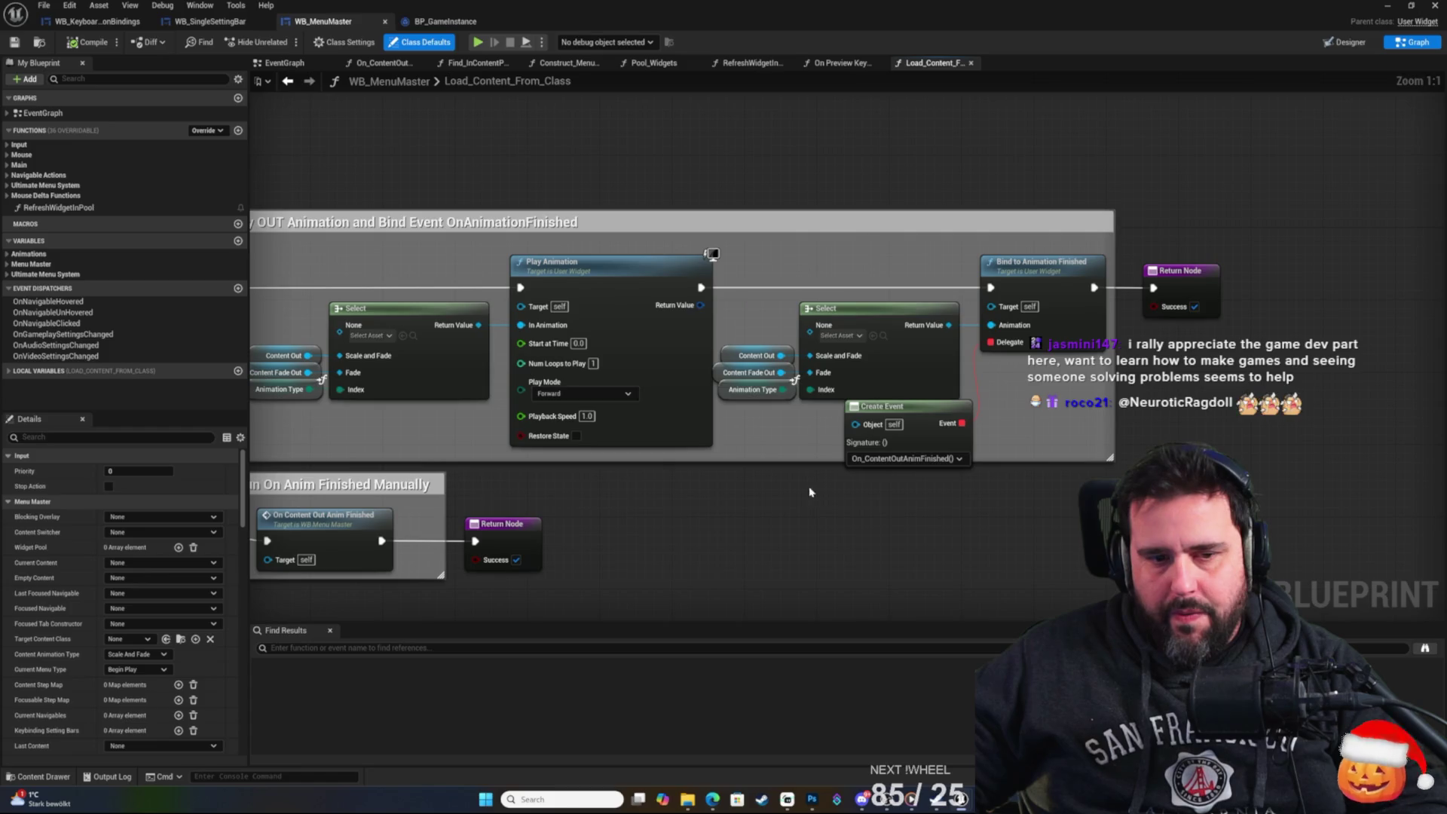
scroll(811, 491, down, 4)
scroll(649, 213, up, 1)
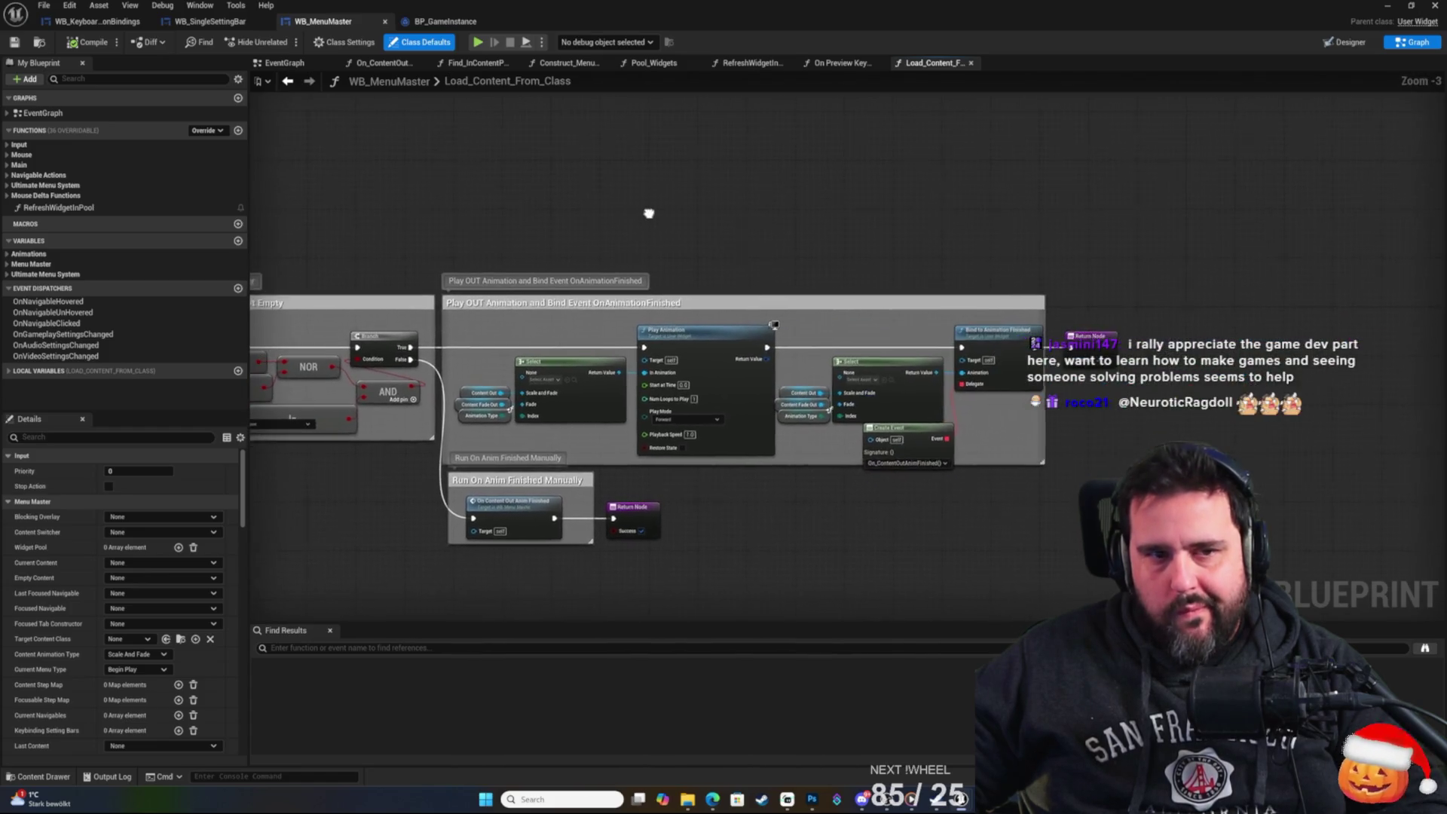
click(236, 25)
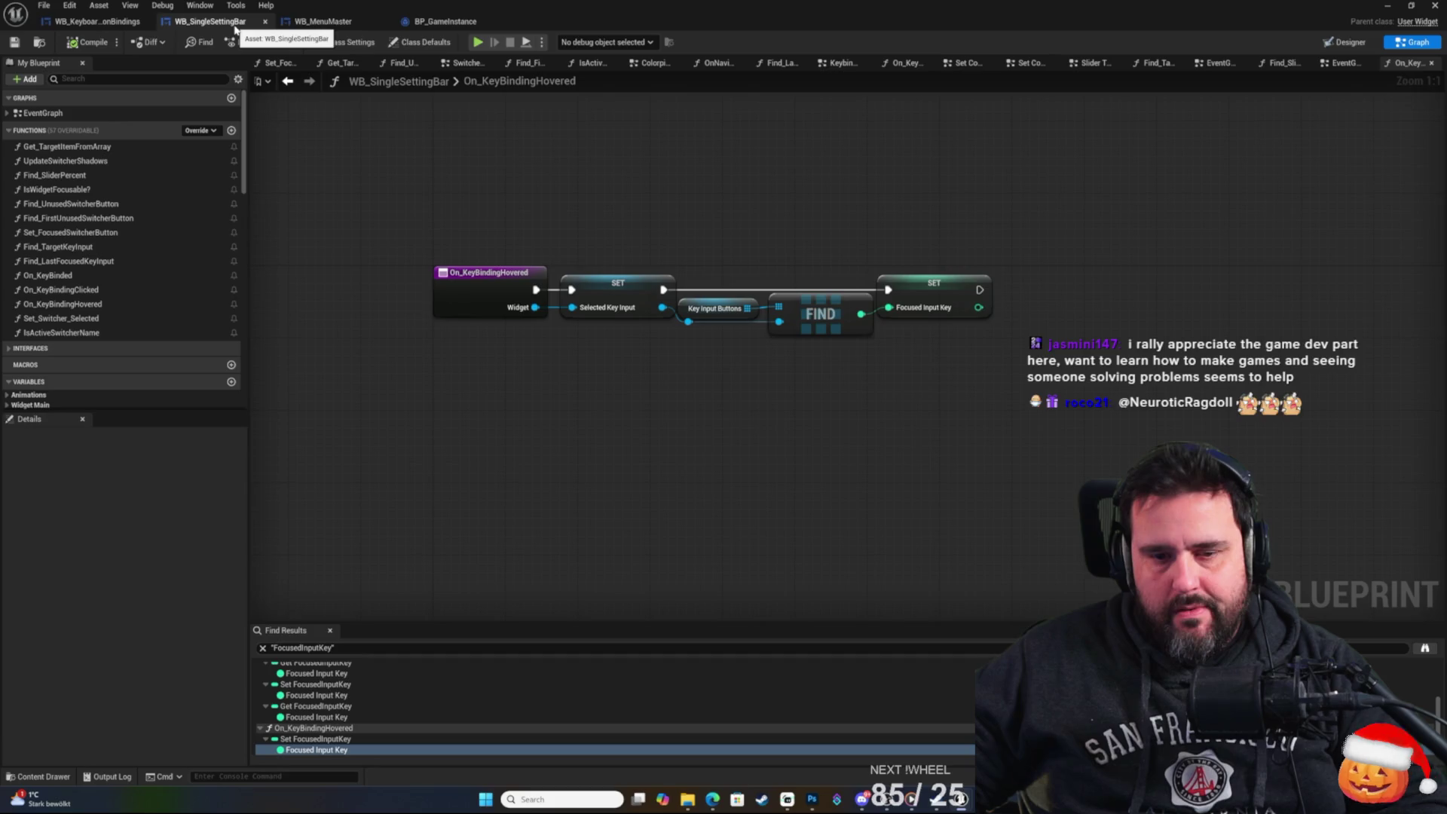
click(444, 22)
Set Load Content from Class's Animation Type to None, save, and minimize the Blueprint editor.
drag(535, 463, 585, 428)
click(515, 500)
click(497, 513)
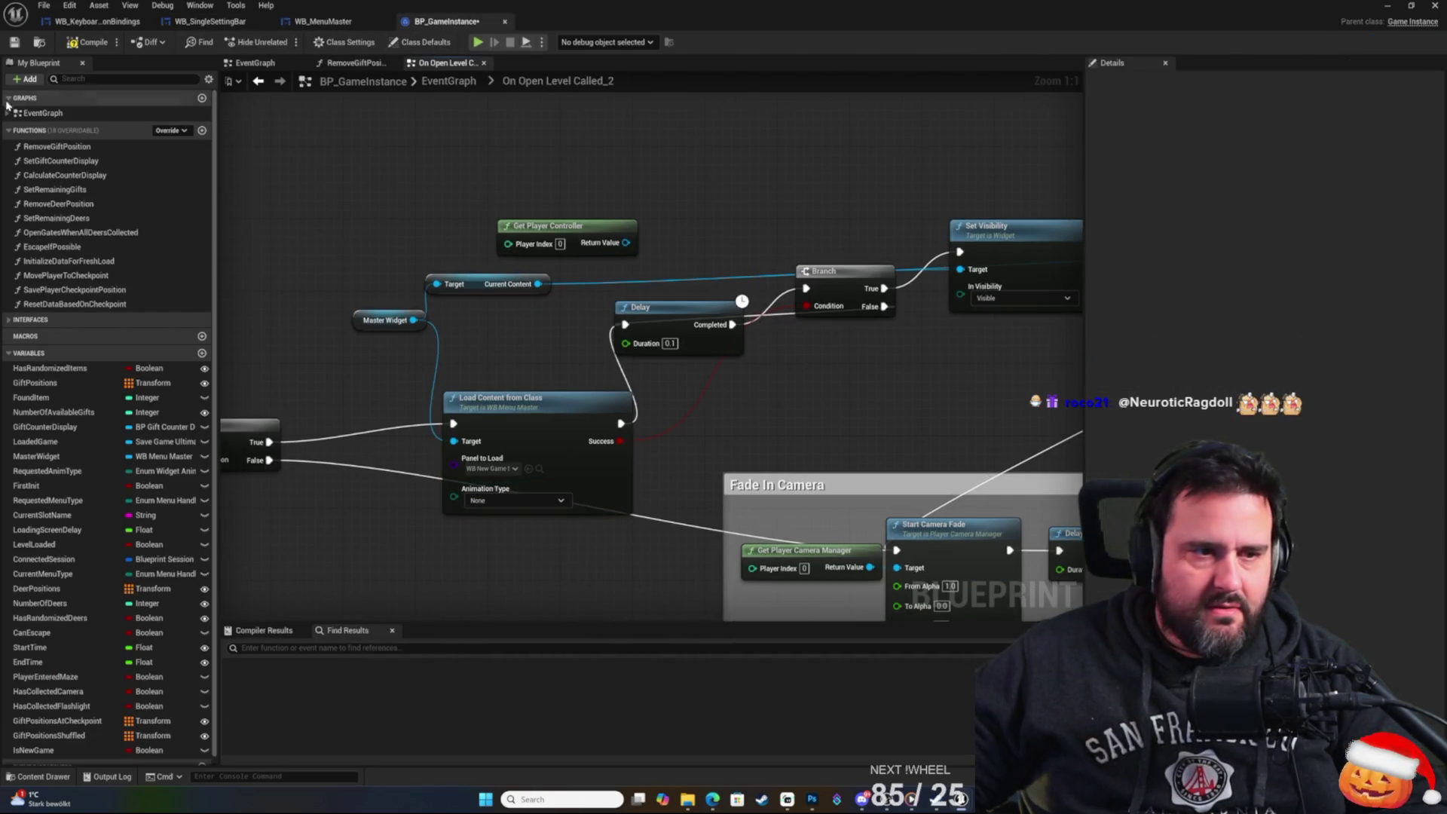
click(14, 43)
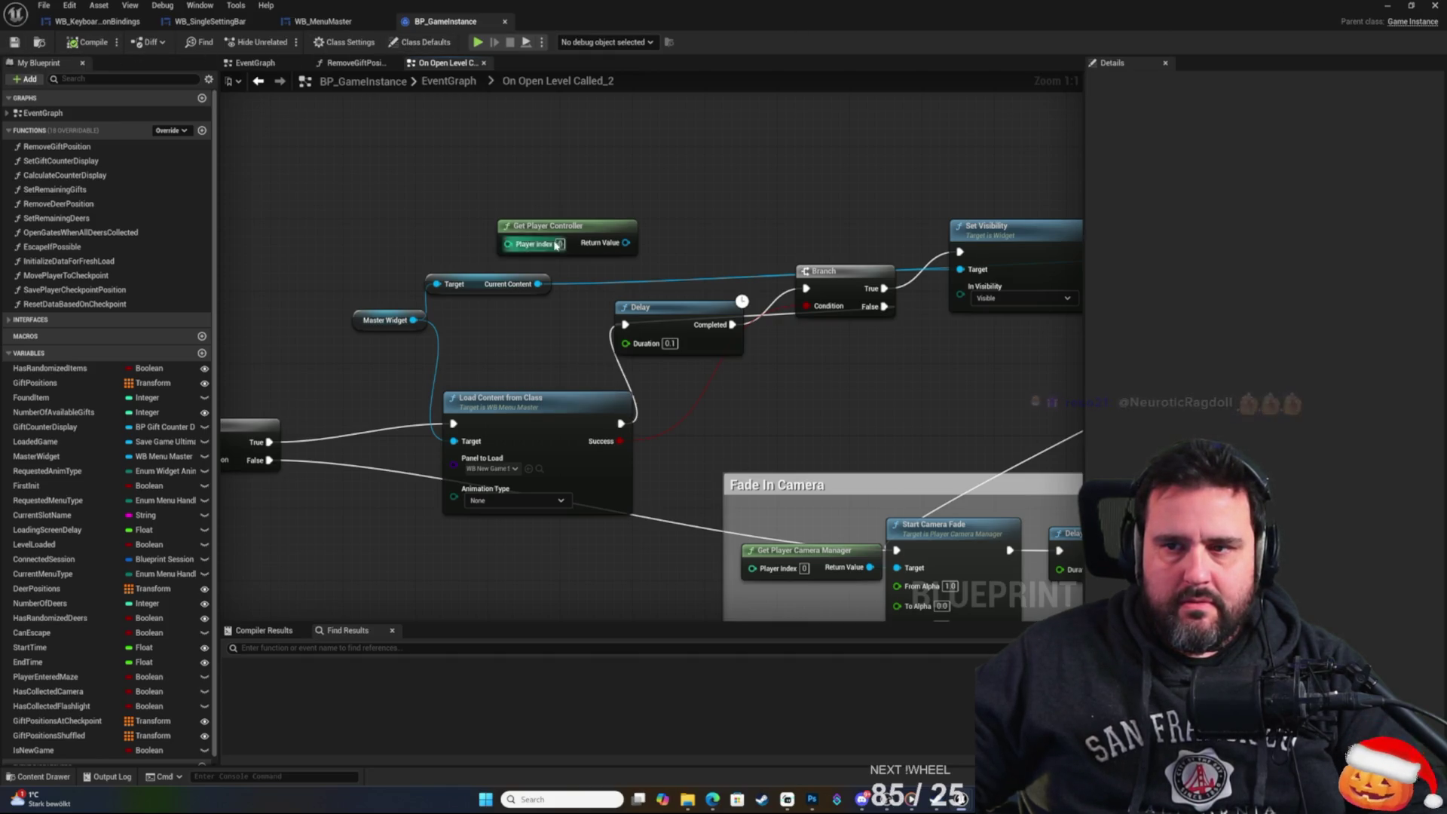
click(1387, 6)
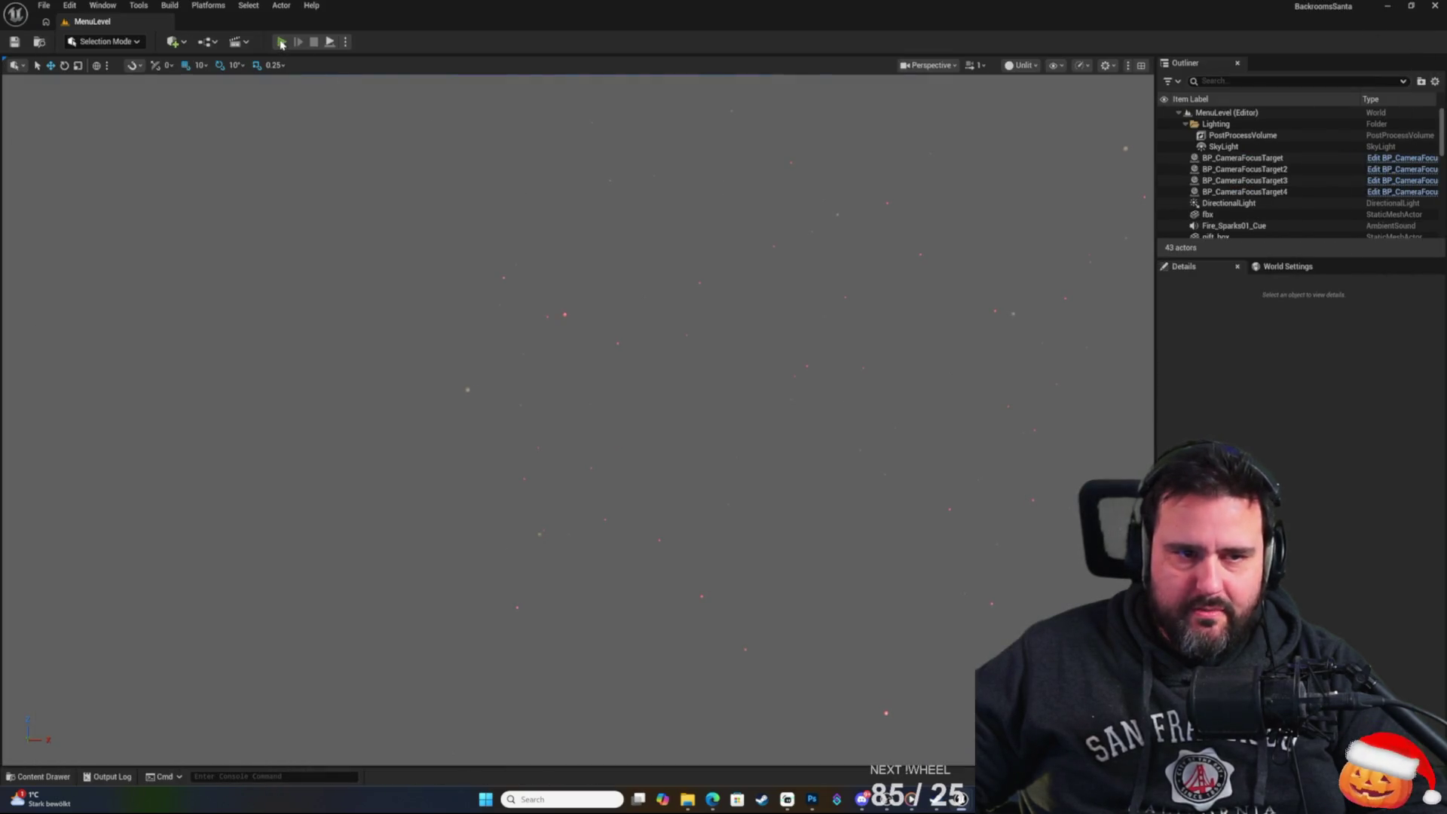
key(alt+p)
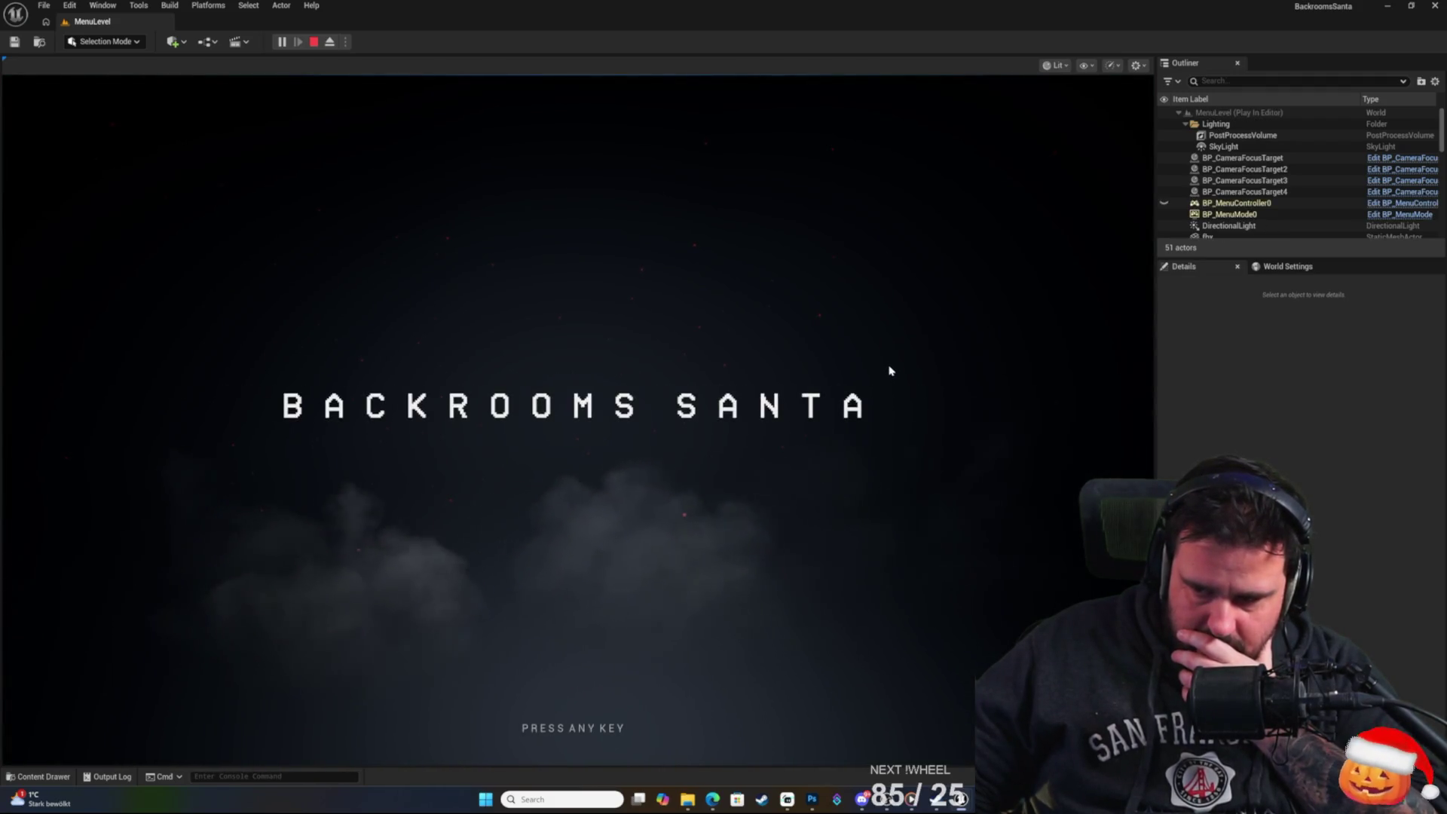
click(887, 346)
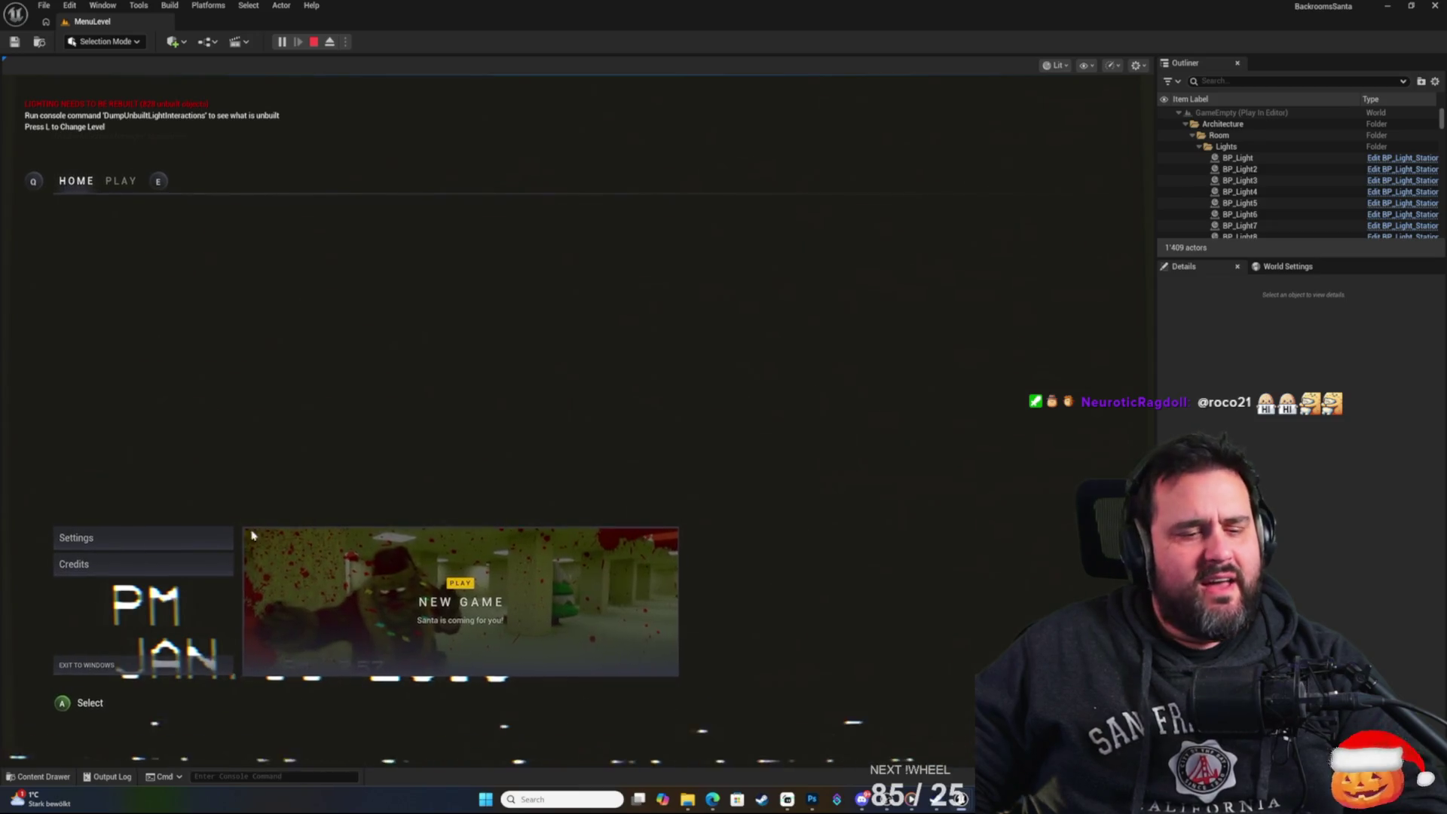
click(408, 523)
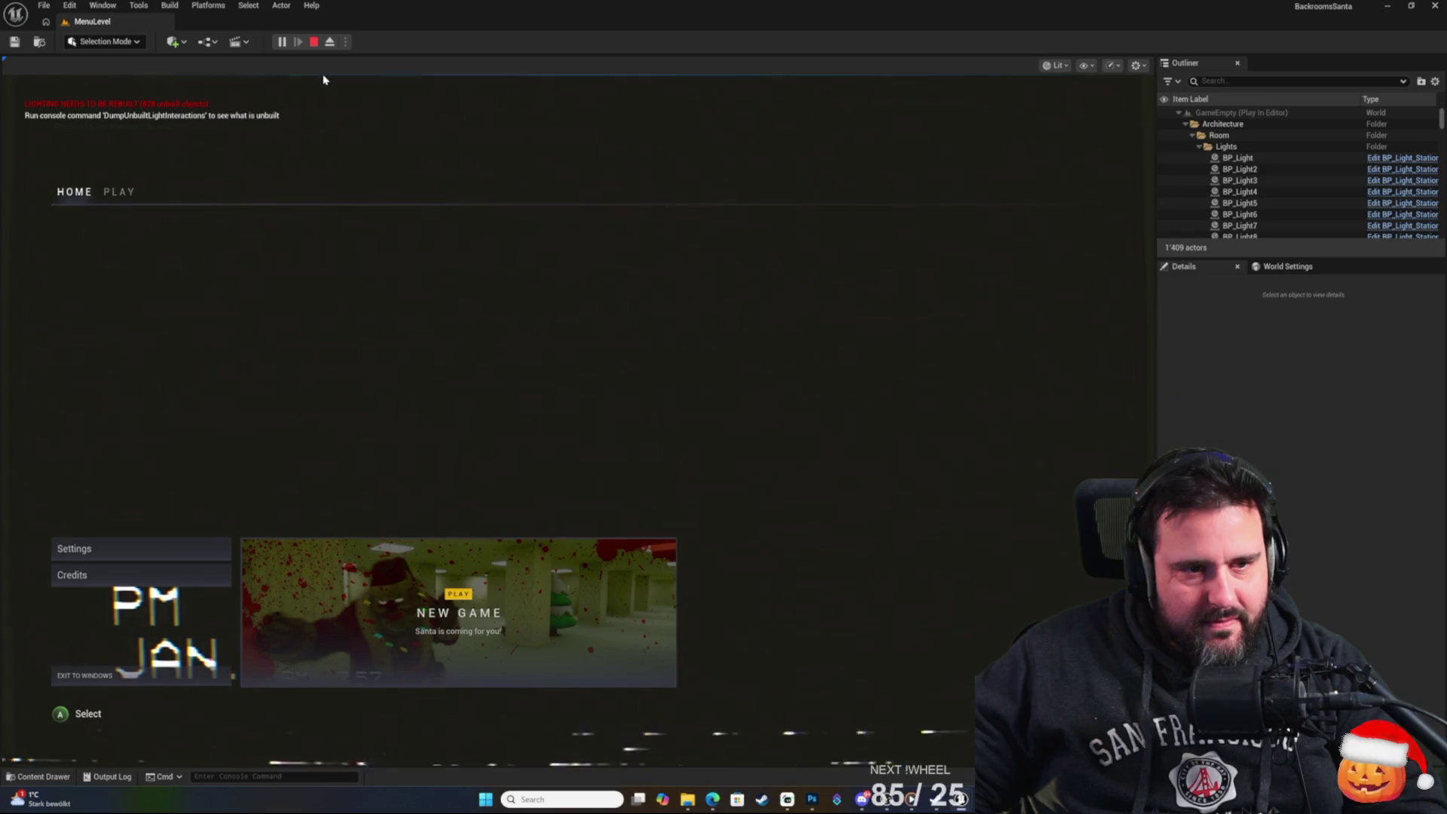
click(121, 661)
click(727, 449)
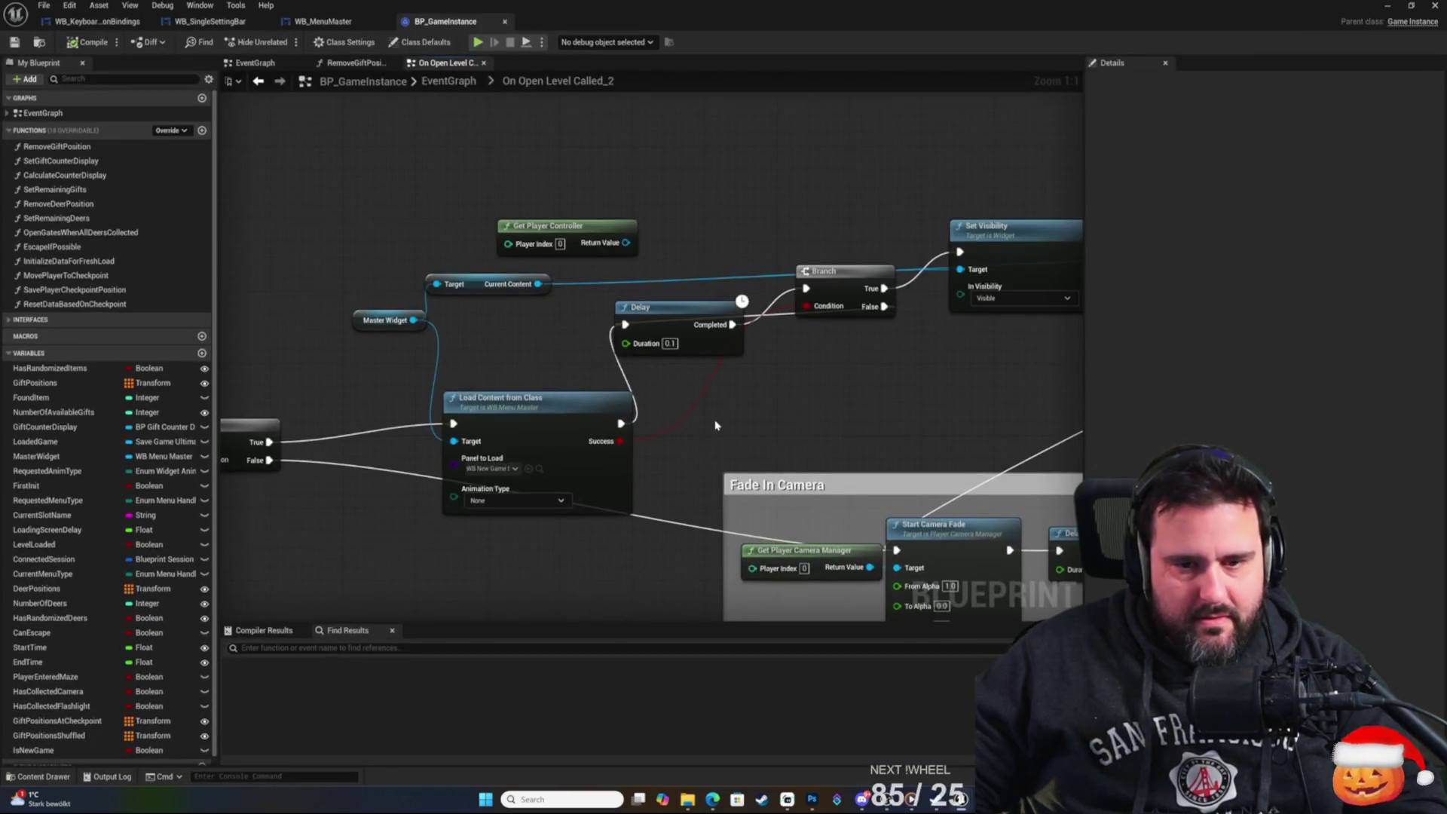
Delete the Delay and Branch nodes and wire Load Content directly into Set Visibility.
drag(715, 425, 662, 406)
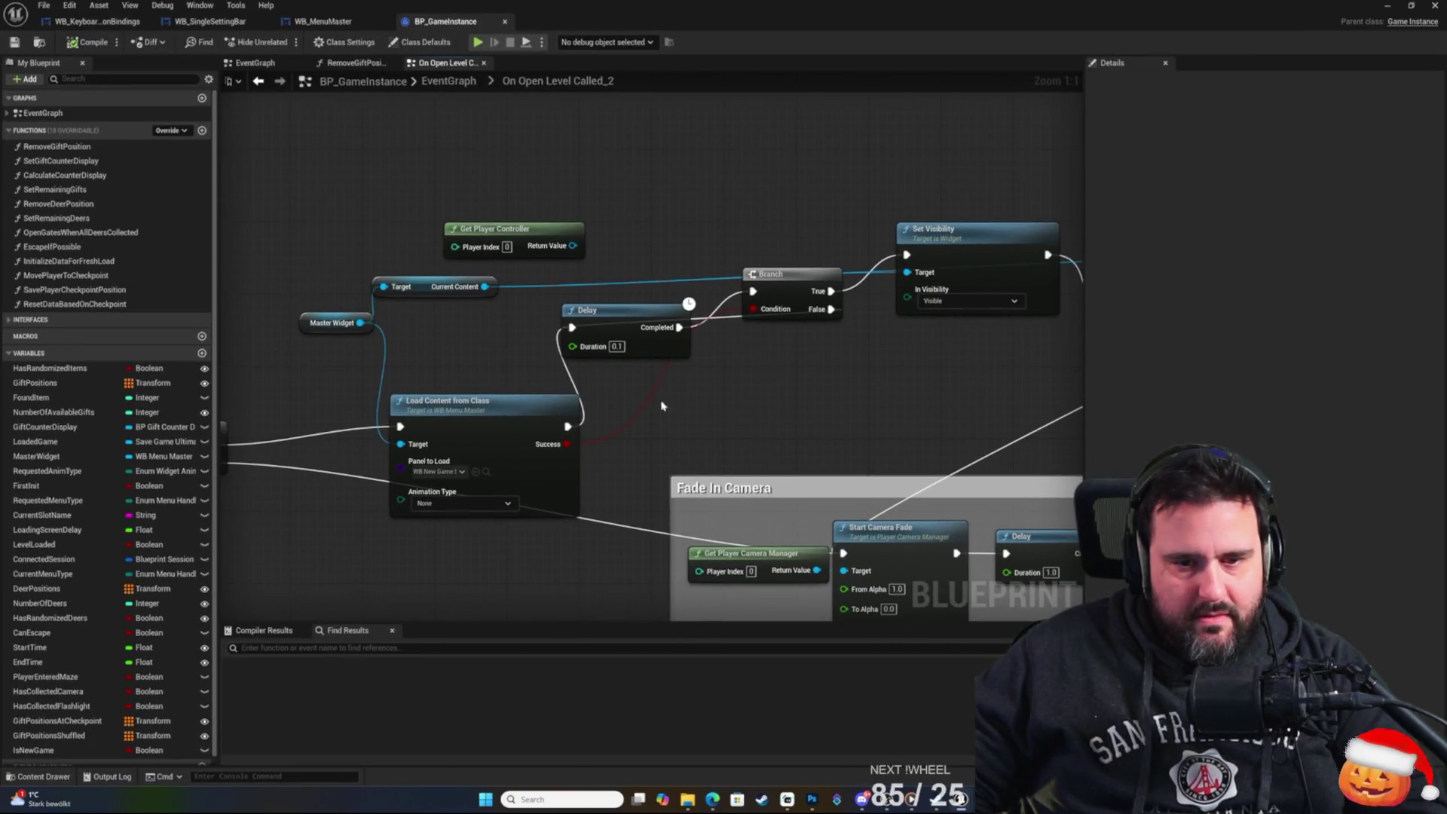
drag(798, 384, 673, 296)
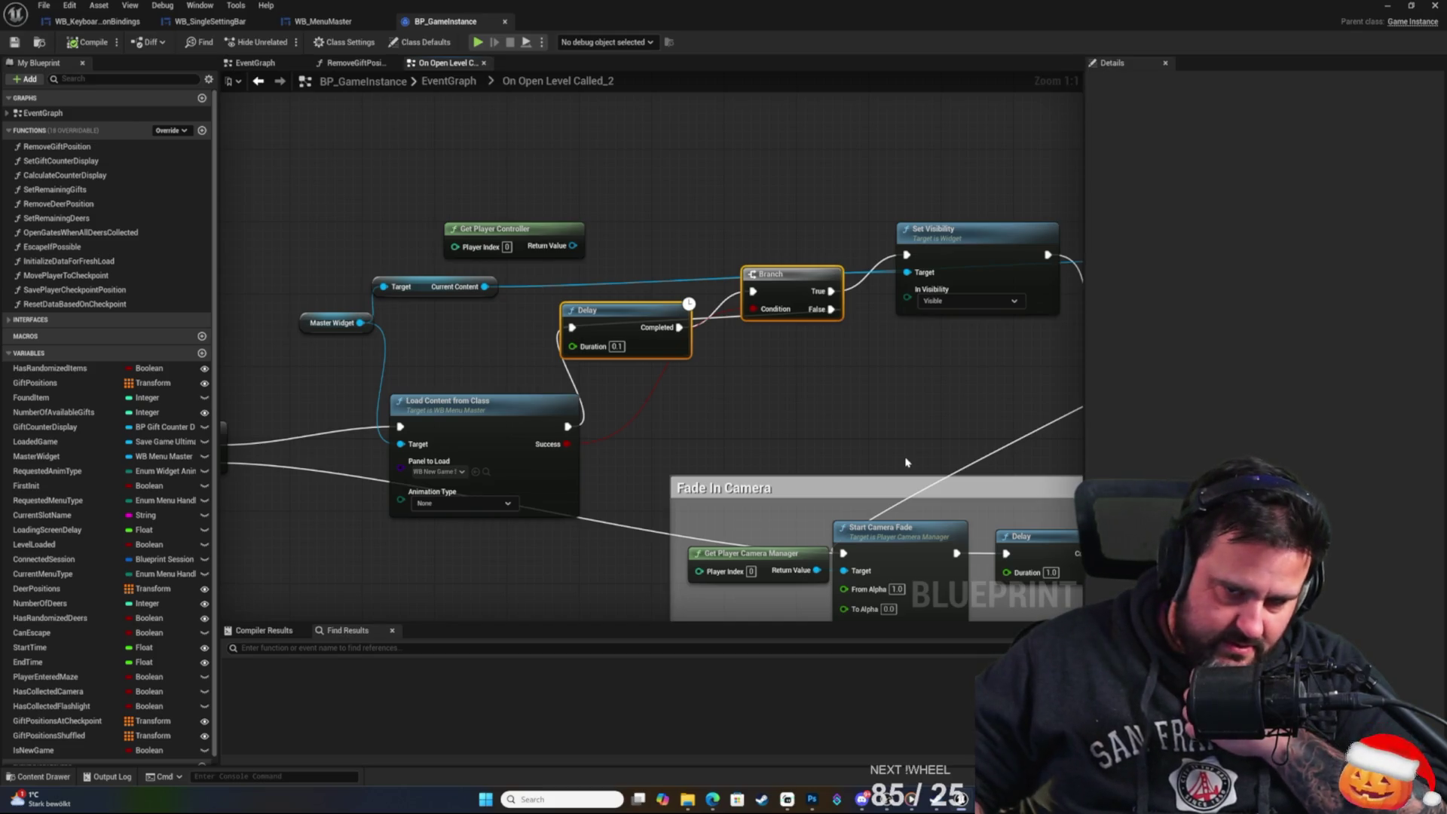
key(Delete)
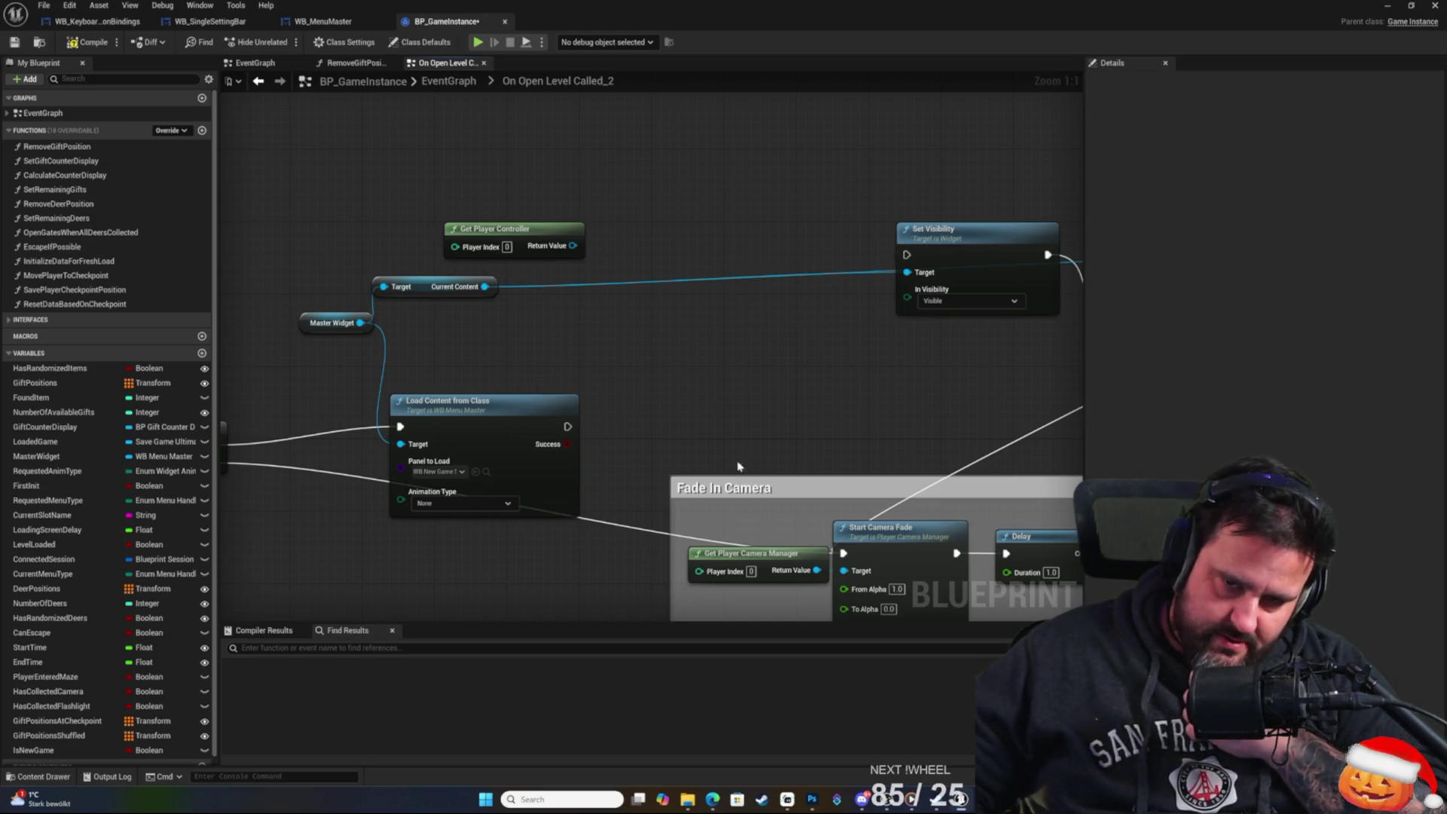
mouse_move(567, 428)
mouse_down()
mouse_move(839, 324)
mouse_move(907, 255)
mouse_move(688, 336)
mouse_up()
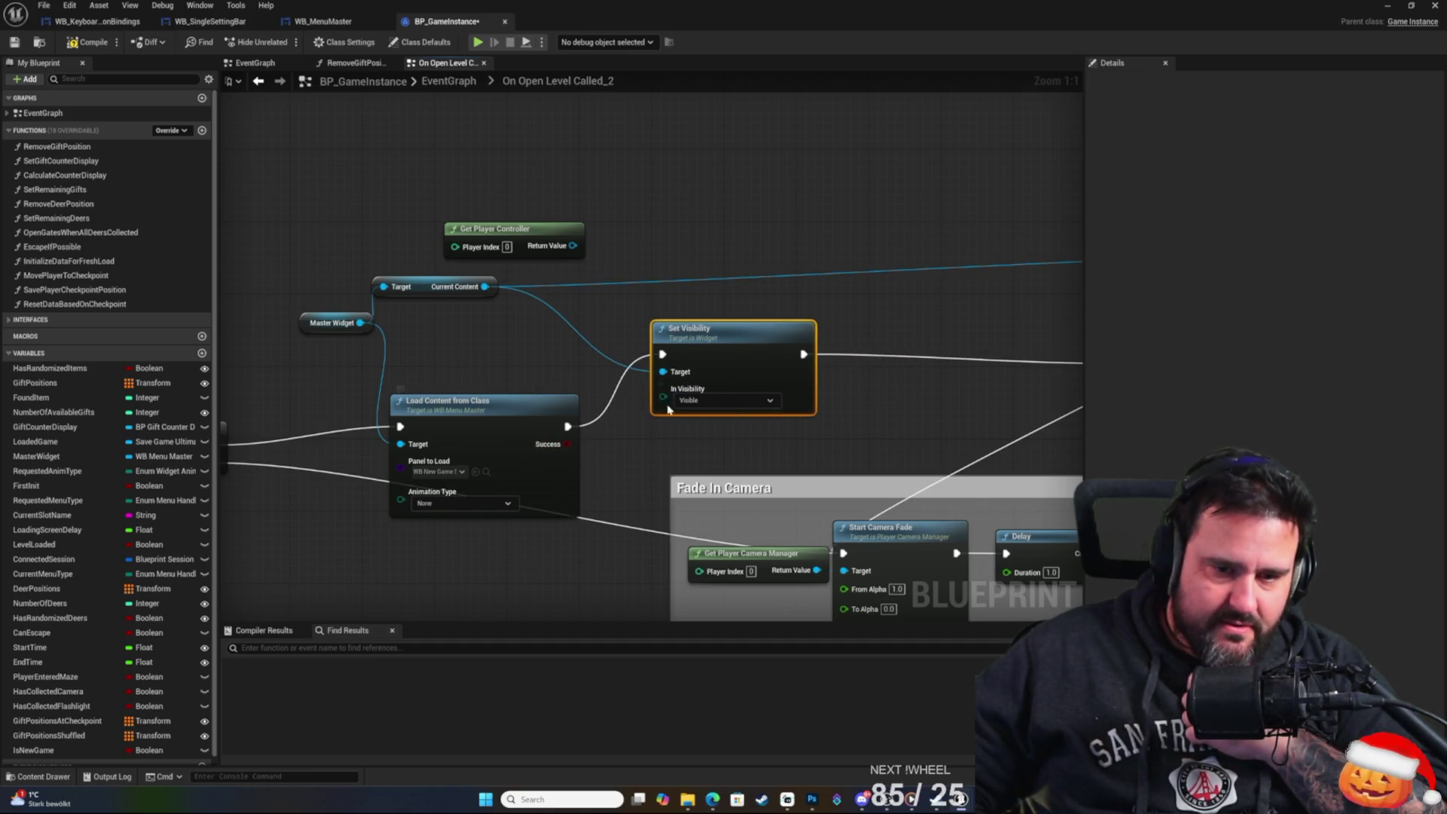
Inspect the Loading Screen Delay variable in the custom delay loading-screen section.
drag(495, 444, 488, 411)
mouse_move(335, 565)
mouse_down()
mouse_move(759, 474)
mouse_move(953, 478)
mouse_move(801, 498)
mouse_move(400, 410)
mouse_up()
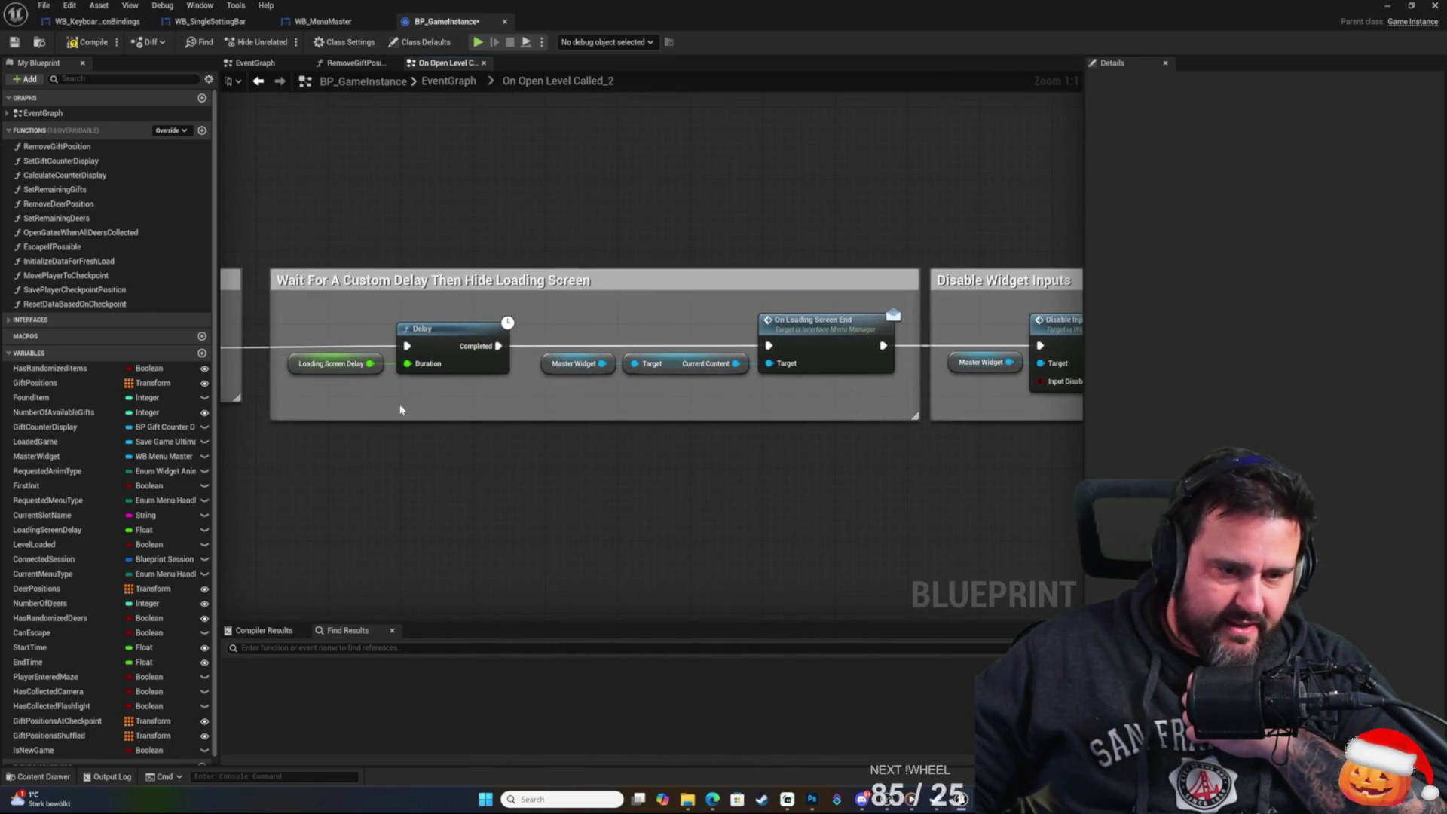
click(302, 361)
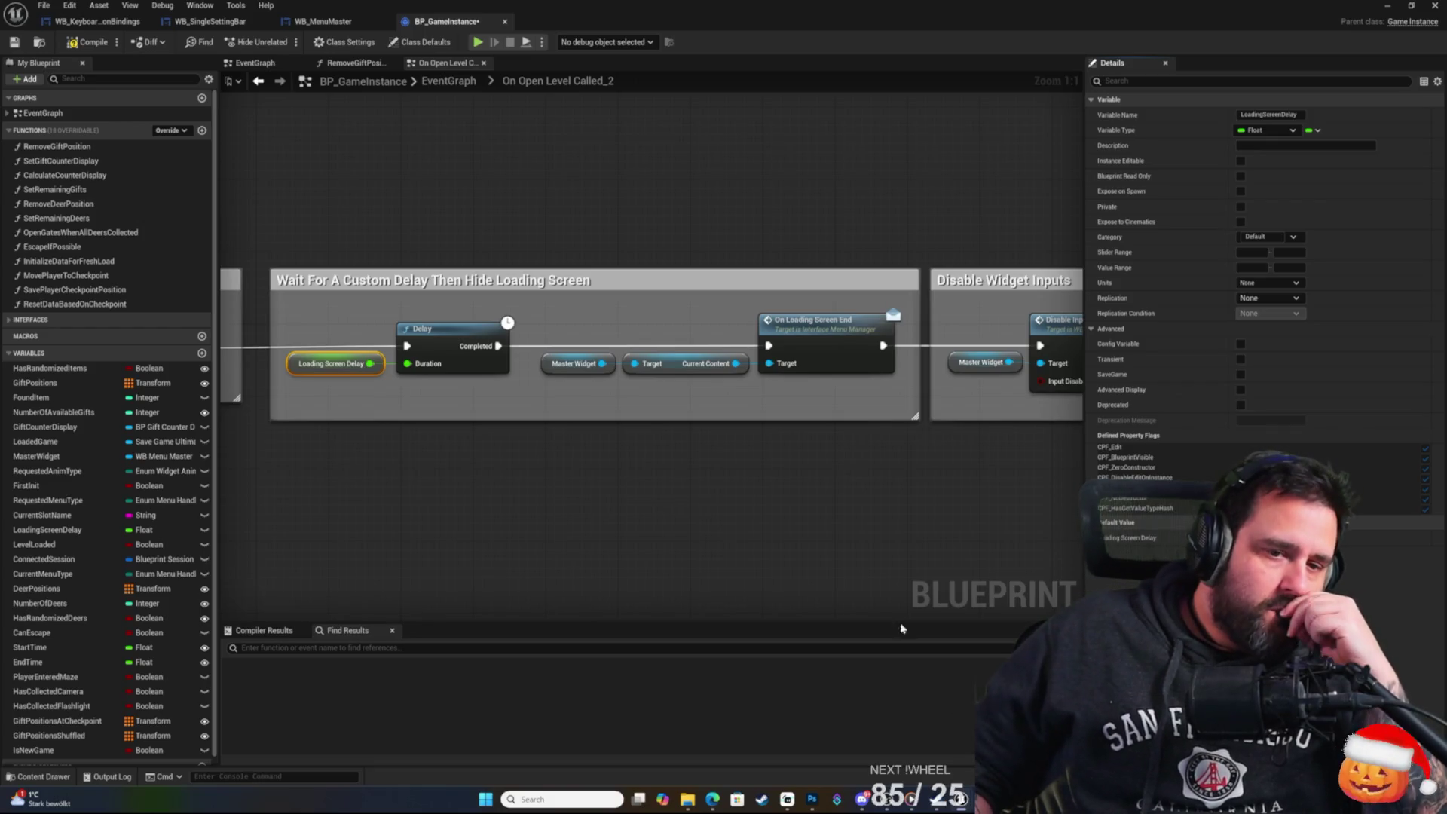
click(720, 494)
right_click(791, 475)
click(870, 430)
Review Load Content, Set Game Paused, the Is New Game Branch and the Display In Game section.
mouse_move(870, 429)
mouse_down()
mouse_move(507, 490)
mouse_move(742, 494)
mouse_move(518, 543)
mouse_move(480, 542)
mouse_move(517, 510)
mouse_move(464, 514)
mouse_up()
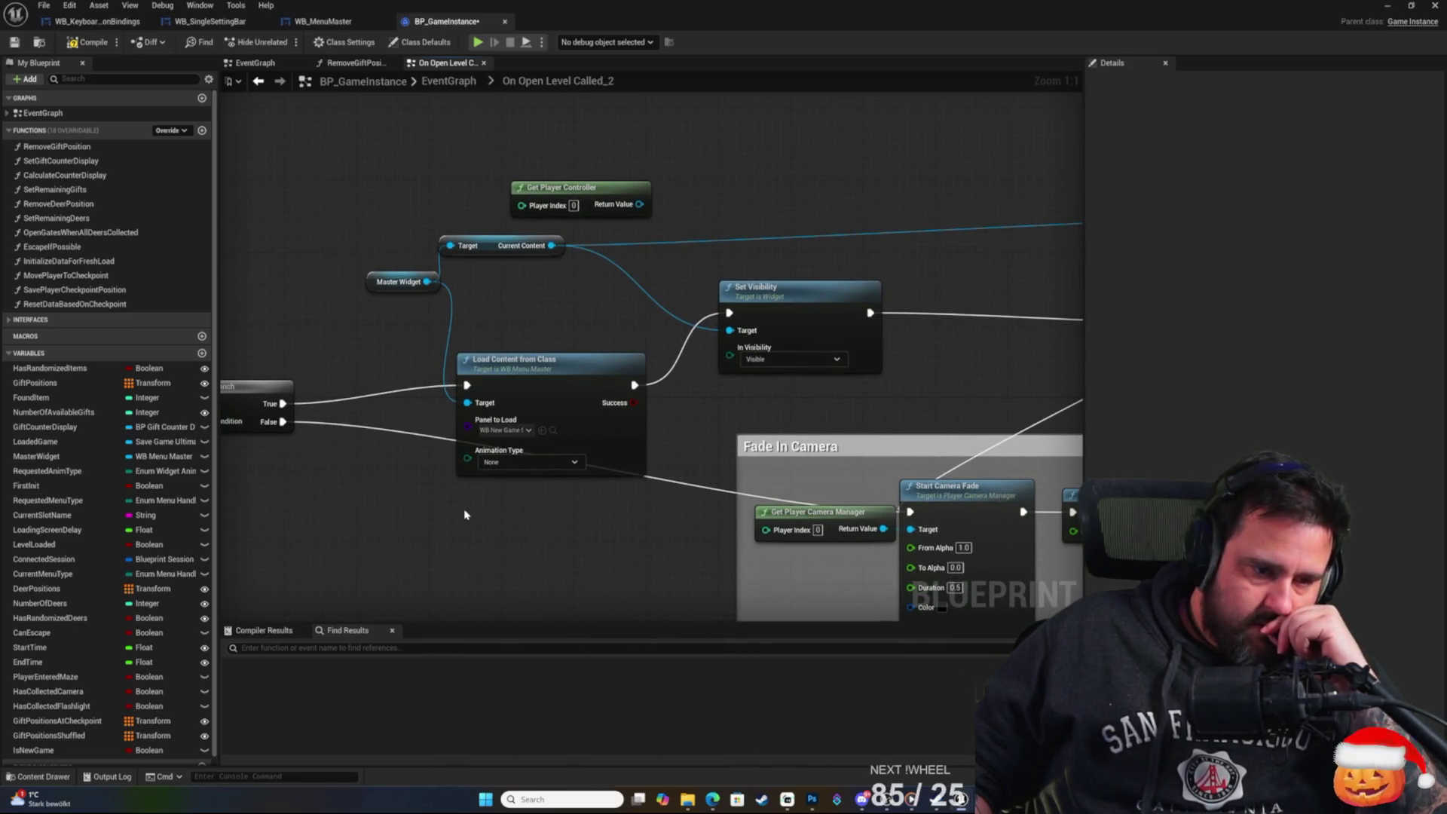
click(524, 357)
right_click(581, 316)
click(510, 305)
drag(574, 307, 520, 337)
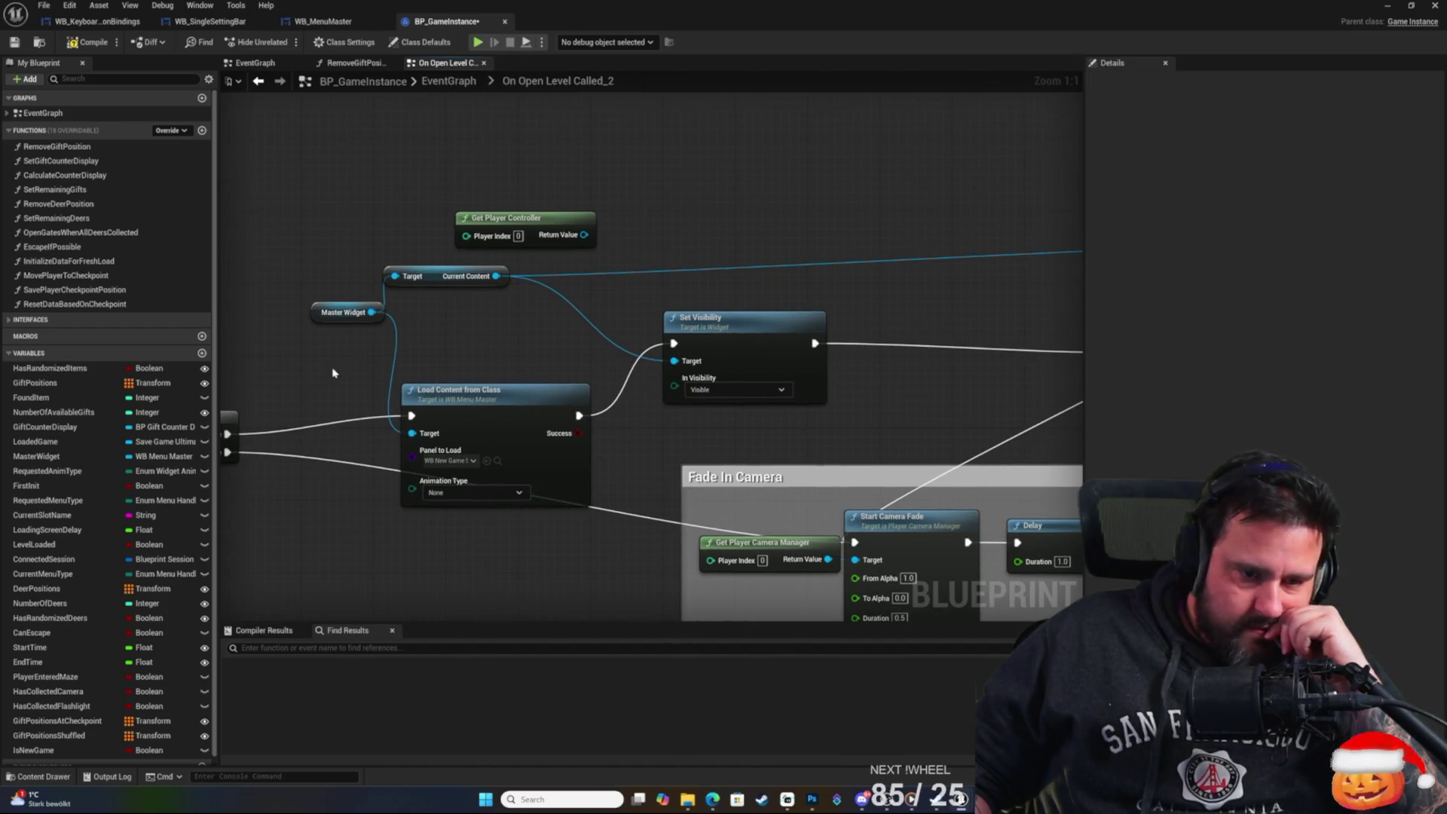
drag(433, 362, 340, 357)
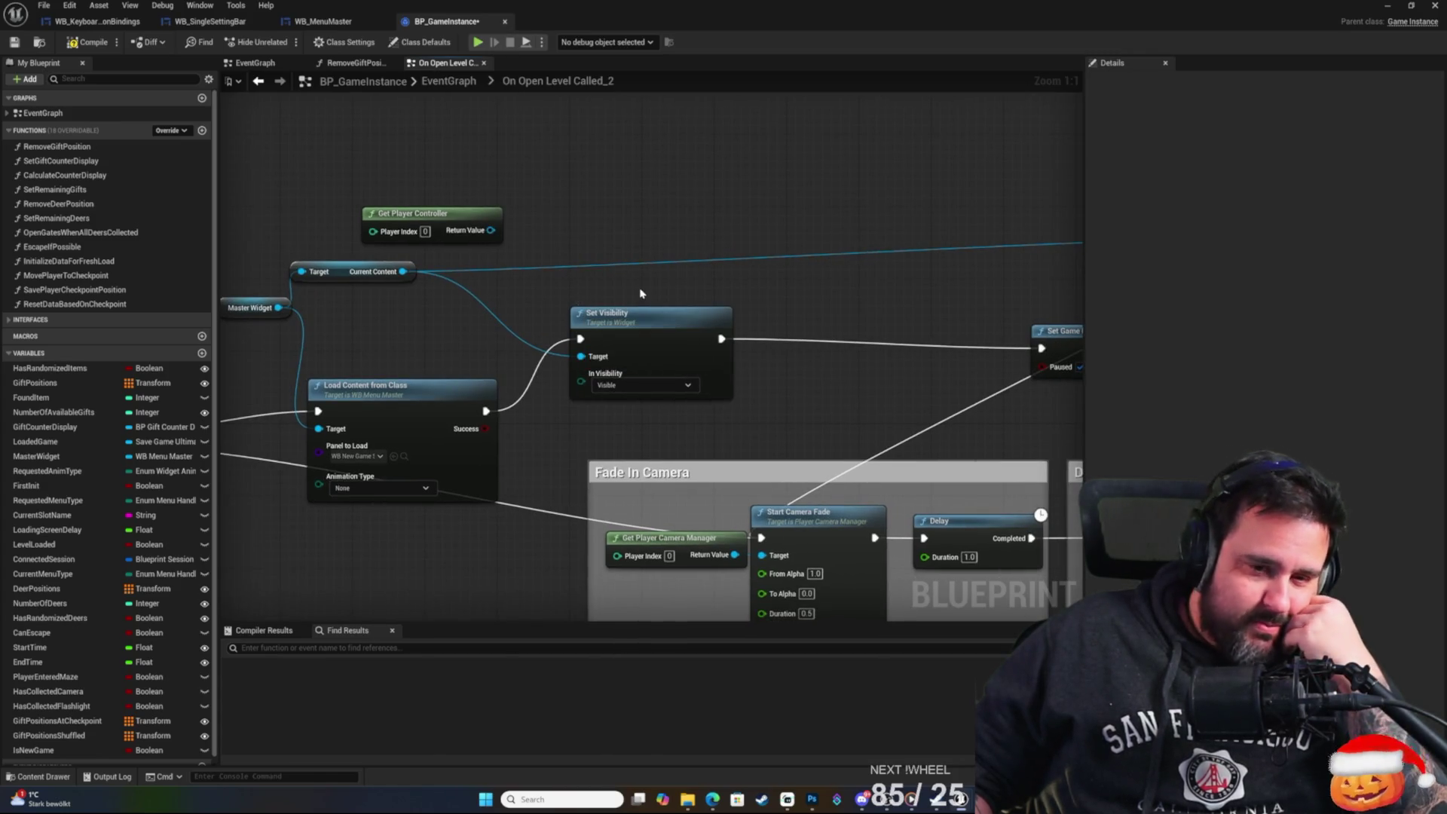
drag(529, 334, 602, 279)
drag(694, 235, 681, 237)
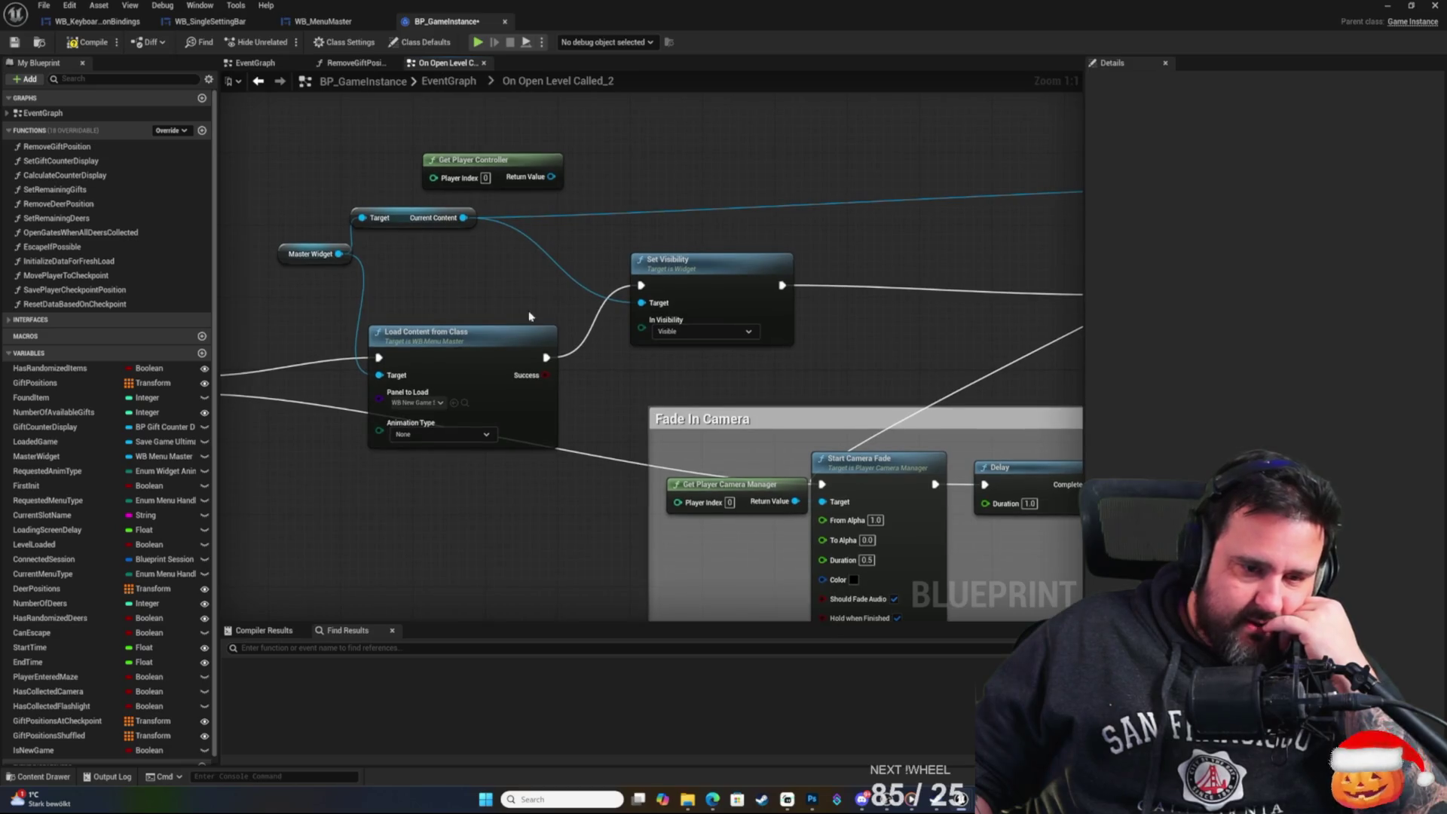
drag(324, 507, 598, 454)
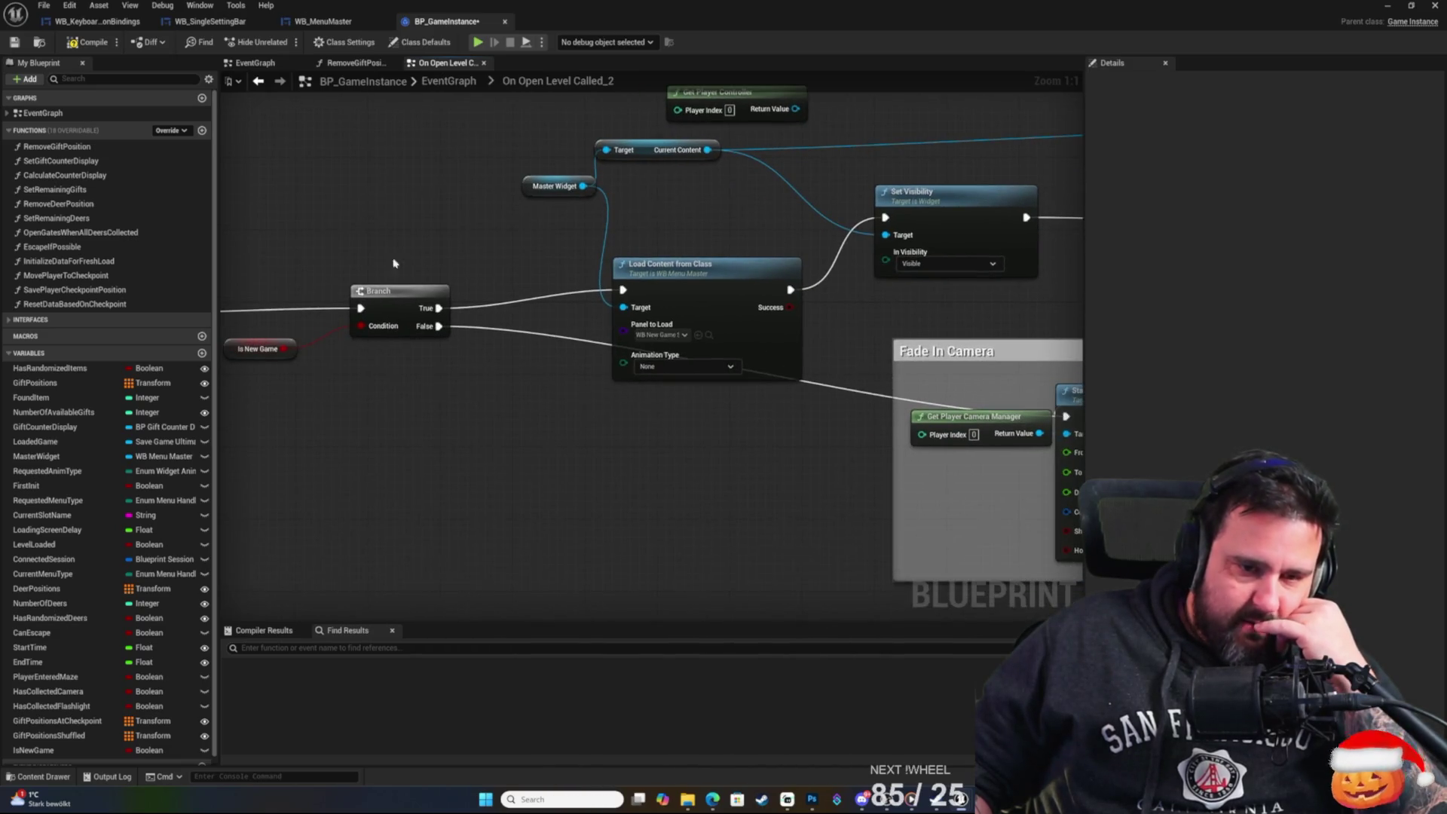
scroll(496, 475, down, 2)
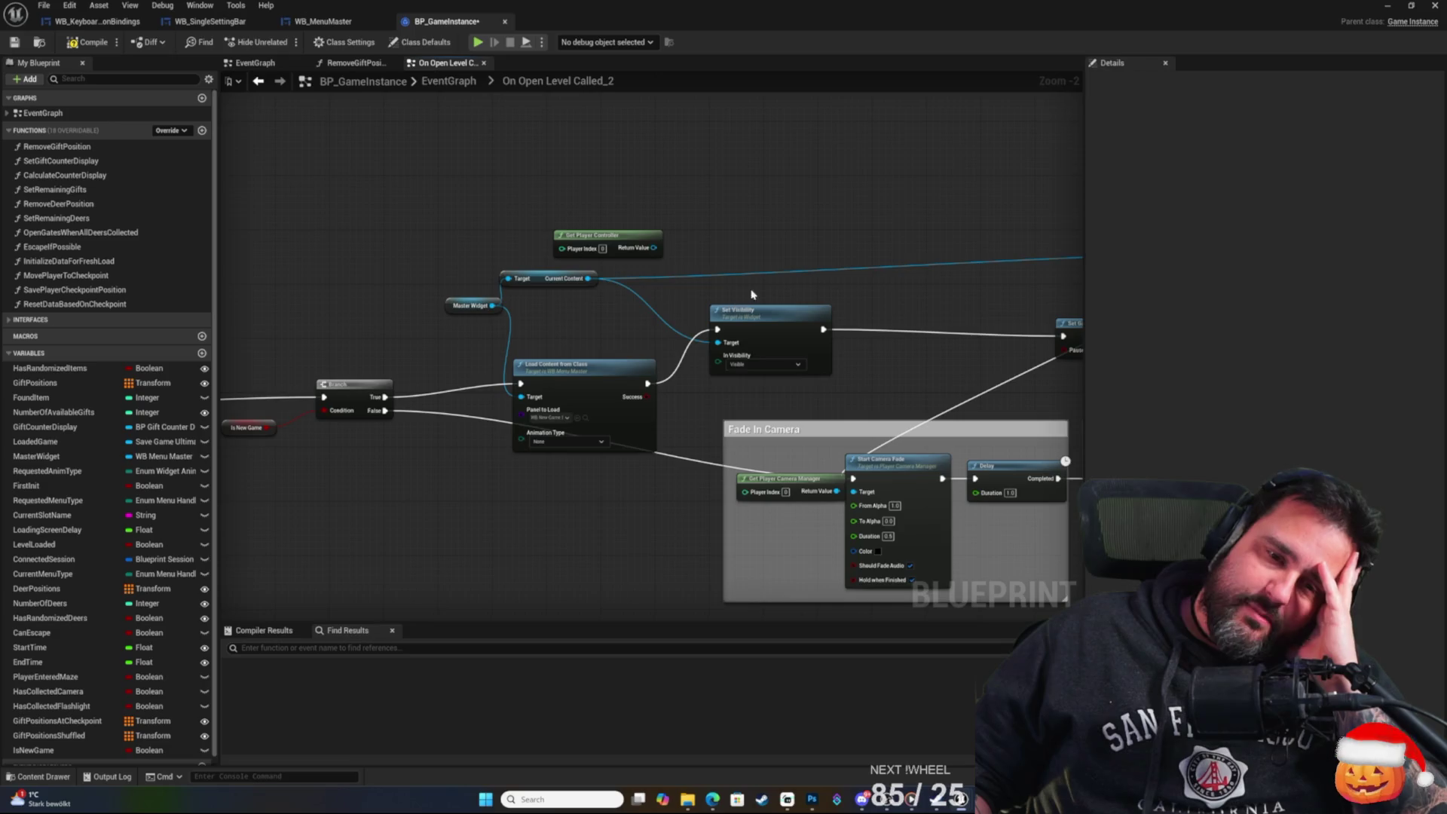
drag(751, 294, 755, 207)
mouse_move(744, 329)
mouse_down()
mouse_move(663, 403)
mouse_move(671, 429)
mouse_move(727, 455)
mouse_up()
Select nodes of the level-loading chain, then open the Load Content from Class function.
mouse_move(379, 236)
mouse_down()
mouse_move(743, 420)
mouse_move(803, 430)
mouse_up()
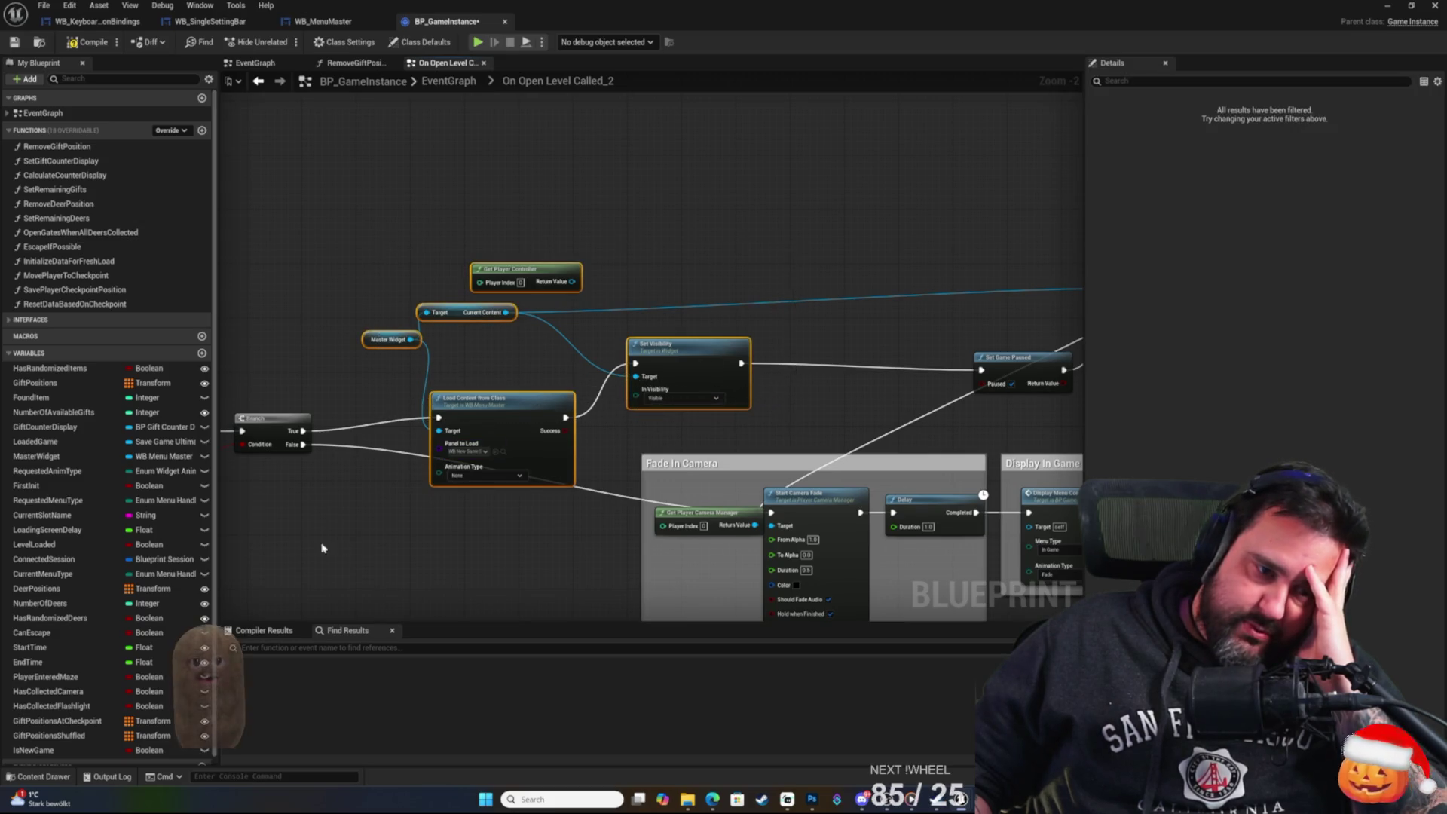
mouse_move(381, 203)
mouse_down()
mouse_move(738, 410)
mouse_move(711, 275)
mouse_move(557, 265)
mouse_up()
drag(629, 235, 642, 245)
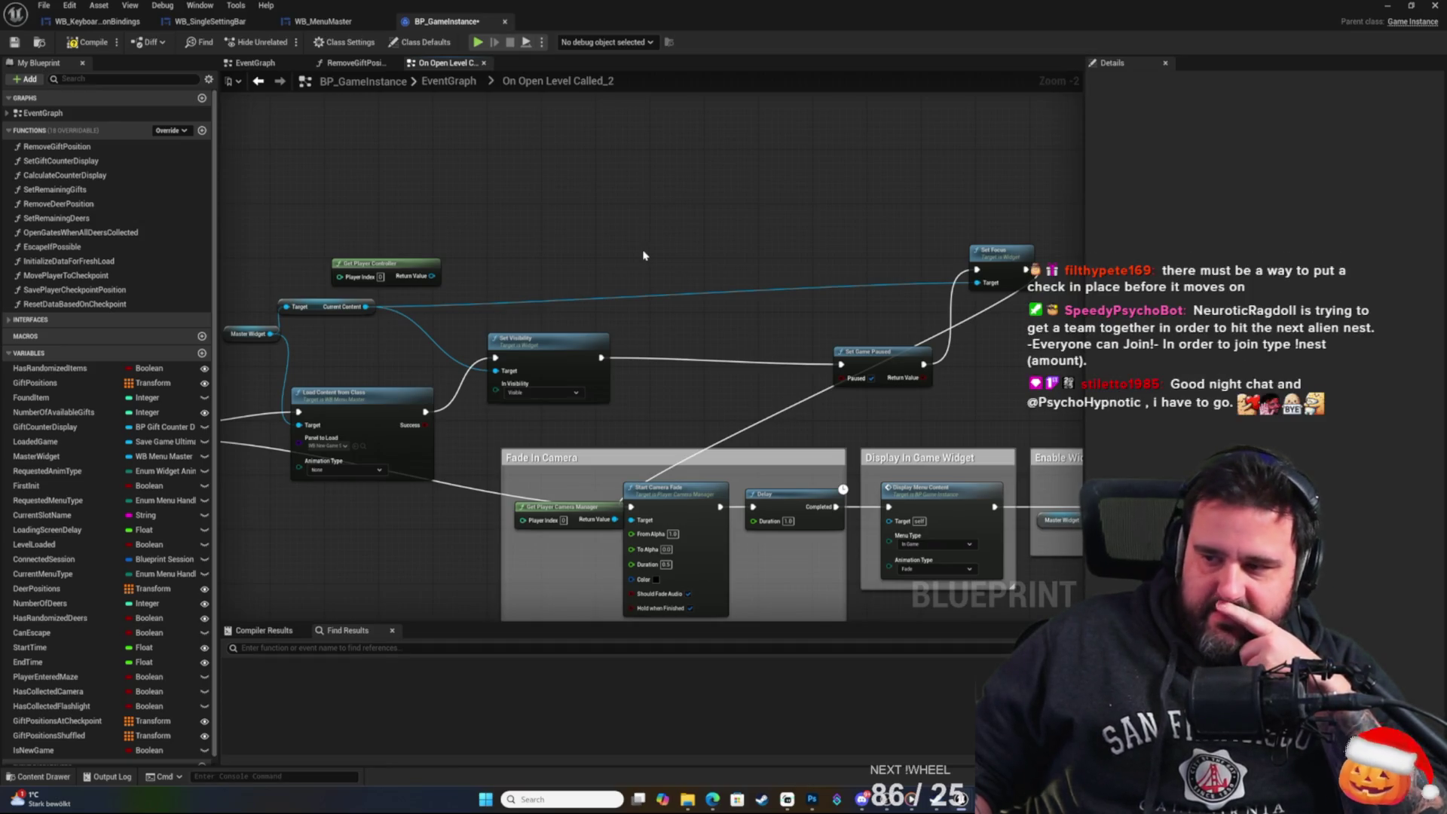
mouse_move(626, 266)
mouse_down()
mouse_move(655, 241)
mouse_move(602, 291)
mouse_up()
scroll(607, 242, up, 2)
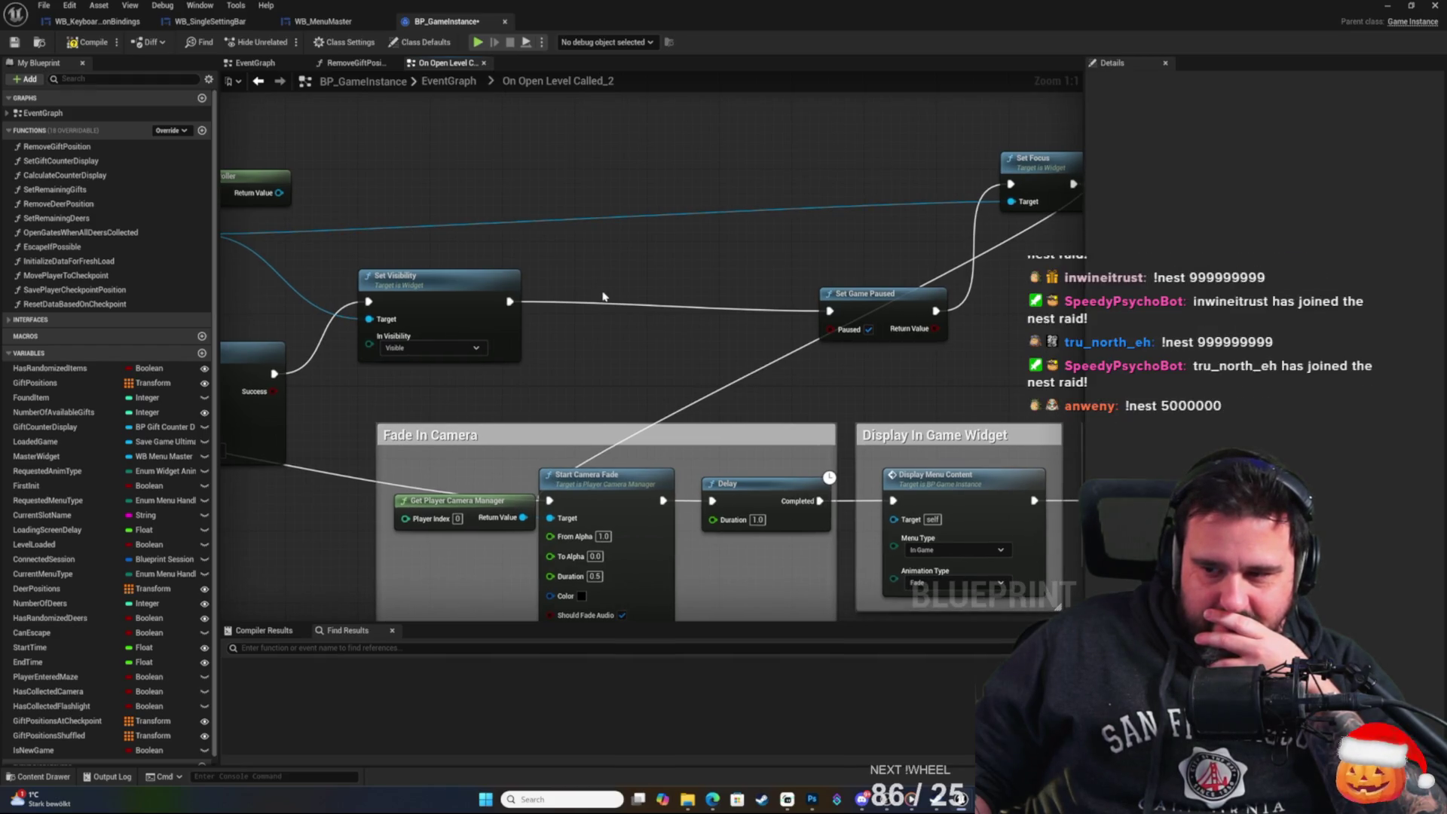
mouse_move(611, 296)
mouse_down()
mouse_move(941, 312)
mouse_move(512, 335)
mouse_up()
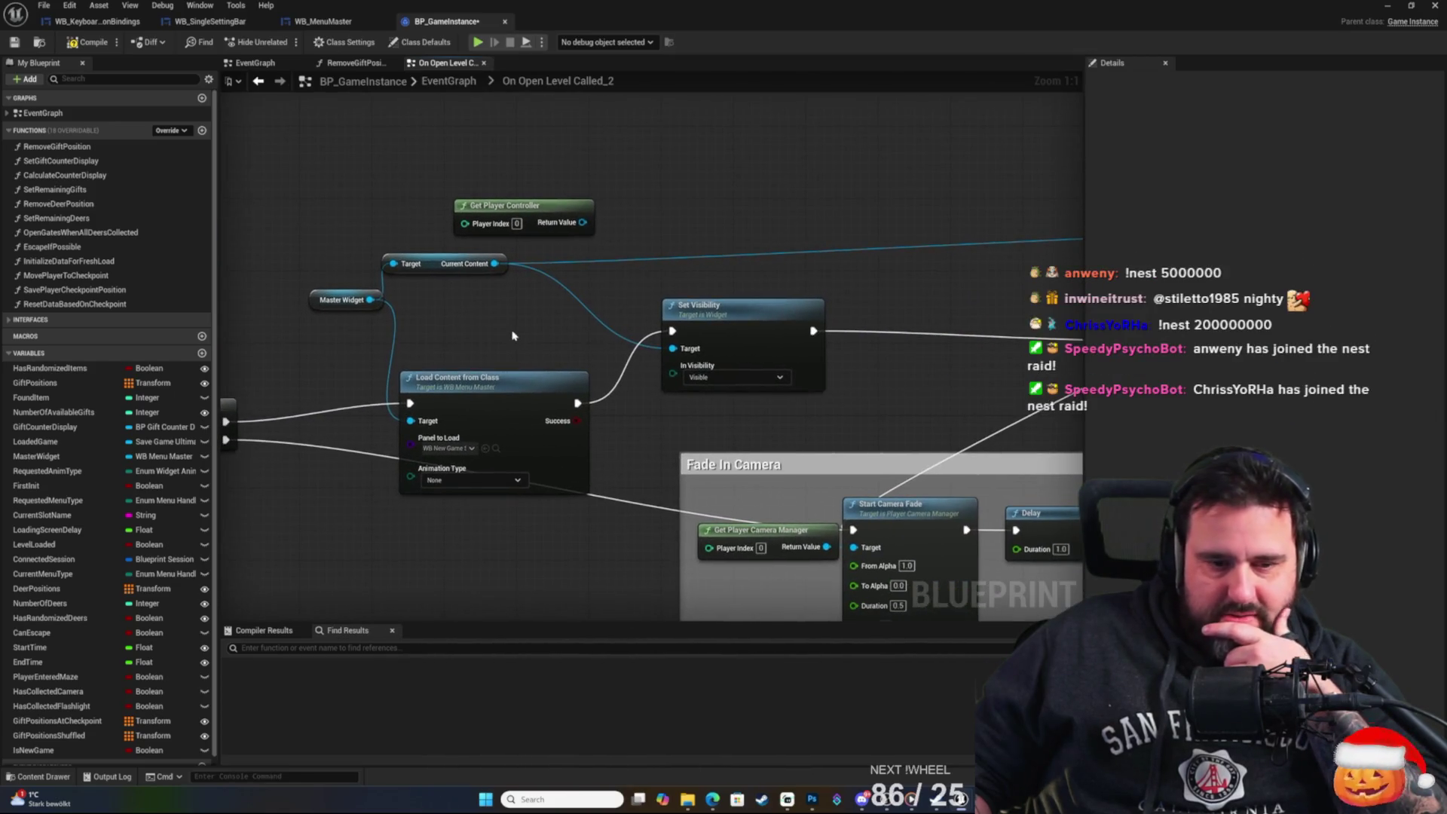
double_click(549, 378)
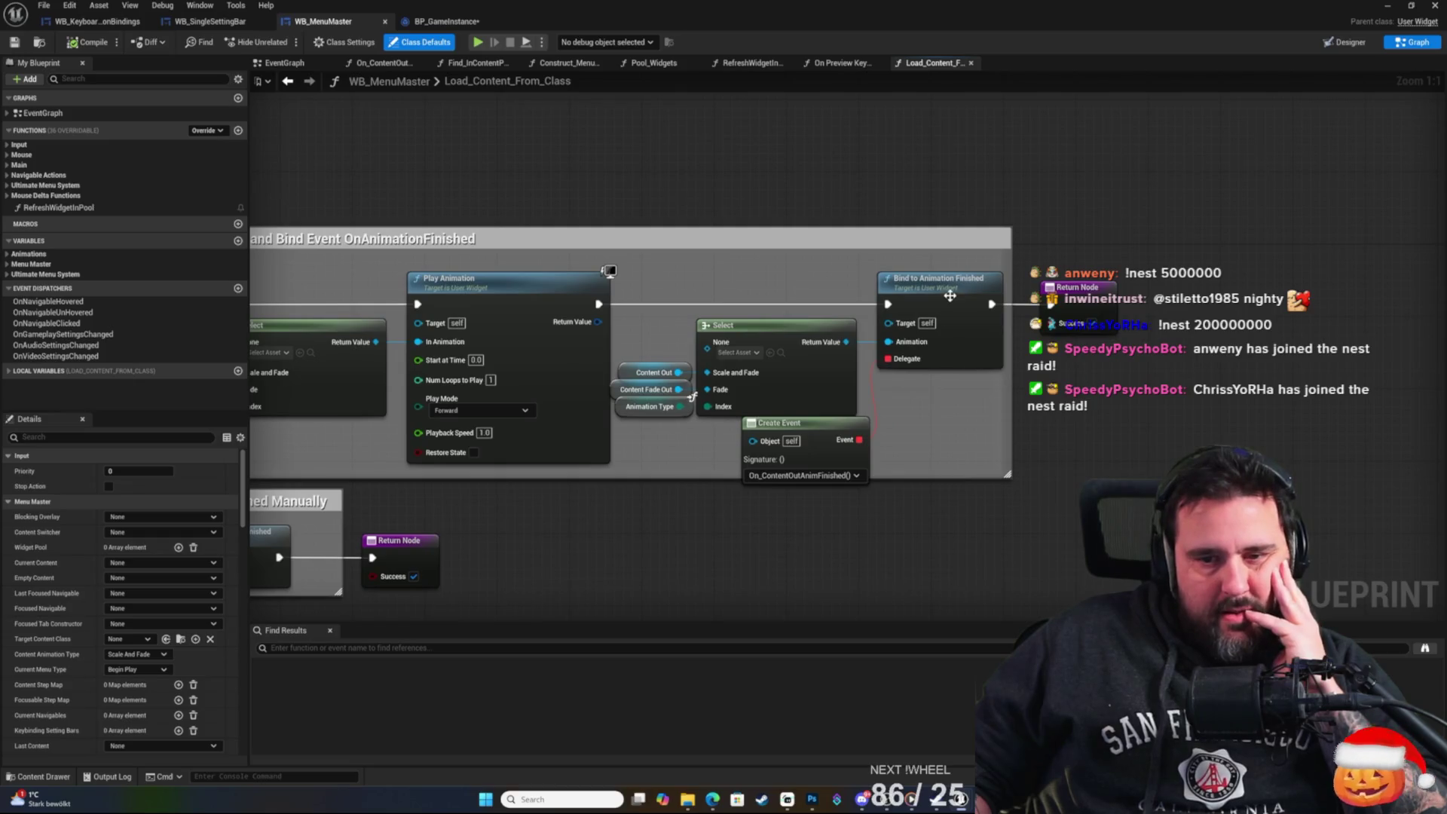
Look over the Load_Content_From_Class function, including its current-content empty check.
drag(955, 438, 1065, 422)
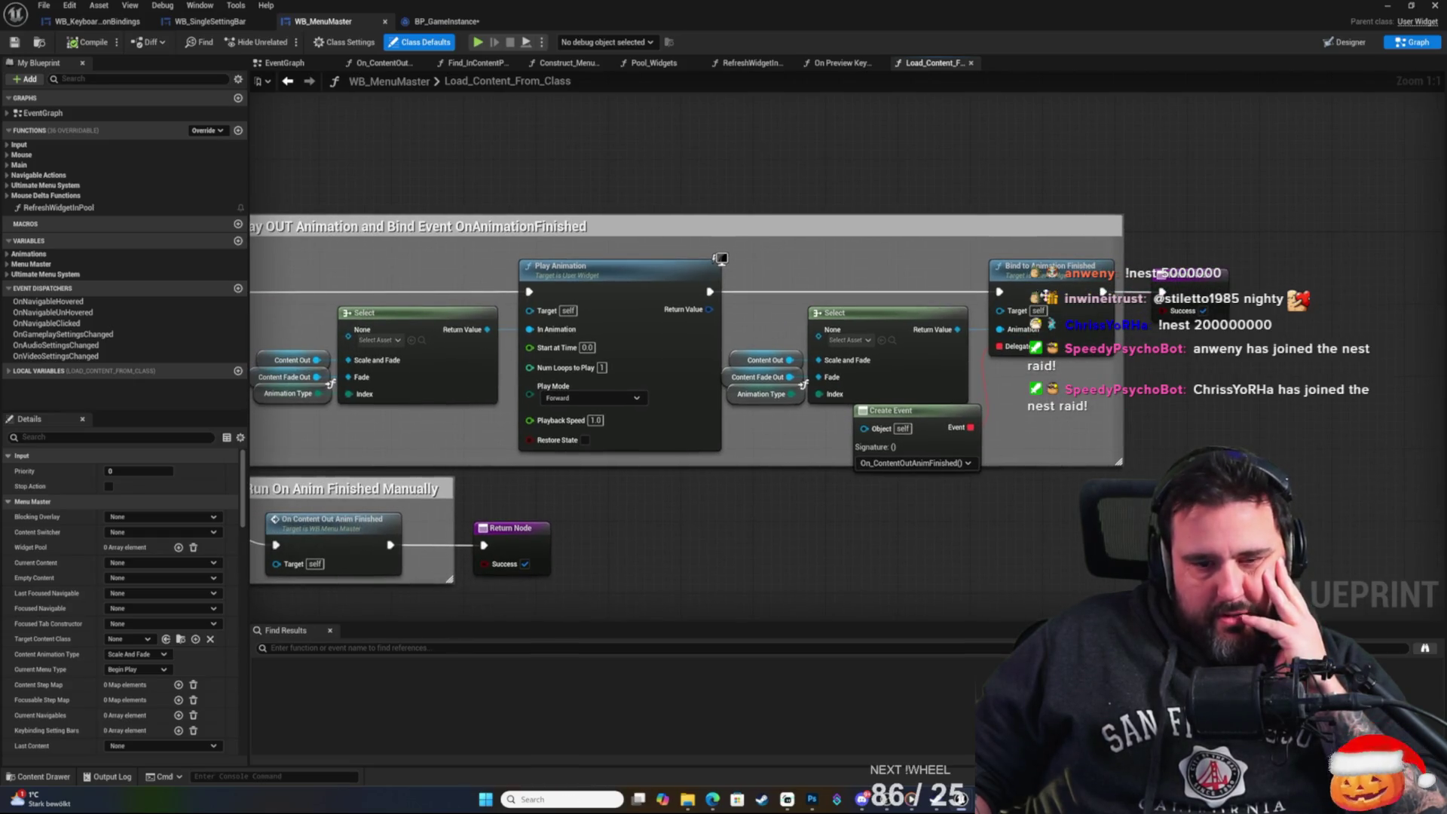
mouse_move(757, 511)
mouse_down()
mouse_move(985, 422)
mouse_move(1342, 433)
mouse_up()
drag(681, 430, 881, 436)
mouse_move(859, 384)
mouse_down()
mouse_move(422, 442)
mouse_move(749, 472)
mouse_move(704, 454)
mouse_up()
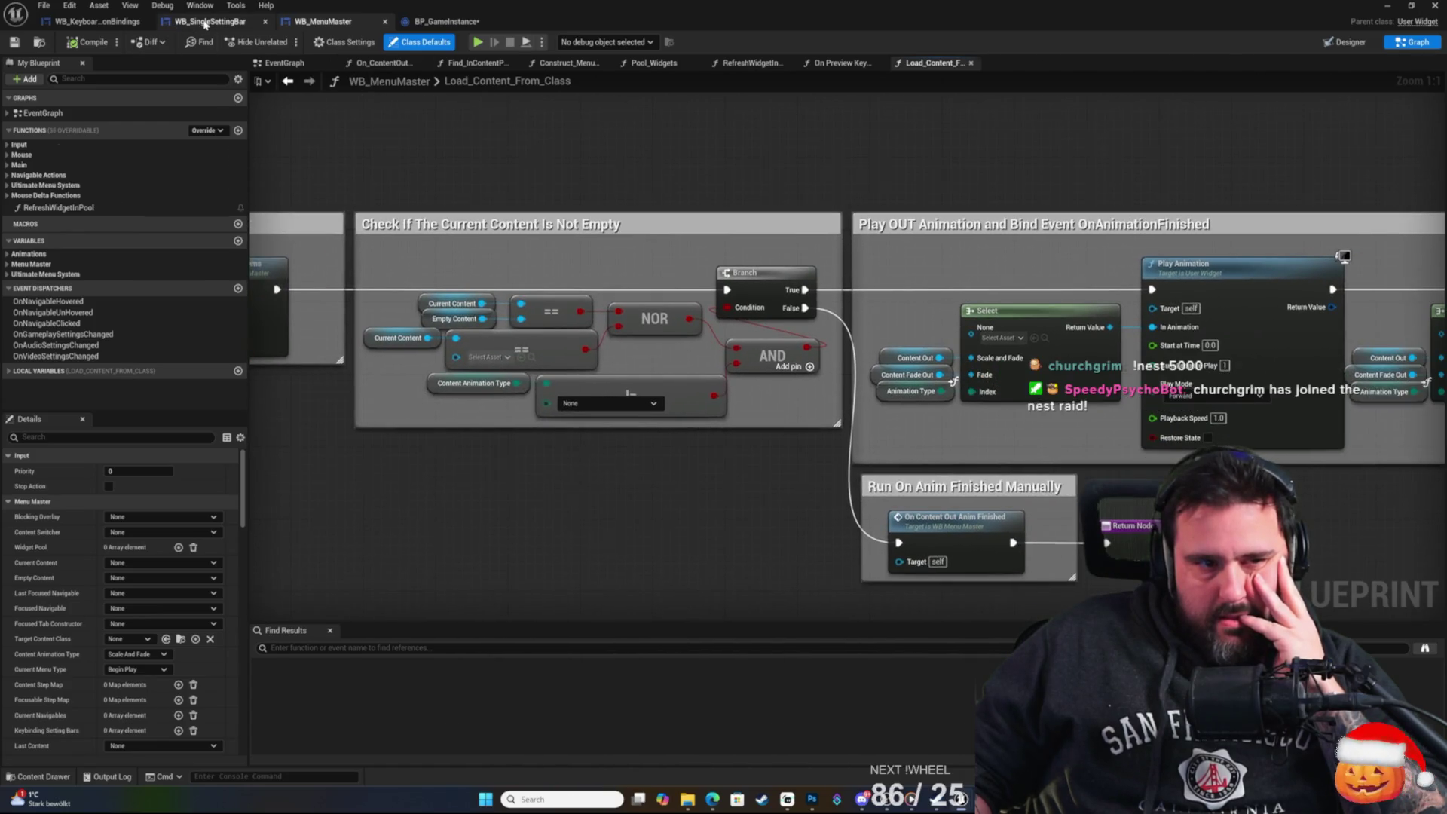
Pass through the WB_SingleSettingBar and WB_KeyboardCommonBindings tabs back to BP_GameInstance's level-open graph.
click(210, 21)
click(93, 23)
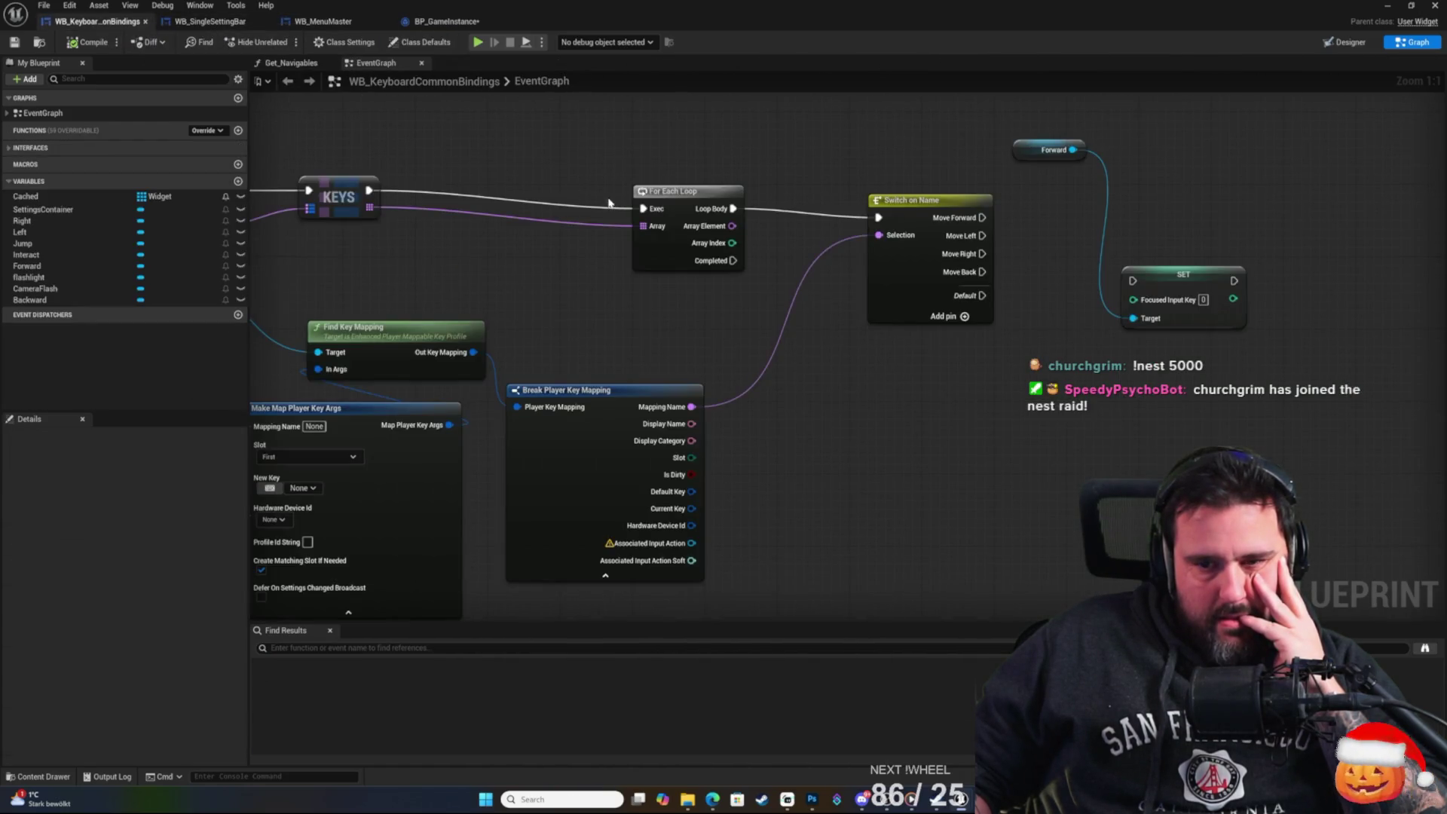
click(446, 21)
scroll(275, 191, up, 3)
mouse_move(274, 191)
mouse_down()
mouse_move(764, 210)
mouse_move(729, 203)
mouse_move(978, 196)
mouse_move(439, 192)
mouse_up()
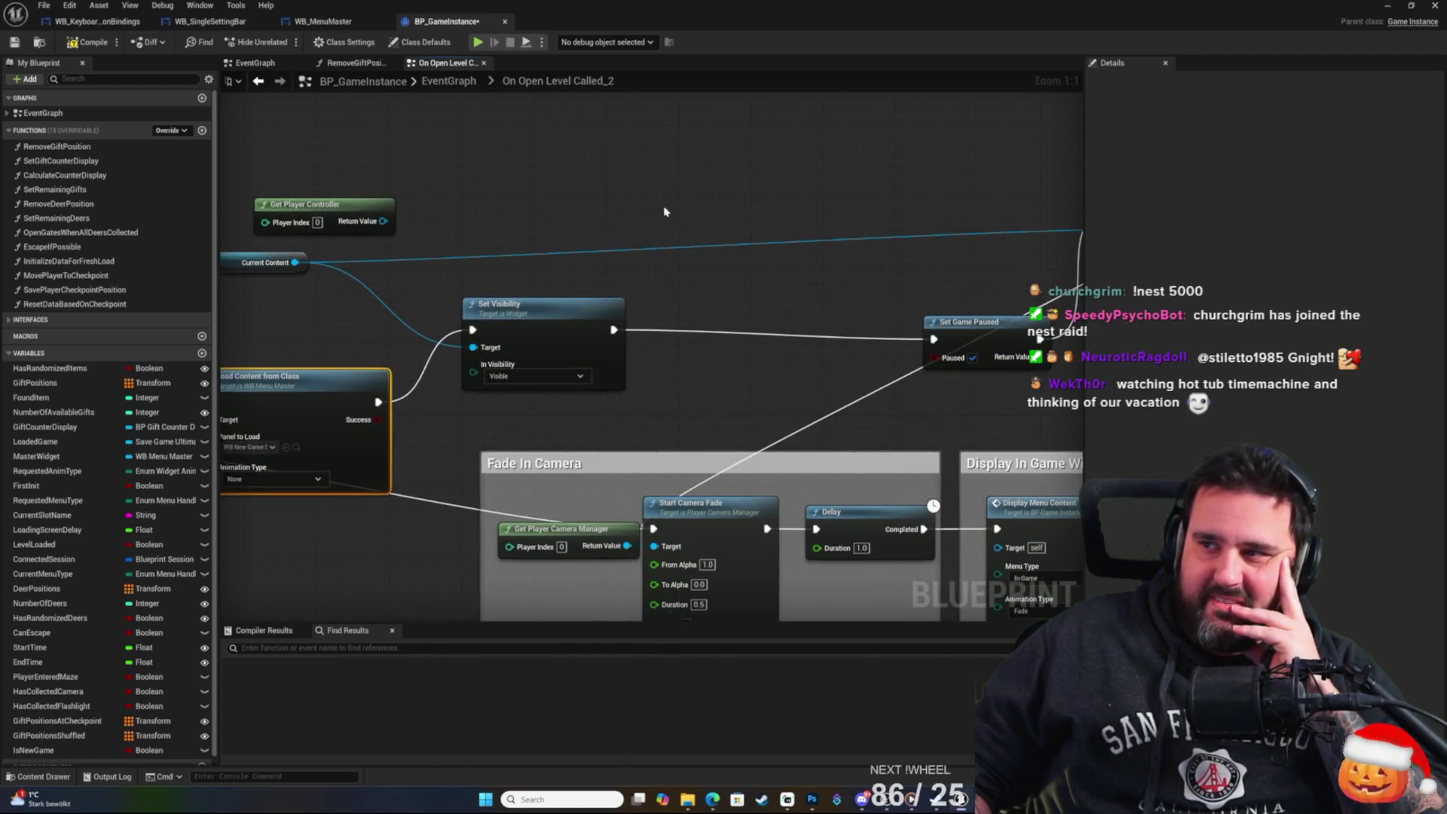
mouse_move(674, 228)
mouse_down()
mouse_move(771, 213)
mouse_move(877, 328)
mouse_move(959, 301)
mouse_move(829, 281)
mouse_move(482, 278)
mouse_up()
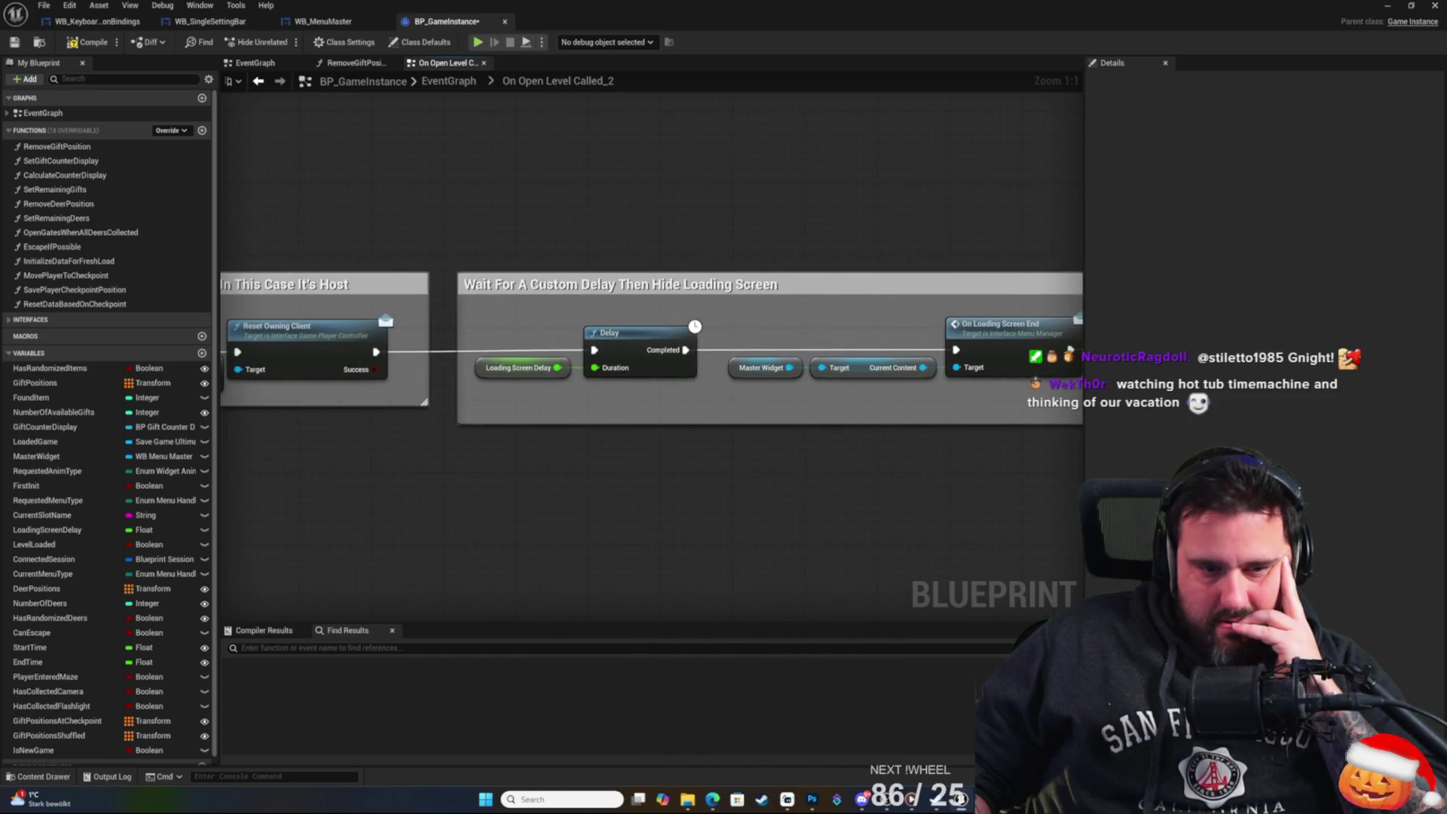
drag(922, 254, 816, 251)
click(454, 362)
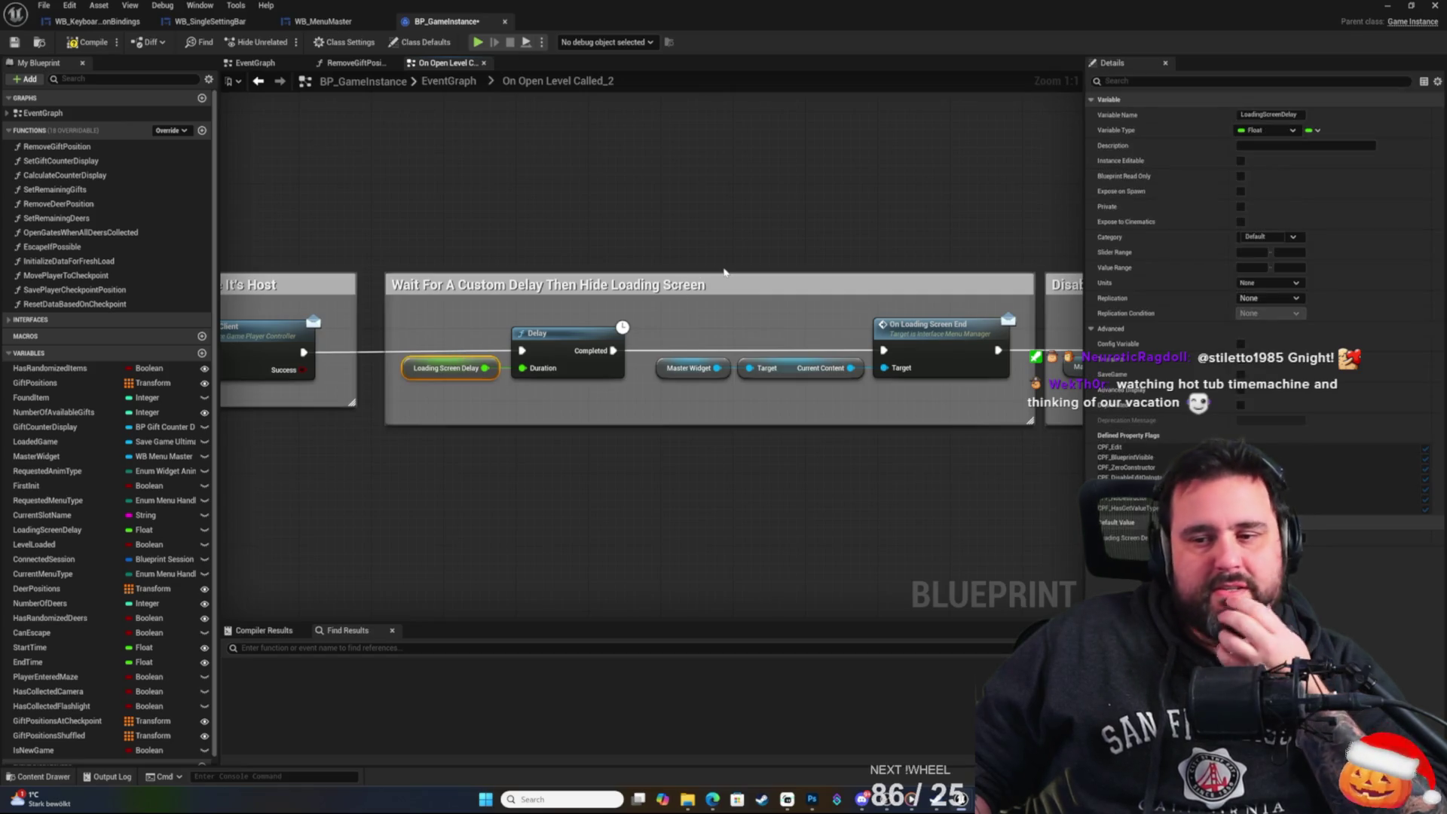
drag(724, 272, 958, 277)
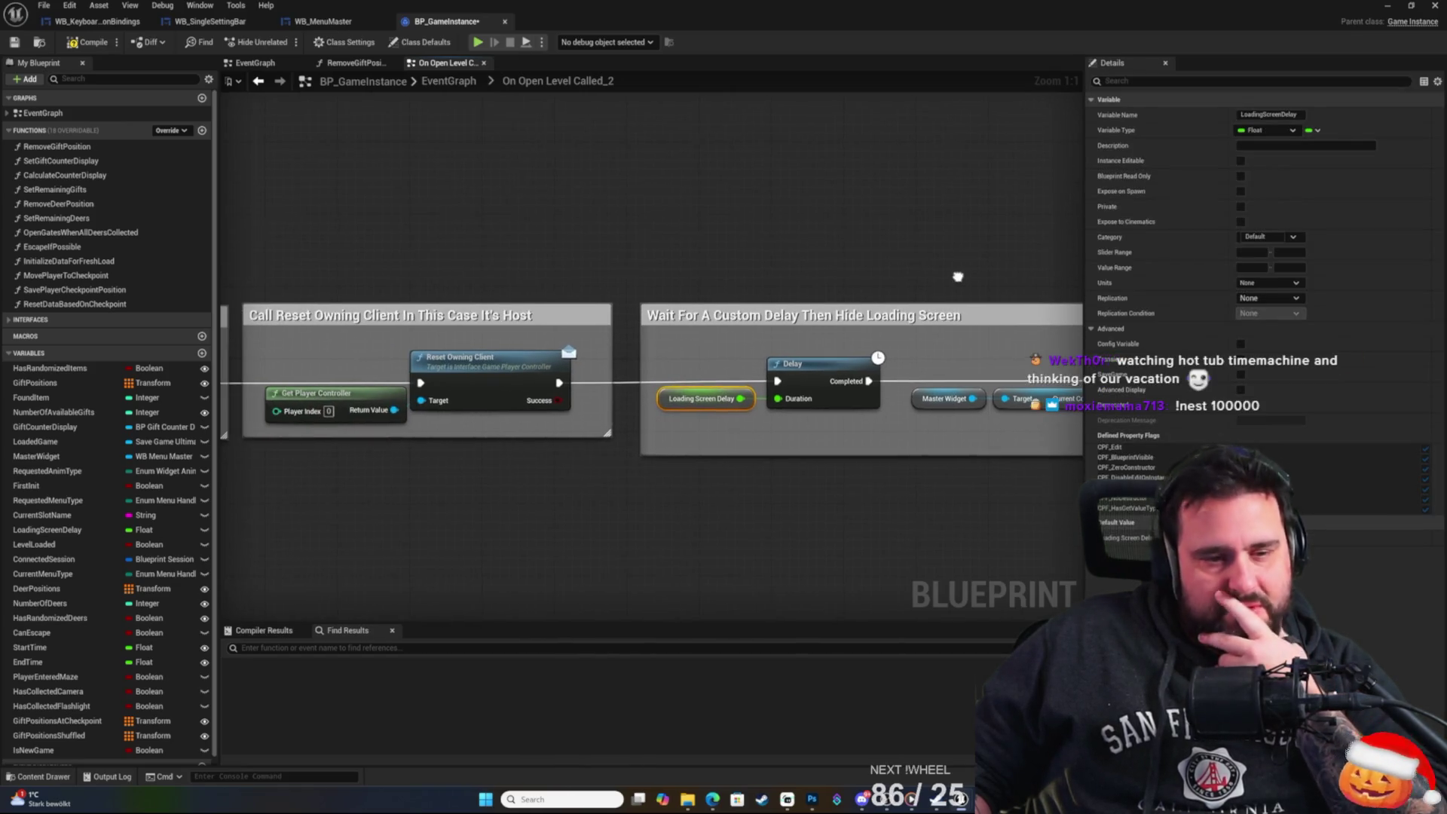
drag(814, 281, 800, 270)
right_click(687, 249)
click(627, 205)
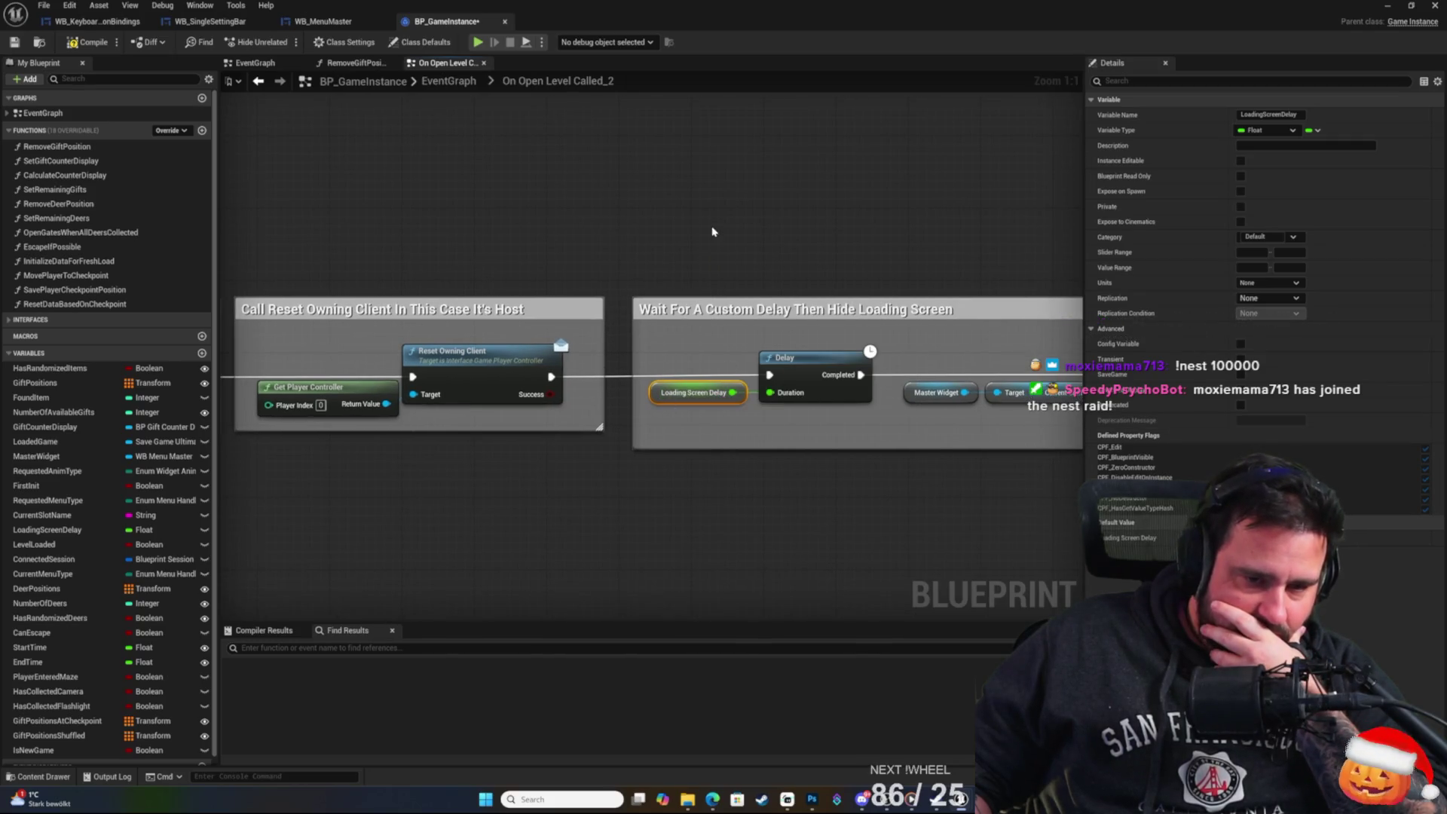
click(670, 168)
mouse_move(815, 209)
mouse_down()
mouse_move(674, 178)
mouse_move(685, 211)
mouse_up()
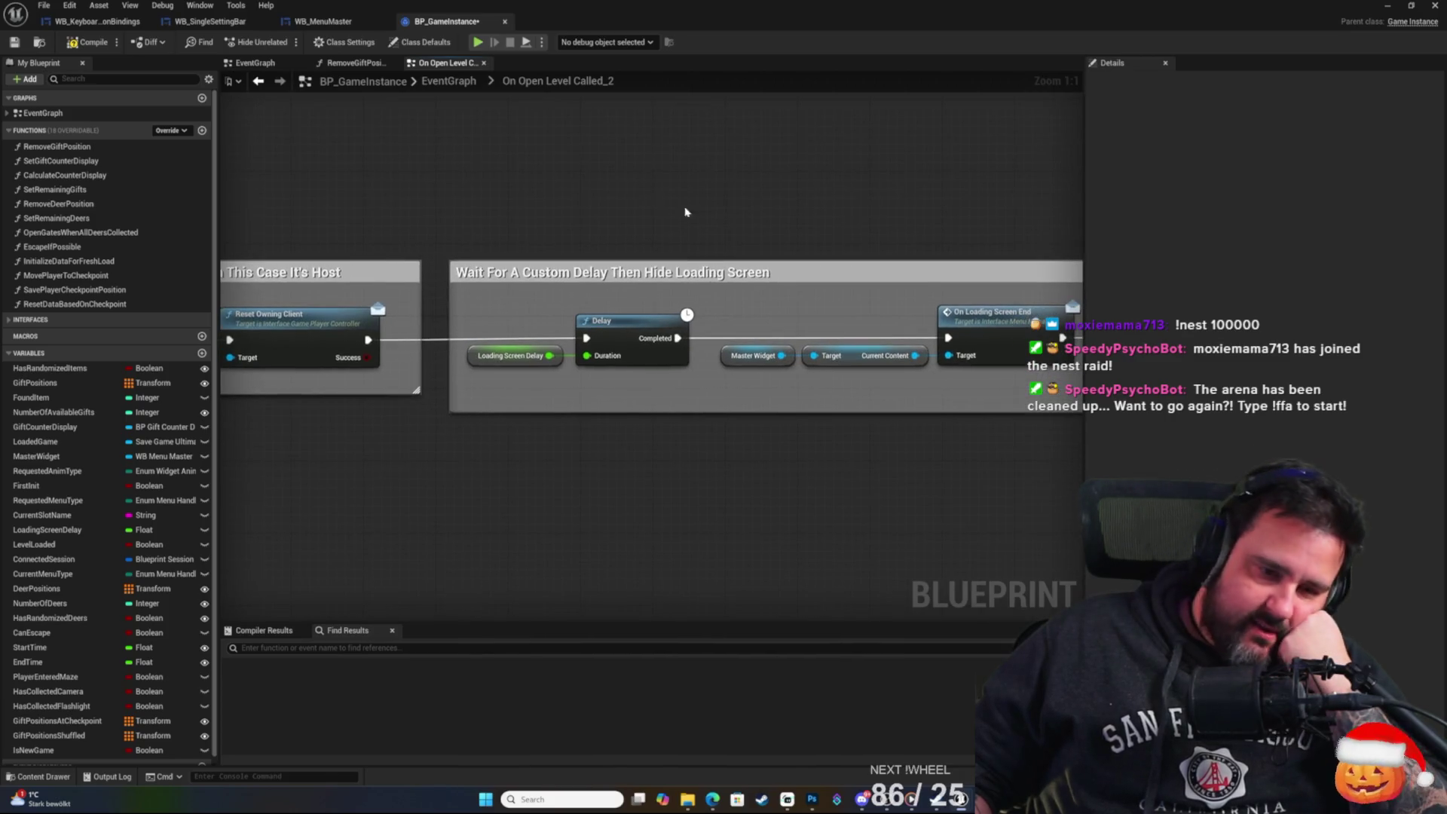
click(503, 361)
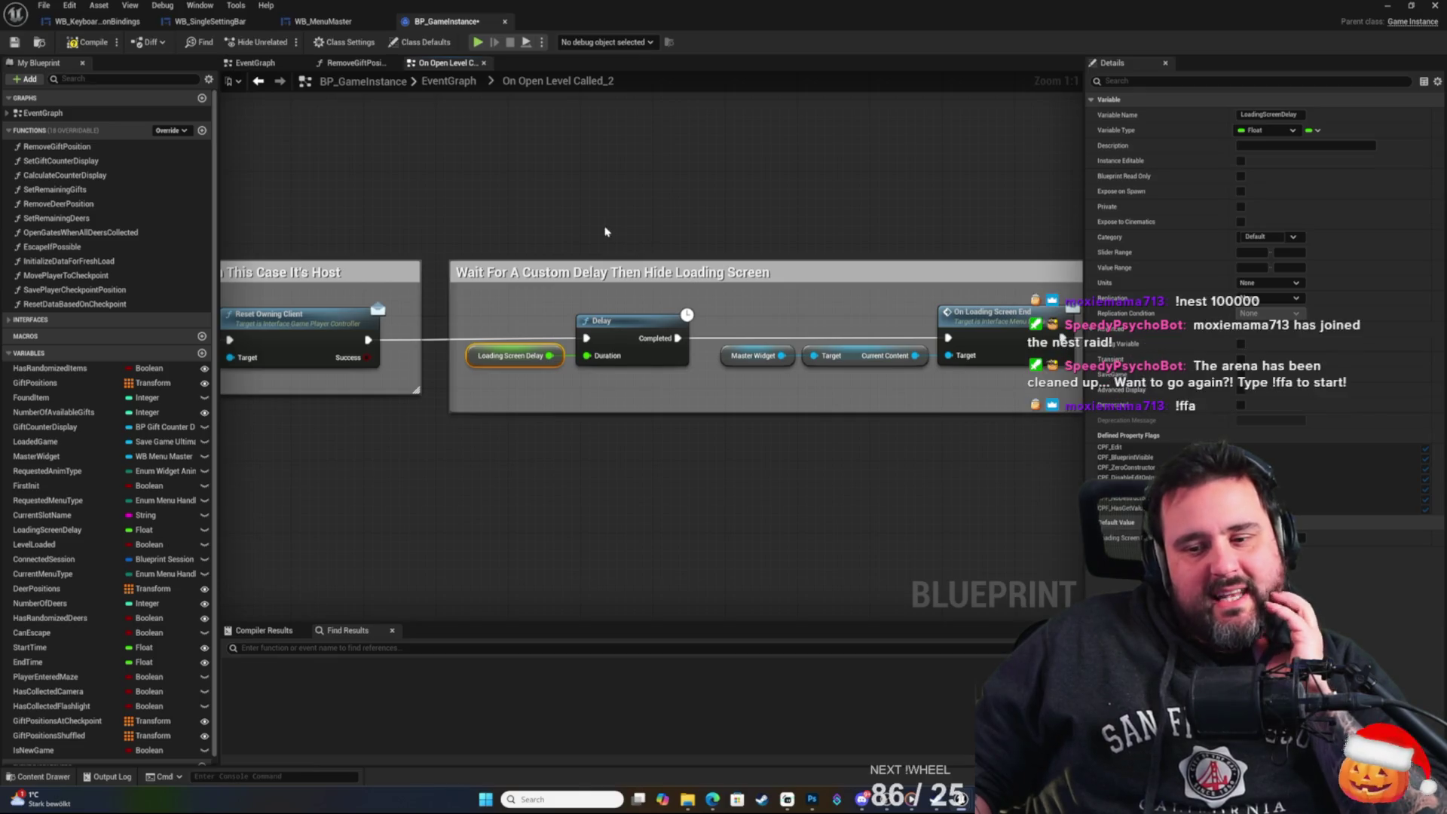
drag(645, 236, 1010, 185)
right_click(725, 407)
click(388, 394)
drag(764, 397, 1025, 462)
drag(817, 478, 924, 459)
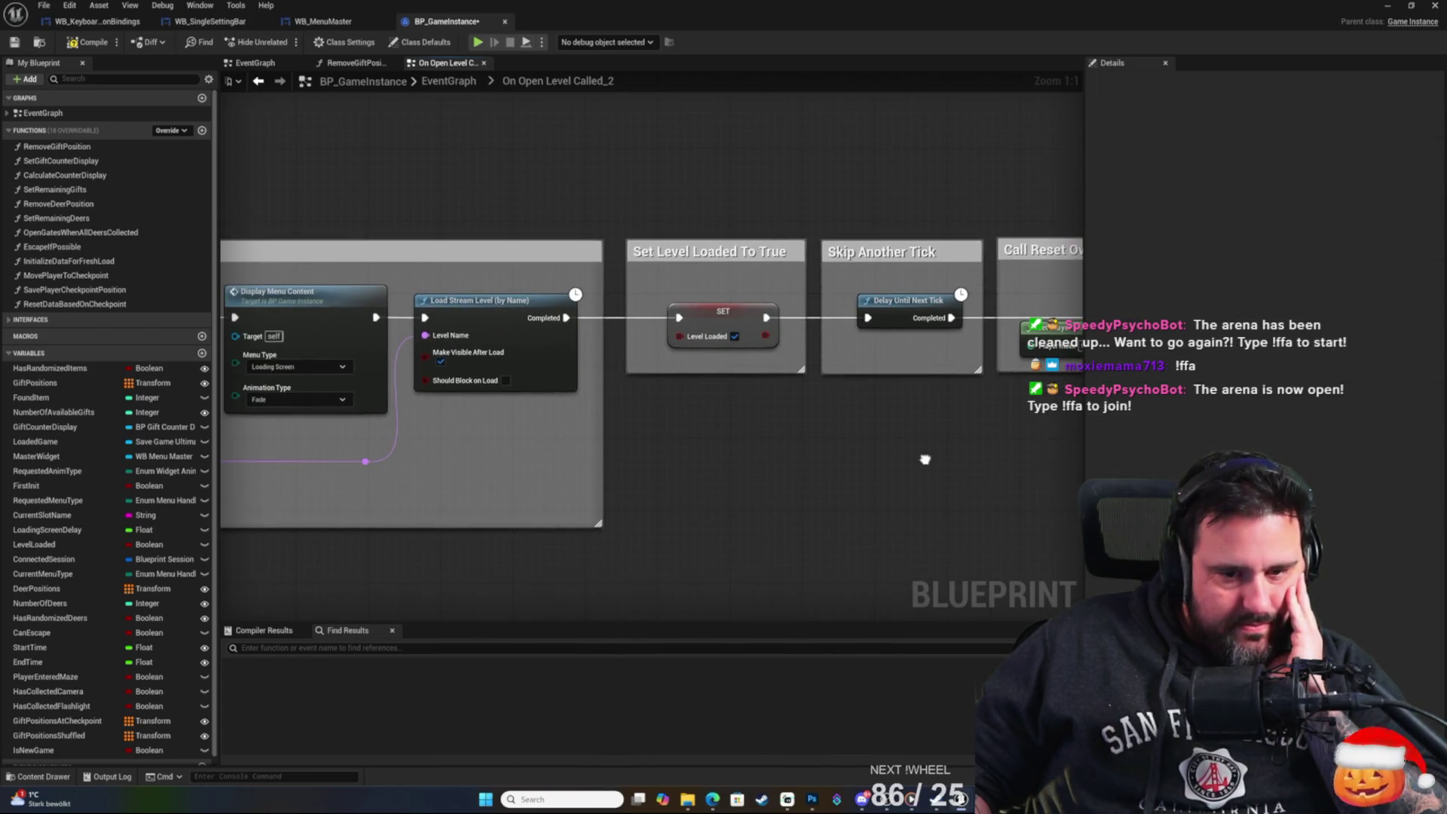
click(714, 318)
mouse_move(851, 428)
mouse_down()
mouse_move(798, 438)
mouse_move(803, 508)
mouse_up()
click(773, 469)
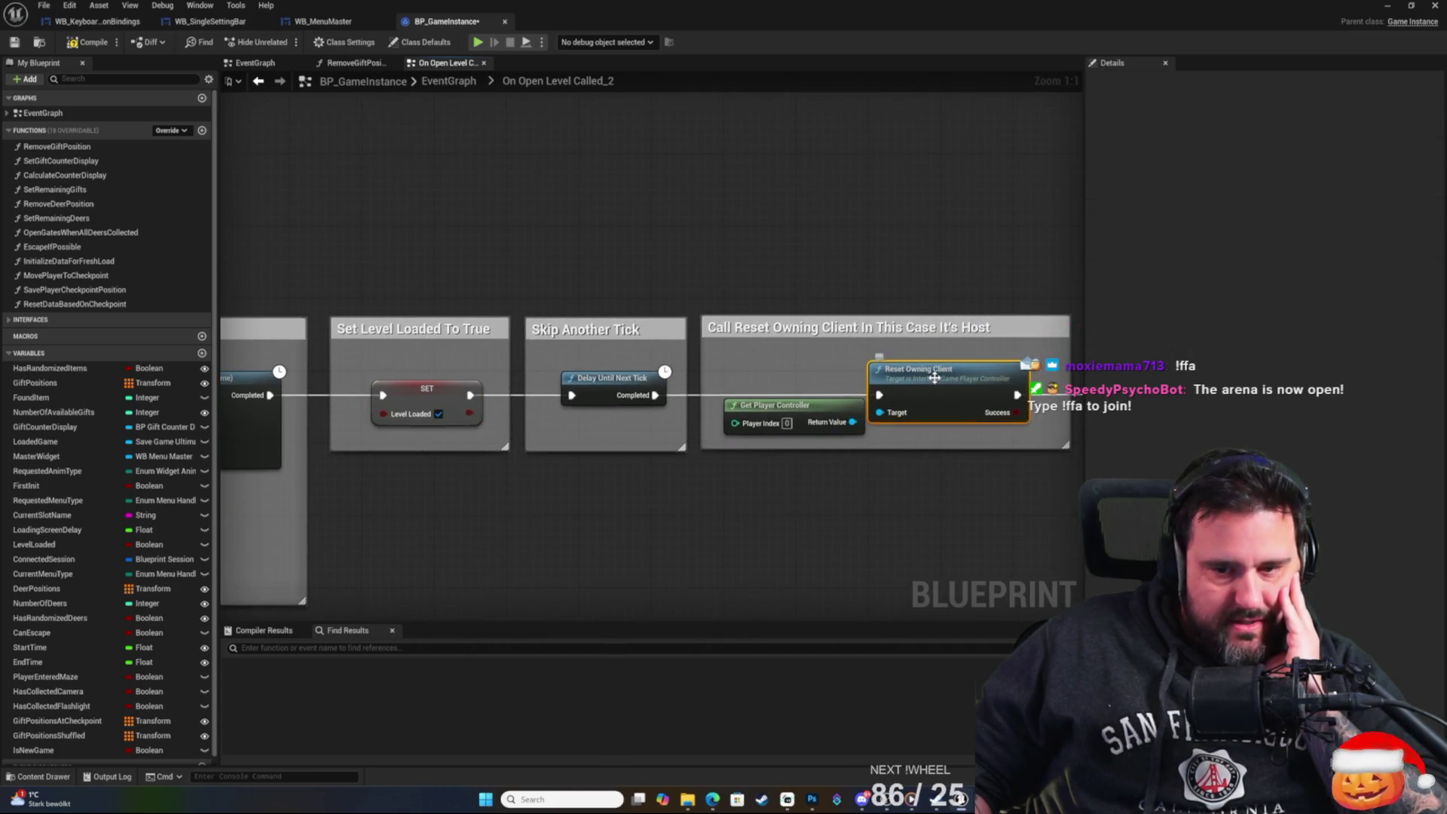
drag(688, 510, 925, 529)
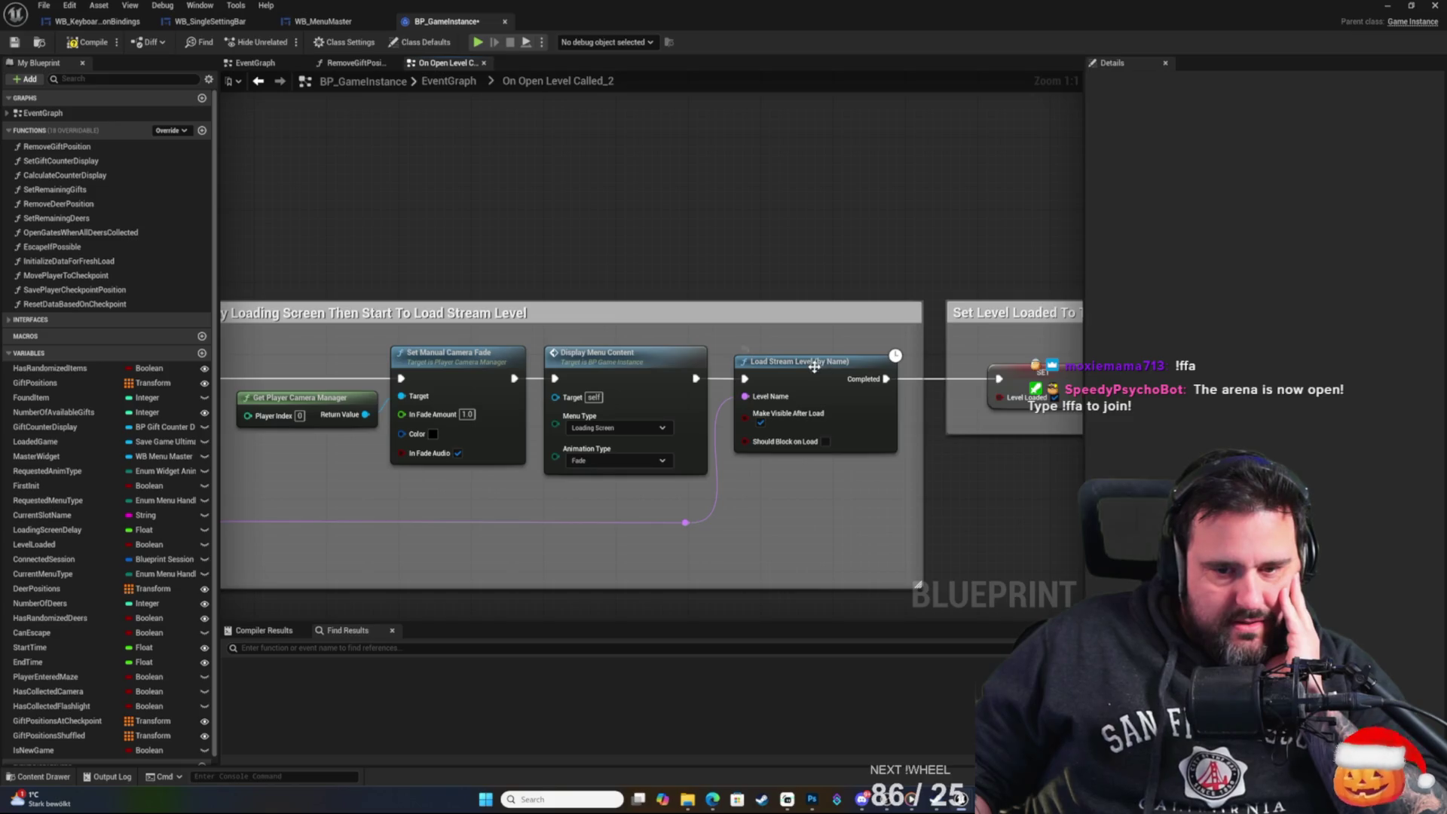
drag(707, 285, 963, 208)
mouse_move(623, 235)
mouse_down()
mouse_move(446, 239)
mouse_move(636, 284)
mouse_up()
drag(862, 313, 430, 310)
drag(319, 316, 669, 325)
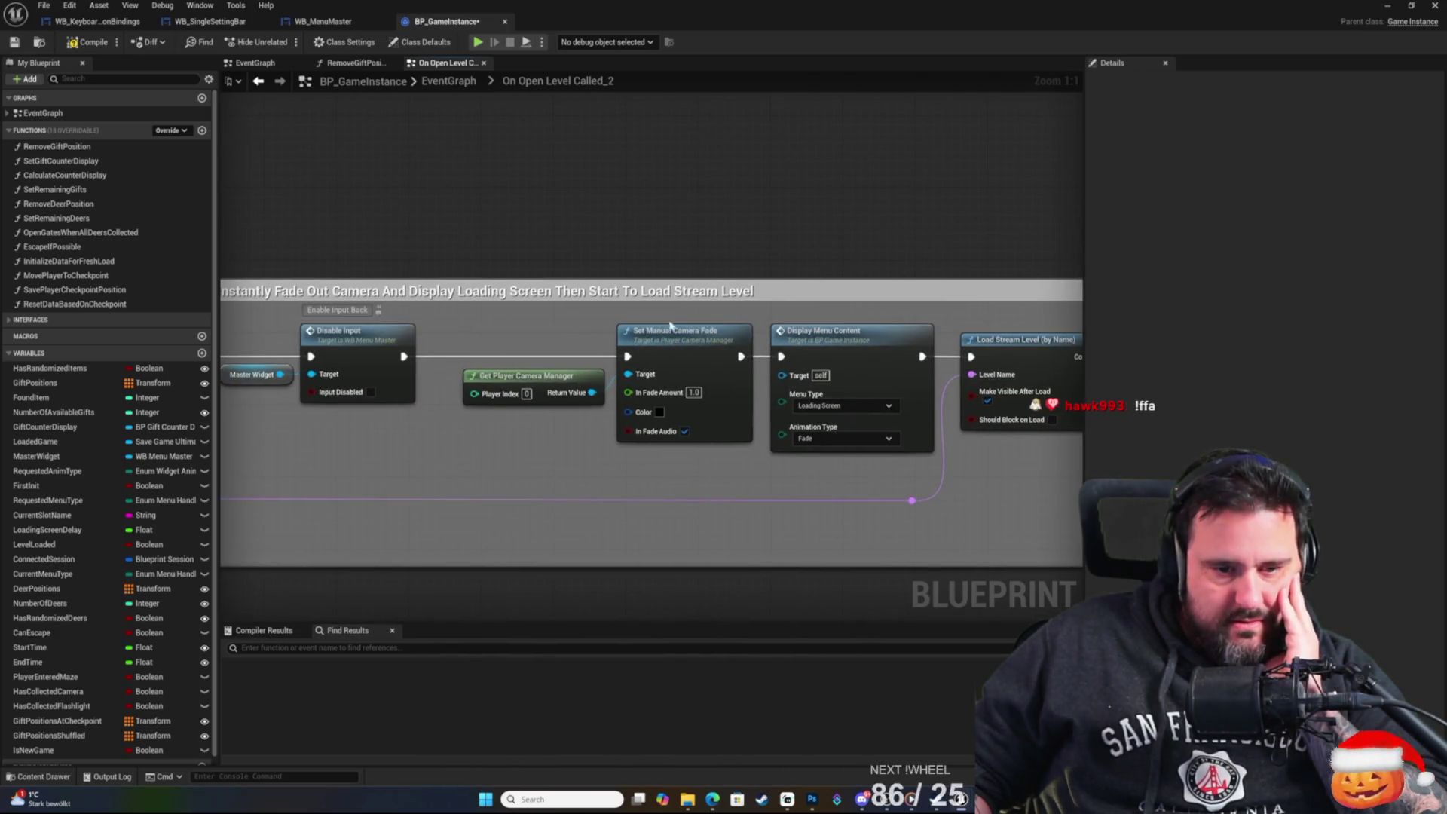
click(580, 381)
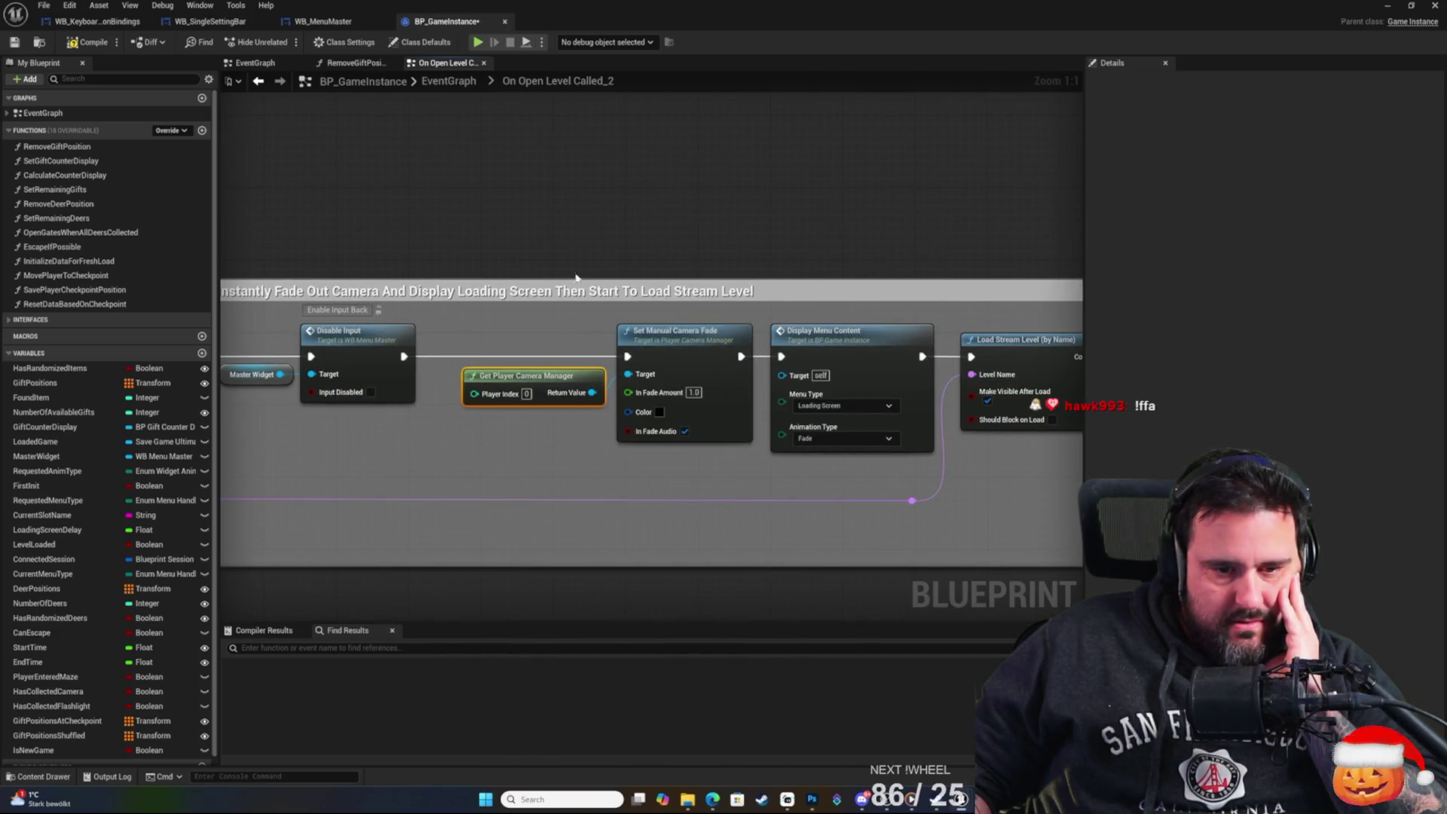
click(562, 245)
drag(558, 248, 1066, 248)
mouse_move(642, 303)
mouse_down()
mouse_move(917, 226)
mouse_move(1011, 218)
mouse_move(978, 229)
mouse_up()
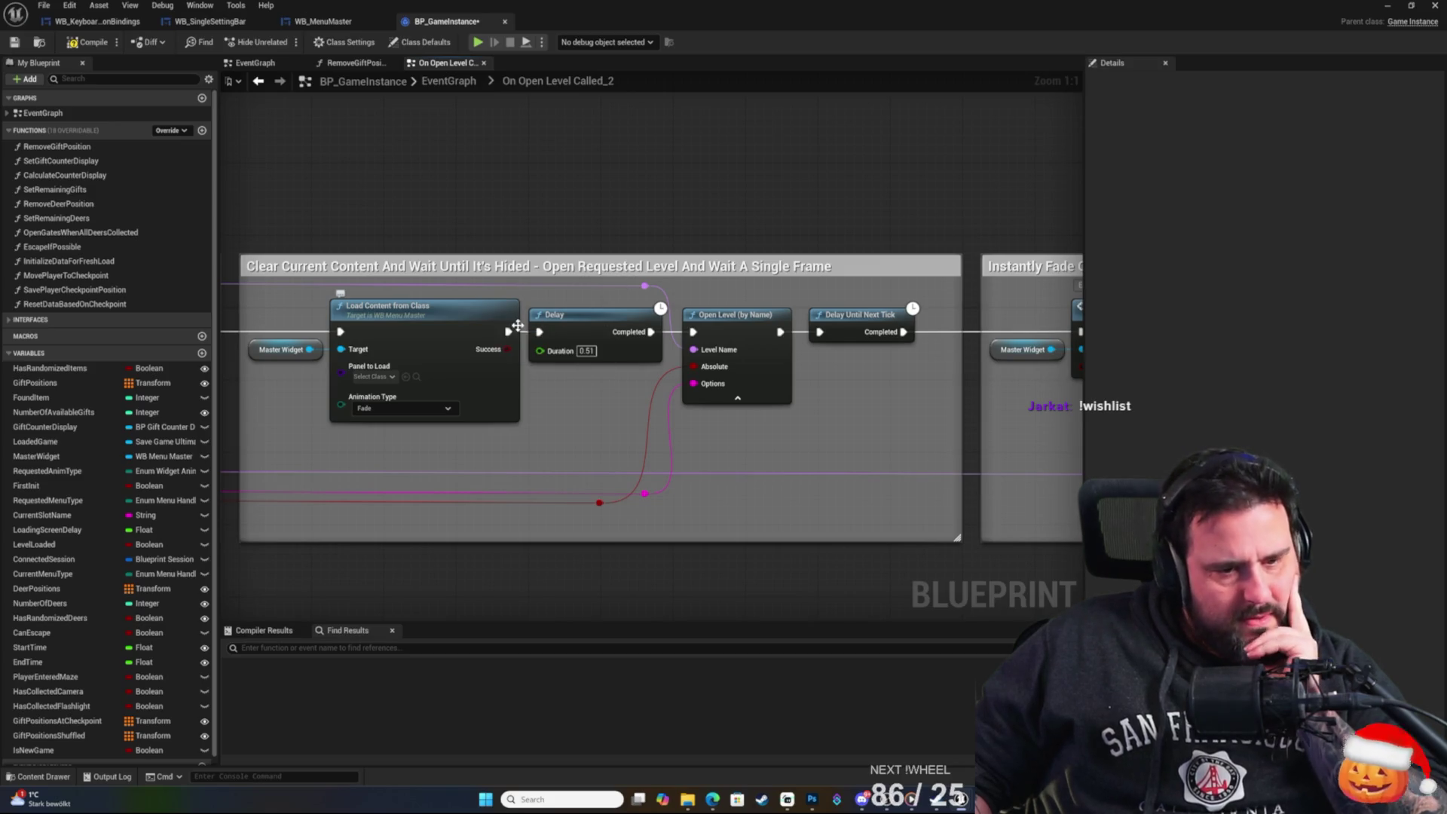
mouse_move(409, 241)
mouse_down()
mouse_move(486, 229)
mouse_move(430, 230)
mouse_up()
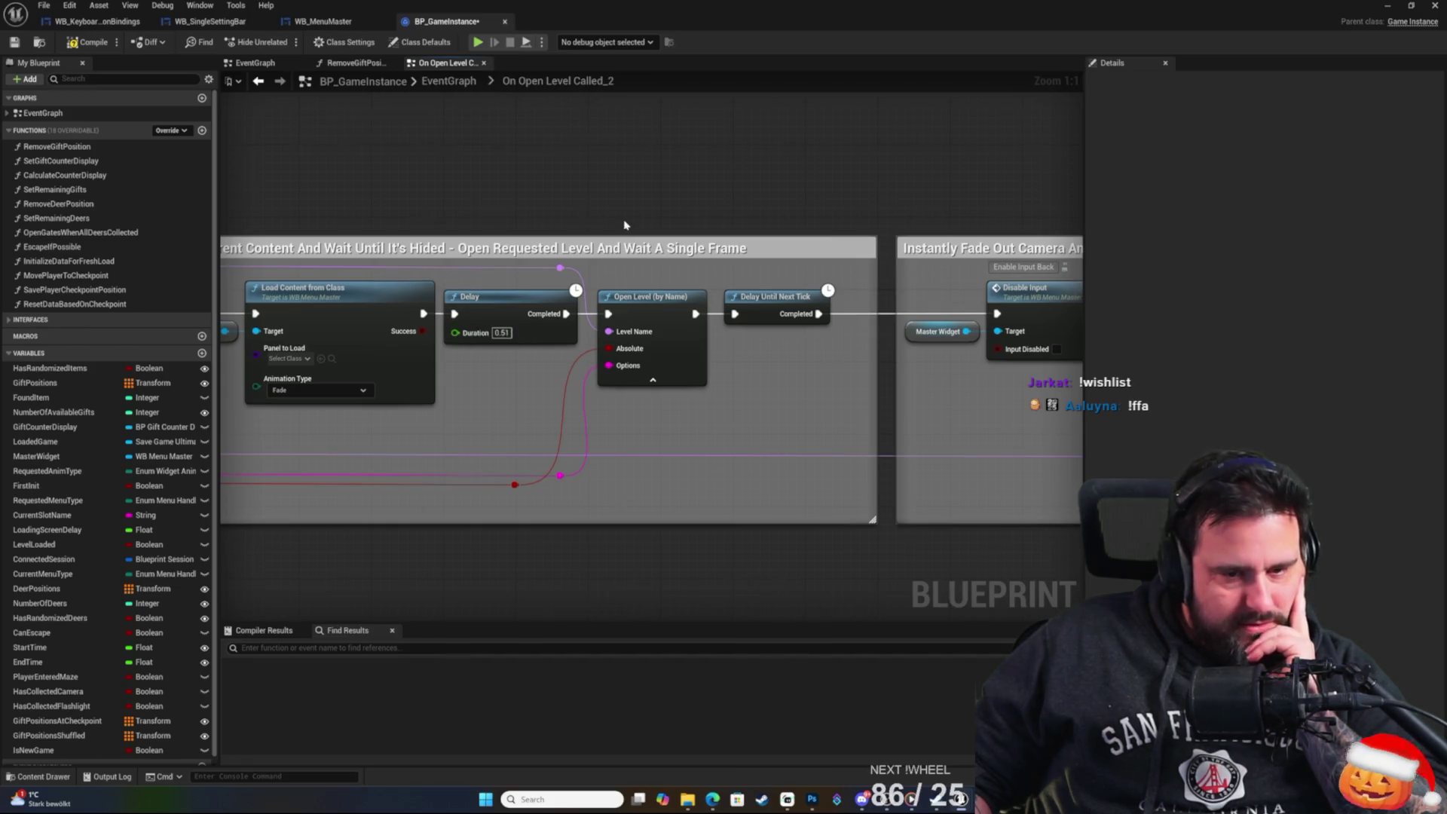
drag(627, 224, 550, 236)
drag(623, 269, 527, 237)
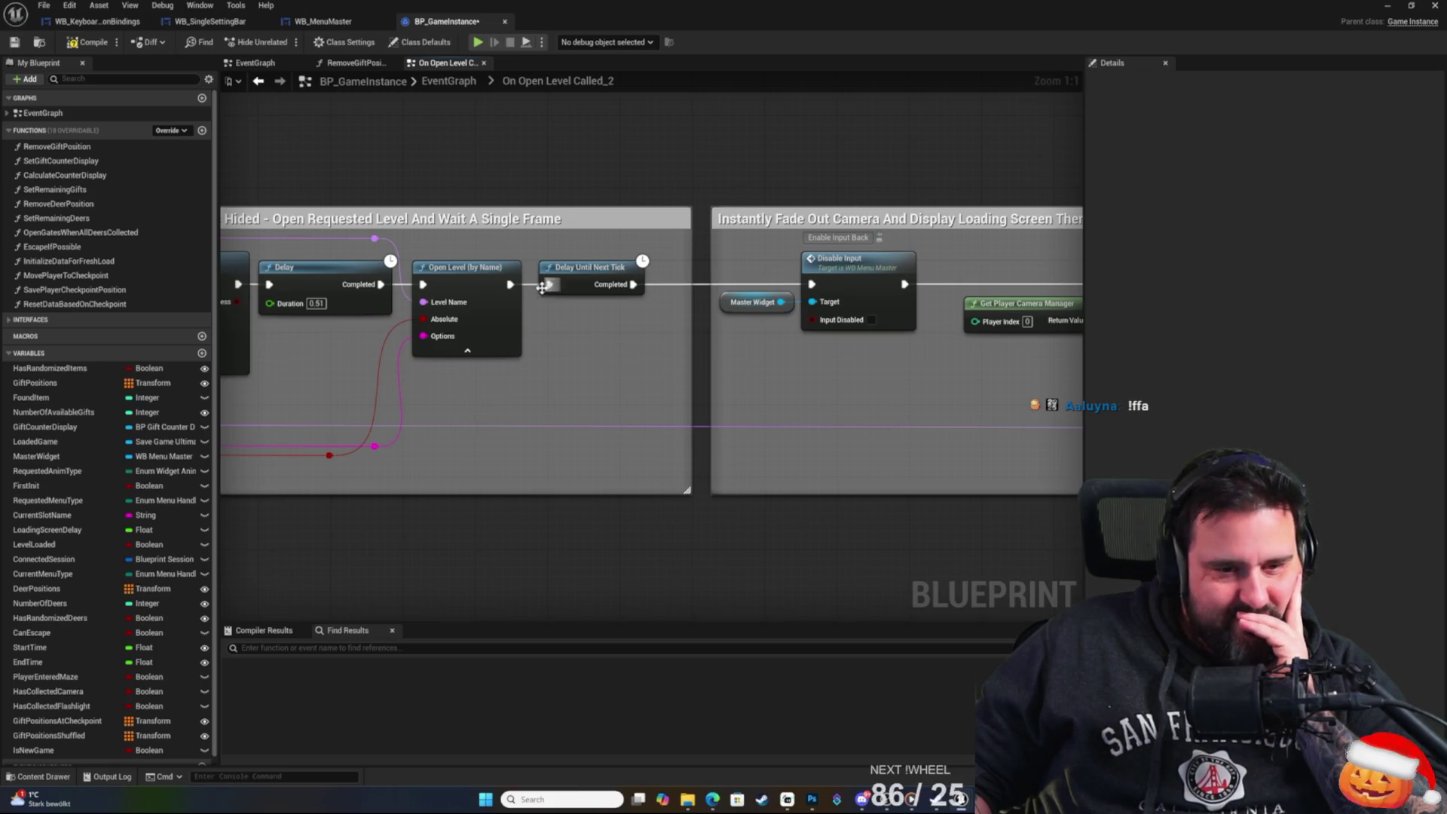
mouse_move(529, 179)
mouse_down()
mouse_move(921, 181)
mouse_move(532, 192)
mouse_up()
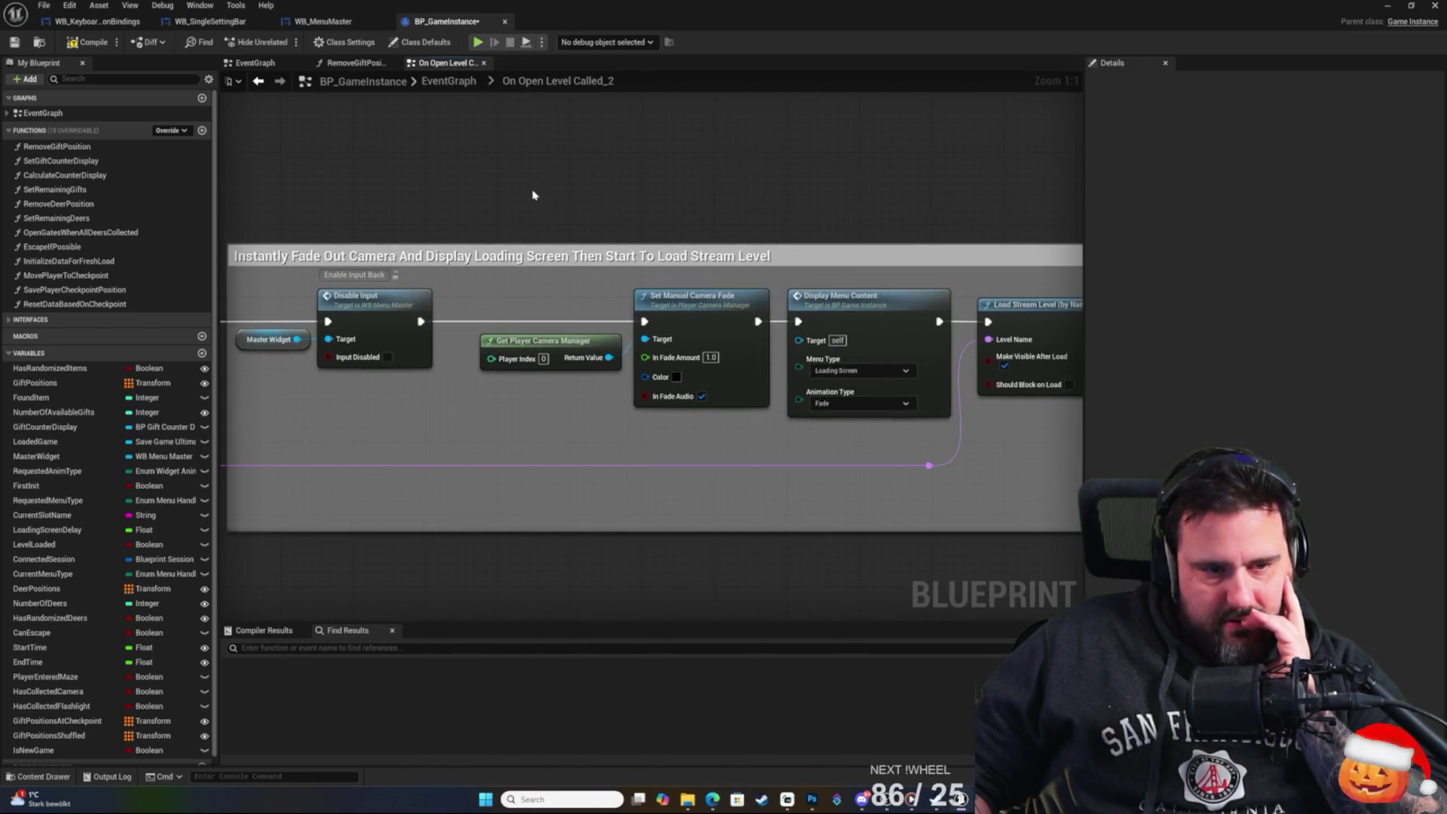
drag(686, 199, 296, 185)
drag(620, 184, 258, 184)
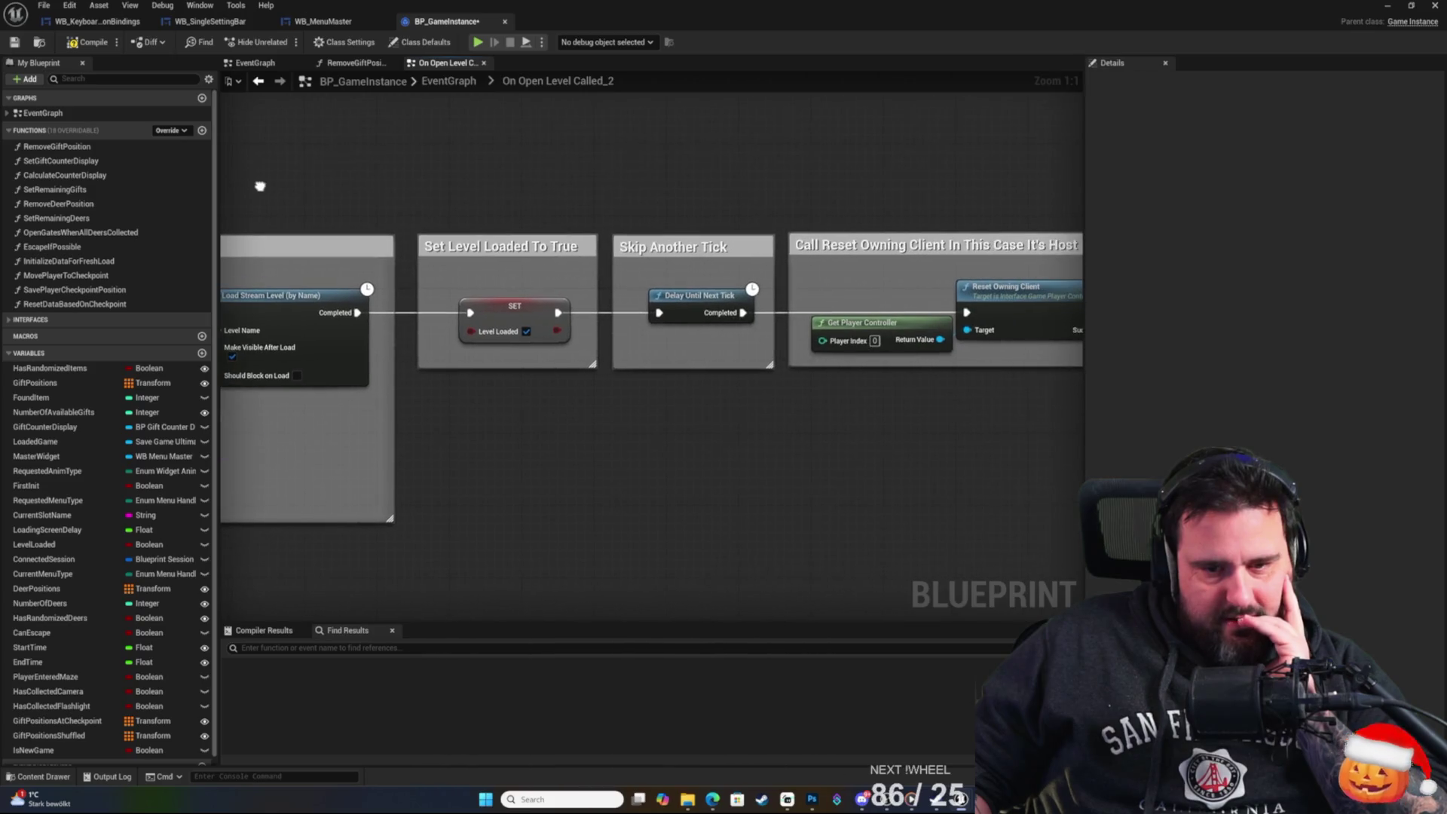
drag(626, 211, 323, 152)
drag(964, 197, 417, 202)
mouse_move(919, 204)
mouse_down()
mouse_move(545, 208)
mouse_move(790, 201)
mouse_up()
mouse_move(512, 204)
mouse_down()
mouse_move(738, 206)
mouse_move(535, 204)
mouse_move(481, 223)
mouse_move(294, 229)
mouse_move(244, 260)
mouse_move(655, 278)
mouse_move(842, 255)
mouse_move(737, 245)
mouse_up()
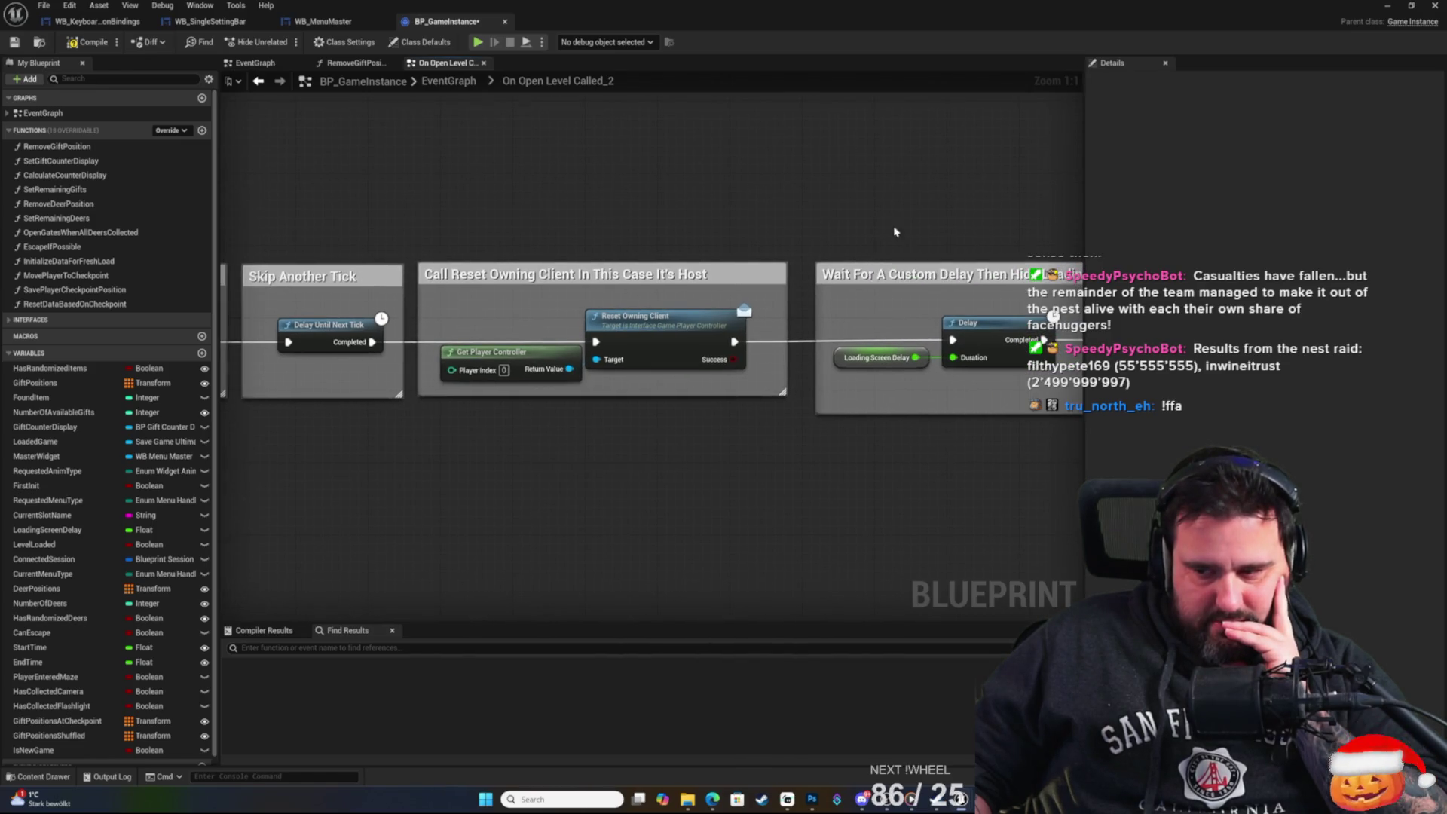
drag(895, 231, 600, 217)
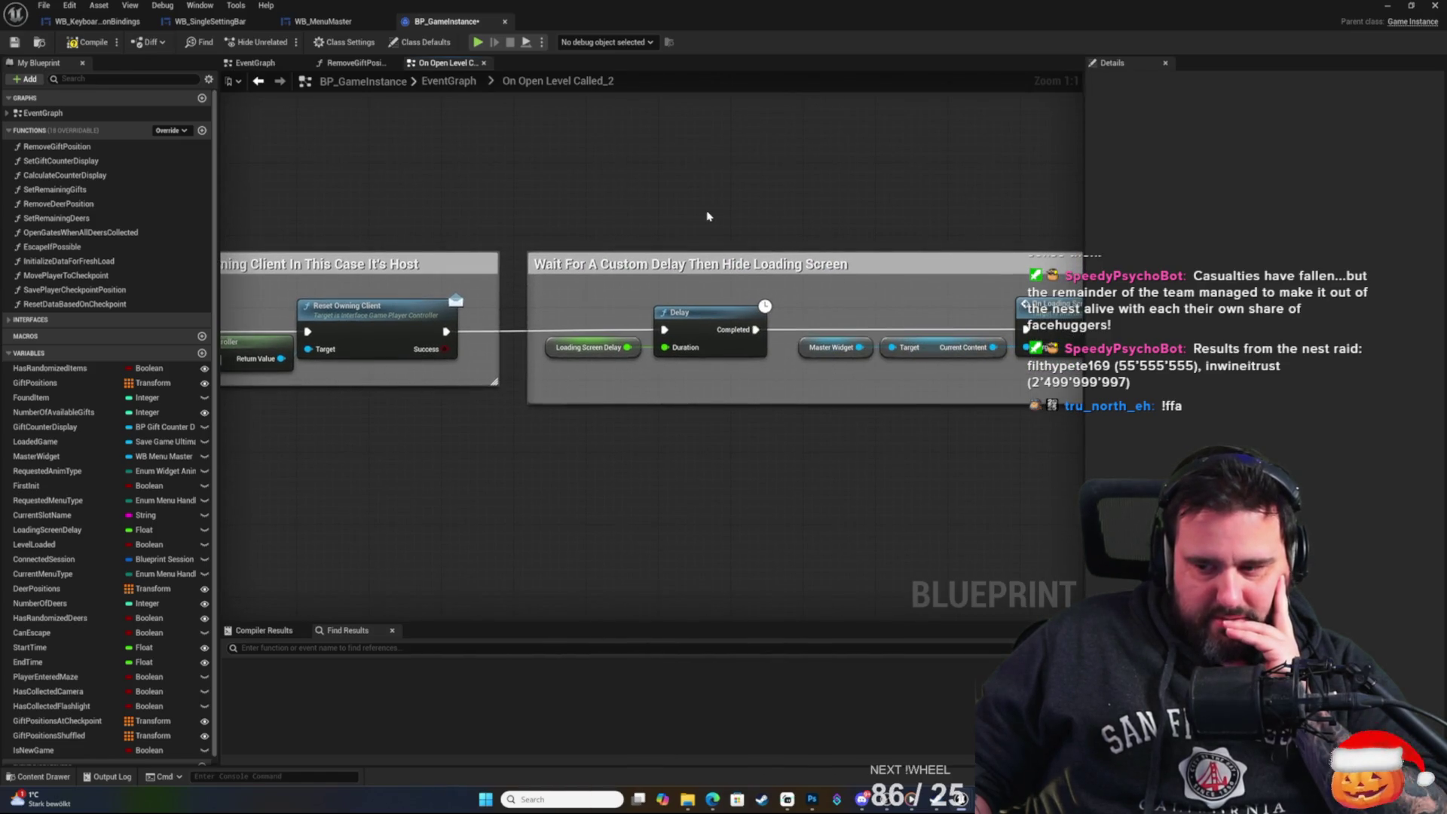
drag(706, 217, 539, 184)
drag(753, 196, 462, 213)
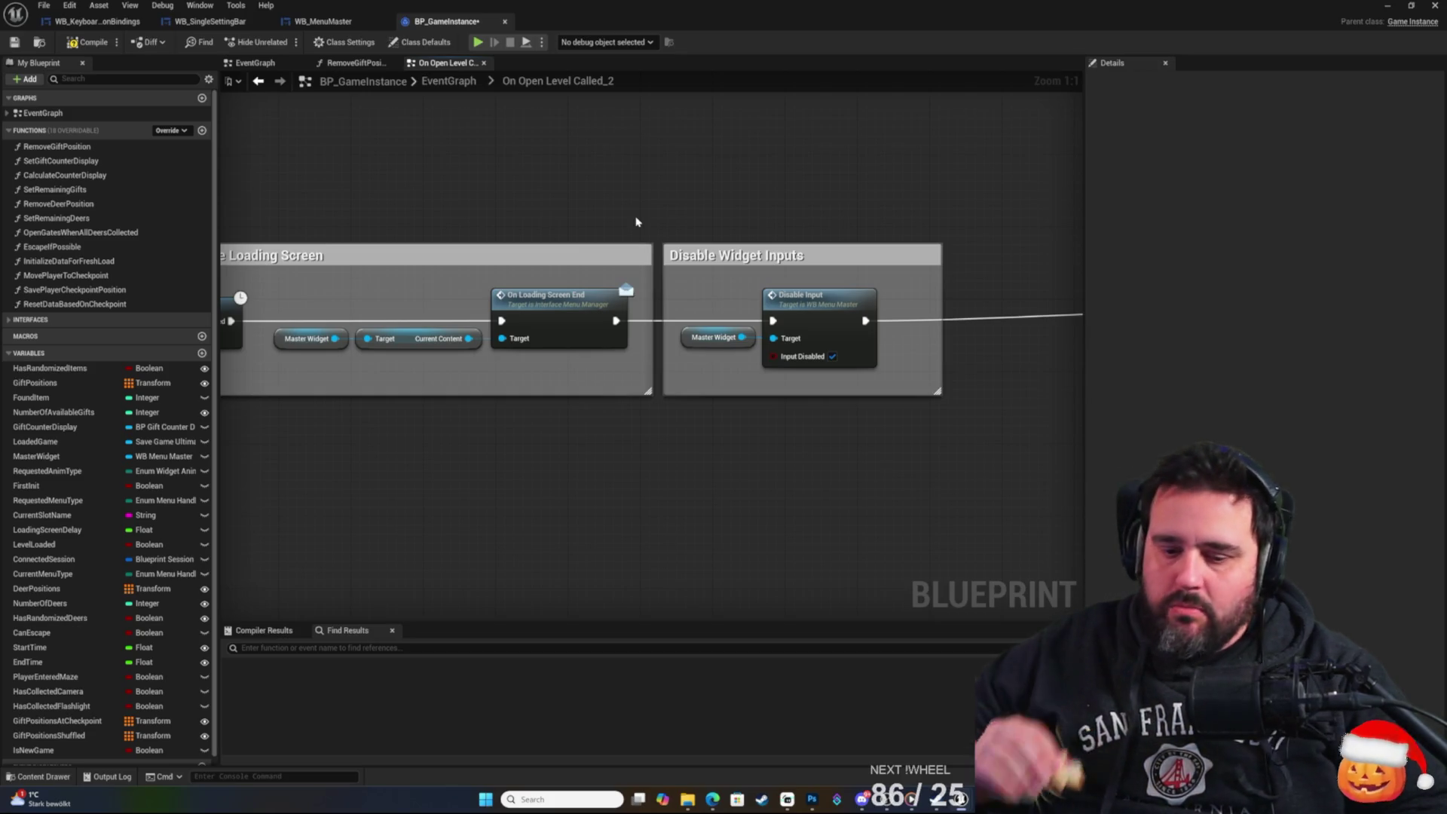
mouse_move(776, 221)
mouse_down()
mouse_move(443, 246)
mouse_move(343, 294)
mouse_up()
mouse_move(805, 291)
mouse_down()
mouse_move(486, 274)
mouse_move(523, 281)
mouse_up()
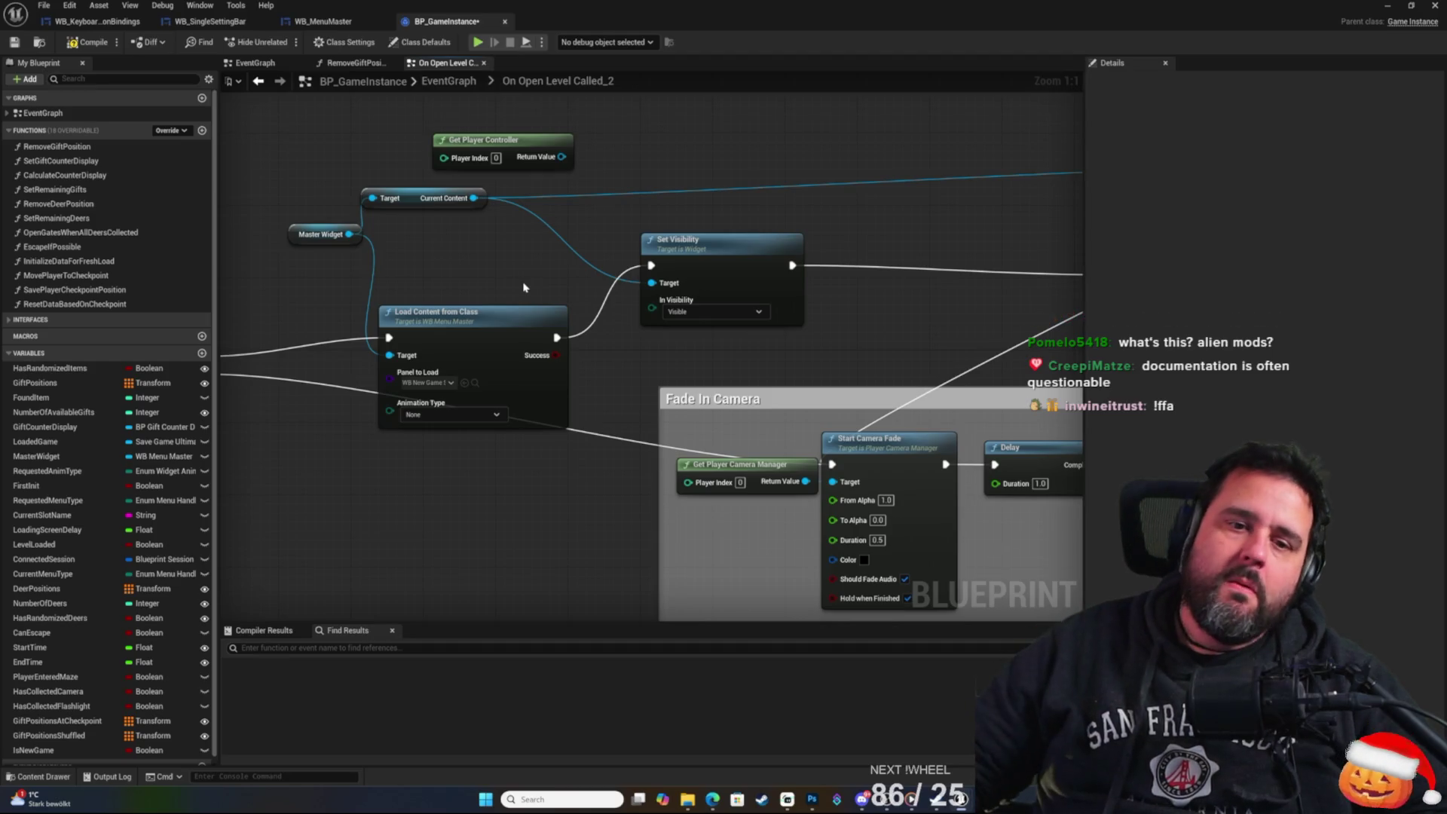
Pan past the Is New Game Branch and box-select the content-loading getters, Load Content and Set Visibility.
drag(420, 250, 547, 335)
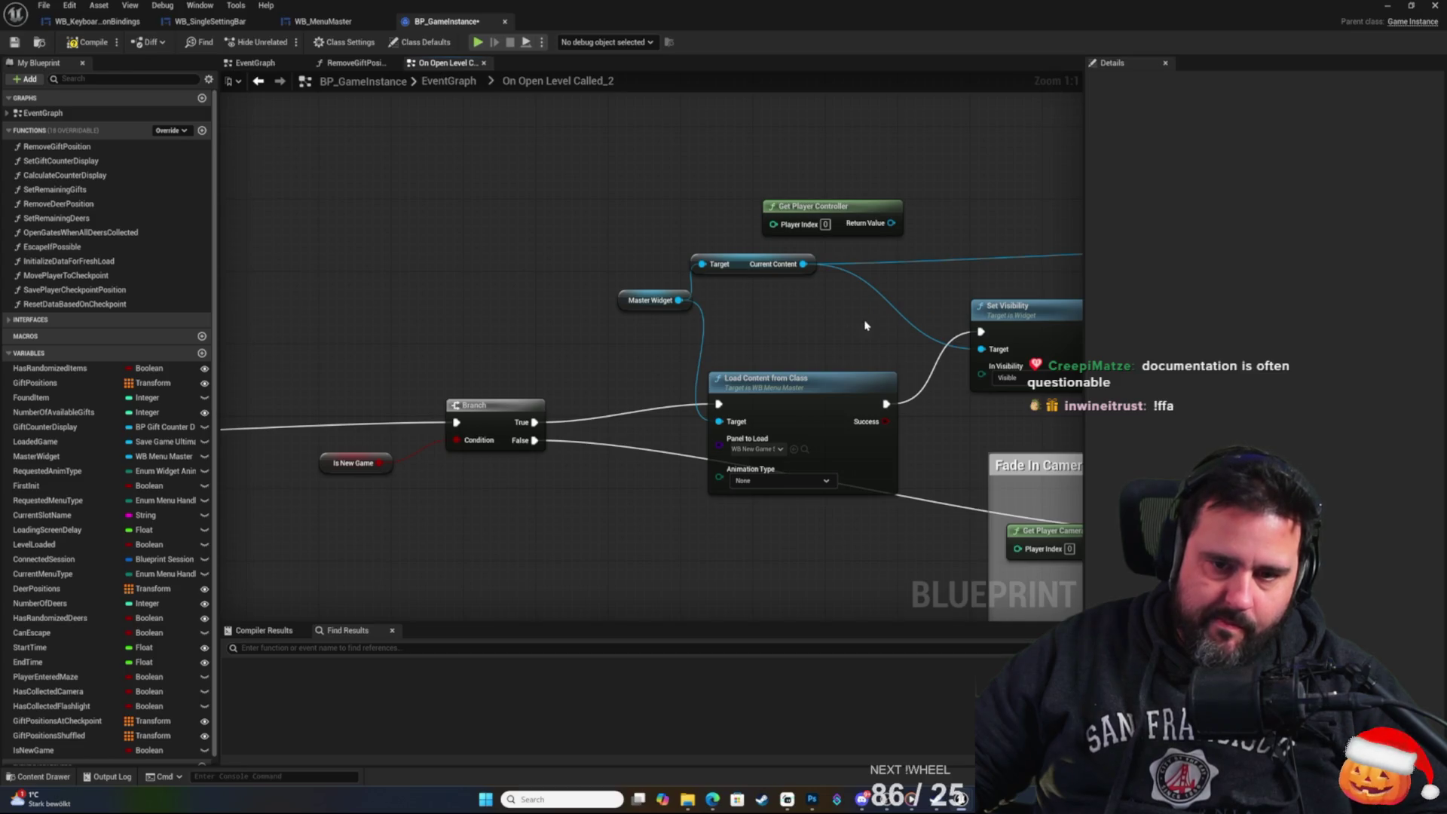
drag(865, 325, 645, 351)
mouse_move(404, 151)
mouse_down()
mouse_move(510, 265)
mouse_move(855, 416)
mouse_up()
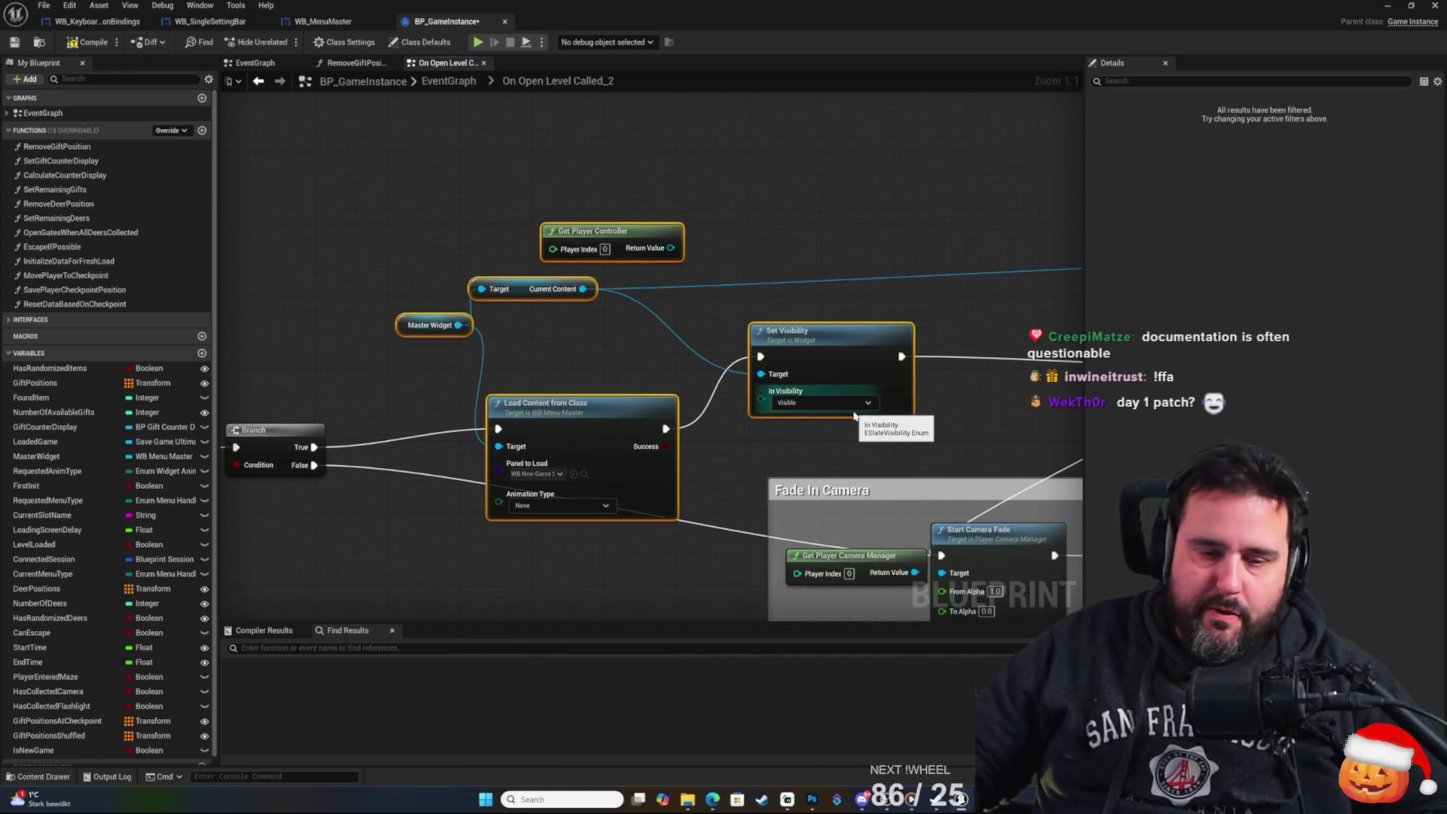
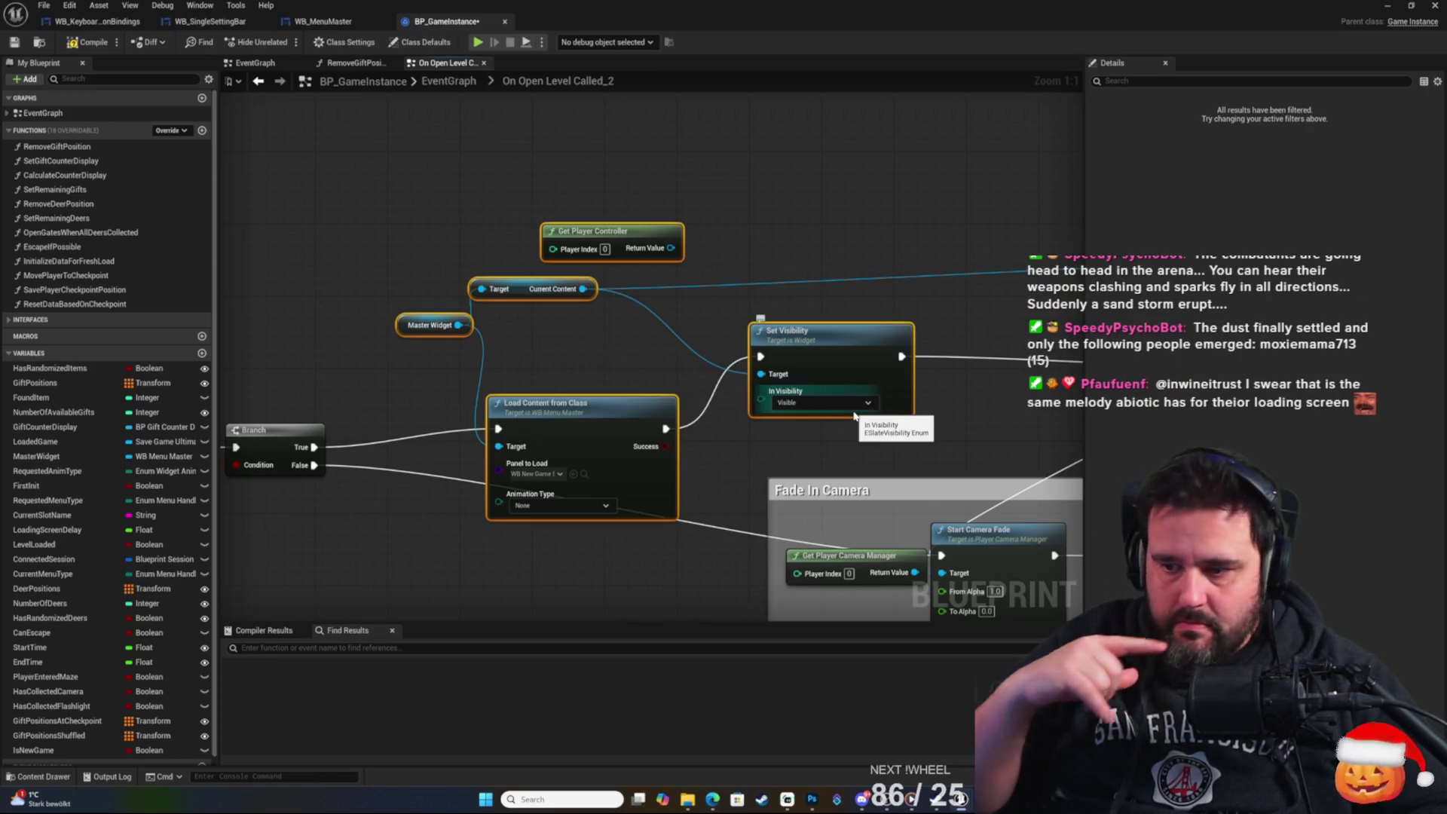
Pan across the graph to review Set Game Paused, Display In Game Widget and Get Player Controller.
mouse_move(539, 345)
mouse_down()
mouse_move(904, 314)
mouse_move(347, 317)
mouse_up()
mouse_move(800, 309)
mouse_down()
mouse_move(269, 286)
mouse_move(537, 284)
mouse_up()
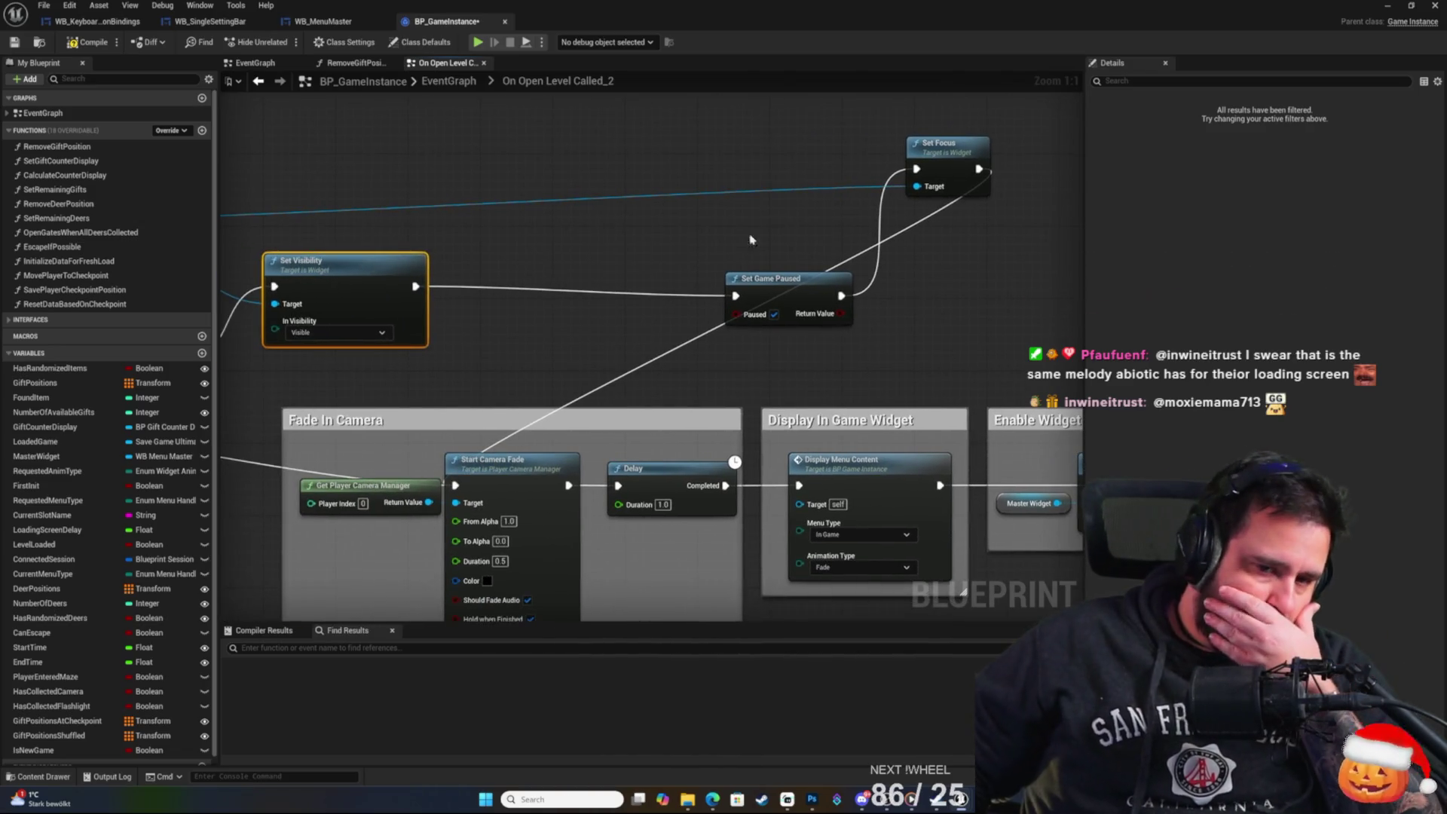
mouse_move(678, 252)
mouse_down()
mouse_move(849, 284)
mouse_move(641, 273)
mouse_up()
click(640, 272)
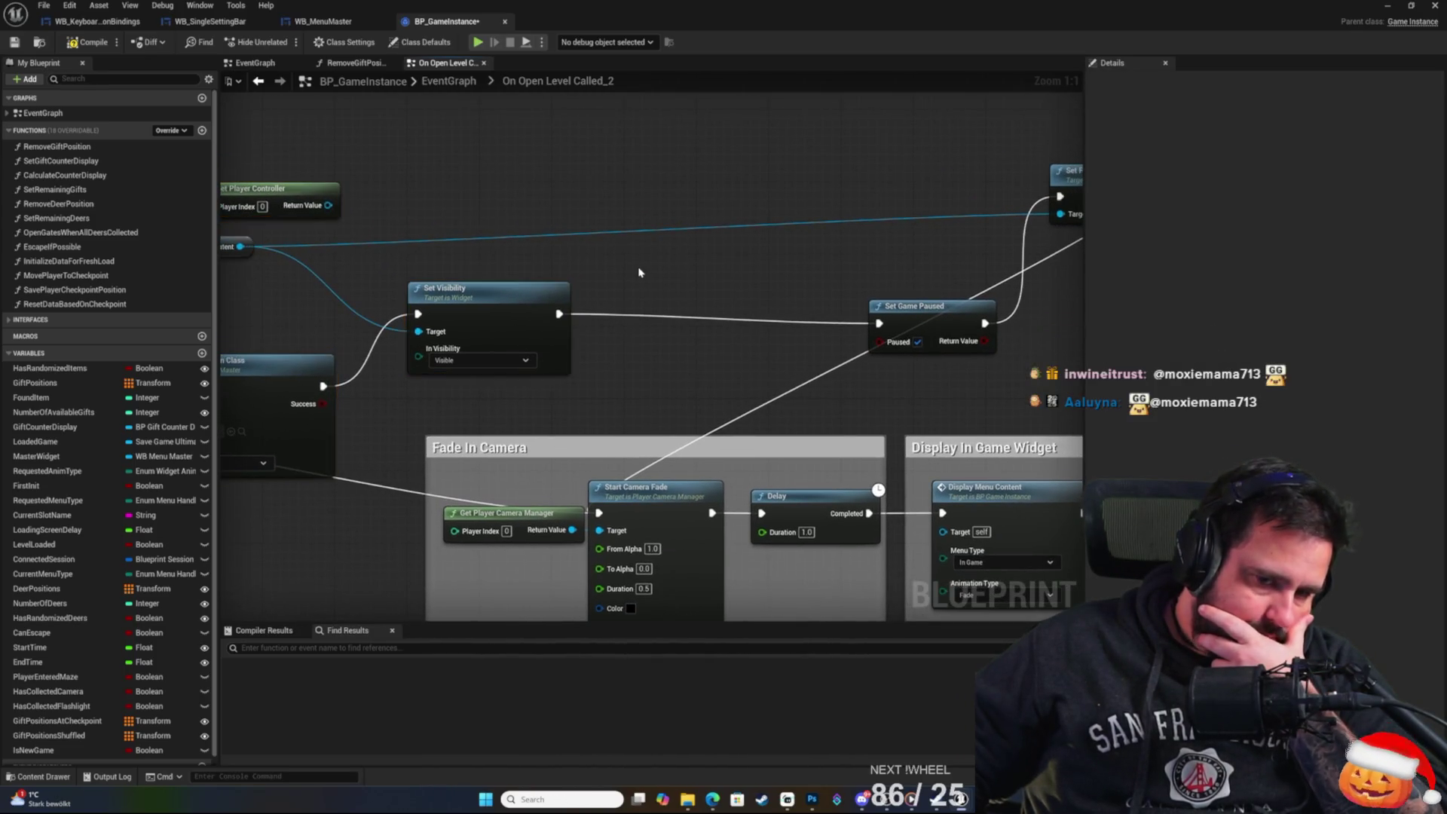
drag(705, 294, 936, 291)
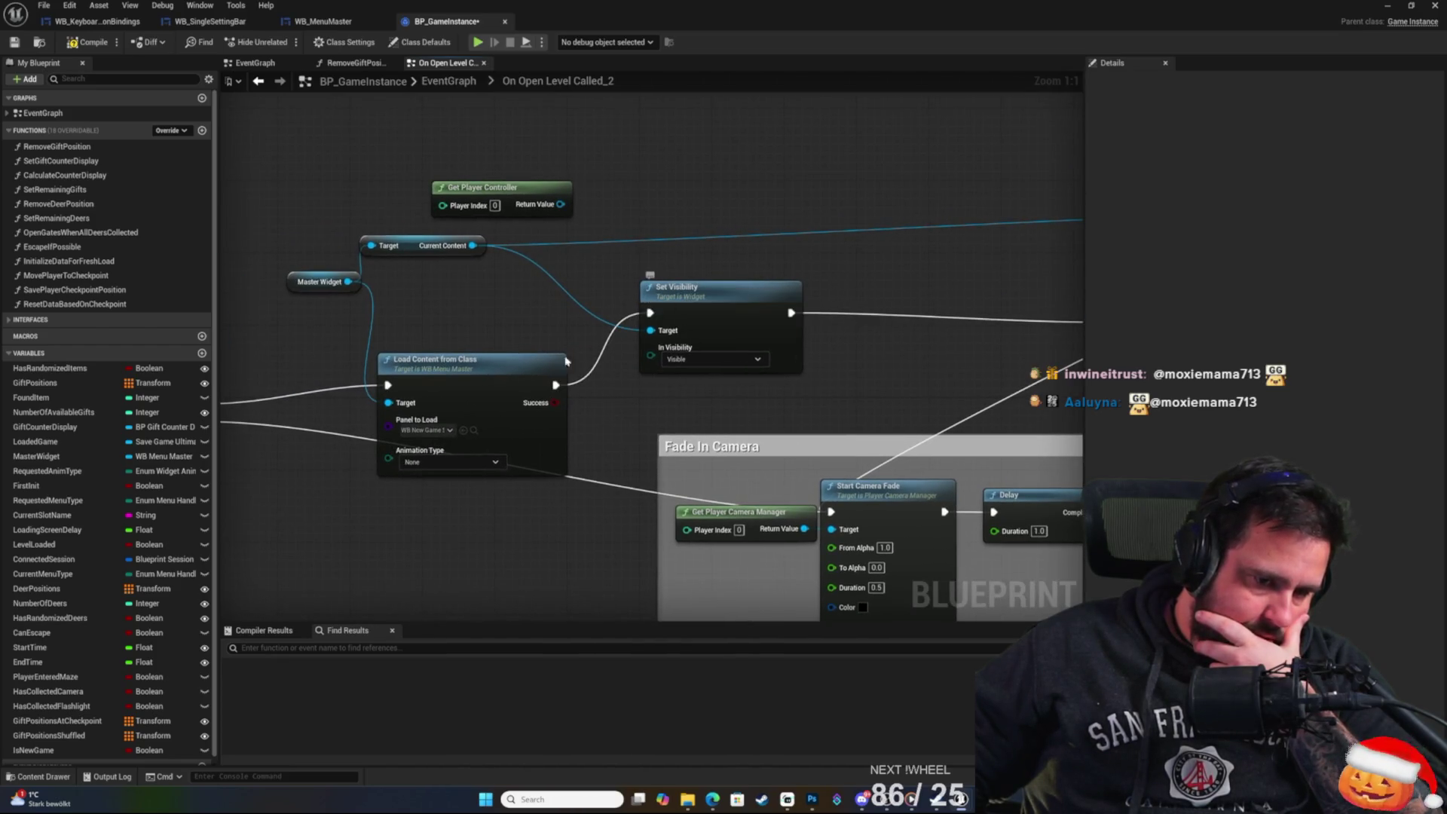
Select Load Content from Class and try the graph action list on nearby empty space.
click(475, 360)
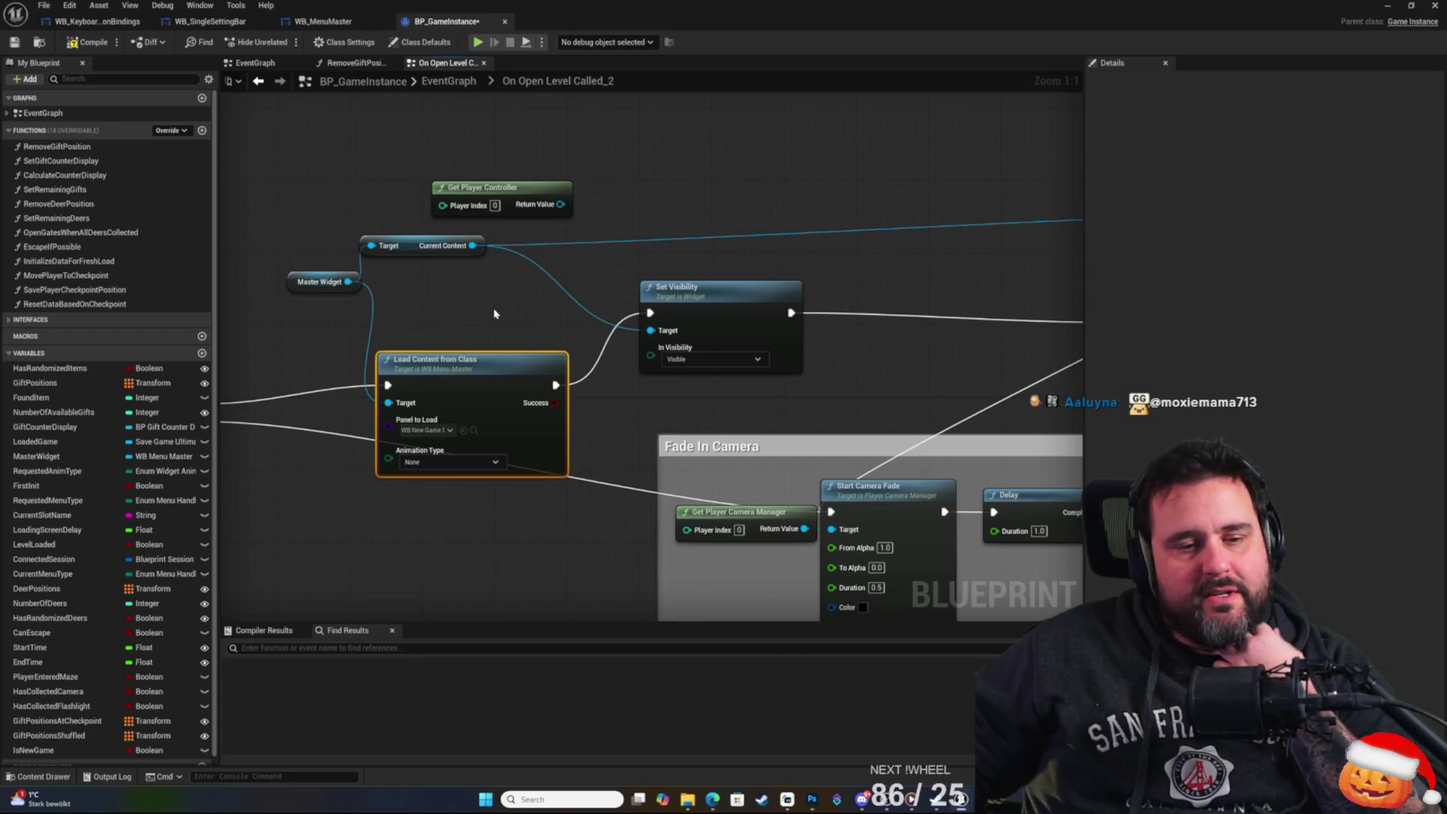
right_click(468, 308)
click(433, 306)
right_click(436, 335)
click(399, 299)
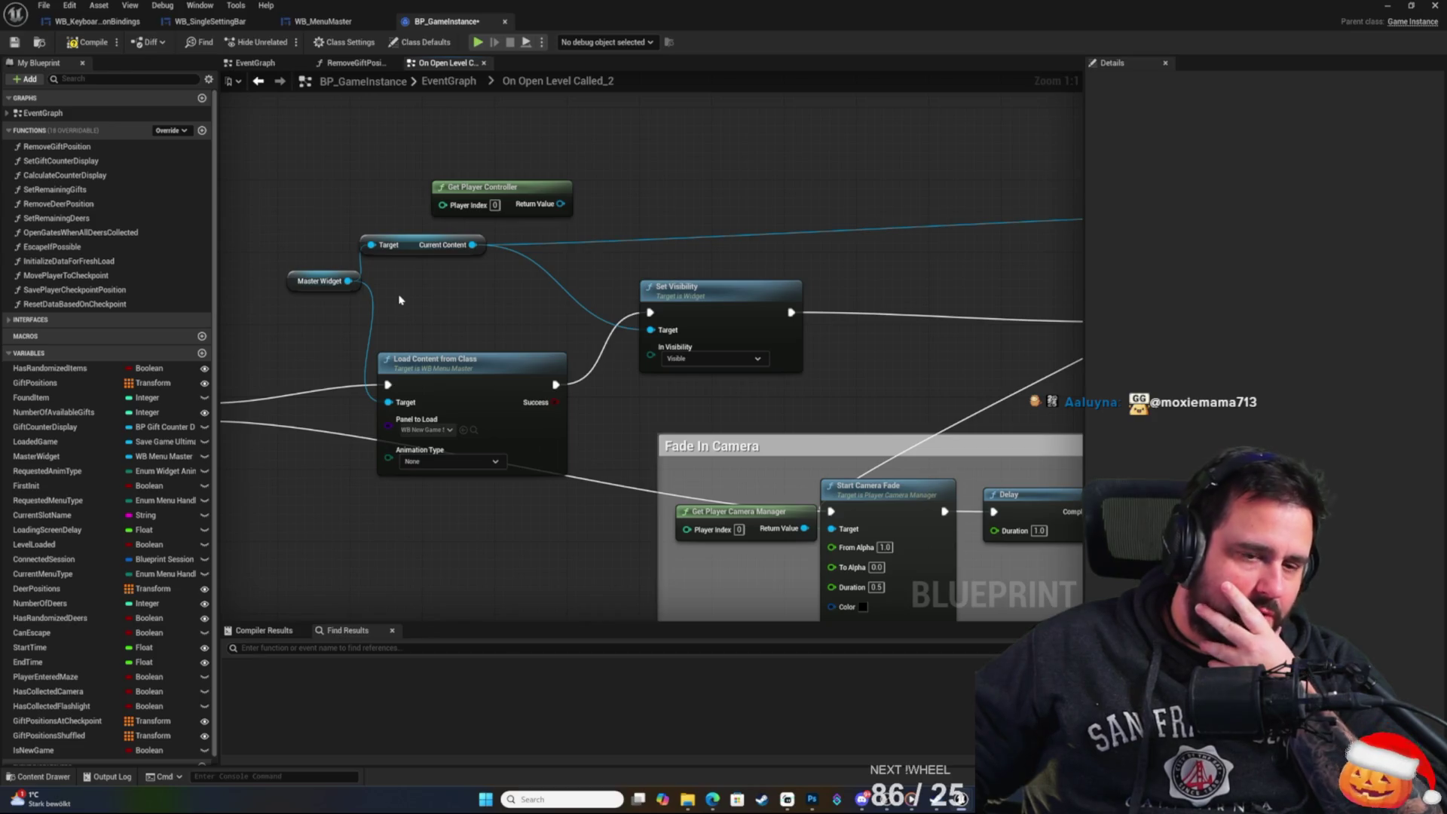
right_click(446, 322)
click(463, 305)
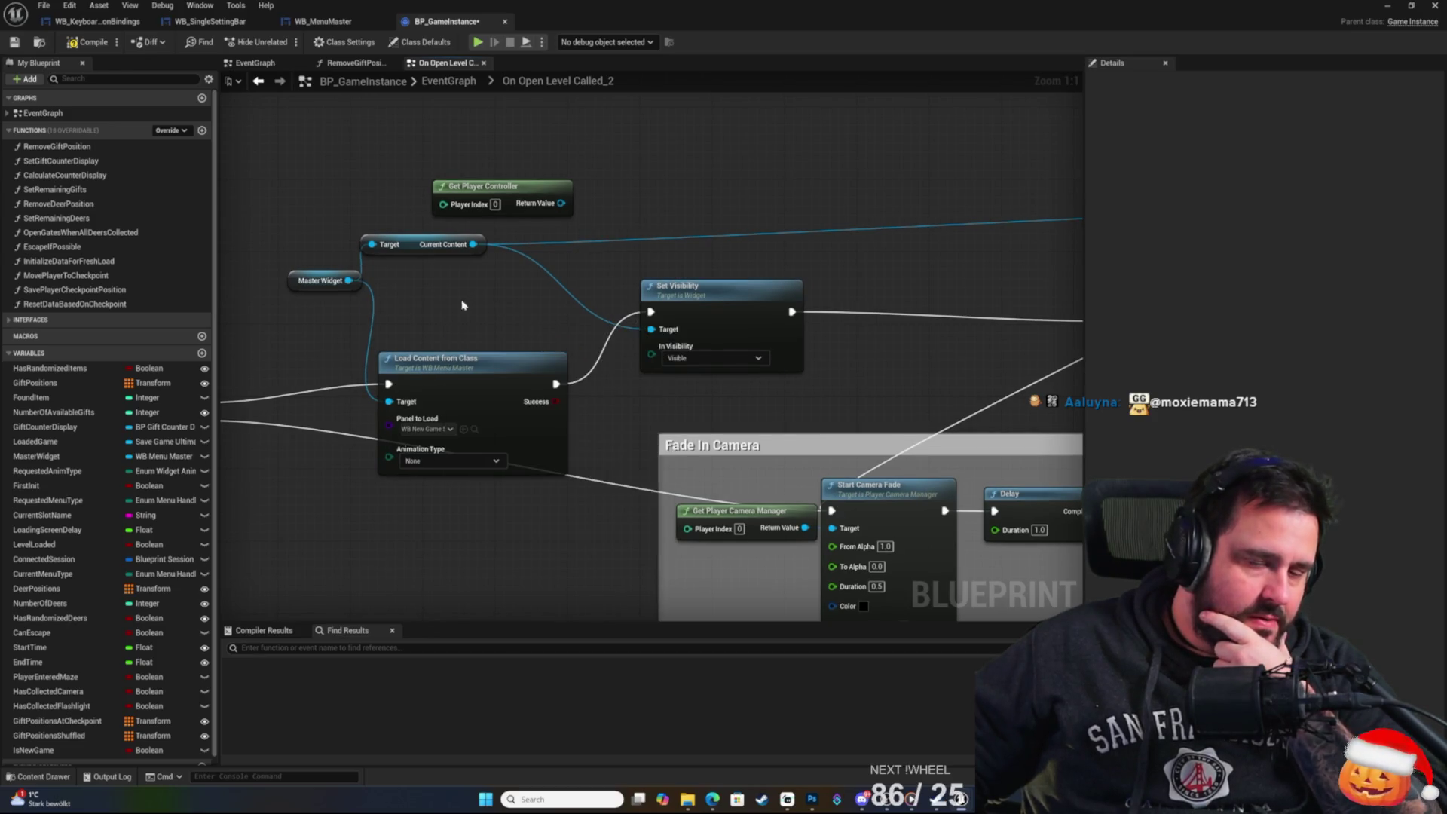
Shift the Load Content from Class and Master Widget nodes further left.
click(461, 369)
click(469, 339)
mouse_move(469, 339)
mouse_down()
mouse_move(366, 336)
mouse_move(683, 351)
mouse_move(750, 329)
mouse_up()
drag(682, 363, 601, 356)
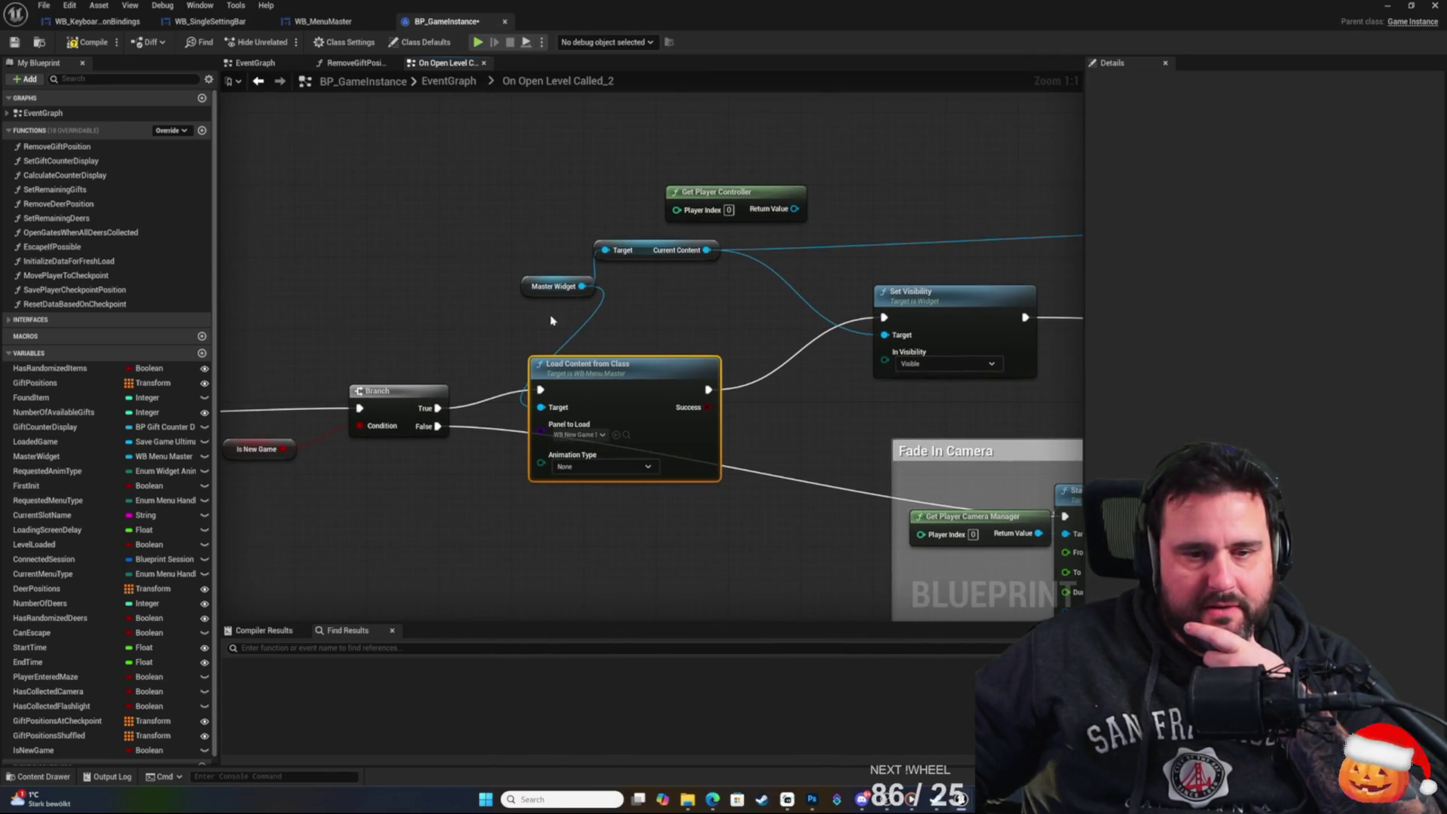
drag(529, 278, 466, 279)
click(493, 249)
click(602, 367)
Add a 0.2-second Delay after Load Content from Class, wire it into Set Visibility, and compile.
drag(709, 390, 762, 338)
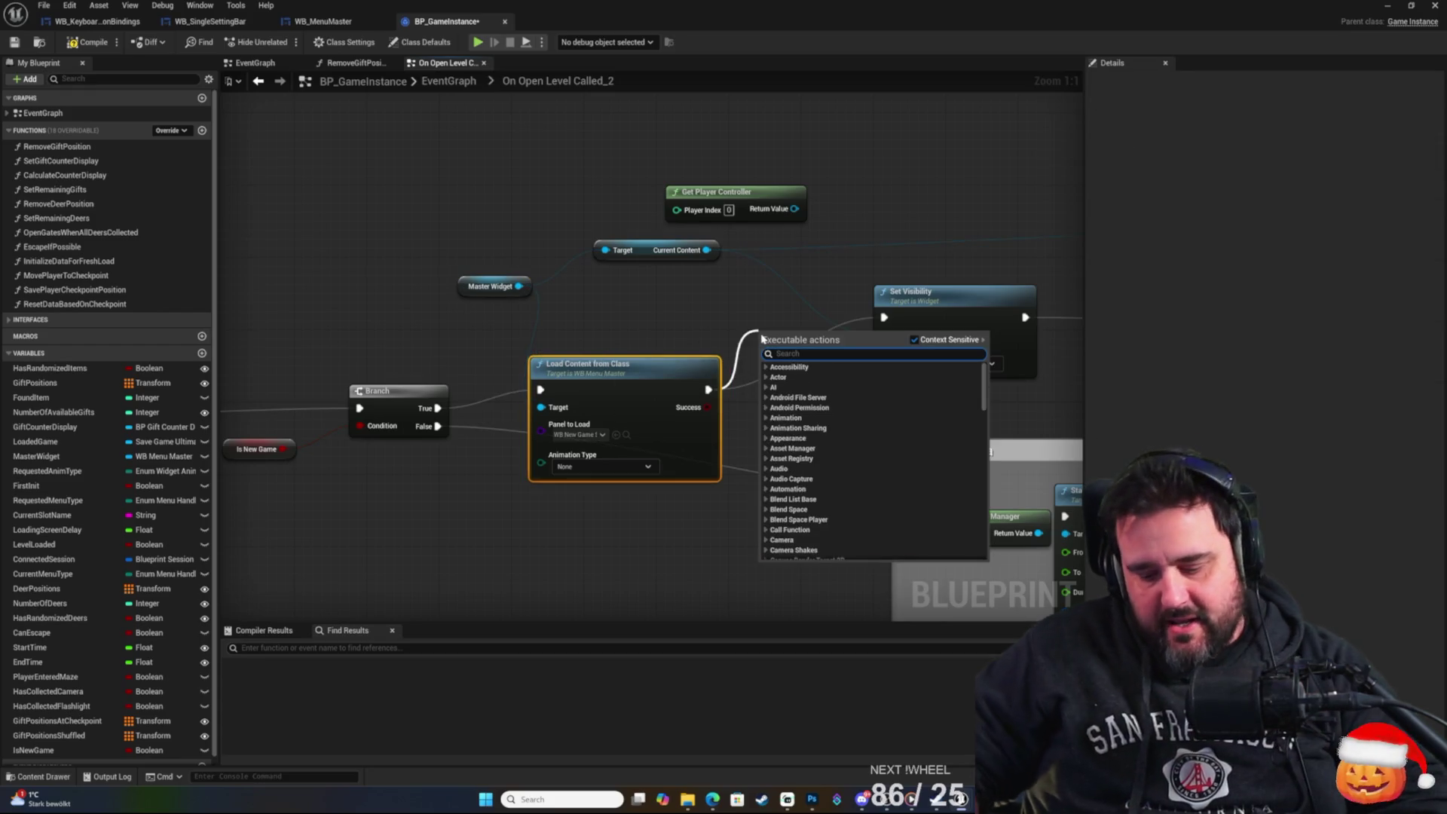
text(delay)
key(Return)
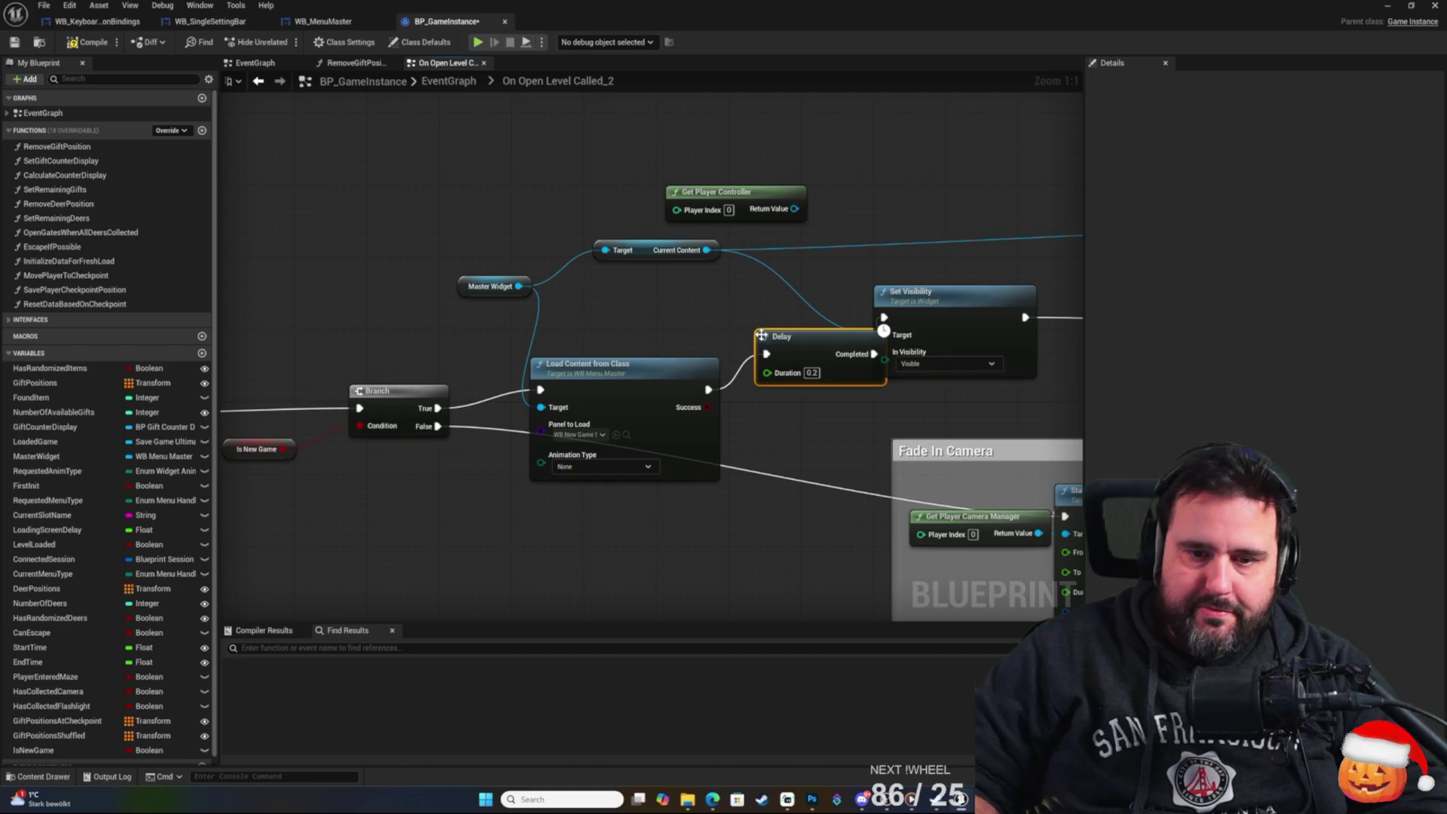
drag(761, 334, 728, 339)
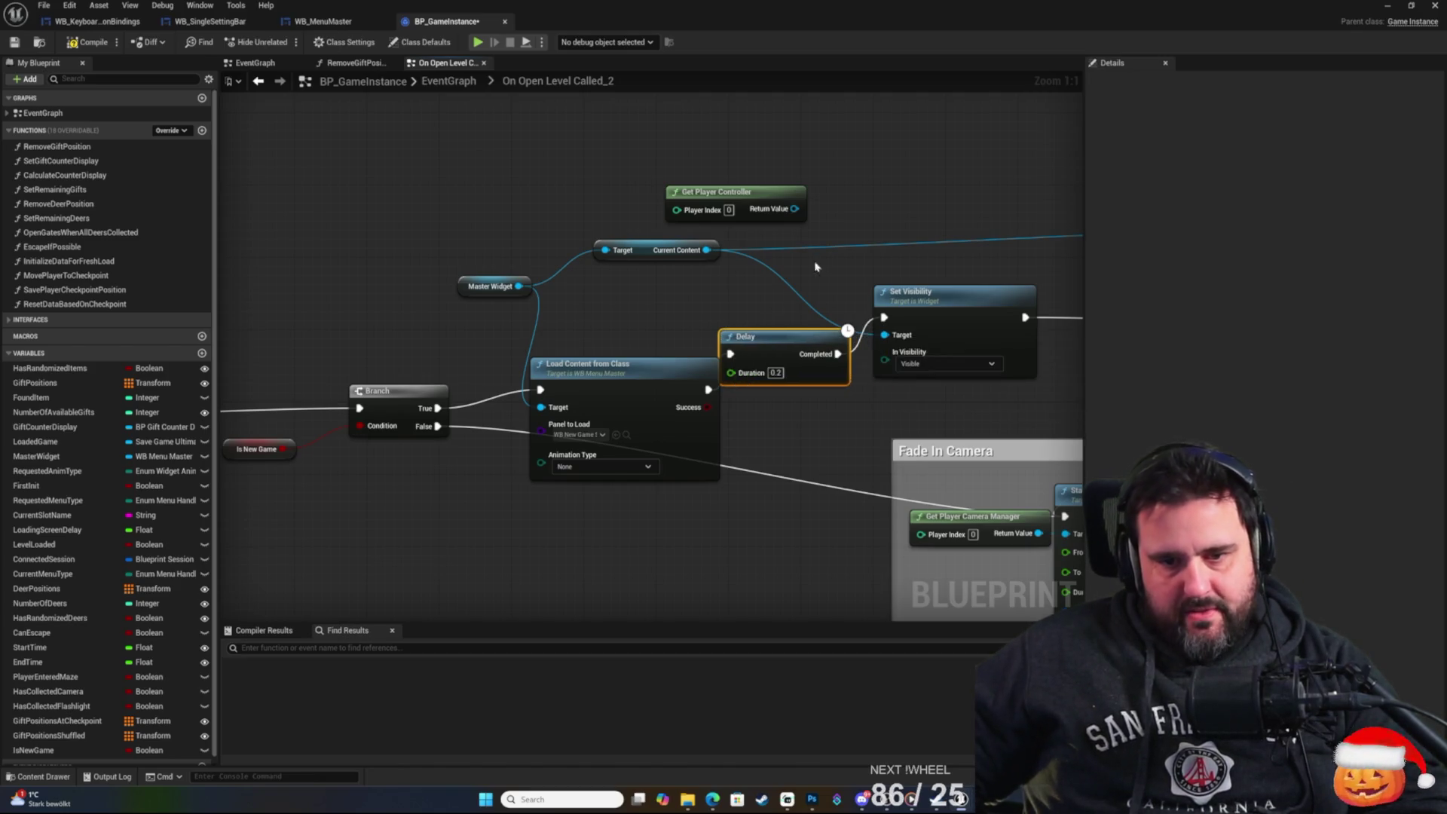
click(15, 41)
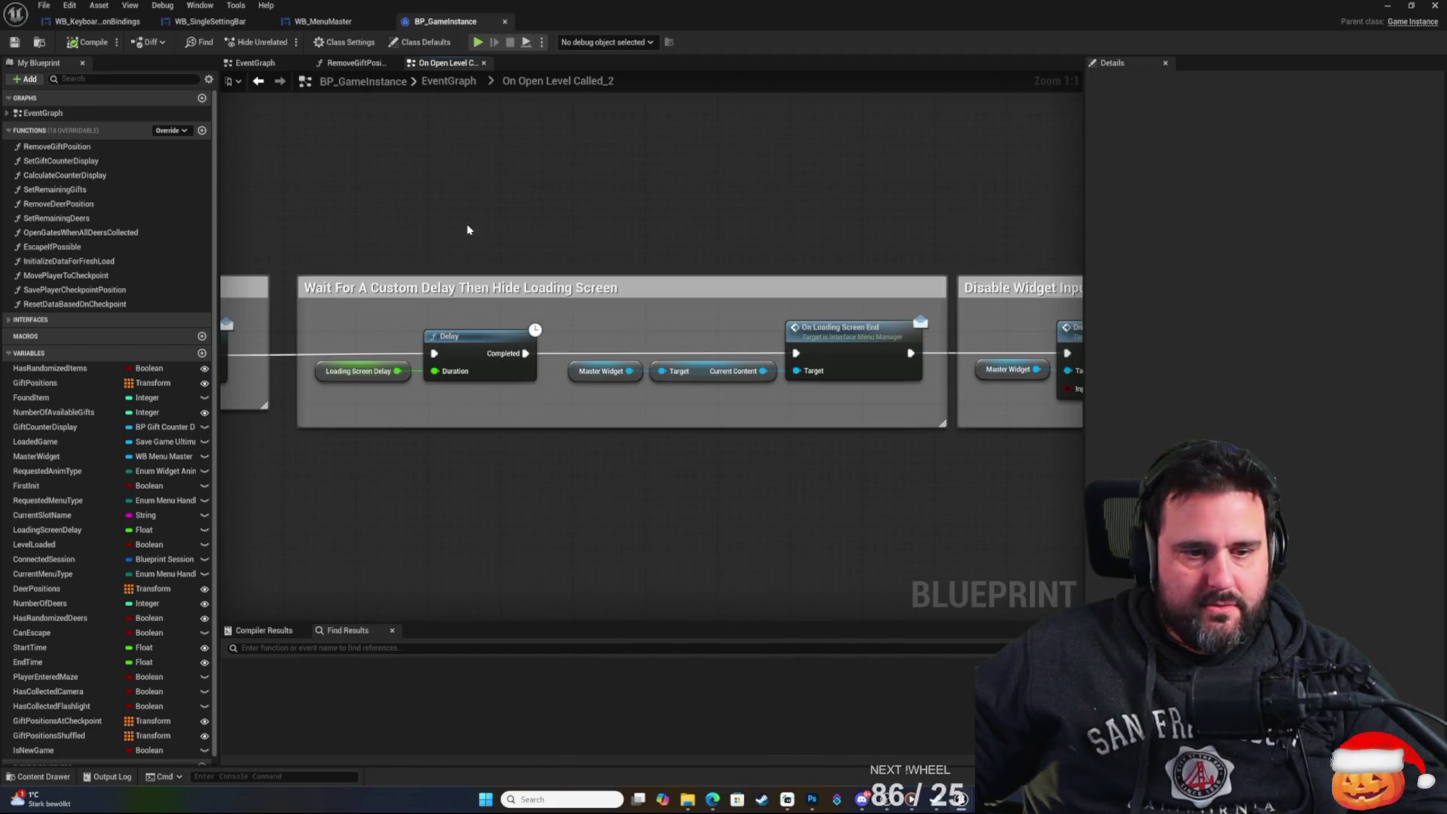
click(422, 382)
drag(1280, 536, 1276, 536)
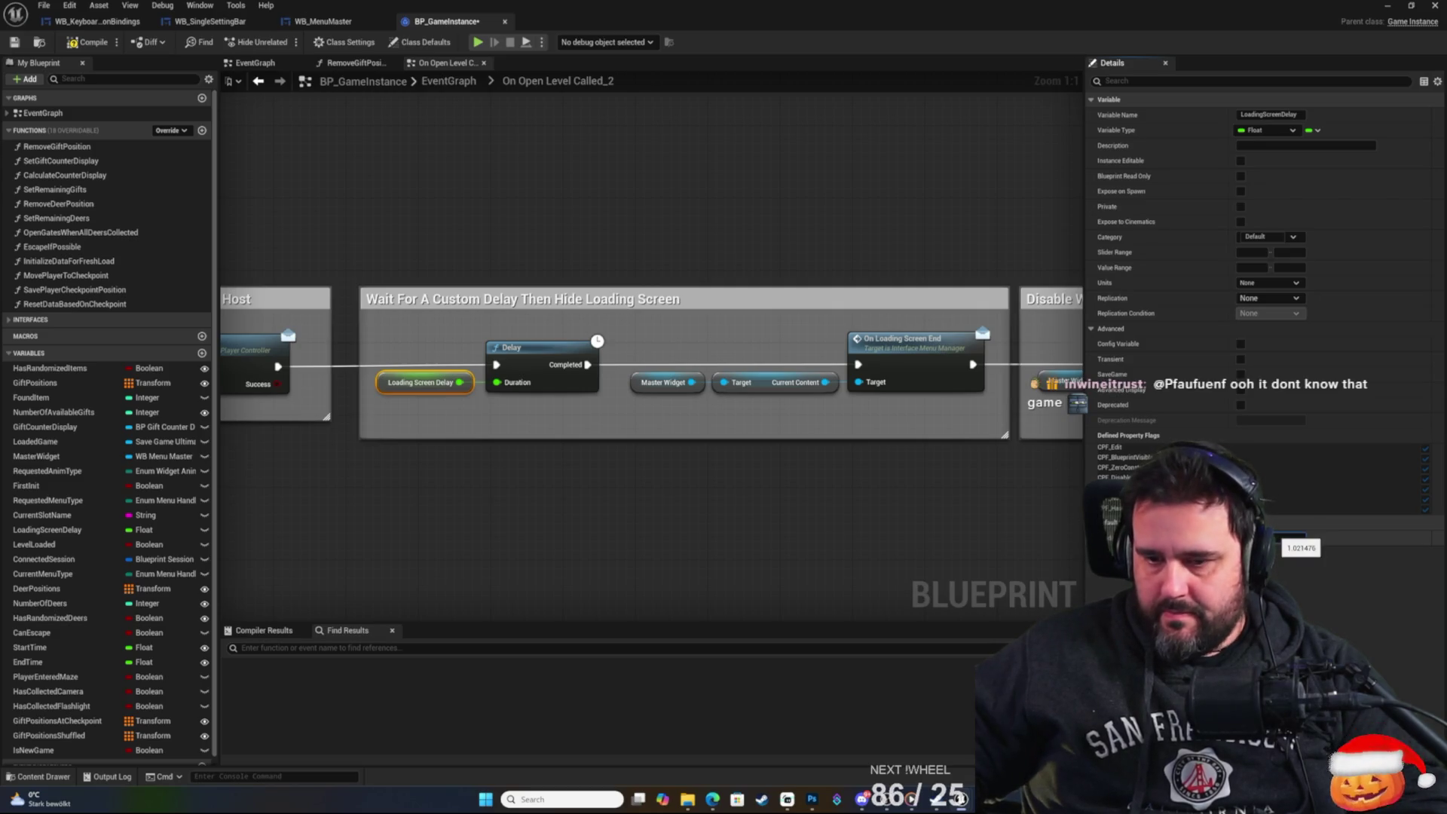
click(230, 213)
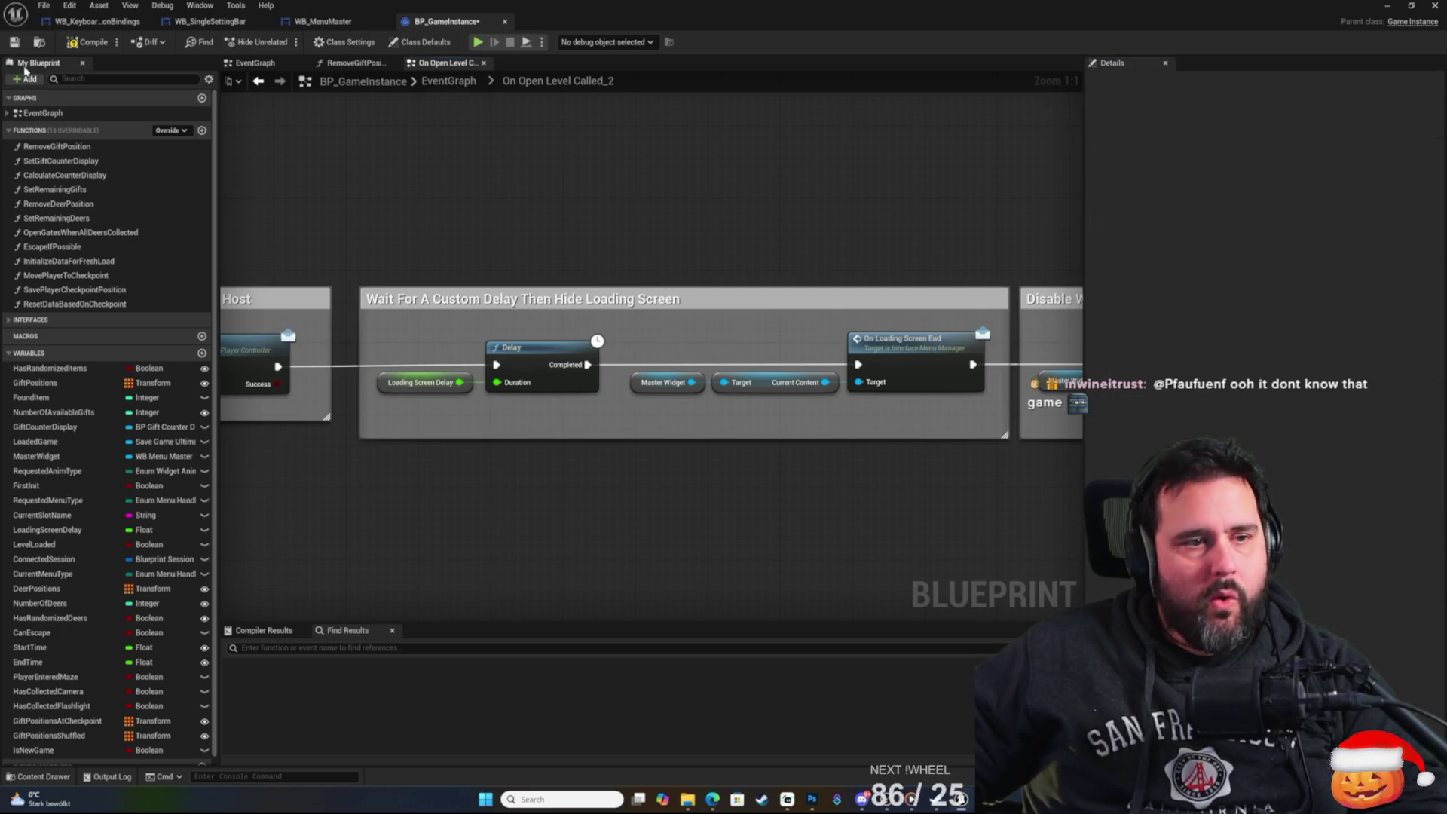
click(13, 44)
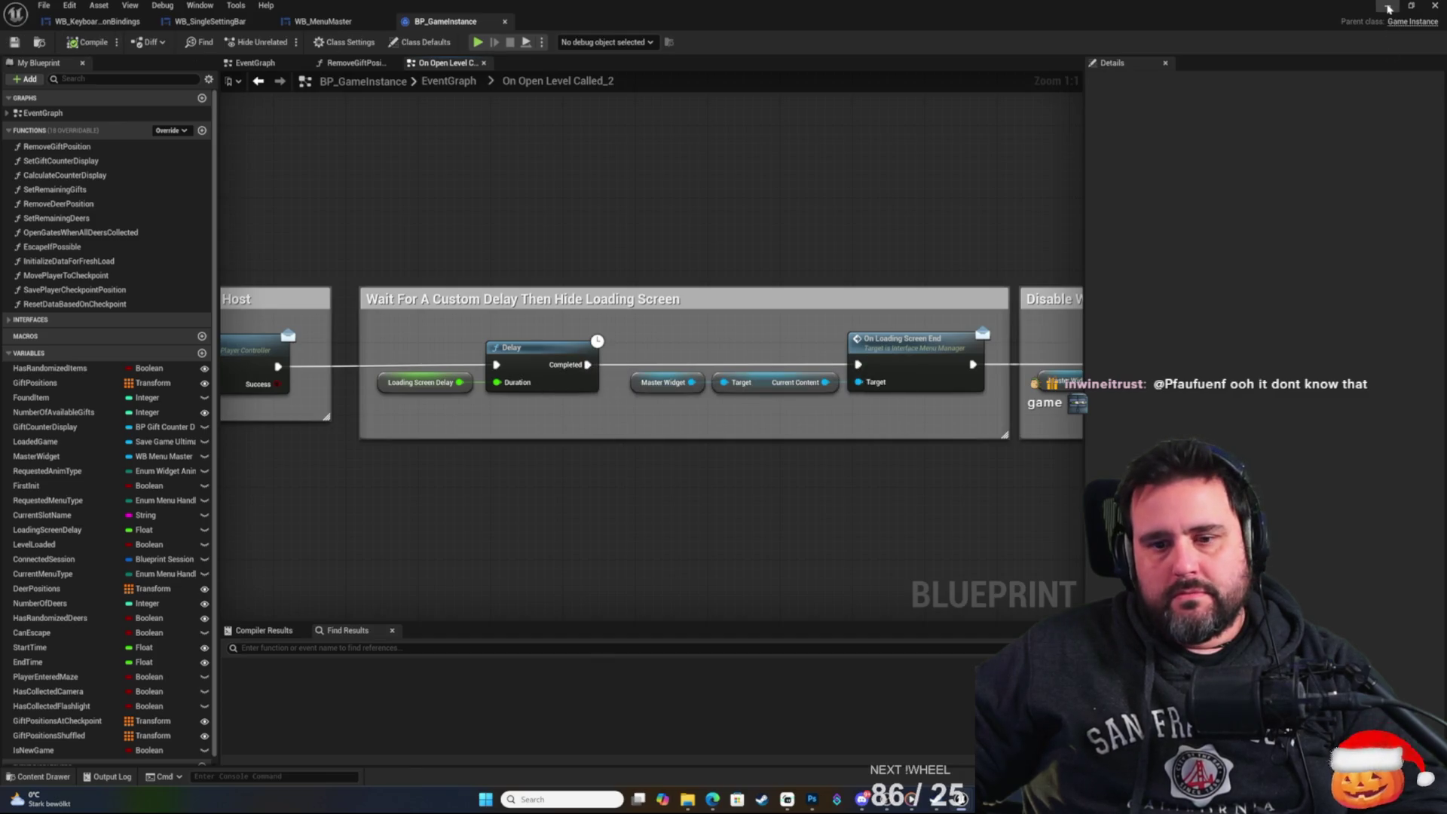
drag(865, 276, 828, 259)
click(897, 340)
mouse_move(903, 311)
mouse_down()
mouse_move(546, 207)
mouse_move(762, 309)
mouse_up()
double_click(765, 319)
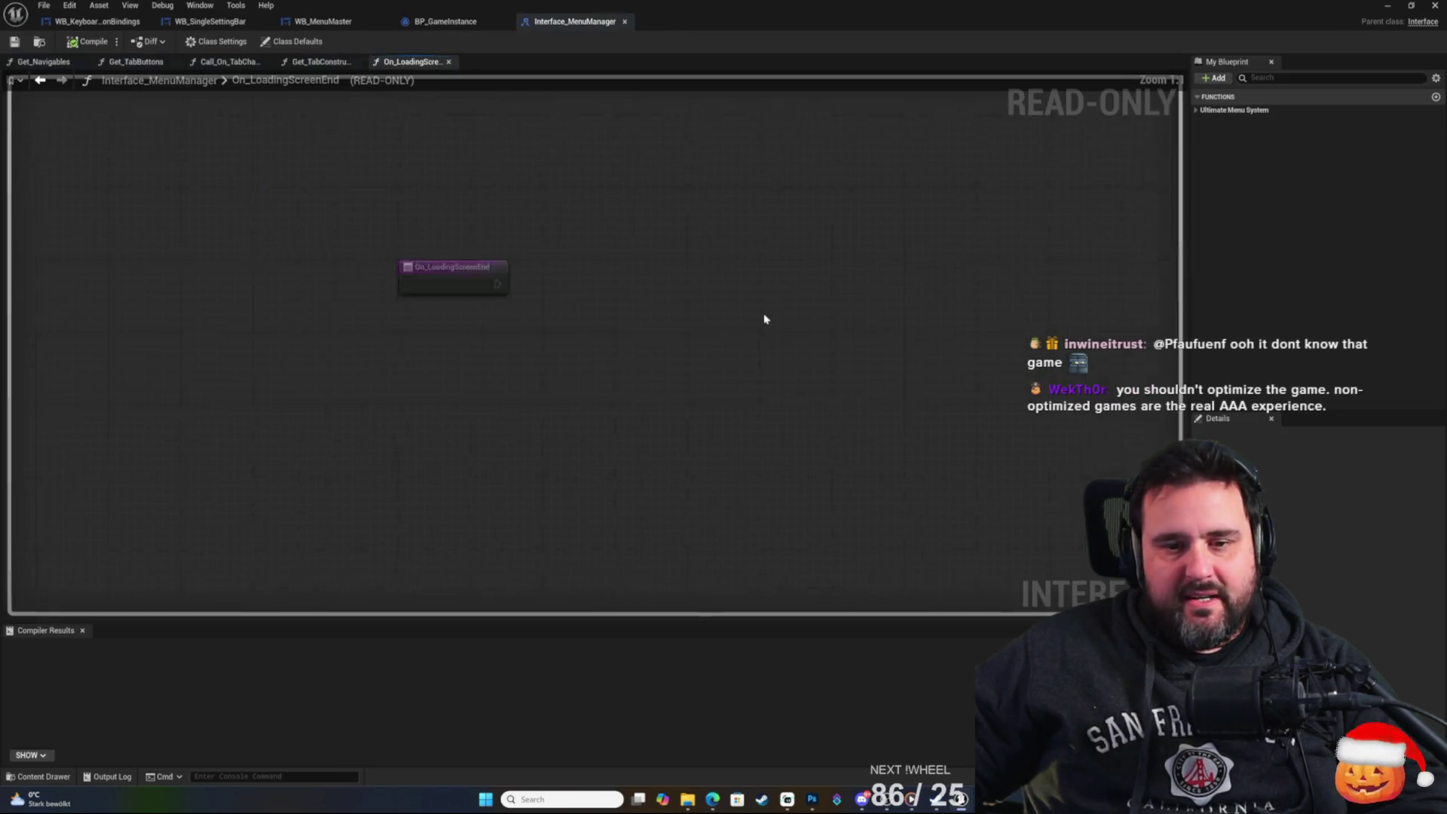
click(625, 22)
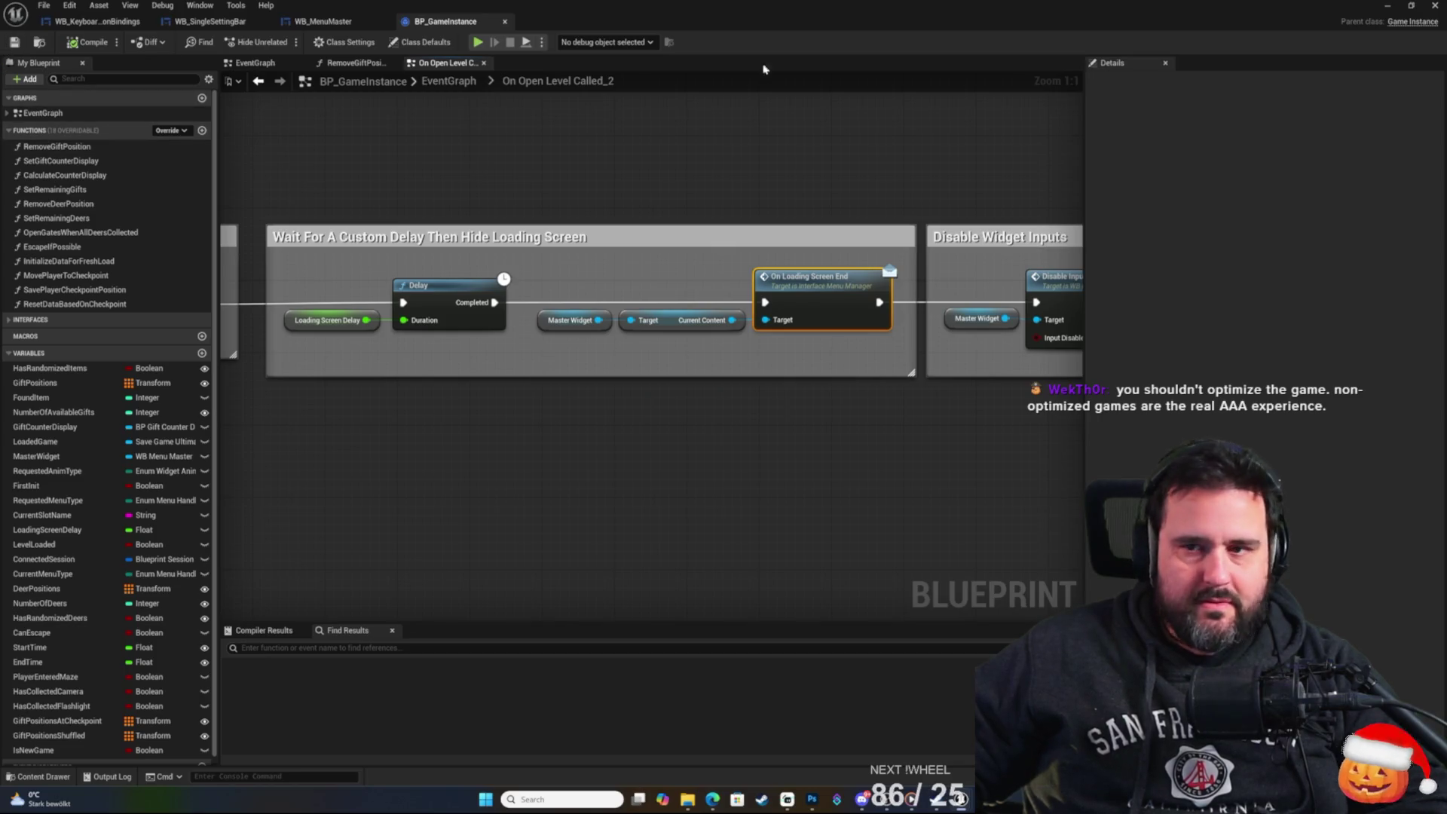
click(1387, 6)
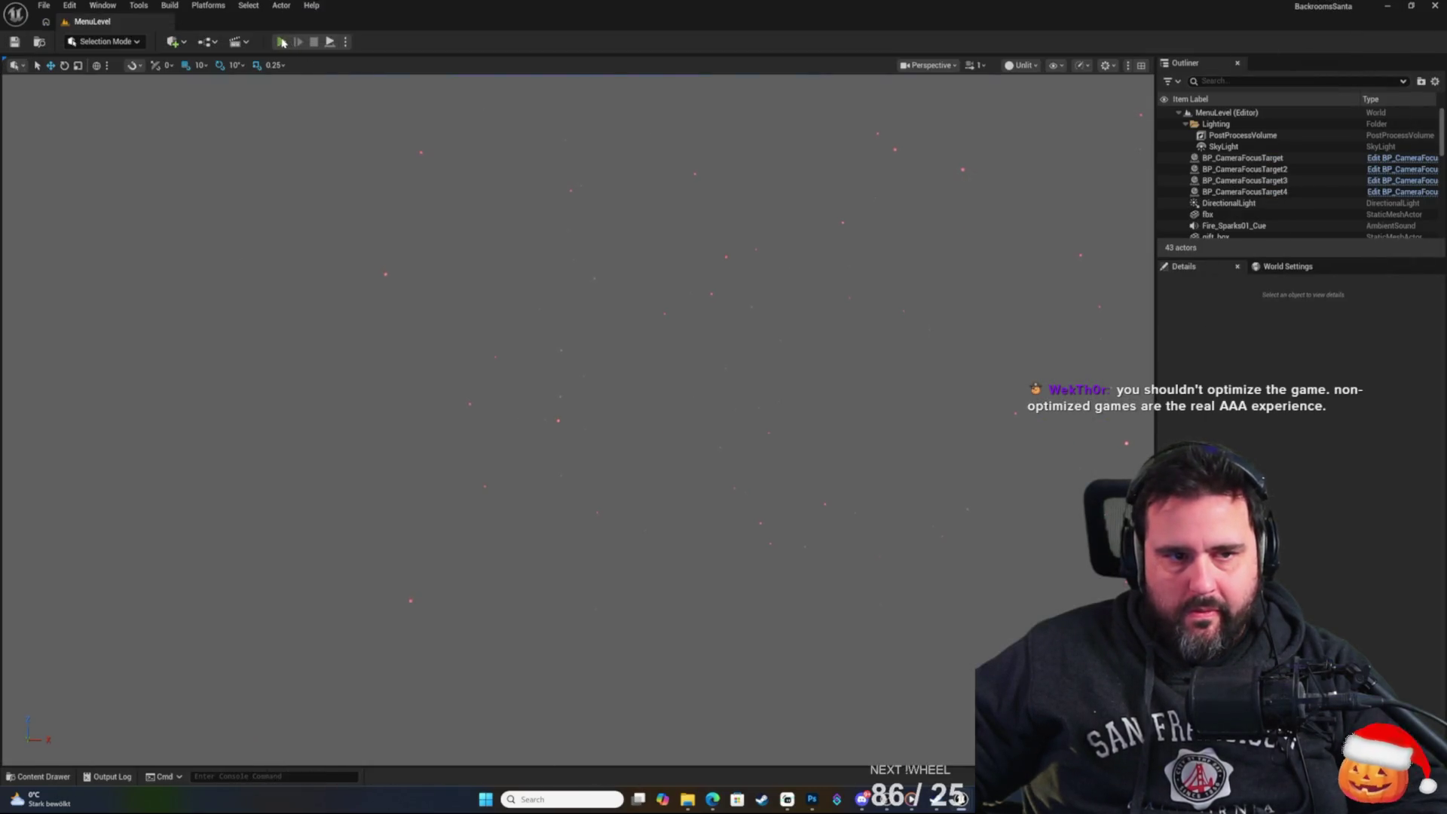
key(alt+p)
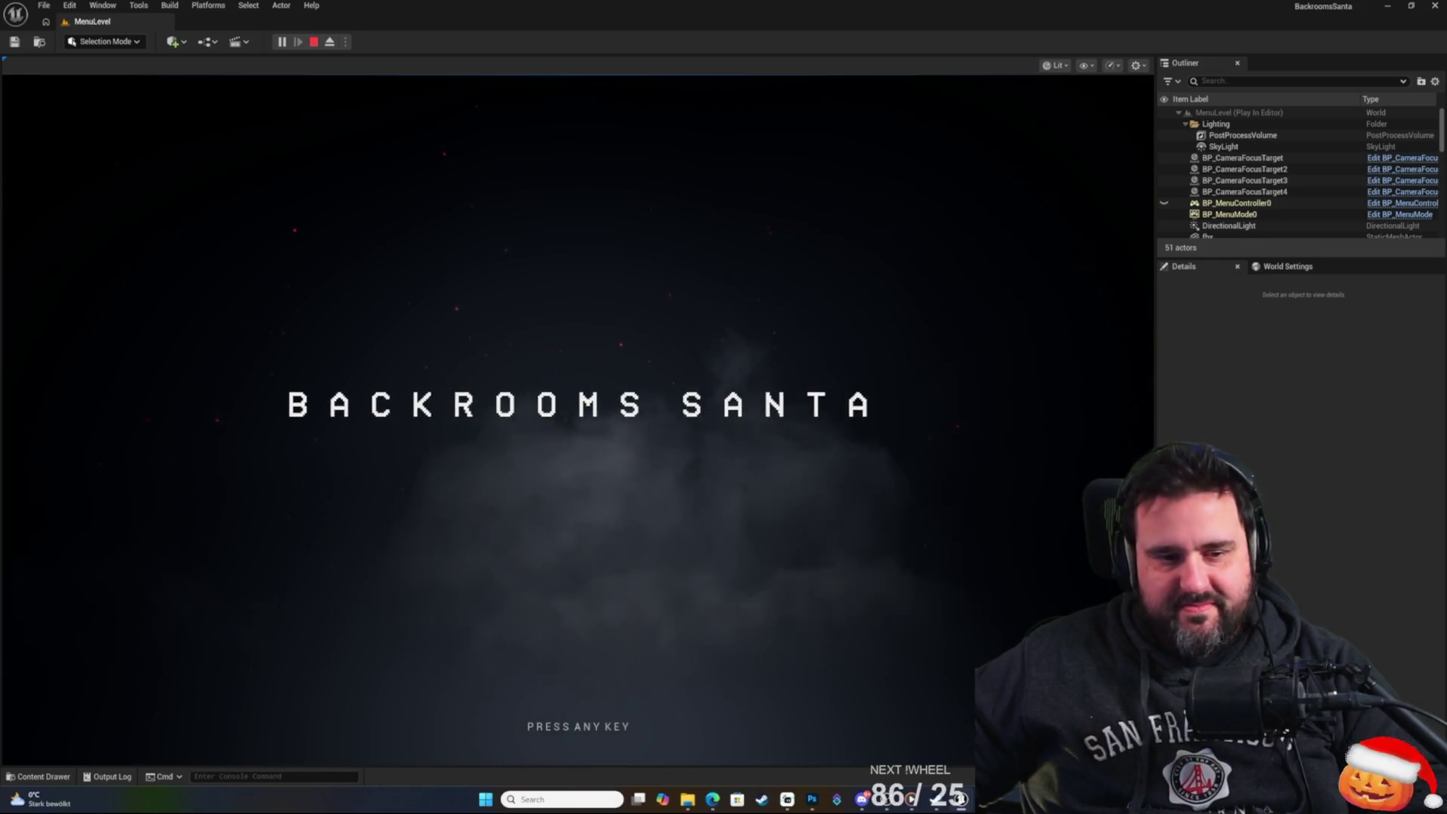
click(556, 571)
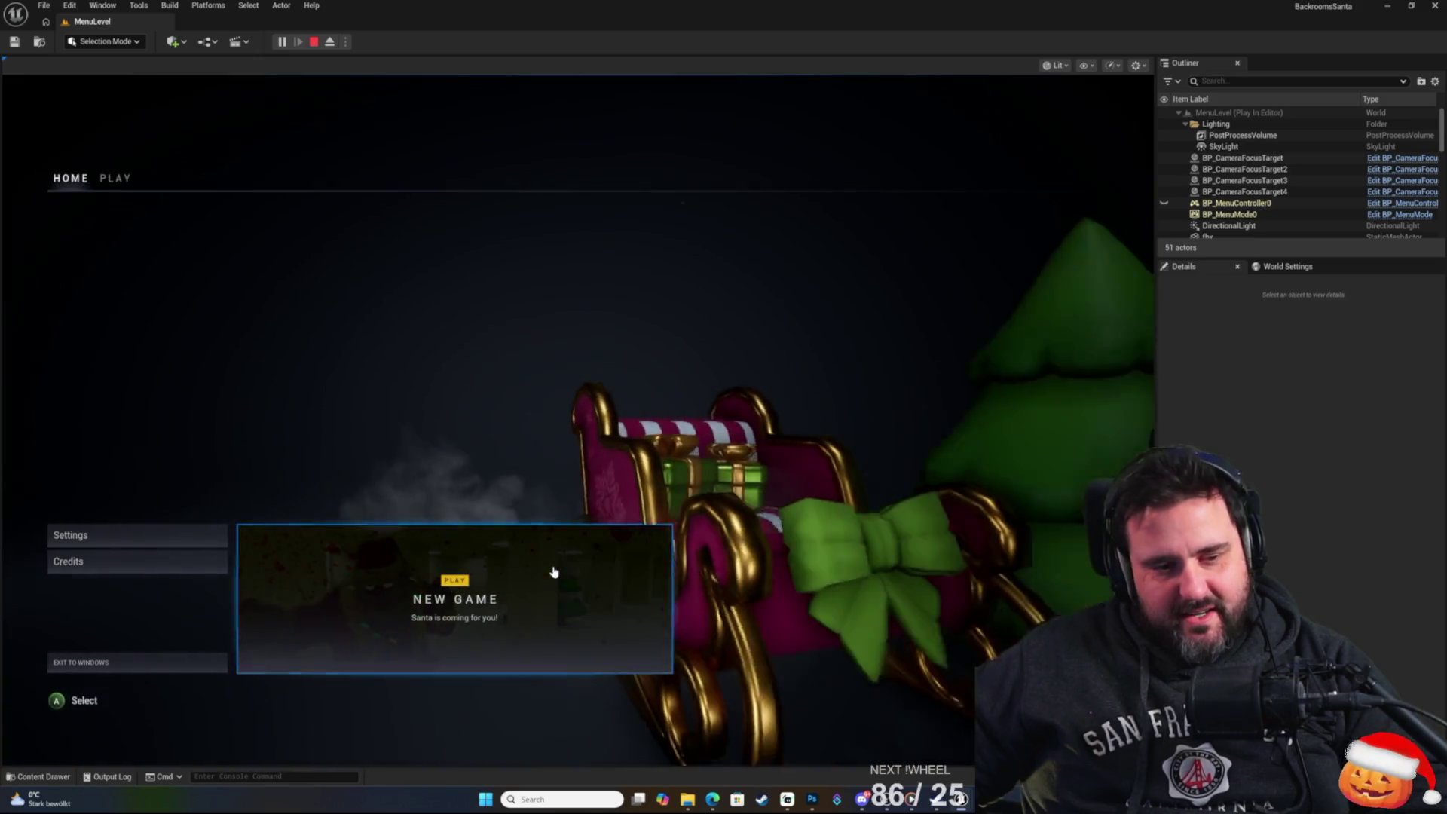
key(Return)
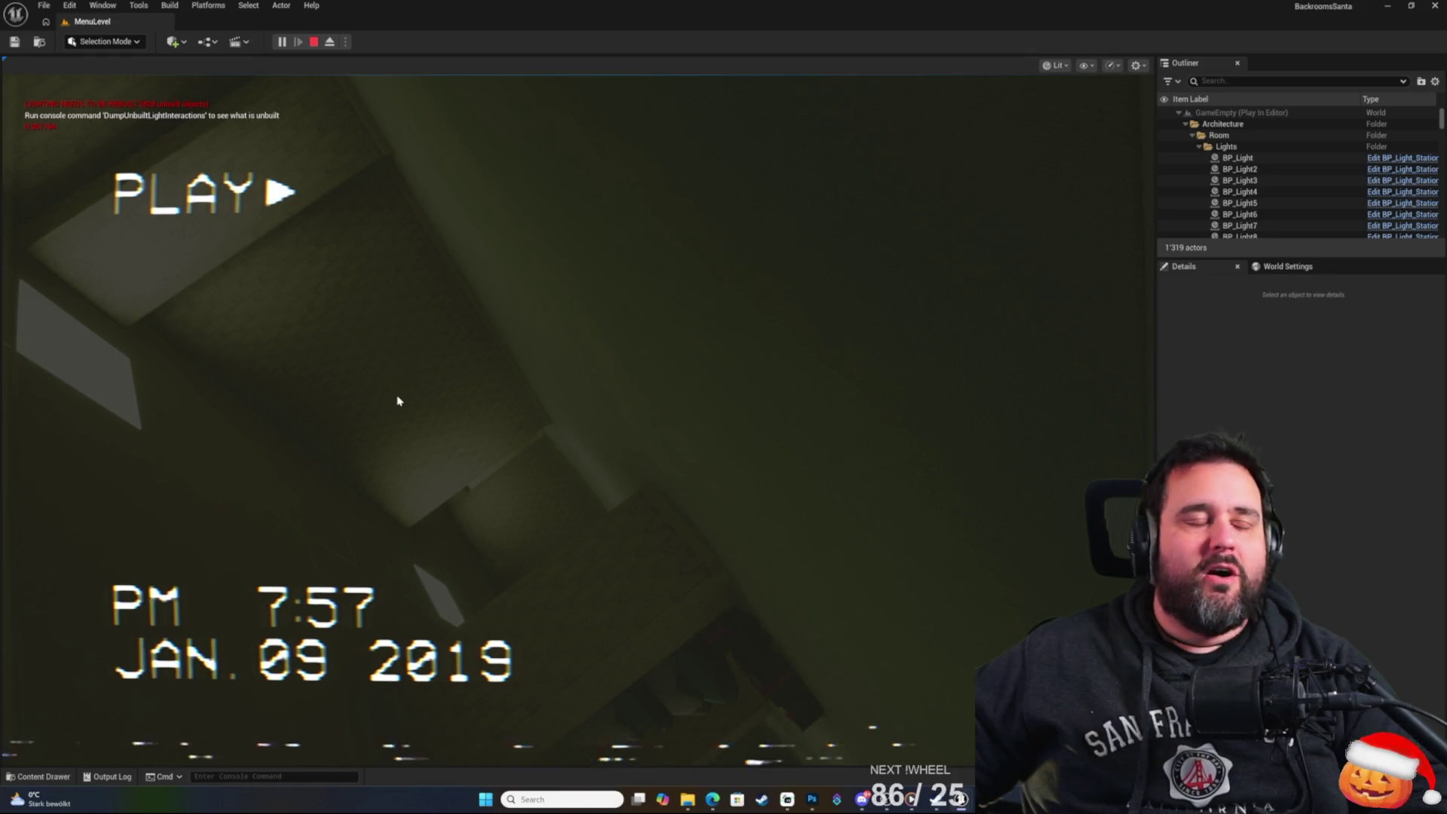
key(Escape)
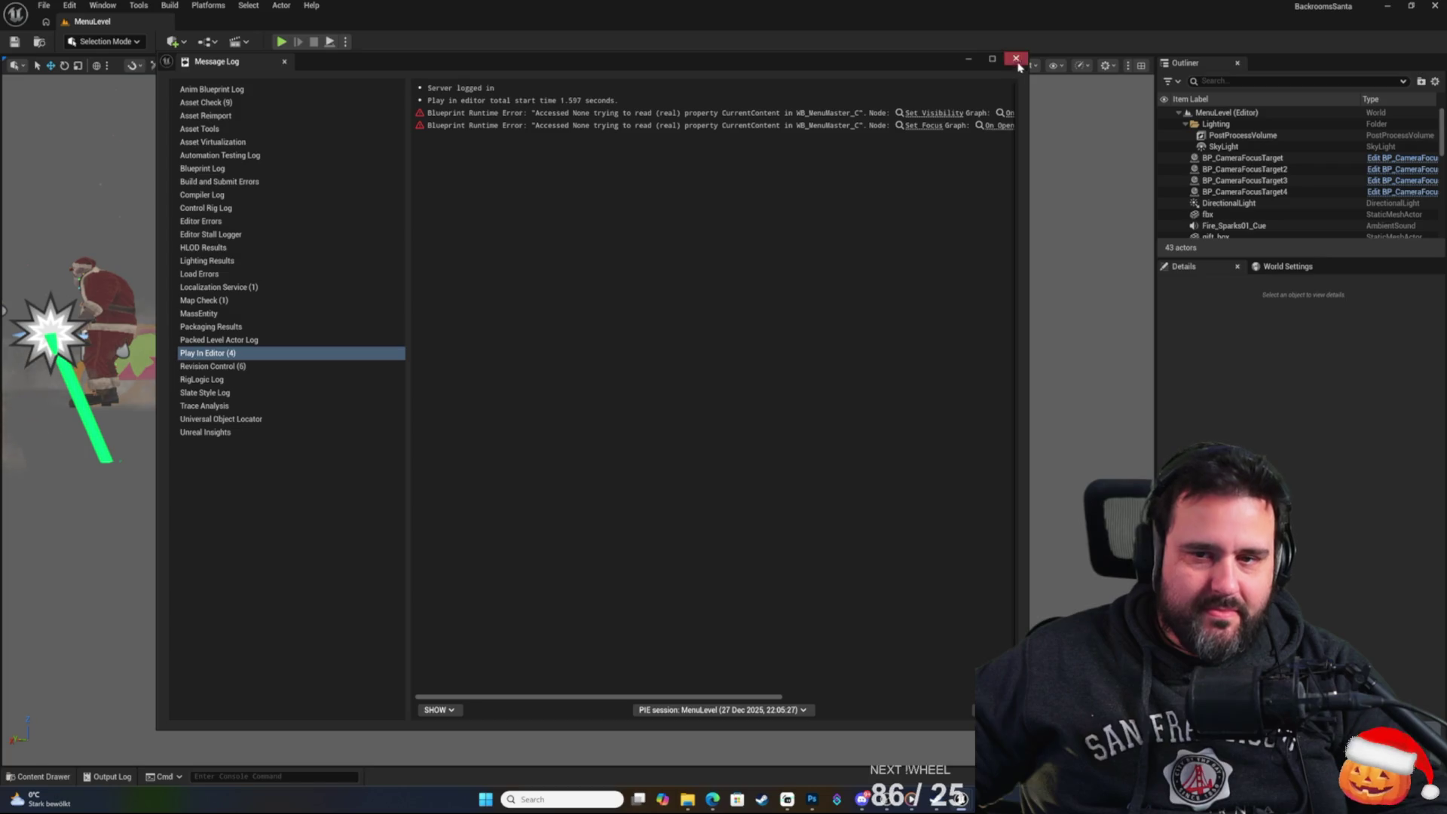
click(1015, 58)
key(alt+Tab)
mouse_move(940, 449)
mouse_down()
mouse_move(491, 494)
mouse_move(391, 481)
mouse_move(68, 536)
mouse_up()
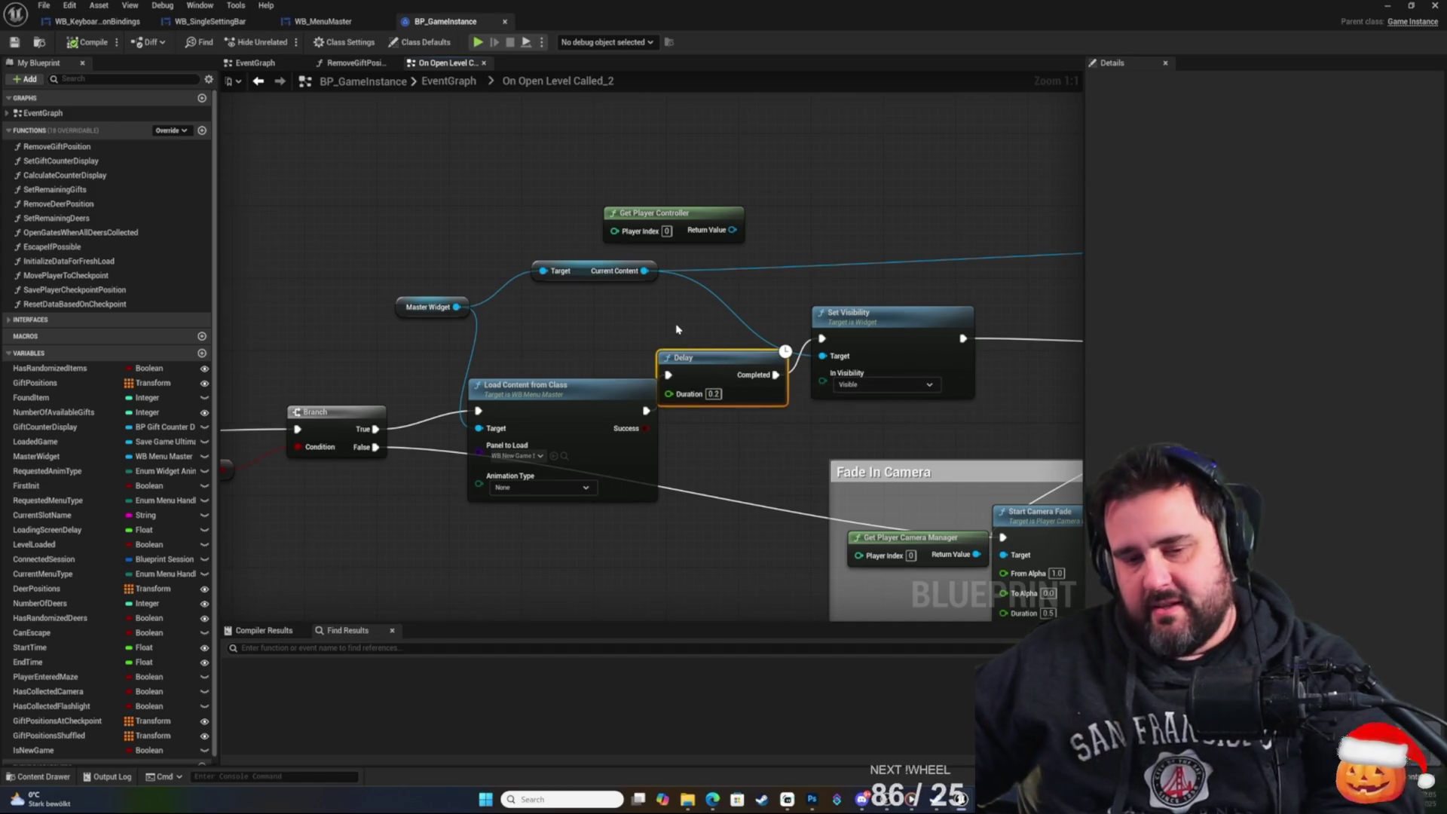
Replace the Delay with a 1-second Delay from Load Content's Success output into Set Visibility.
key(Delete)
mouse_move(642, 413)
mouse_down()
mouse_move(805, 324)
mouse_move(821, 338)
mouse_up()
drag(645, 411, 744, 377)
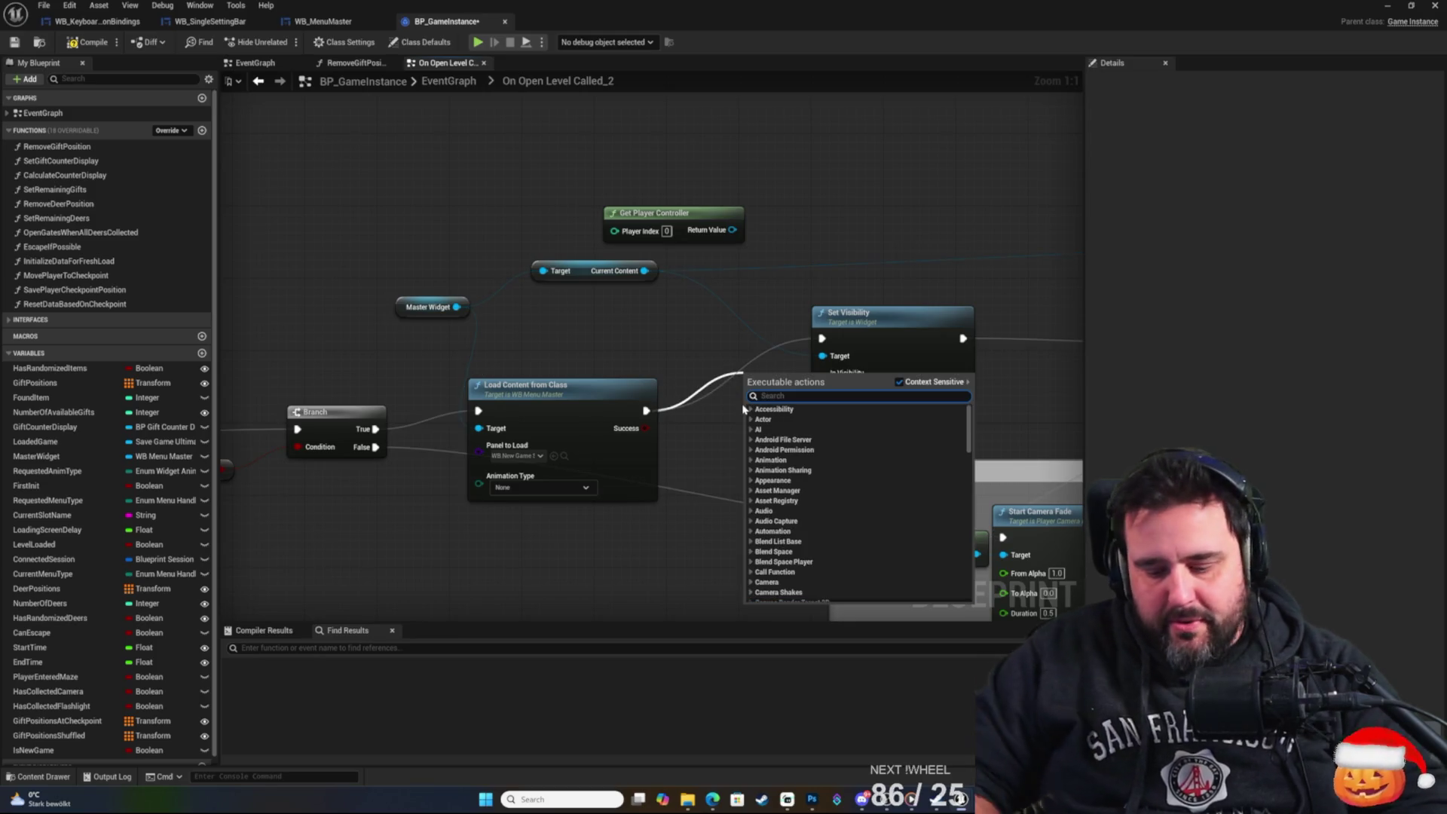
text(delay)
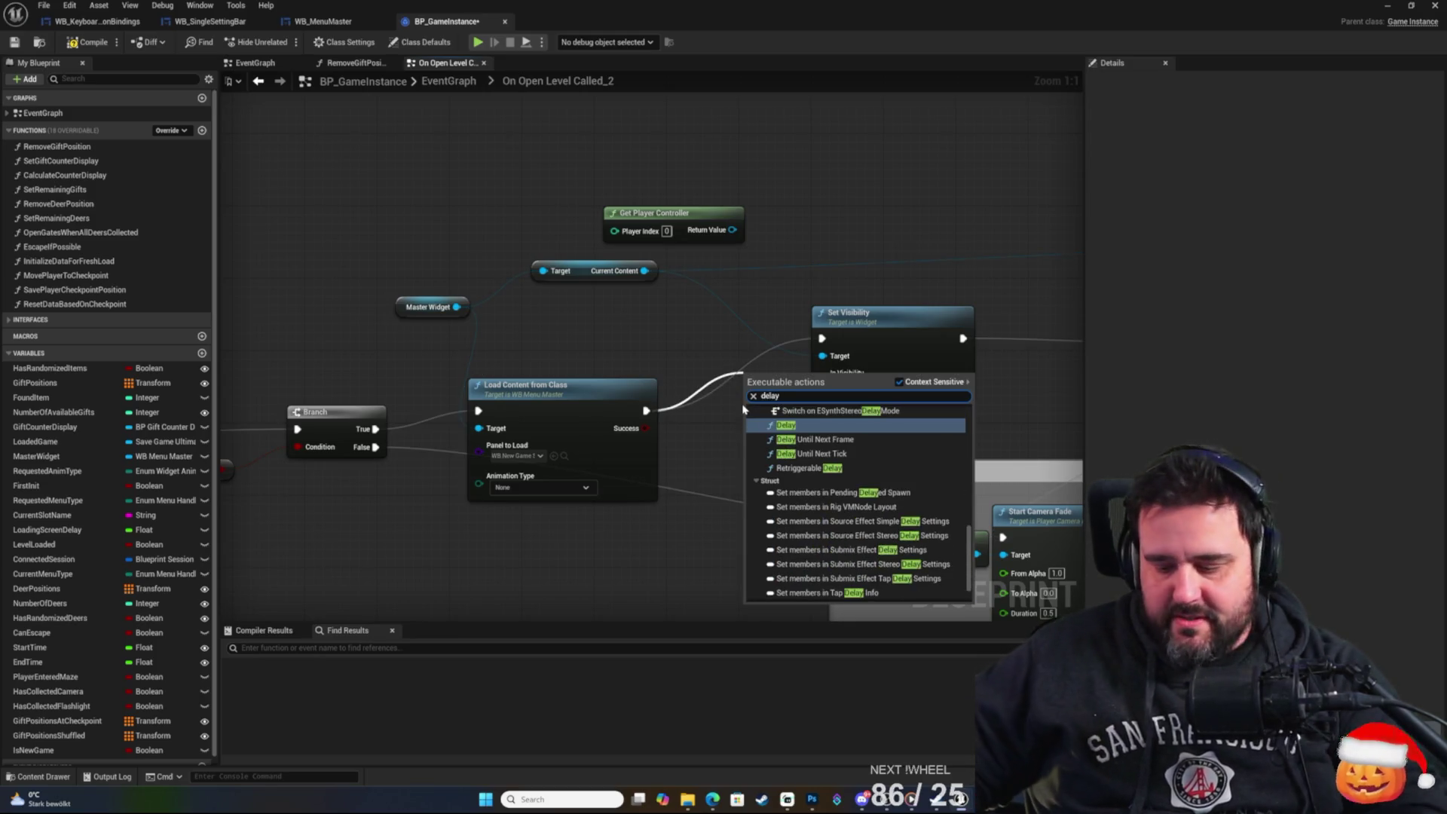
key(Return)
drag(779, 371, 725, 363)
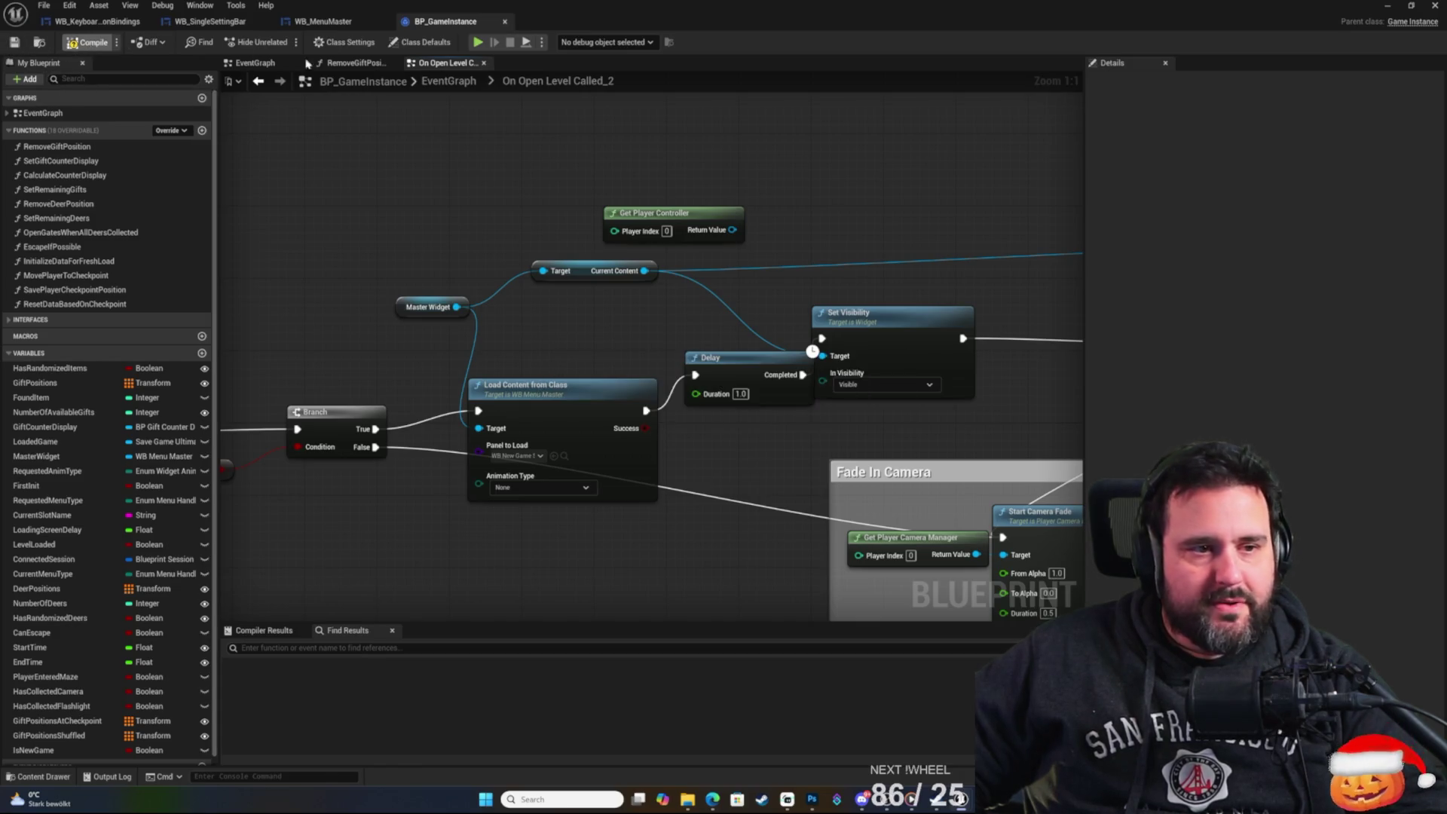
click(1385, 8)
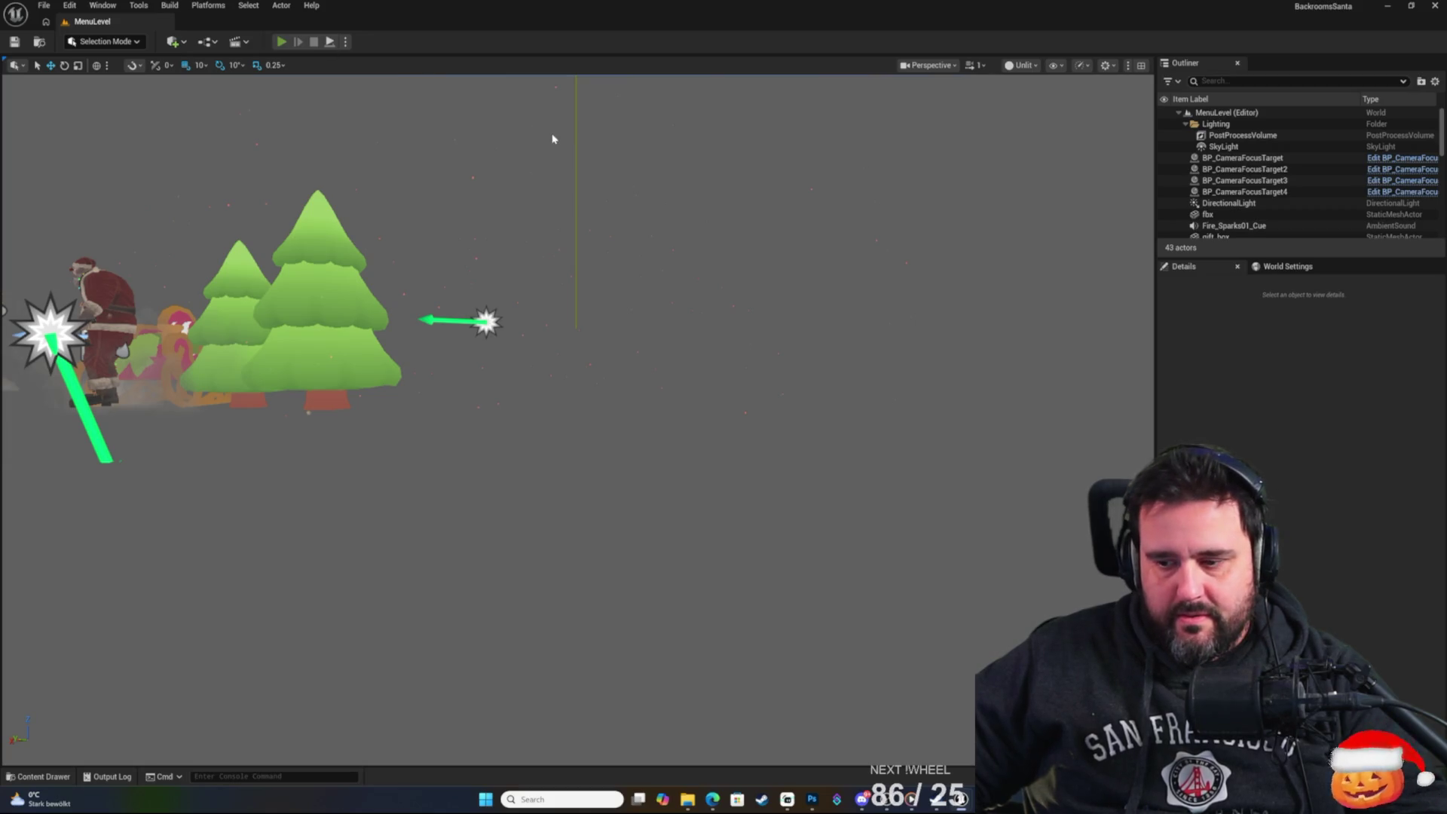
Playtest MenuLevel from the title screen into New Game, then stop and head back to BP_GameInstance.
key(alt+p)
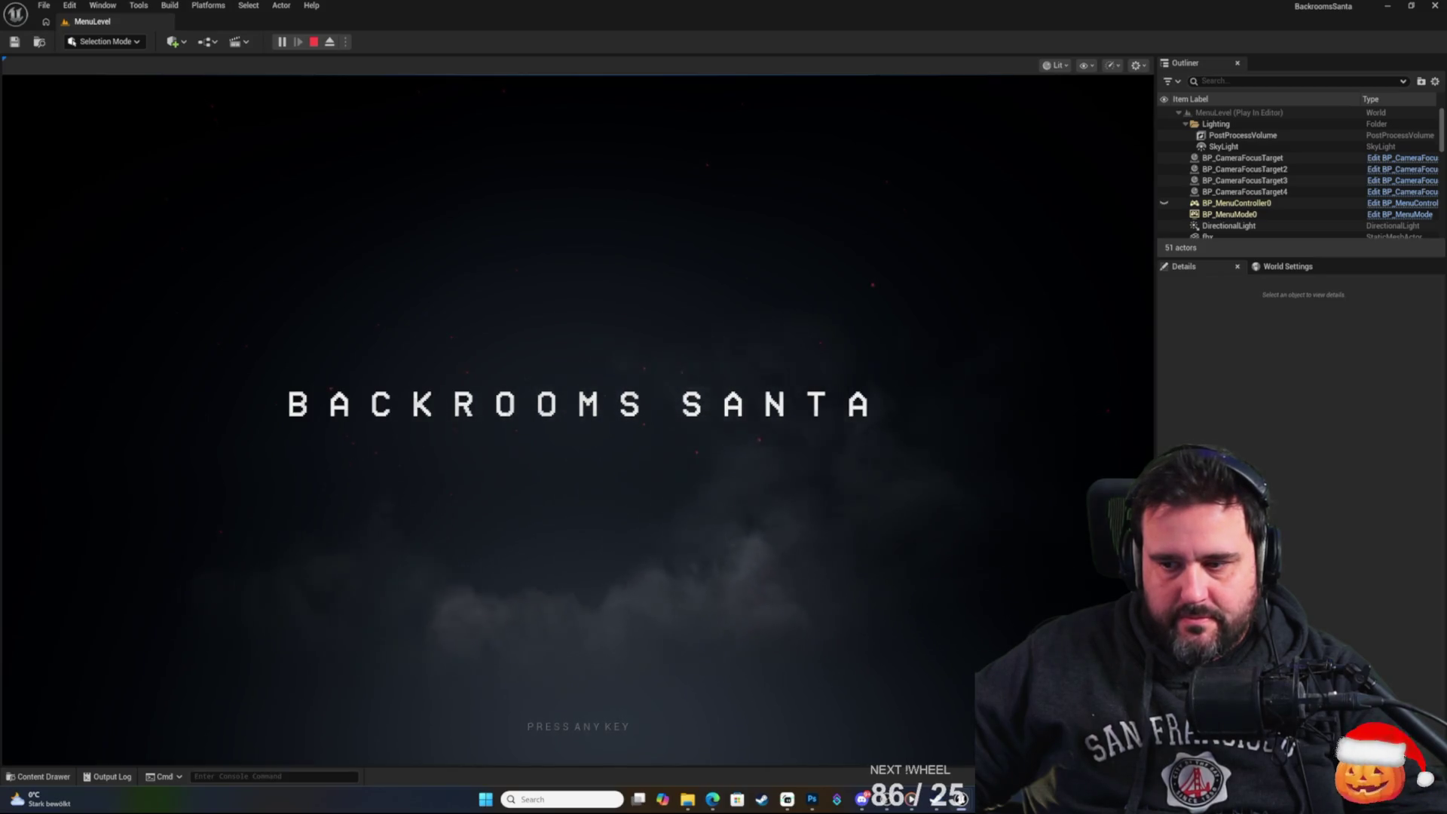
click(479, 587)
key(Return)
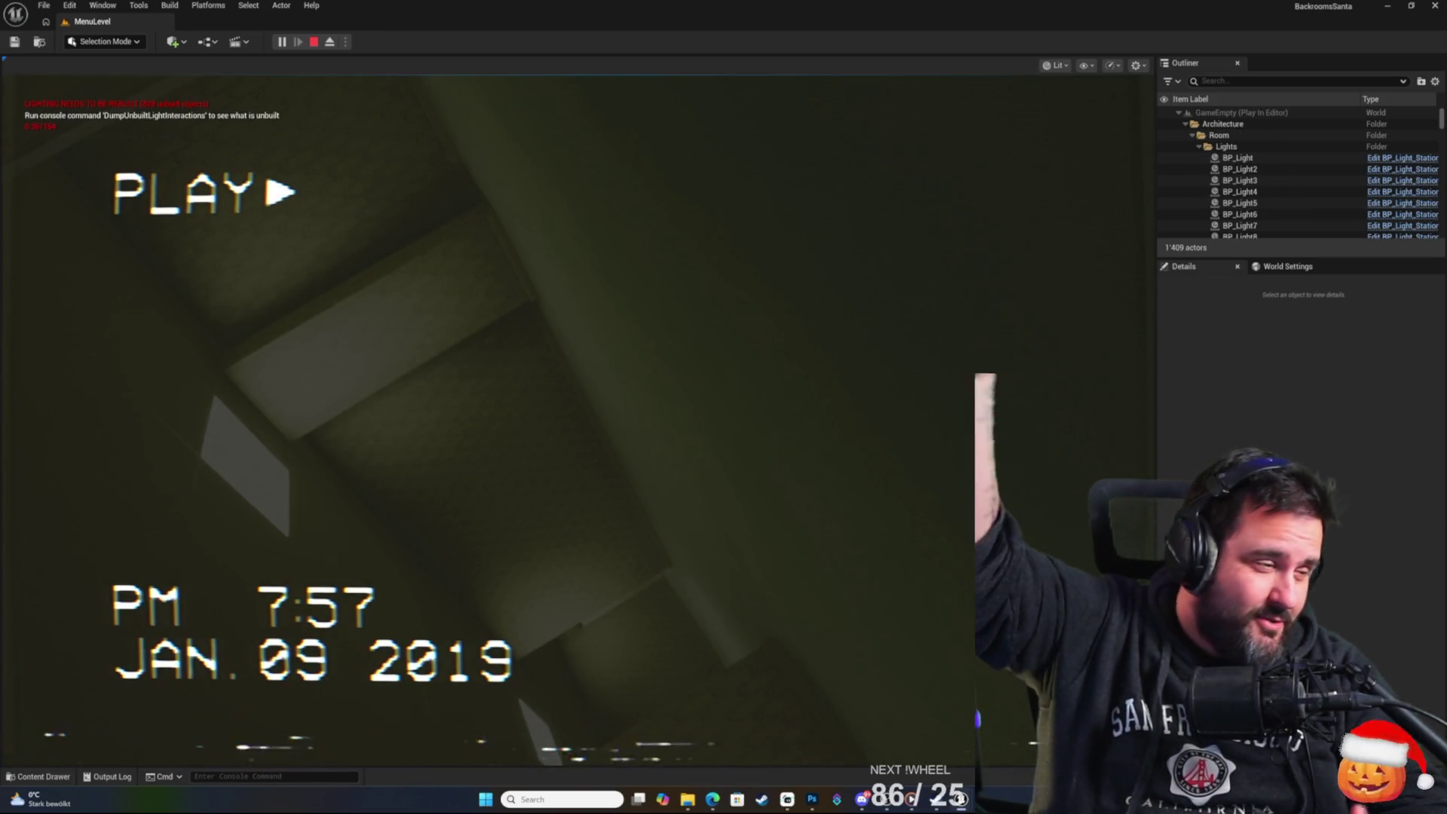
key(Escape)
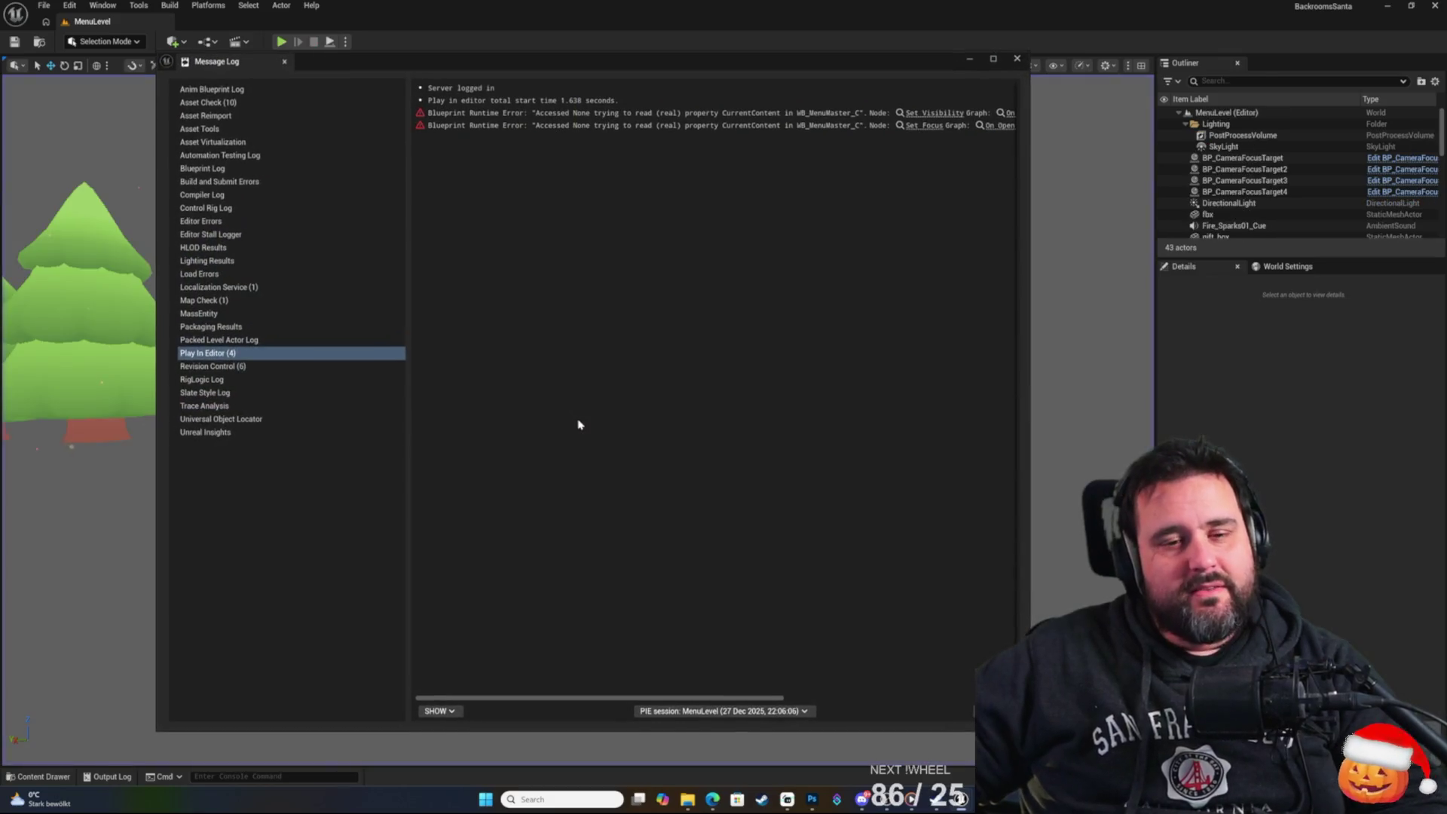
click(1017, 62)
key(alt+Tab)
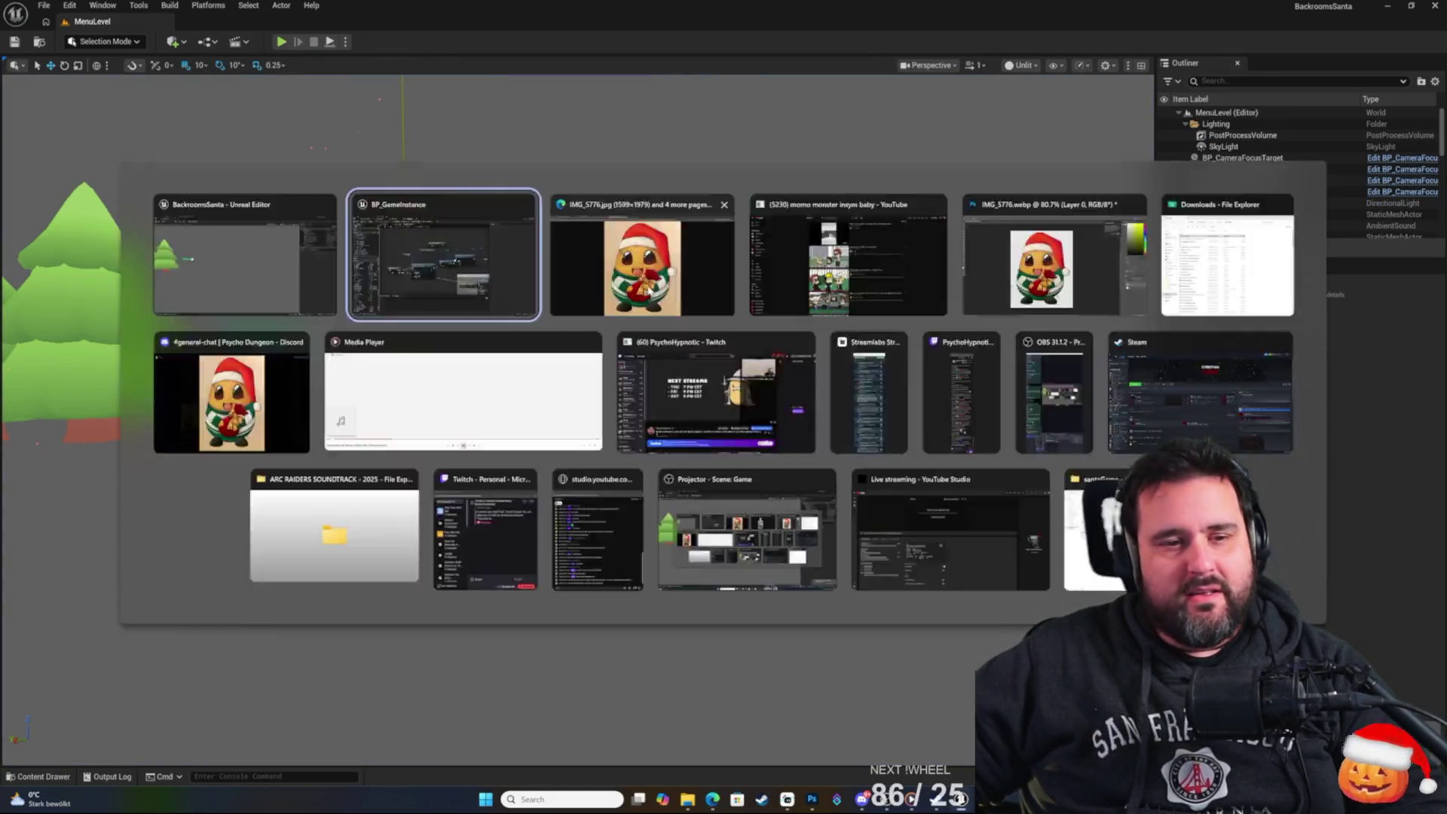
Delete the extra Delay and wire Load Content from Class straight into Set Visibility.
click(757, 359)
key(Delete)
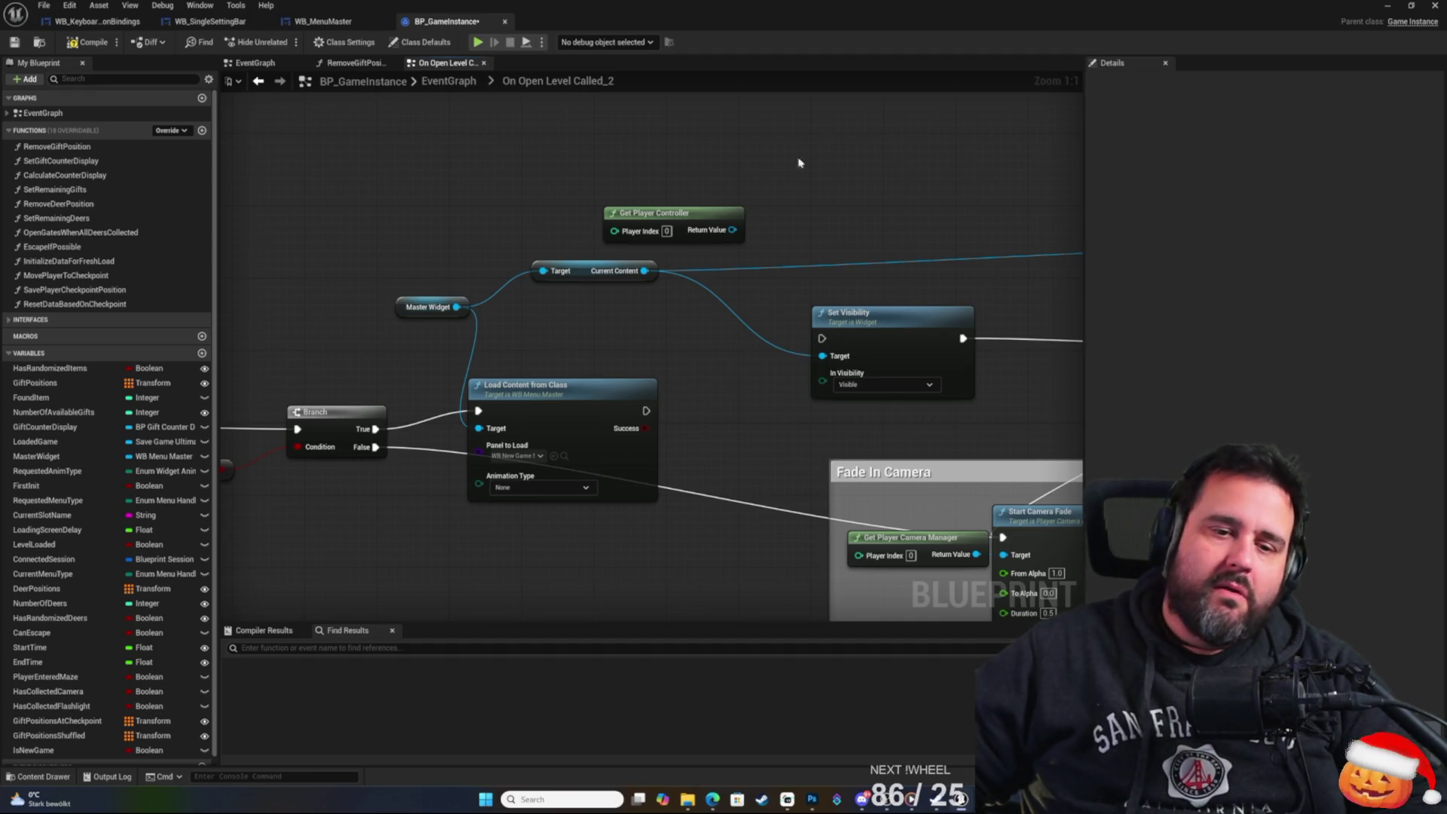
mouse_move(646, 411)
mouse_down()
mouse_move(791, 377)
mouse_move(821, 338)
mouse_up()
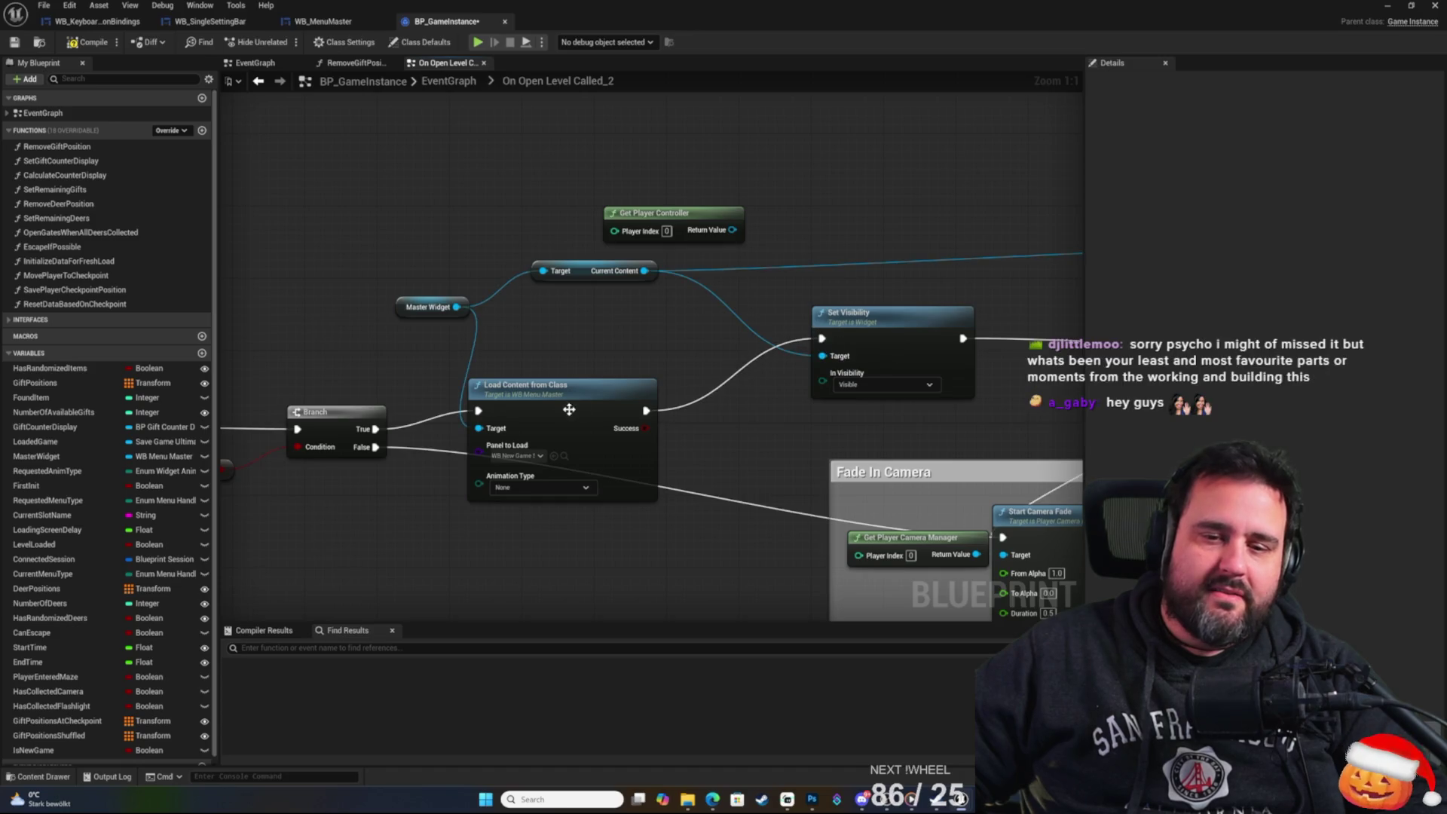
Review the On Loading Screen End and custom delay sections, inspect Loading Screen Delay, and save.
drag(440, 367, 1062, 254)
drag(529, 284, 887, 216)
drag(496, 352, 797, 396)
drag(525, 429, 891, 536)
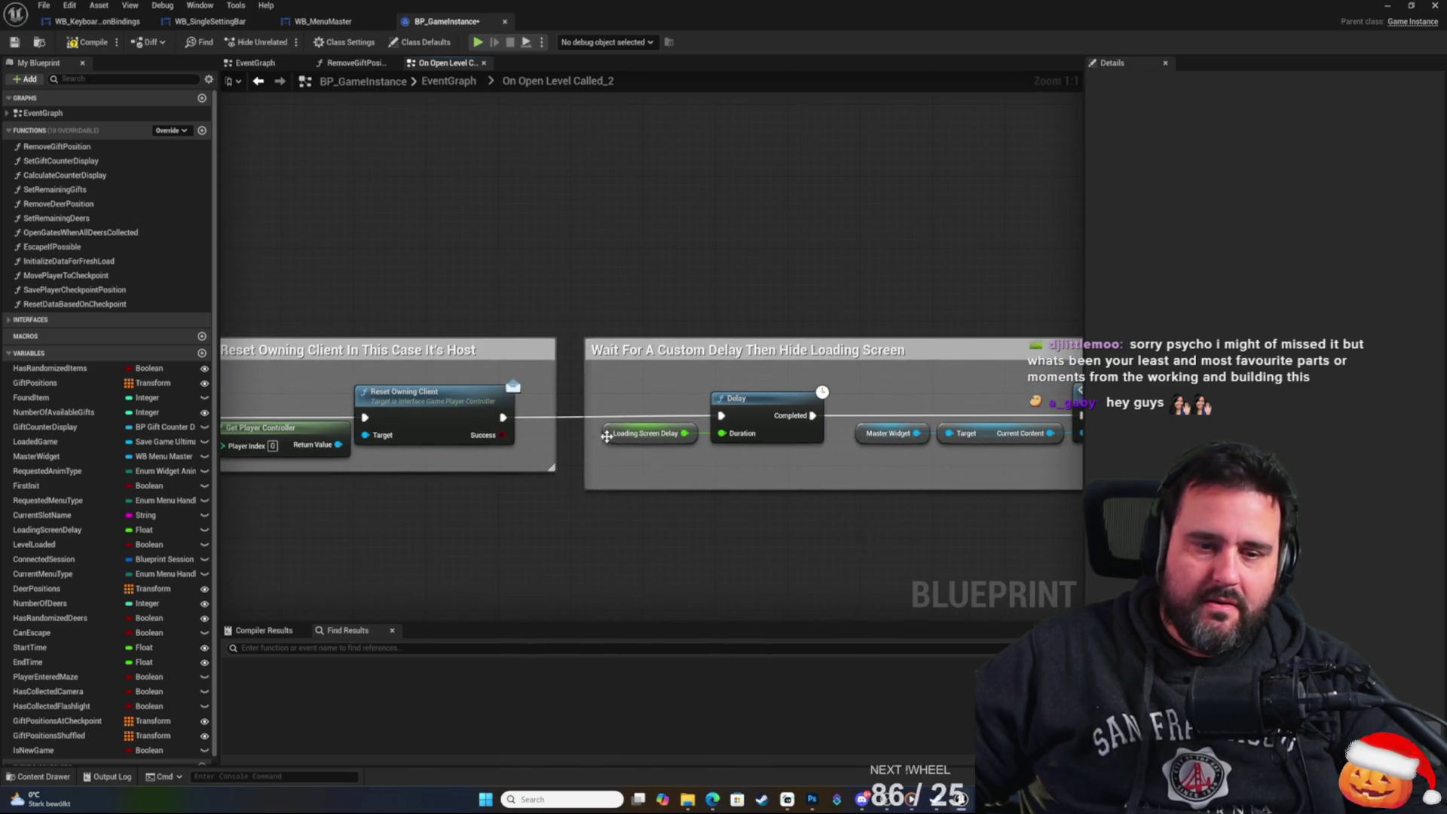
click(607, 436)
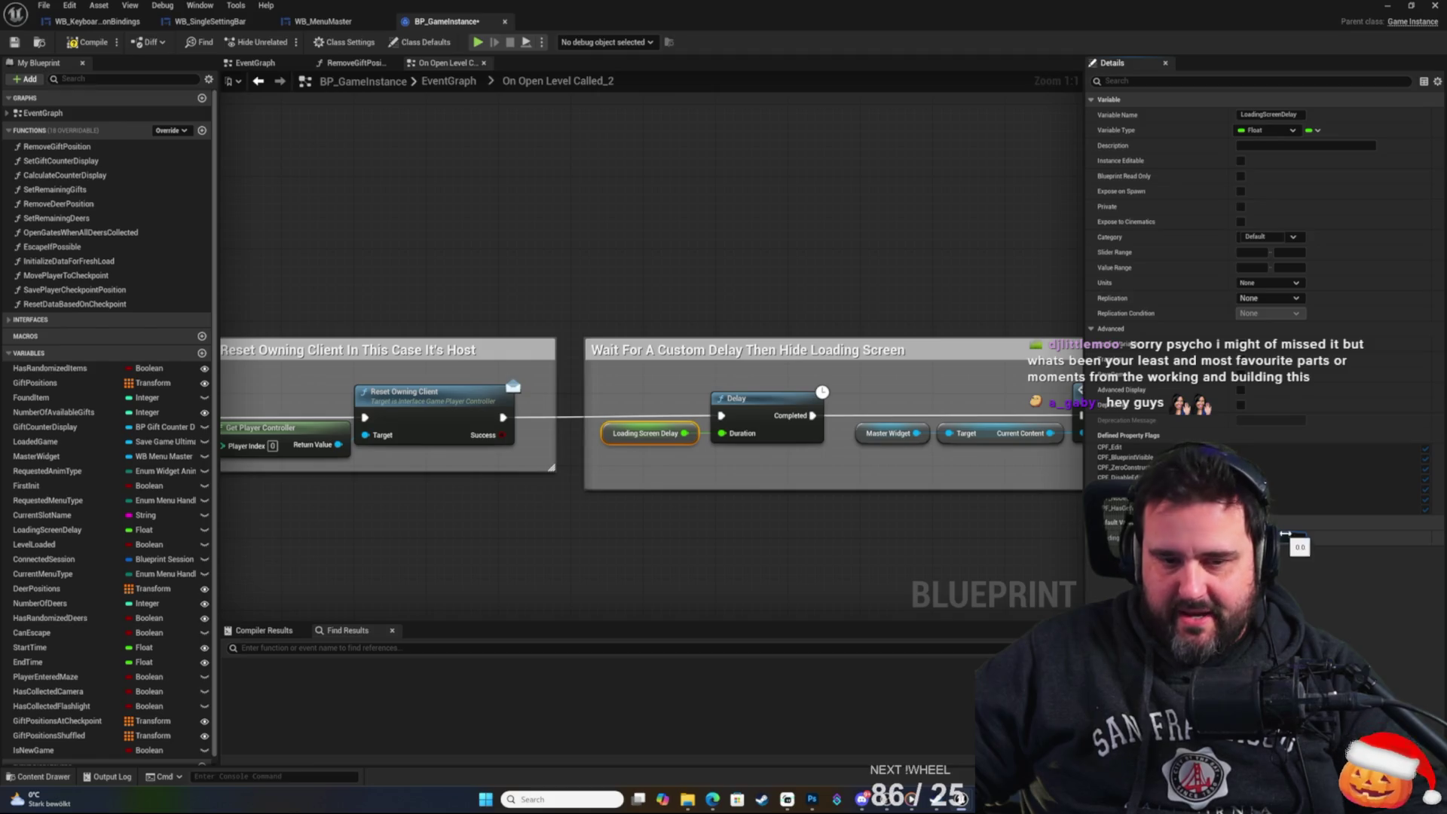
click(858, 245)
drag(923, 301, 664, 315)
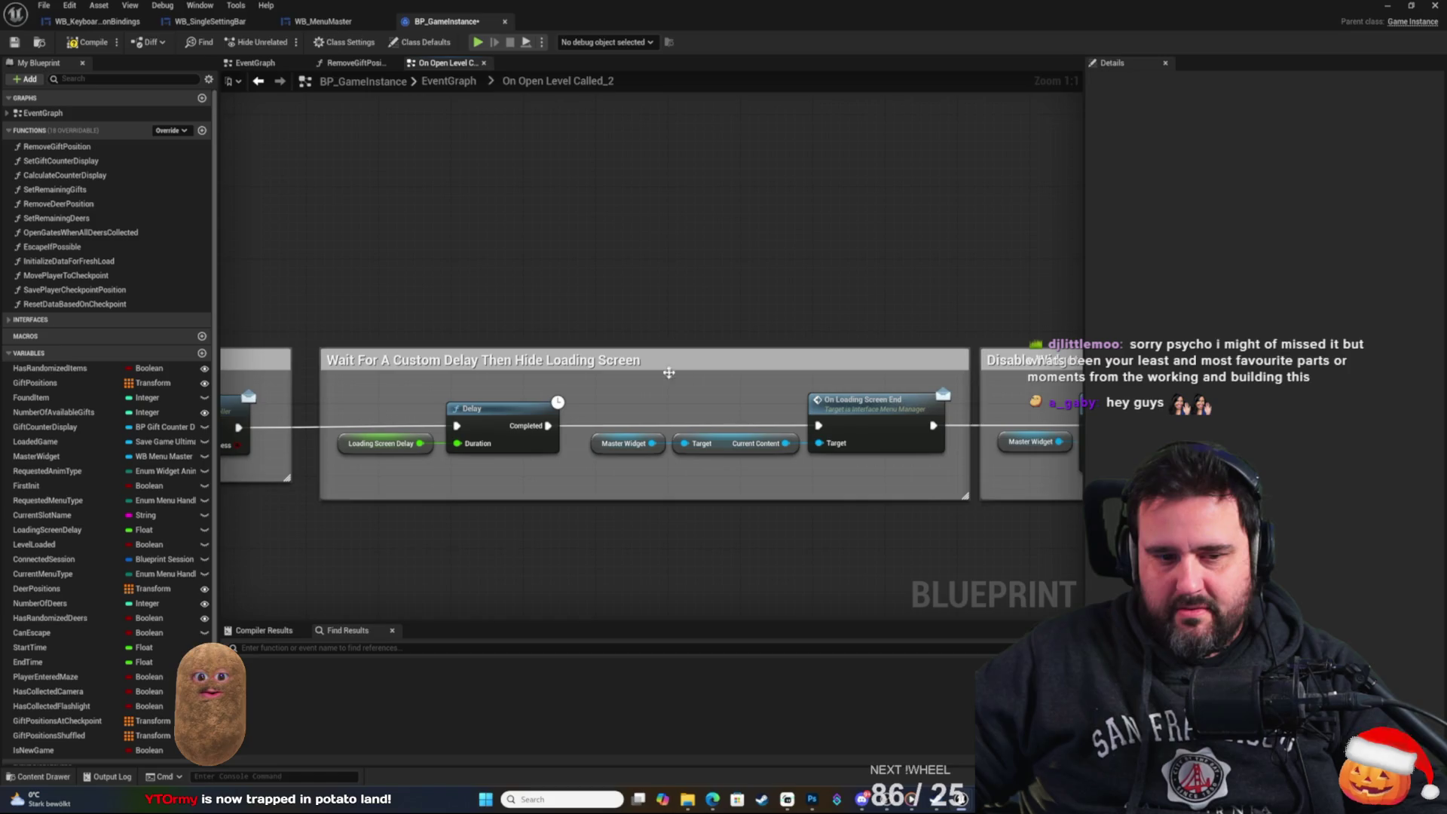
click(377, 448)
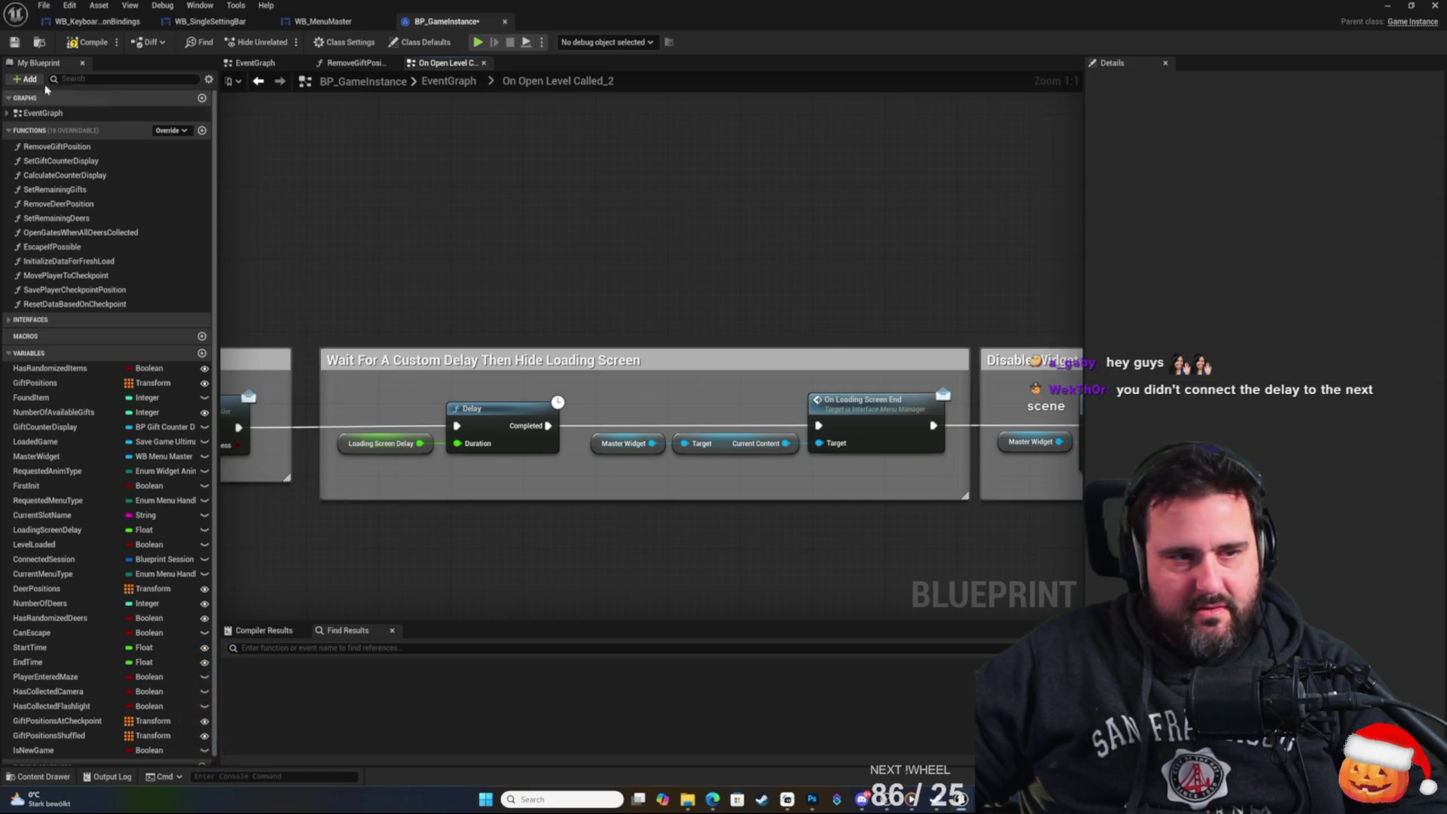
click(14, 43)
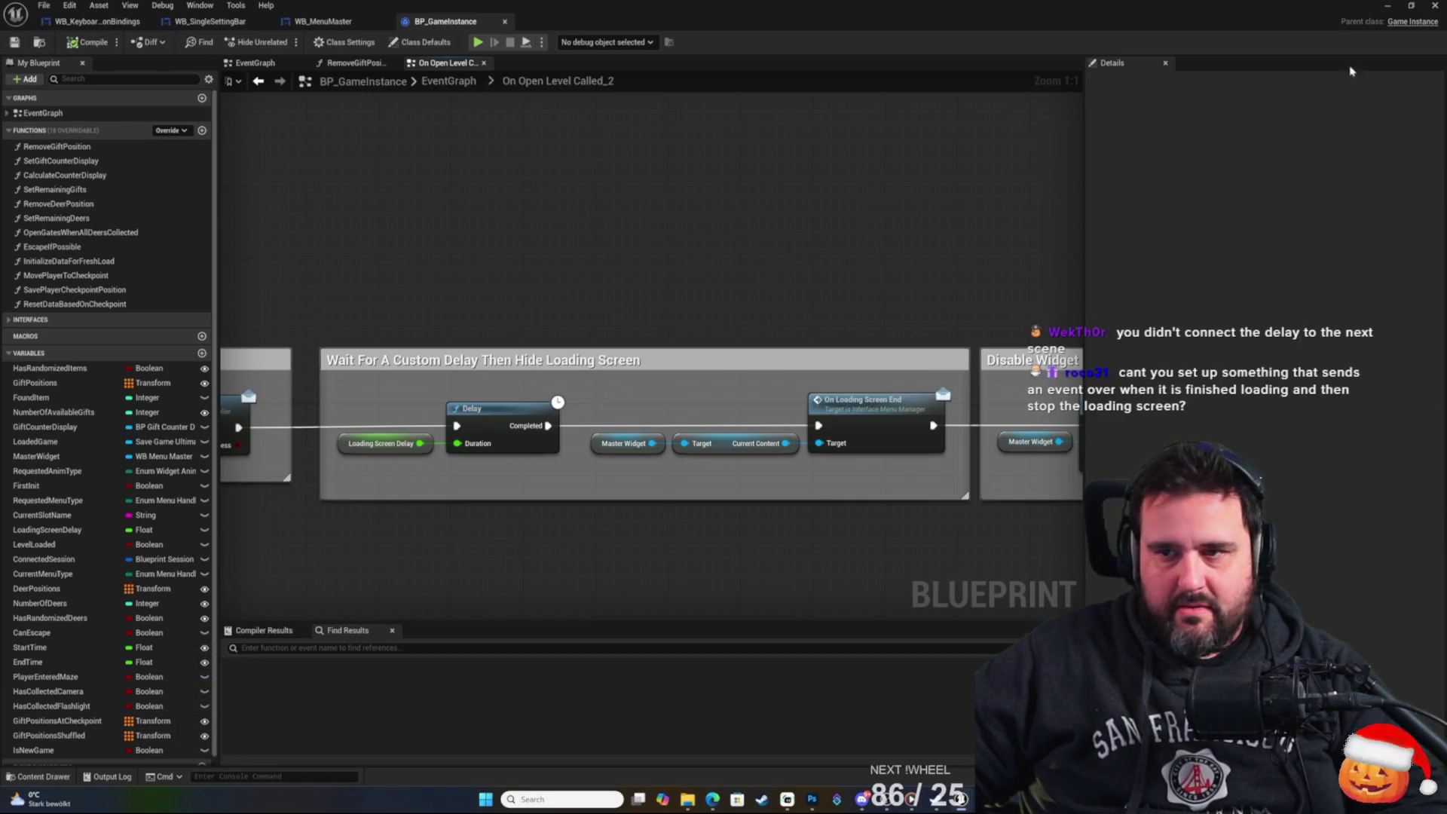
click(1389, 9)
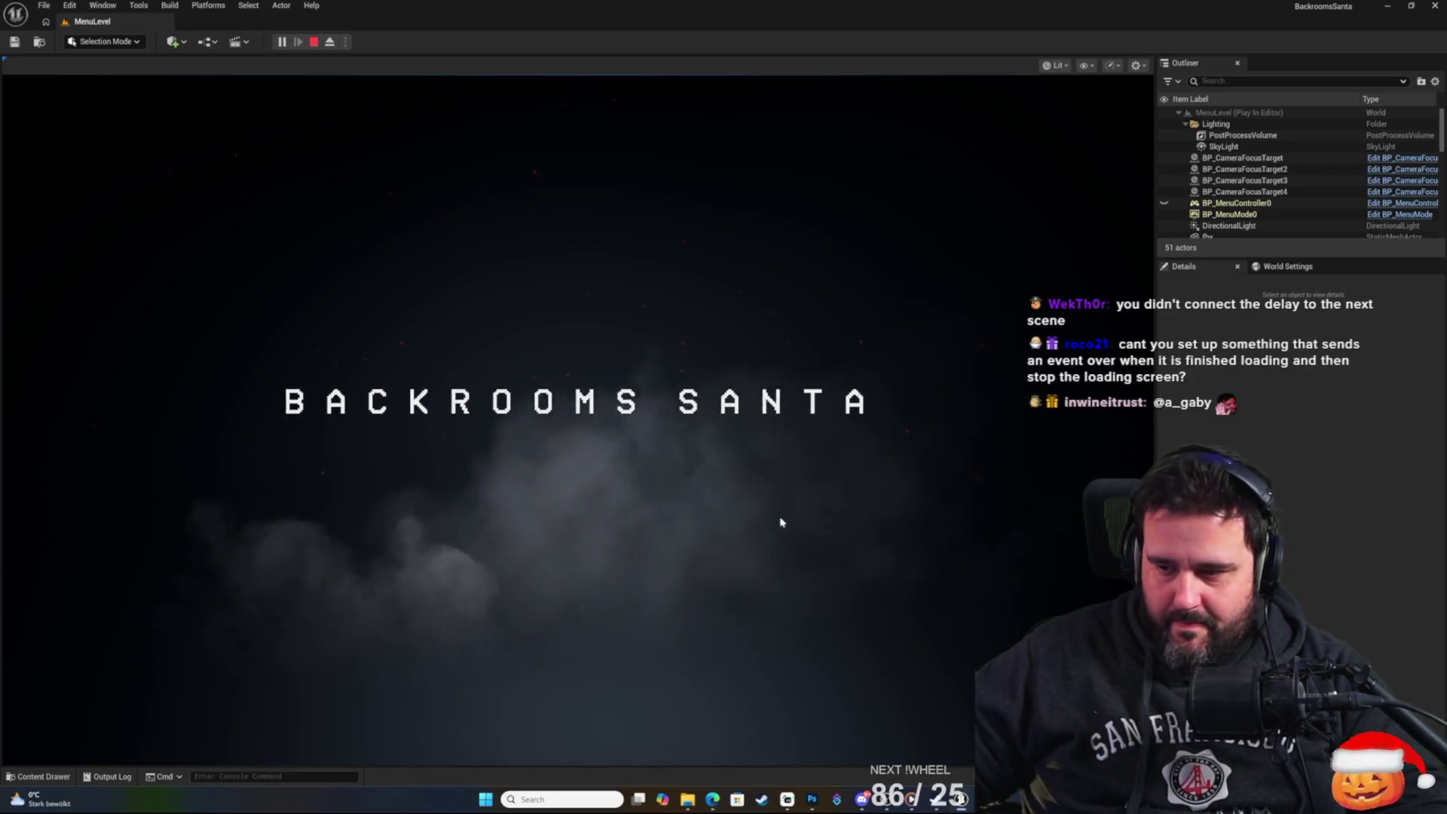
Get past the Backrooms Santa title screen to the main menu.
click(764, 452)
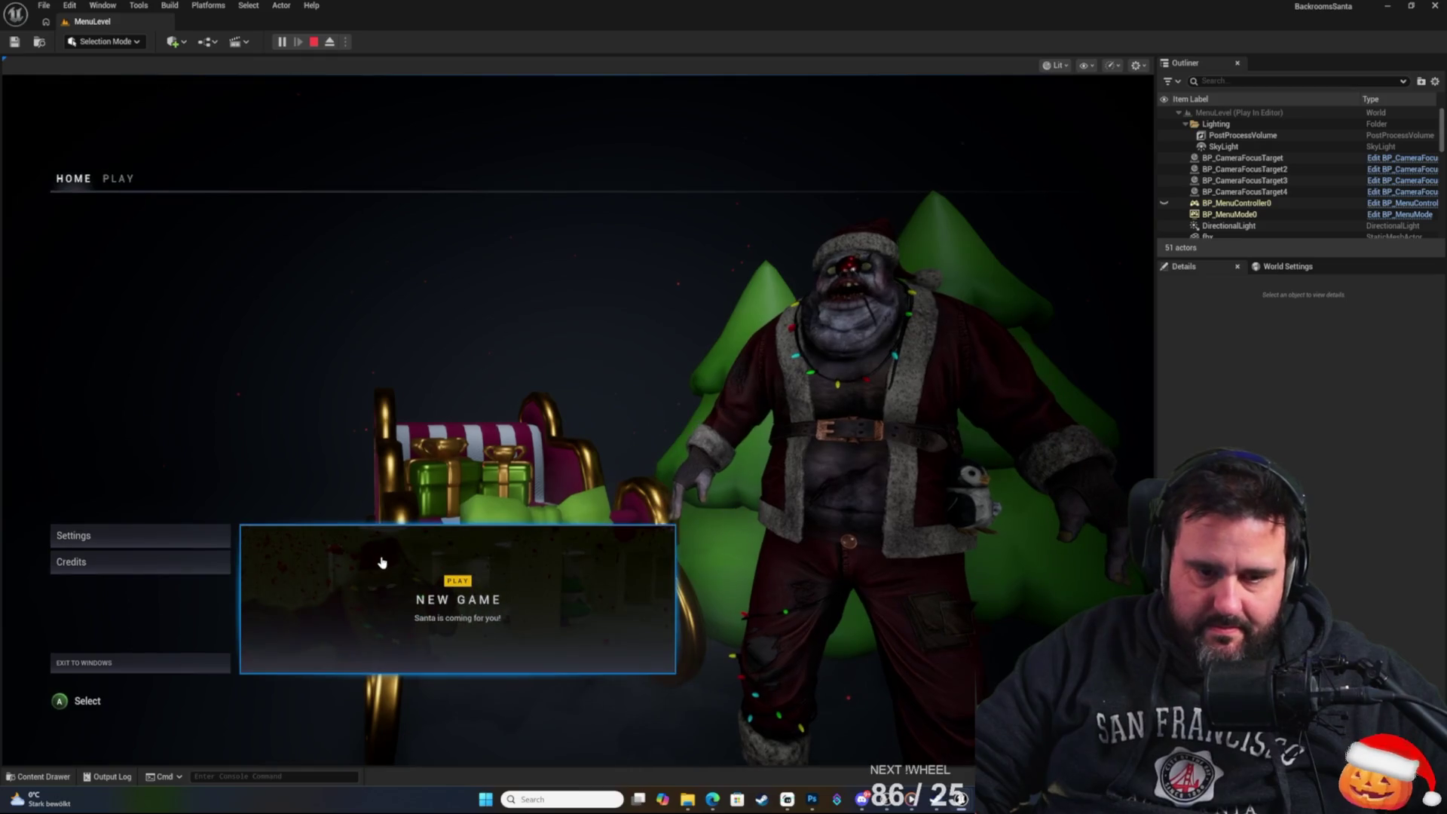
Start a New Game through the story screen into the backrooms, stop, and return to BP_GameInstance.
click(408, 526)
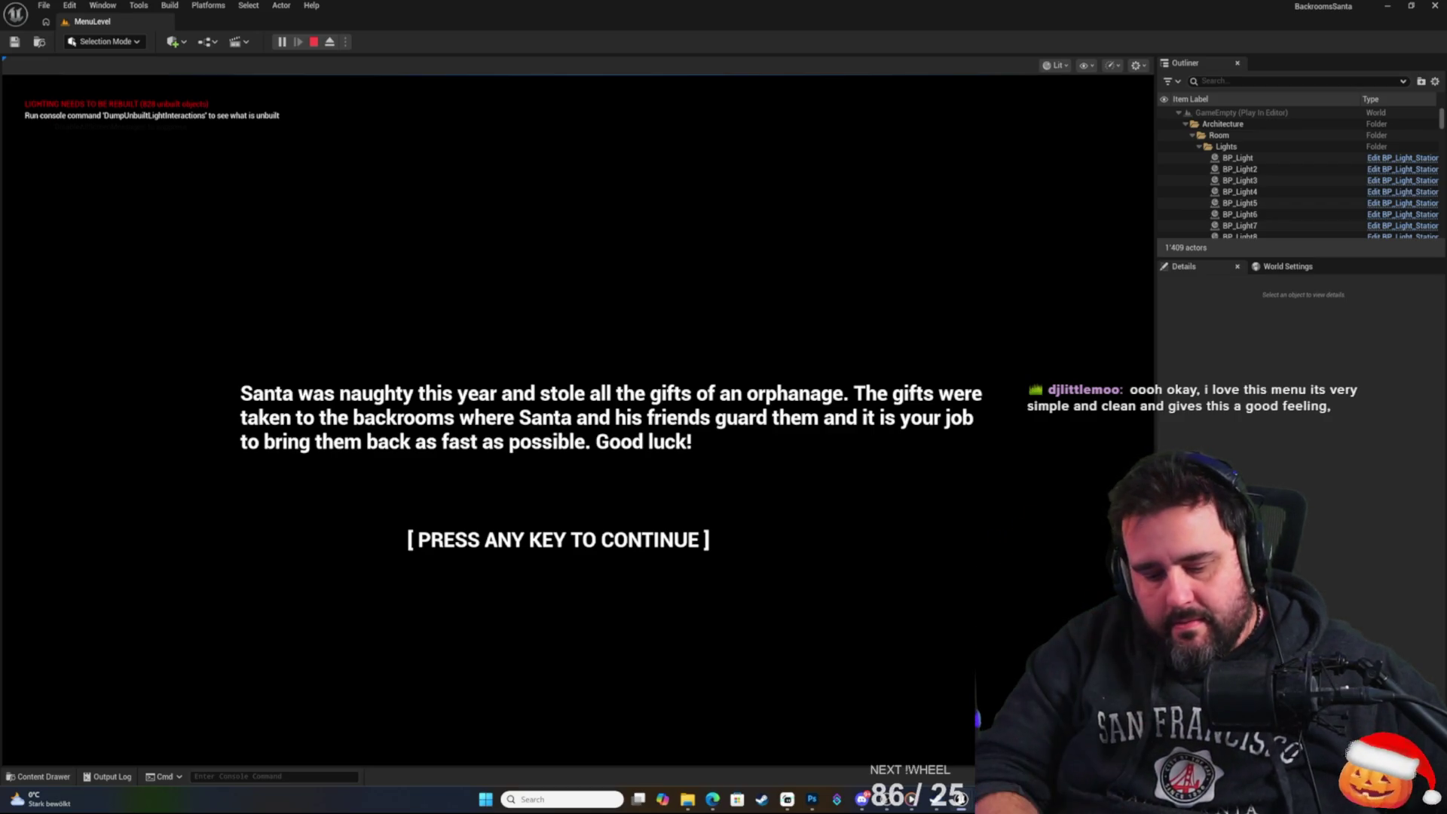
key(space)
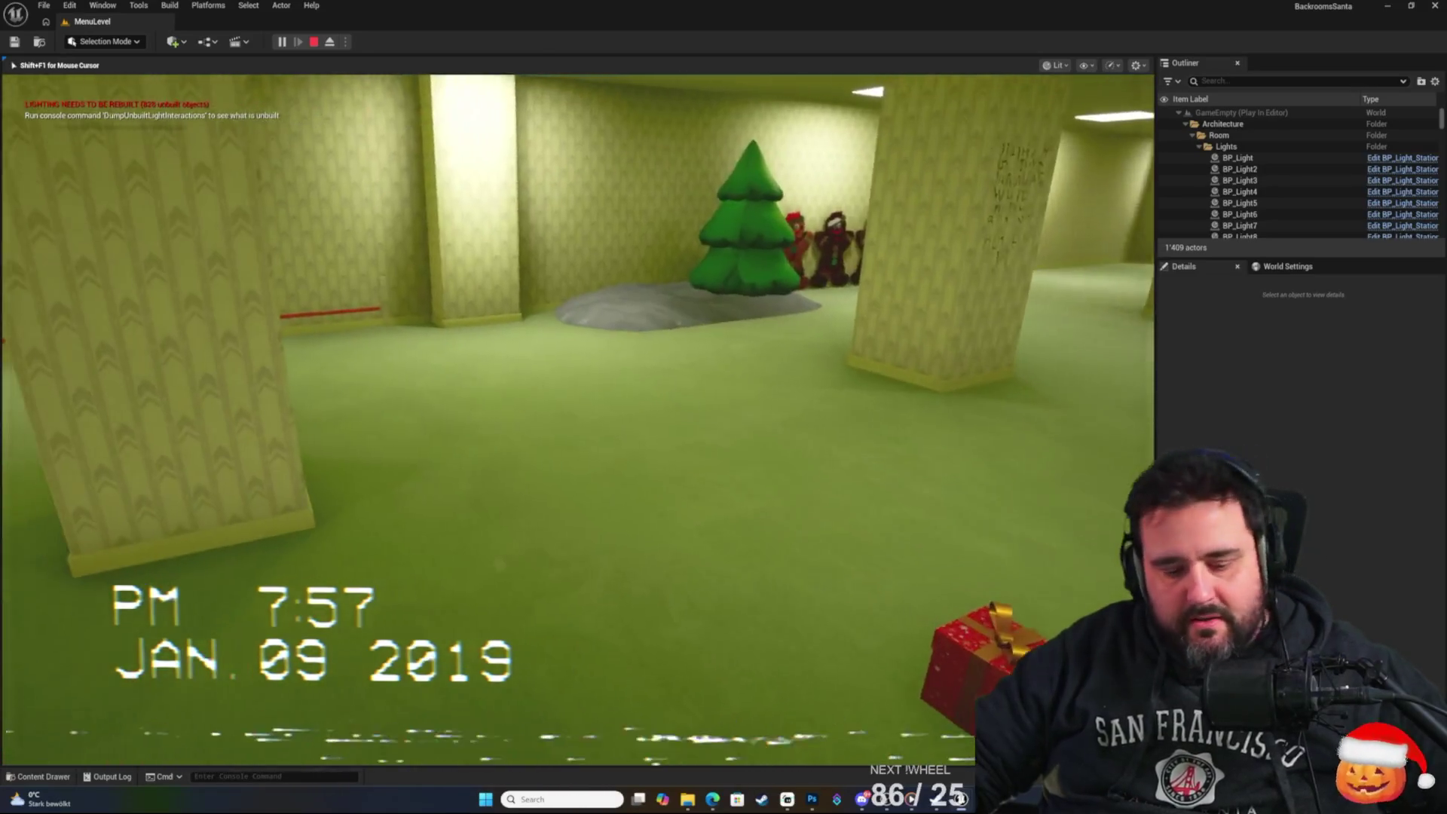
key(Escape)
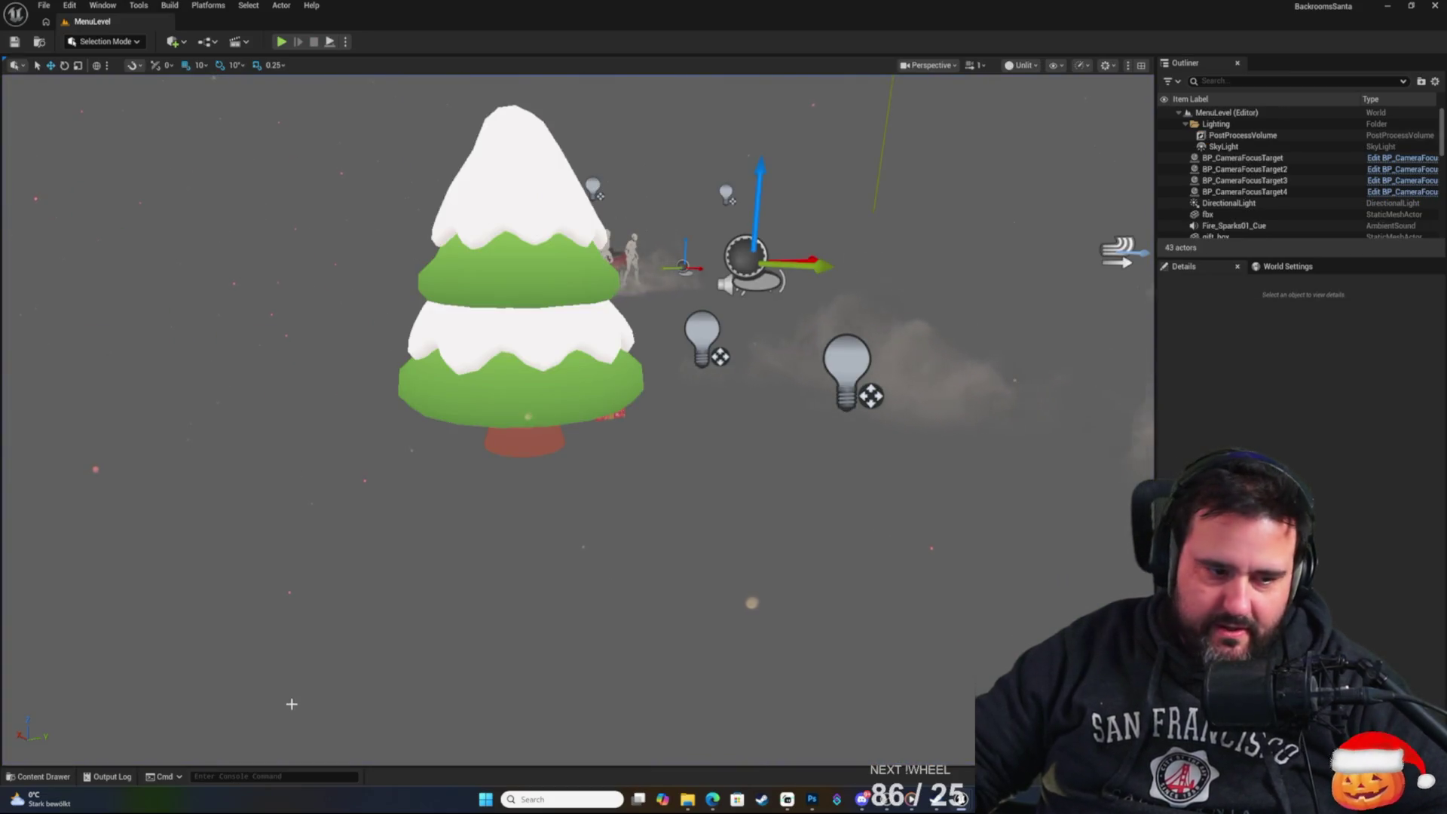
key(alt+Tab)
drag(678, 345, 327, 392)
drag(534, 411, 620, 394)
Move Set Visibility up and right, then survey Branch, Is New Game and Load Content from Class.
drag(929, 436, 878, 375)
drag(809, 269, 870, 234)
drag(664, 361, 639, 350)
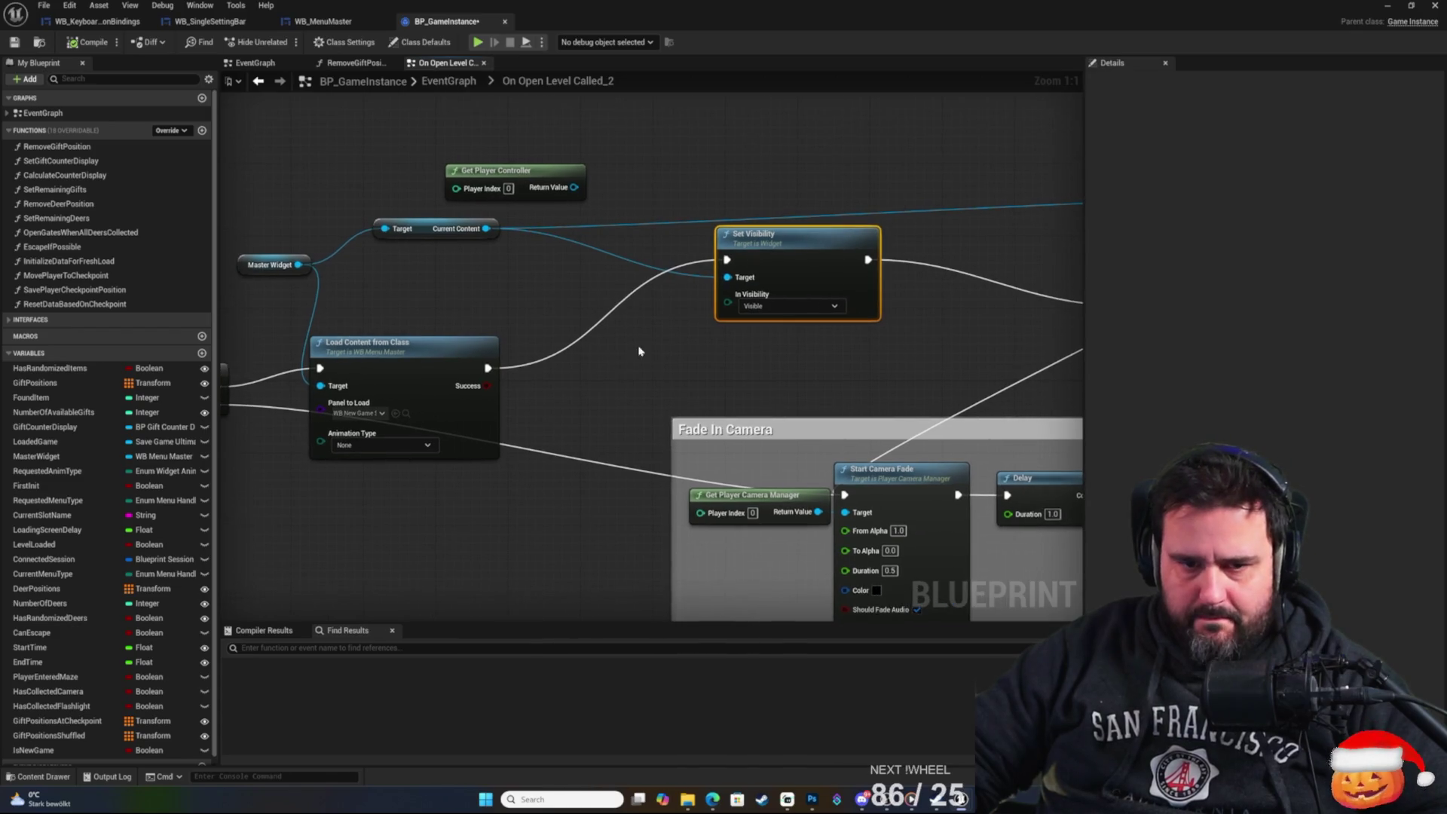
mouse_move(568, 398)
mouse_down()
mouse_move(552, 393)
mouse_move(590, 355)
mouse_up()
drag(394, 259, 487, 253)
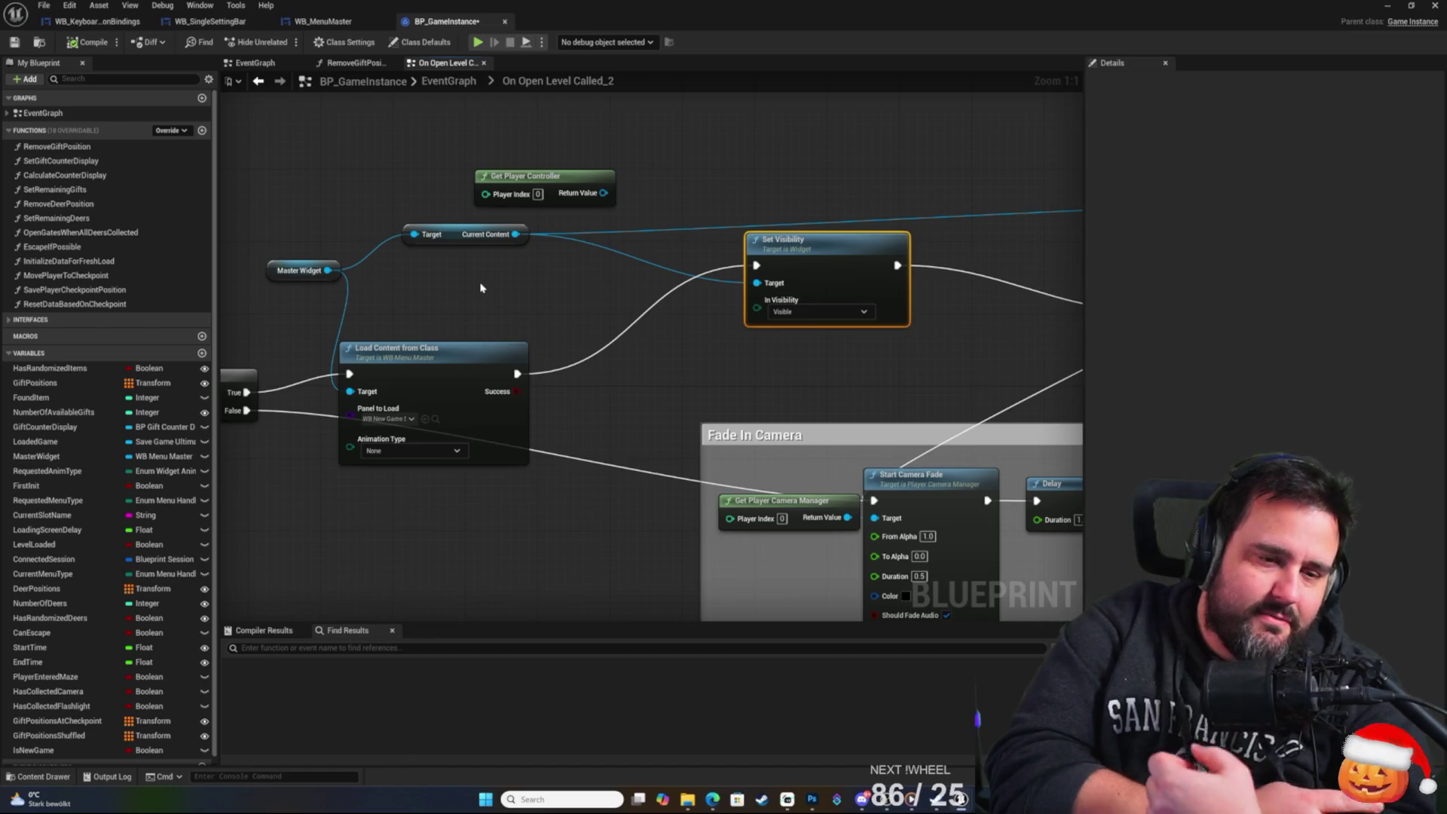
mouse_move(449, 278)
mouse_down()
mouse_move(532, 291)
mouse_move(855, 234)
mouse_up()
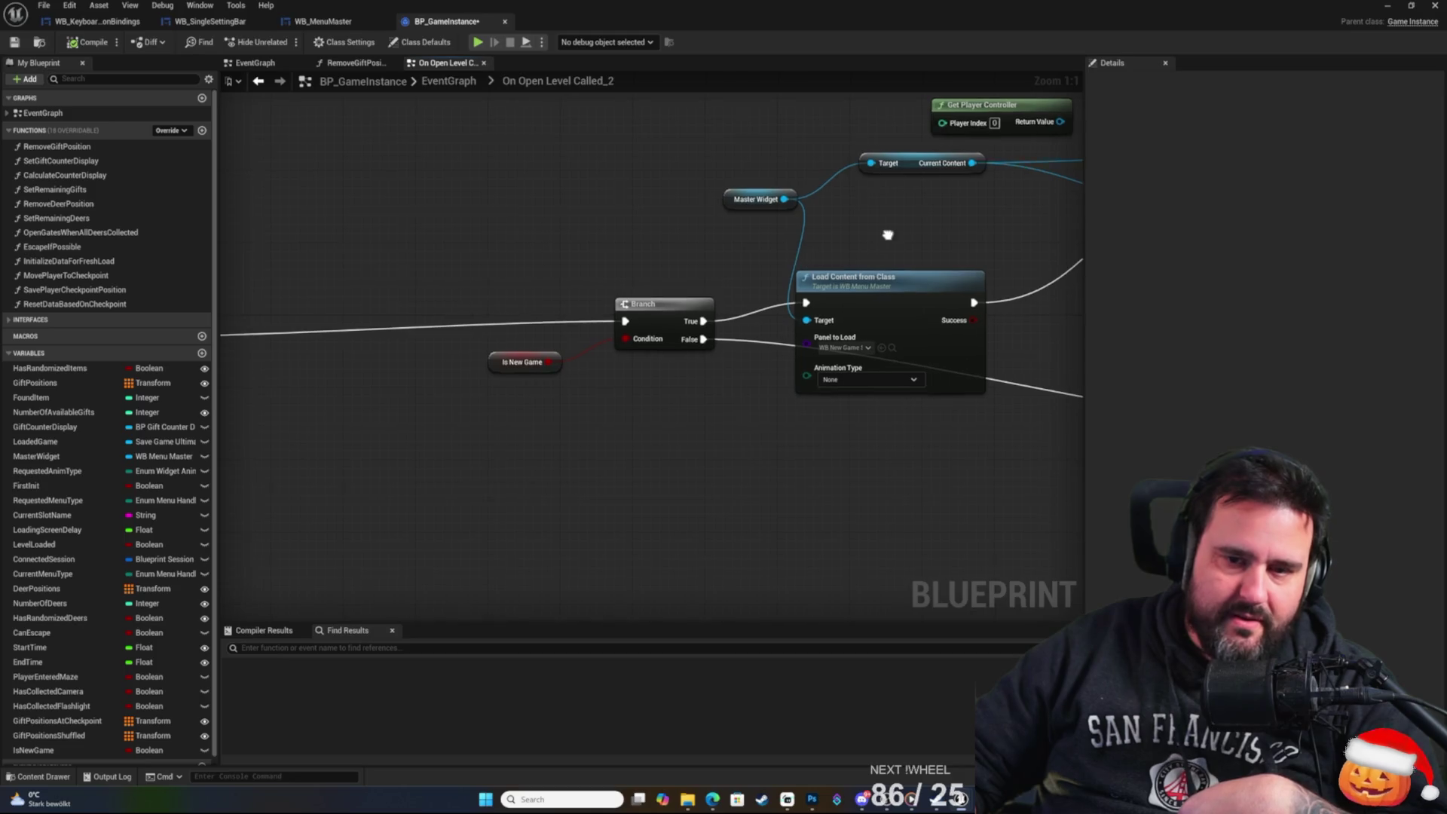
drag(856, 354, 761, 382)
drag(794, 269, 623, 350)
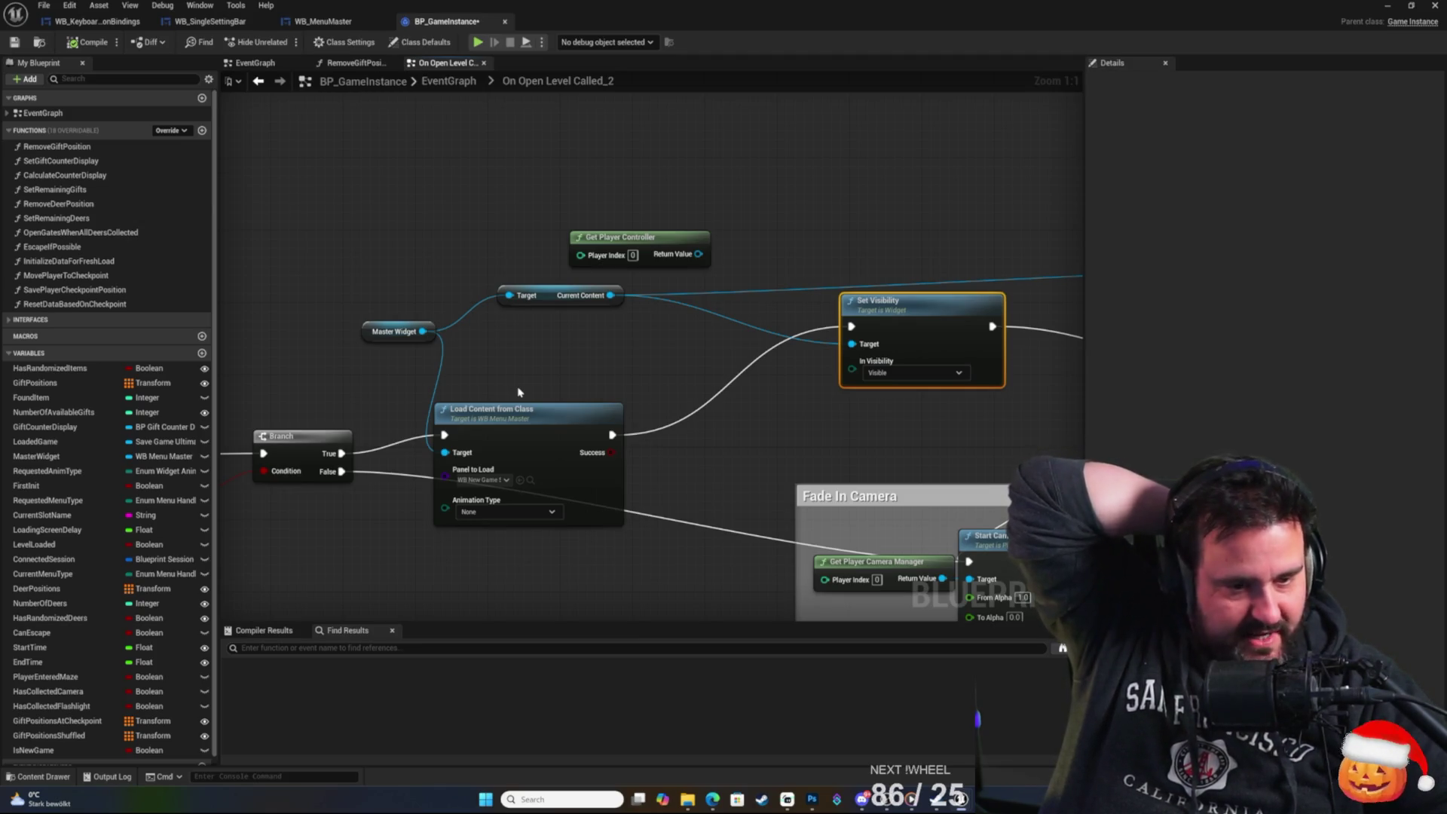
Check the custom delay section, then nudge Set Visibility slightly right beside Load Content from Class.
mouse_move(526, 362)
mouse_down()
mouse_move(678, 249)
mouse_move(968, 230)
mouse_up()
mouse_move(415, 346)
mouse_down()
mouse_move(281, 239)
mouse_move(504, 241)
mouse_move(387, 332)
mouse_move(556, 376)
mouse_up()
drag(658, 314, 497, 312)
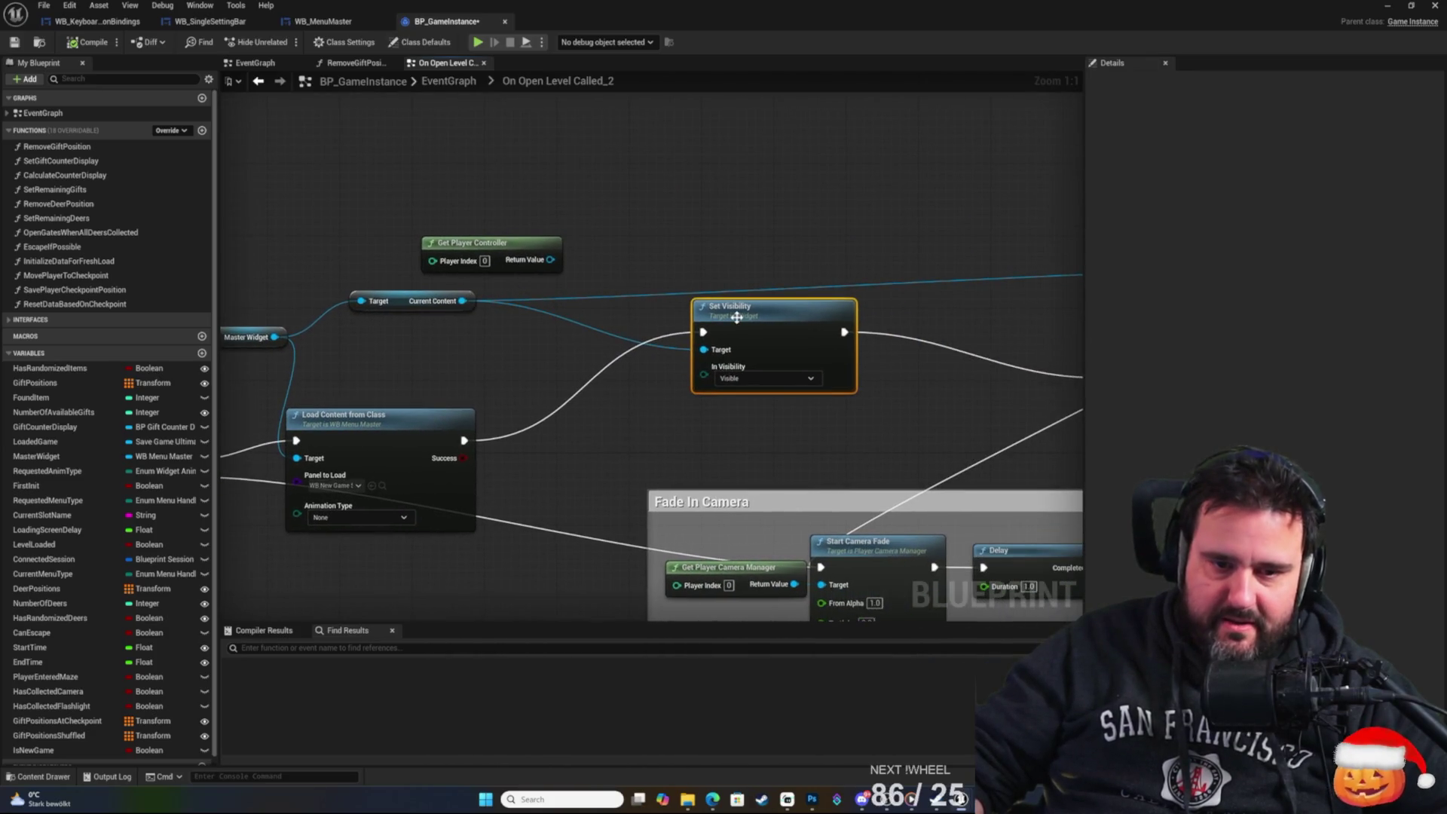
drag(736, 317, 763, 326)
click(730, 246)
Add an Is Valid check on Current Content driving a new Branch.
mouse_move(472, 301)
mouse_down()
mouse_move(704, 250)
mouse_move(693, 243)
mouse_up()
text(is)
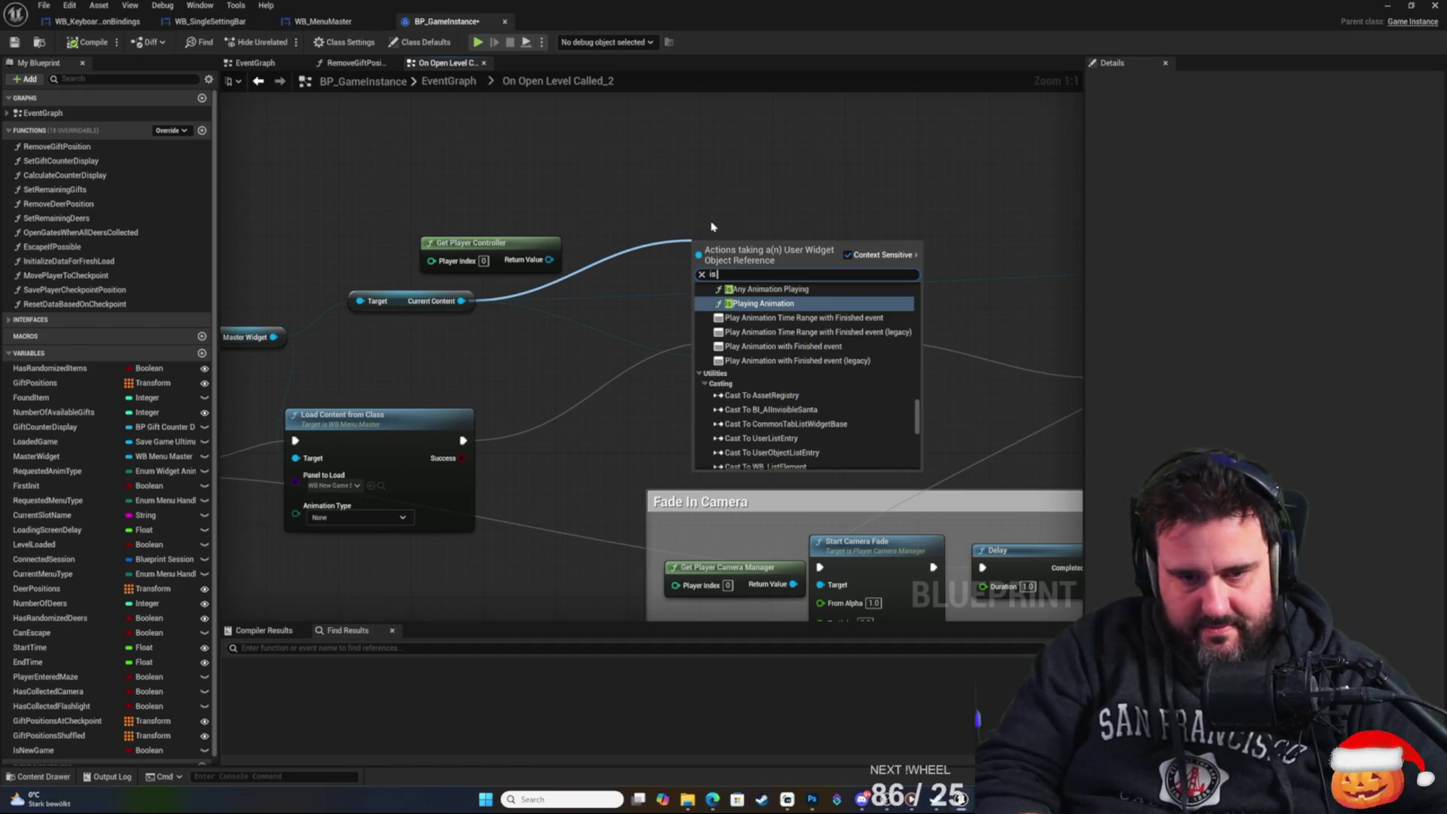
text( val)
key(Return)
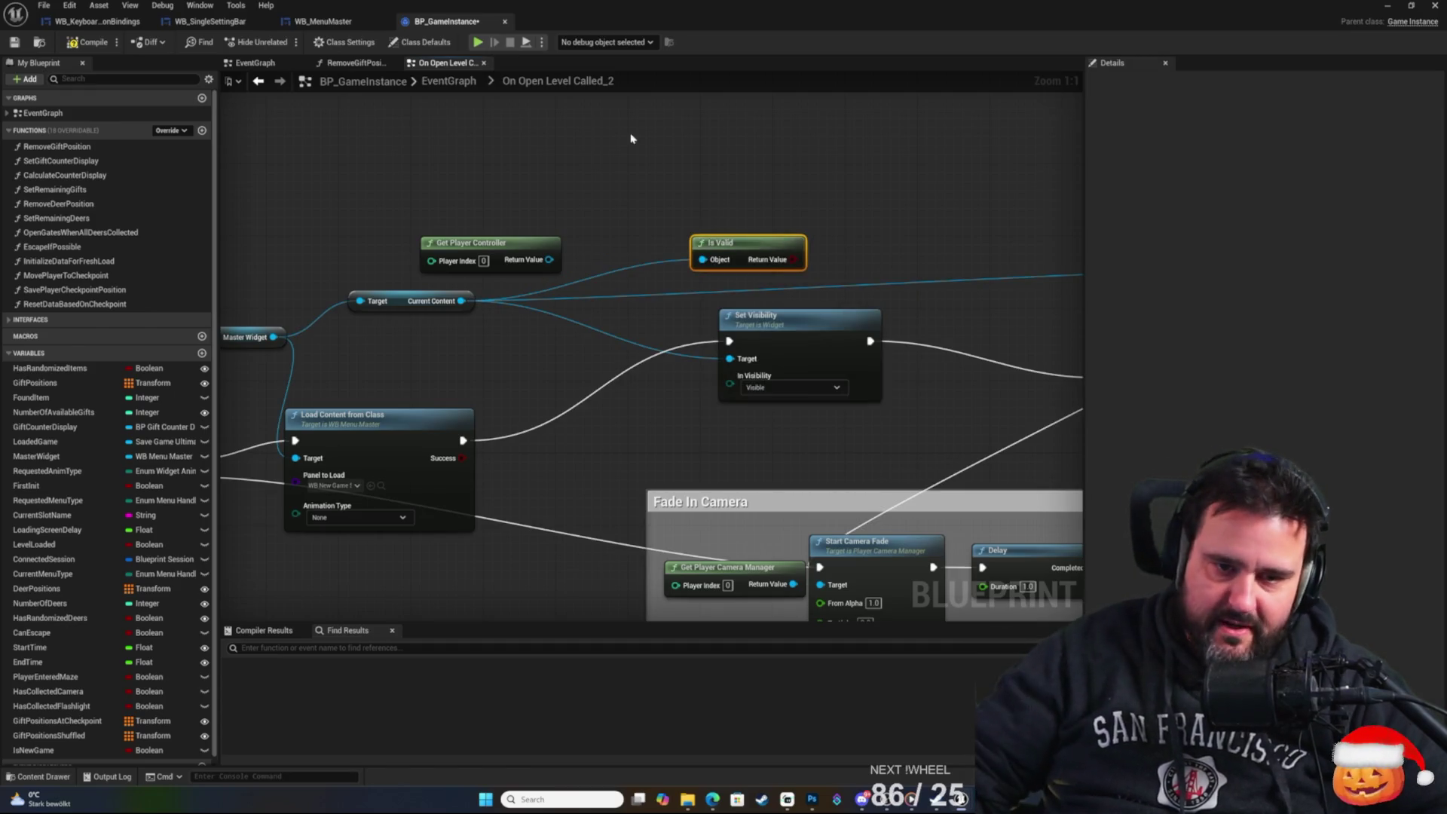
mouse_move(772, 243)
mouse_down()
mouse_move(558, 362)
mouse_move(428, 333)
mouse_move(601, 366)
mouse_move(573, 382)
mouse_up()
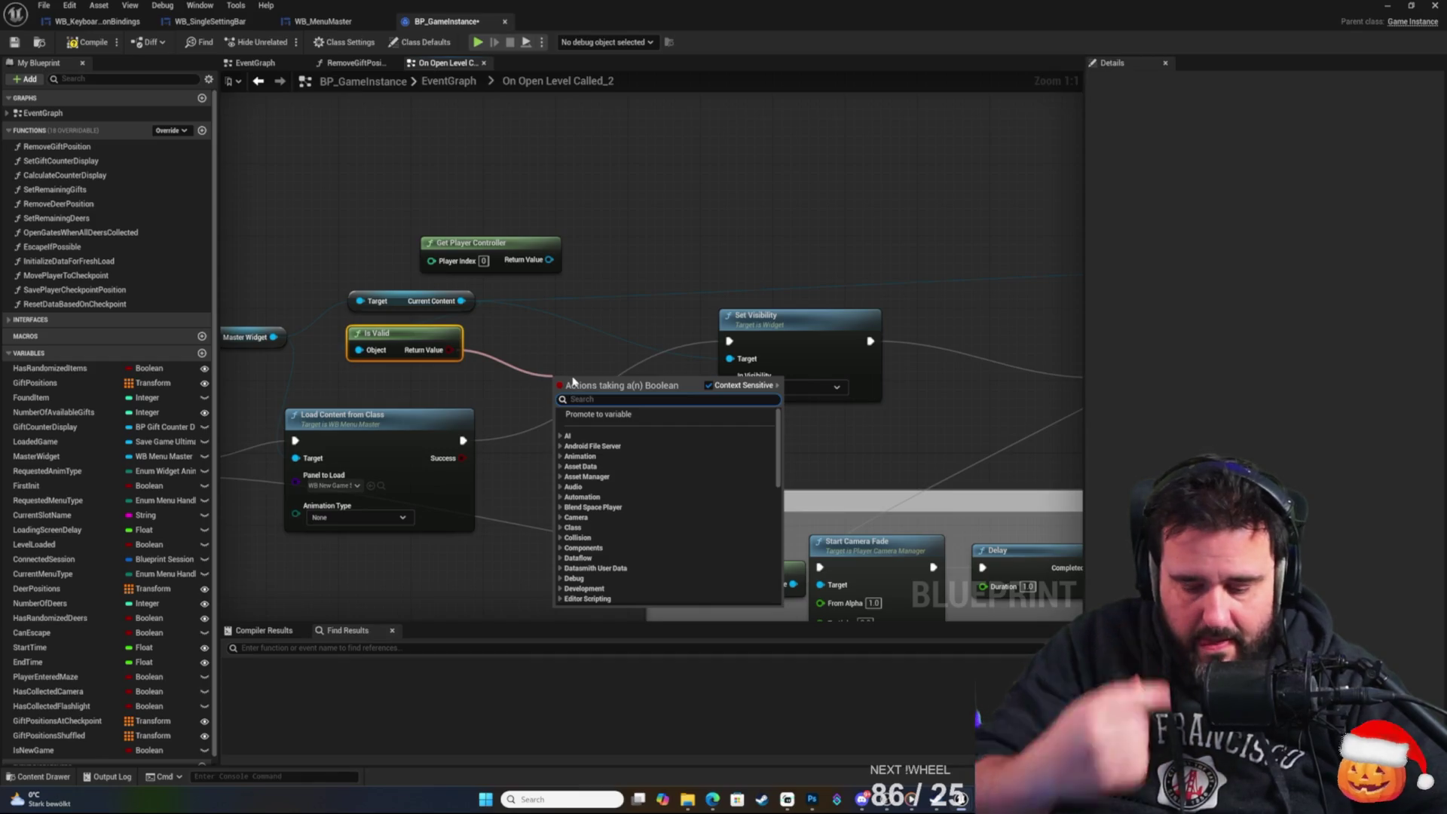
text(branch)
key(Return)
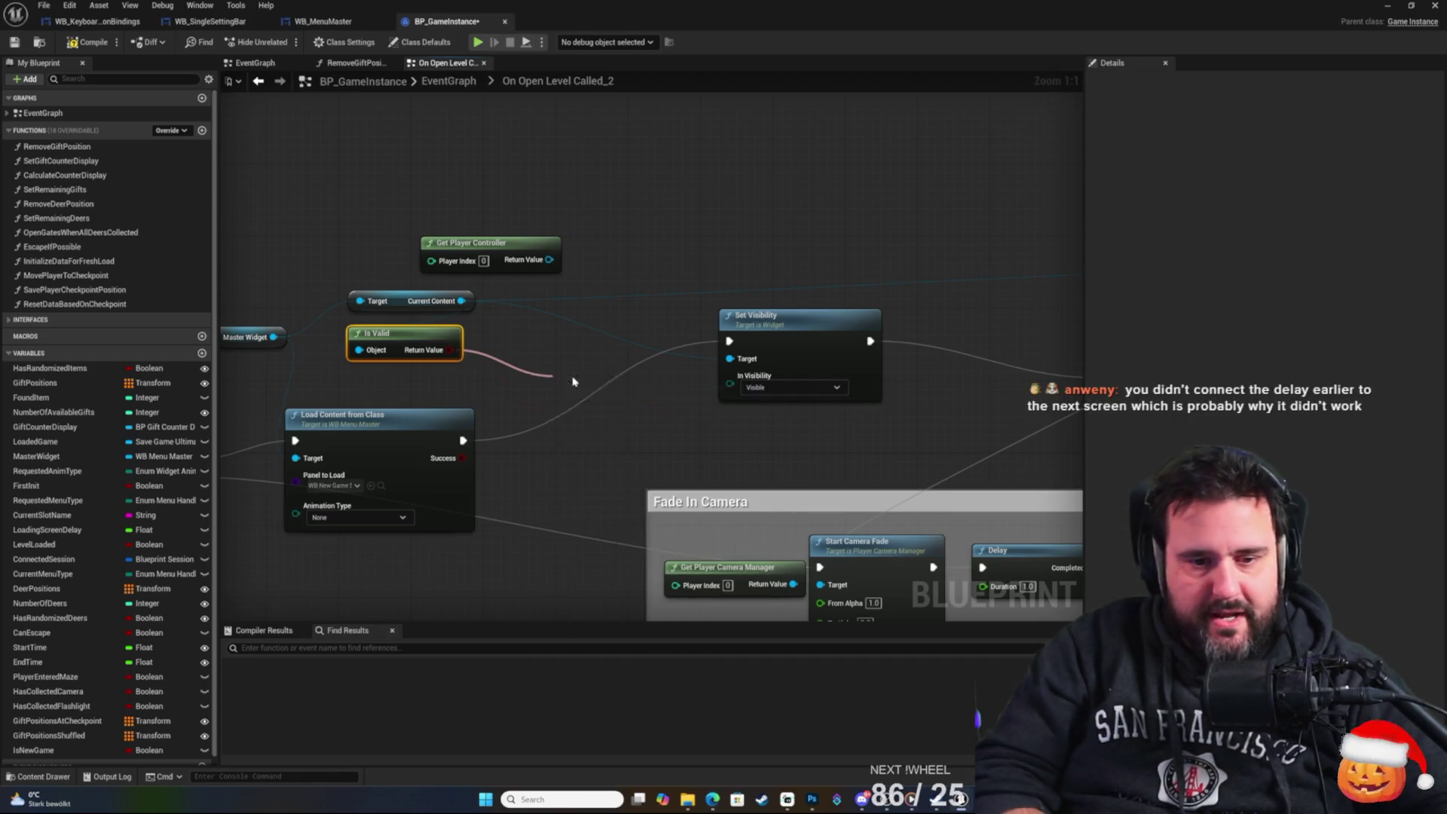
drag(602, 383, 611, 375)
Route Load Content from Class through the Branch, True feeding Set Visibility, and save.
mouse_move(463, 440)
mouse_down()
mouse_move(592, 376)
mouse_move(590, 278)
mouse_move(773, 433)
mouse_up()
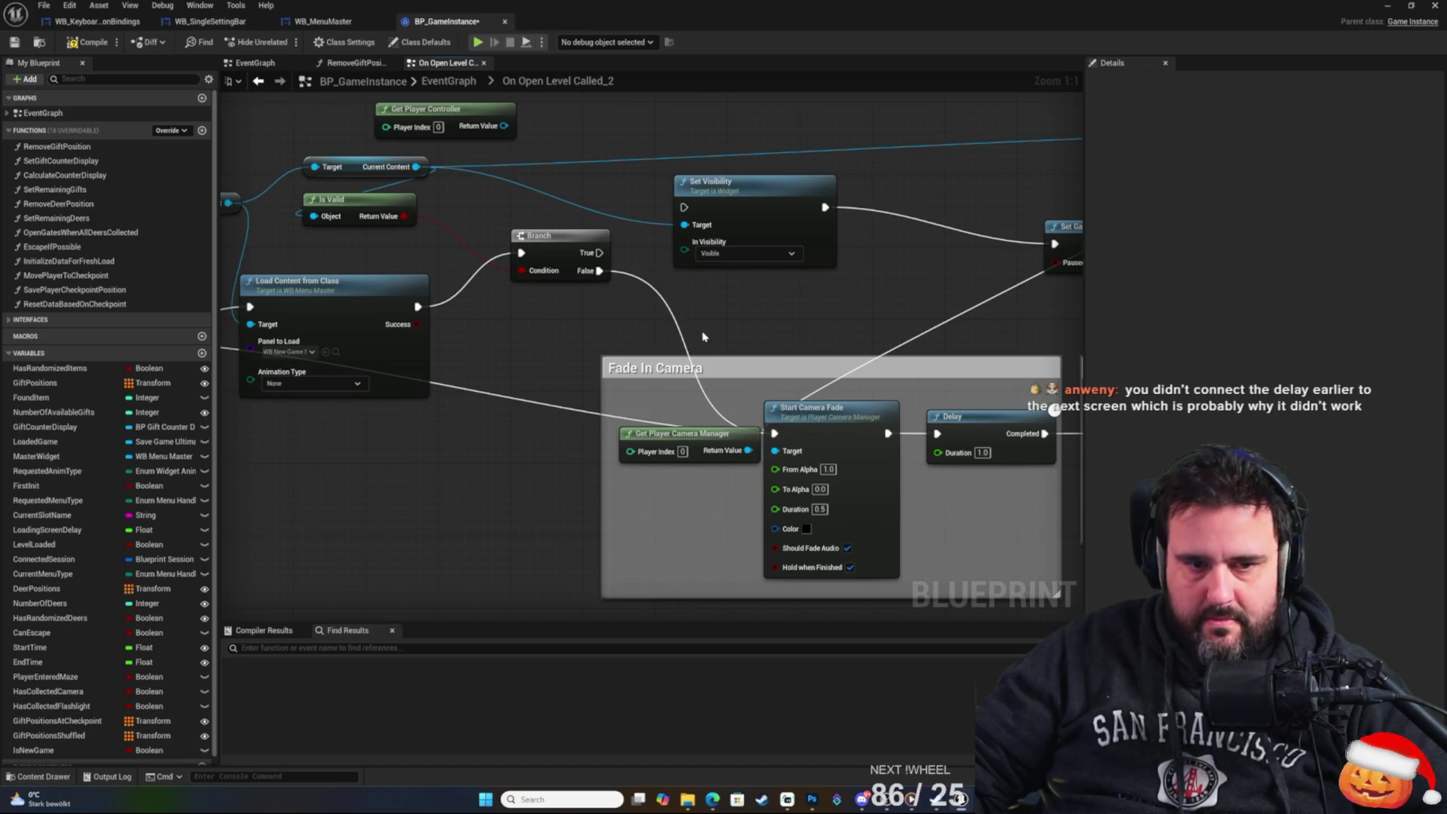
mouse_move(599, 252)
mouse_down()
mouse_move(705, 215)
mouse_move(693, 208)
mouse_up()
click(13, 42)
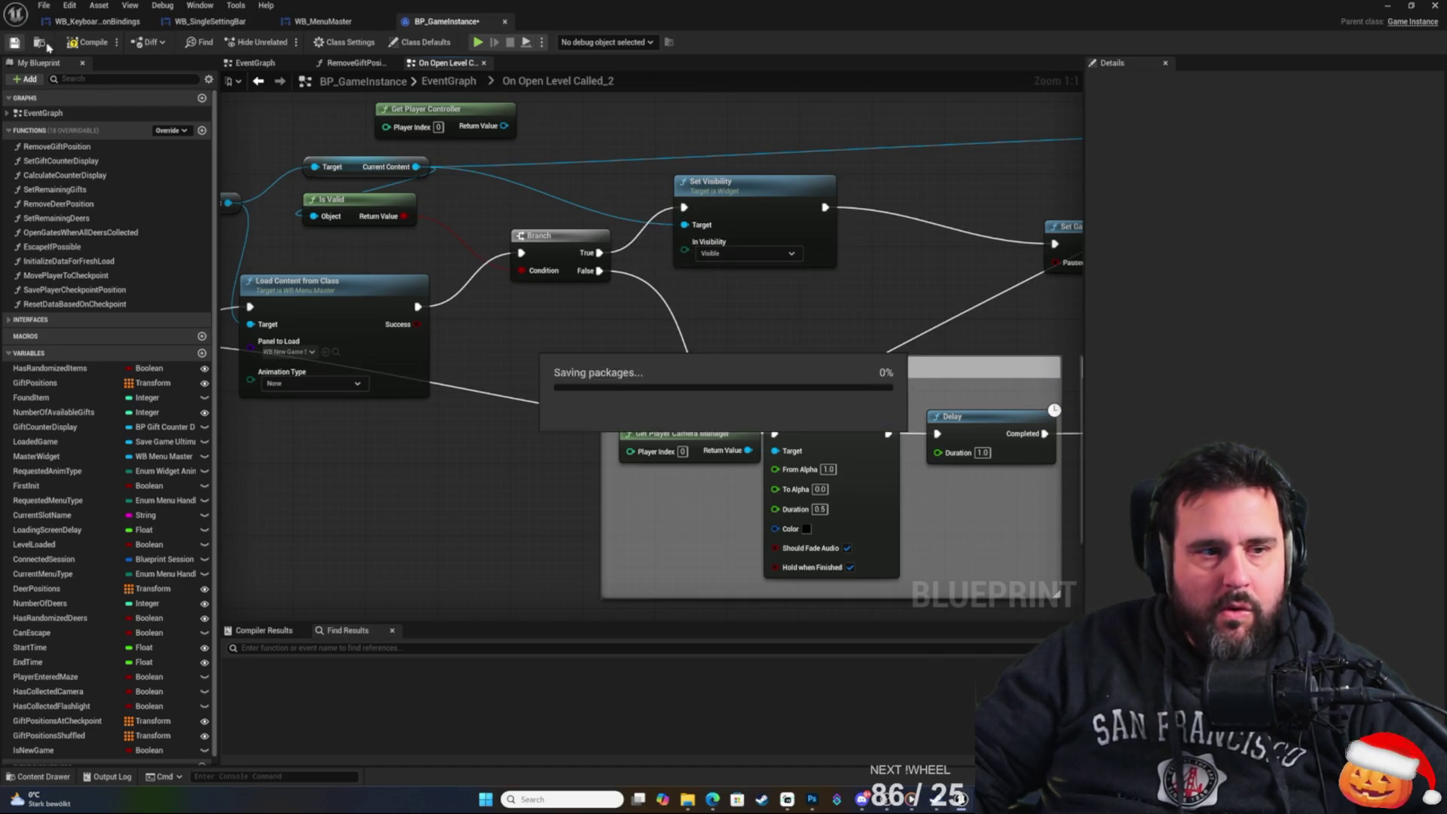
Zoom out, inspect the Loading Screen Delay variable's details, then return to the MenuLevel editor.
scroll(981, 287, down, 2)
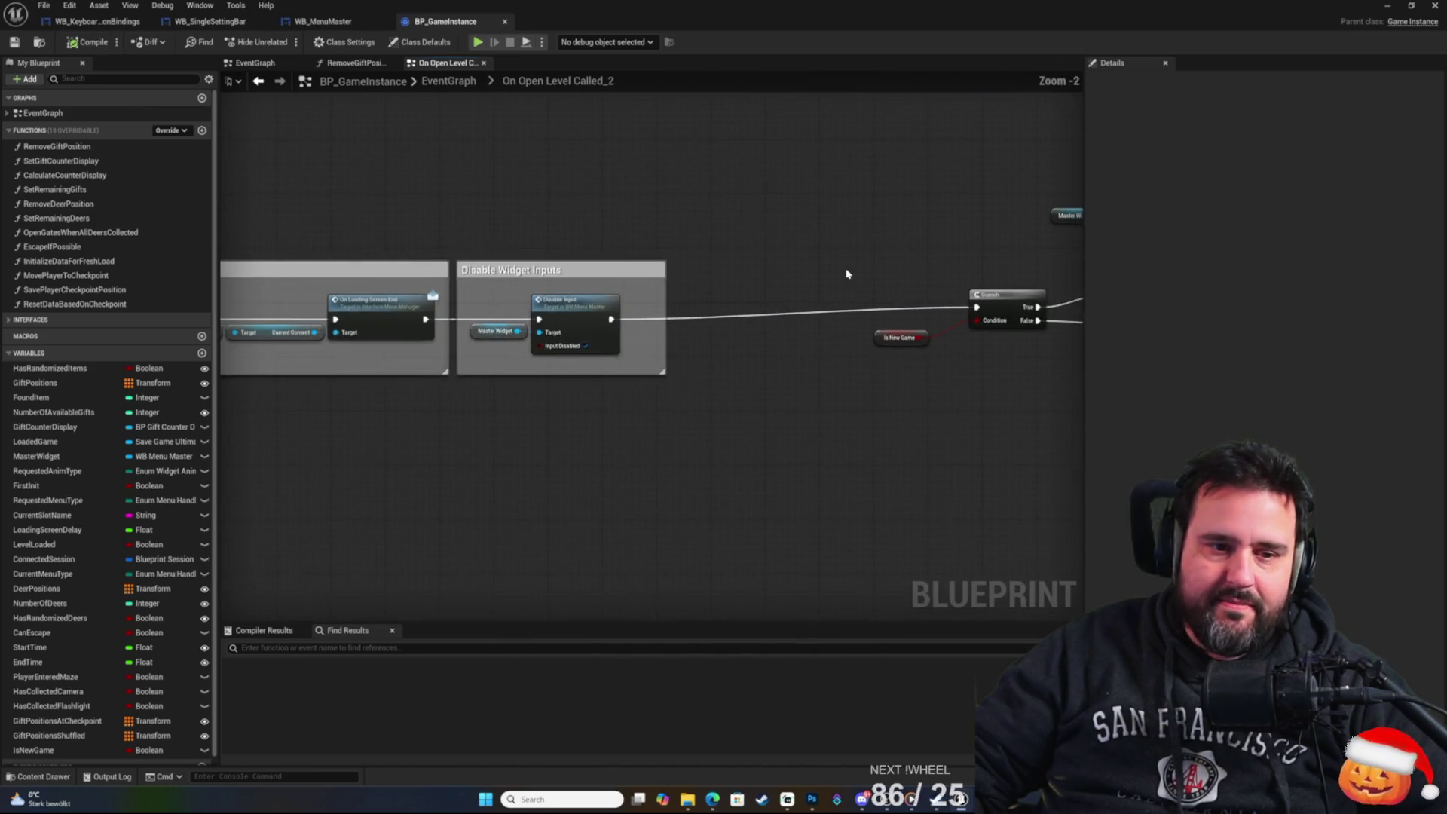
click(520, 306)
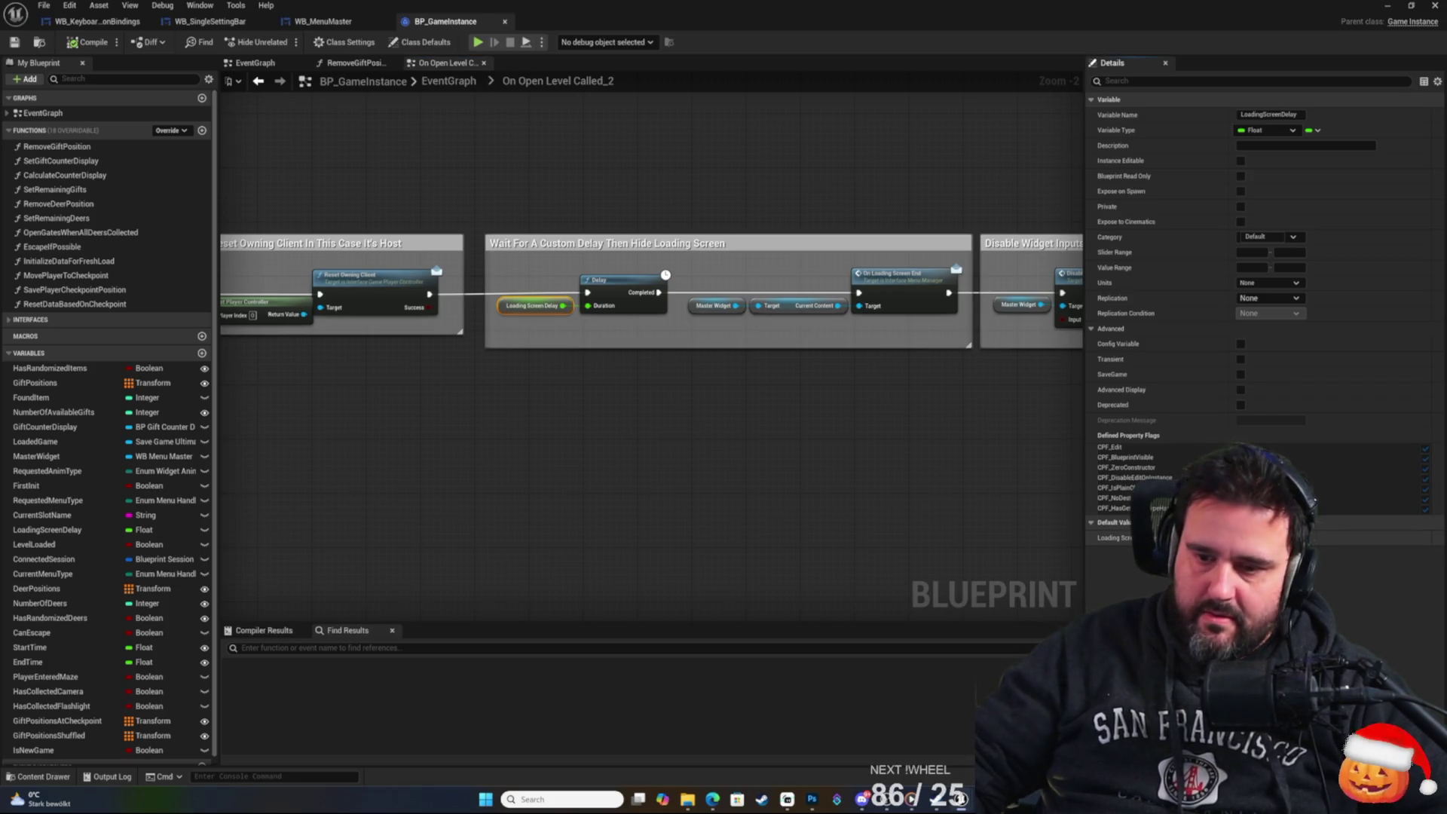
click(658, 482)
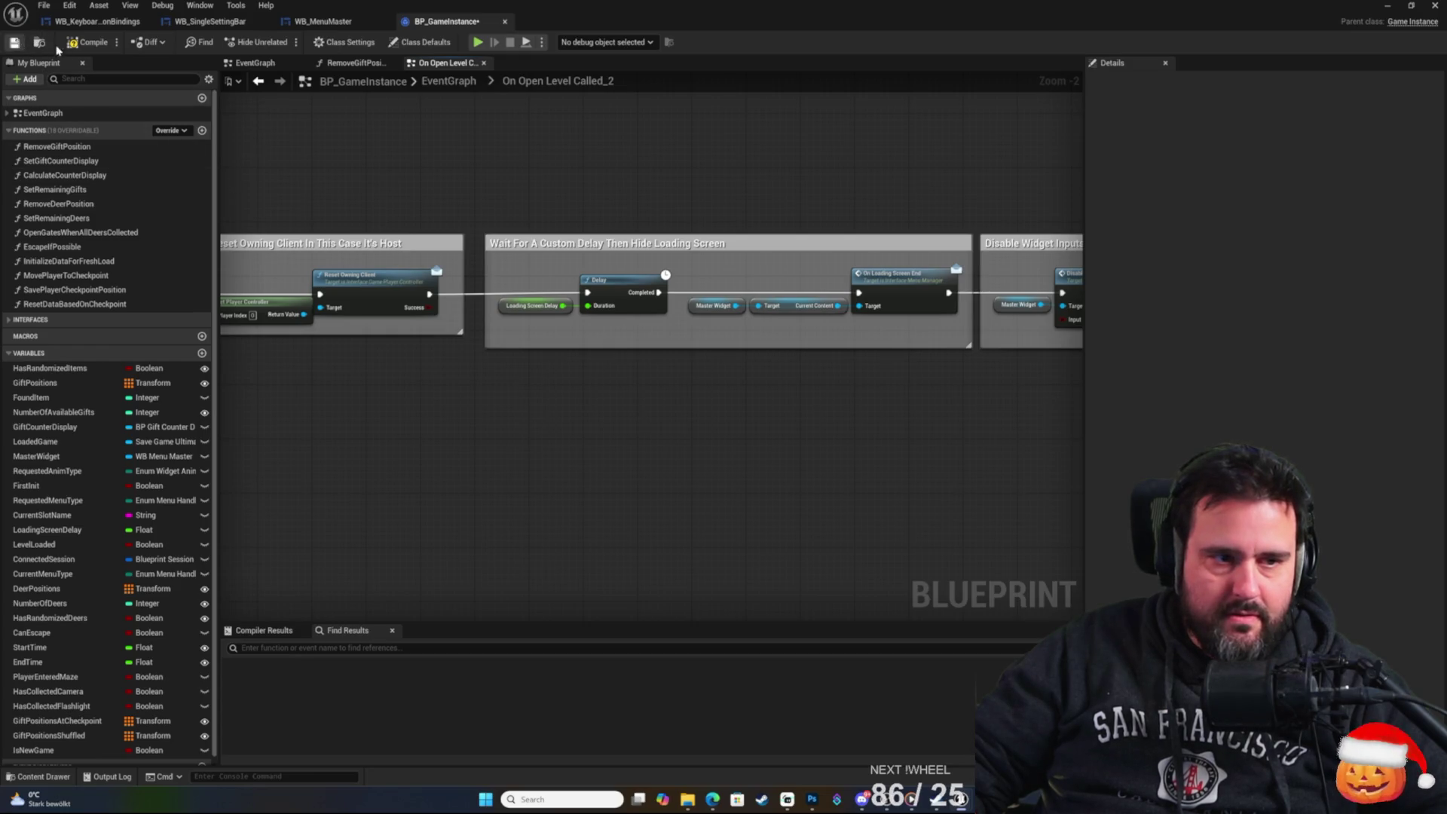
click(1390, 6)
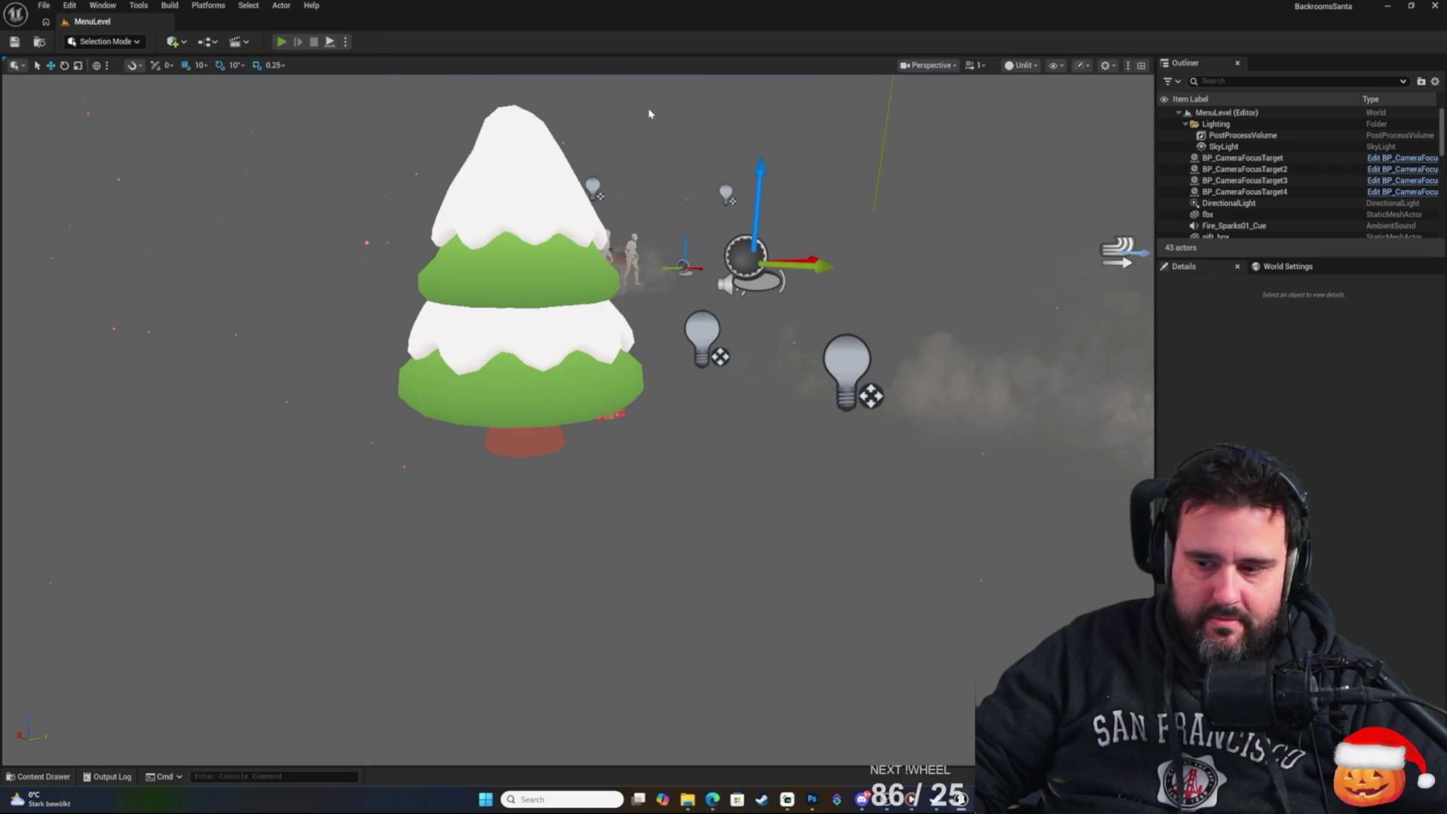
Playtest from the title screen through New Game into the backrooms level, then stop with Esc.
key(alt+p)
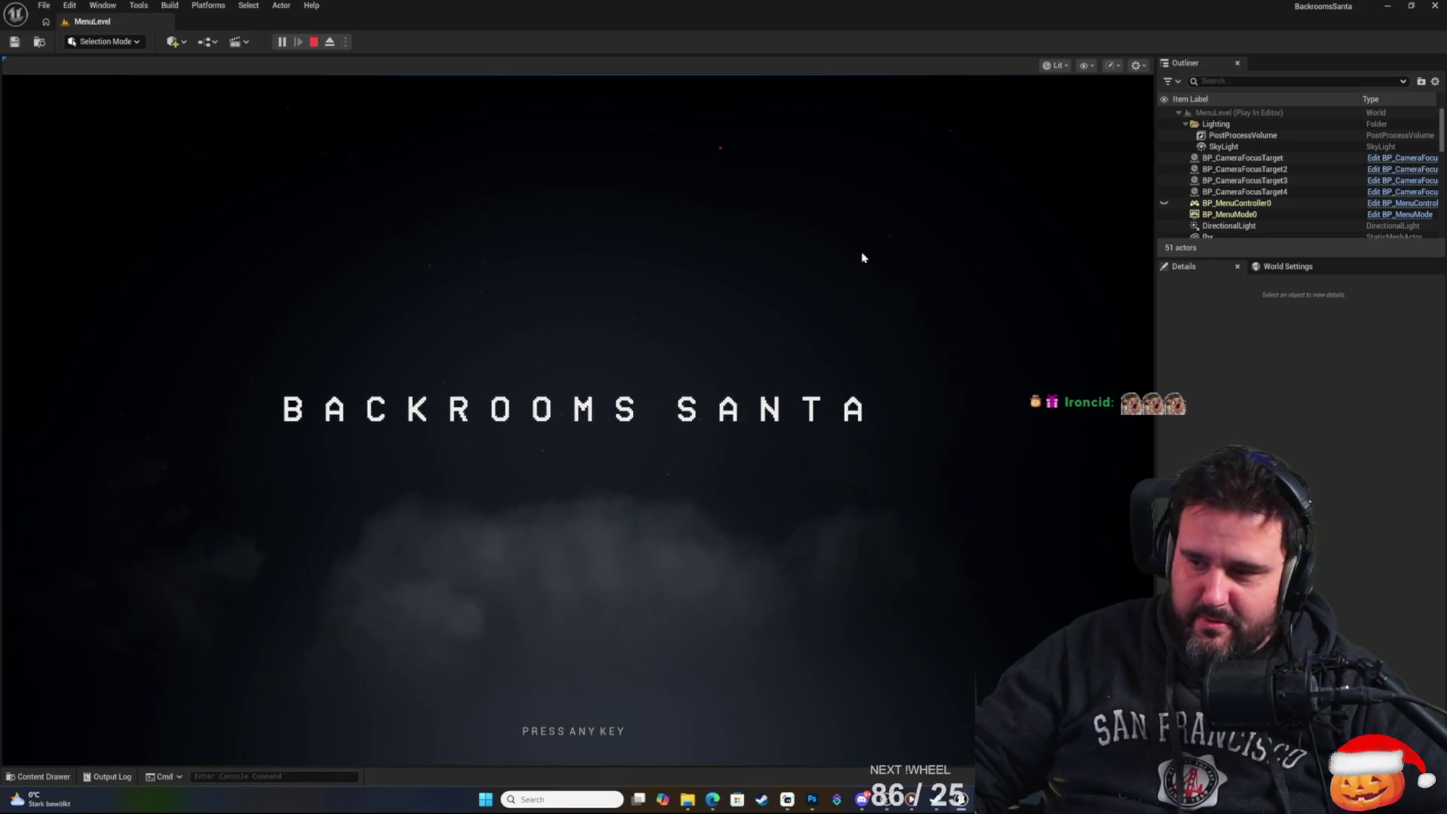
click(758, 321)
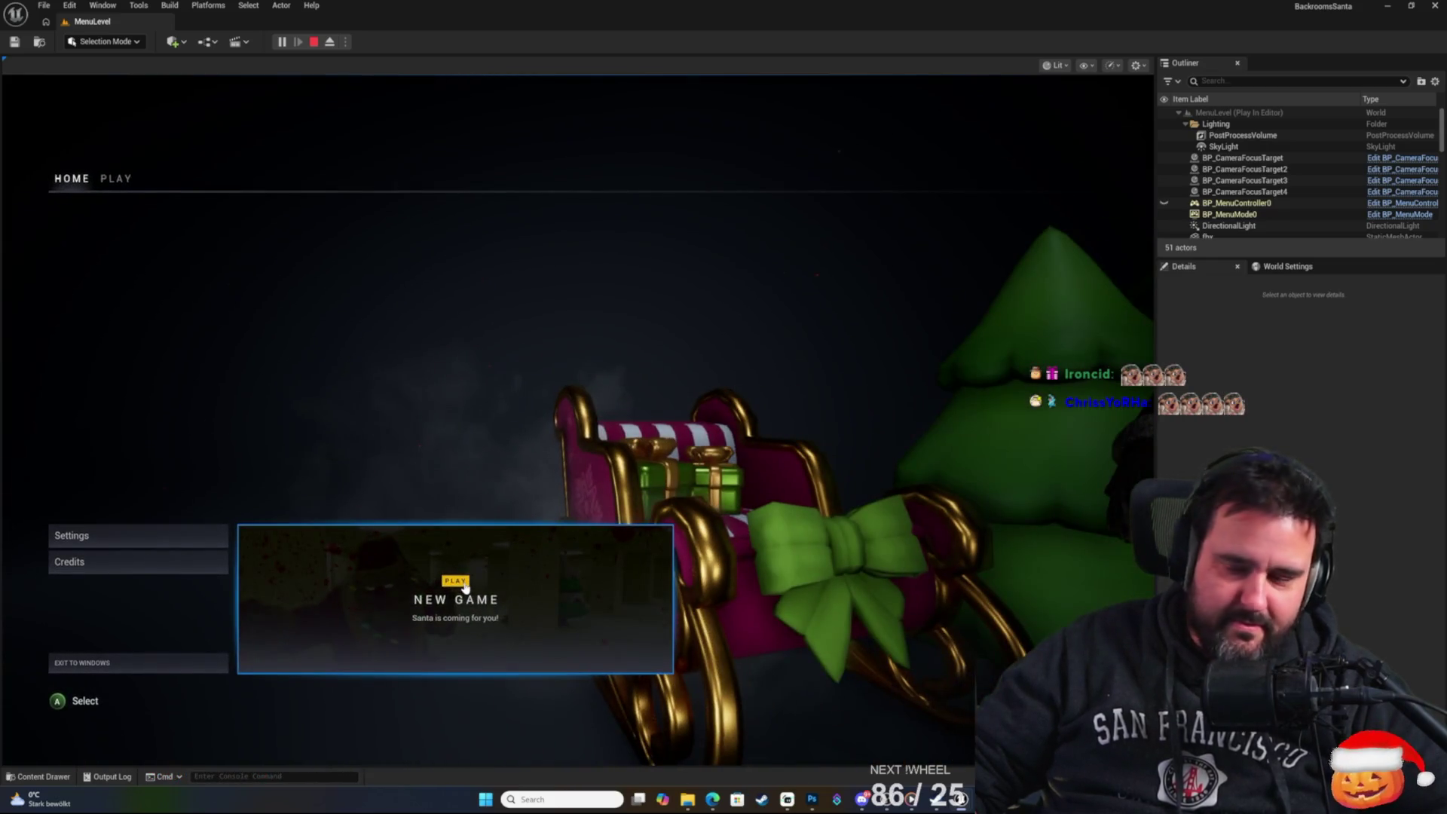
click(465, 587)
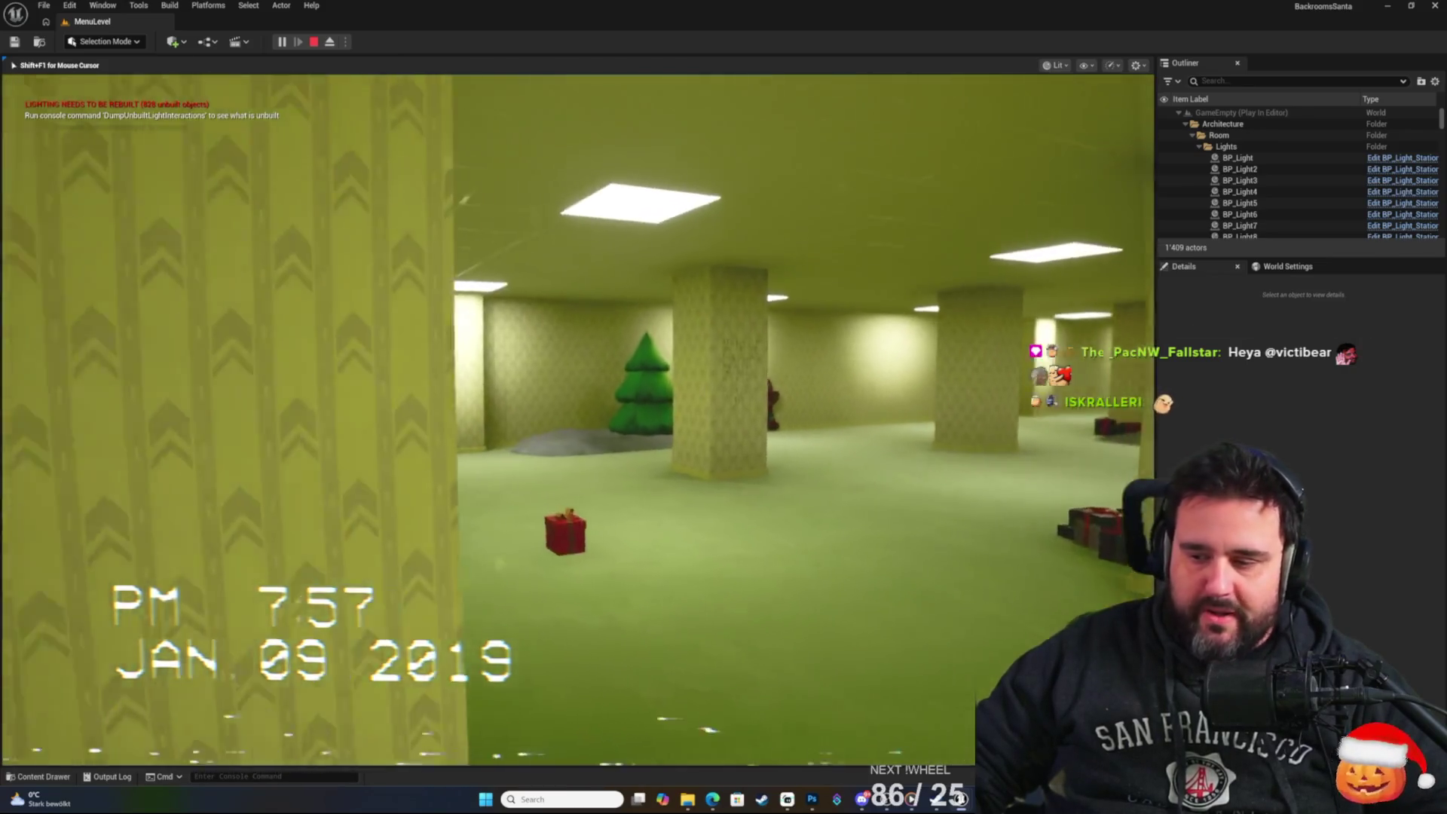
key(Escape)
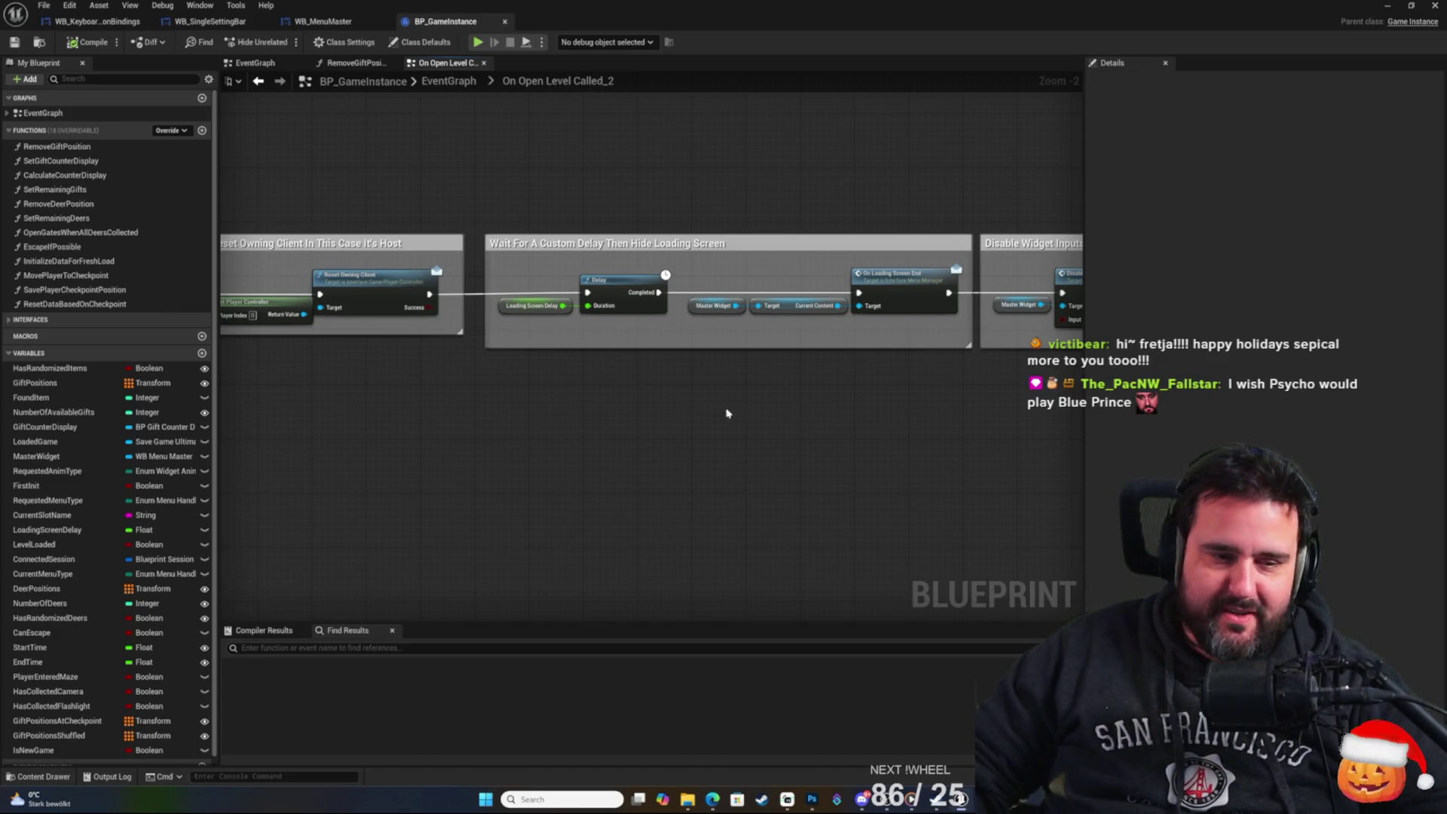
Pan the graph to the Load Content, Branch and Disable Widget Inputs nodes.
mouse_move(615, 532)
mouse_down()
mouse_move(824, 440)
mouse_move(978, 446)
mouse_move(662, 478)
mouse_move(603, 476)
mouse_move(769, 455)
mouse_move(507, 455)
mouse_move(717, 494)
mouse_move(926, 456)
mouse_up()
mouse_move(825, 406)
mouse_down()
mouse_move(945, 440)
mouse_move(410, 510)
mouse_move(514, 495)
mouse_move(410, 455)
mouse_move(739, 339)
mouse_up()
scroll(910, 430, up, 1)
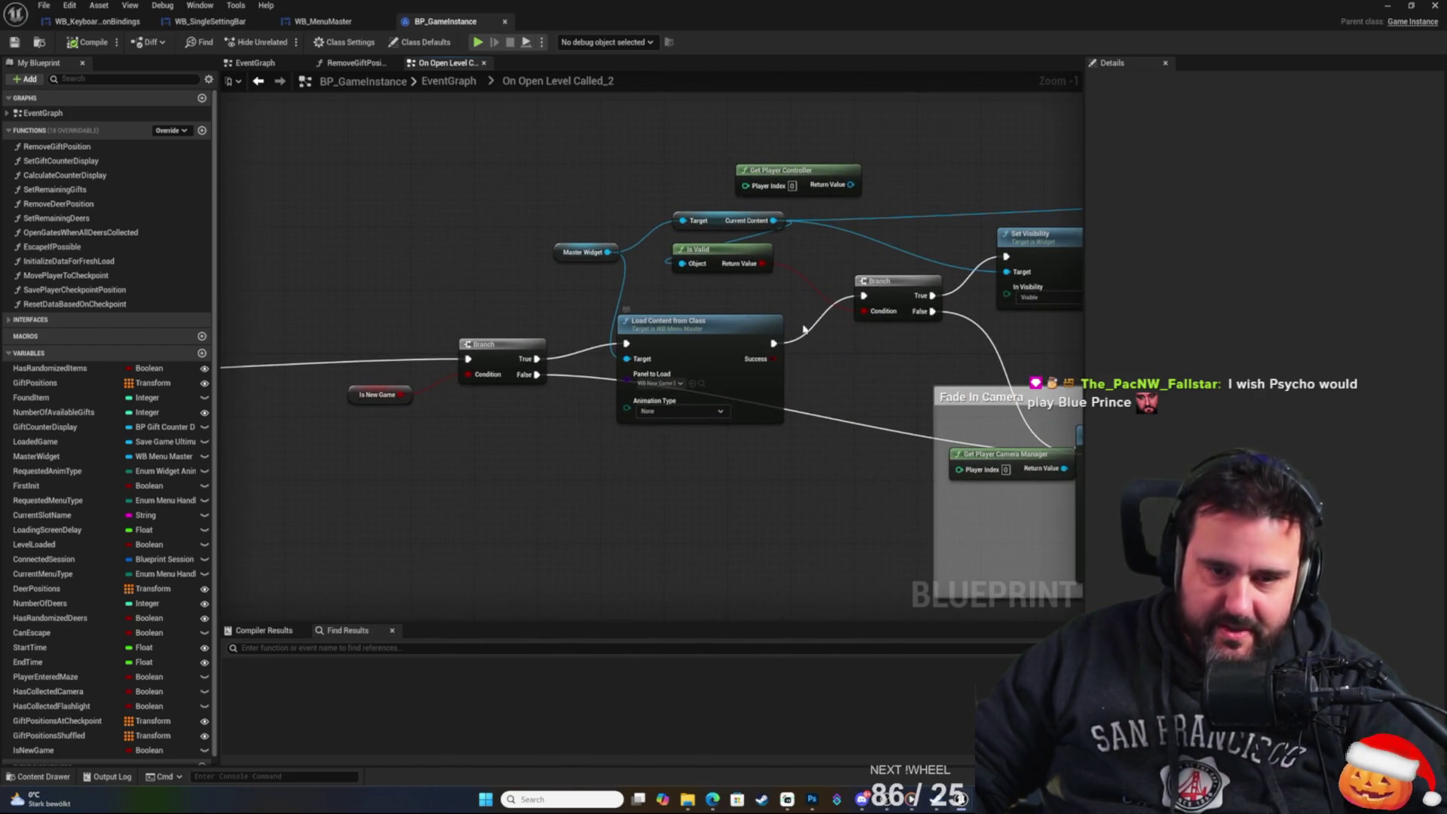
drag(418, 323, 748, 291)
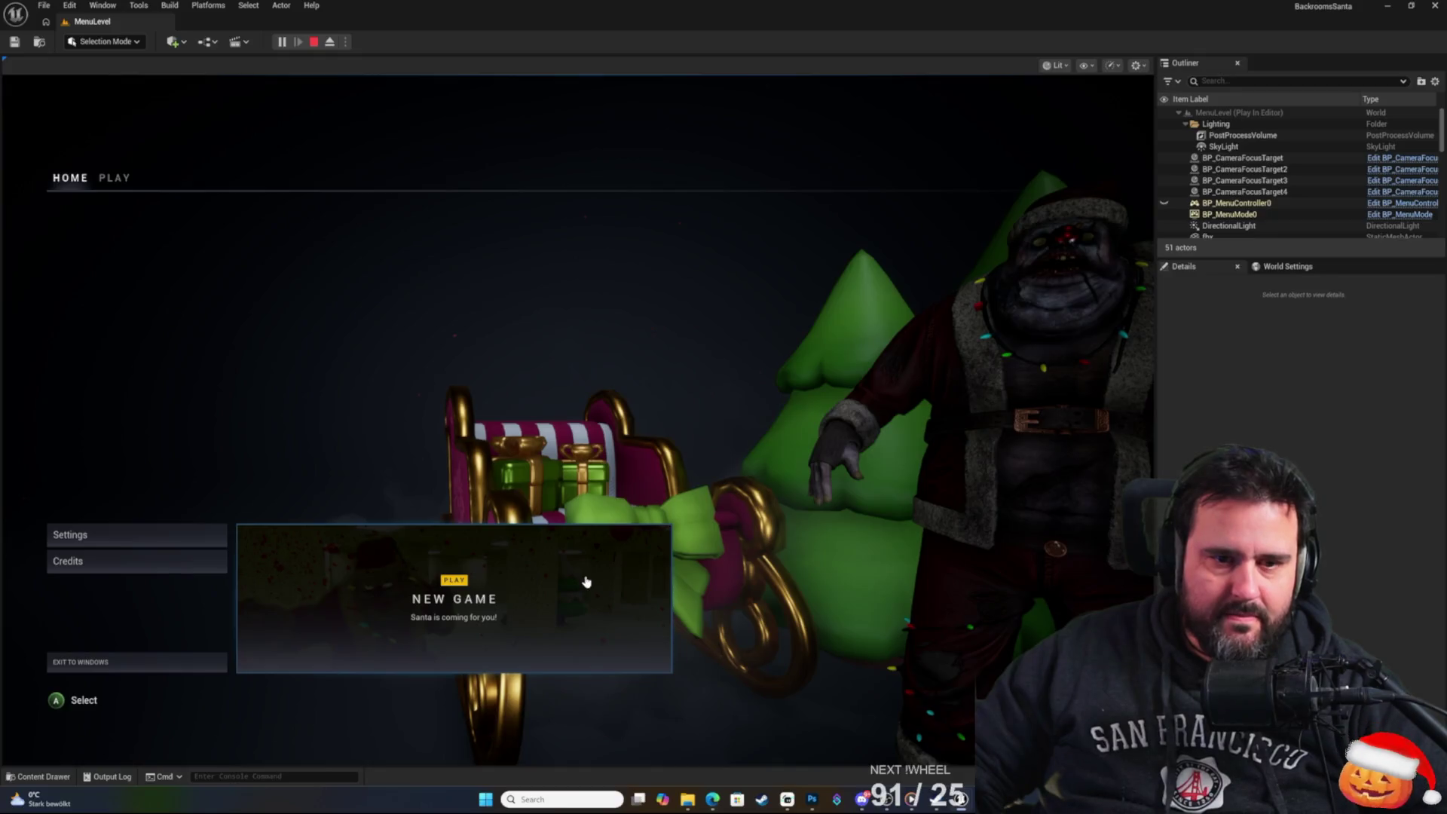
Start a New Game, continue past the story screen into gameplay, then stop the playtest.
click(586, 581)
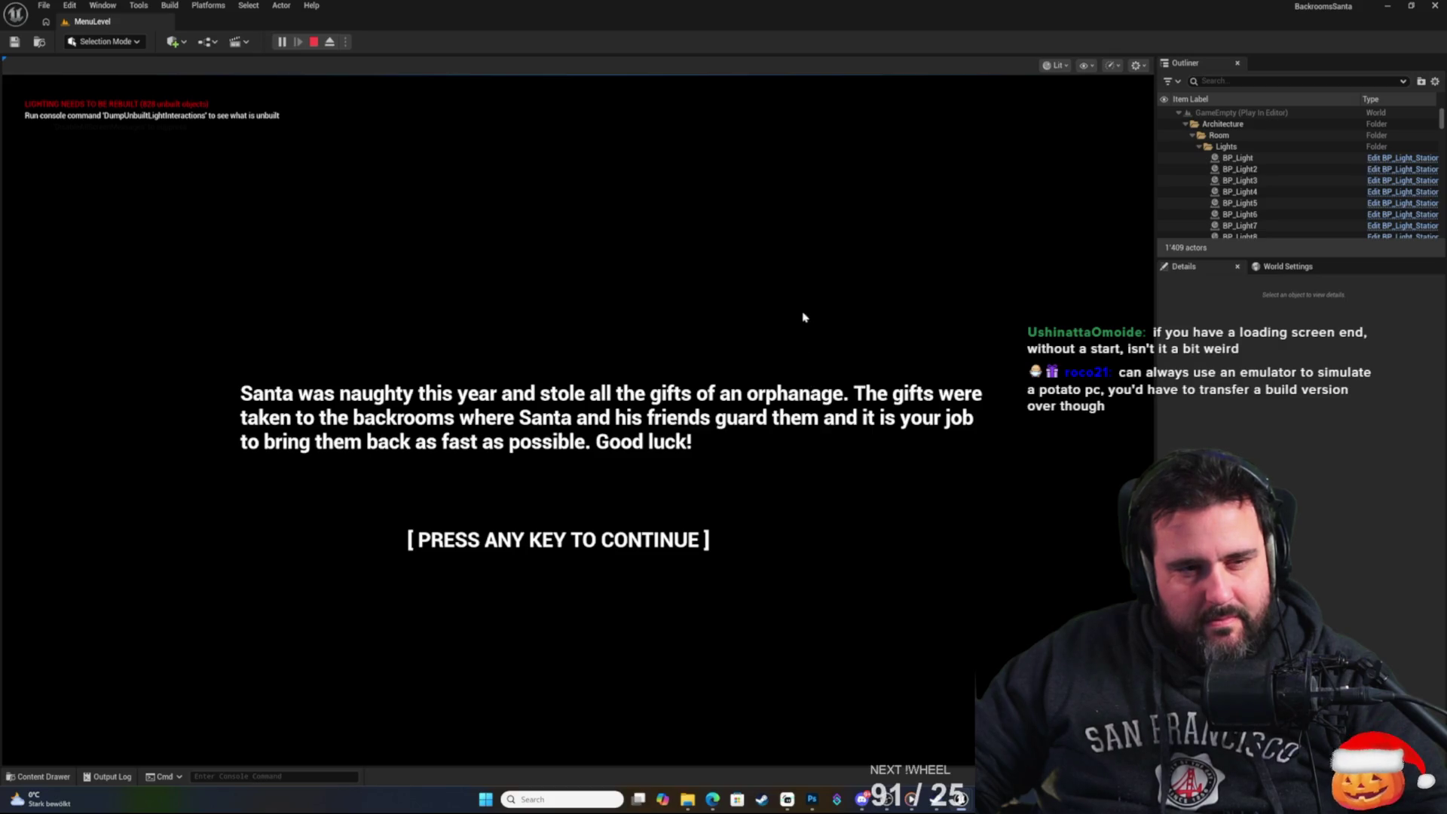
click(389, 154)
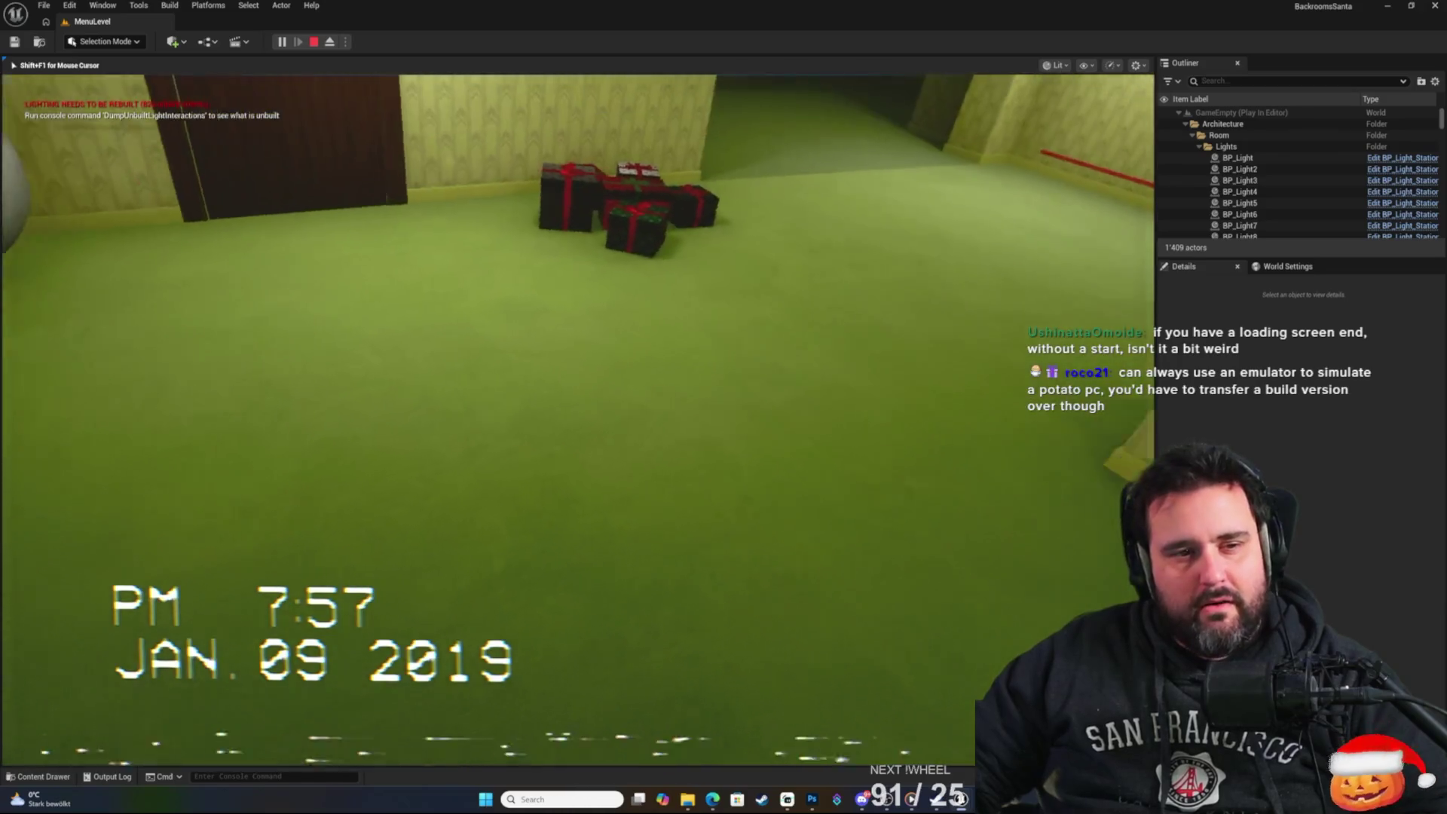
key(Escape)
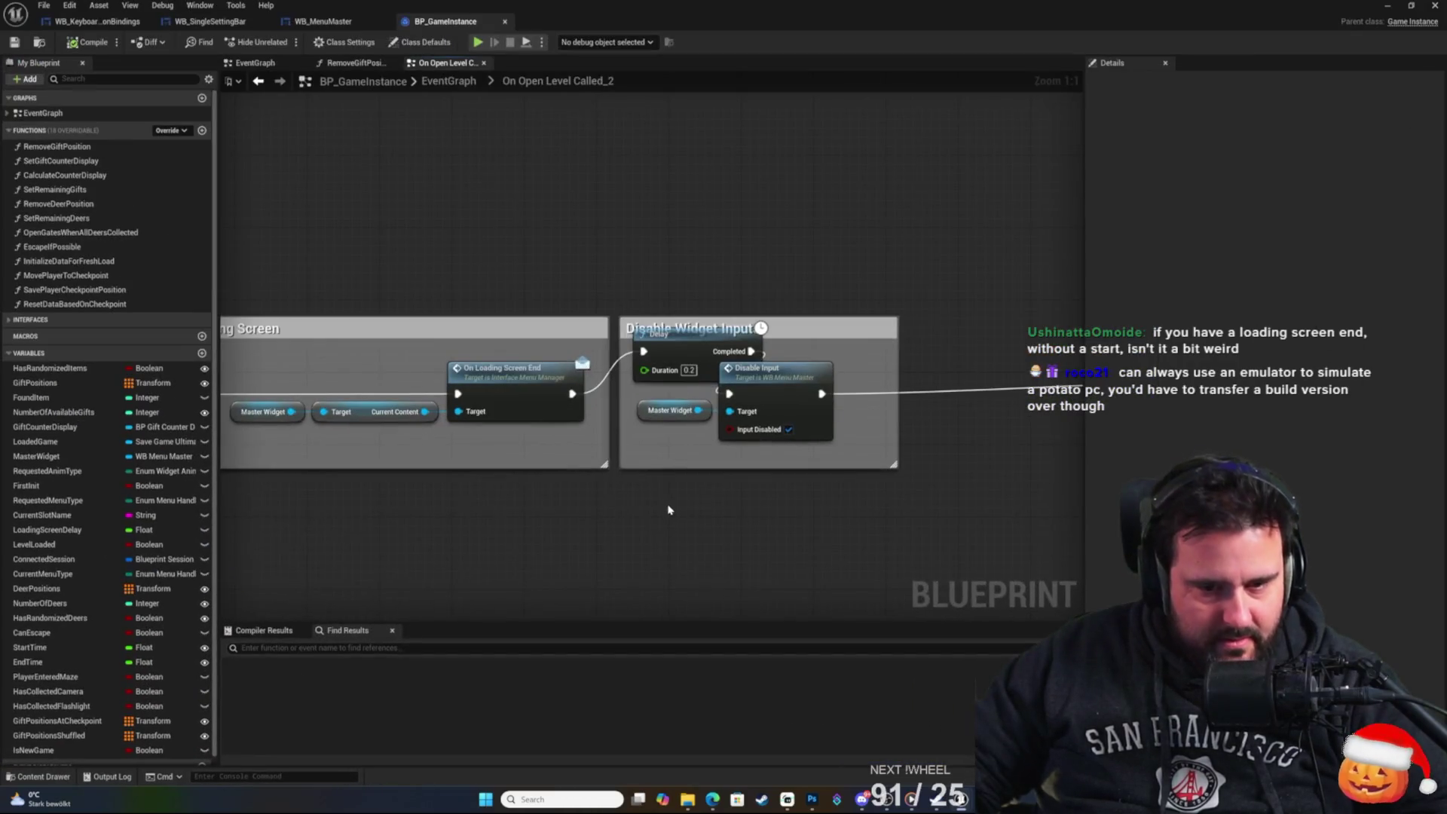
Delete the Delay after Disable Widget Inputs and wire Disable Input directly into Fade In Camera.
drag(670, 506, 742, 490)
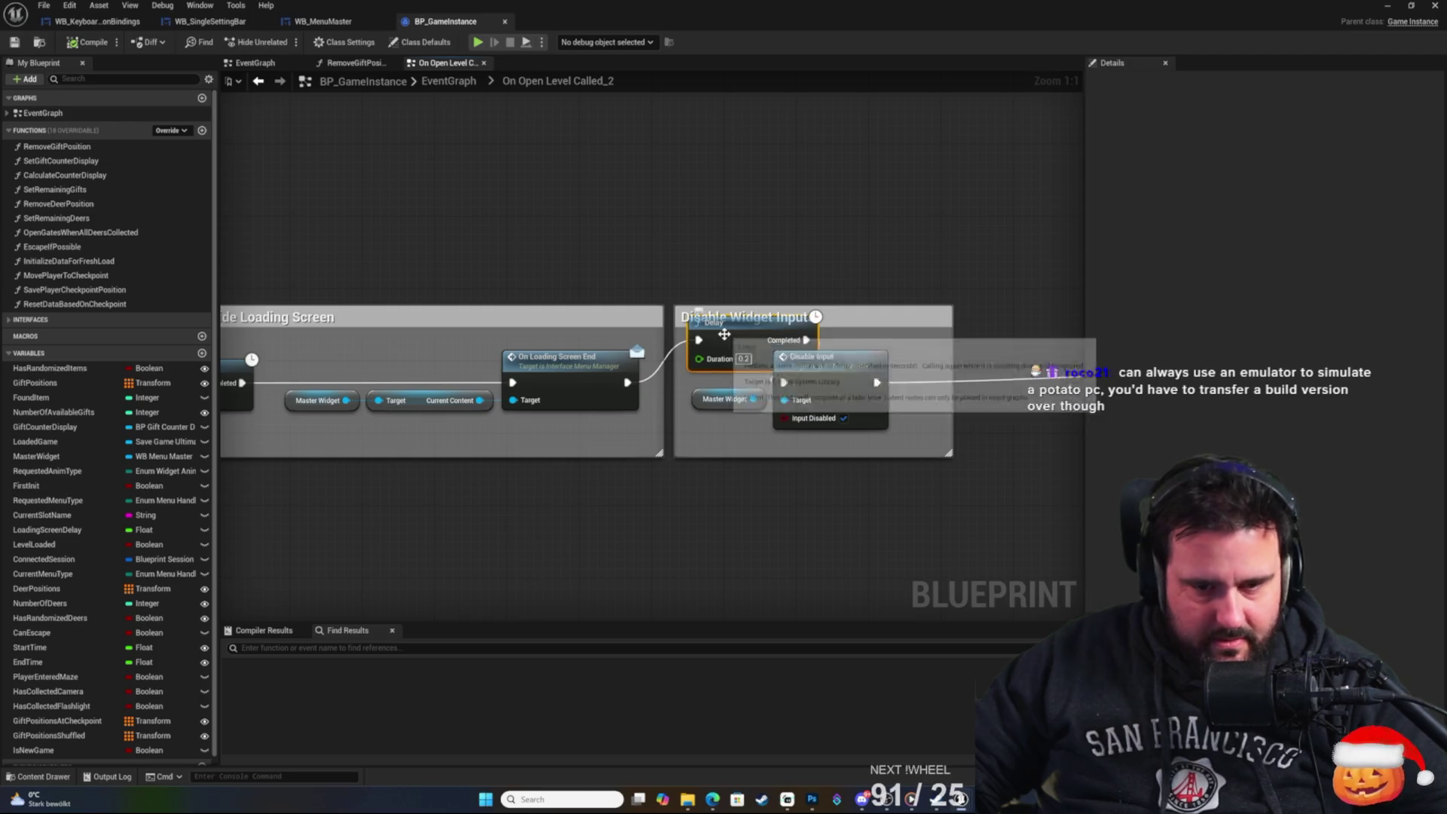
key(Delete)
mouse_move(627, 382)
mouse_down()
mouse_move(696, 395)
mouse_move(784, 382)
mouse_up()
mouse_move(604, 297)
mouse_down()
mouse_move(839, 287)
mouse_move(951, 248)
mouse_up()
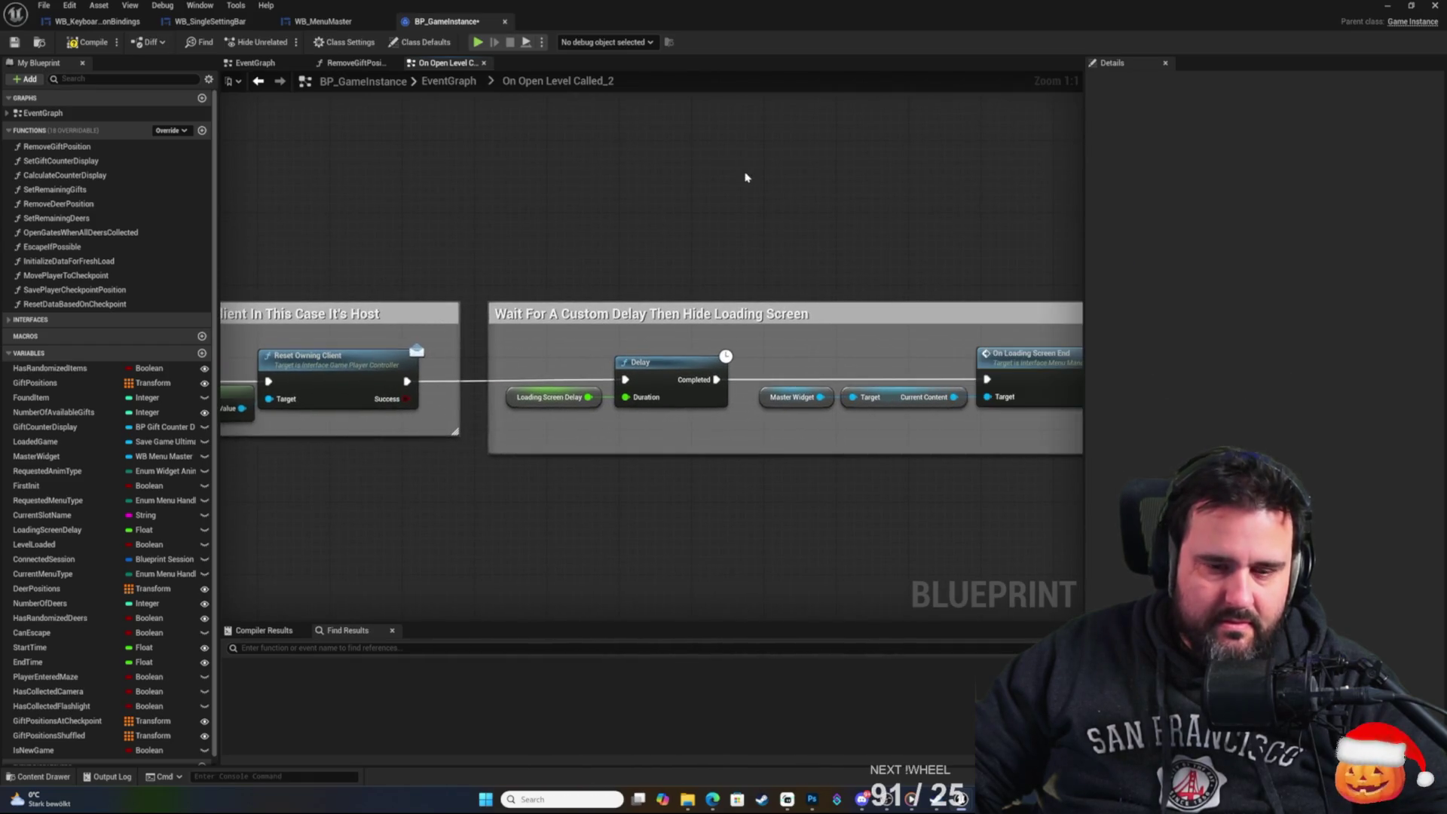
mouse_move(942, 243)
mouse_down()
mouse_move(420, 226)
mouse_move(543, 241)
mouse_up()
scroll(702, 258, down, 4)
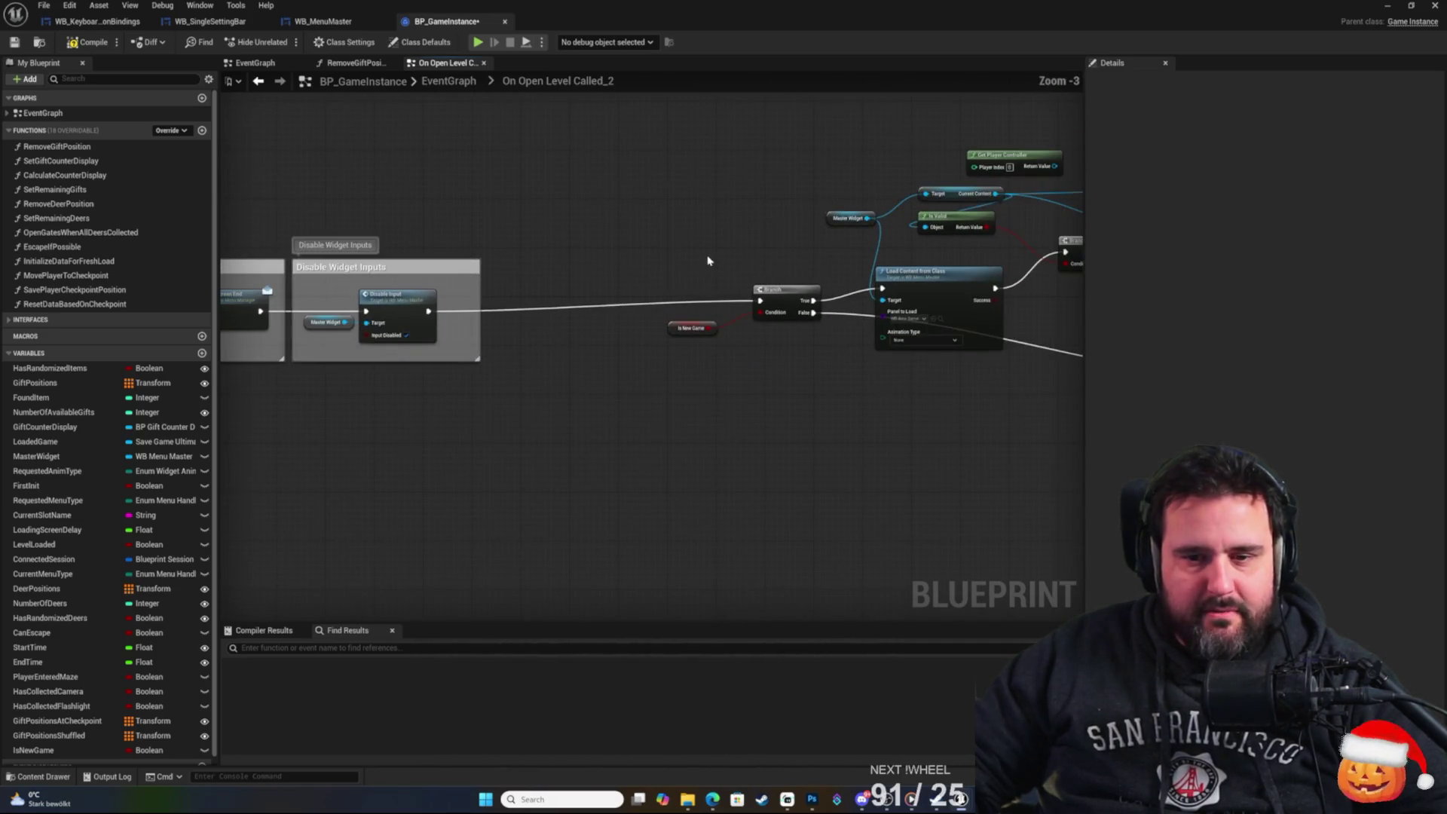
drag(372, 272, 968, 322)
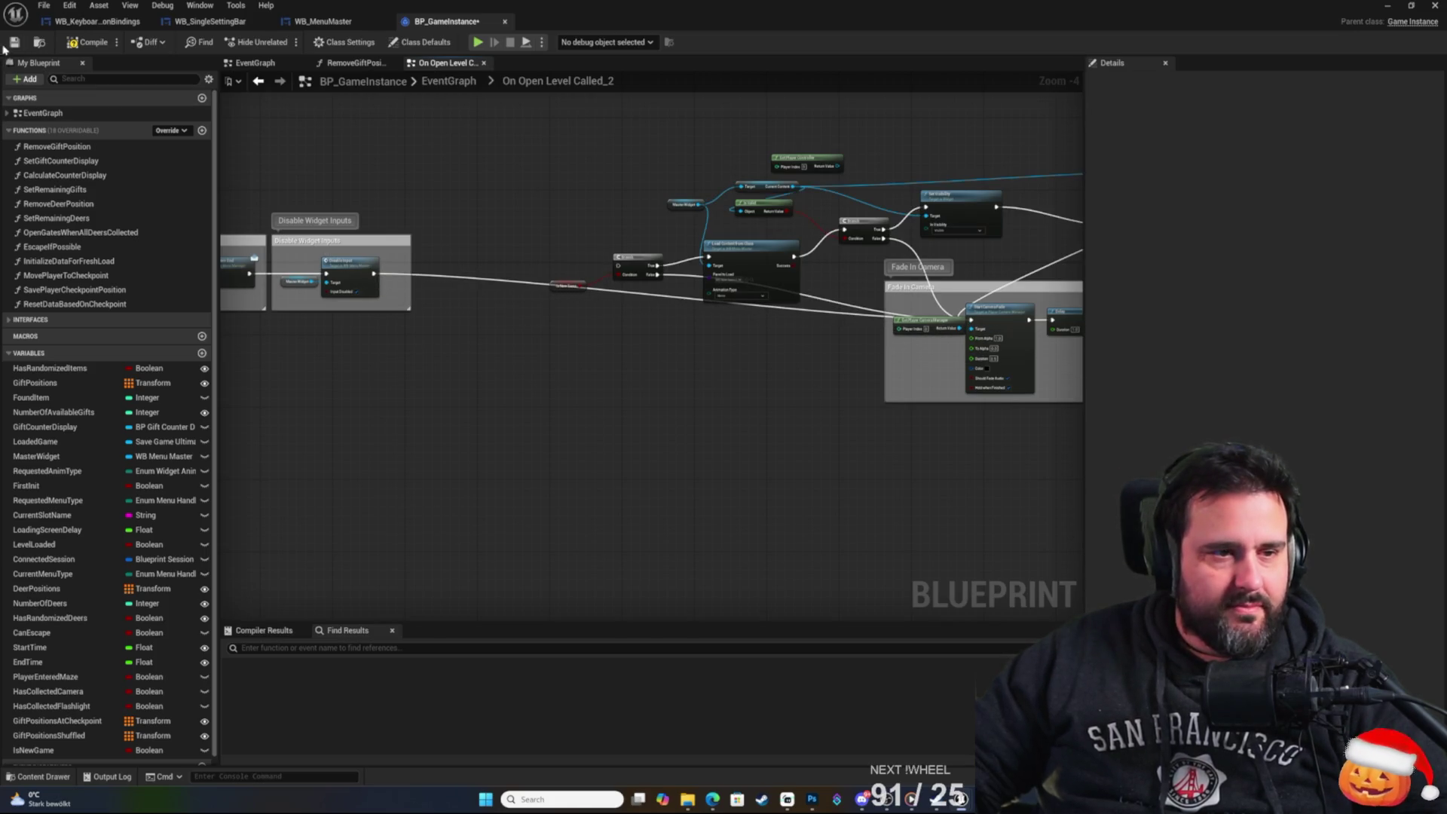
click(1384, 9)
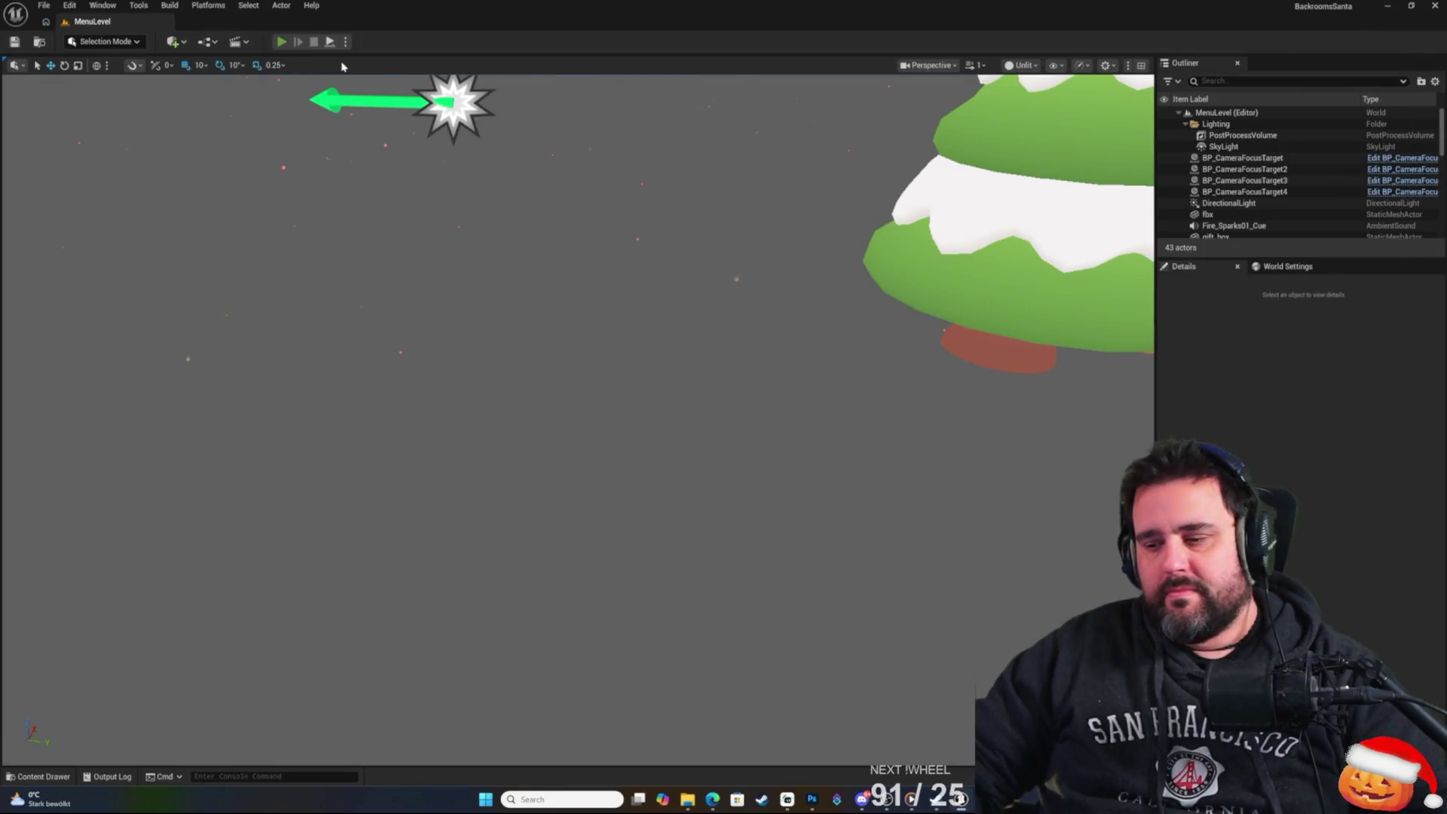
Playtest again through New Game until the HOW TO EXIT 0/42 room appears, then stop.
key(alt+p)
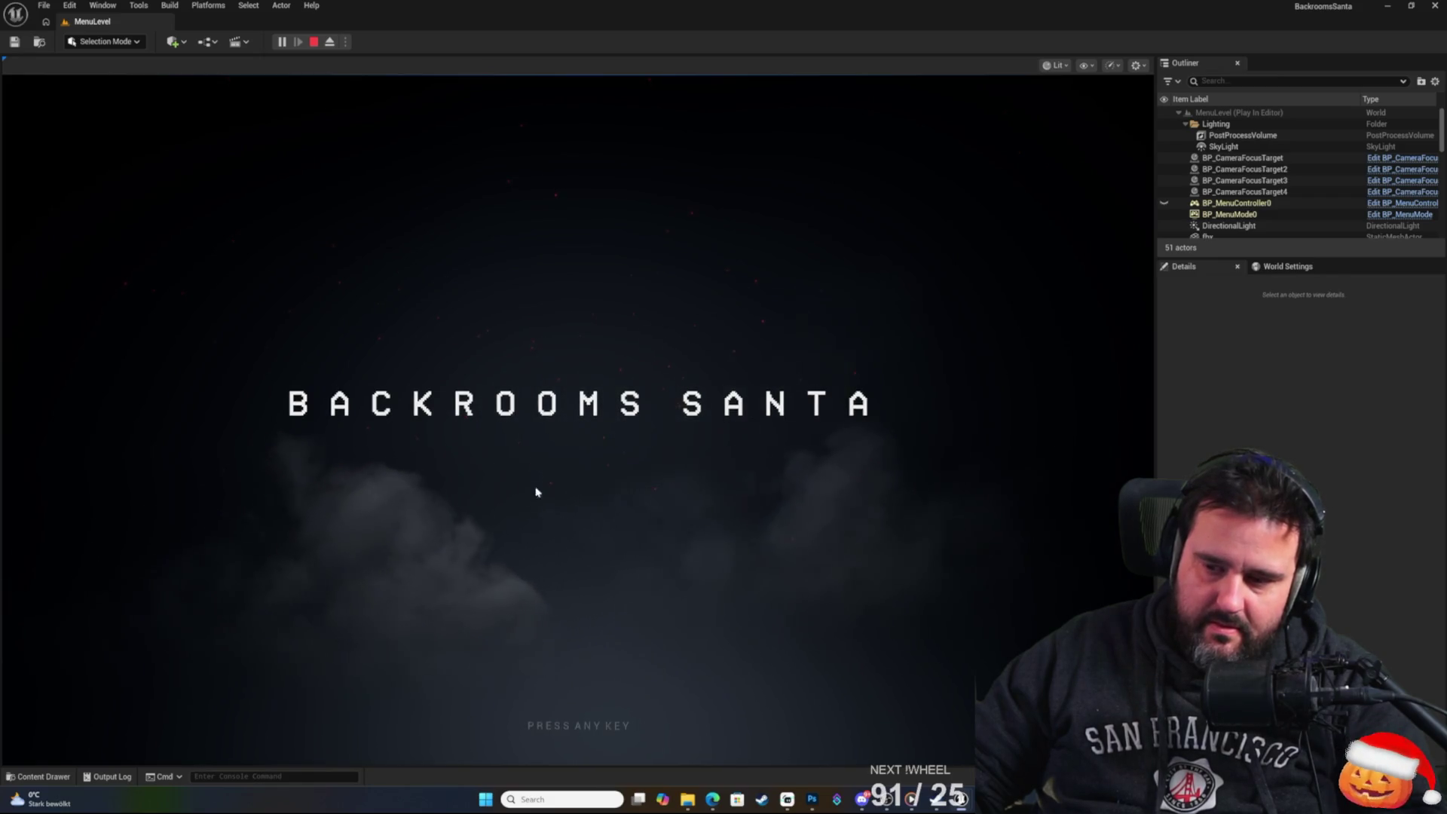
click(649, 510)
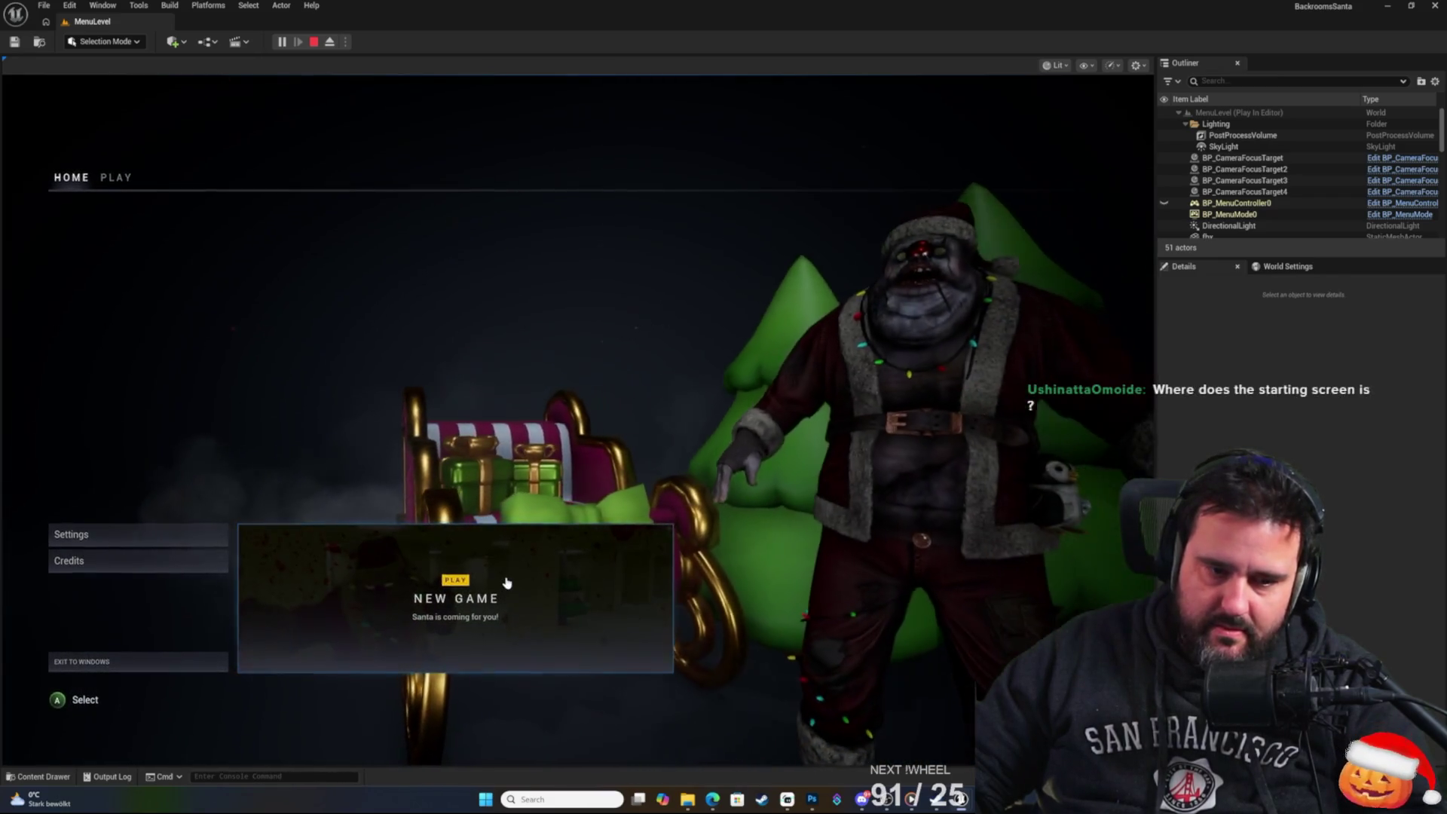
click(506, 583)
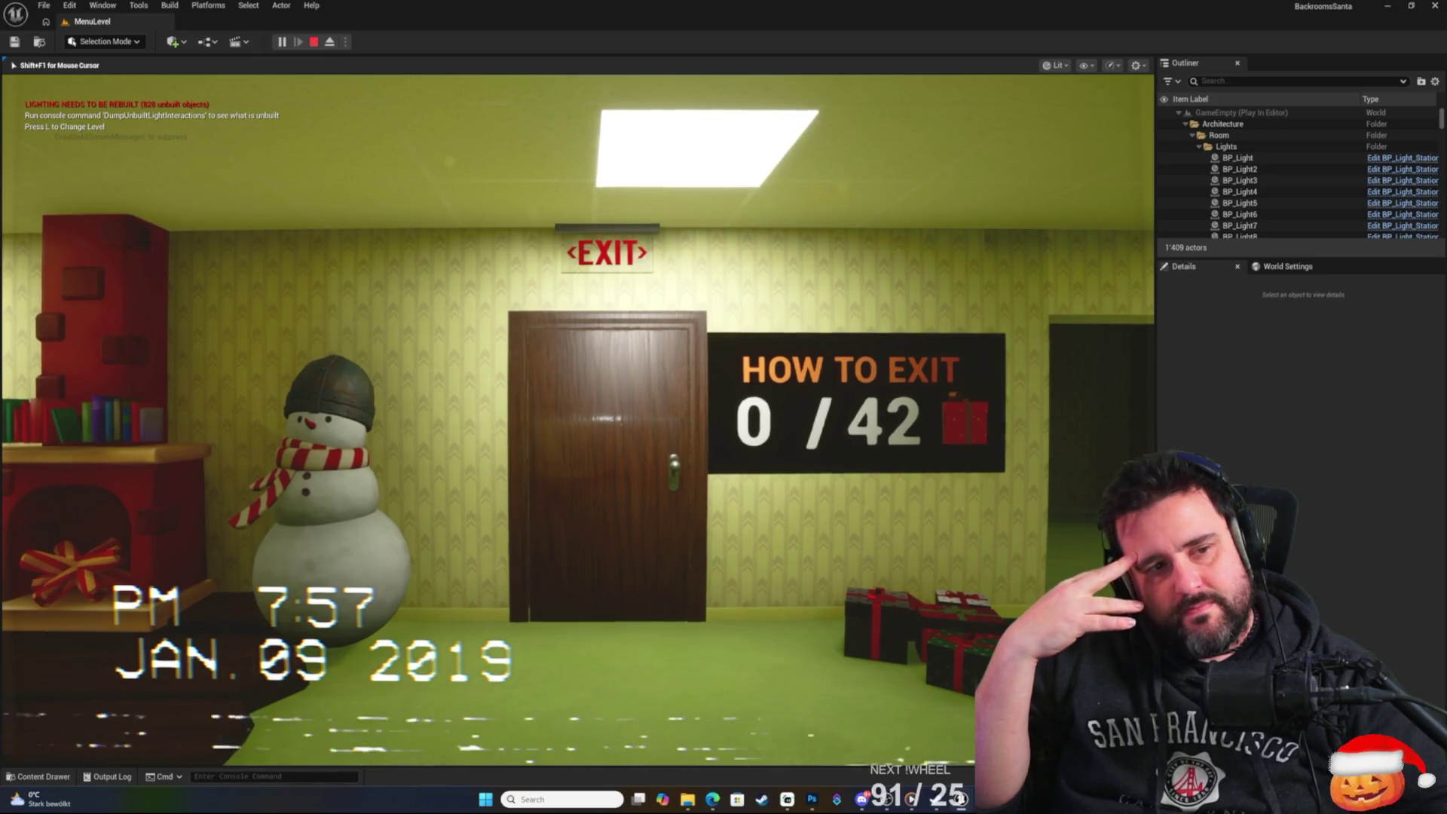
key(Escape)
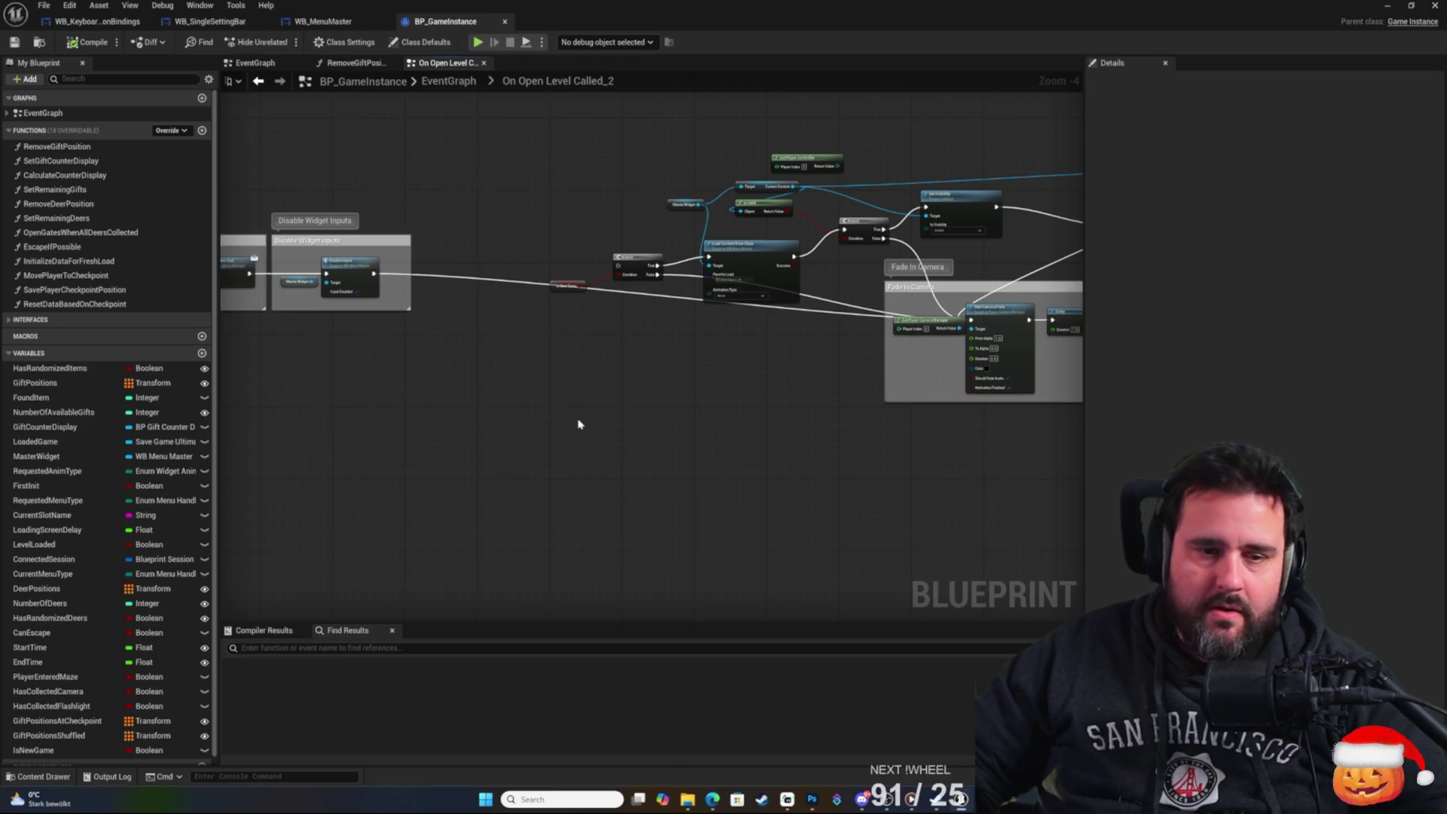
Undo the Fade In Camera rewiring and pan back over the loading screen and Disable Input sections.
key(ctrl+z)
right_click(576, 424)
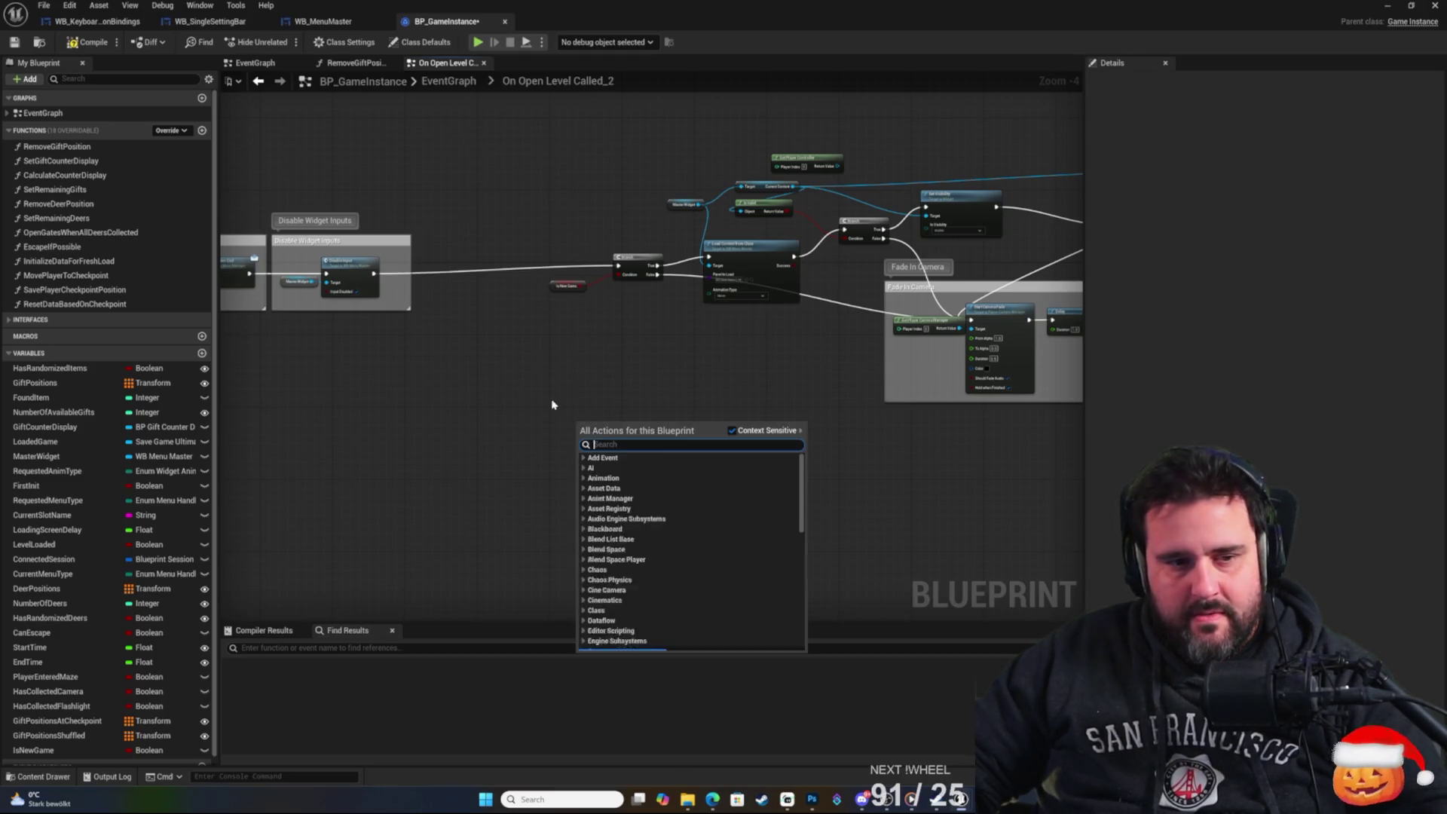
click(471, 383)
scroll(743, 449, up, 5)
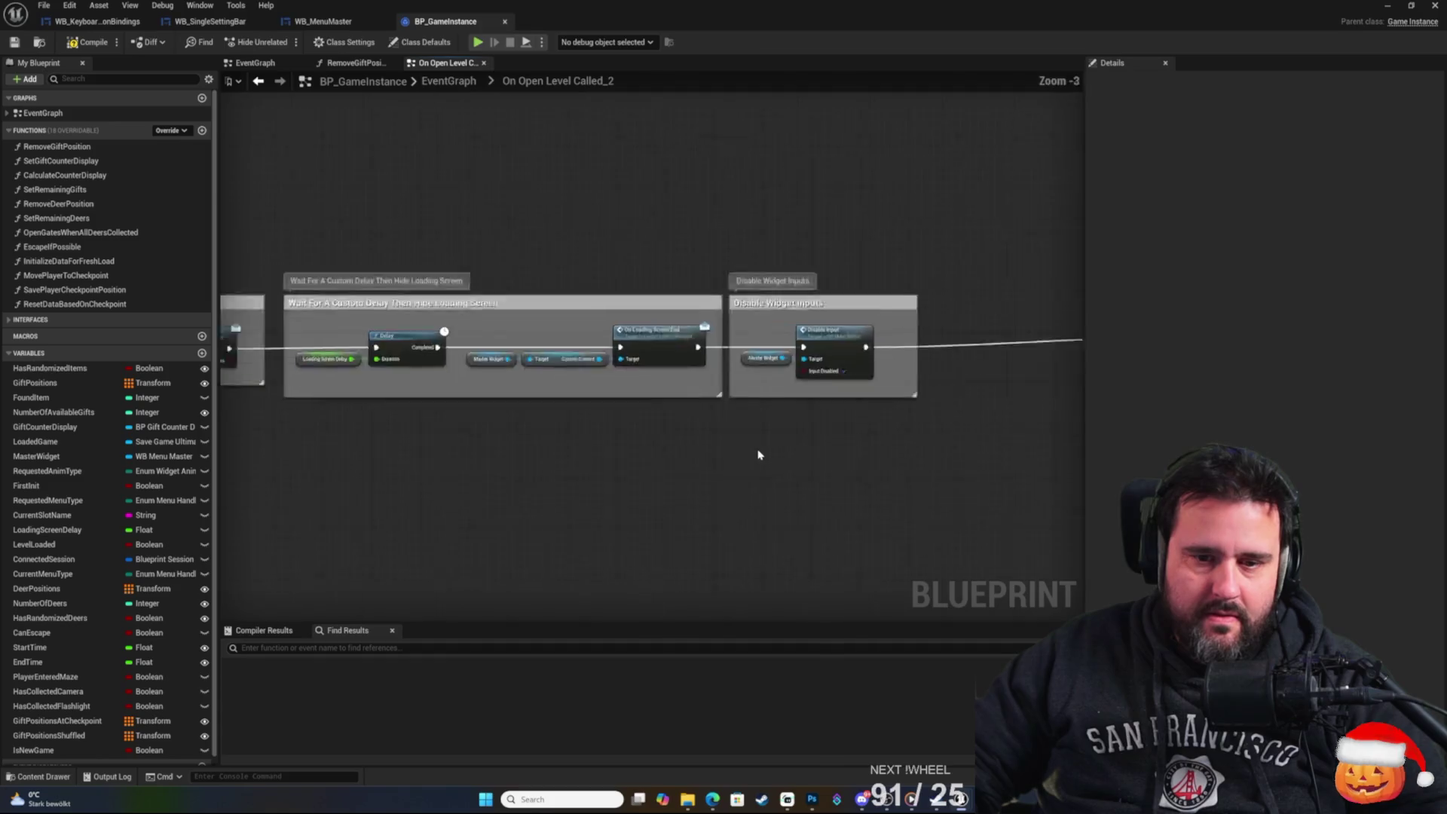
drag(640, 378, 1007, 371)
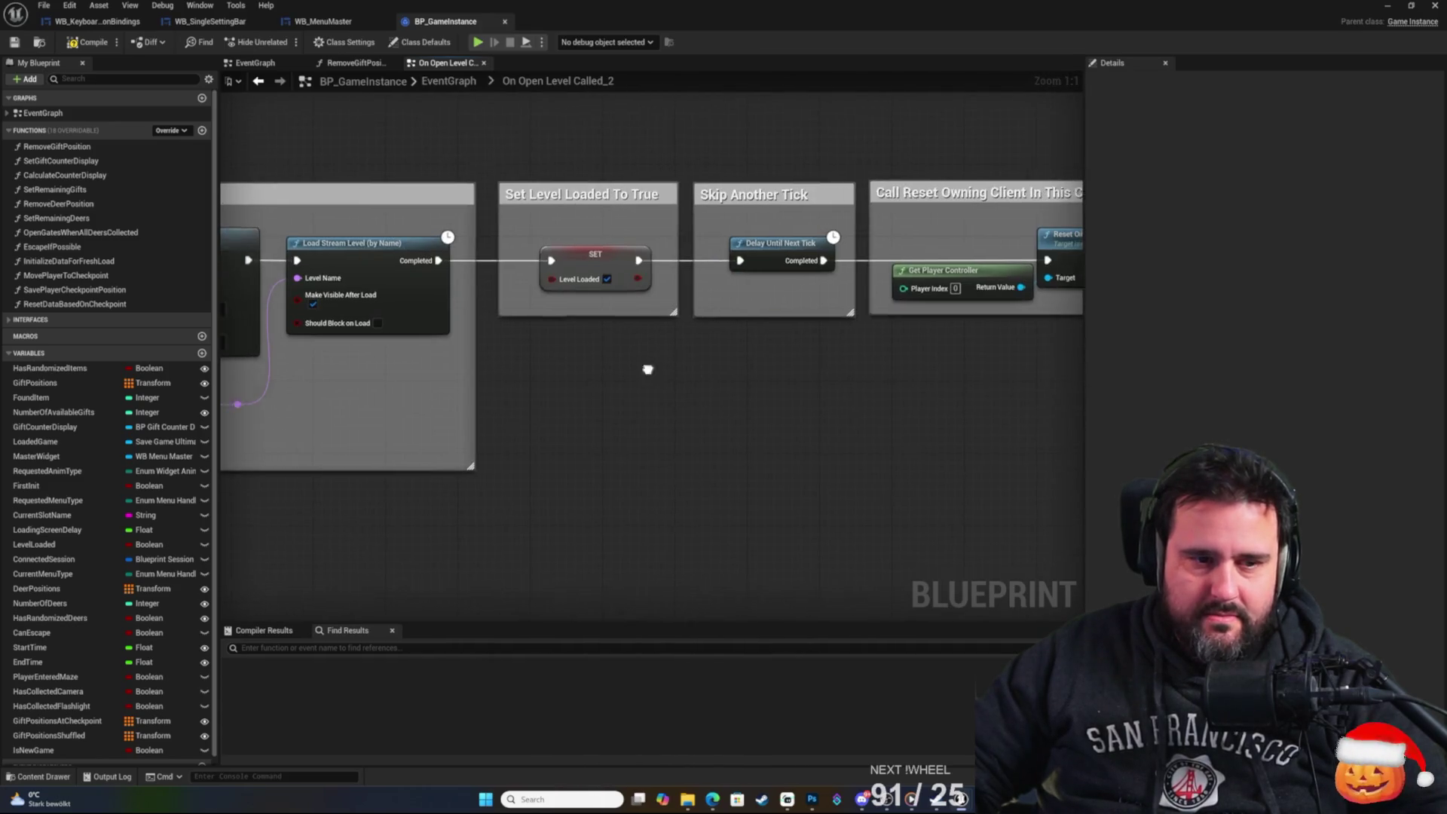
drag(649, 369, 911, 420)
mouse_move(663, 476)
mouse_down()
mouse_move(447, 410)
mouse_move(630, 455)
mouse_move(437, 534)
mouse_move(555, 501)
mouse_move(465, 507)
mouse_up()
scroll(597, 436, down, 2)
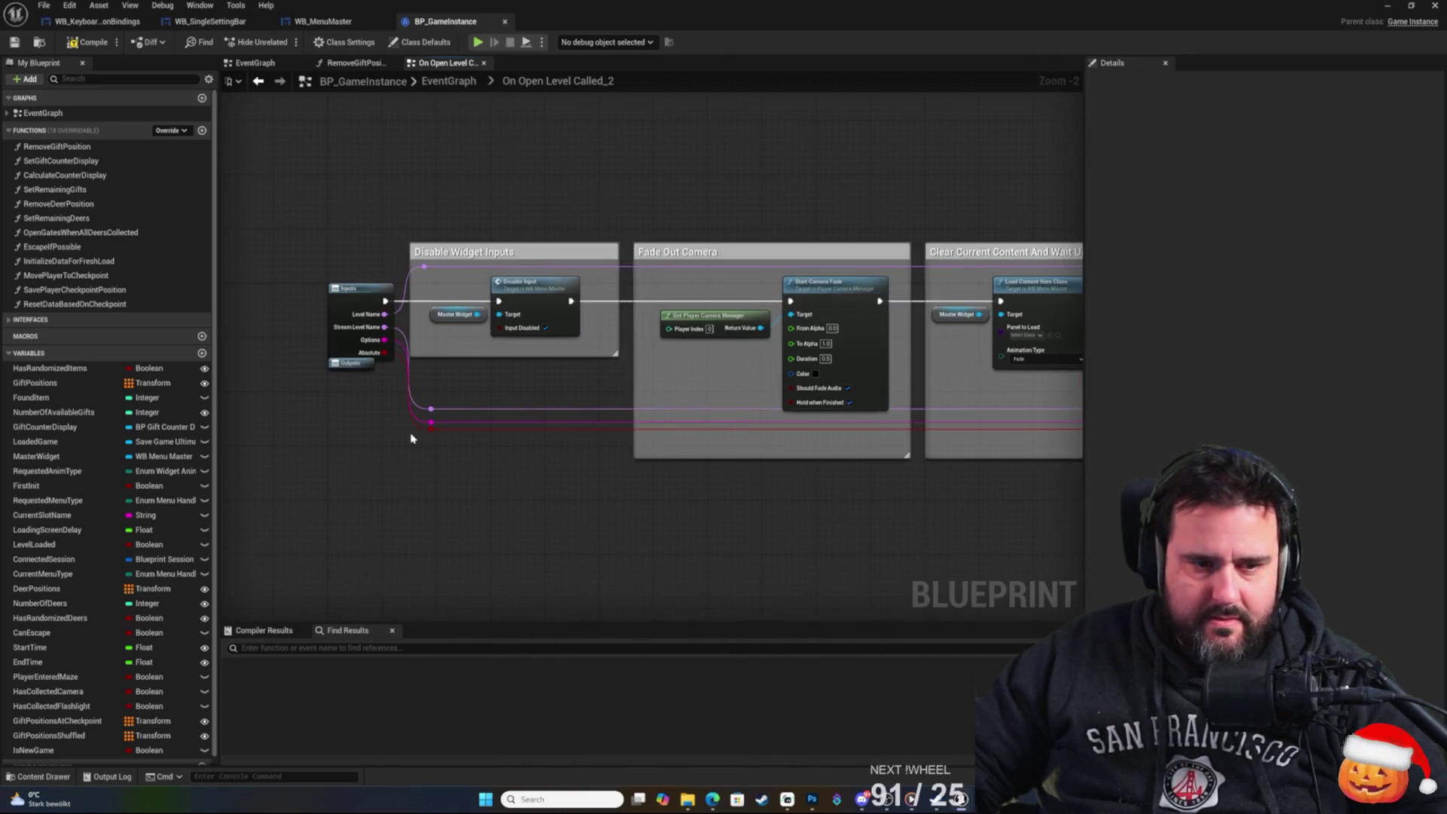
scroll(411, 438, up, 2)
Pan the graph over to the Fade Out Camera and Clear Current Content sections.
drag(374, 399, 316, 456)
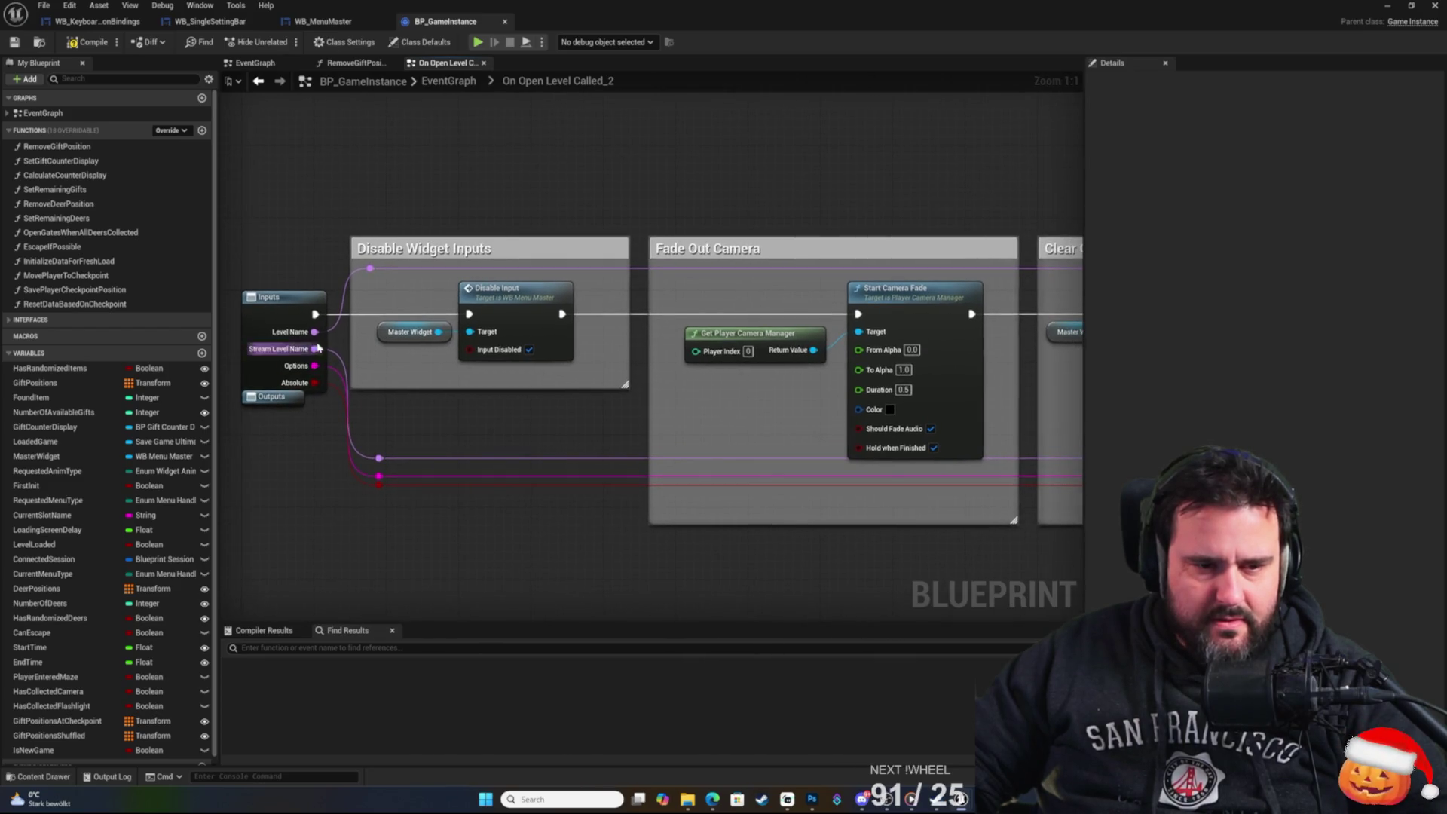
drag(703, 202, 392, 190)
mouse_move(619, 205)
mouse_down()
mouse_move(558, 210)
mouse_move(613, 203)
mouse_up()
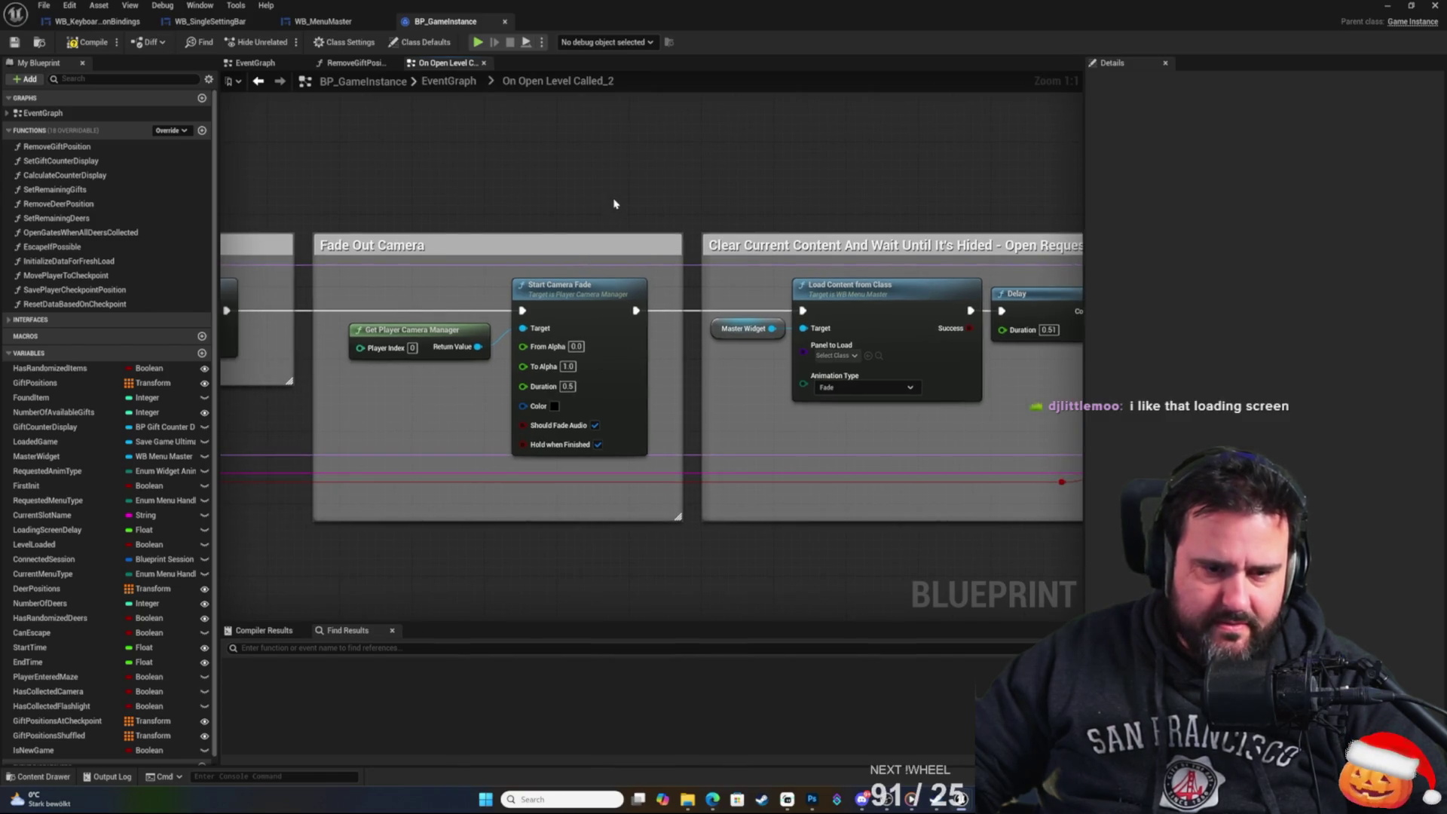
right_click(617, 195)
click(506, 200)
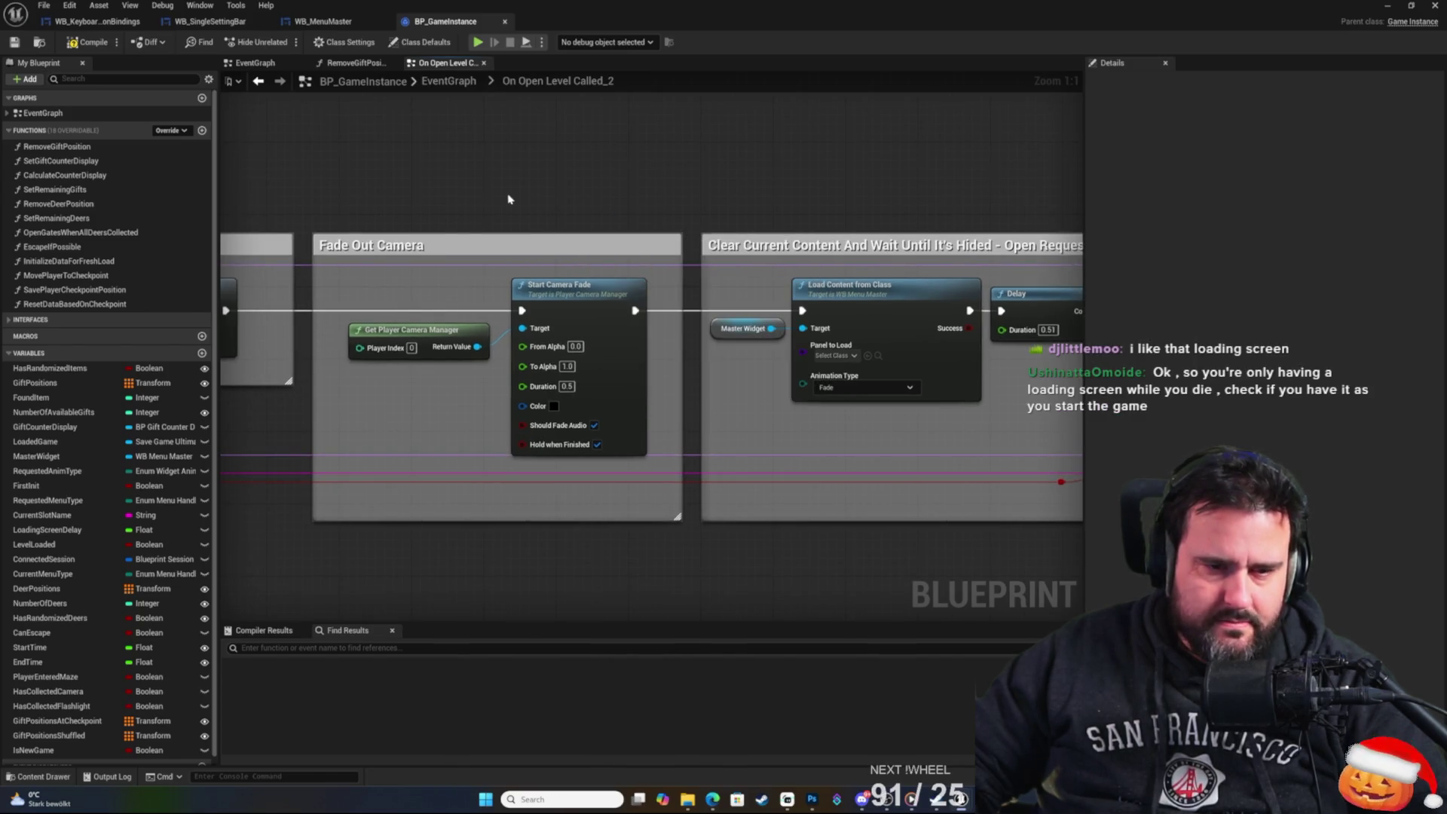
scroll(494, 211, down, 3)
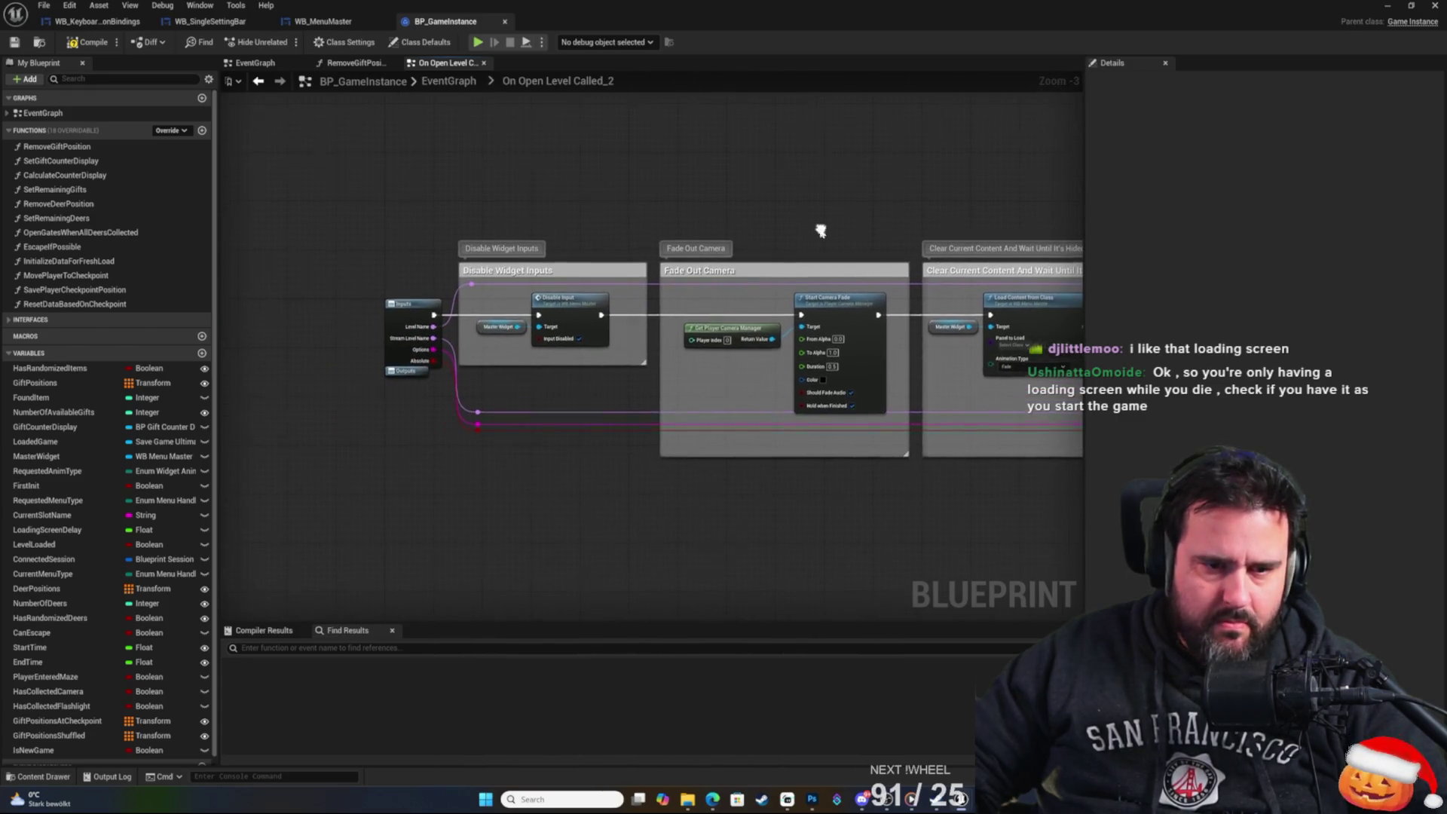
right_click(650, 199)
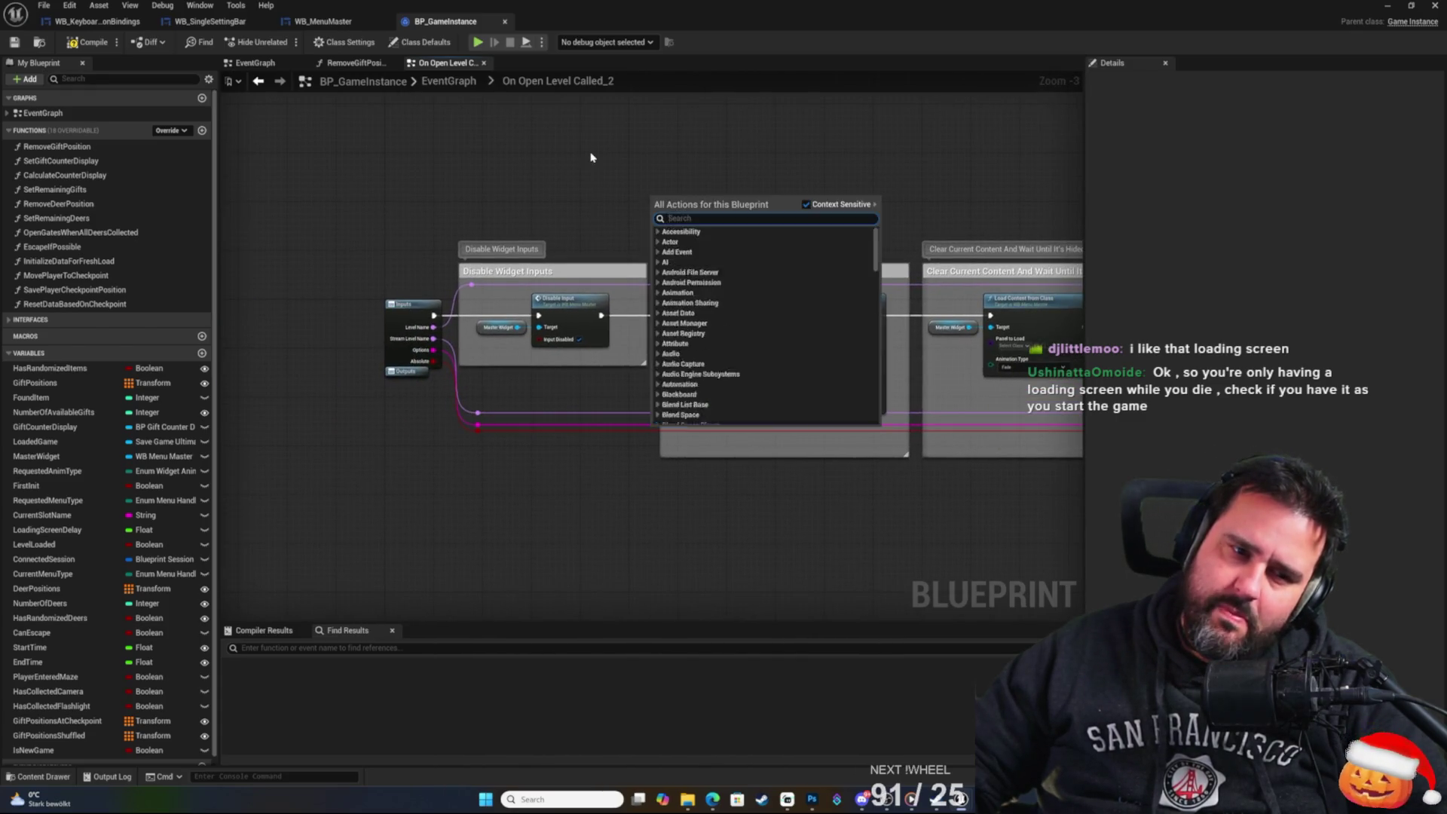
click(590, 156)
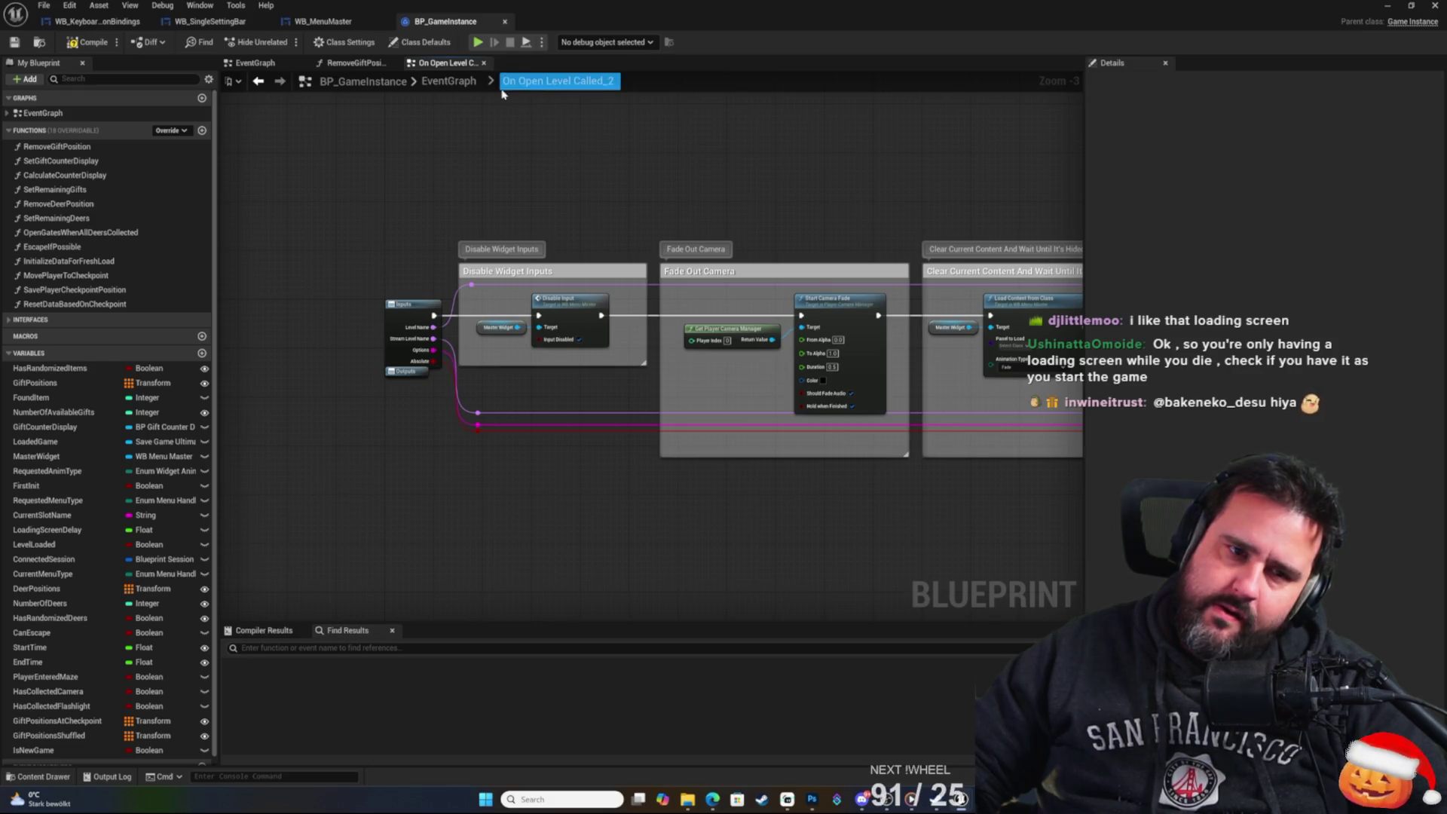
scroll(636, 231, up, 3)
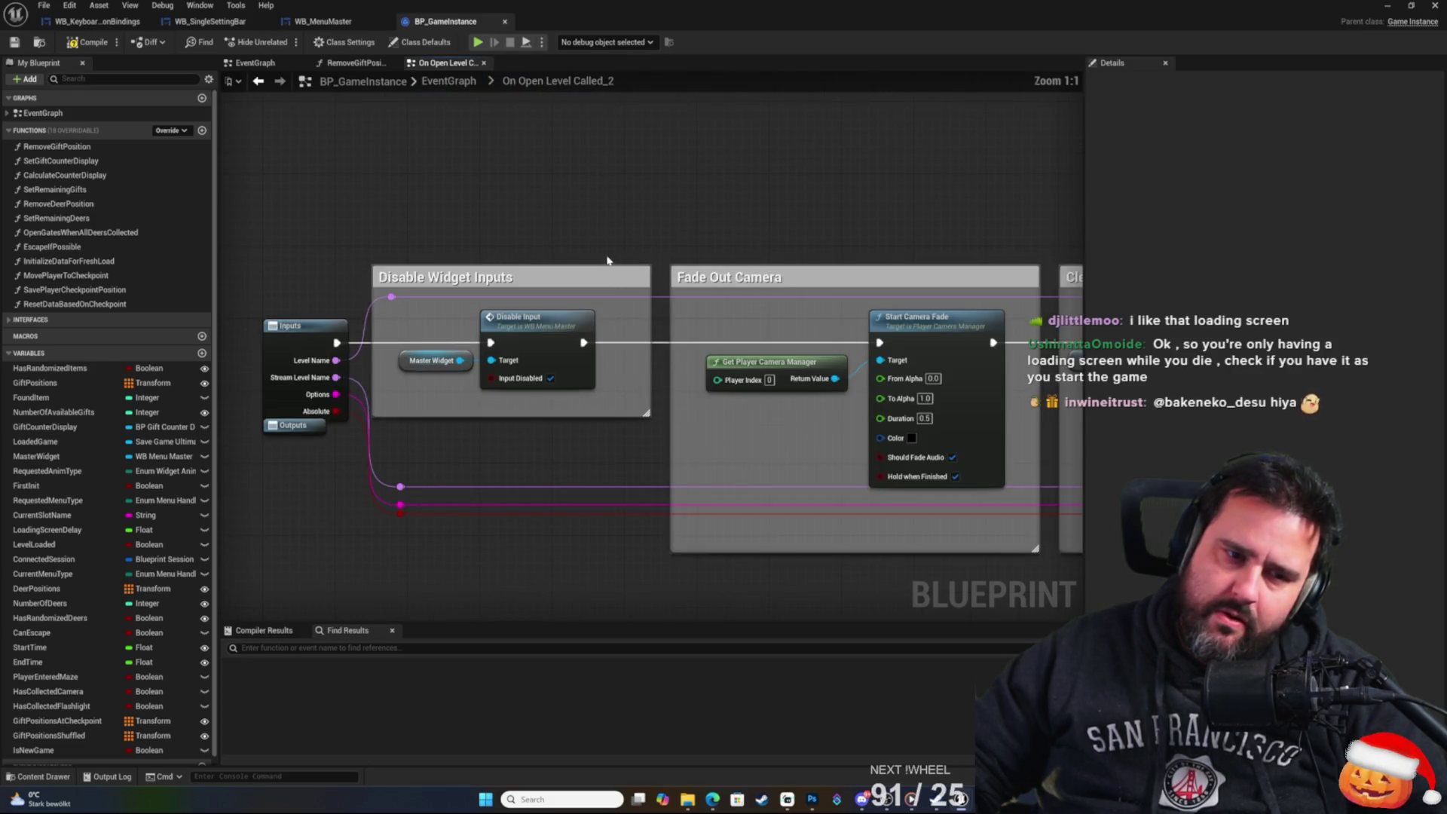
Bring Delay and Open Level into view and select Start Camera Fade (alpha 0.0 to 1.0, 0.5 s).
mouse_move(587, 248)
mouse_down()
mouse_move(519, 200)
mouse_move(327, 201)
mouse_up()
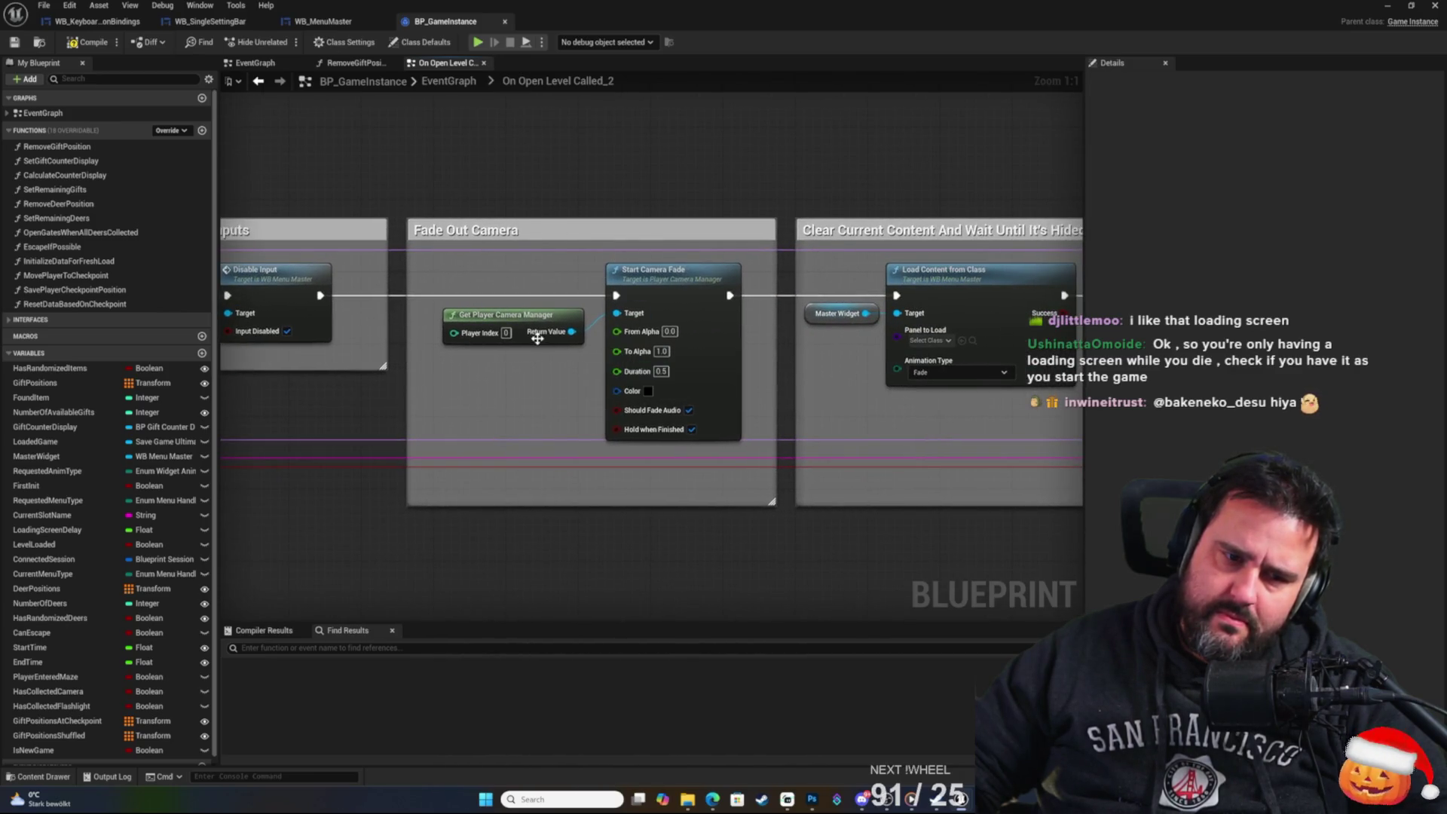
drag(703, 192, 613, 192)
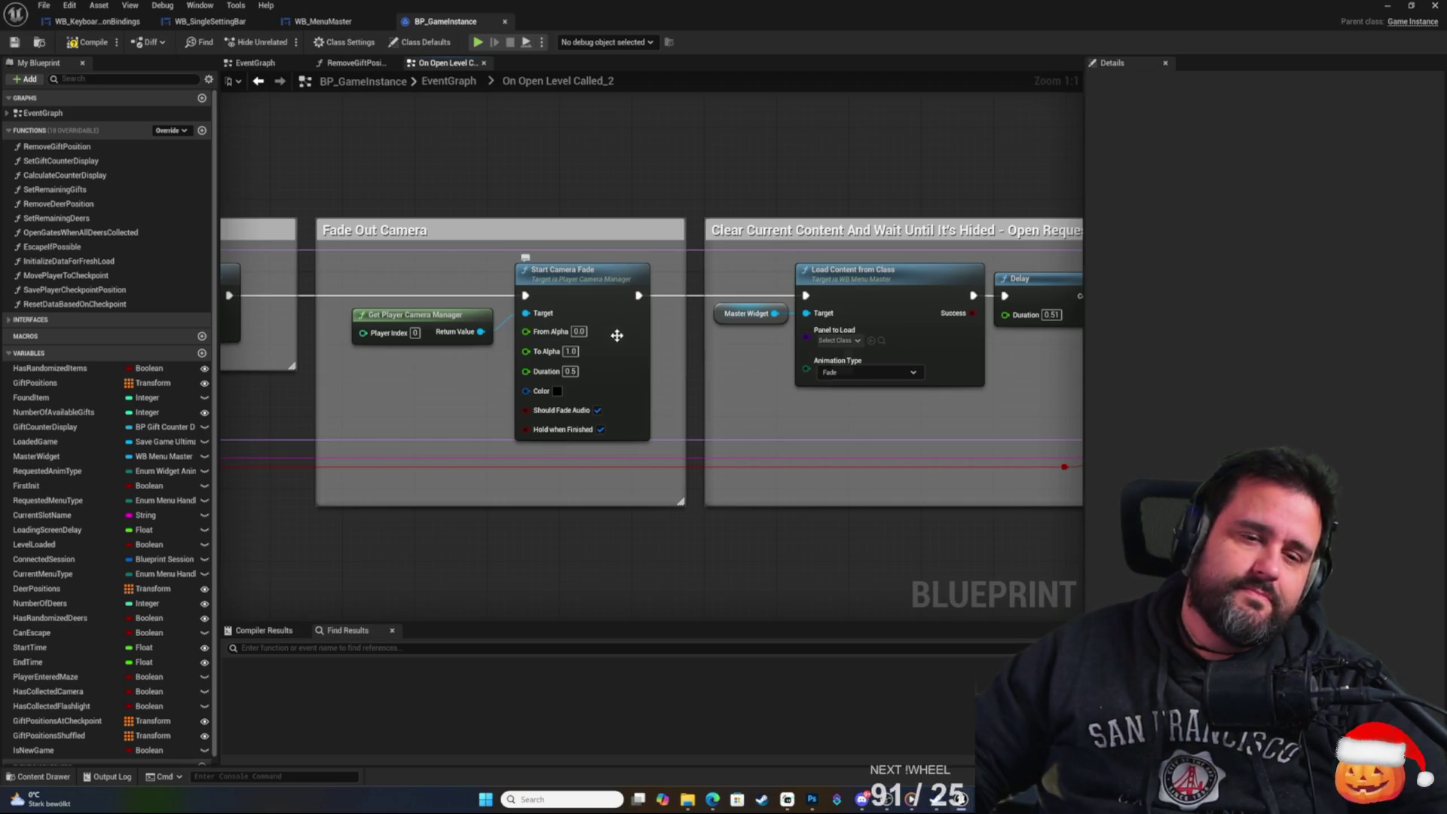
mouse_move(757, 191)
mouse_down()
mouse_move(649, 181)
mouse_move(355, 341)
mouse_up()
click(461, 294)
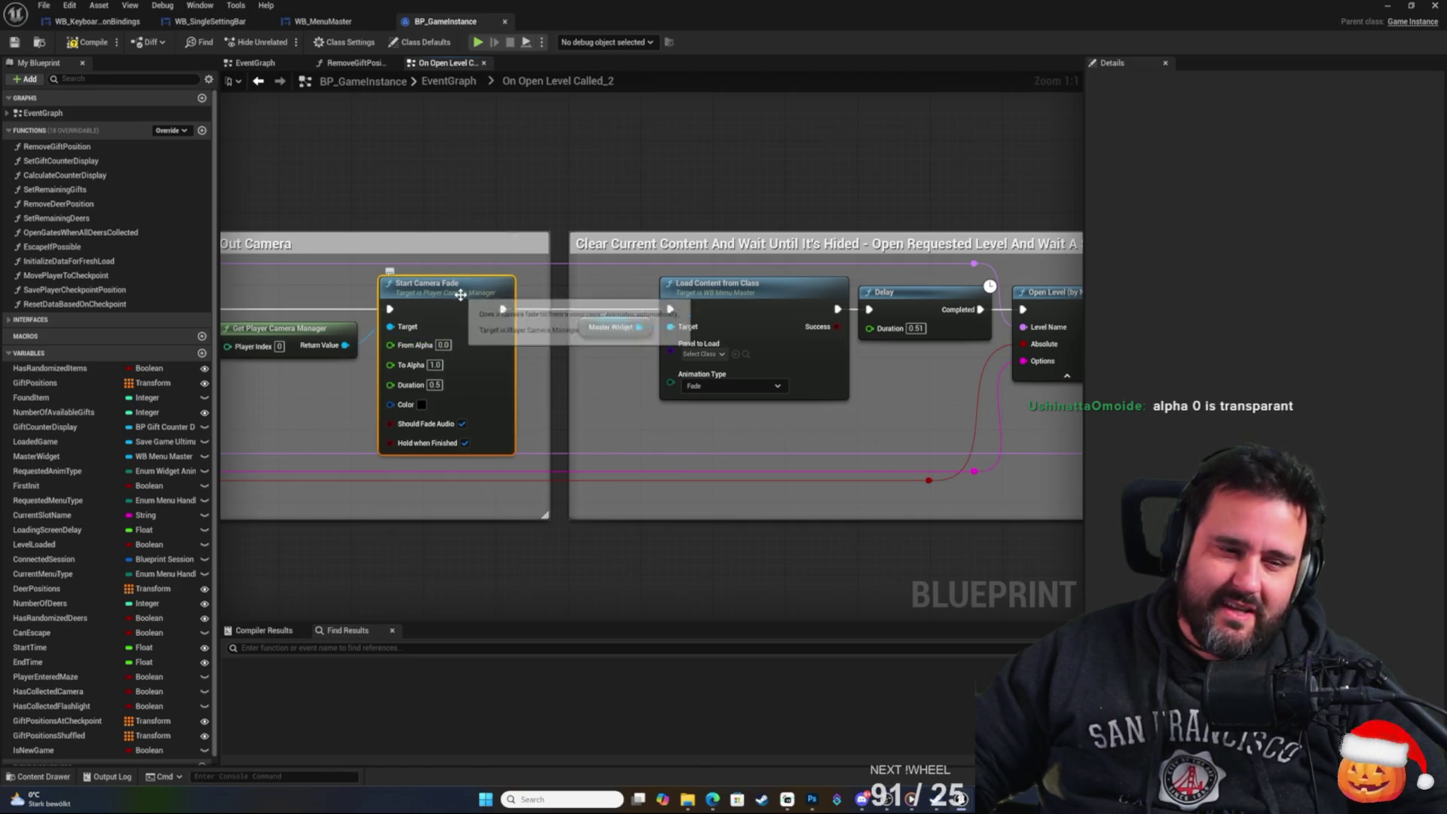
drag(367, 422, 436, 431)
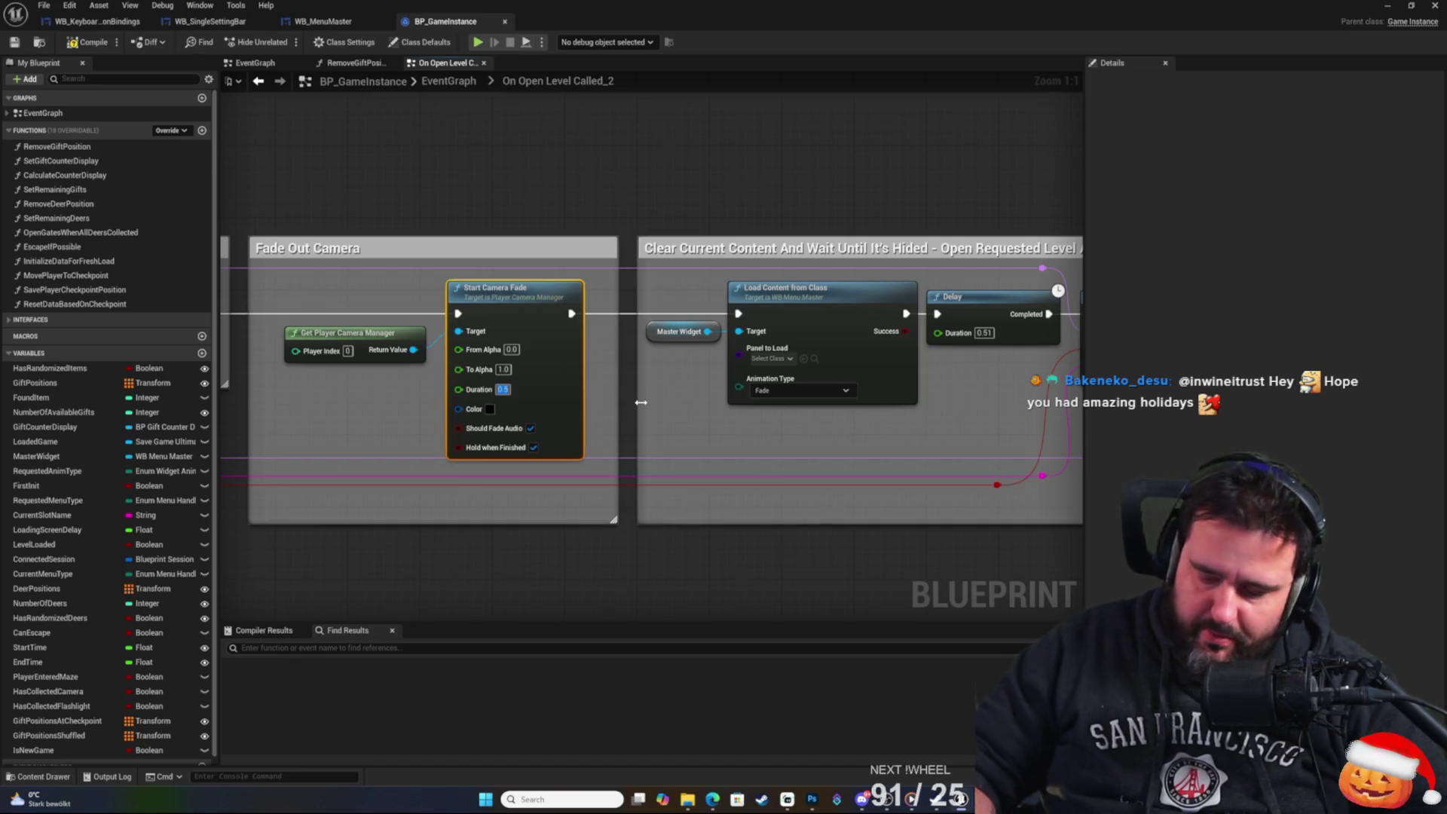
text(5)
click(385, 256)
click(16, 44)
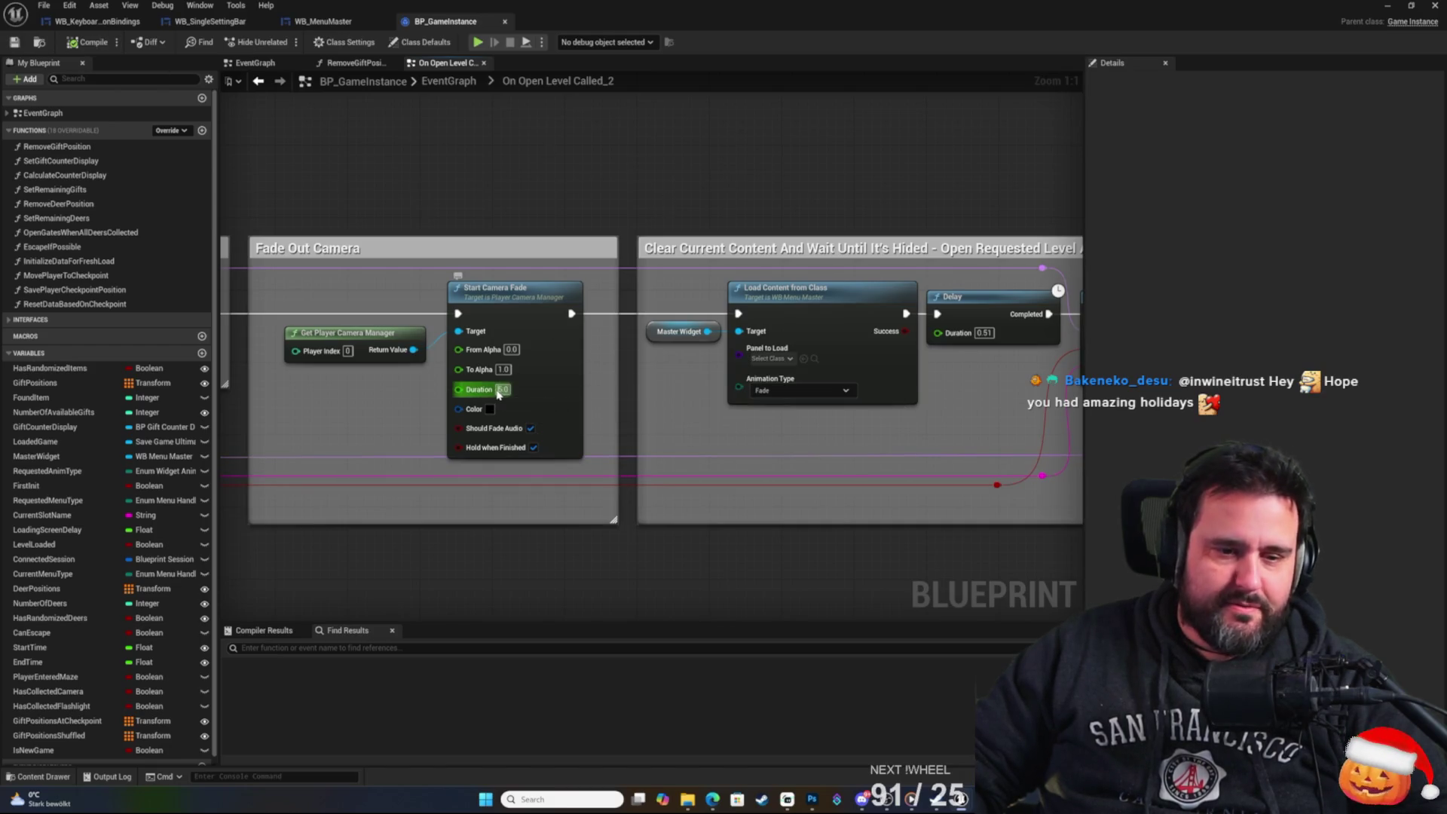
text(0.5)
key(Return)
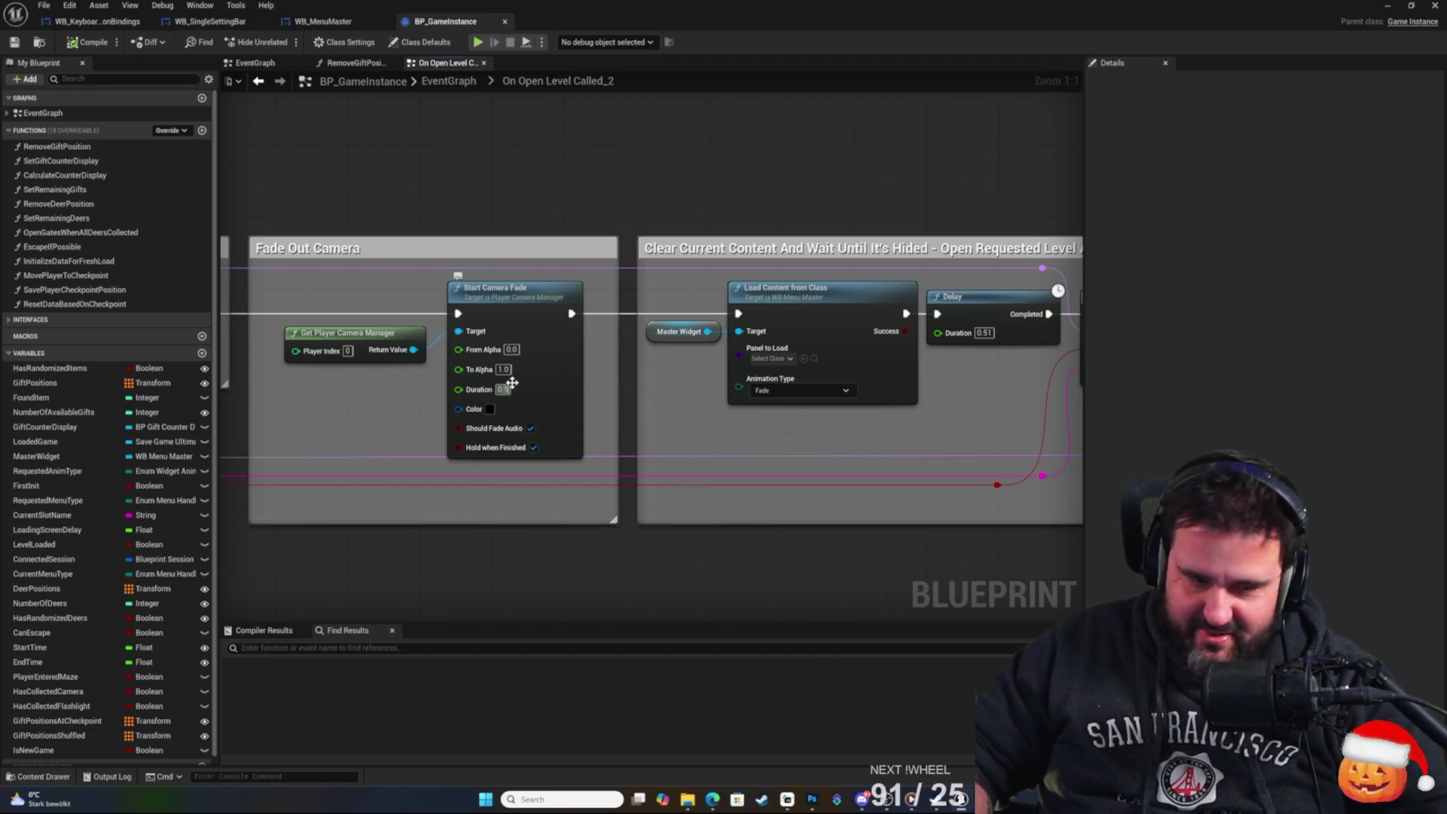
mouse_move(843, 200)
mouse_down()
mouse_move(480, 202)
mouse_move(665, 213)
mouse_move(609, 226)
mouse_up()
right_click(716, 235)
click(631, 216)
drag(712, 270, 541, 238)
drag(651, 306, 521, 316)
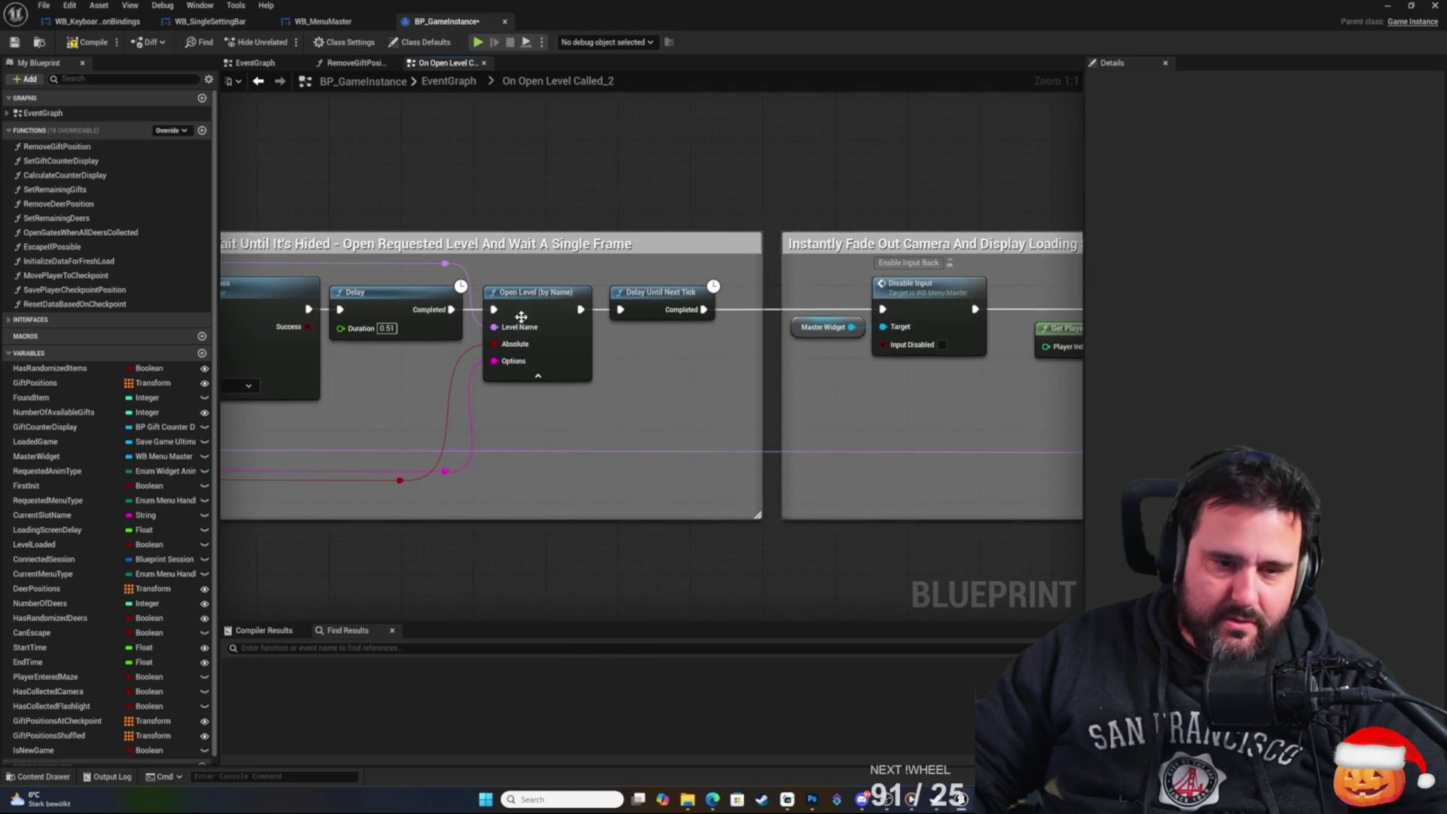
mouse_move(615, 204)
mouse_down()
mouse_move(482, 220)
mouse_move(531, 244)
mouse_move(1004, 225)
mouse_up()
scroll(542, 241, down, 3)
drag(843, 203, 811, 184)
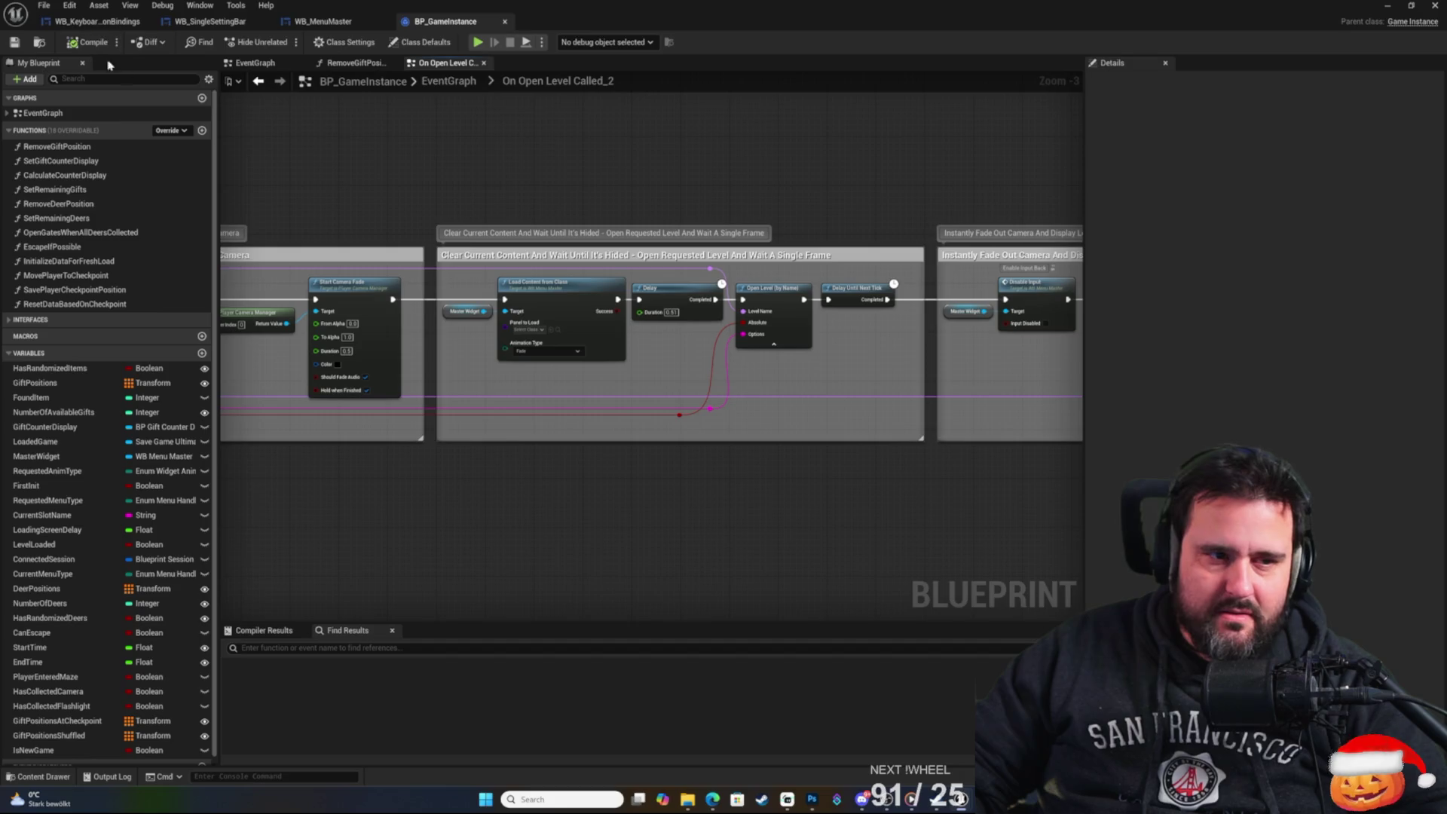
Return to the main EventGraph and select Call Open Level and Event Continue_Last_Saved_Game.
click(431, 91)
scroll(775, 347, up, 5)
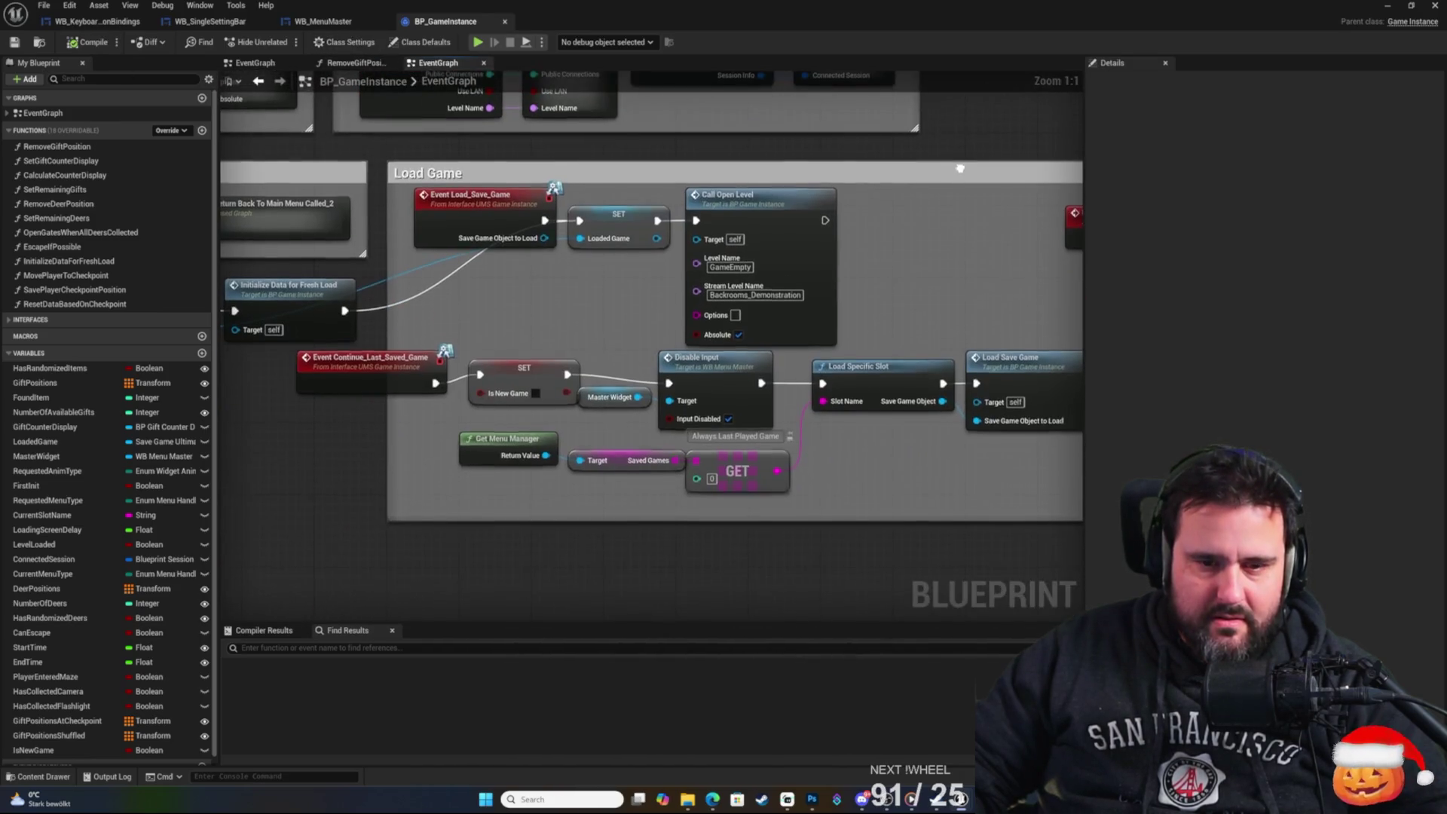
click(739, 197)
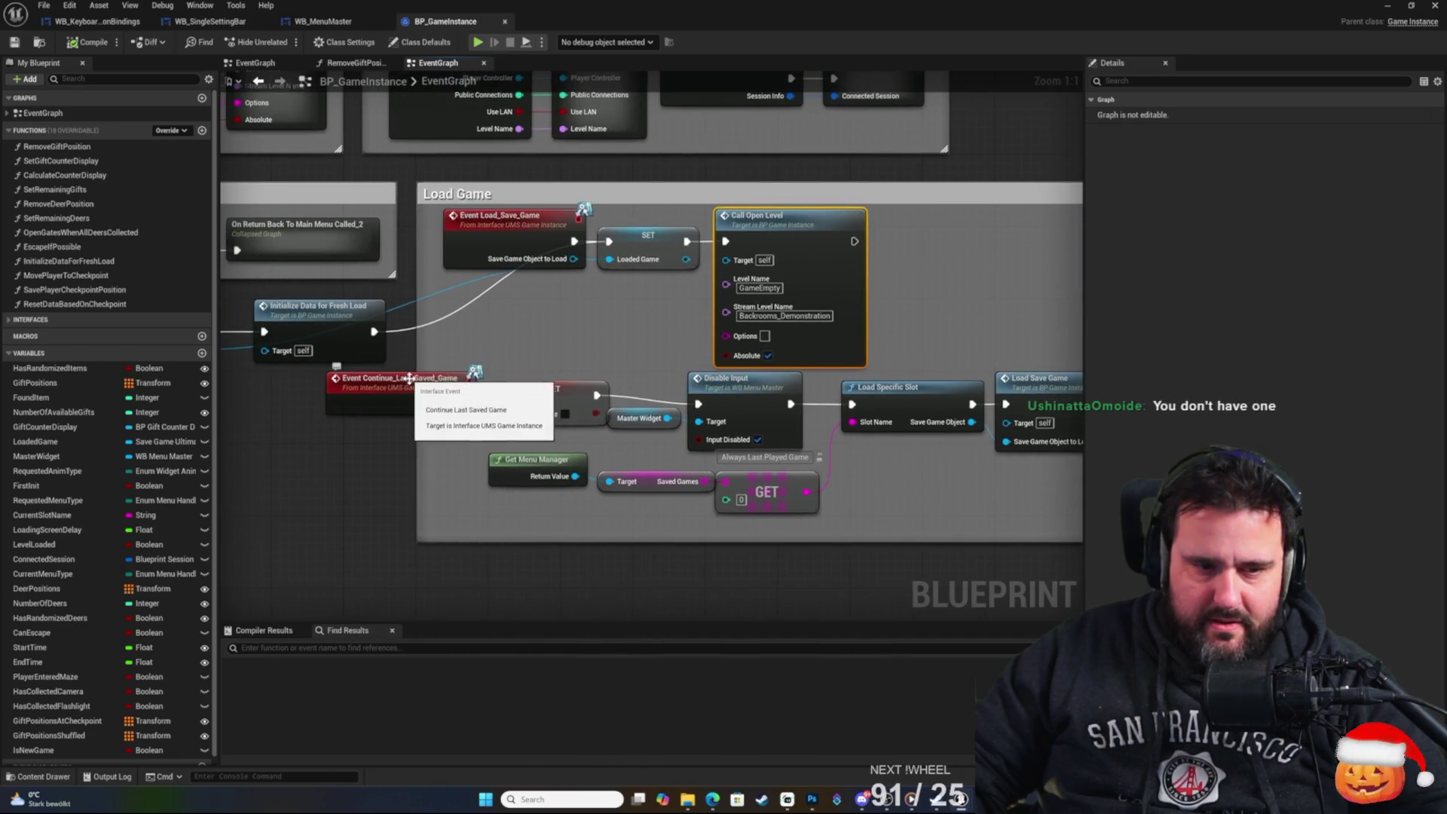
click(409, 392)
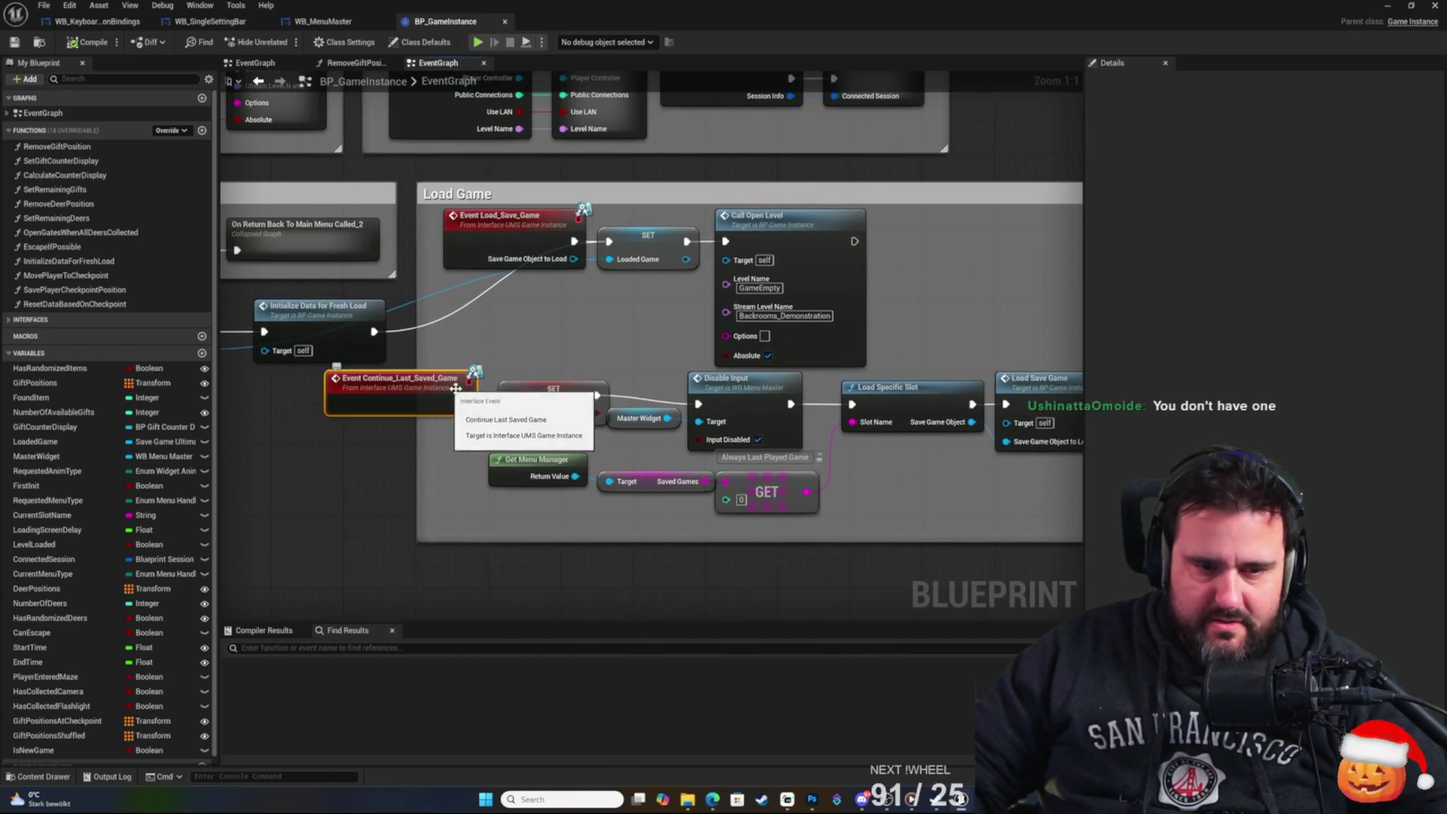
Reframe the Load Game section after glancing at Event Save_Current_Game.
drag(939, 394, 790, 322)
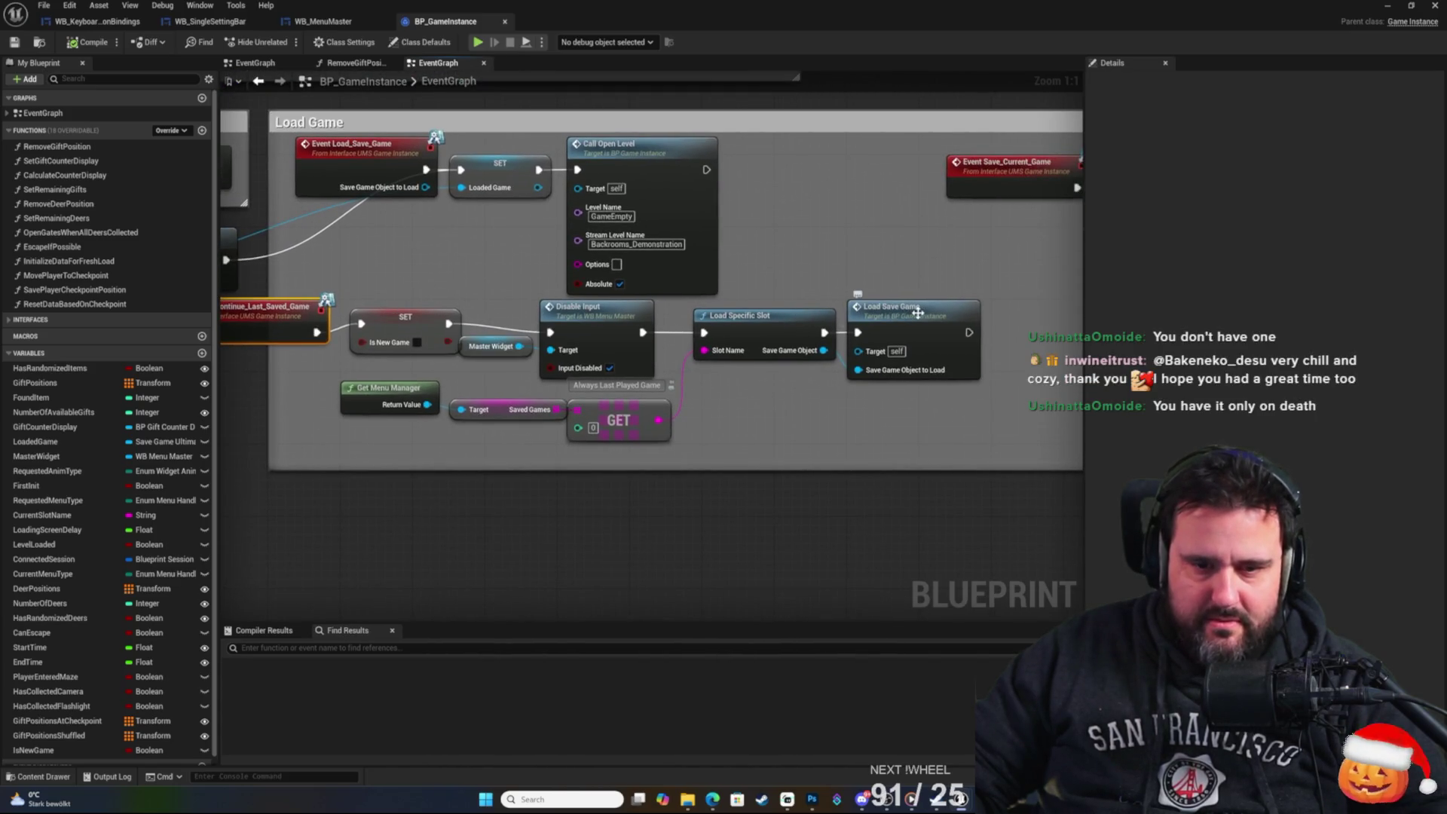
drag(886, 293, 922, 326)
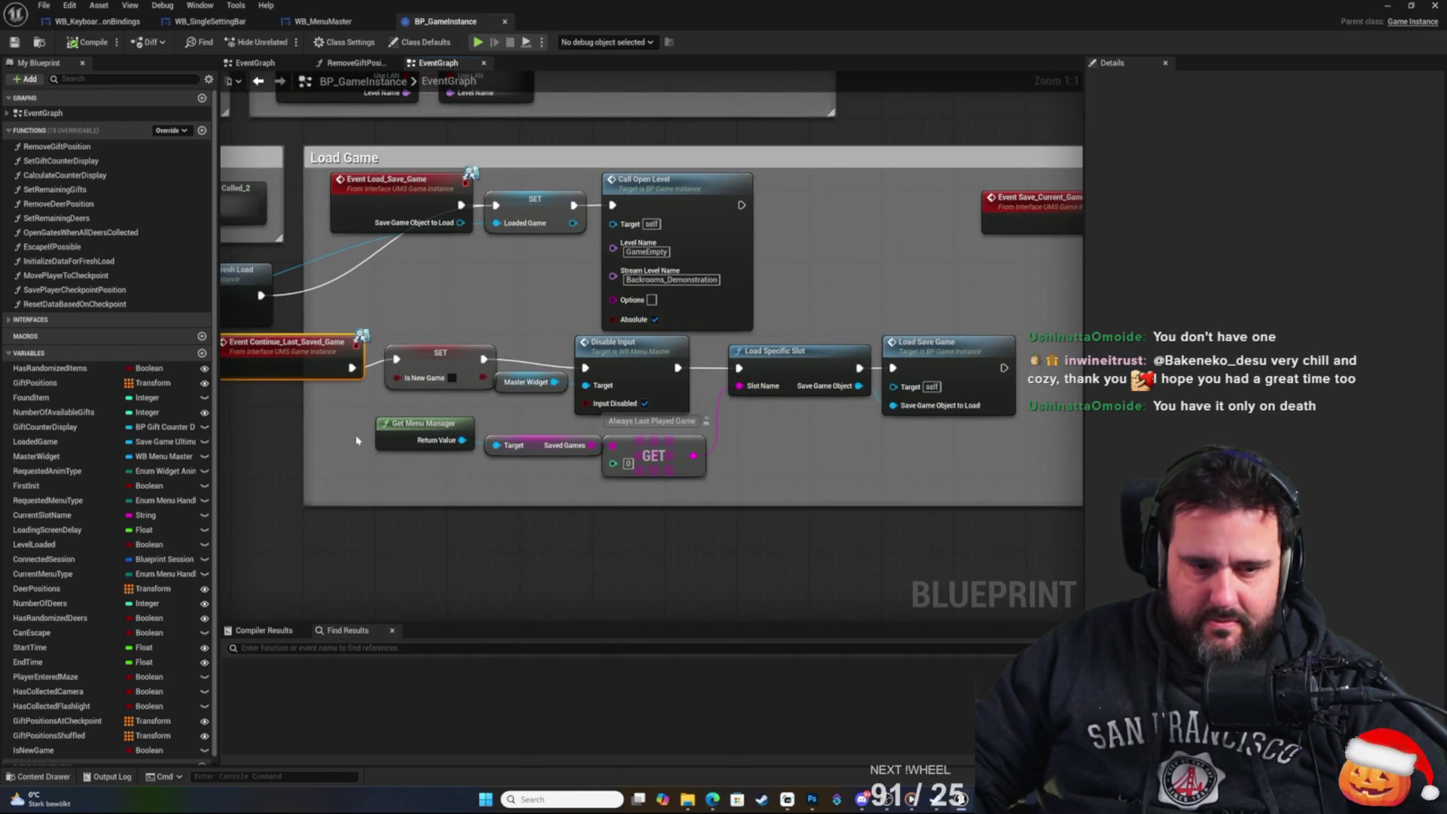
drag(356, 440, 366, 464)
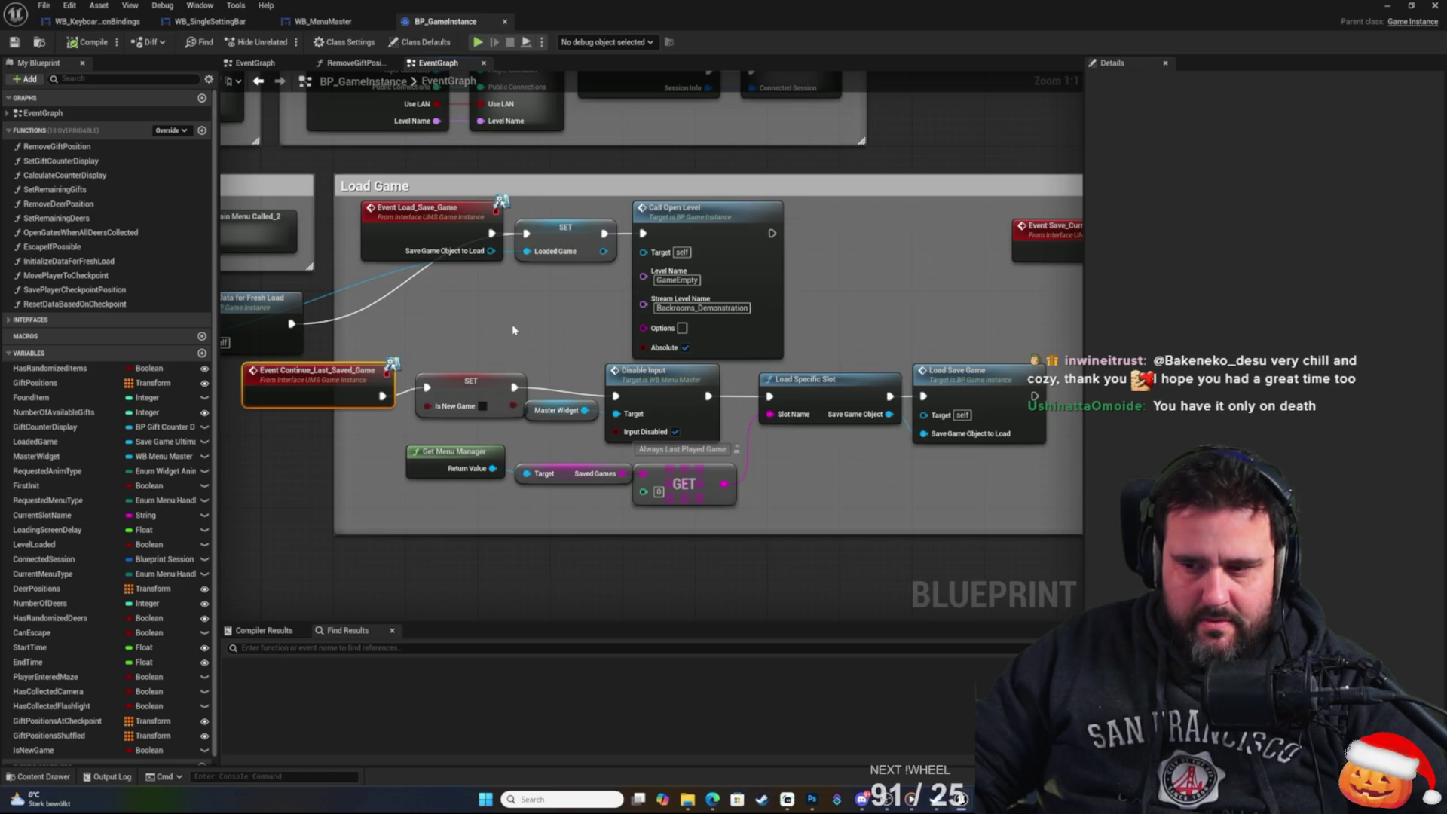
mouse_move(880, 259)
mouse_down()
mouse_move(788, 430)
mouse_move(826, 362)
mouse_move(946, 324)
mouse_move(947, 271)
mouse_move(859, 345)
mouse_up()
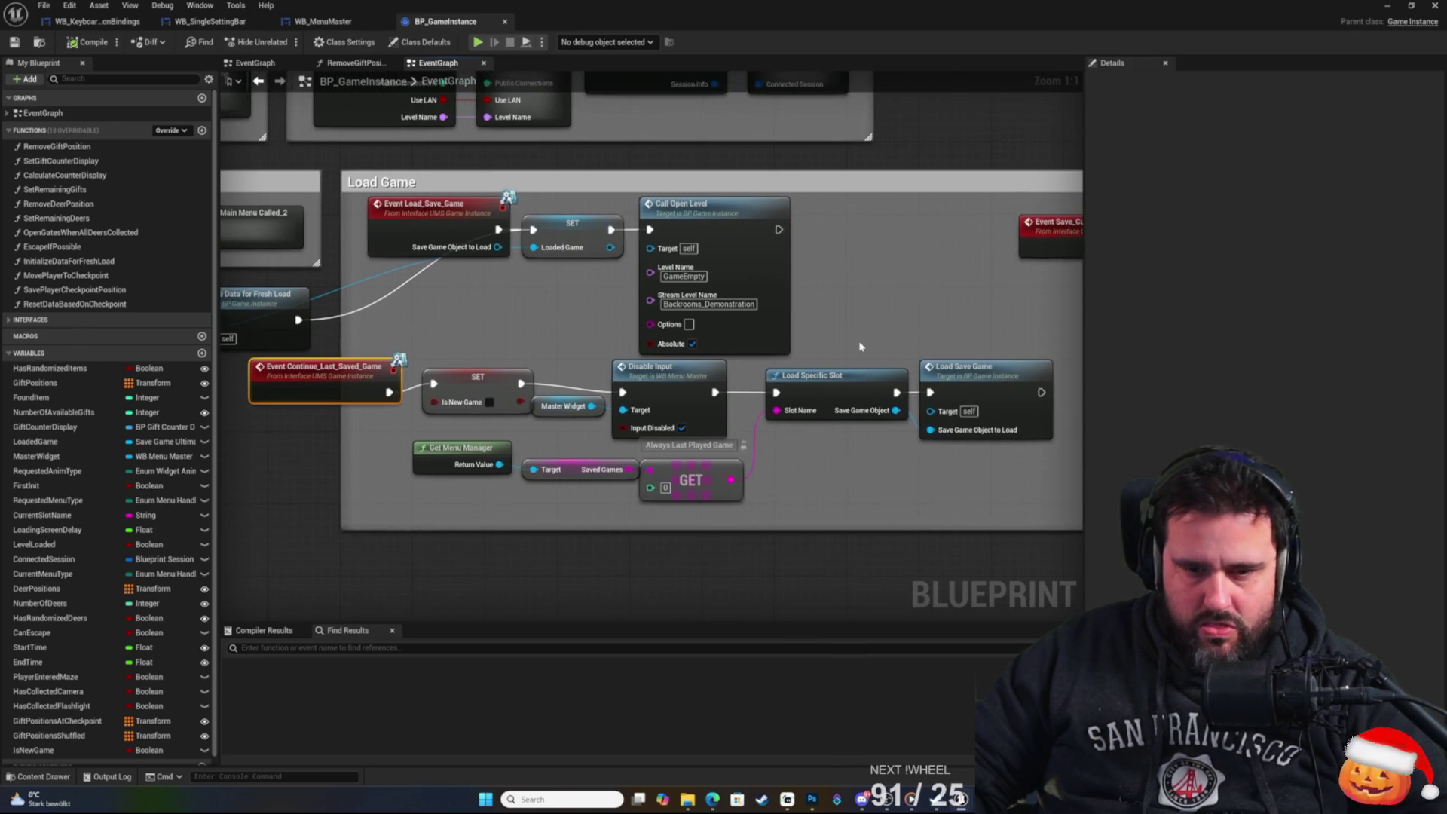
click(845, 372)
click(902, 151)
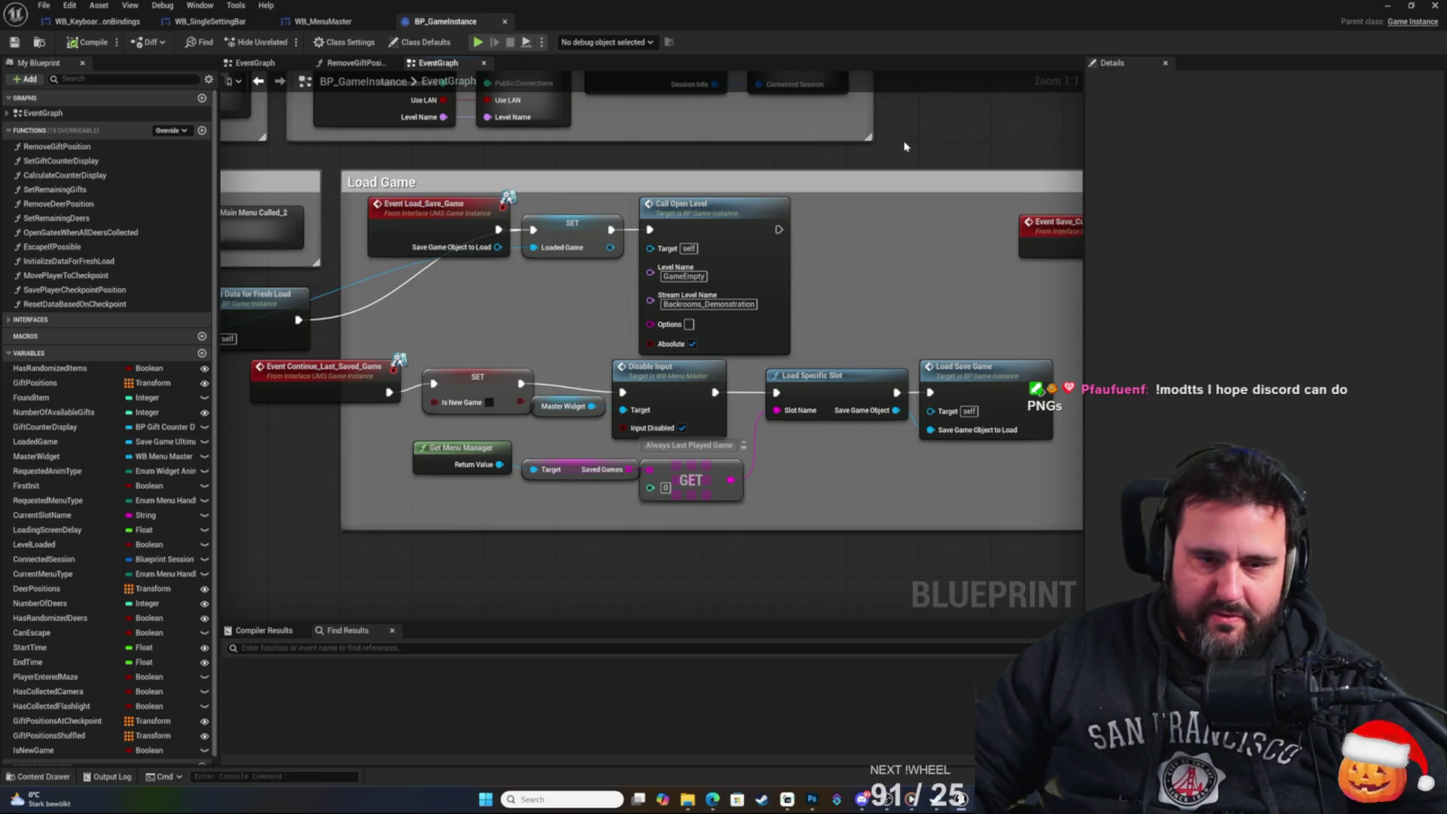
mouse_move(858, 191)
mouse_down()
mouse_move(947, 185)
mouse_move(1000, 359)
mouse_move(952, 368)
mouse_up()
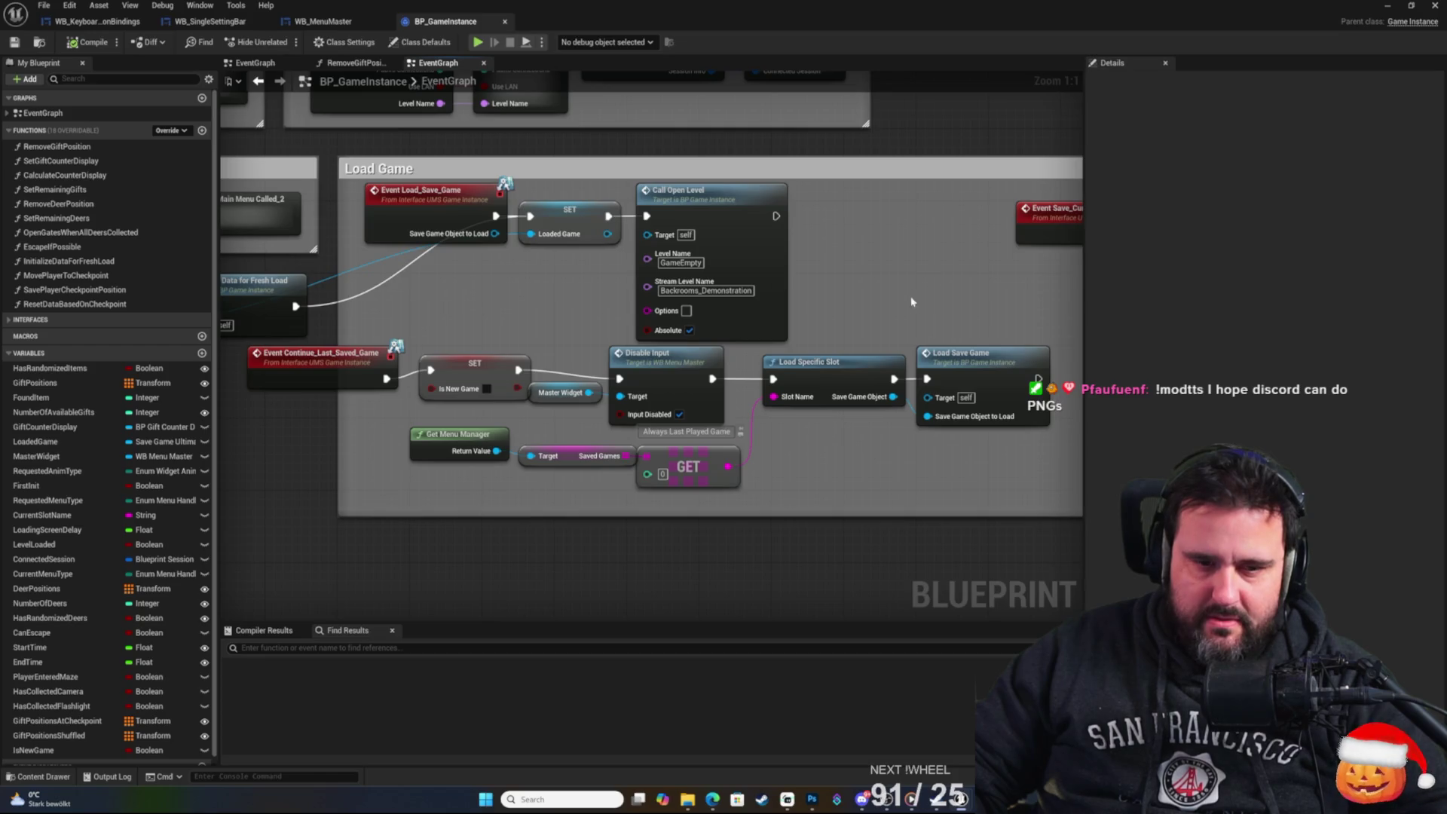
drag(879, 306, 1013, 321)
drag(802, 358, 573, 368)
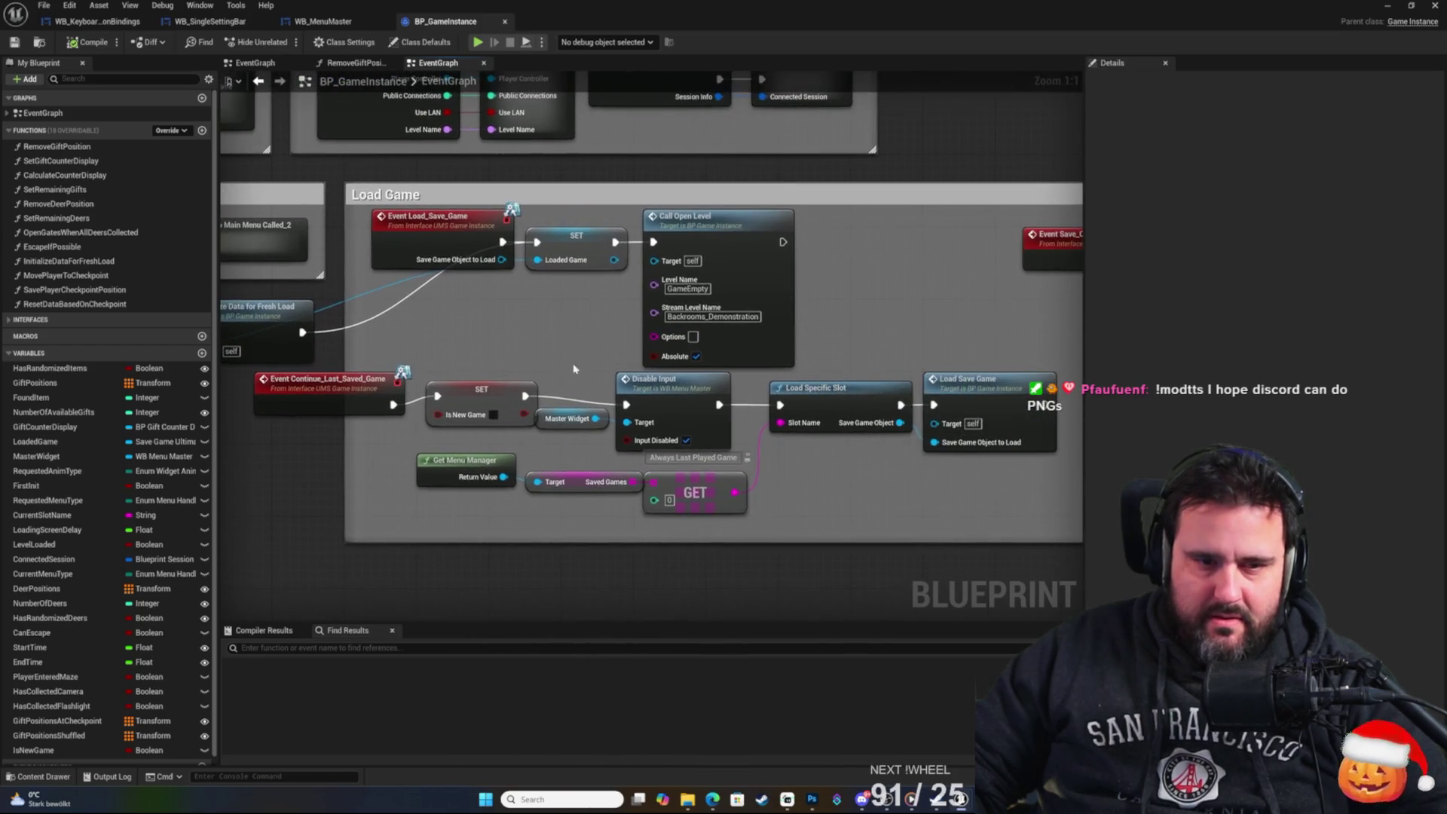
Inspect Load Save Game and Call Open Level, then open the InitializeDataForFreshLoad function.
click(984, 386)
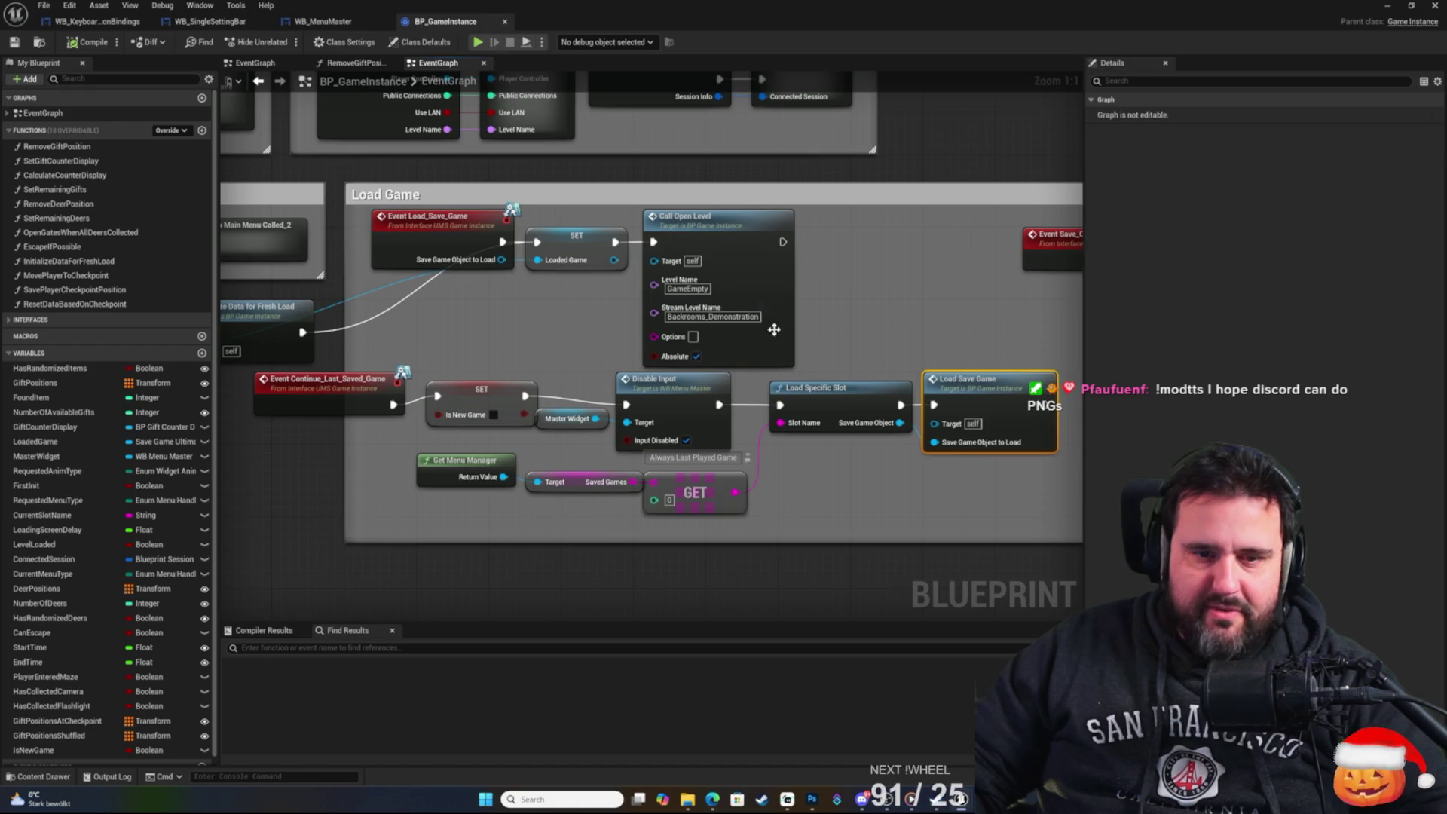
click(712, 220)
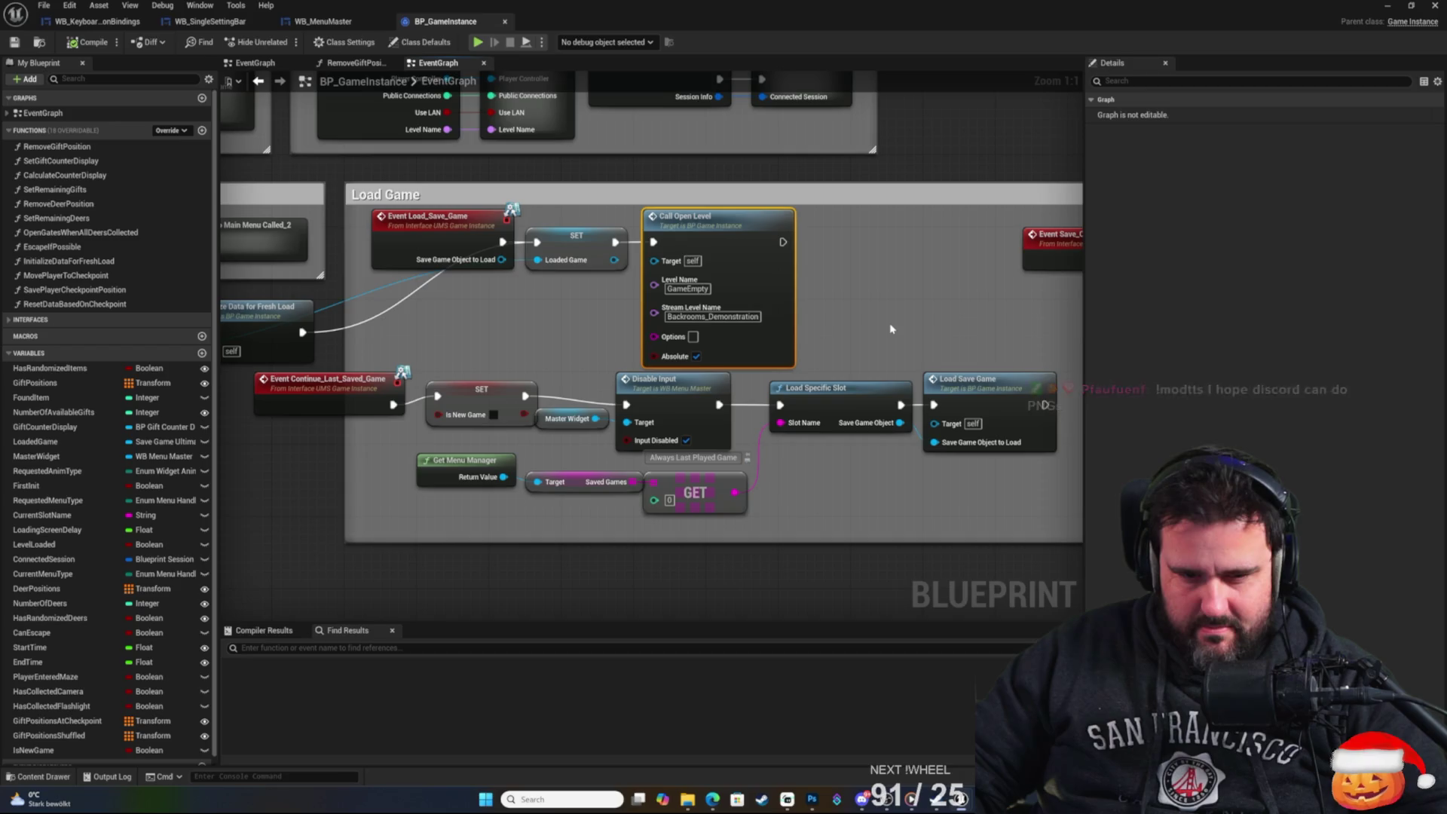
mouse_move(542, 322)
mouse_down()
mouse_move(701, 452)
mouse_move(685, 433)
mouse_move(695, 362)
mouse_up()
drag(315, 401, 399, 379)
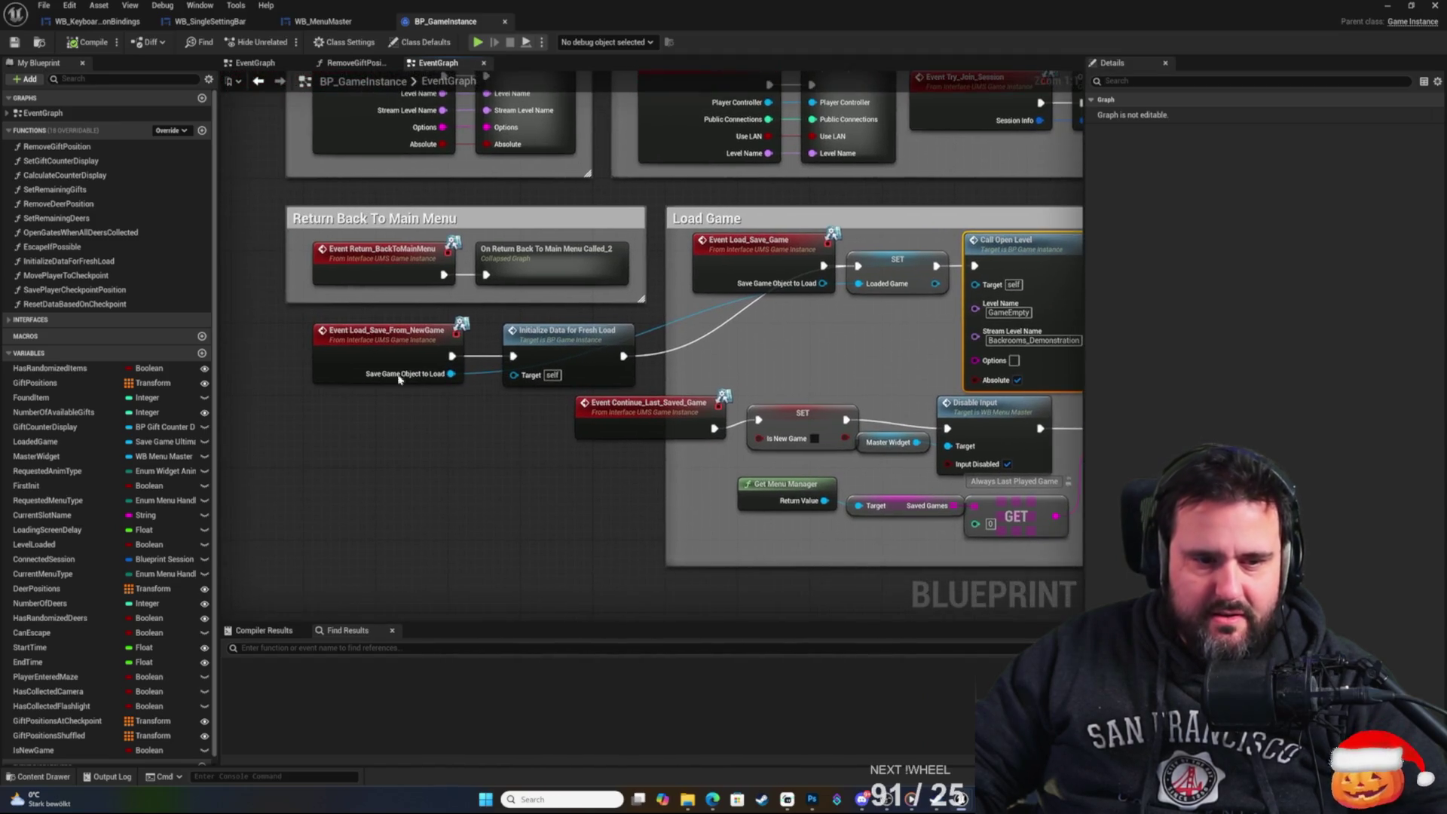
click(577, 332)
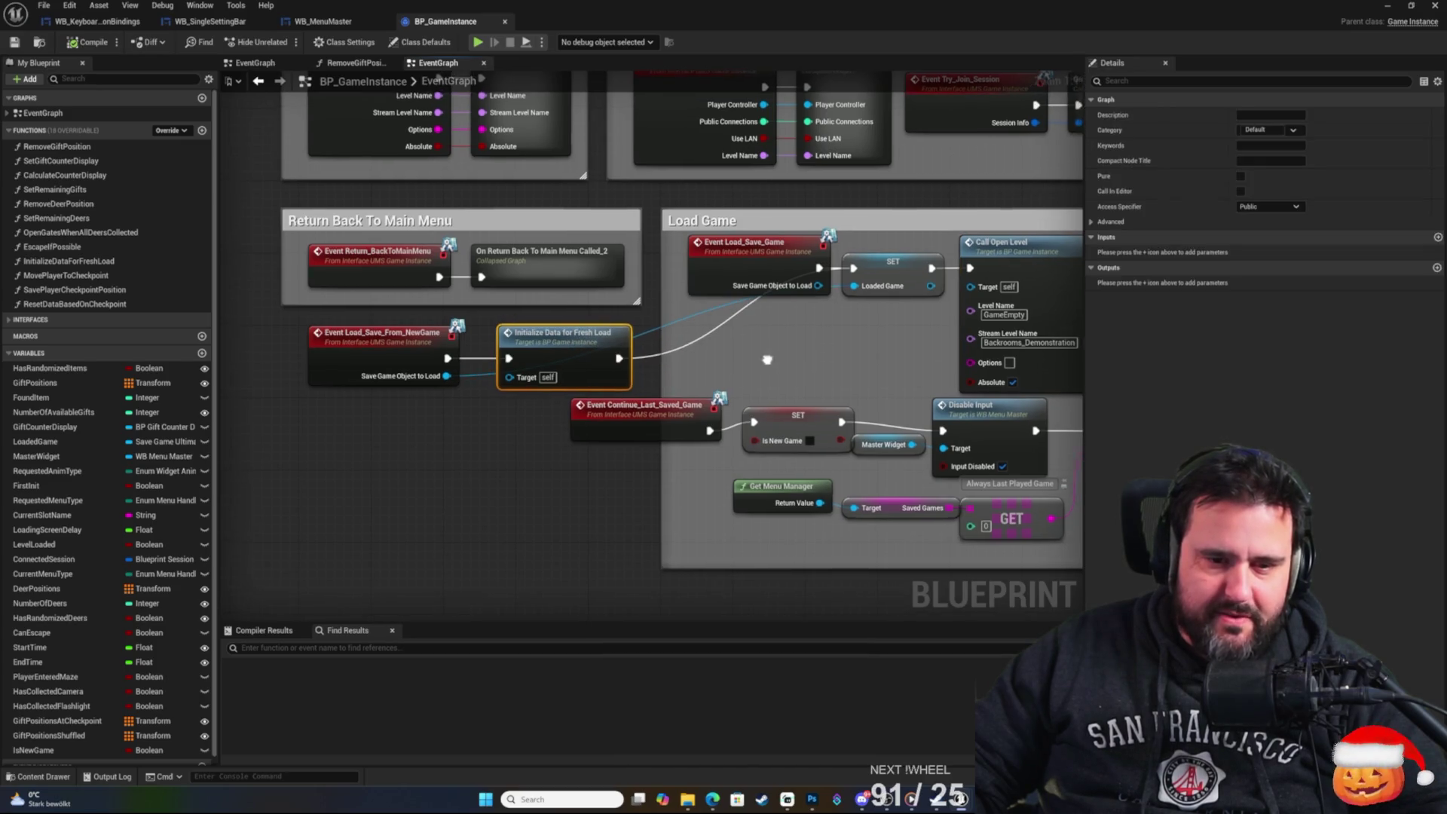
double_click(564, 335)
Check InitializeDataForFreshLoad's SET nodes and Return Node, then revisit Load Game's Call Open Level in the EventGraph.
scroll(765, 404, up, 2)
drag(750, 420, 749, 194)
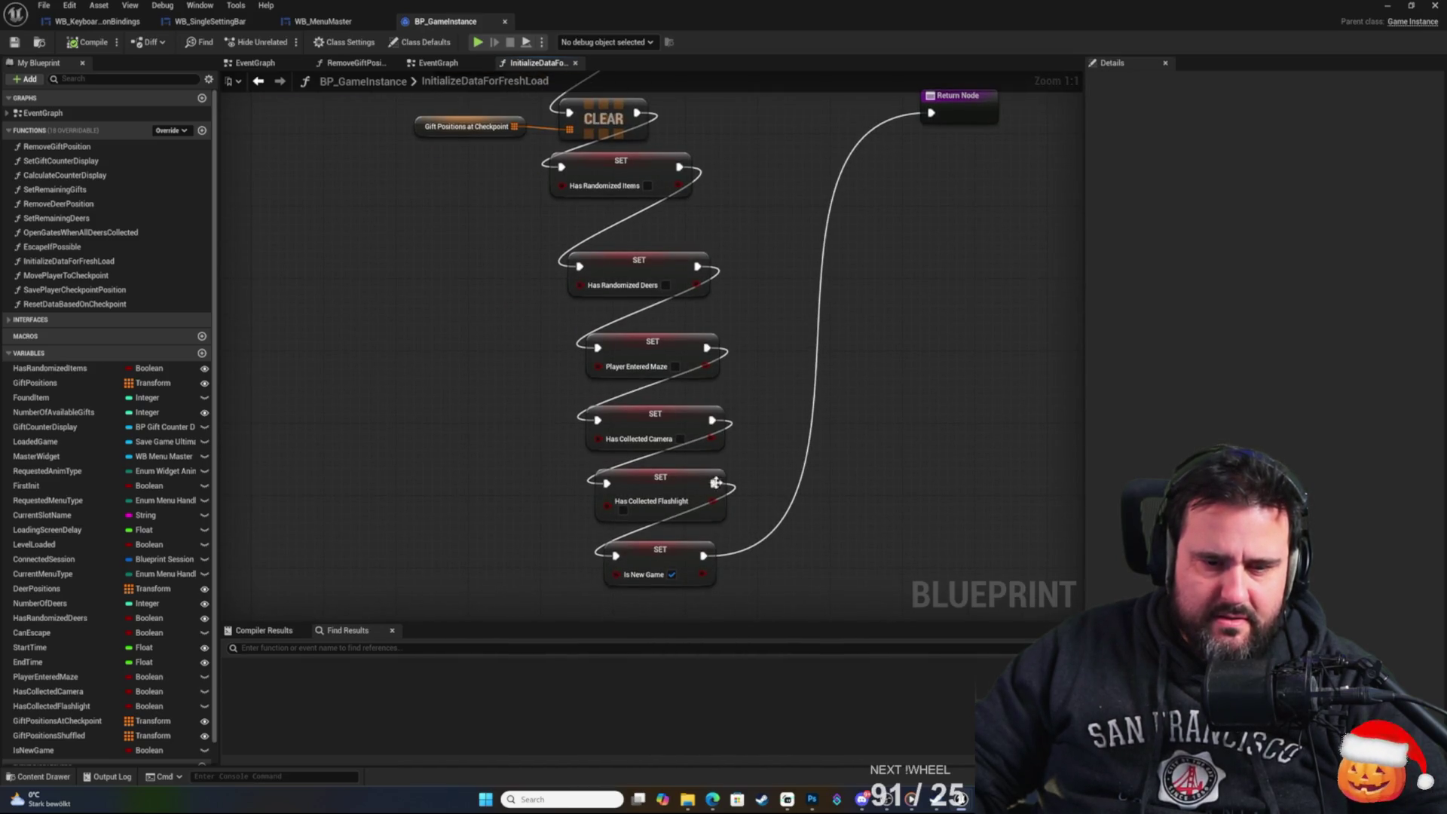
click(440, 62)
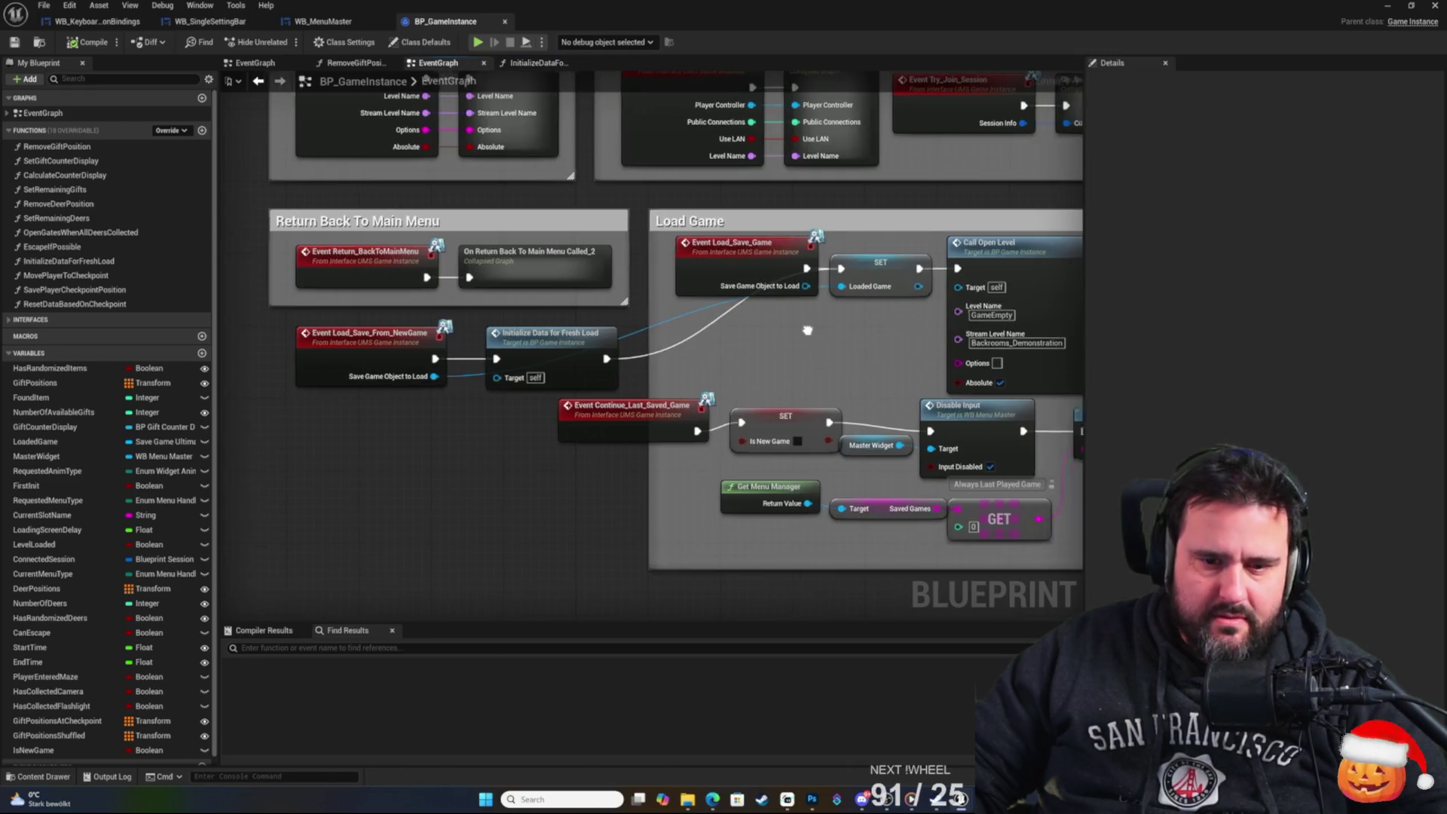
scroll(567, 329, up, 2)
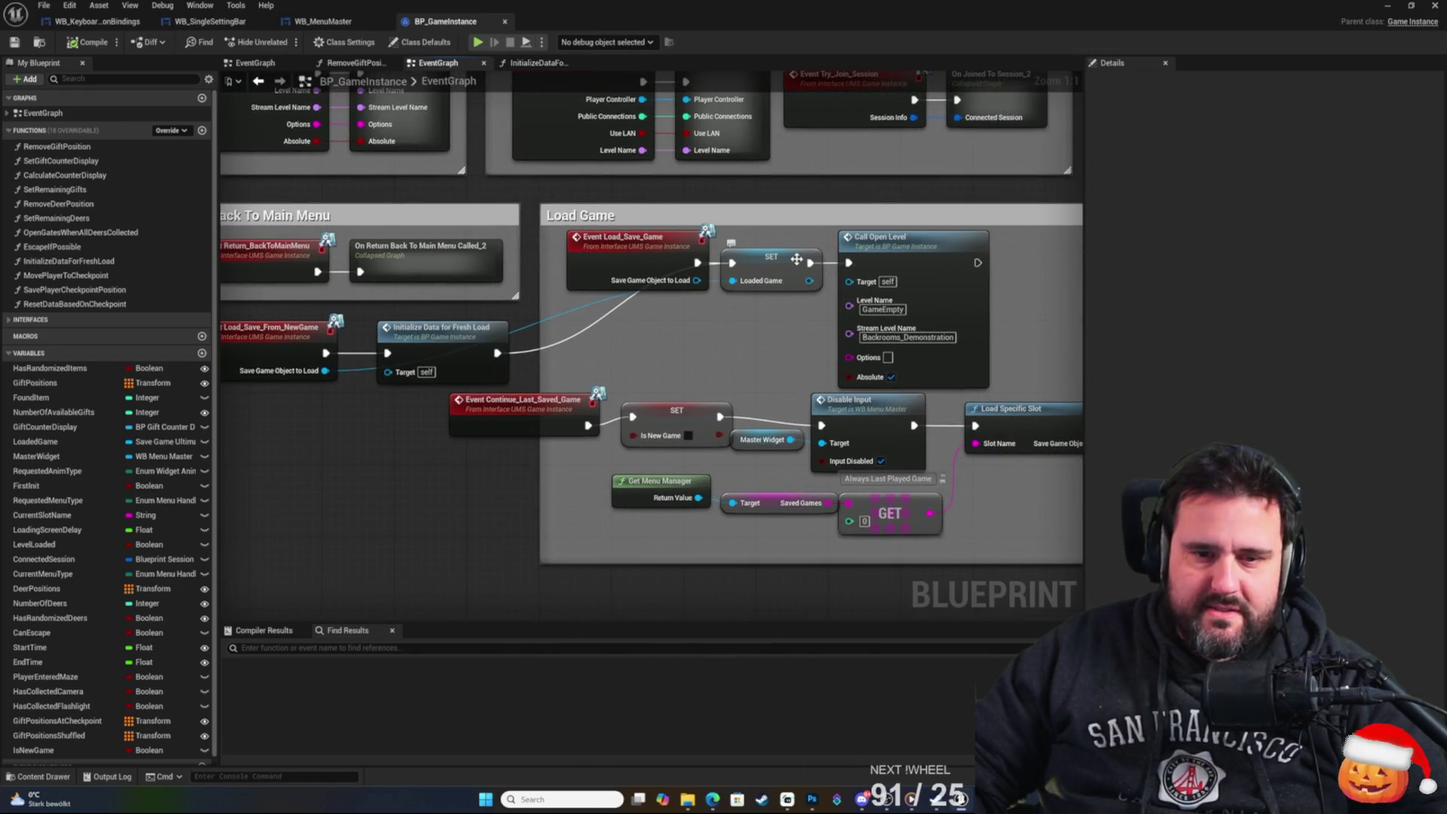
click(884, 240)
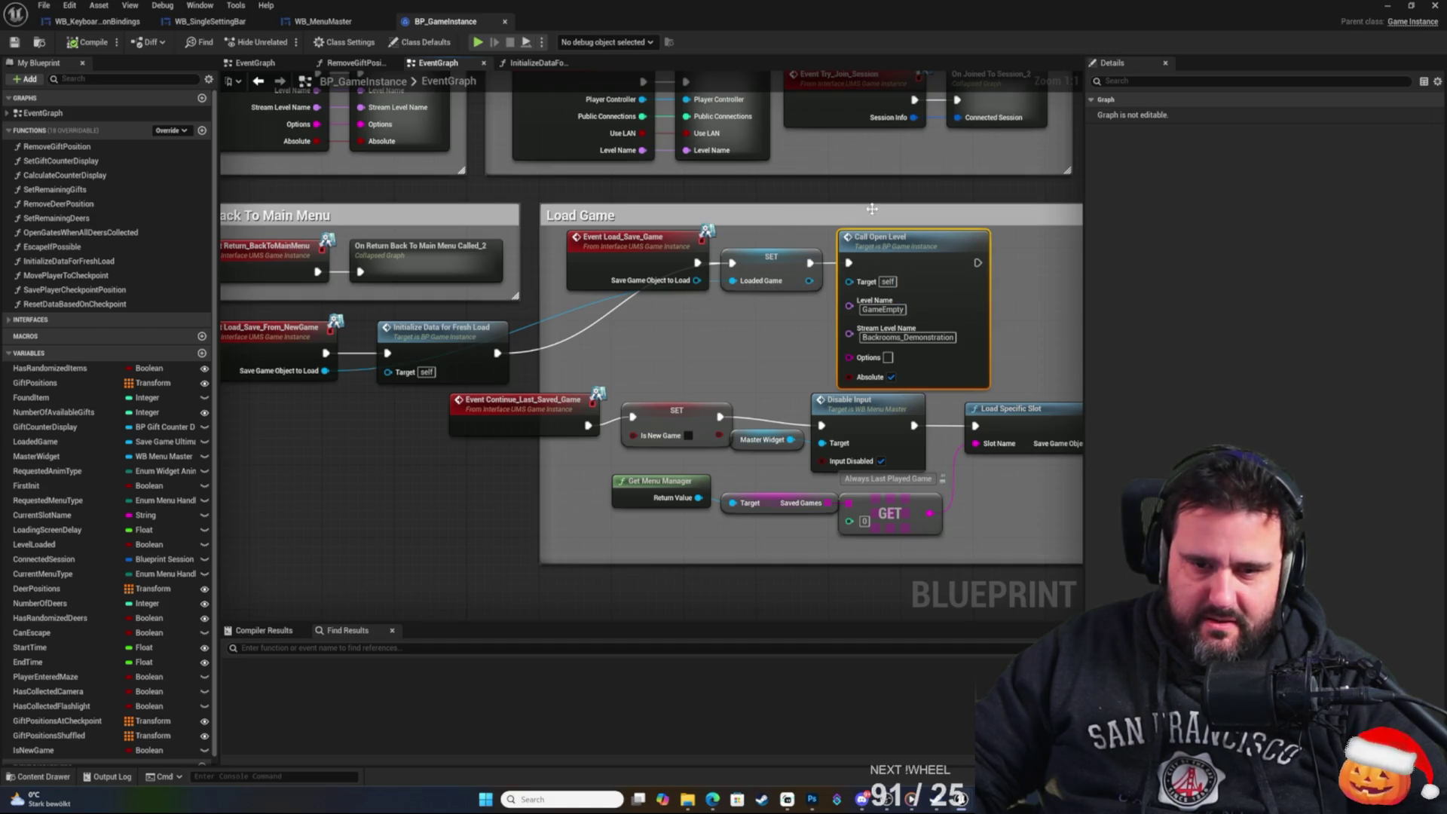
mouse_move(842, 202)
mouse_down()
mouse_move(779, 226)
mouse_move(959, 433)
mouse_up()
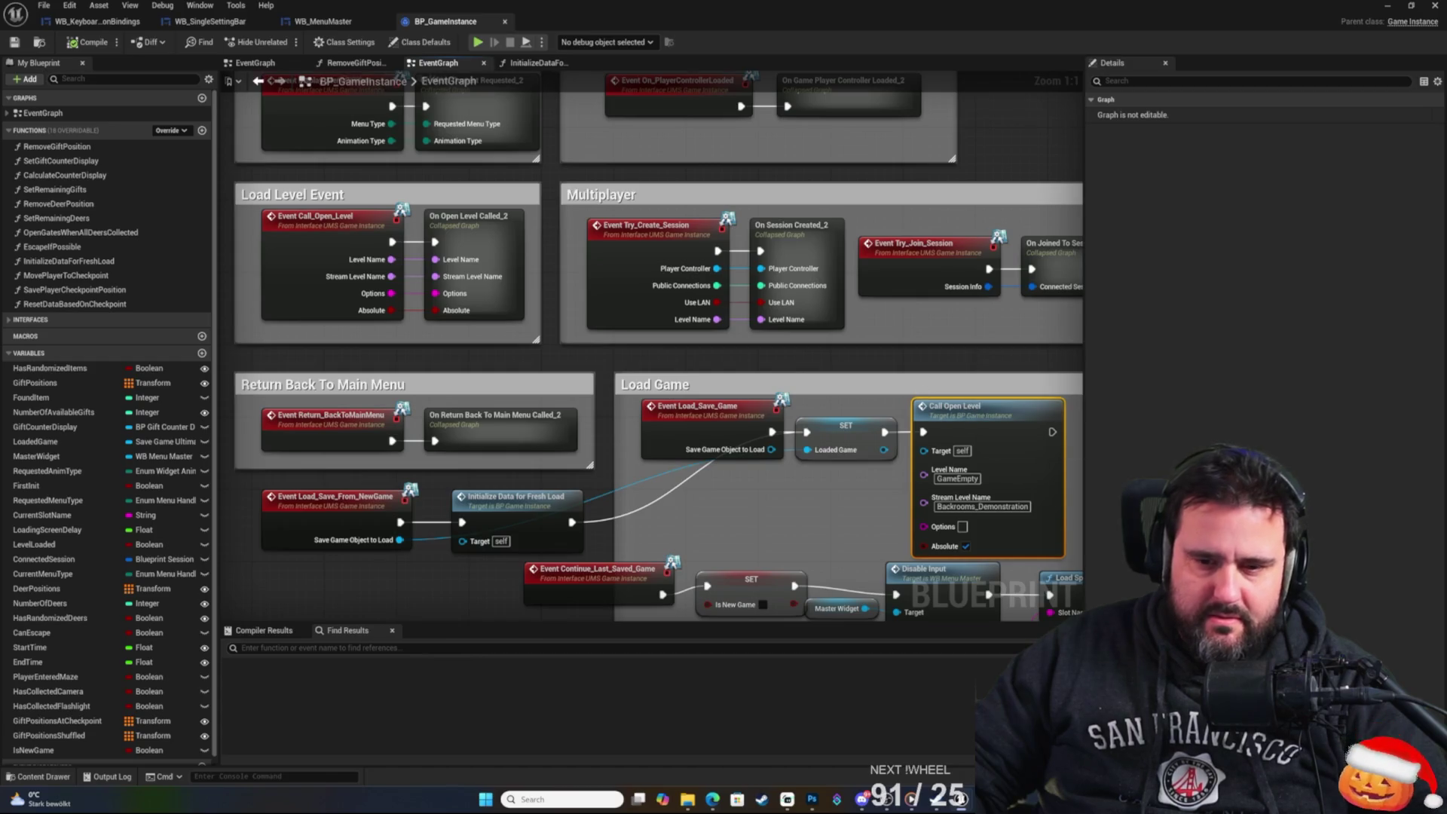
drag(978, 412, 917, 379)
click(912, 323)
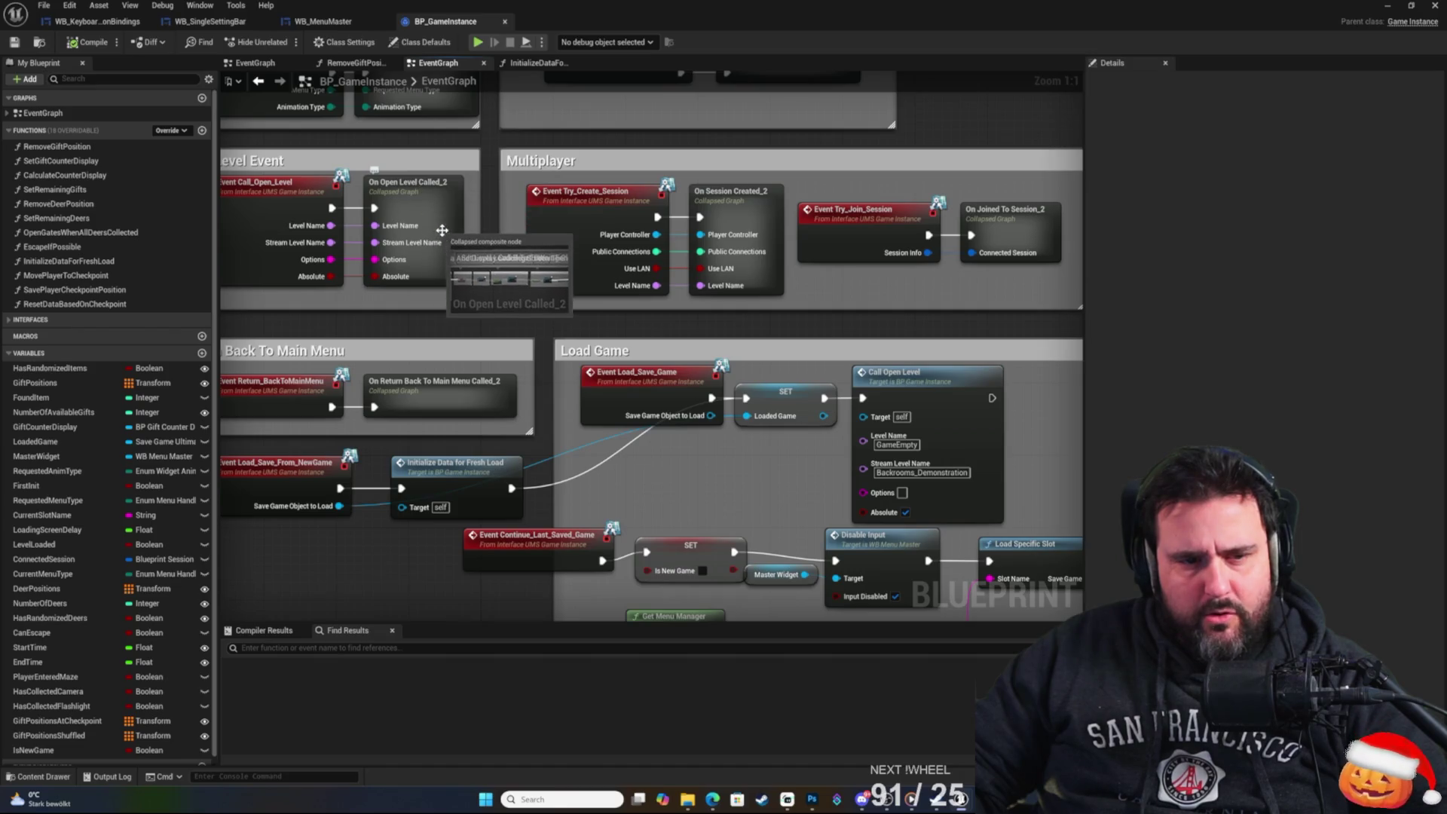
mouse_move(490, 281)
mouse_down()
mouse_move(639, 453)
mouse_move(575, 440)
mouse_move(463, 464)
mouse_up()
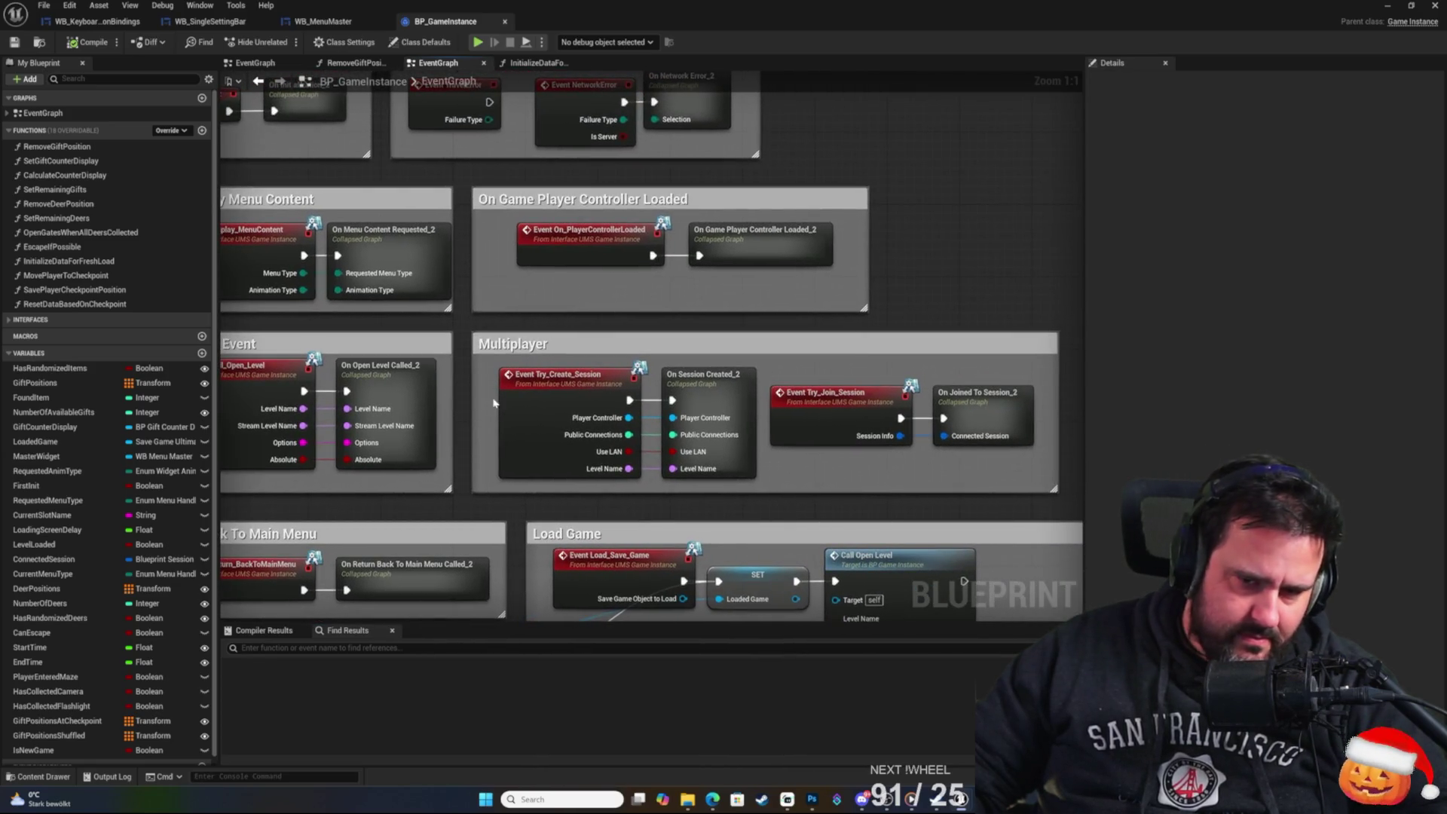
mouse_move(505, 354)
mouse_down()
mouse_move(591, 388)
mouse_move(465, 287)
mouse_up()
click(870, 497)
drag(872, 447, 877, 376)
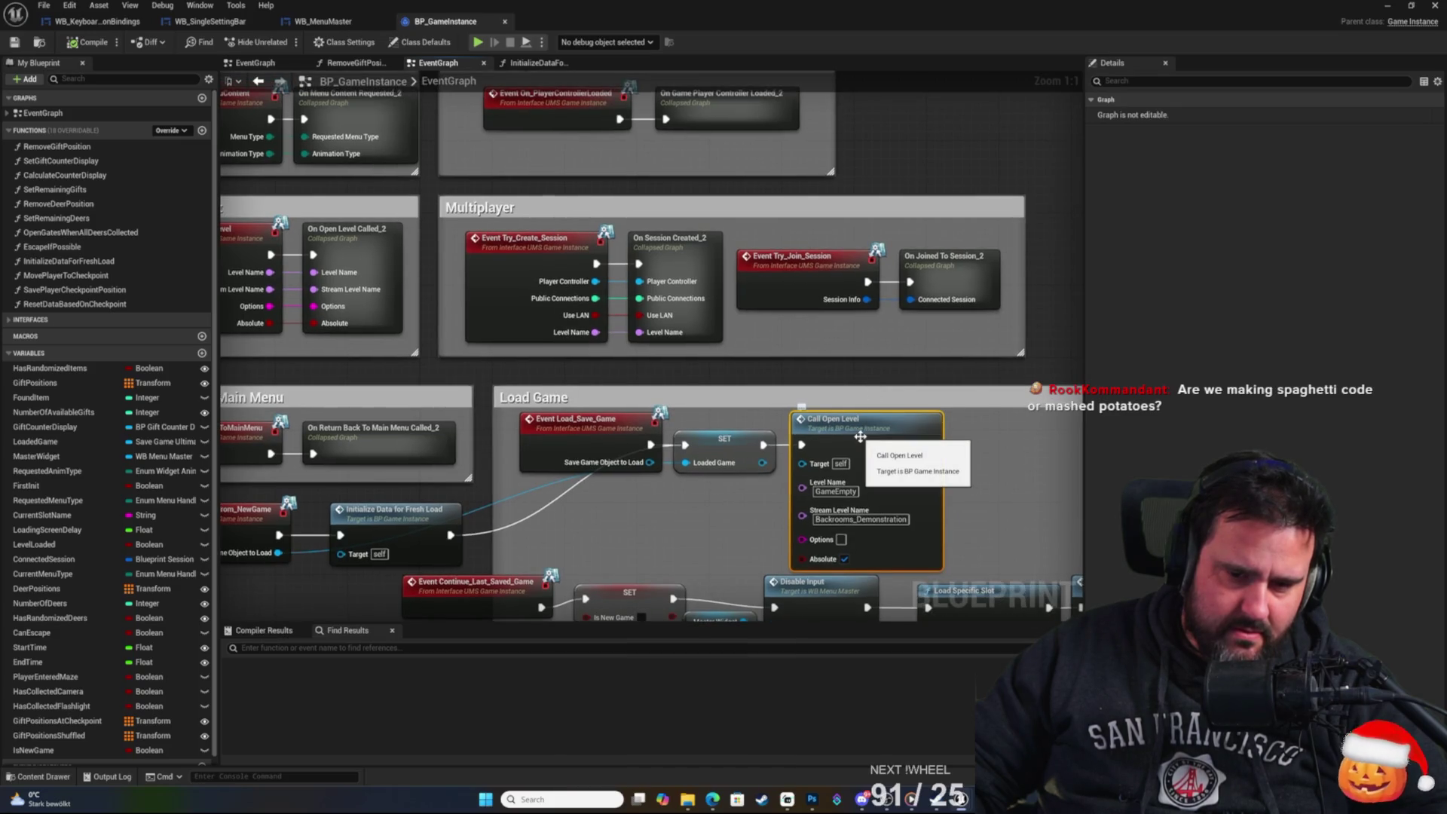
mouse_move(860, 437)
mouse_down()
mouse_move(829, 422)
mouse_move(856, 394)
mouse_move(524, 385)
mouse_move(539, 392)
mouse_move(642, 284)
mouse_move(733, 344)
mouse_move(738, 328)
mouse_move(719, 330)
mouse_up()
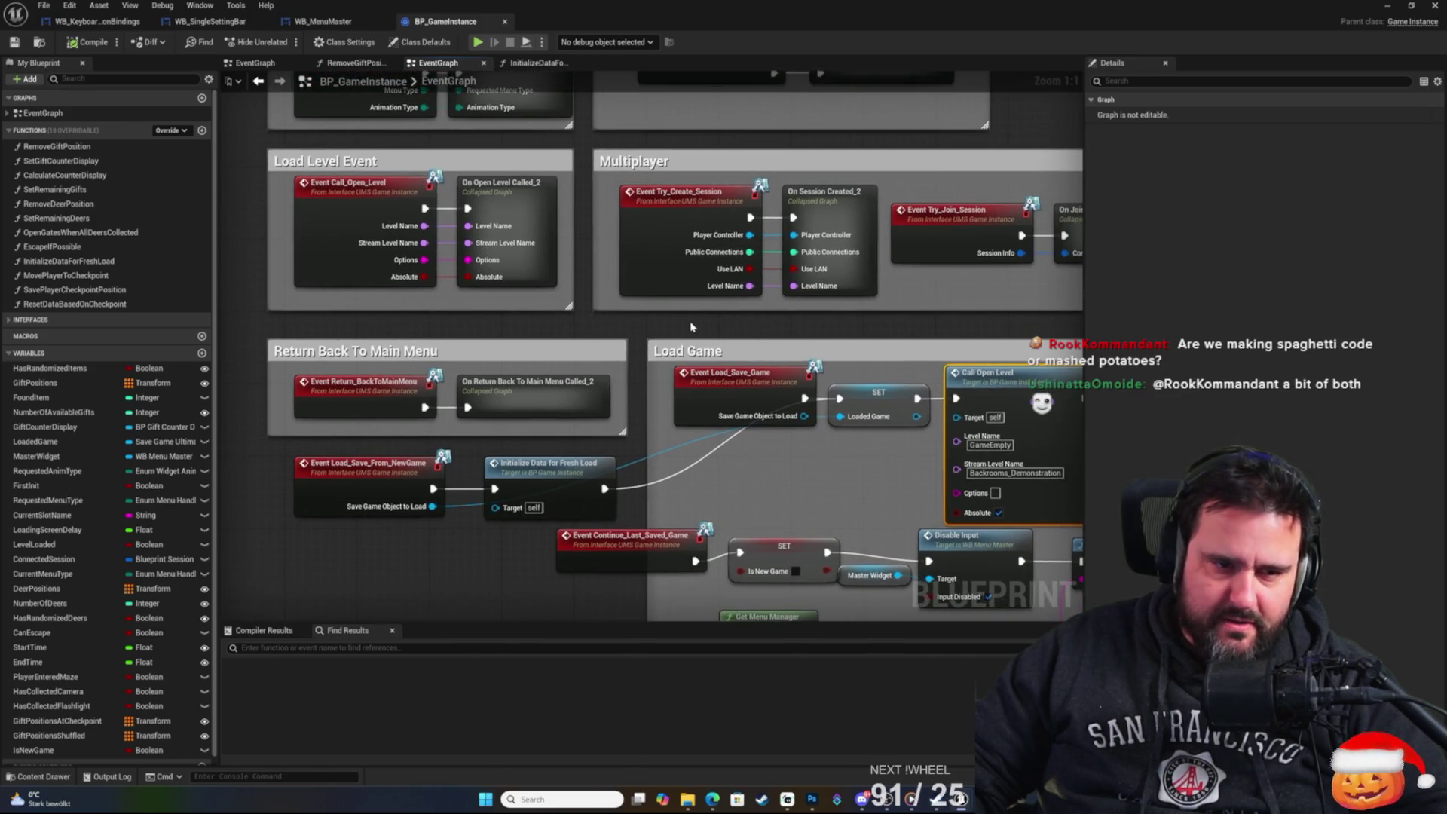
click(368, 181)
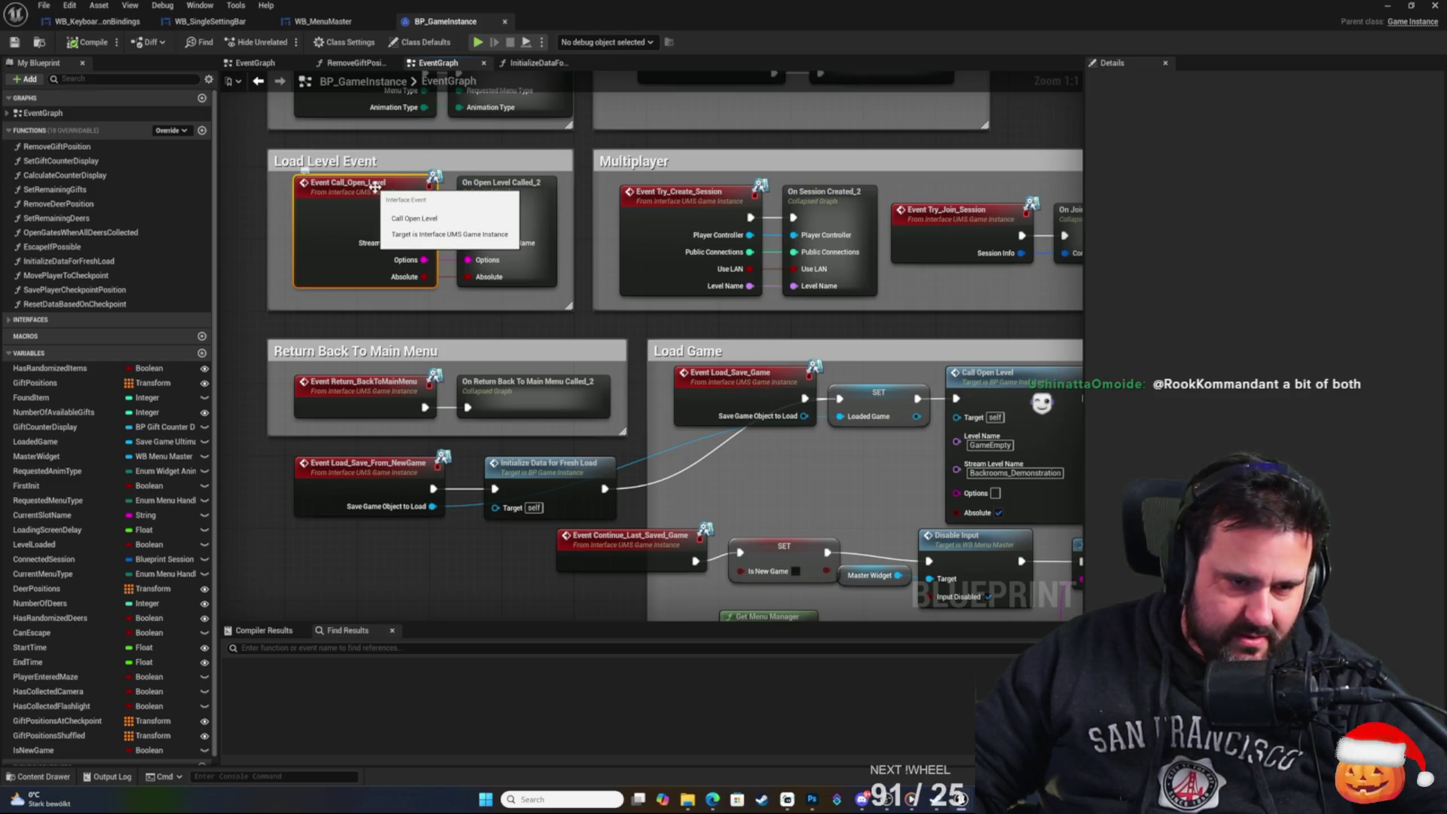
drag(407, 192, 437, 294)
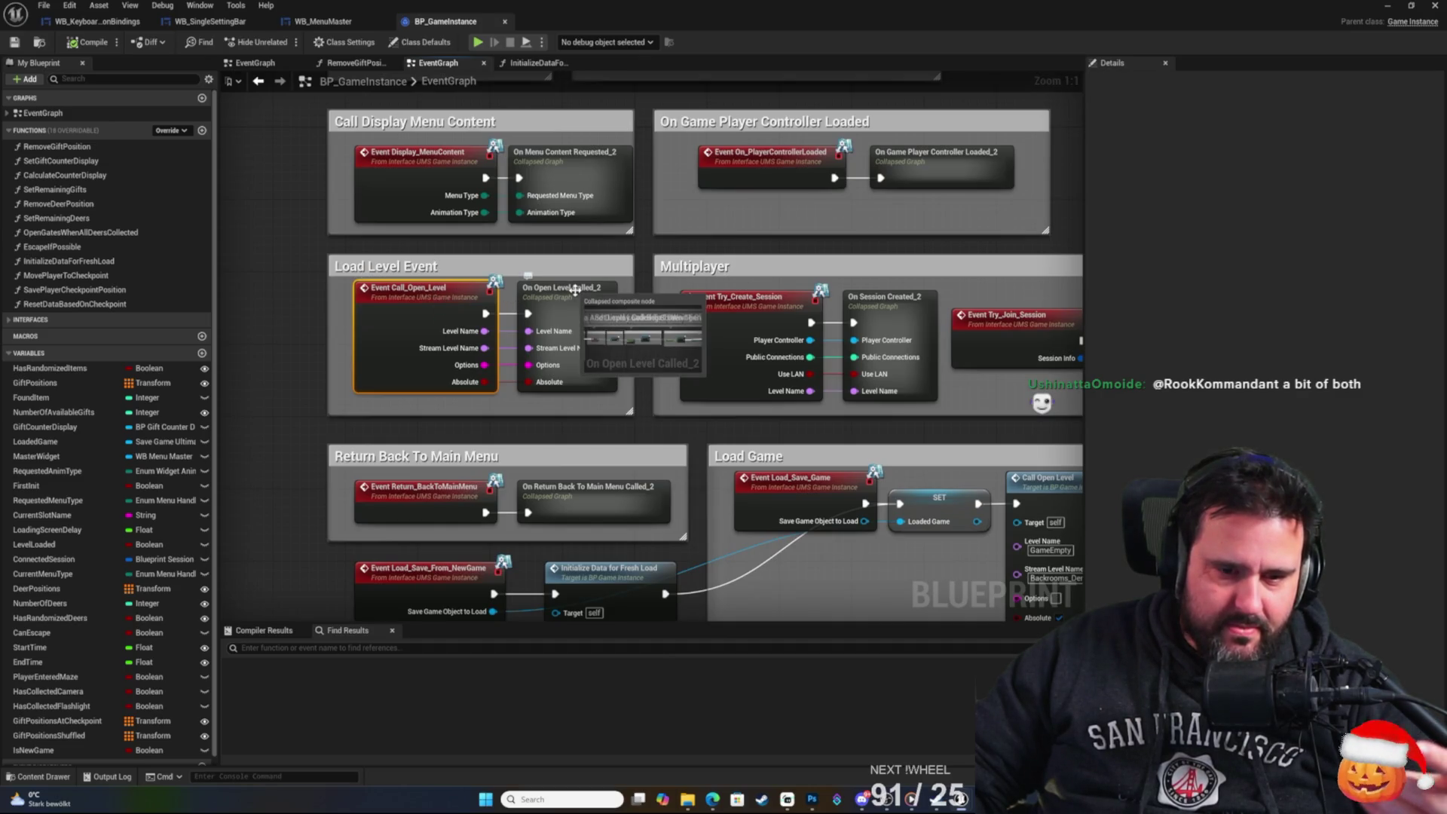
drag(575, 290, 528, 261)
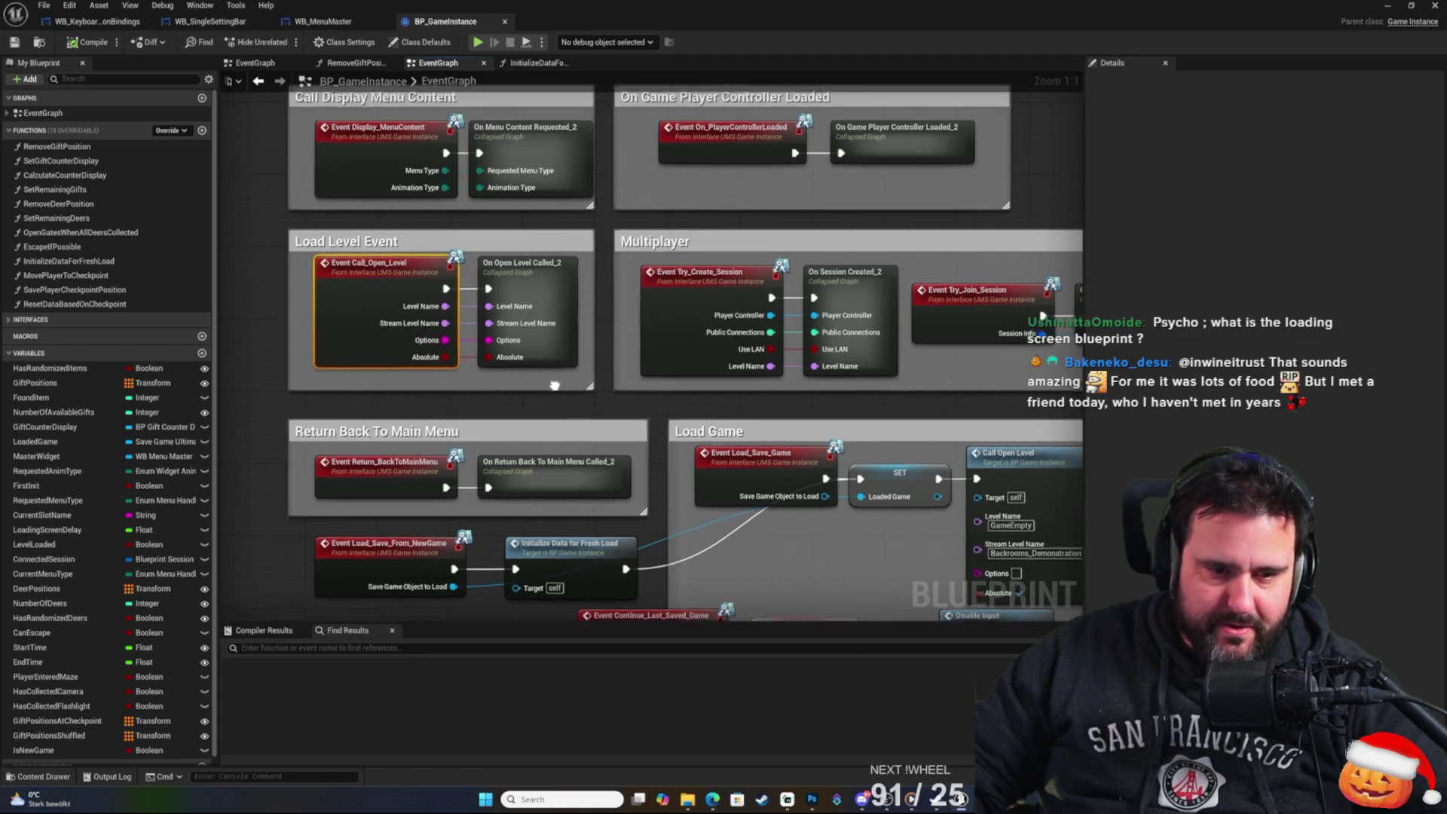
drag(476, 378, 424, 288)
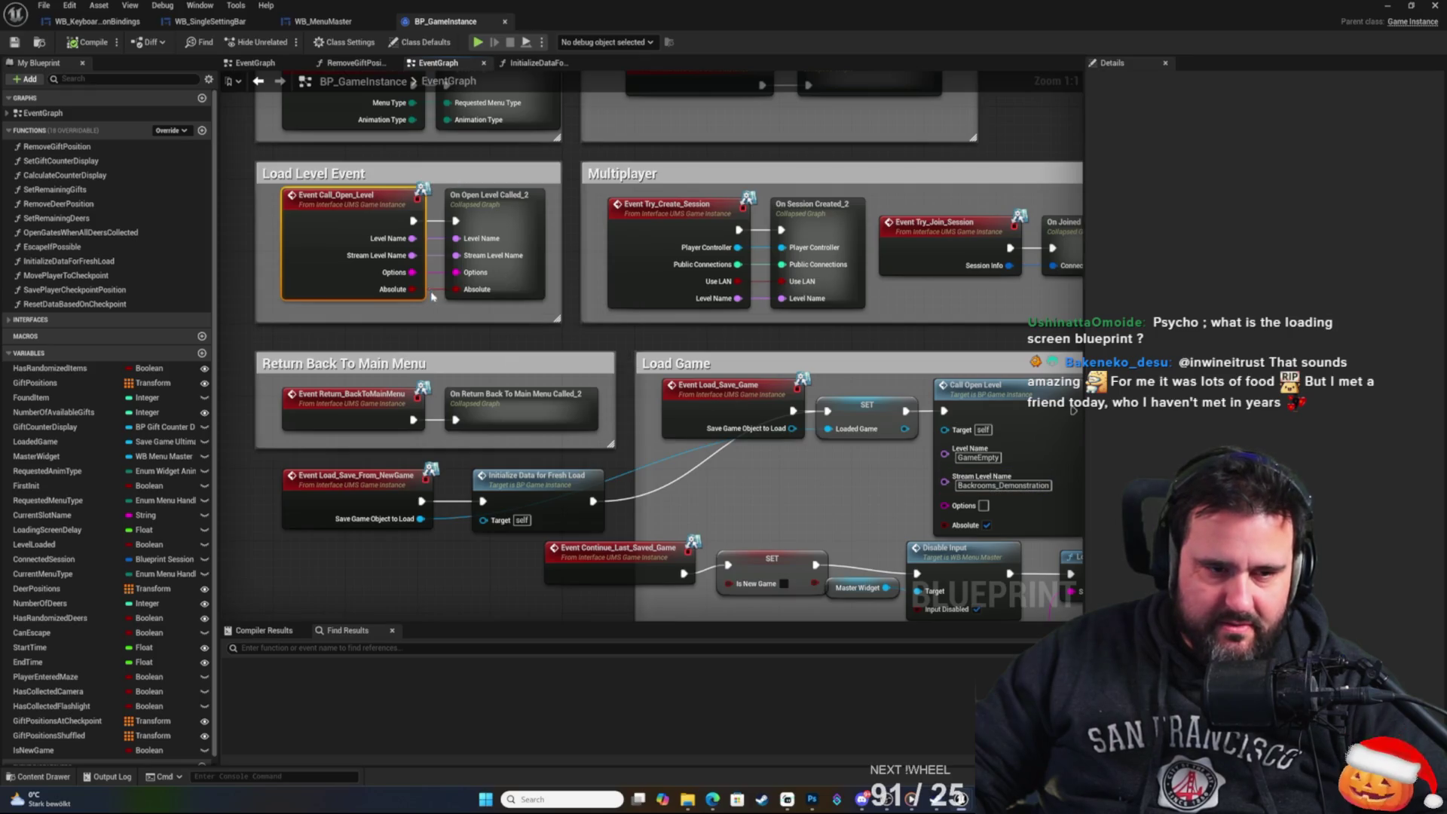
Open the On Open Level Called_2 collapsed graph and pan through its fade and loading screen nodes.
double_click(485, 195)
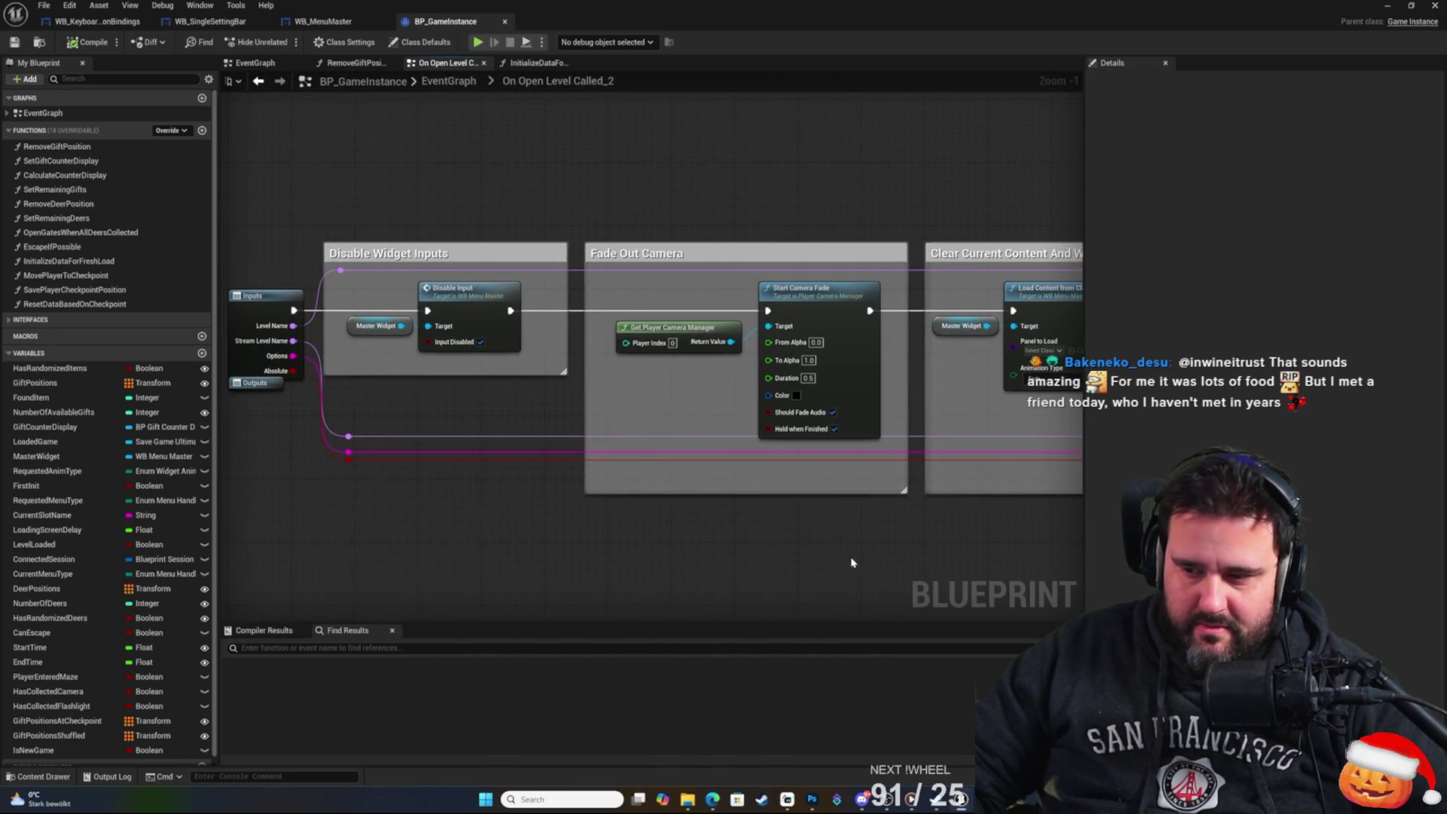
scroll(836, 580, up, 1)
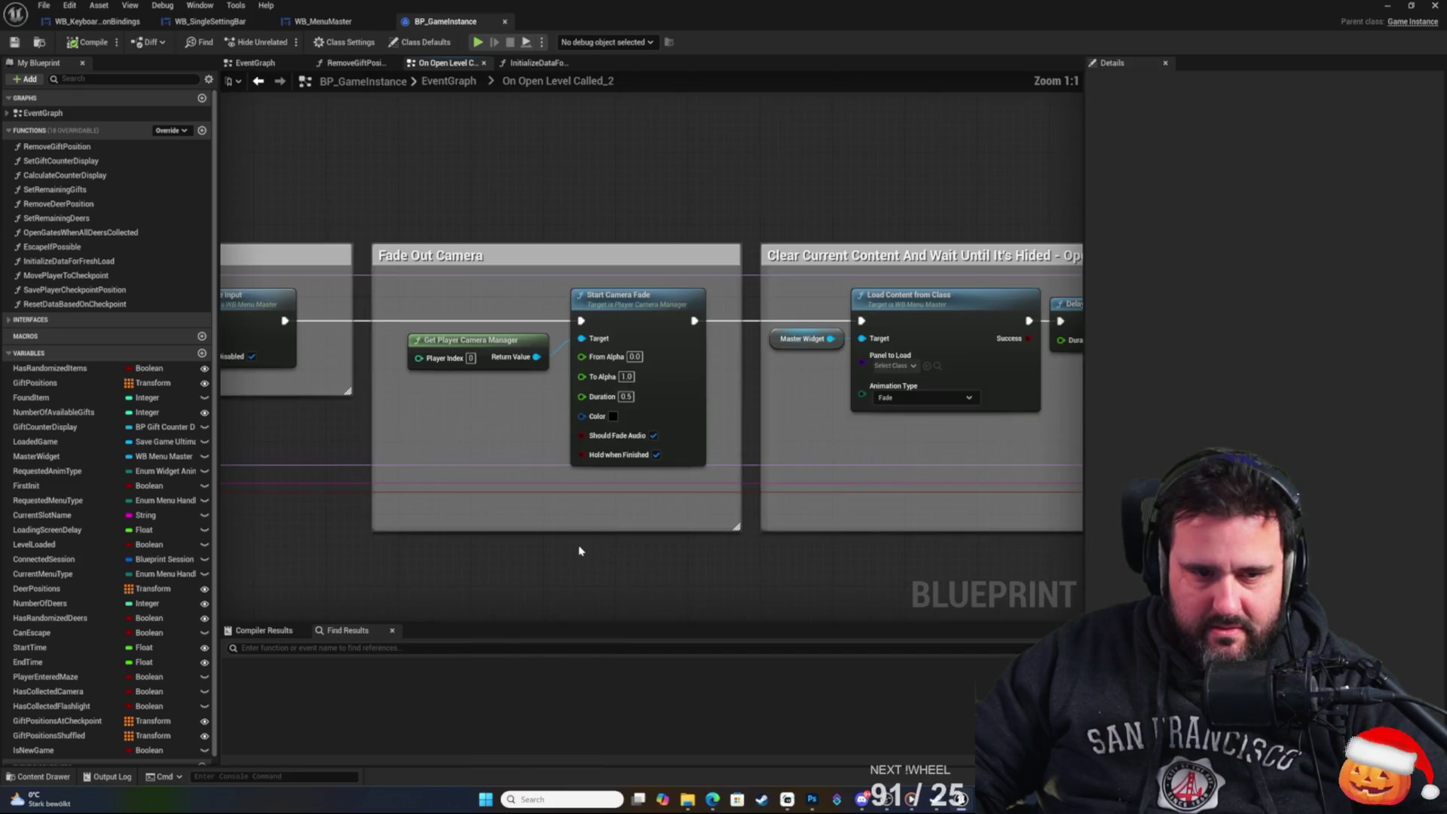
scroll(579, 551, down, 2)
drag(579, 551, 769, 585)
scroll(769, 584, up, 2)
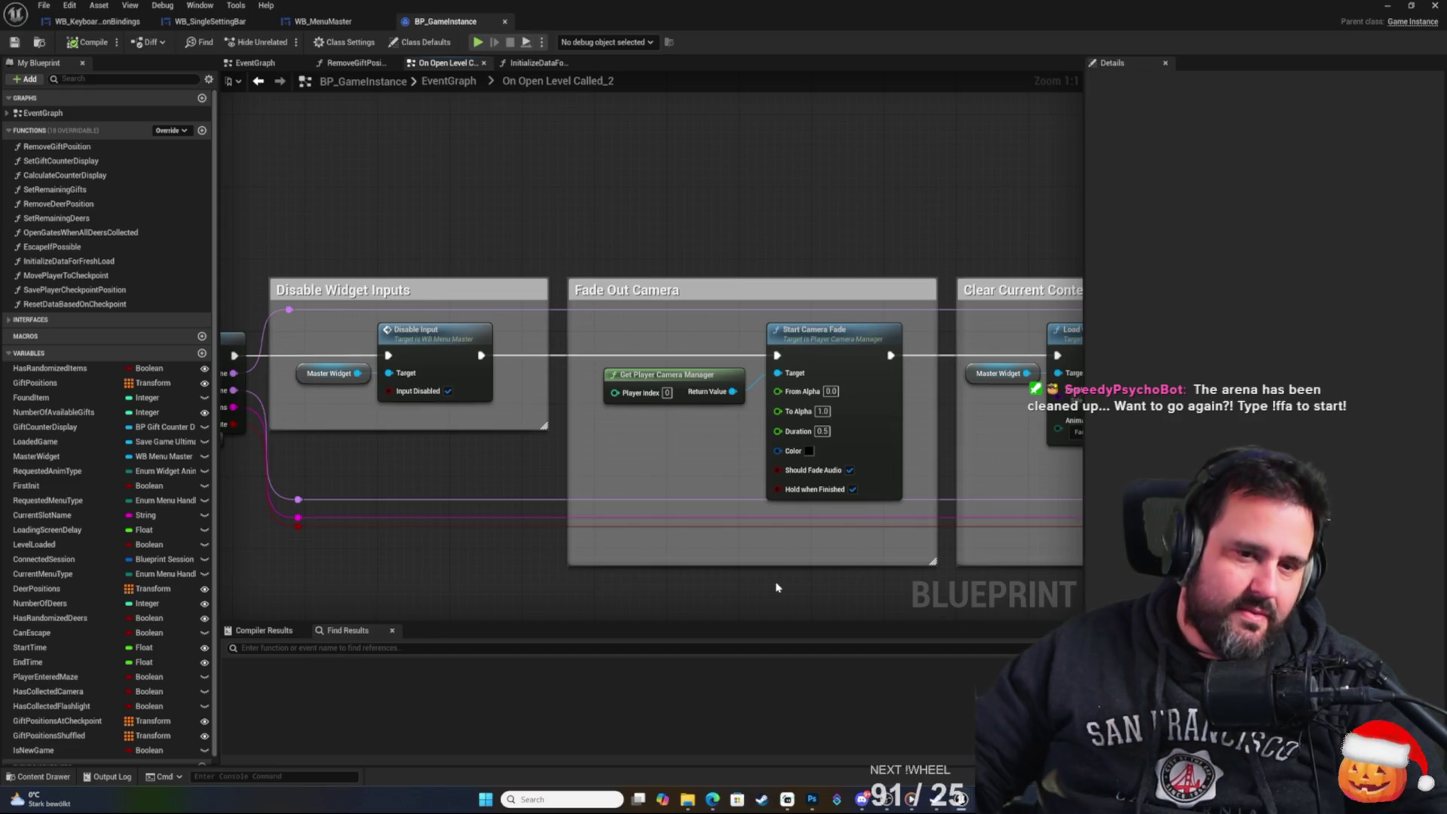
mouse_move(848, 471)
mouse_down()
mouse_move(799, 377)
mouse_move(904, 422)
mouse_move(969, 427)
mouse_move(813, 394)
mouse_move(455, 407)
mouse_move(372, 446)
mouse_move(908, 460)
mouse_up()
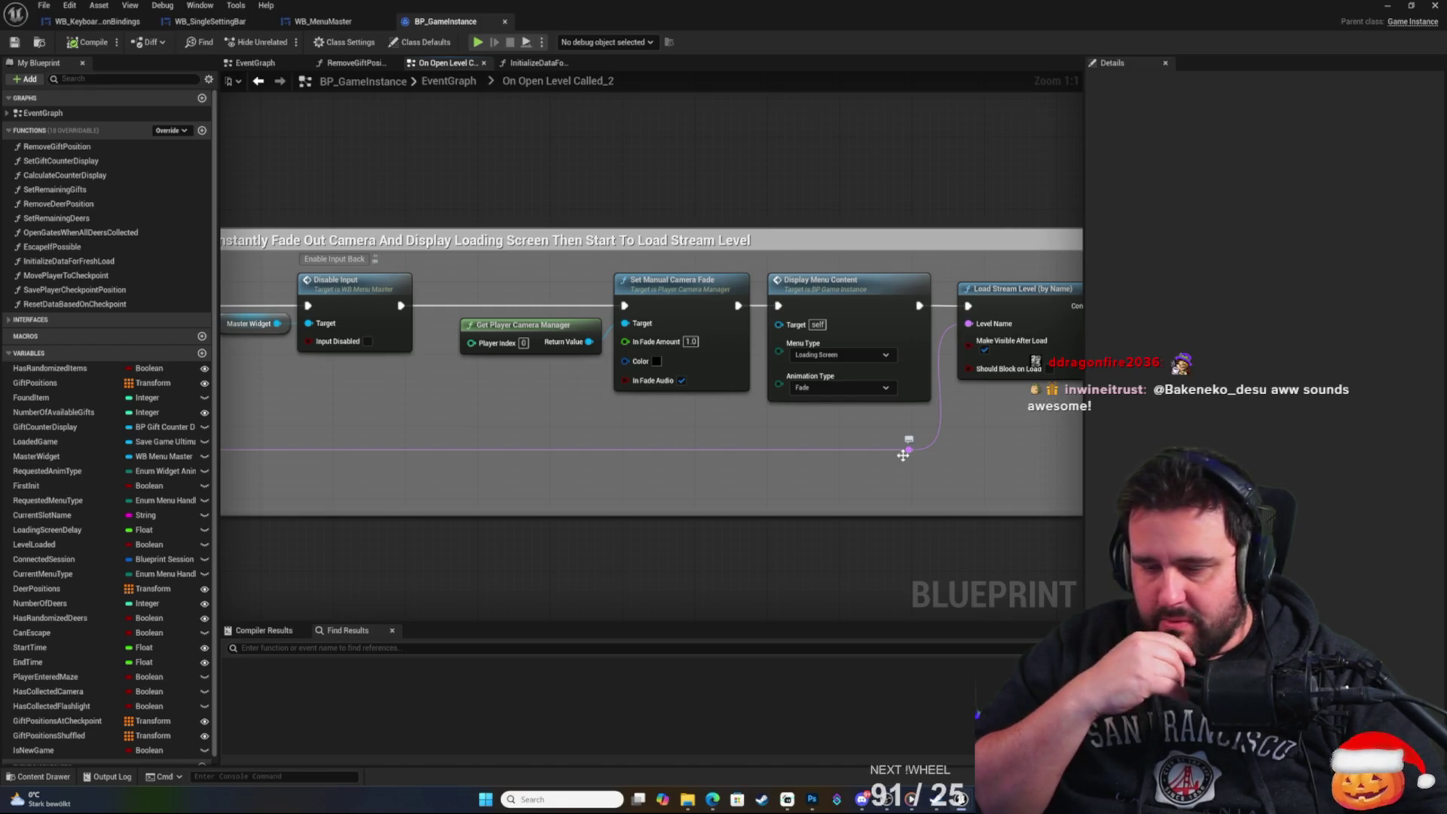
mouse_move(748, 378)
mouse_down()
mouse_move(646, 213)
mouse_move(549, 229)
mouse_move(692, 221)
mouse_up()
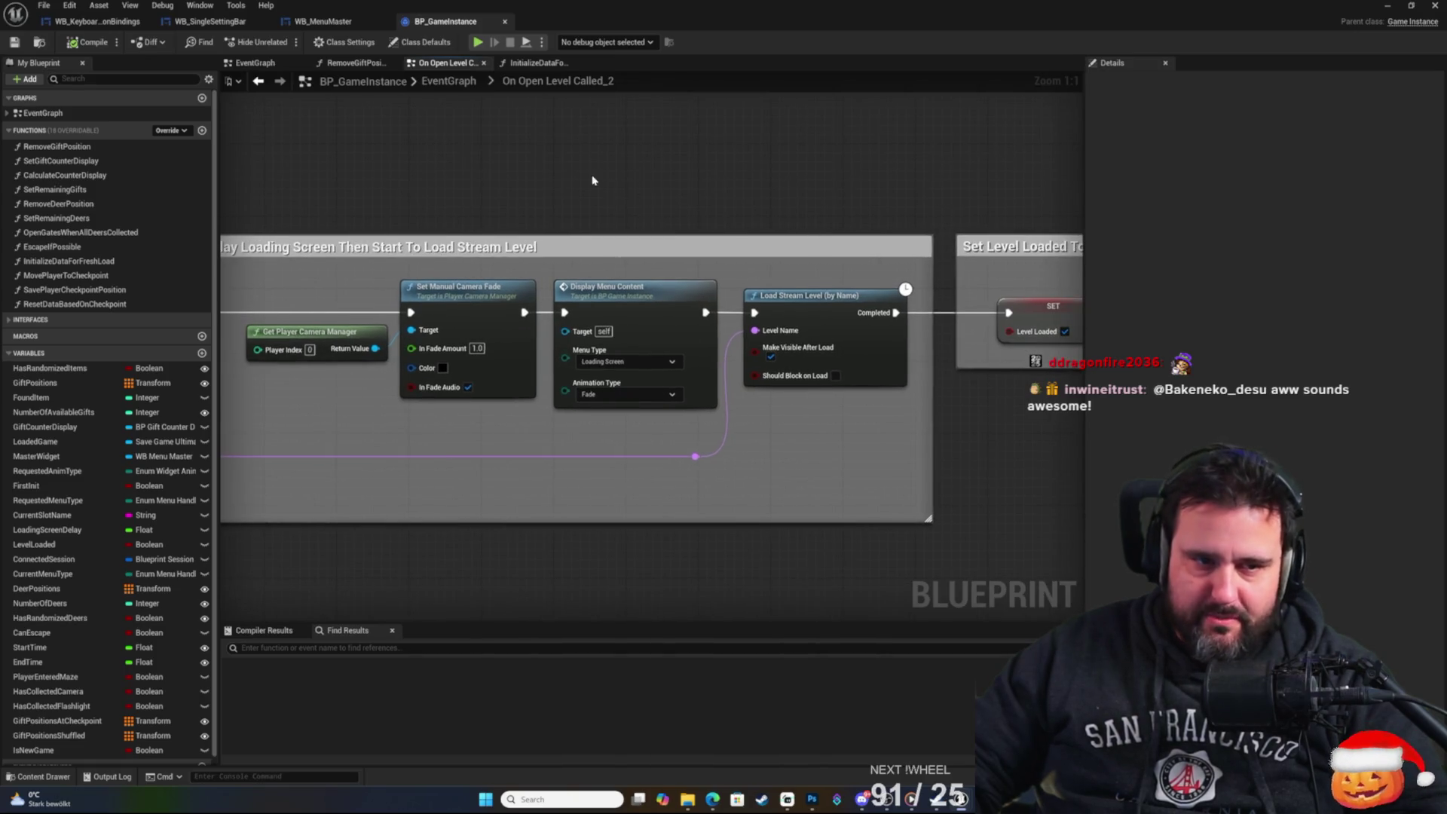
mouse_move(378, 174)
mouse_down()
mouse_move(743, 186)
mouse_move(603, 251)
mouse_move(692, 226)
mouse_move(556, 228)
mouse_move(667, 272)
mouse_move(737, 224)
mouse_up()
Inspect Display Menu Content, the camera fade amount, Menu Type and the custom delay nodes.
click(633, 309)
click(623, 313)
click(659, 238)
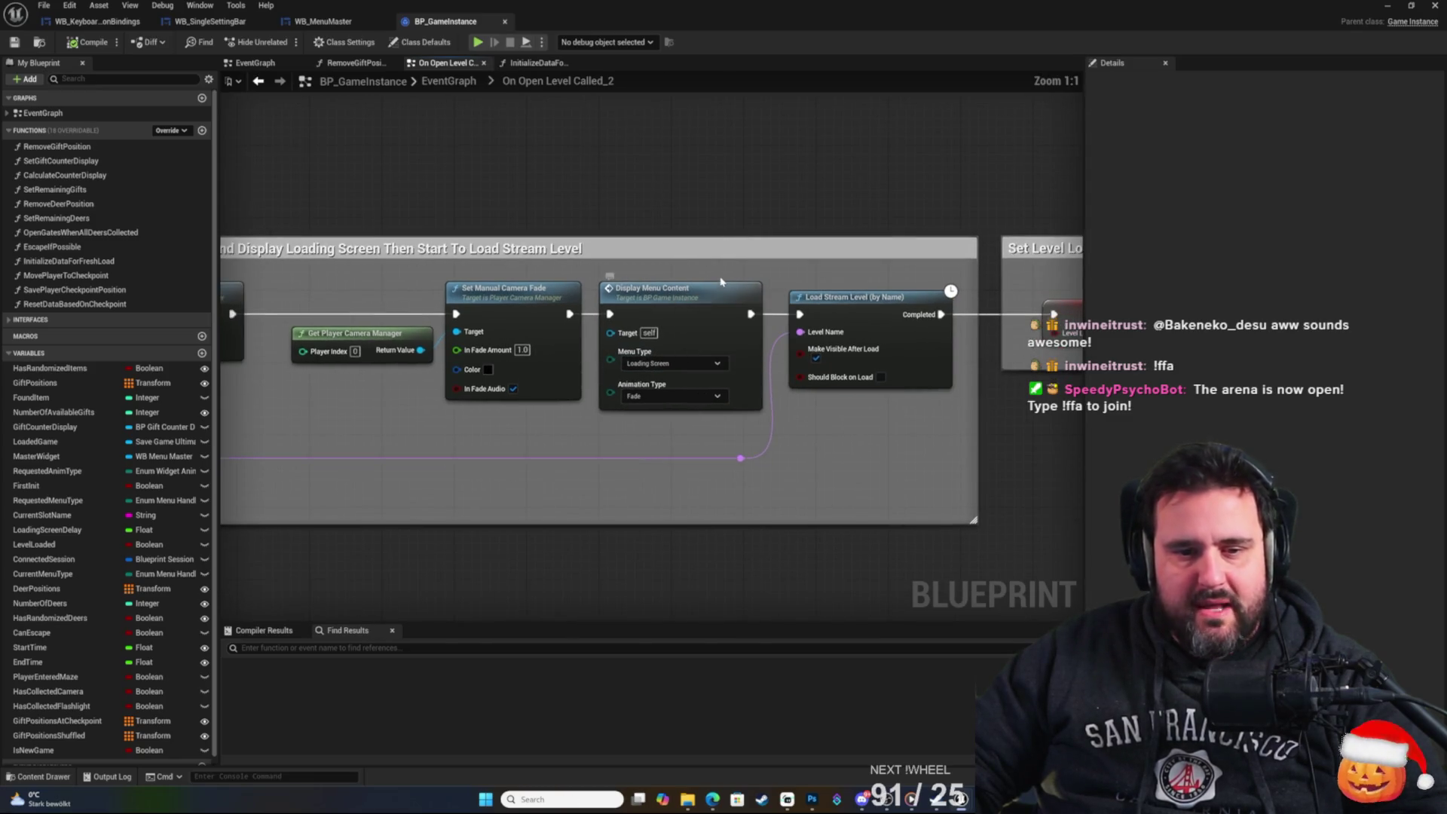
click(682, 296)
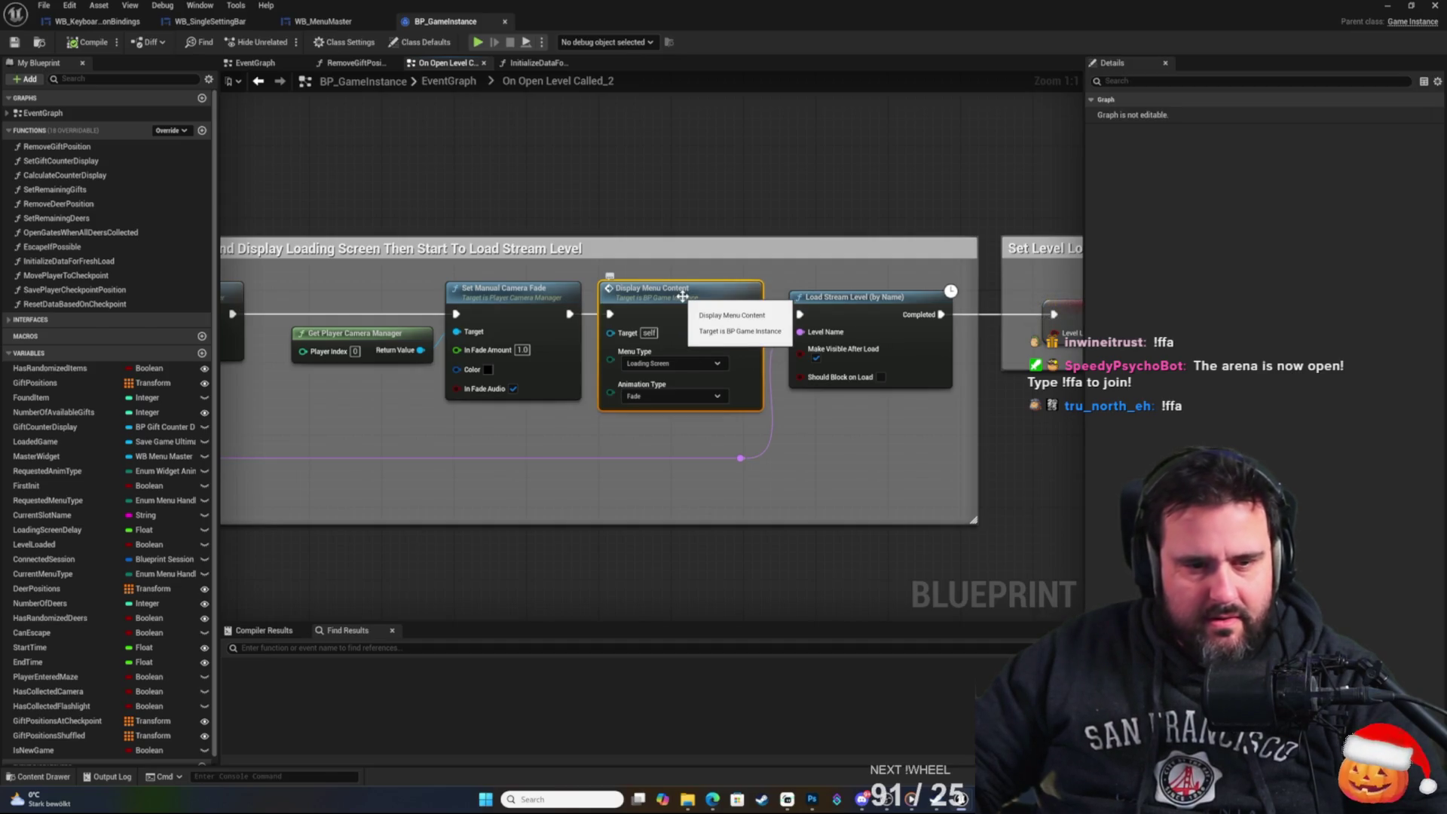
drag(662, 226, 726, 236)
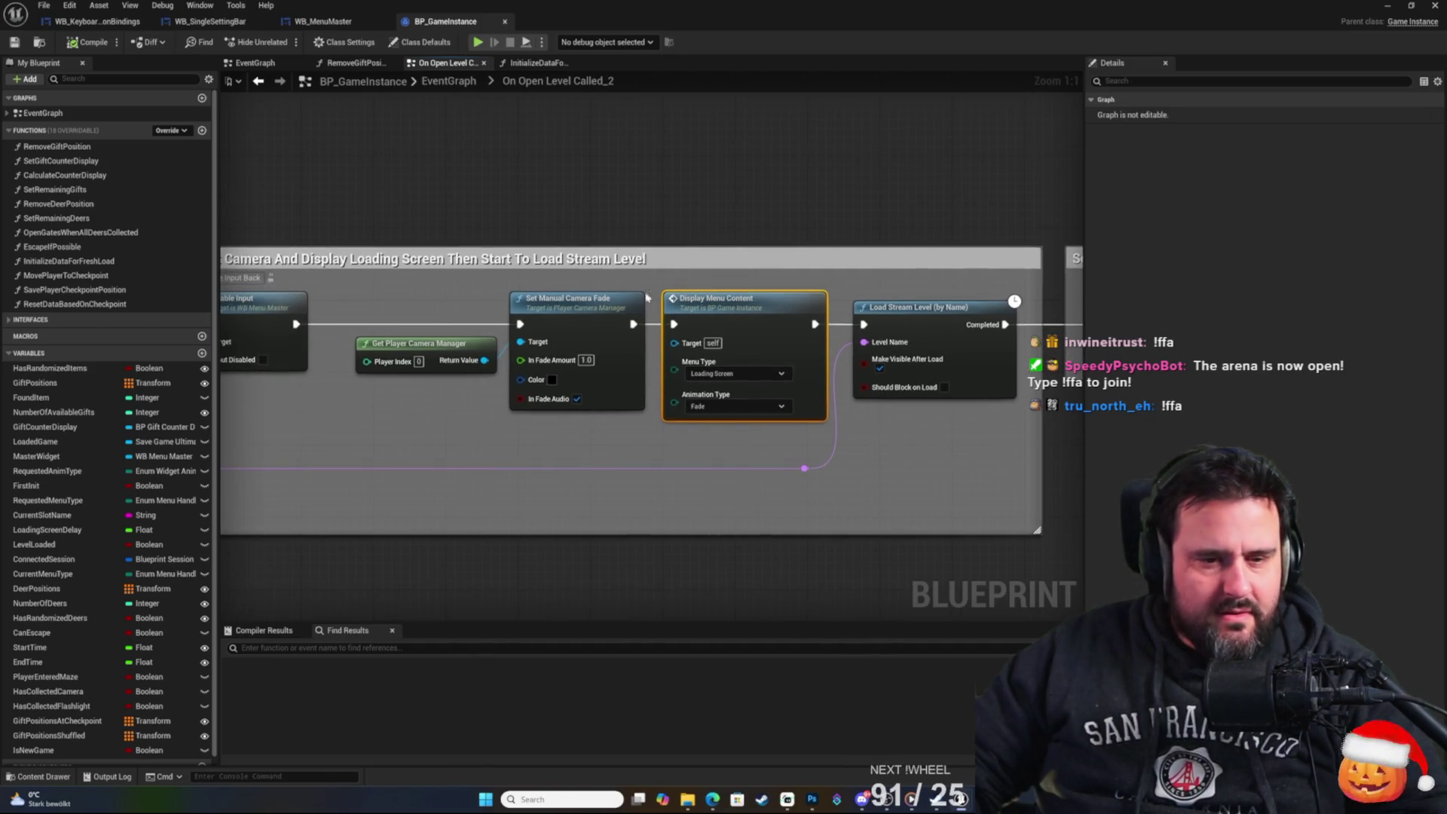
click(585, 361)
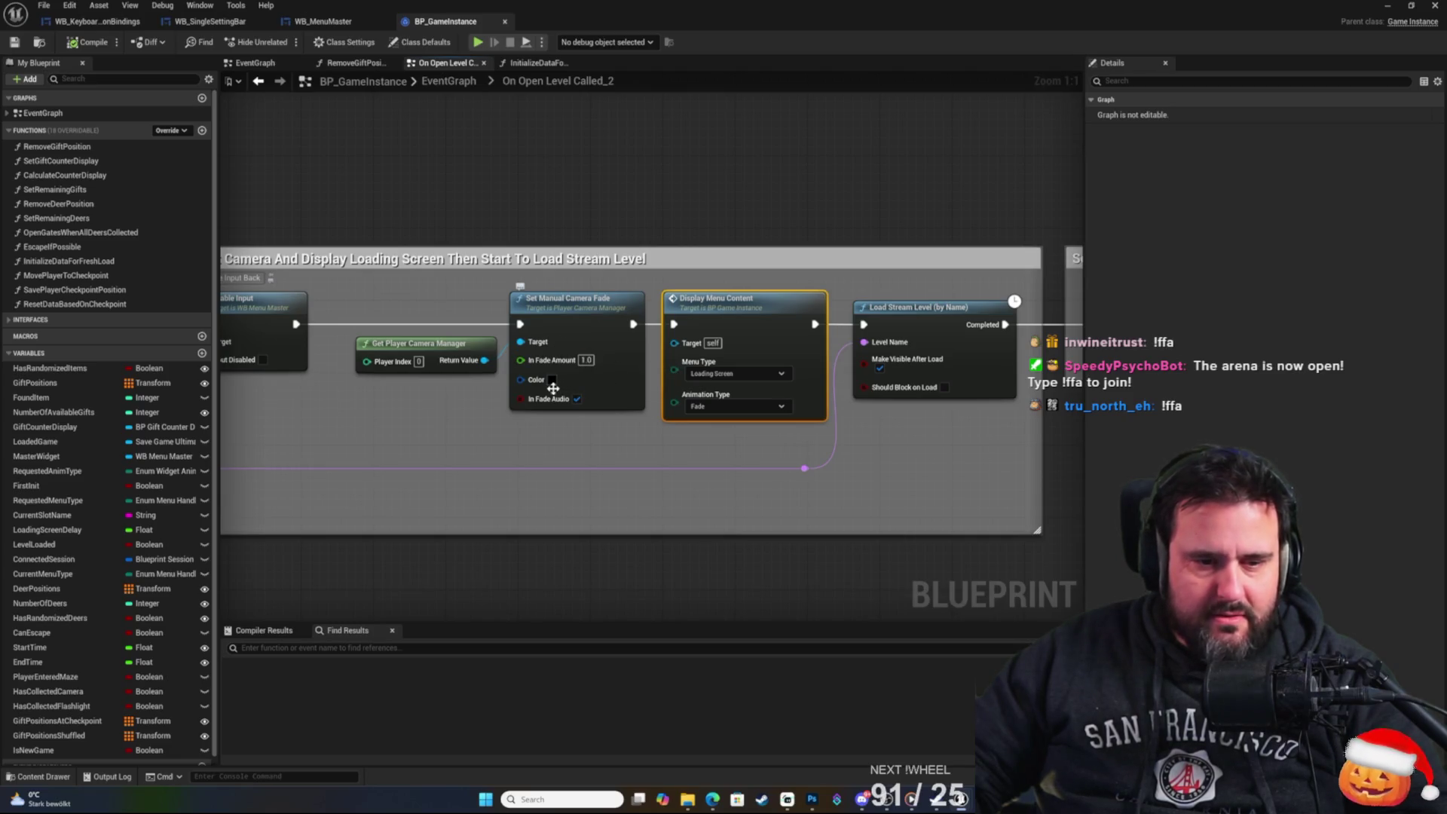
mouse_move(593, 299)
mouse_down()
mouse_move(878, 145)
mouse_move(849, 168)
mouse_move(398, 258)
mouse_move(524, 231)
mouse_up()
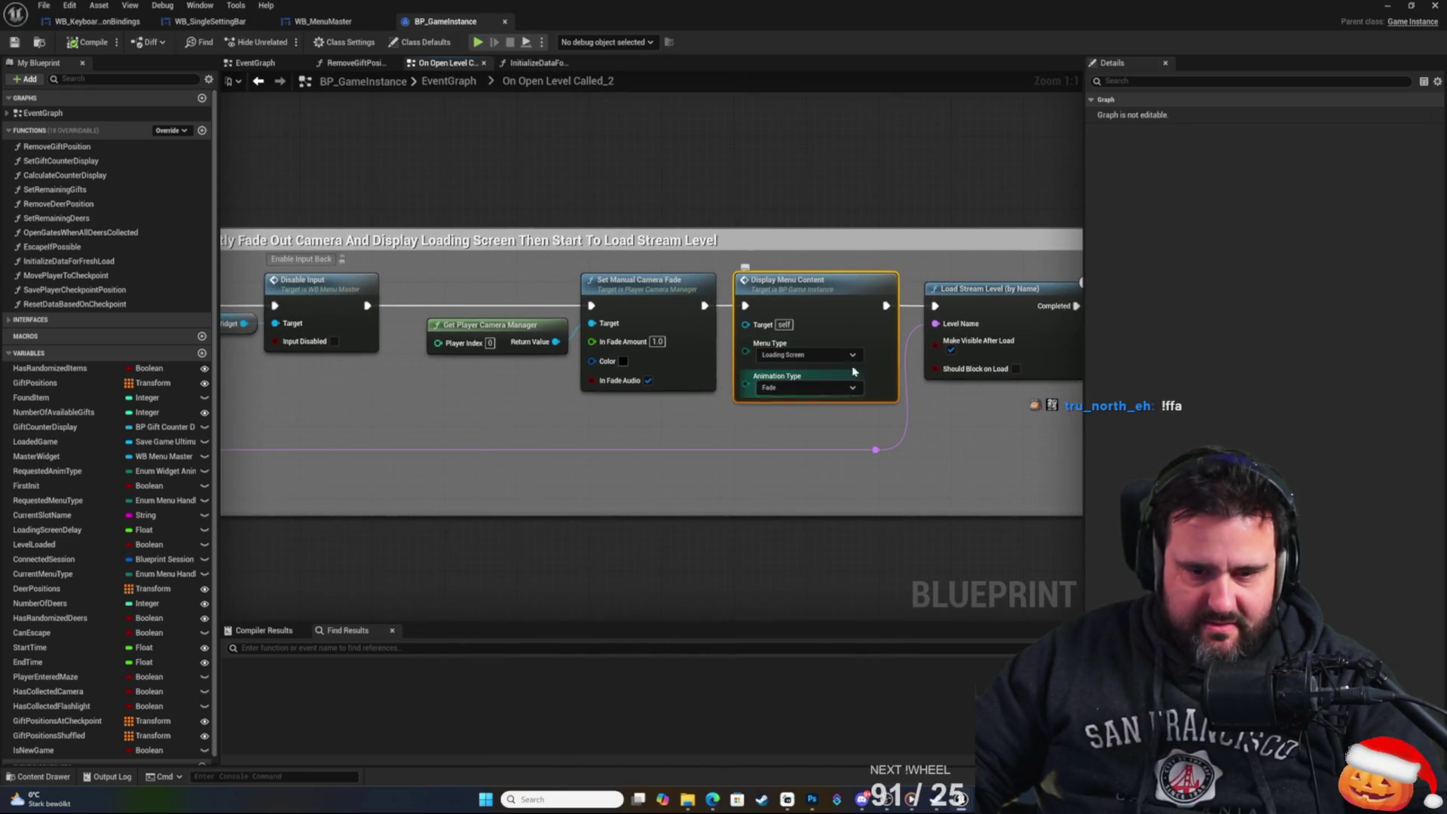
mouse_move(773, 390)
mouse_down()
mouse_move(662, 445)
mouse_move(242, 333)
mouse_move(66, 323)
mouse_up()
mouse_move(452, 324)
mouse_down()
mouse_move(192, 313)
mouse_move(407, 301)
mouse_up()
mouse_move(226, 256)
mouse_down()
mouse_move(364, 252)
mouse_move(464, 305)
mouse_move(542, 316)
mouse_move(575, 297)
mouse_move(803, 278)
mouse_up()
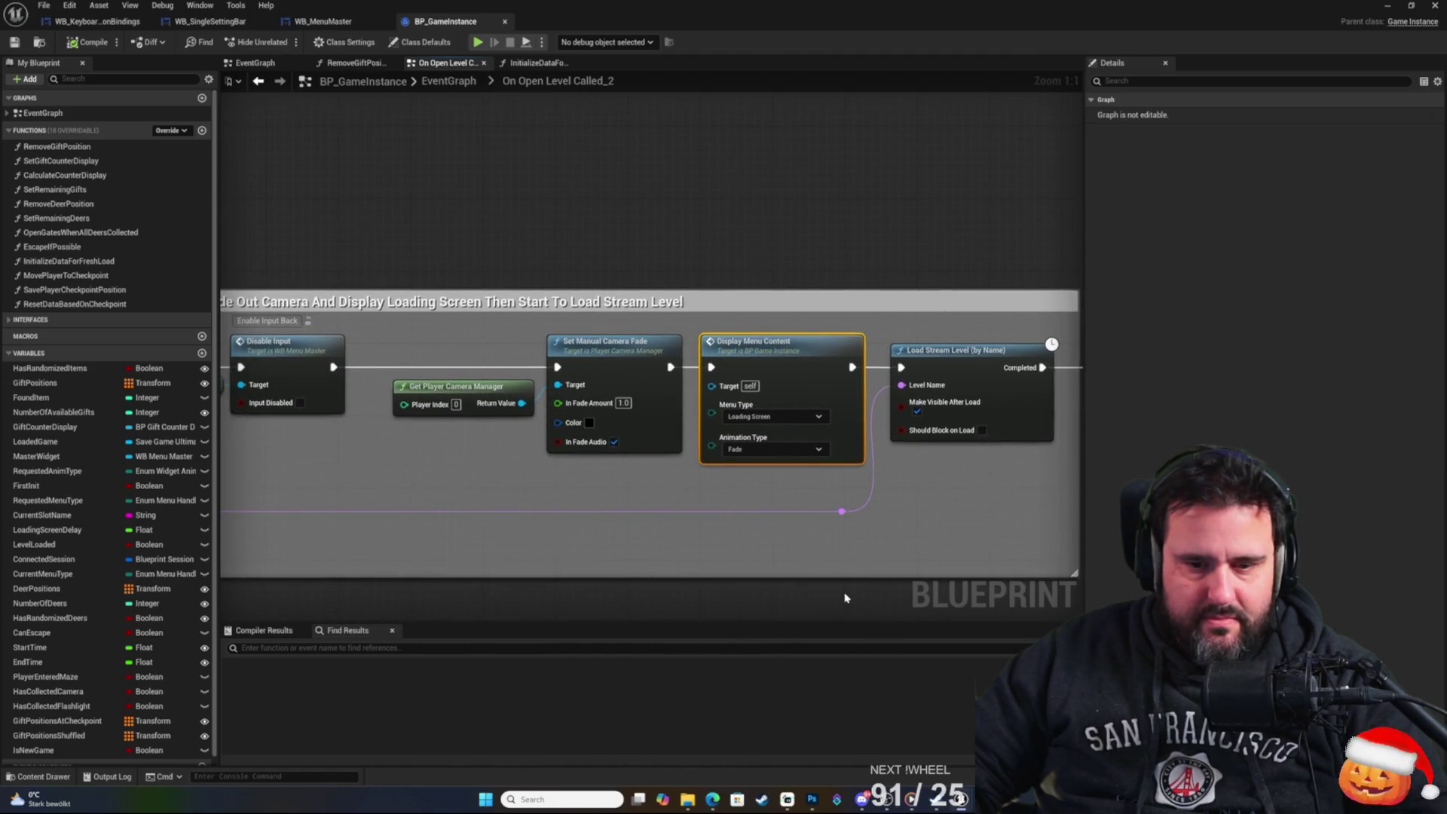
drag(846, 597, 844, 574)
Add a 5-second Delay after Display Menu Content and save BP_GameInstance.
drag(851, 344, 894, 238)
text(dela)
key(Return)
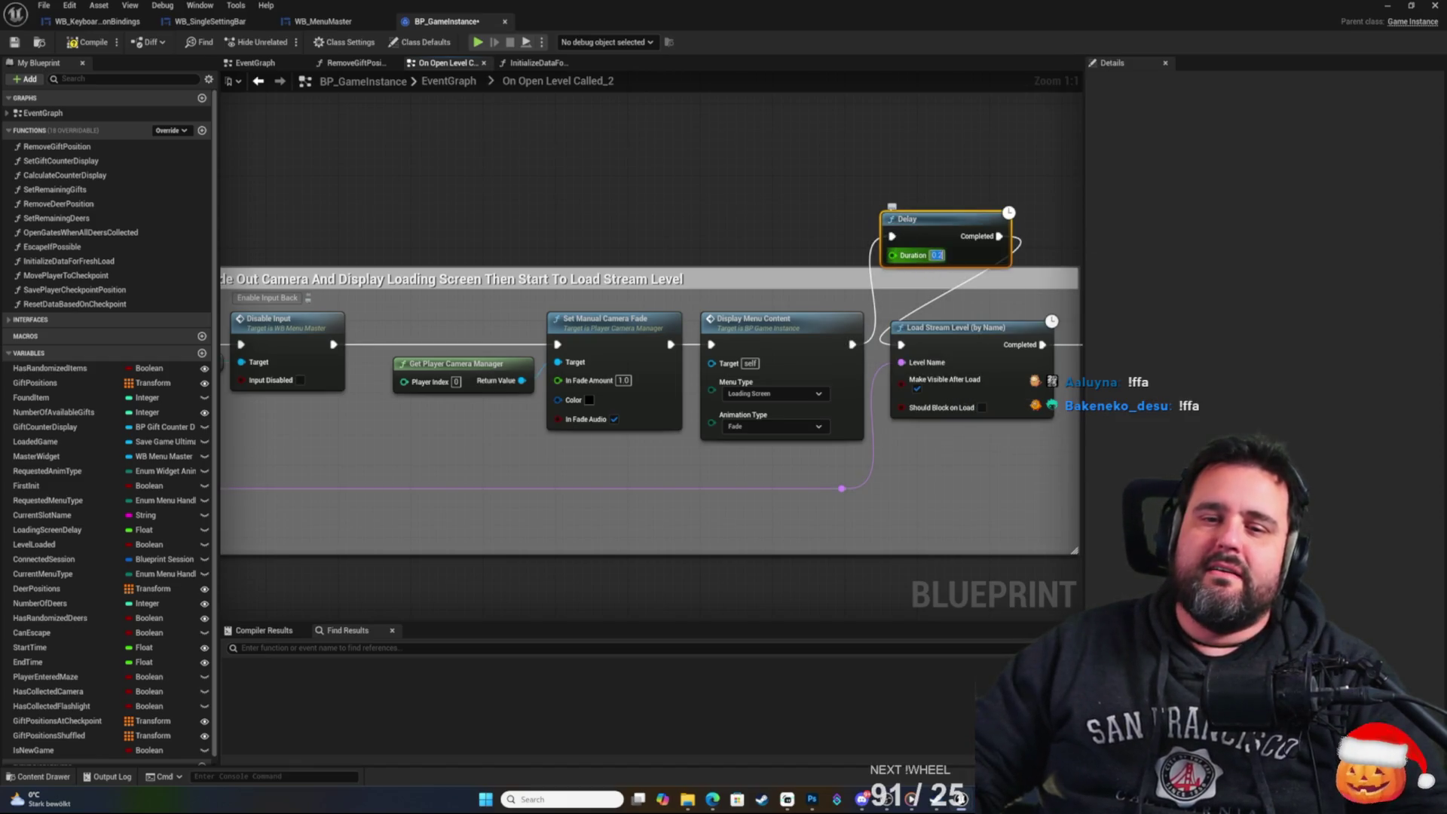
text(5)
key(Return)
click(944, 202)
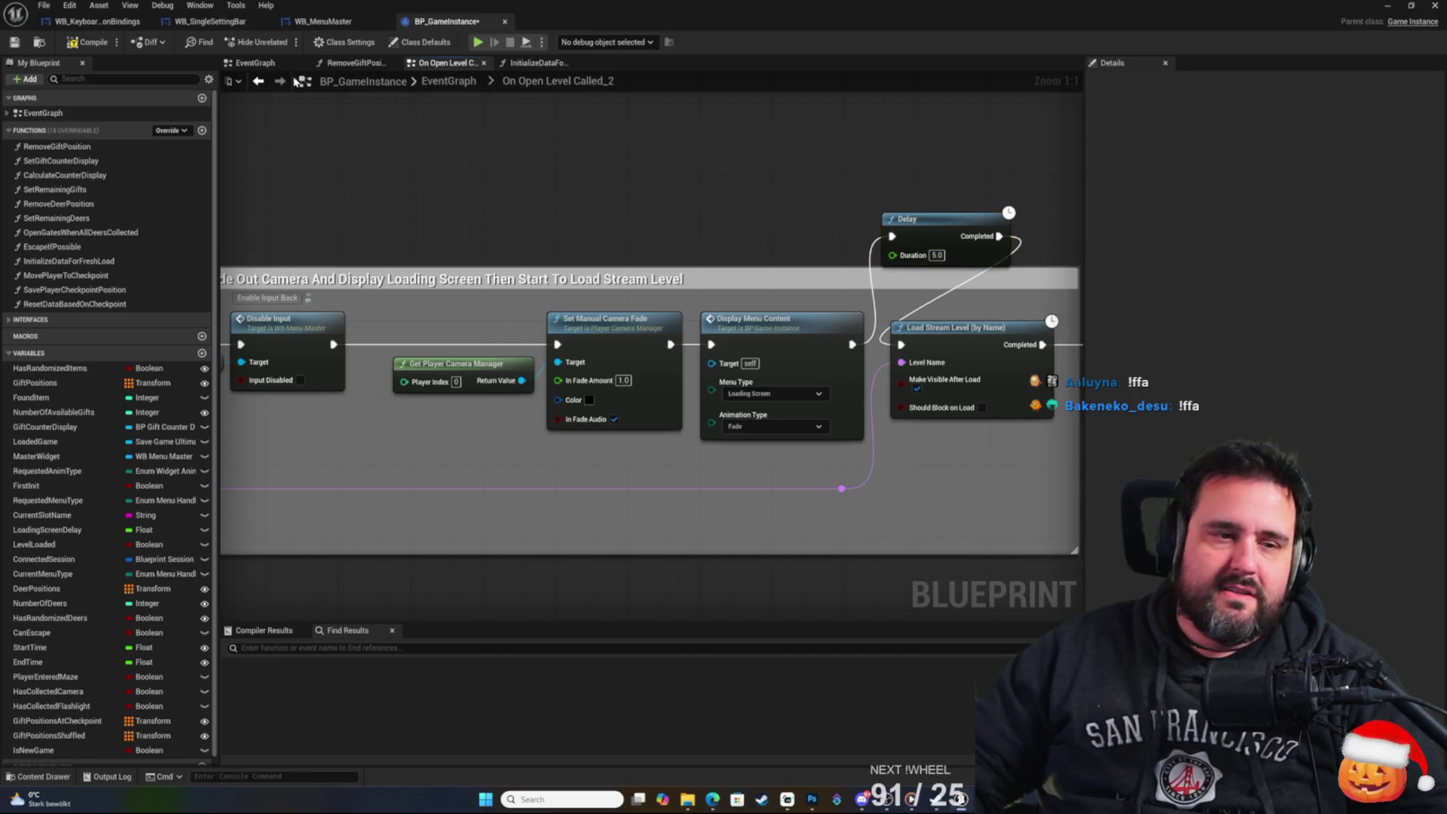
click(23, 43)
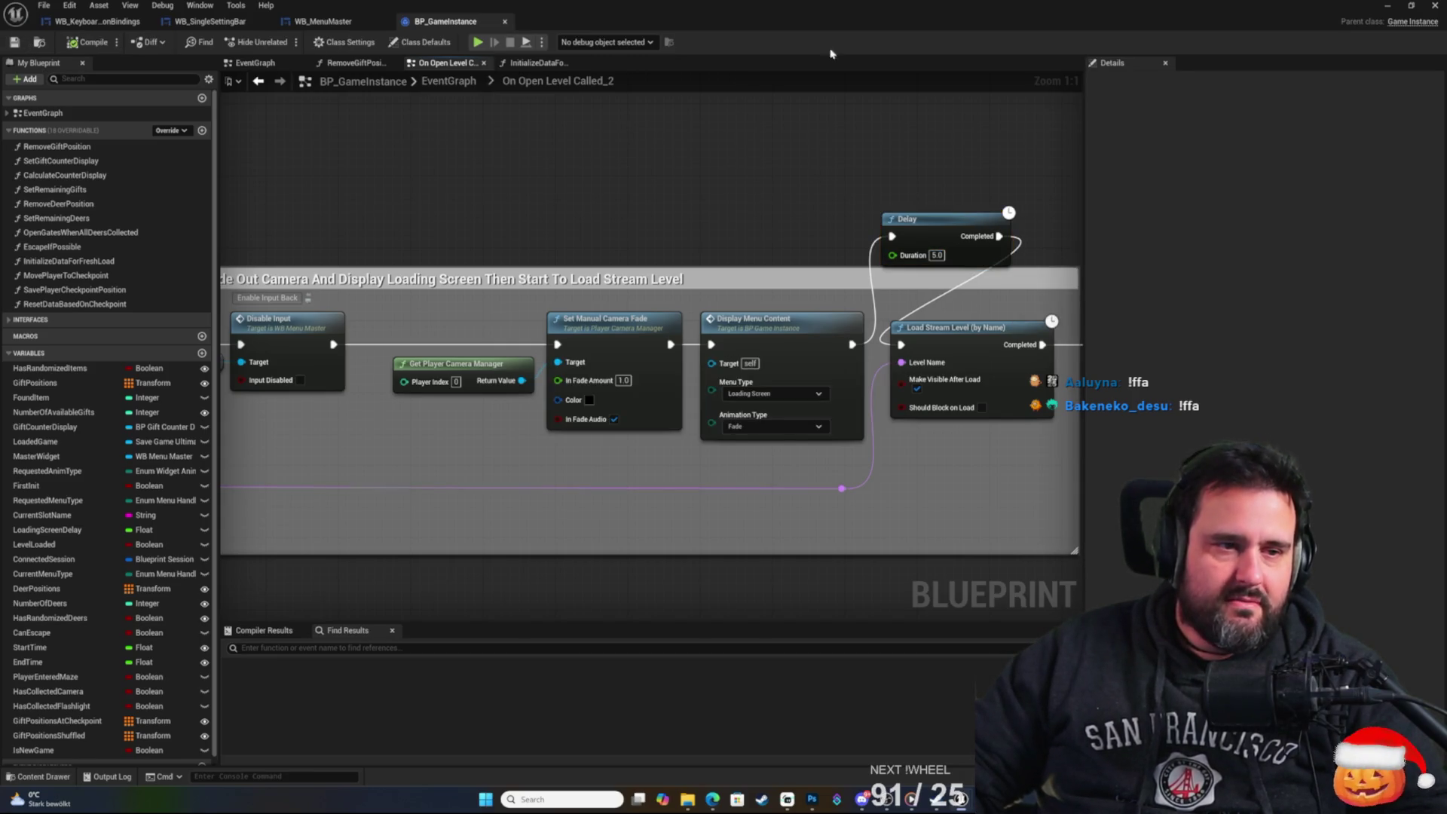
click(1386, 6)
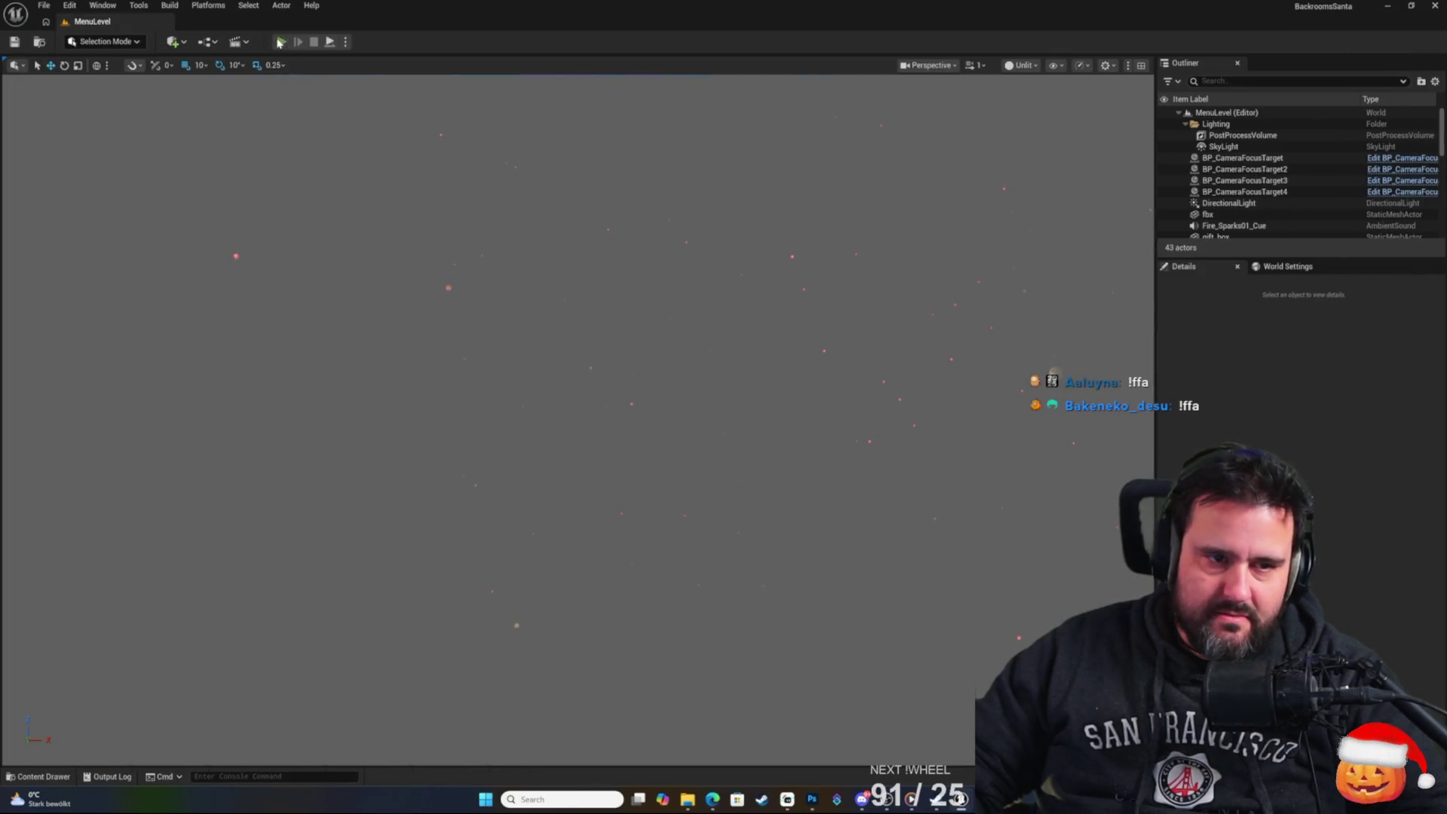
Playtest with the 5-second delay through New Game and the story screen into the level, then stop.
key(alt+p)
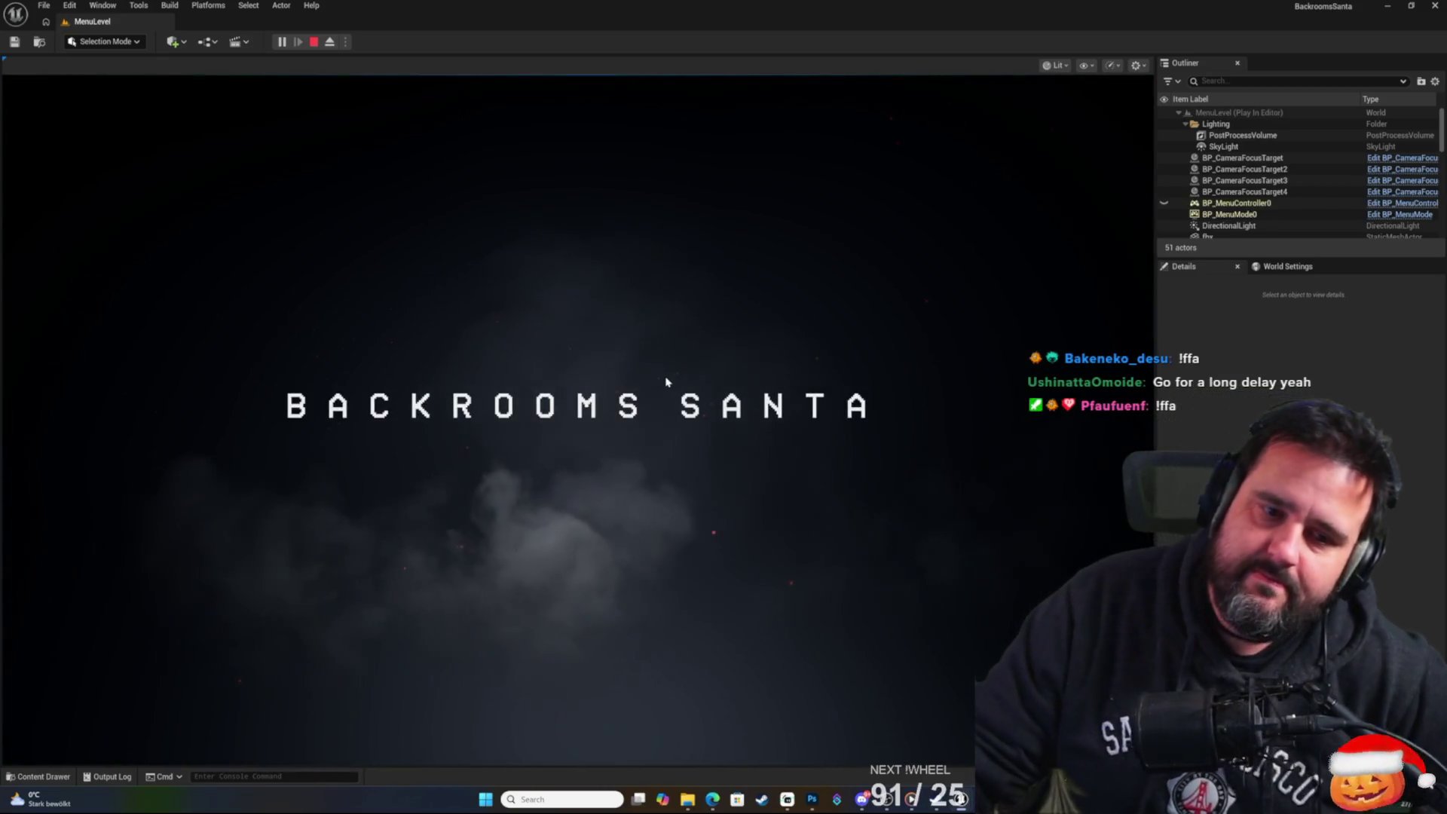
click(662, 372)
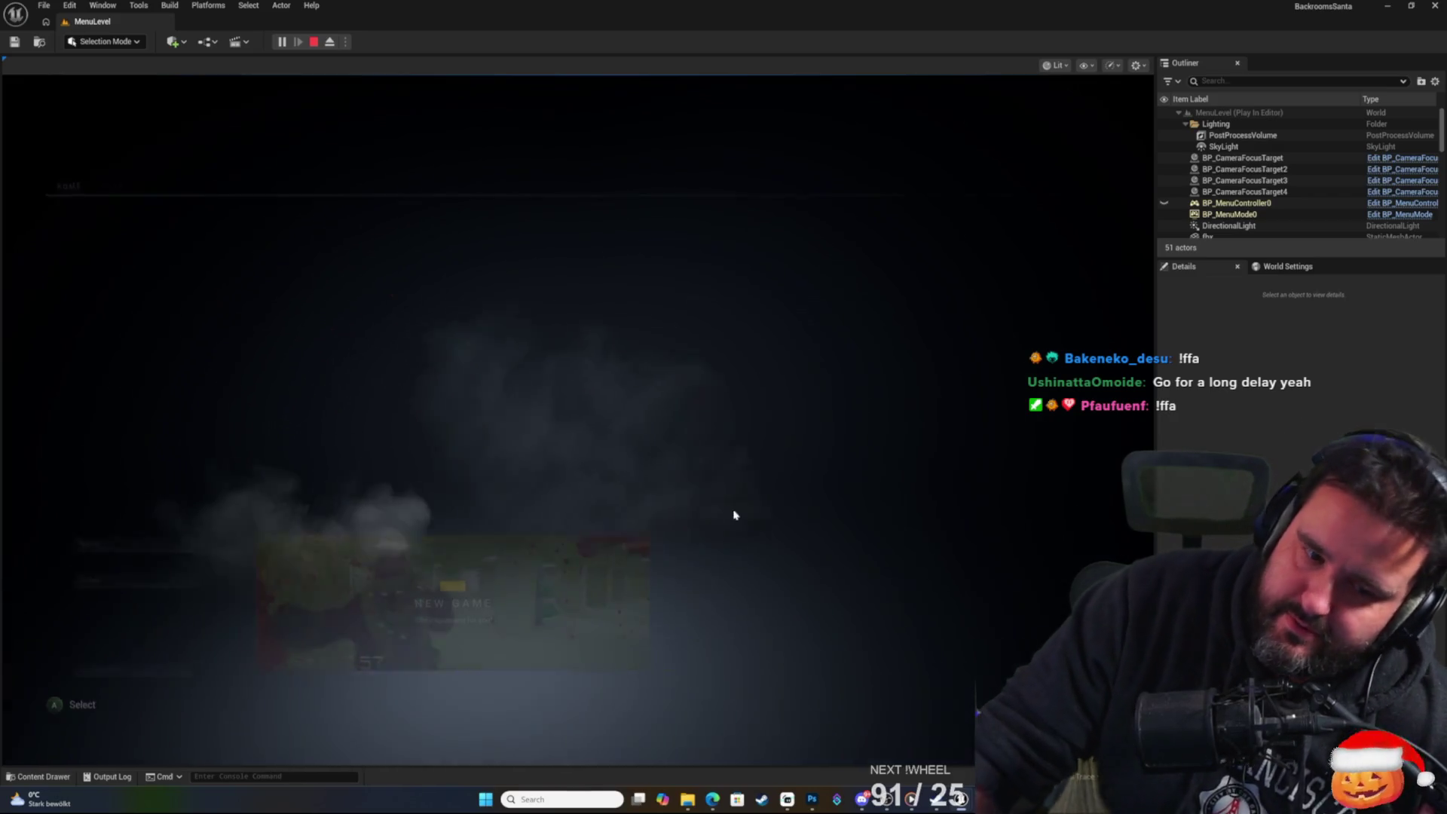
click(599, 613)
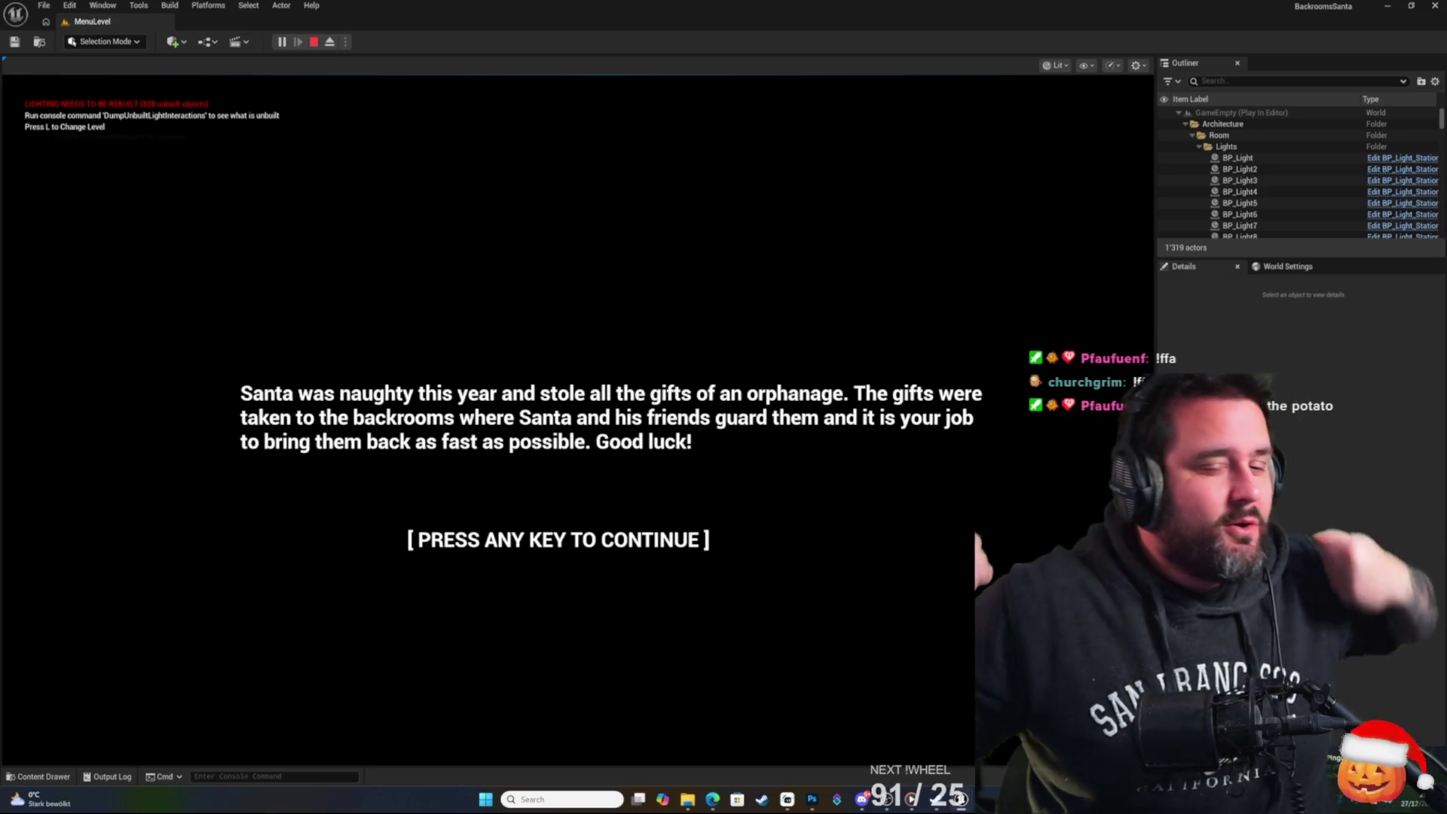
key(space)
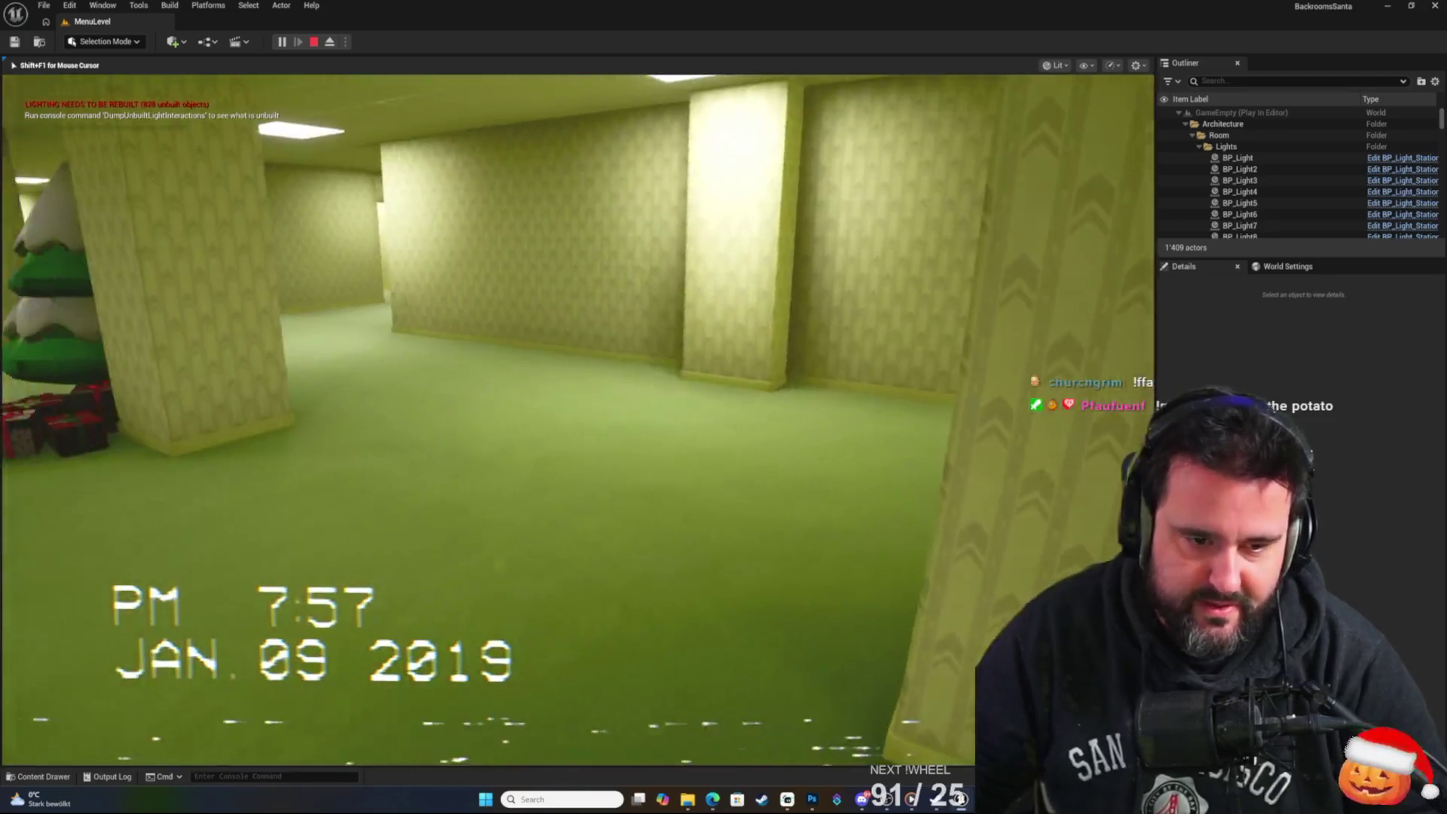
key(Escape)
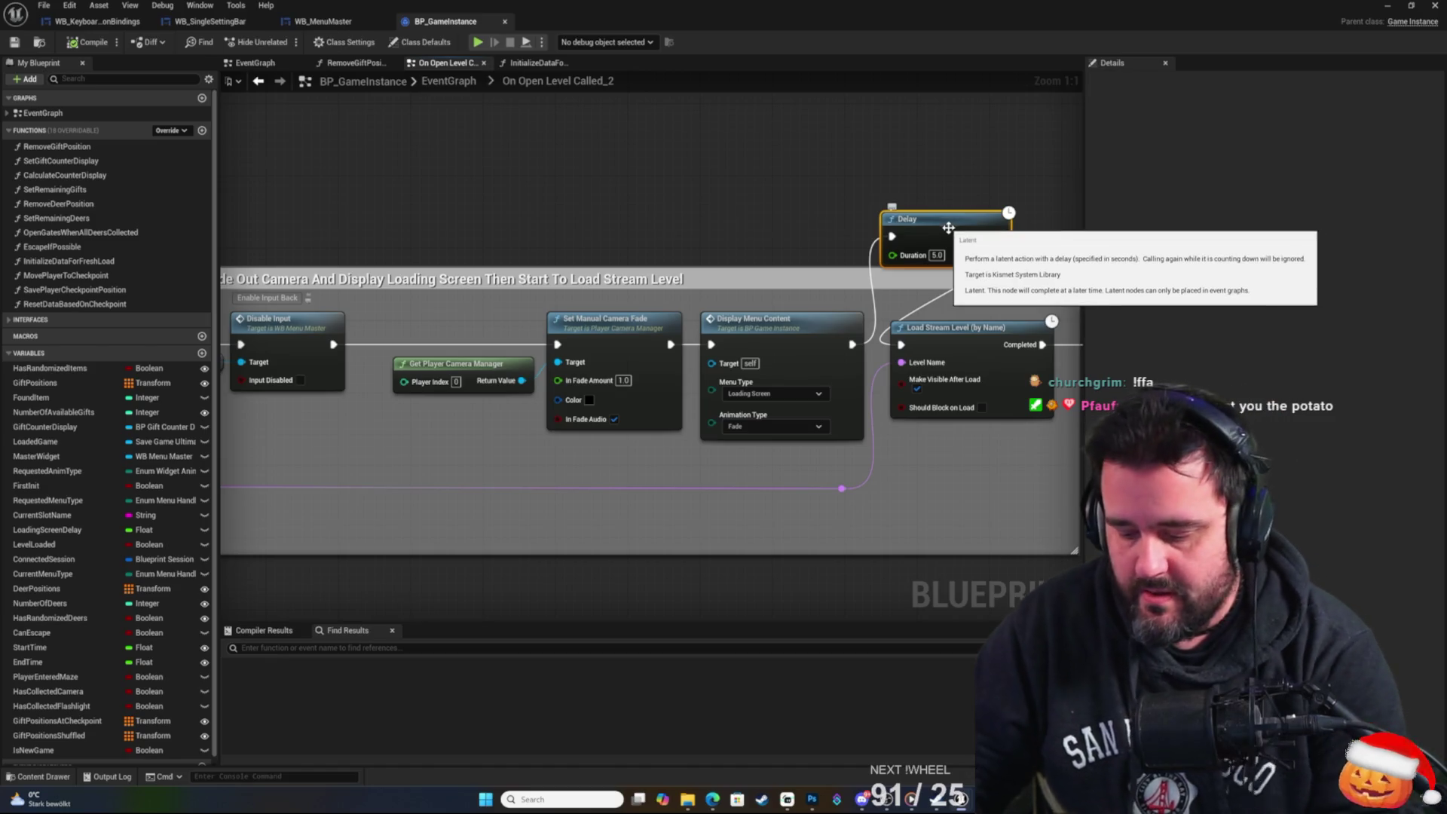
Delete the Delay node and save BP_GameInstance.
key(Delete)
drag(949, 234, 835, 204)
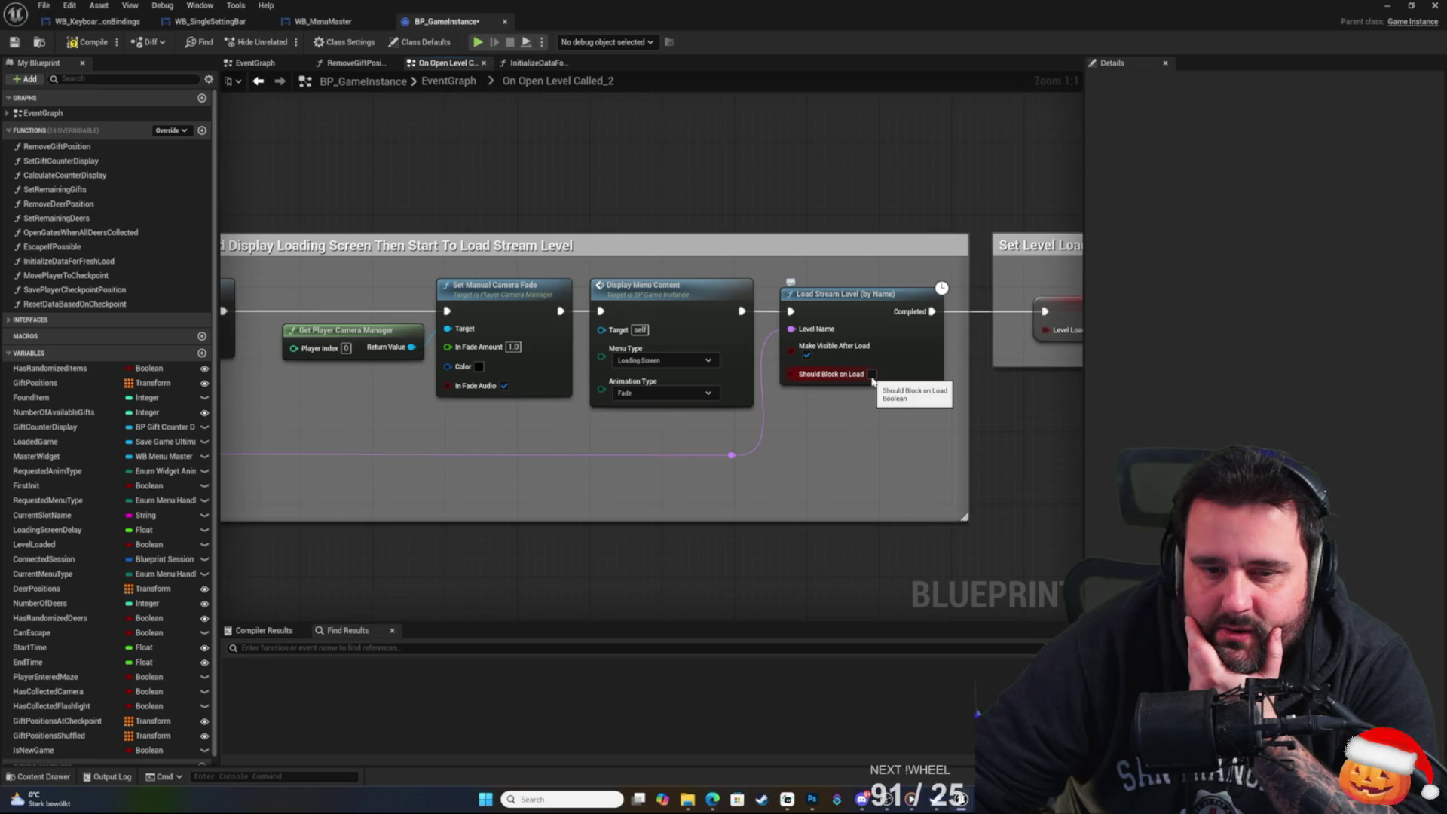
right_click(863, 197)
click(807, 169)
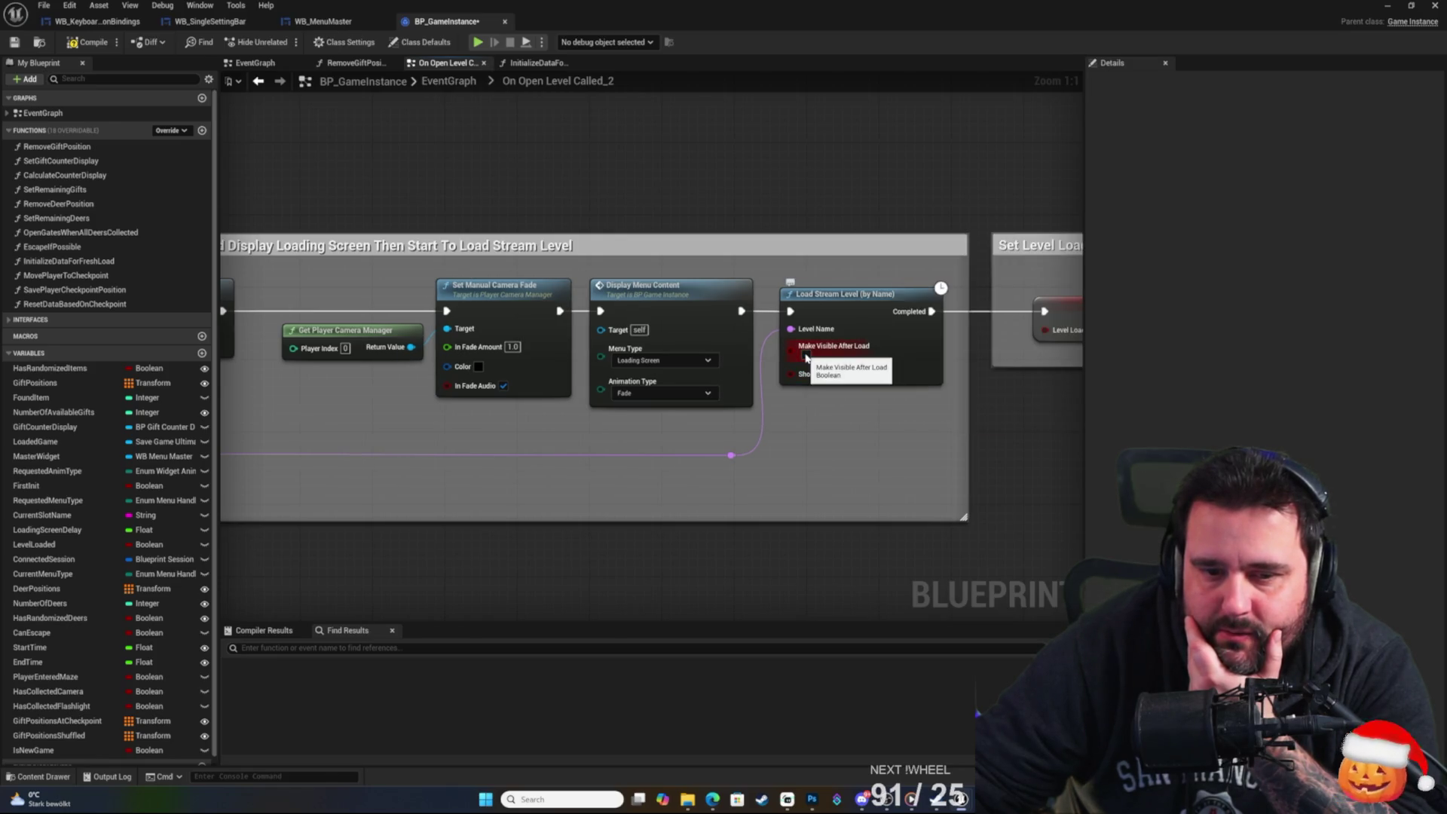
click(12, 42)
Start a new playtest of MenuLevel from the level editor.
drag(675, 165, 407, 168)
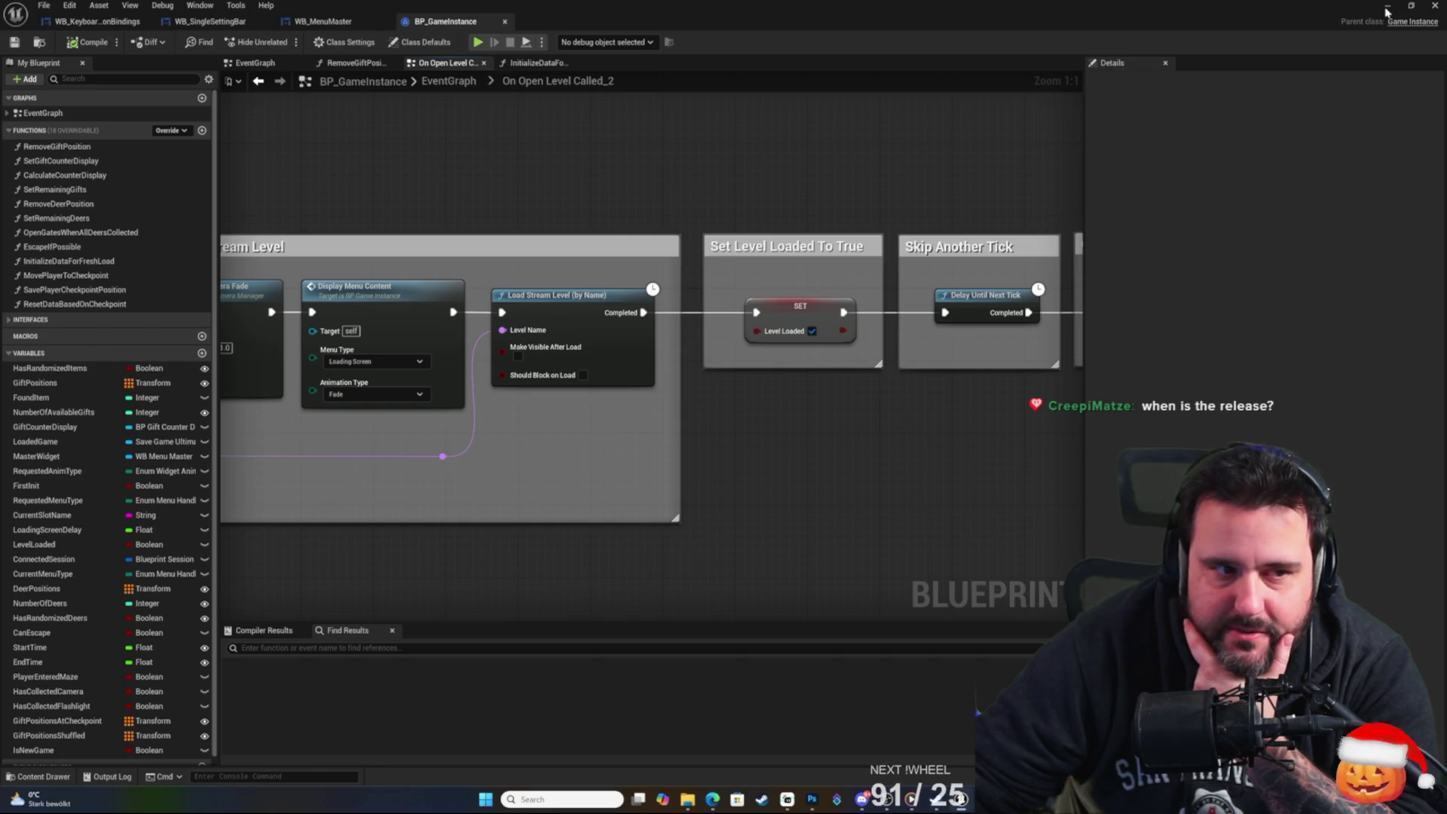
click(1386, 9)
click(287, 42)
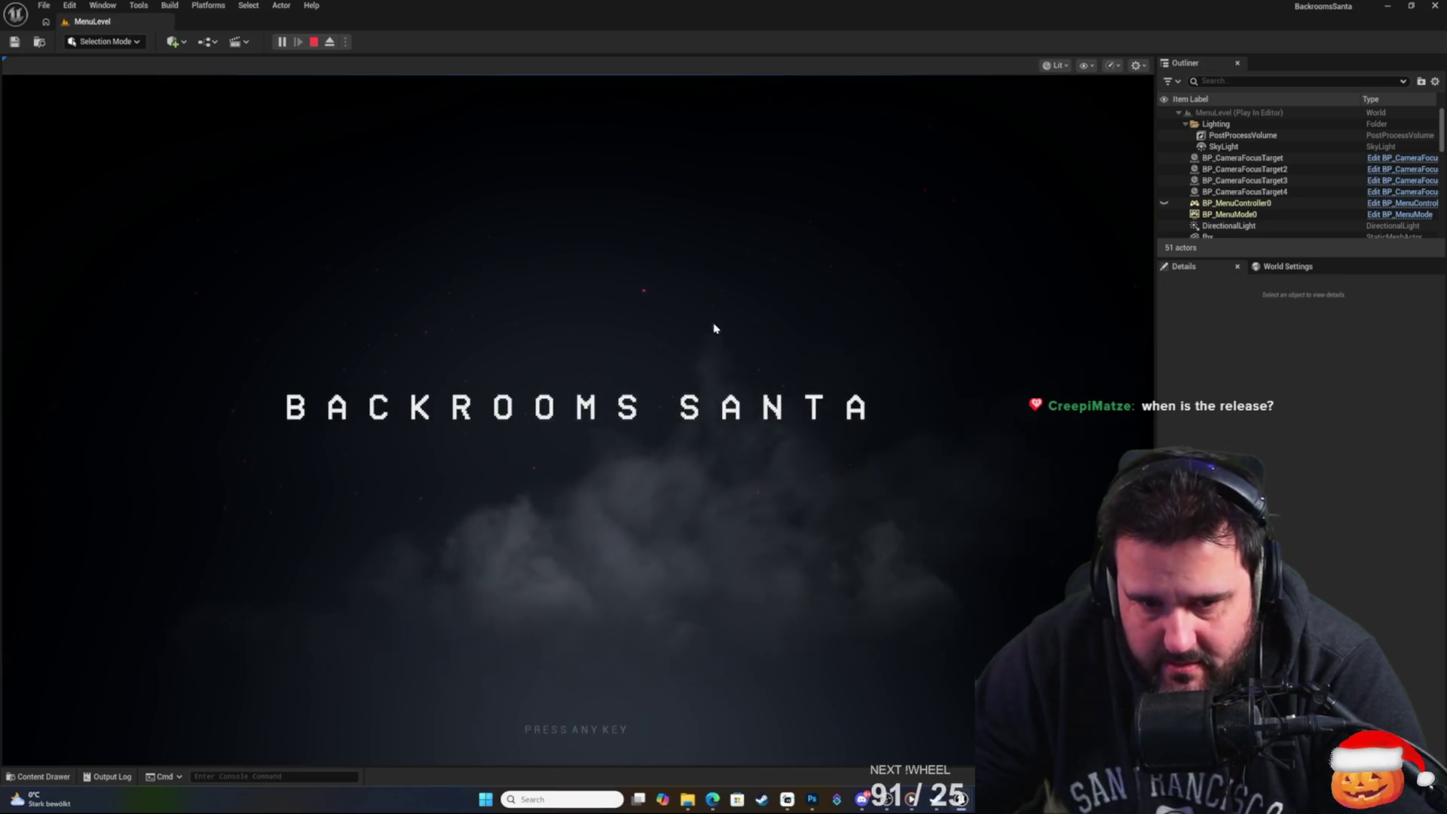
Replay from the title screen through New Game and past the story screen into the backrooms.
click(704, 329)
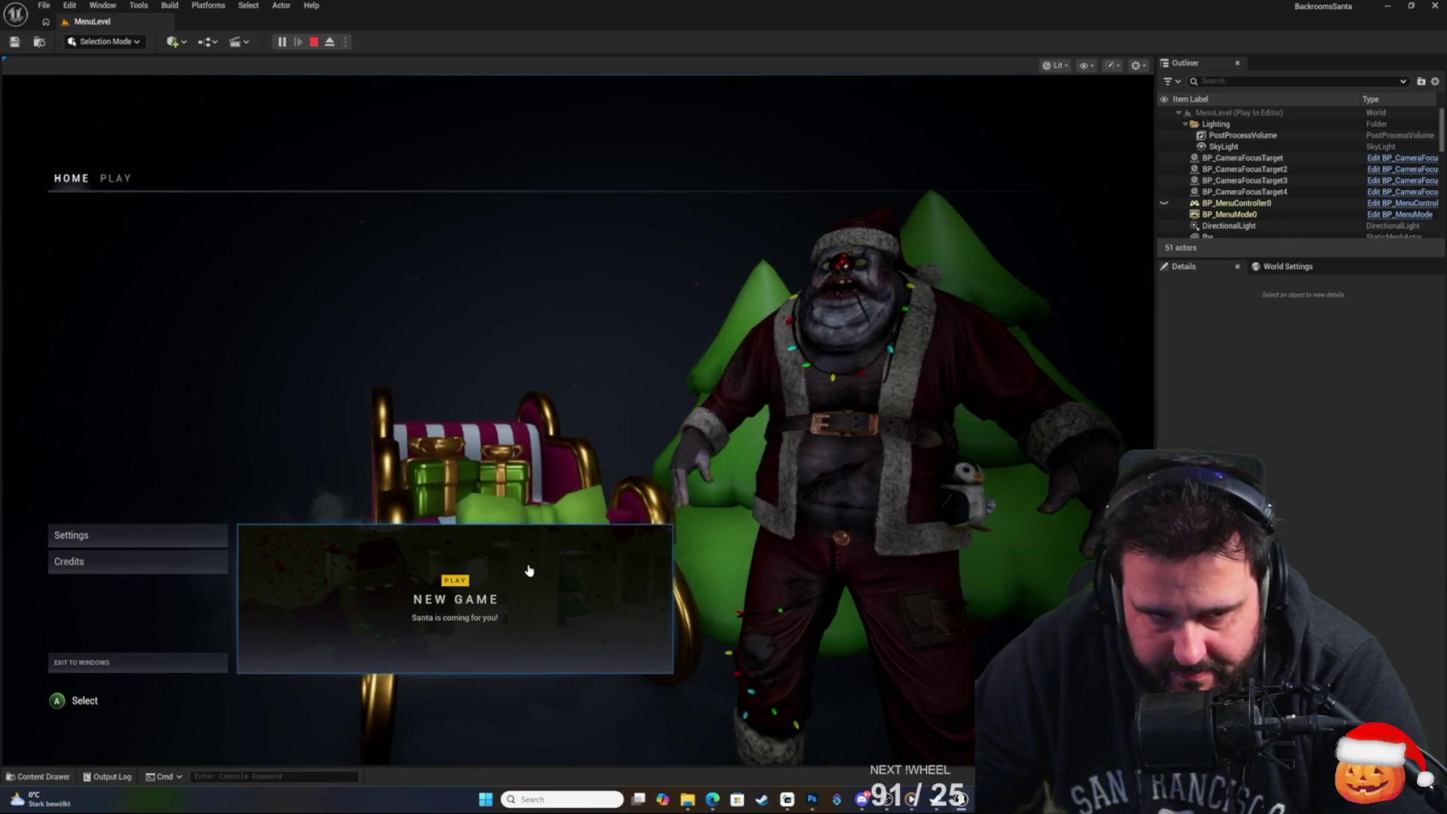
click(526, 554)
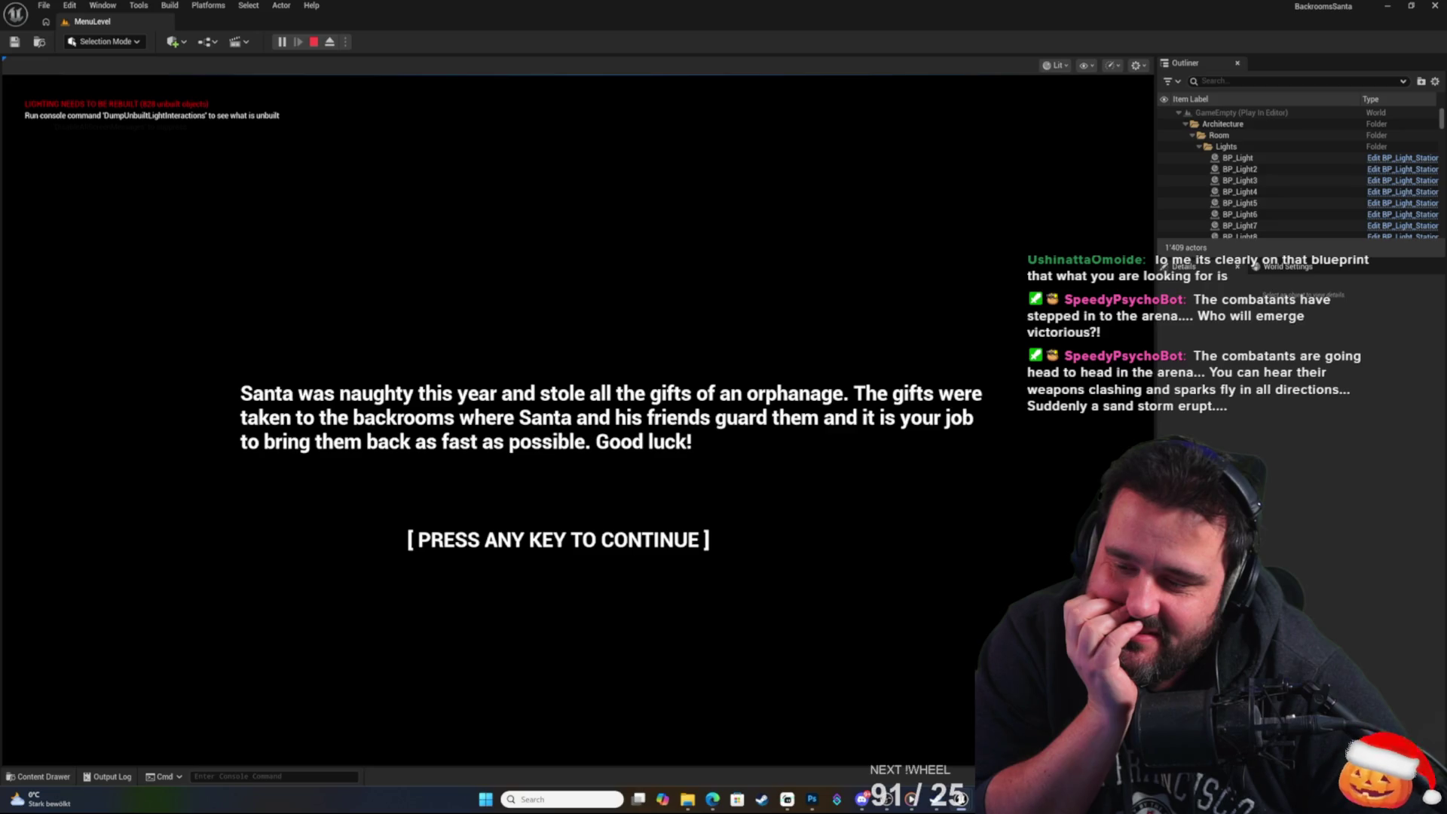
key(space)
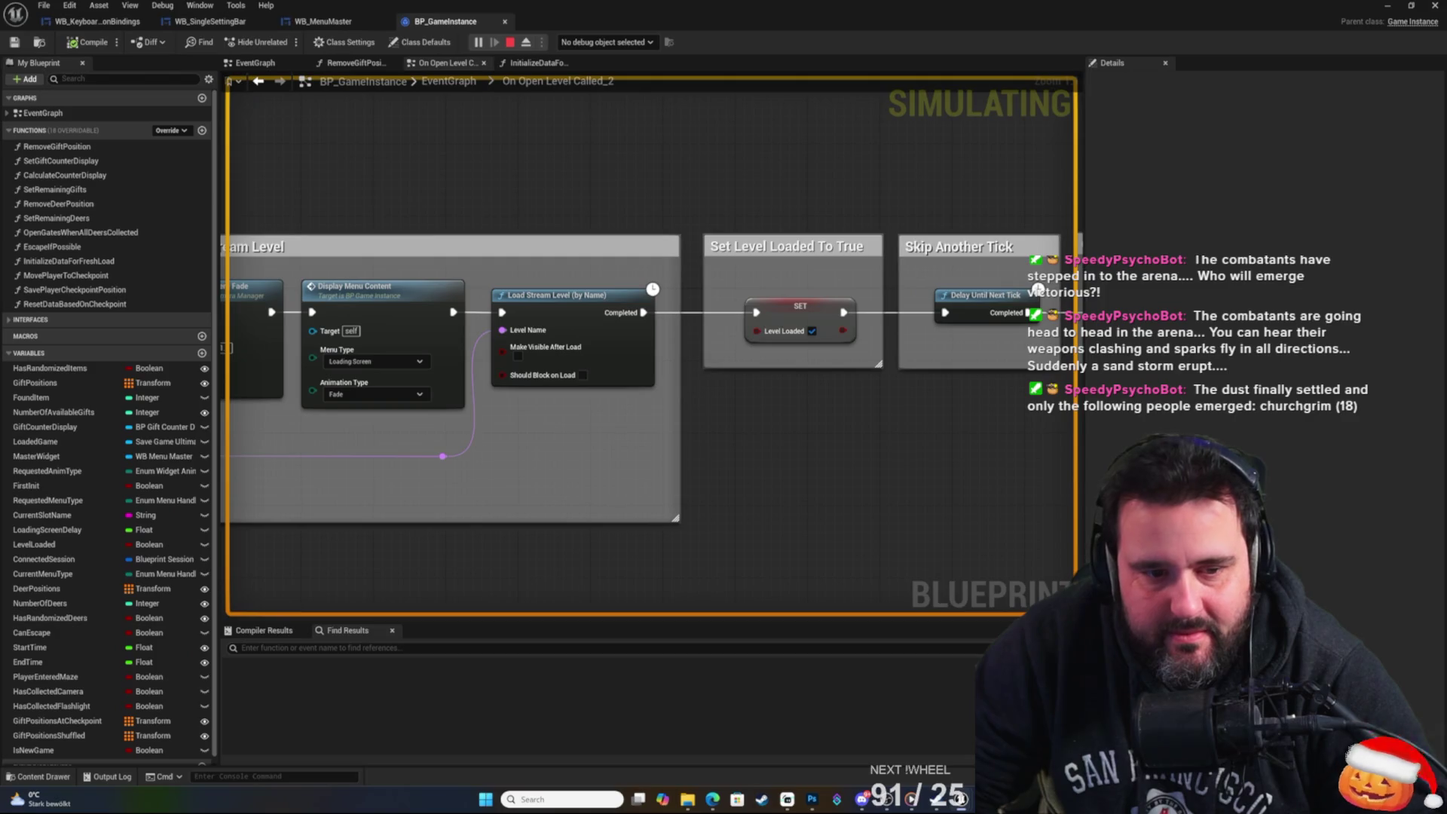
Stop the playtest, enable Make Visible After Load, save BP_GameInstance, and keep the Loading Screen menu type.
key(Escape)
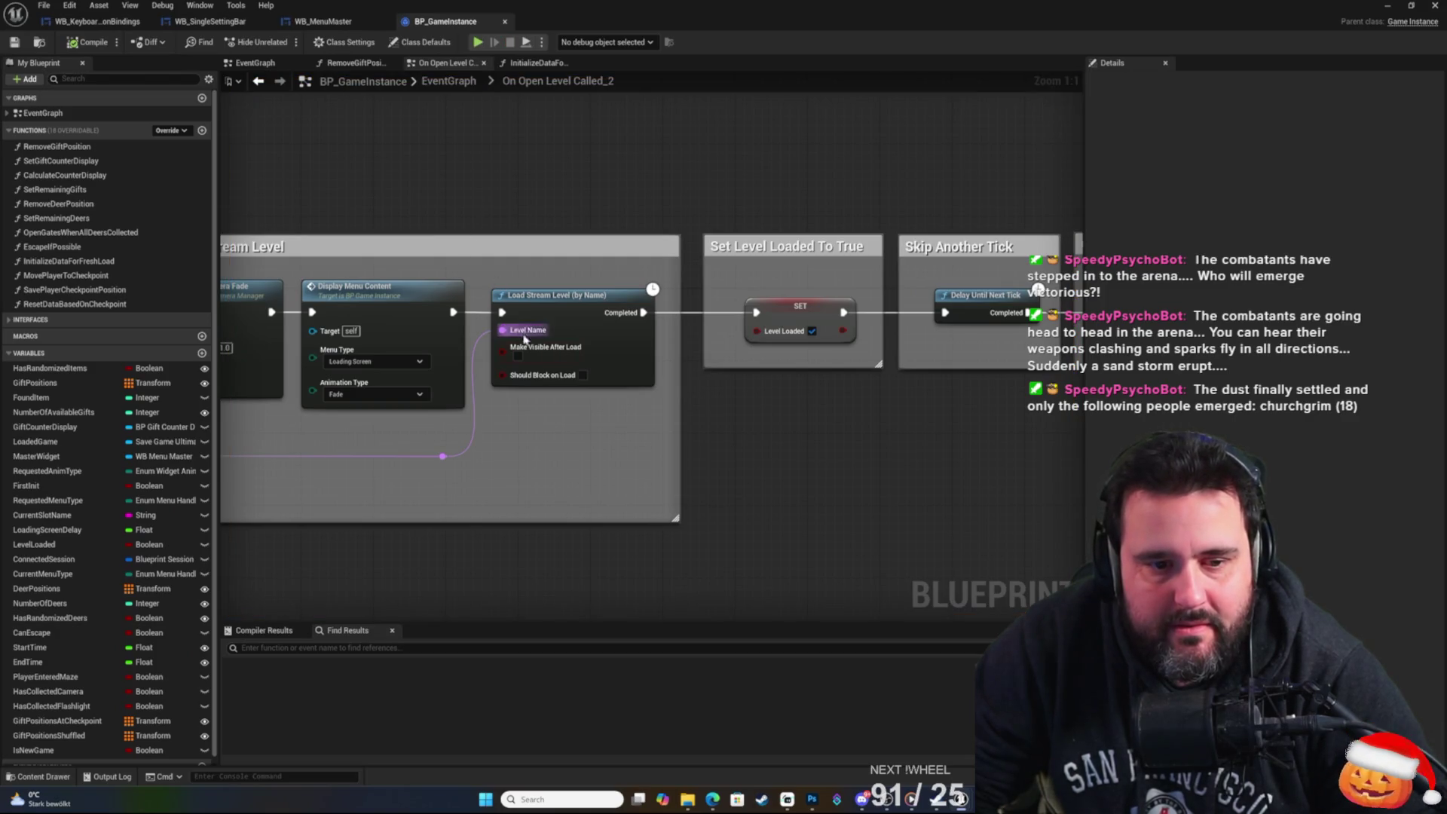
click(518, 356)
key(ctrl+s)
drag(475, 180, 629, 177)
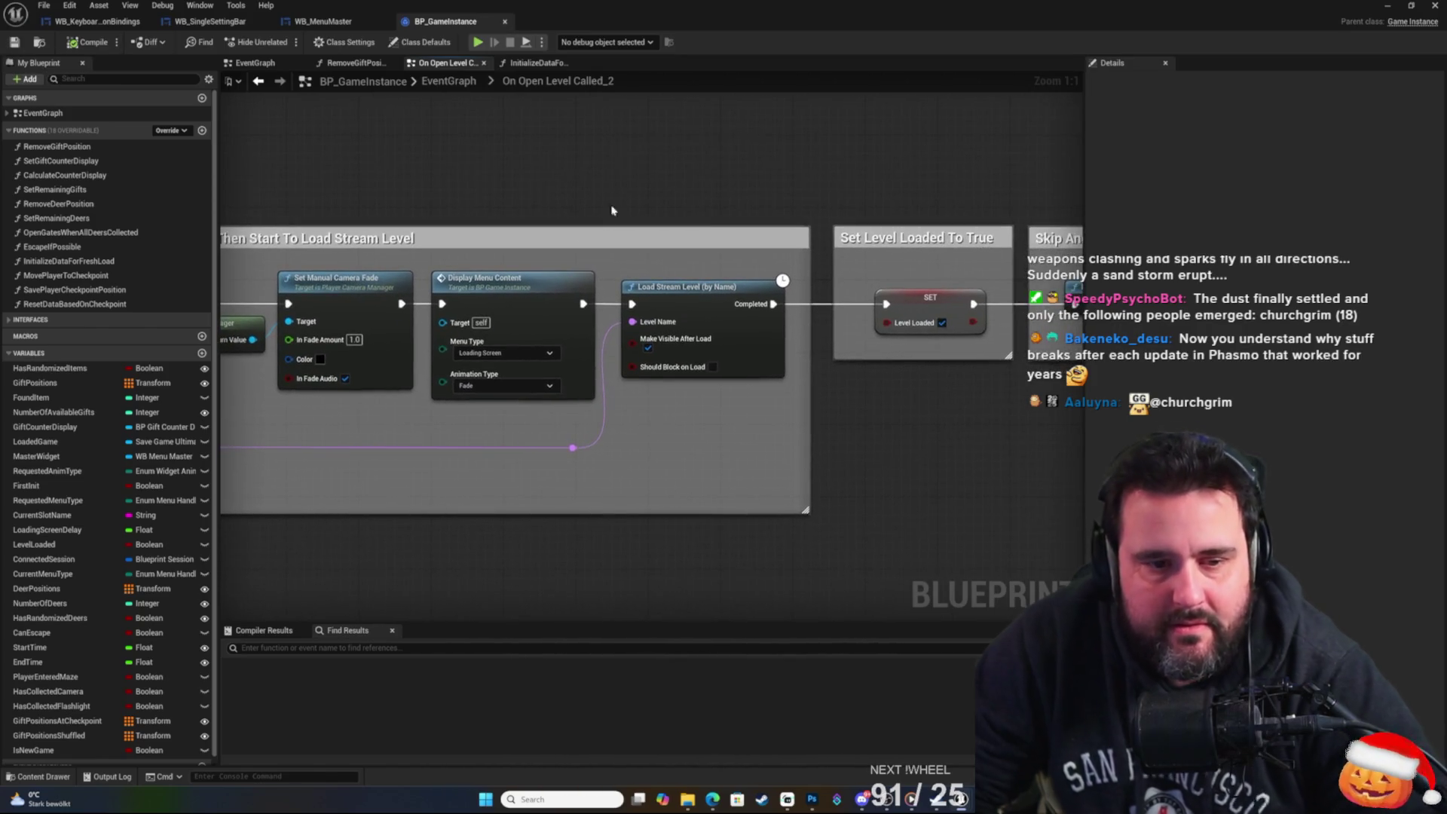
click(531, 281)
click(512, 353)
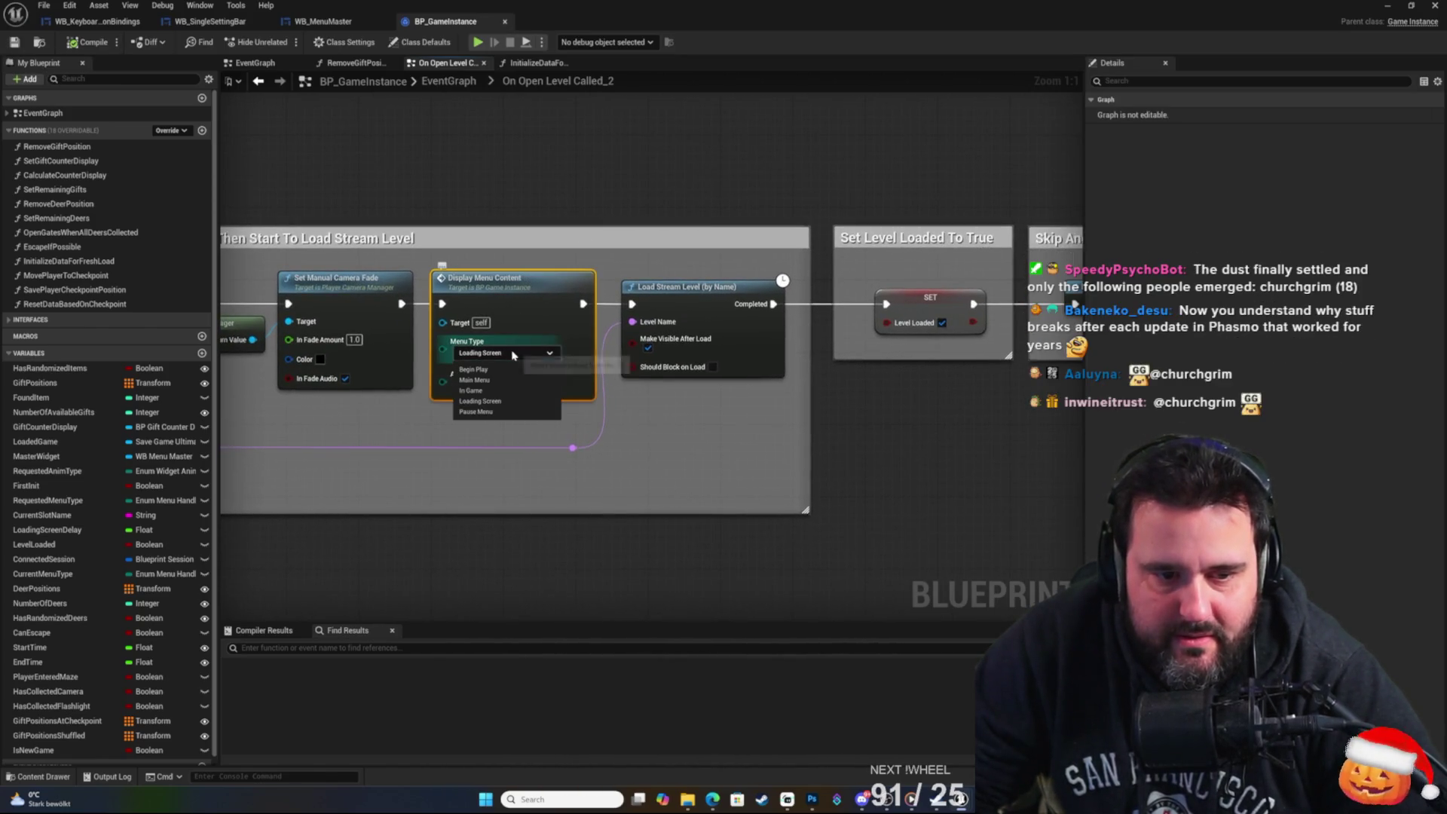
click(512, 354)
Search the UltimateMenu folder for 'loading' and open WB_LoadingScreen.
click(550, 149)
click(44, 776)
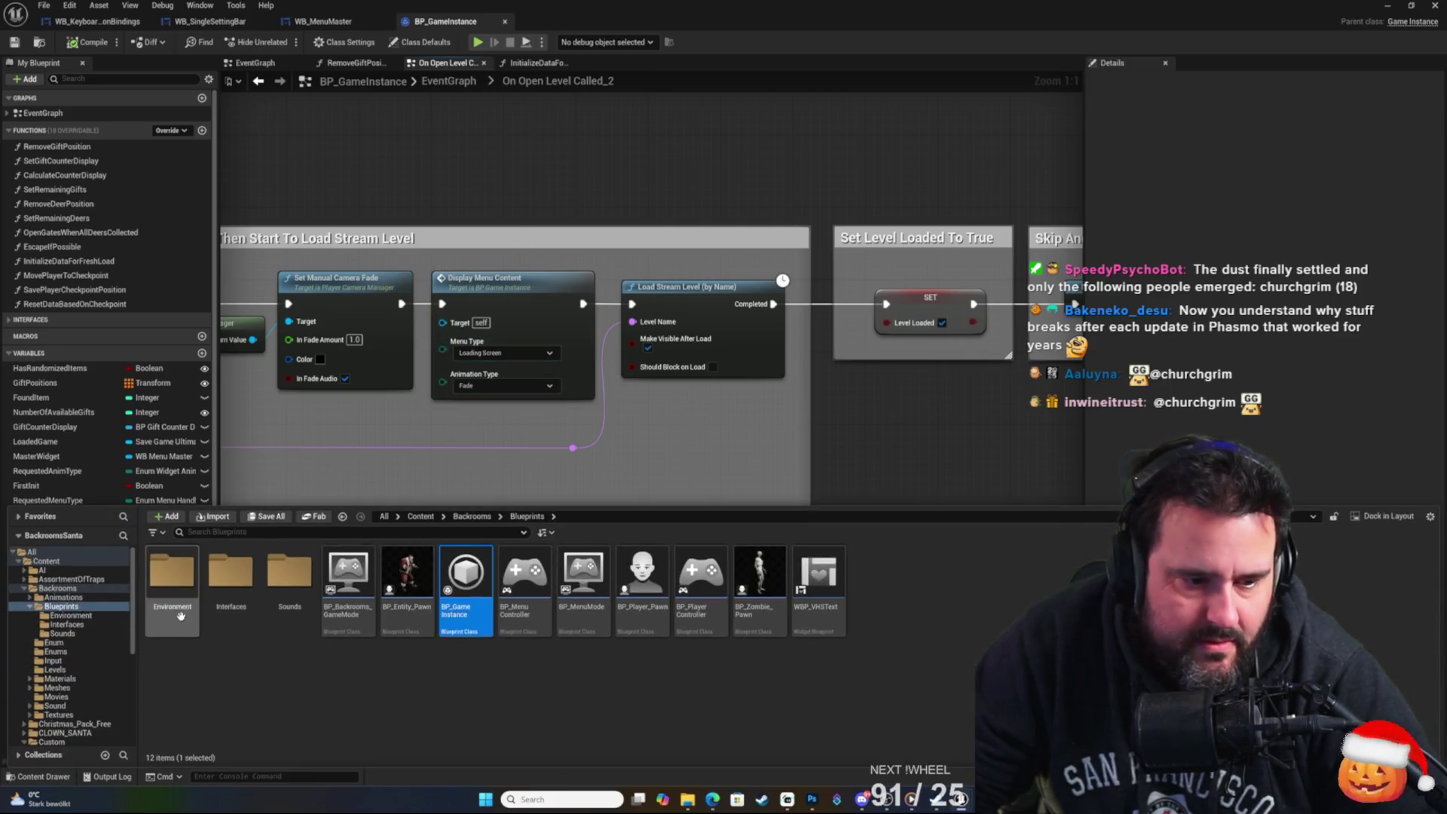
scroll(81, 640, down, 5)
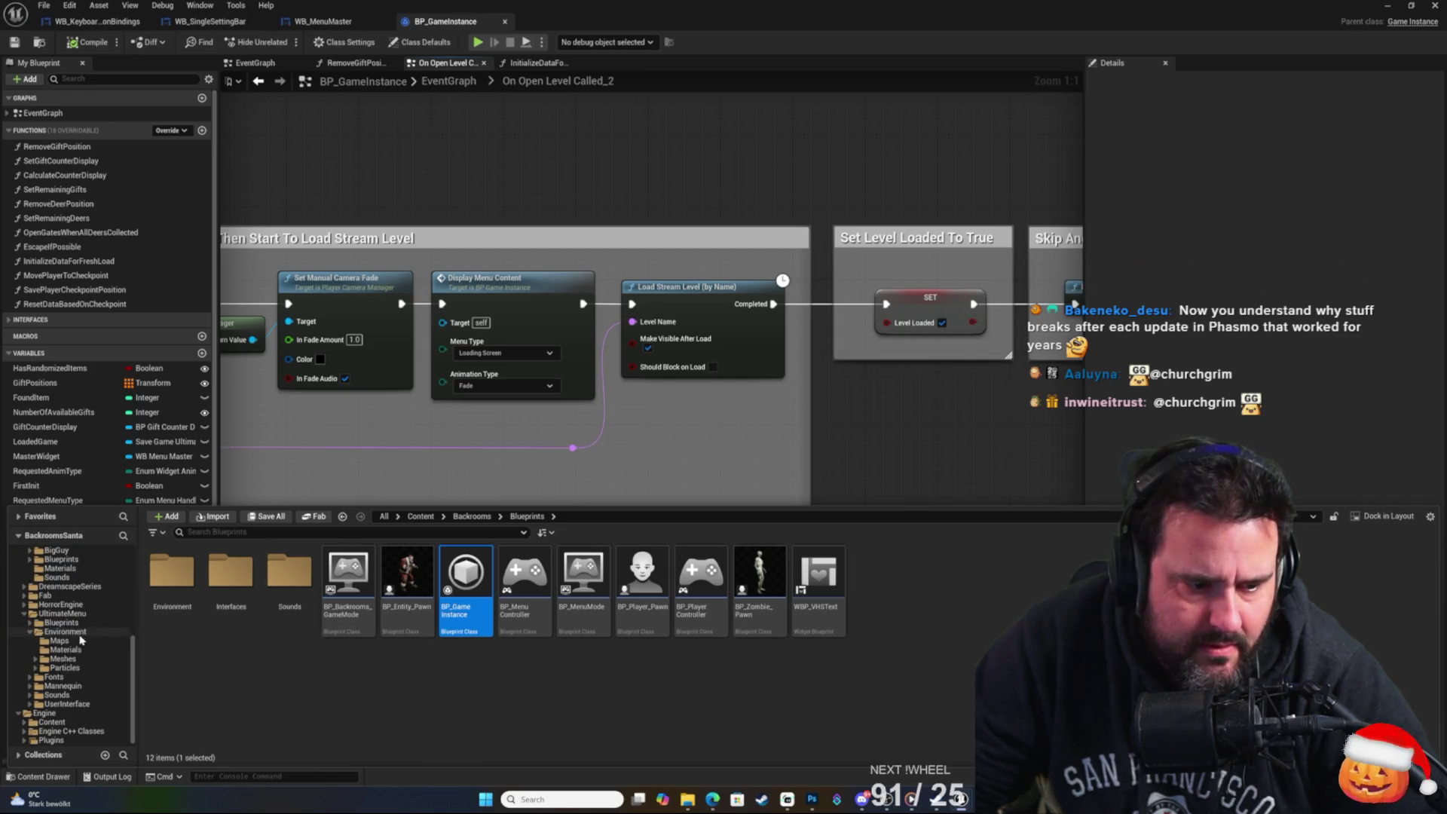
click(61, 613)
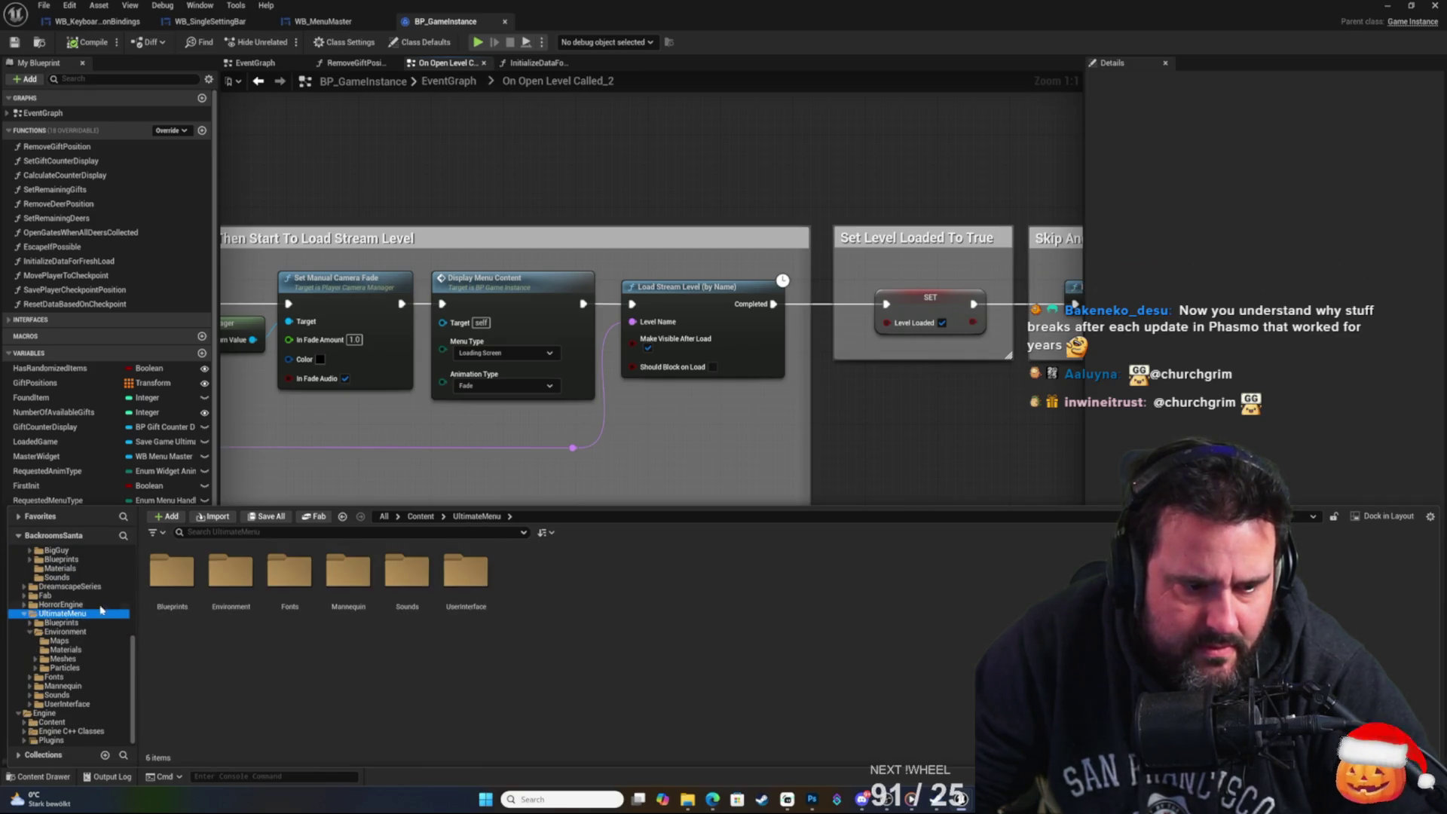
click(234, 532)
text(loading)
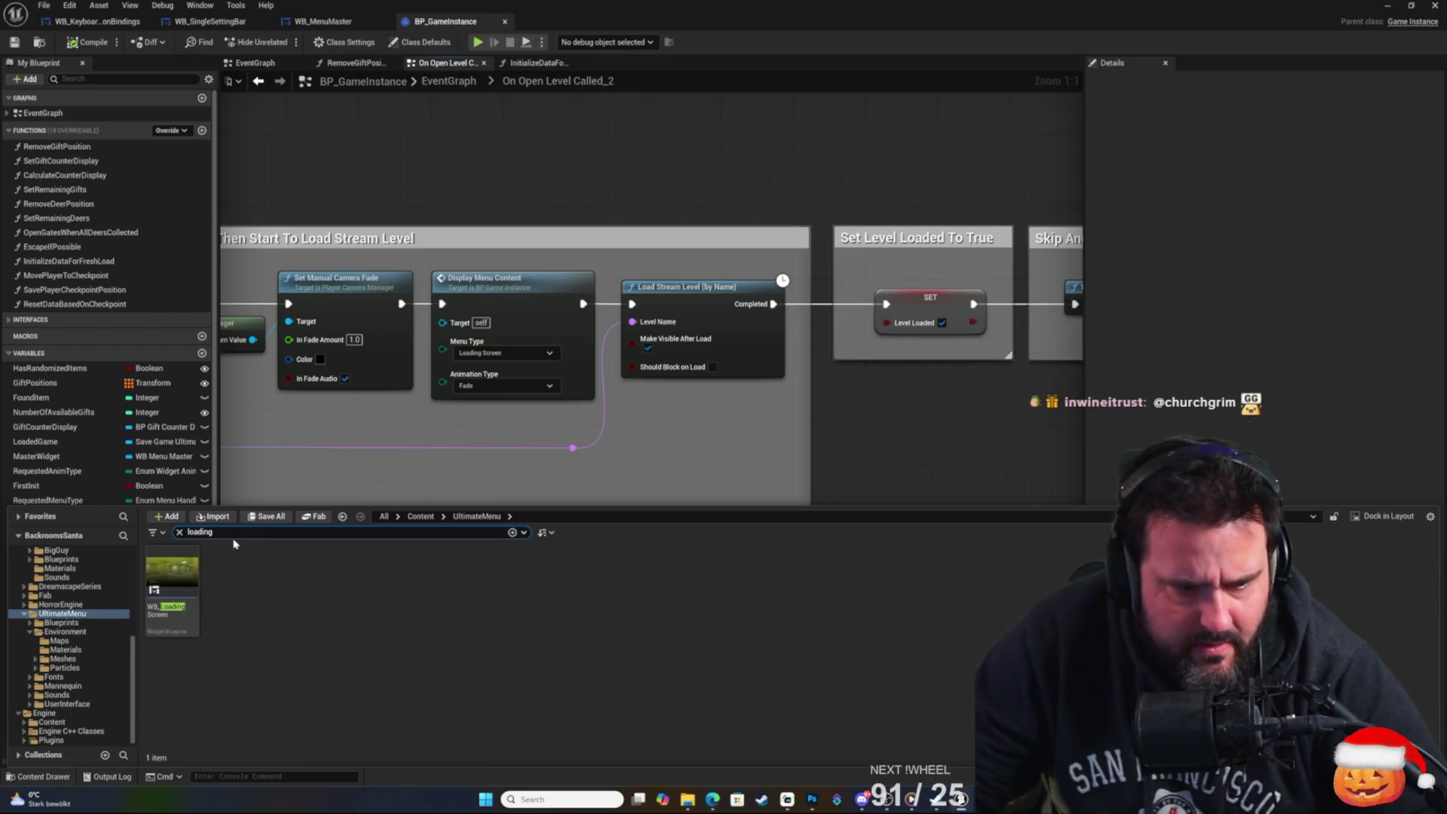
double_click(198, 584)
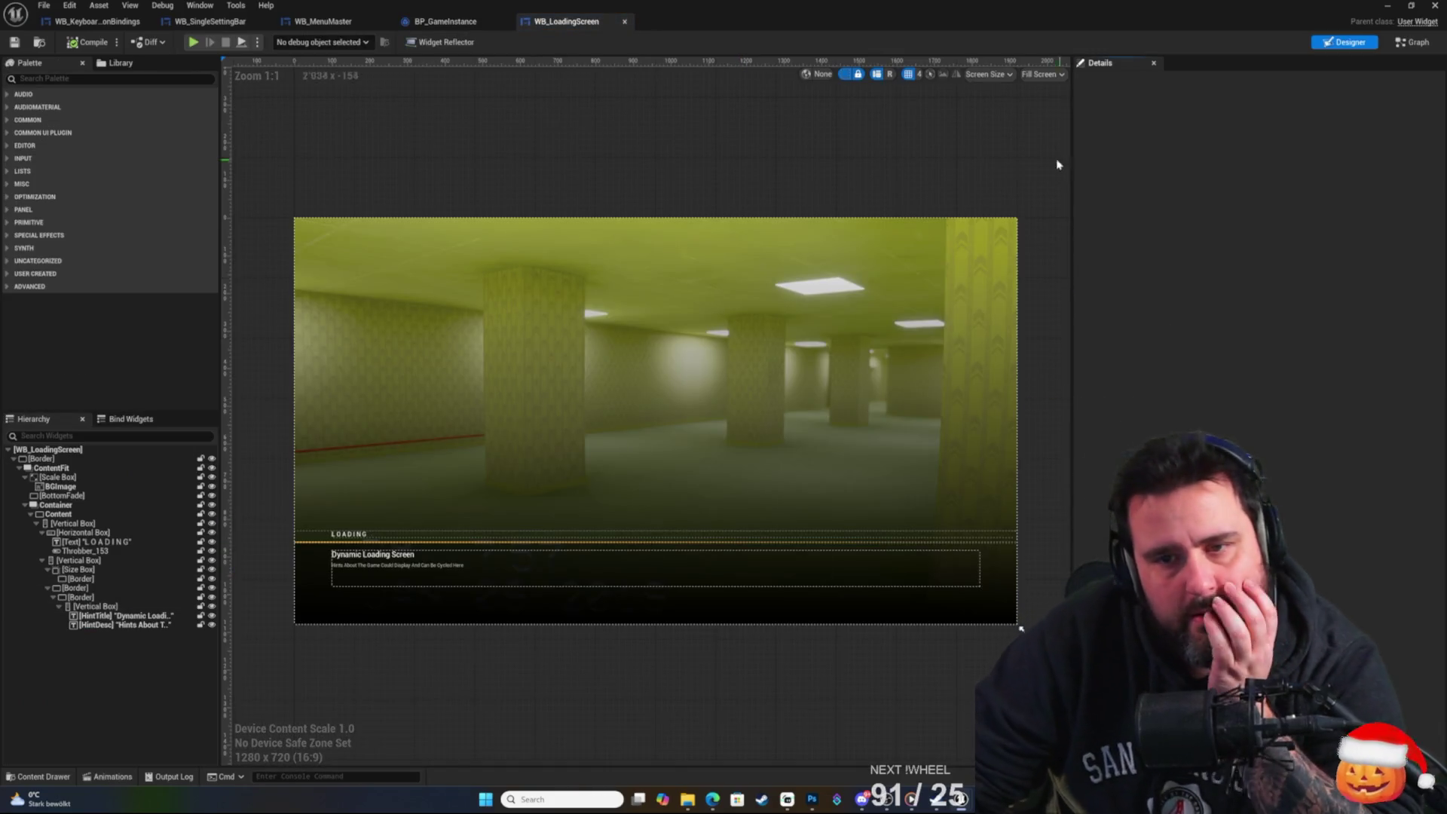
Switch WB_LoadingScreen to its event graph and inspect the Set Timer by Event node.
click(1399, 48)
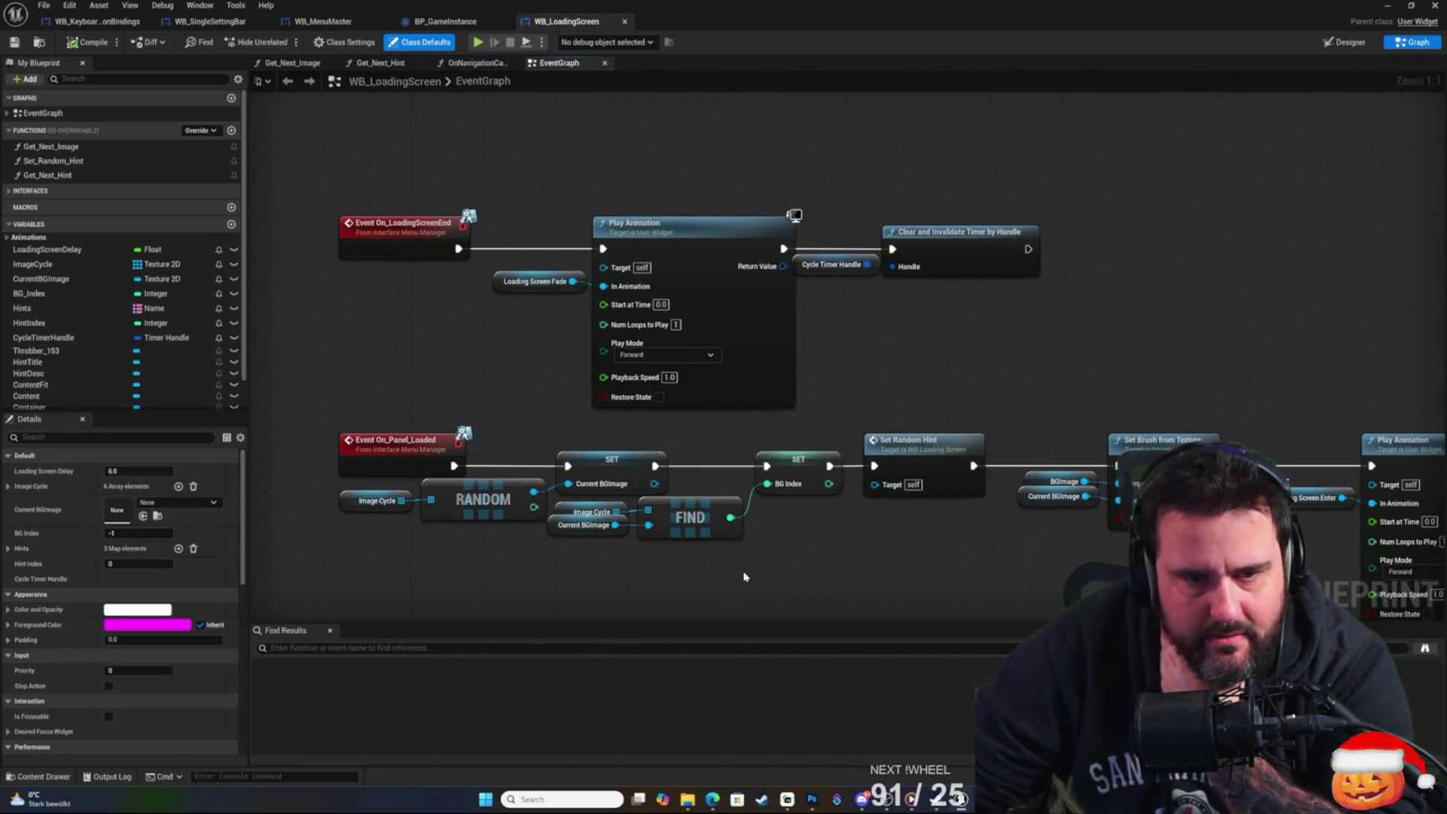
drag(884, 390, 832, 341)
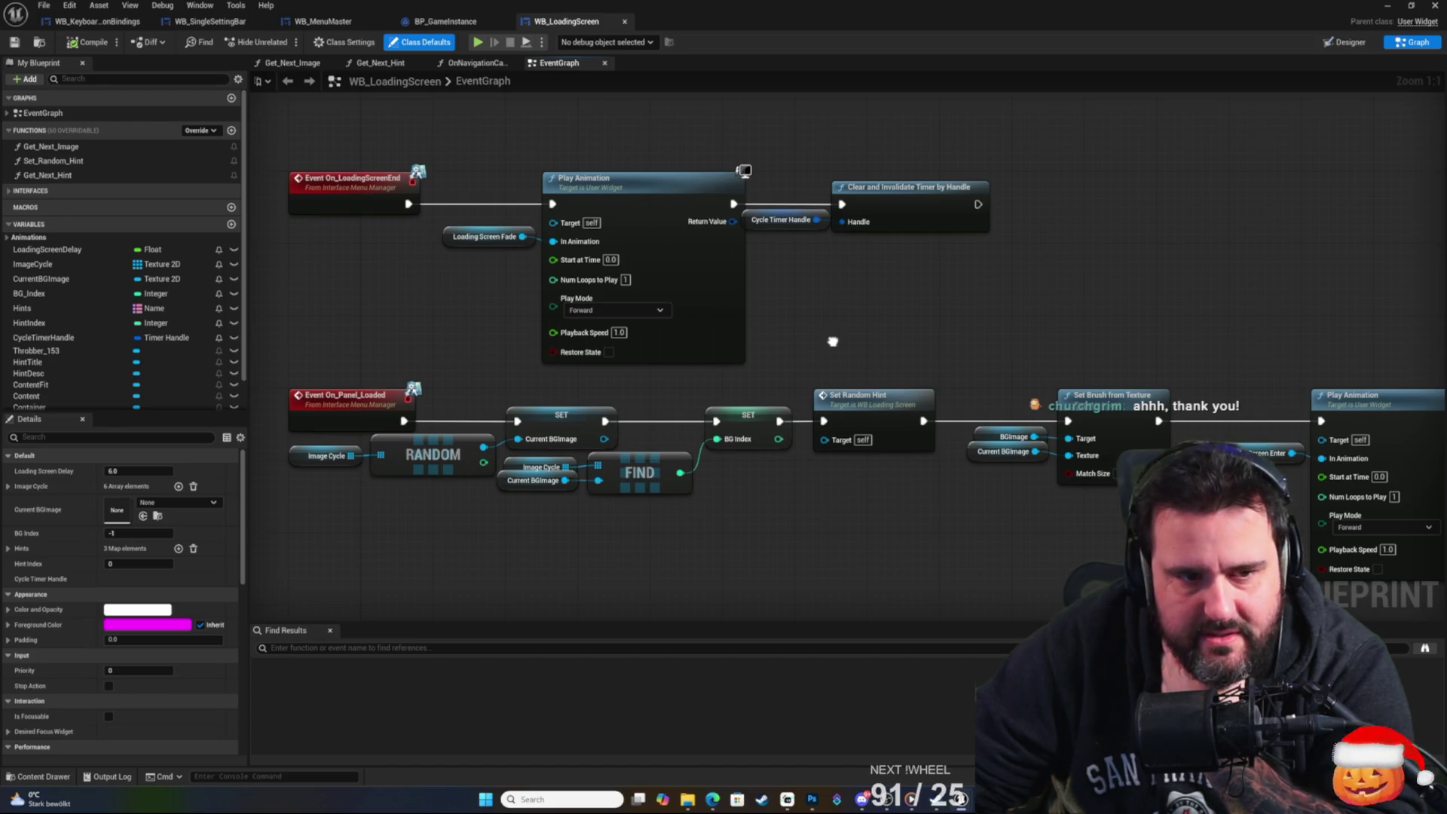
mouse_move(832, 341)
mouse_down()
mouse_move(857, 312)
mouse_move(859, 252)
mouse_up()
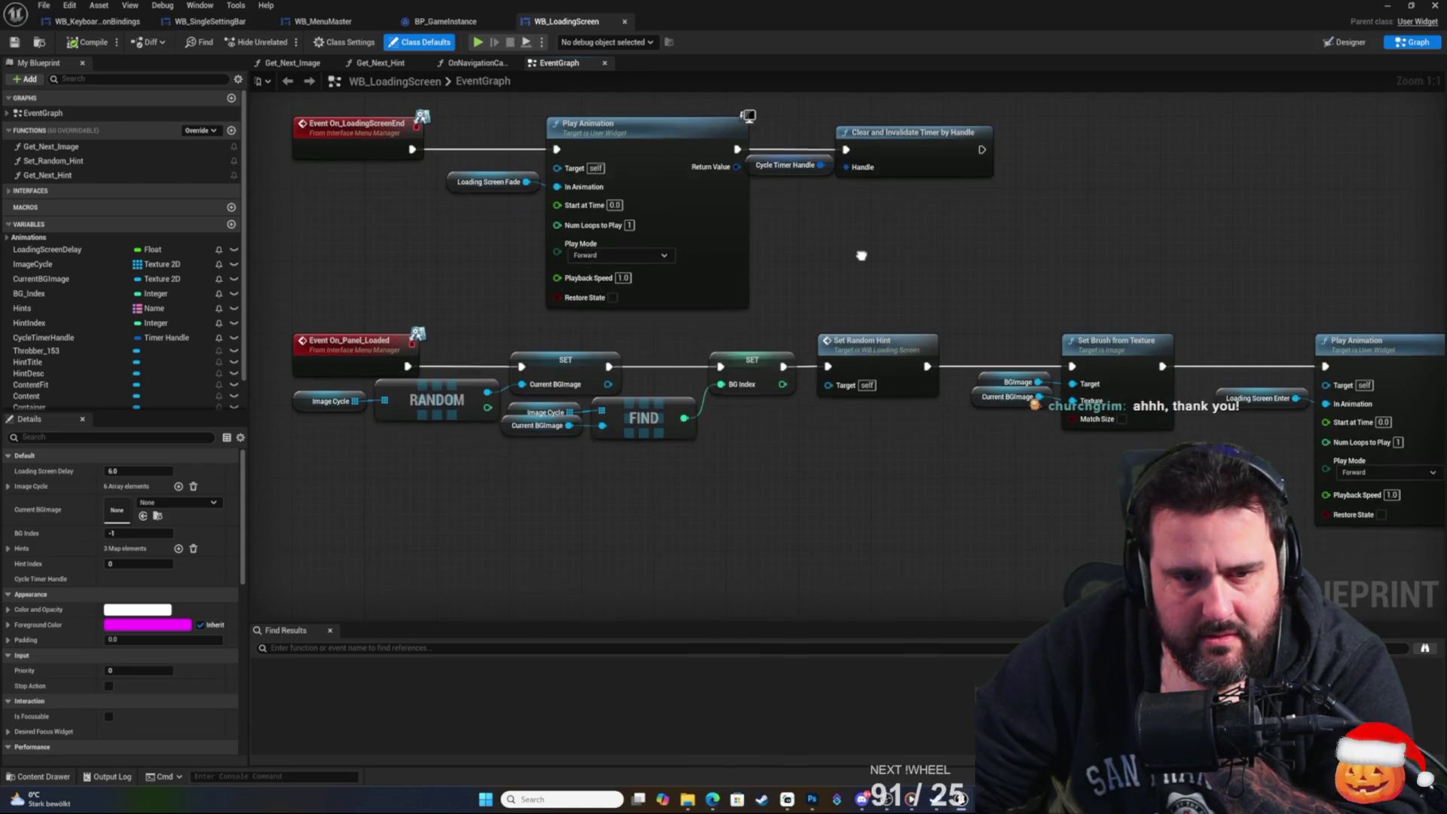
mouse_move(873, 443)
mouse_down()
mouse_move(856, 414)
mouse_move(820, 407)
mouse_move(598, 452)
mouse_move(410, 452)
mouse_up()
drag(758, 468, 581, 468)
mouse_move(1012, 477)
mouse_down()
mouse_move(879, 477)
mouse_move(781, 452)
mouse_up()
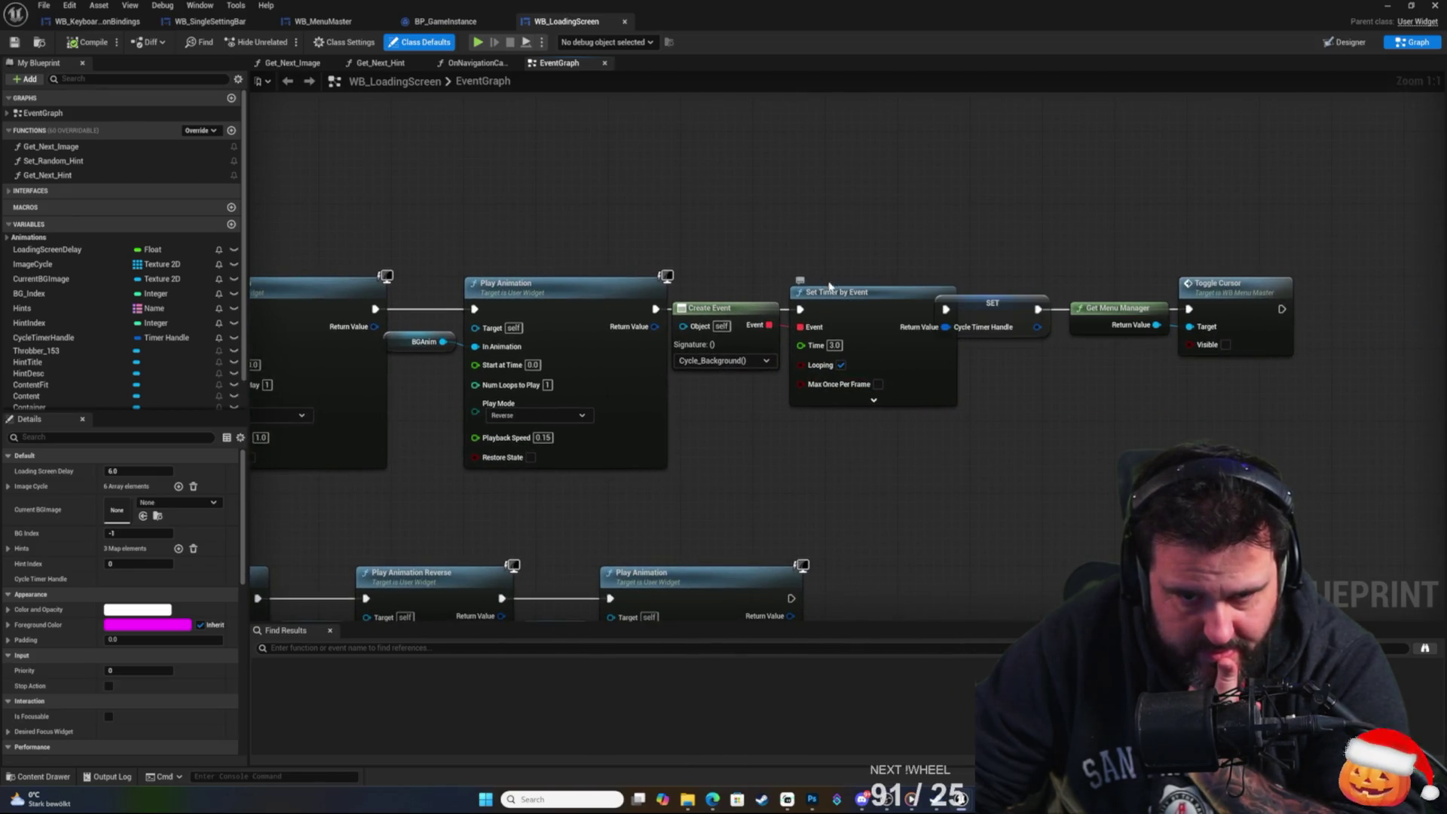
click(856, 292)
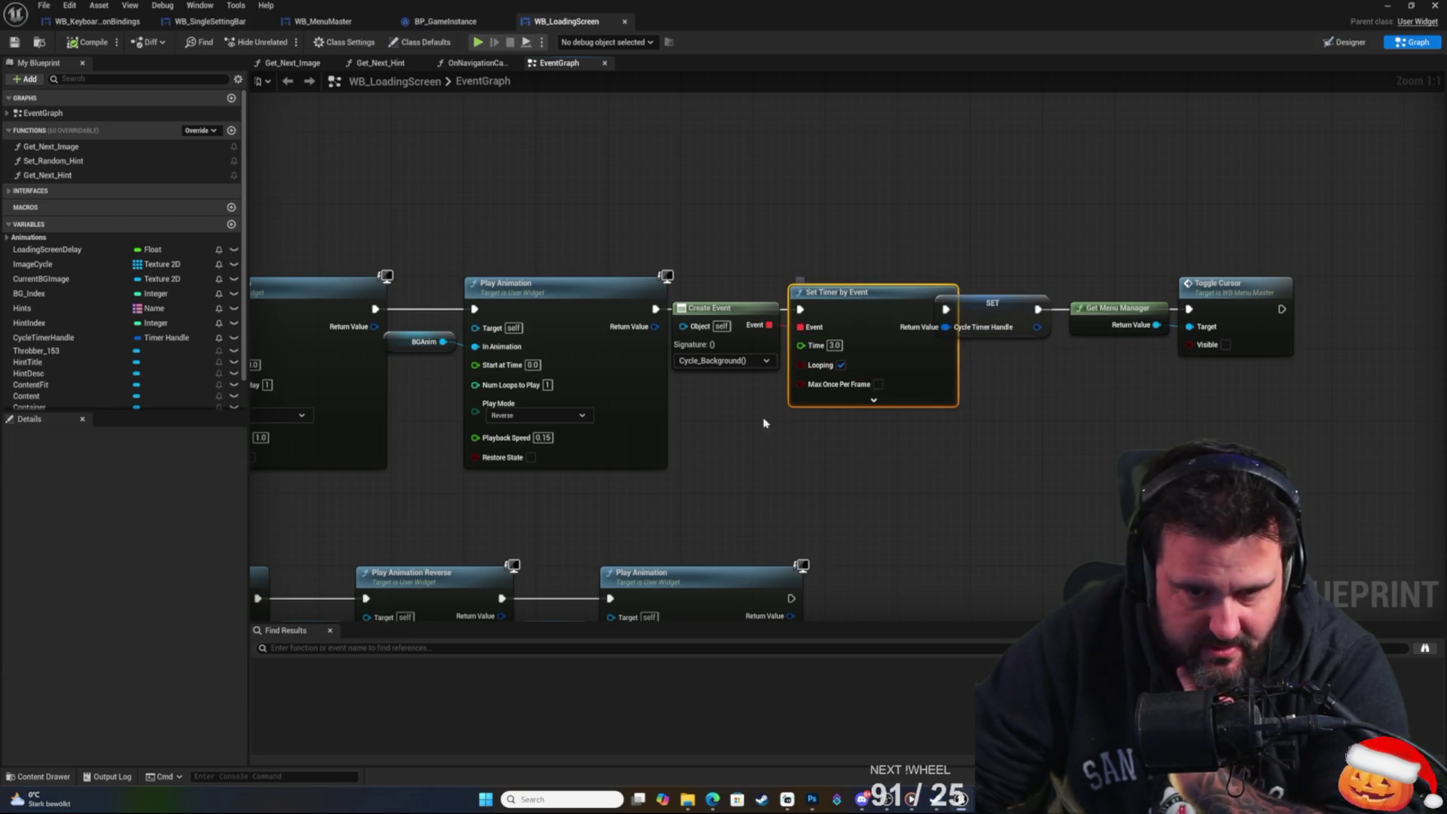
Inspect the SET Cycle Timer Handle node and the preceding Play Animation node.
right_click(748, 435)
click(725, 423)
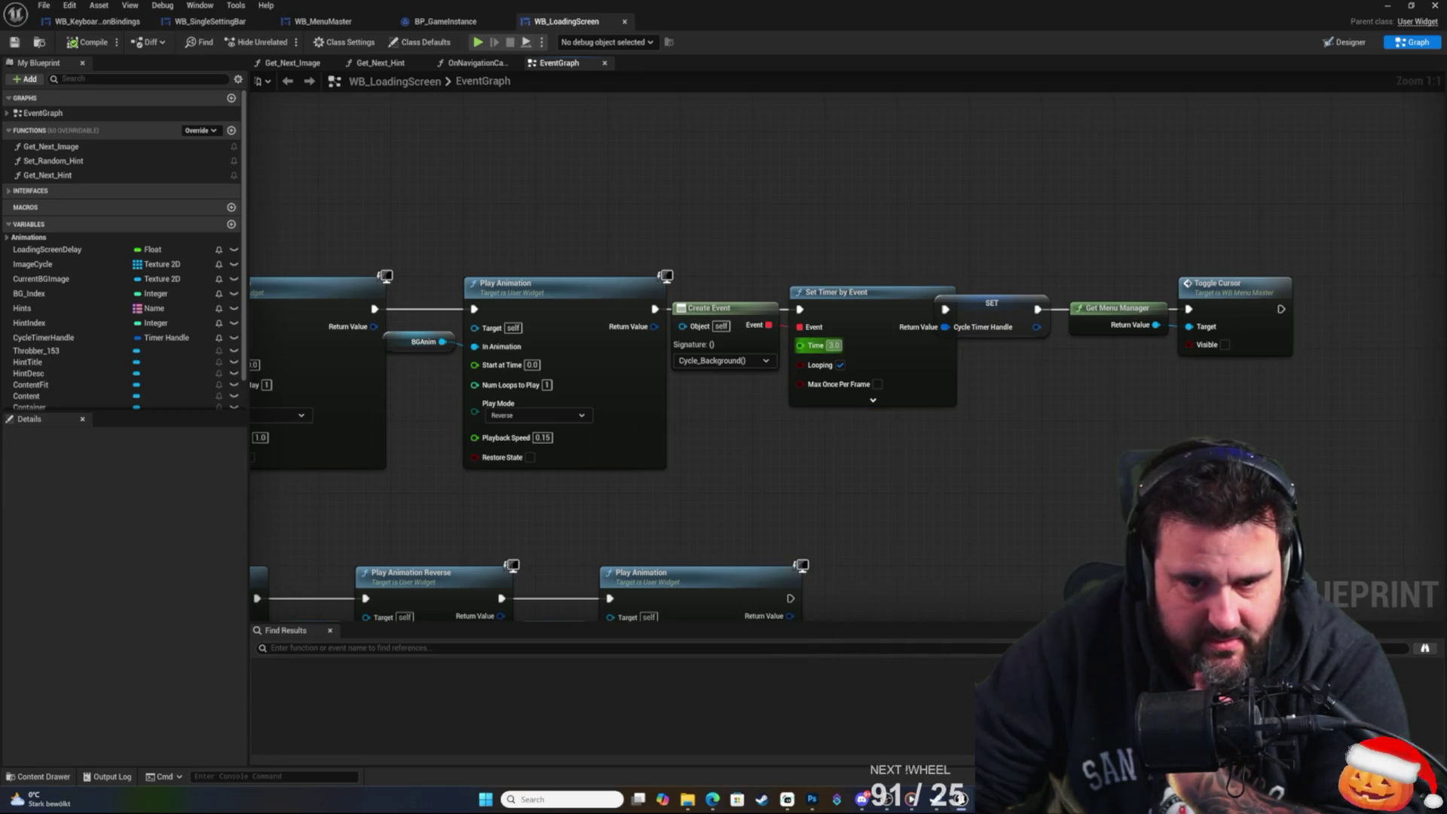
right_click(718, 455)
click(708, 376)
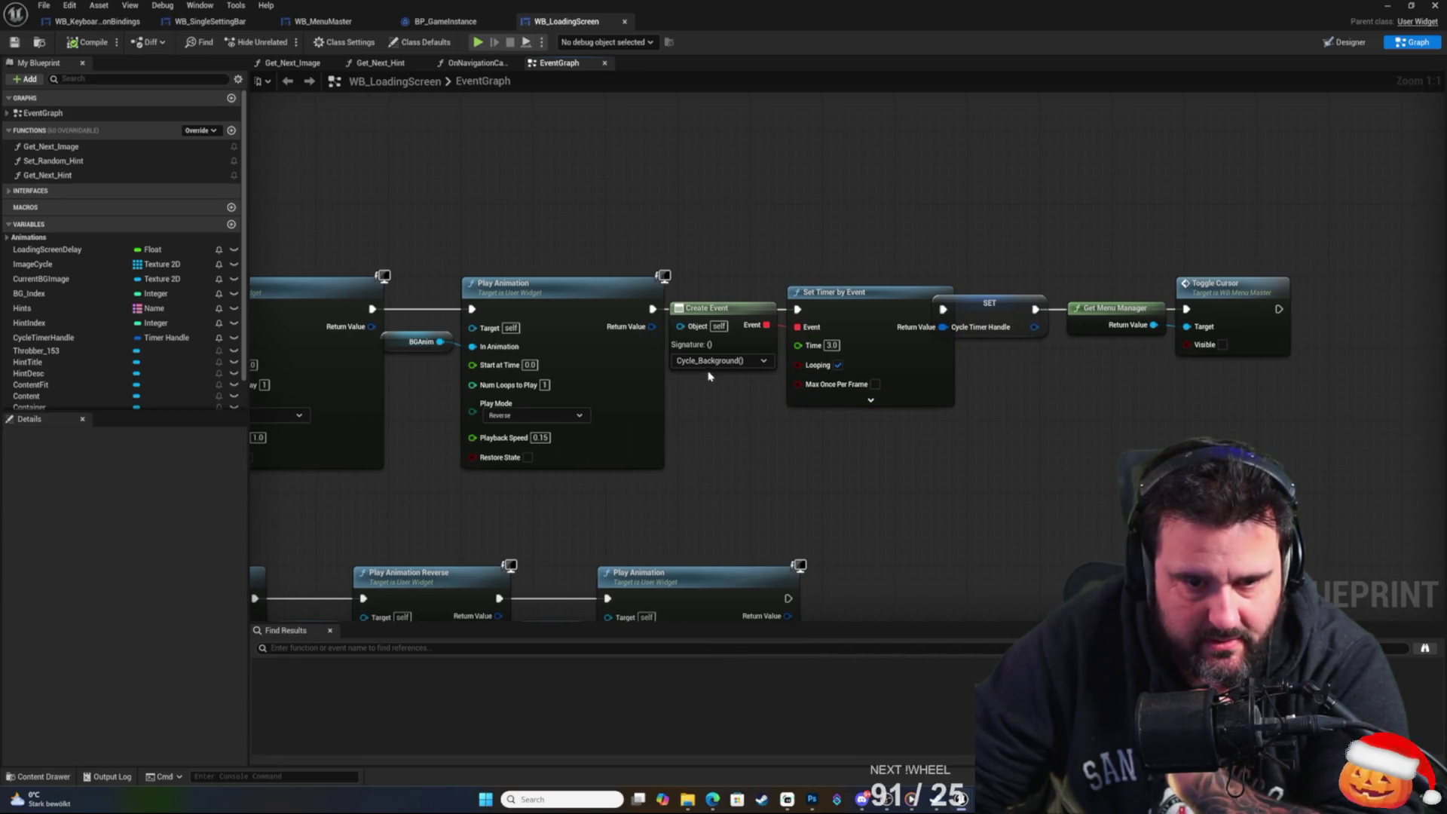
click(991, 304)
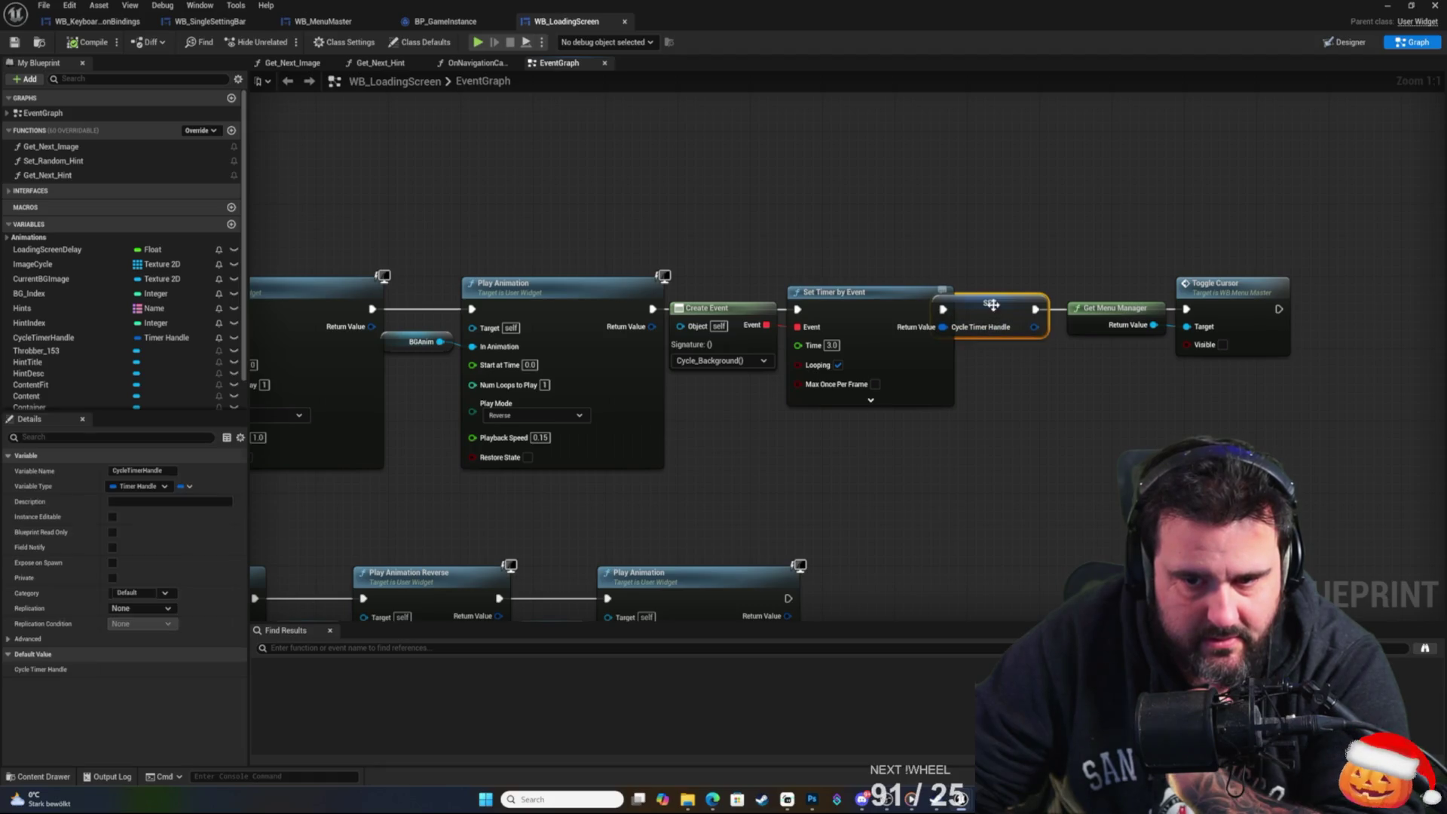
click(989, 421)
drag(983, 423, 1085, 422)
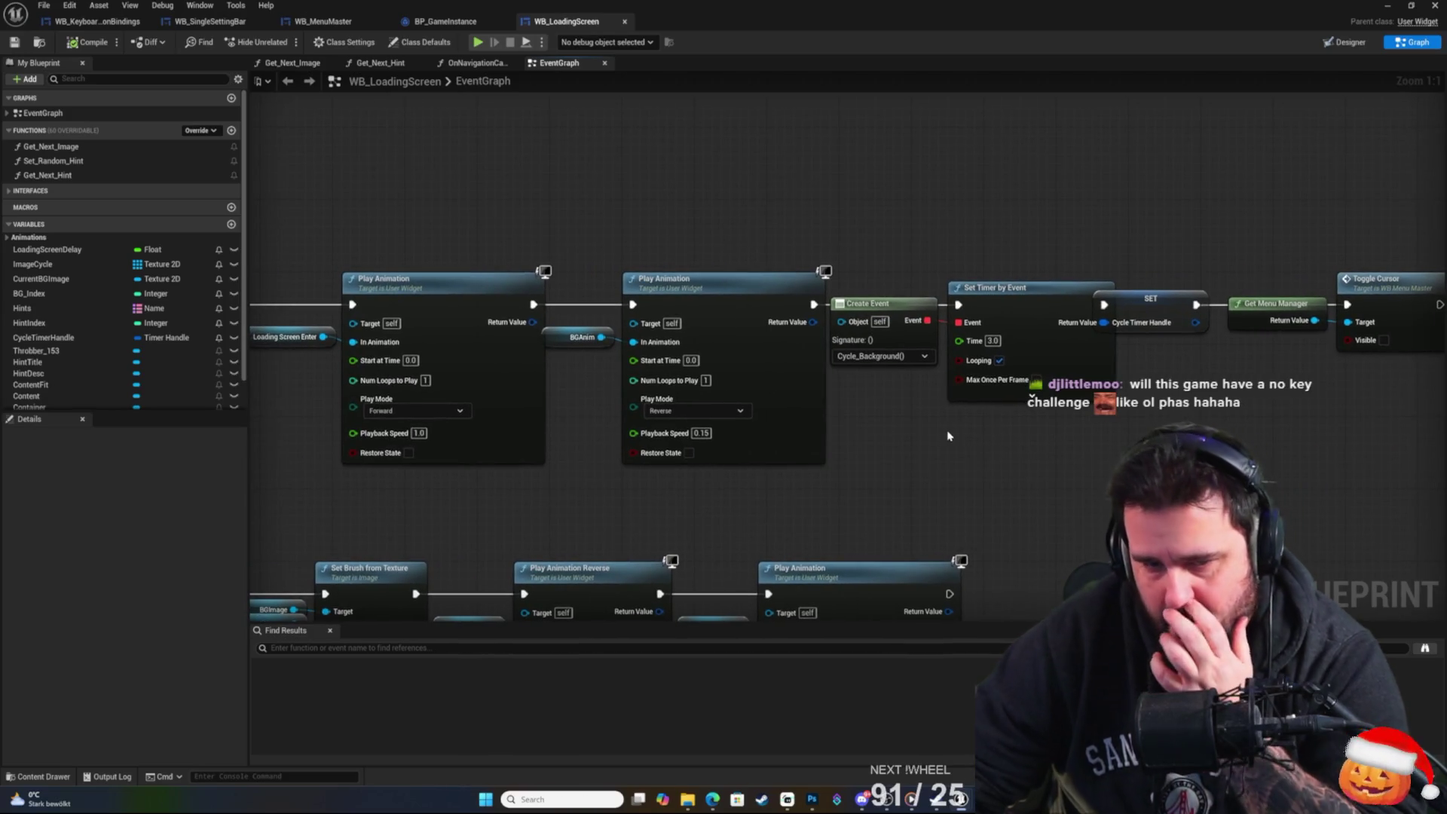
click(1149, 302)
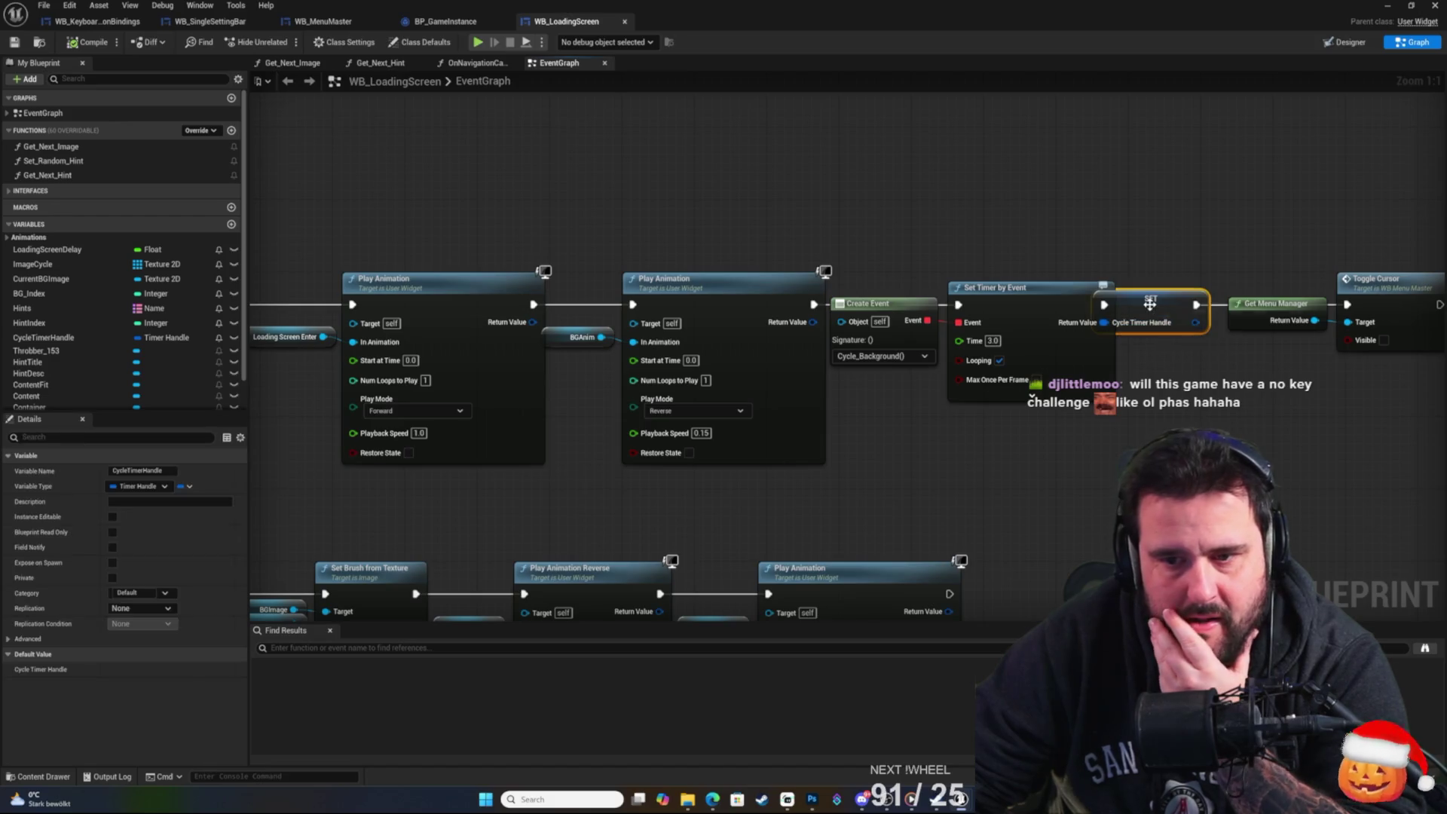
click(946, 226)
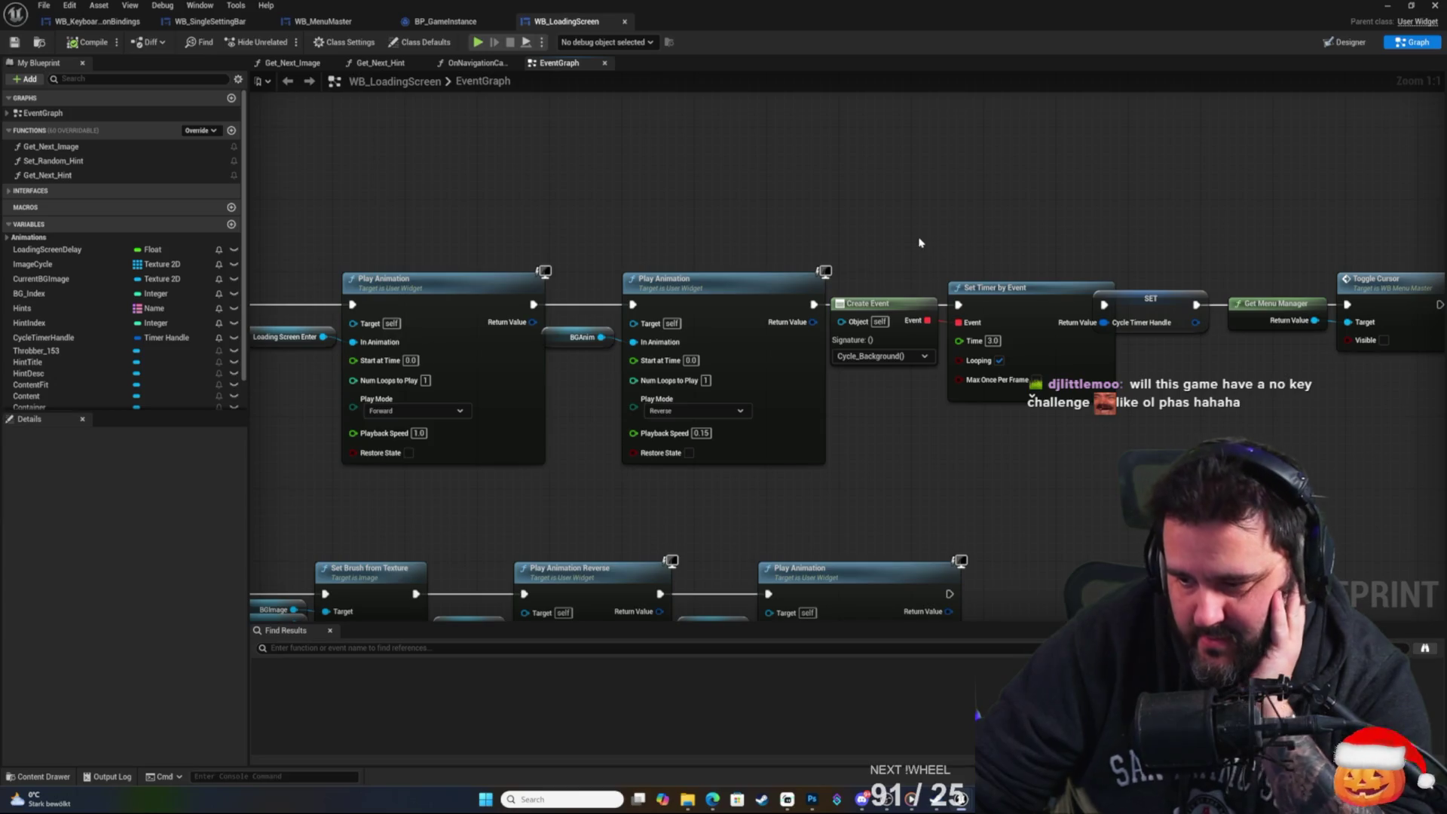
drag(919, 235, 1138, 199)
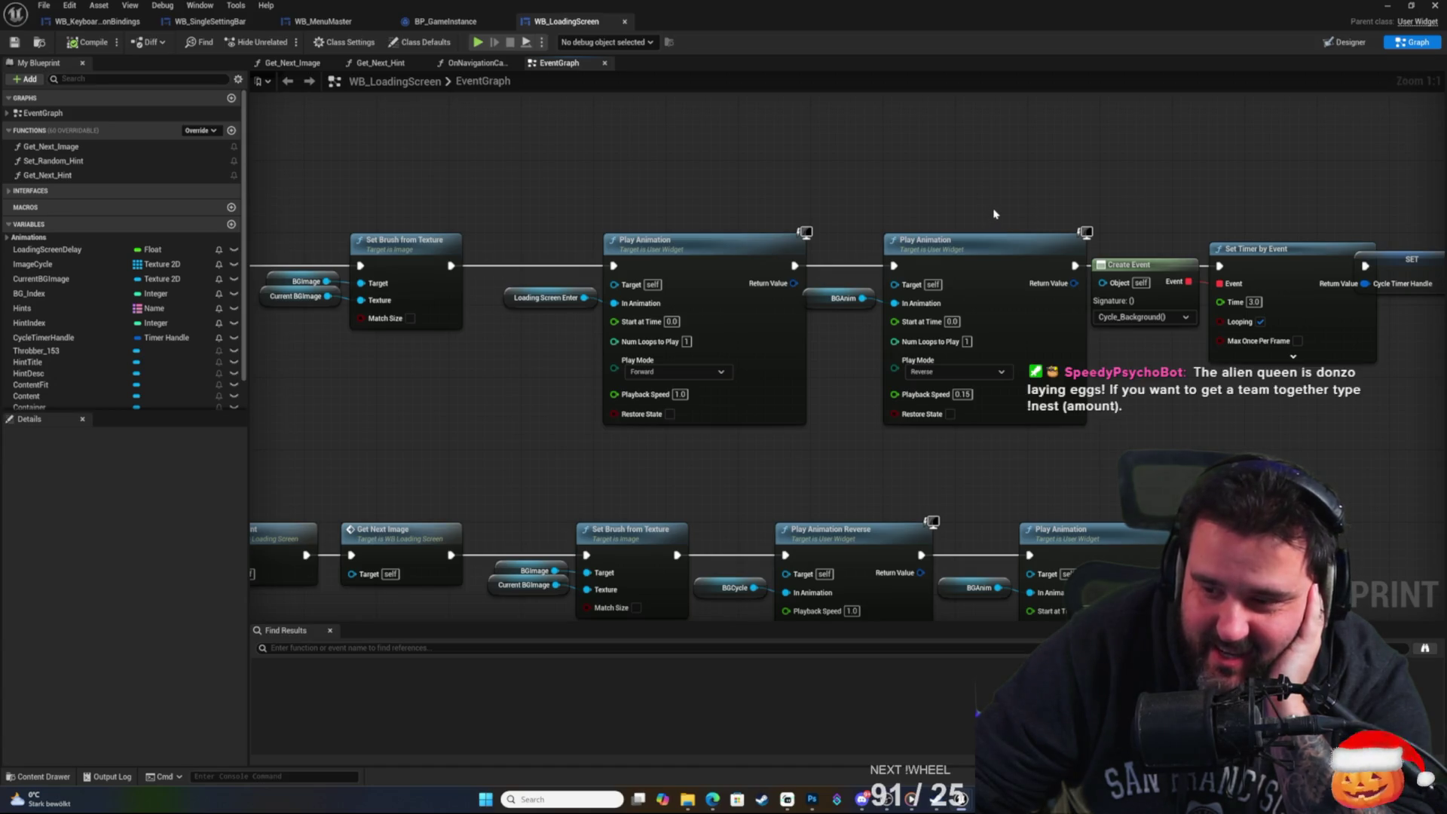
mouse_move(1022, 193)
mouse_down()
mouse_move(972, 209)
mouse_move(939, 184)
mouse_move(1088, 159)
mouse_move(1091, 181)
mouse_move(1191, 181)
mouse_up()
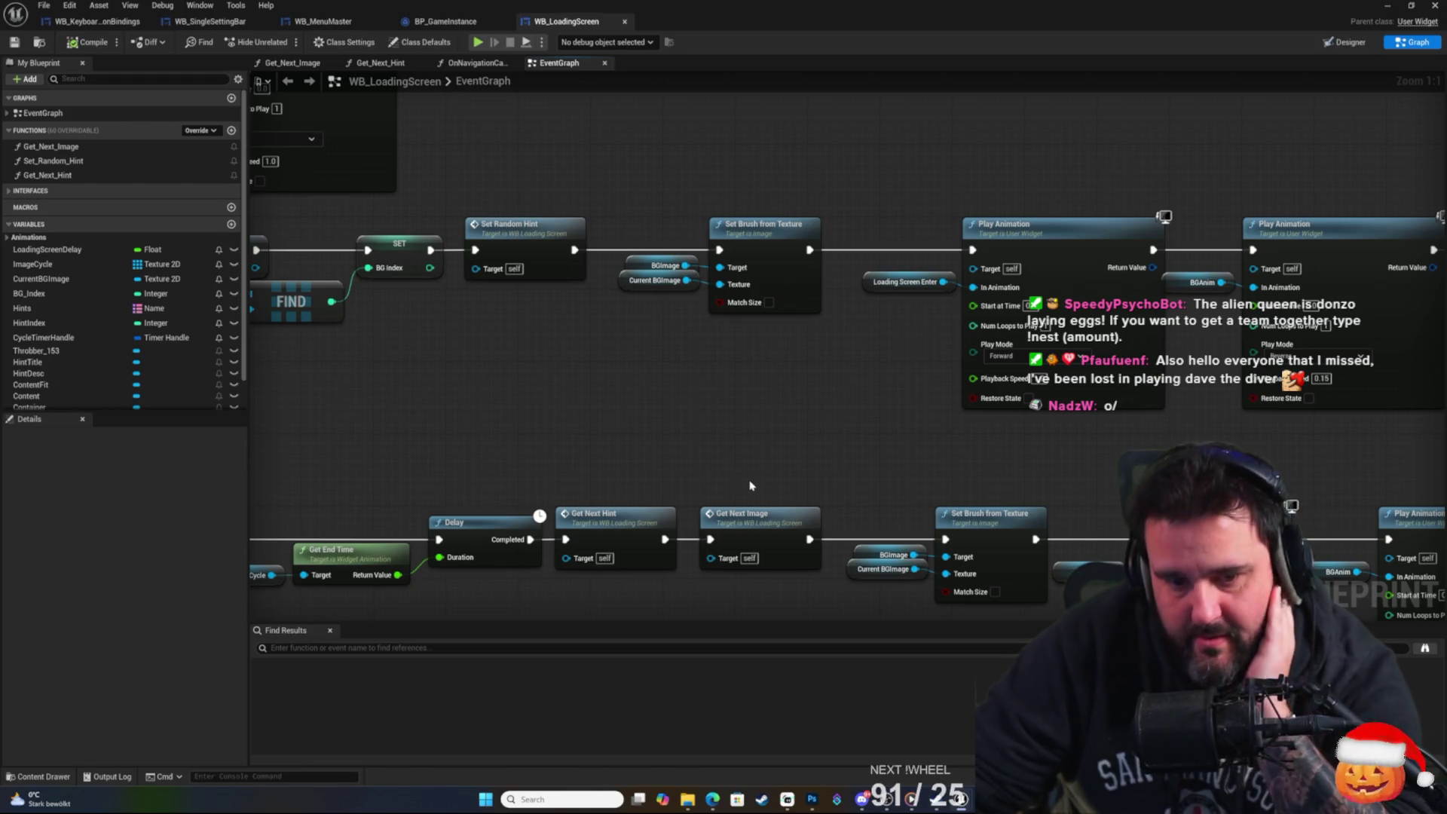
mouse_move(847, 484)
mouse_down()
mouse_move(998, 285)
mouse_move(1348, 286)
mouse_up()
mouse_move(753, 248)
mouse_down()
mouse_move(1039, 246)
mouse_move(1169, 264)
mouse_move(1065, 434)
mouse_move(800, 272)
mouse_up()
scroll(1105, 369, up, 1)
drag(928, 296, 816, 260)
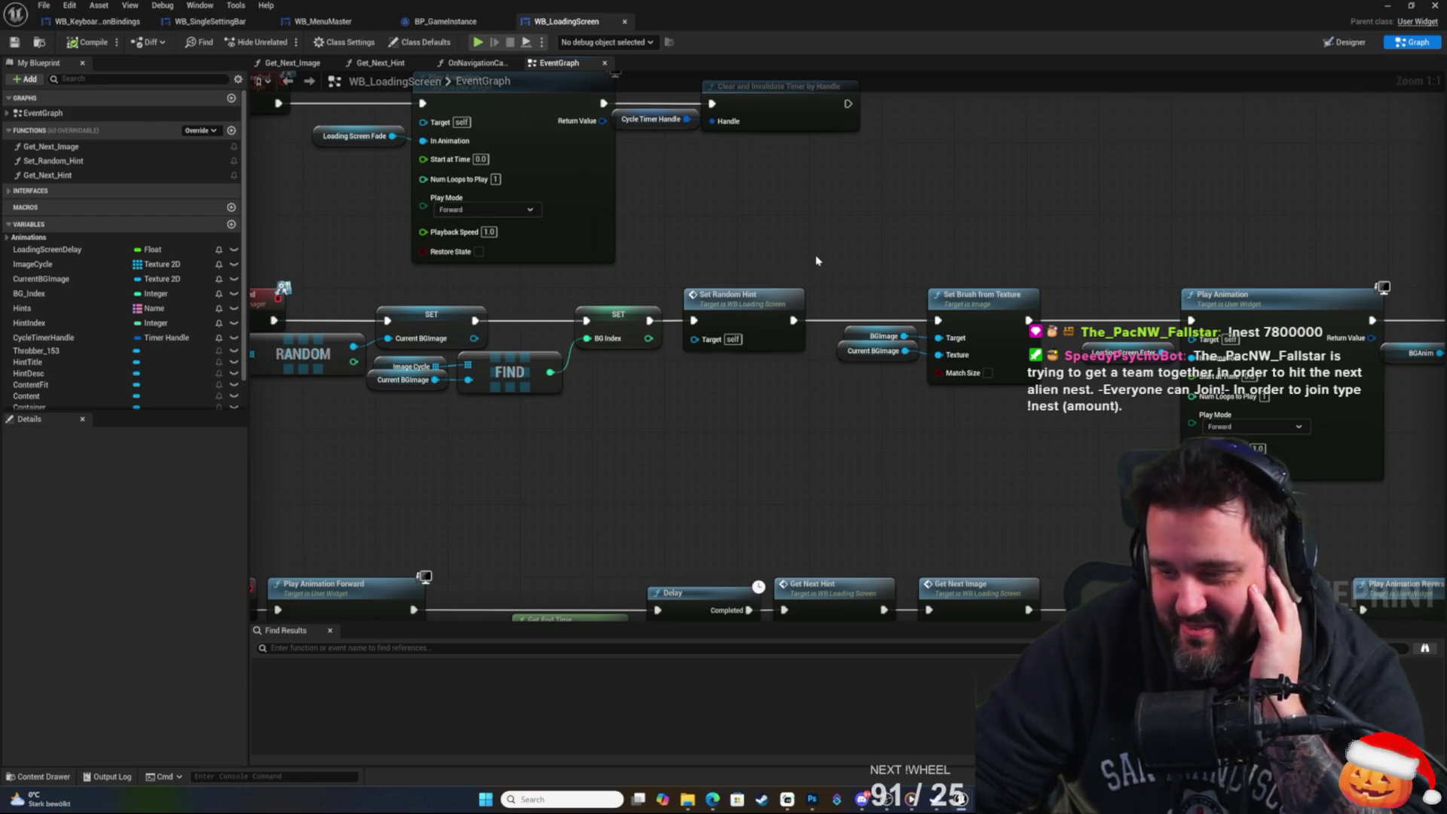
drag(1067, 232, 839, 191)
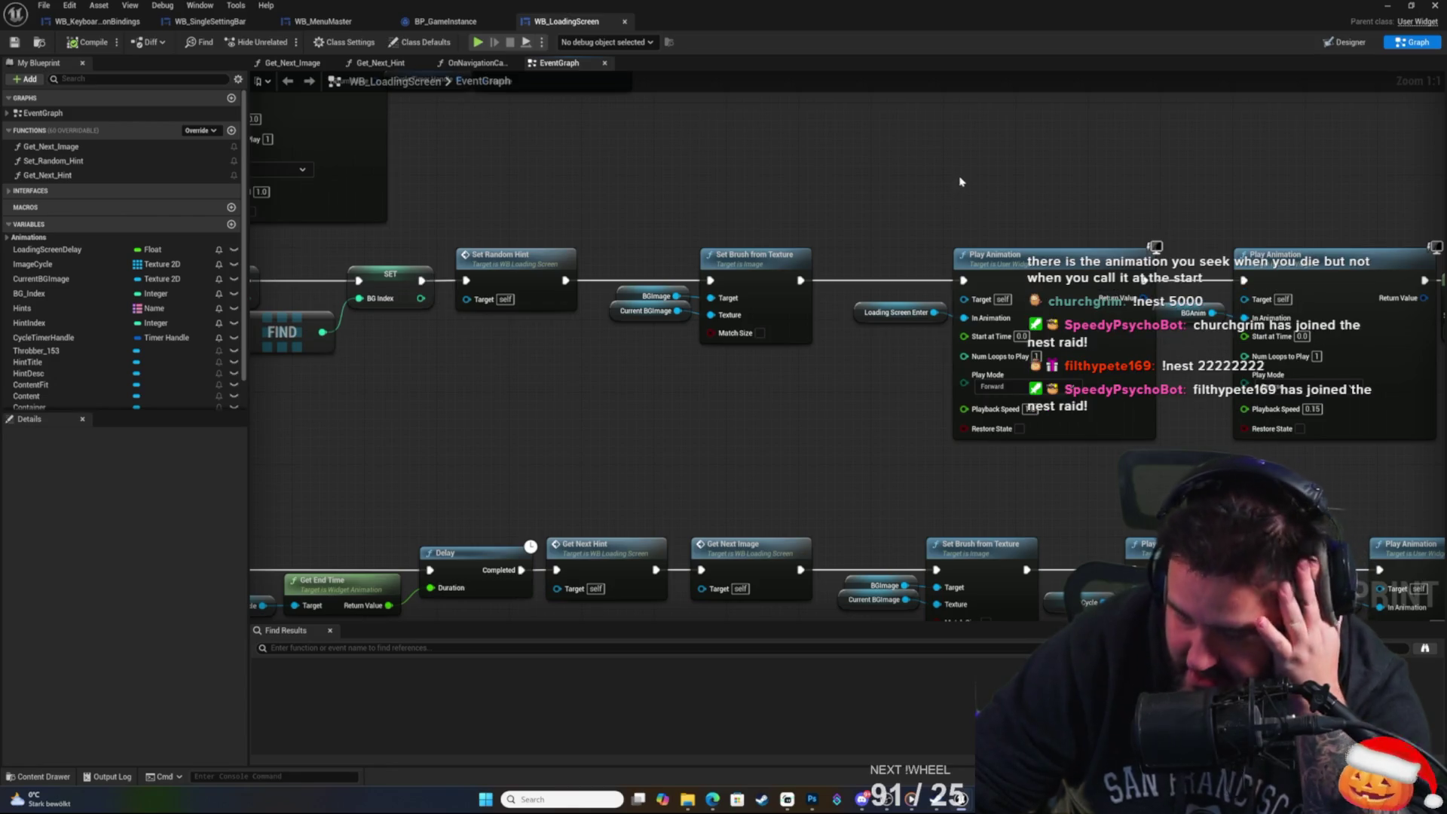
drag(988, 186, 886, 206)
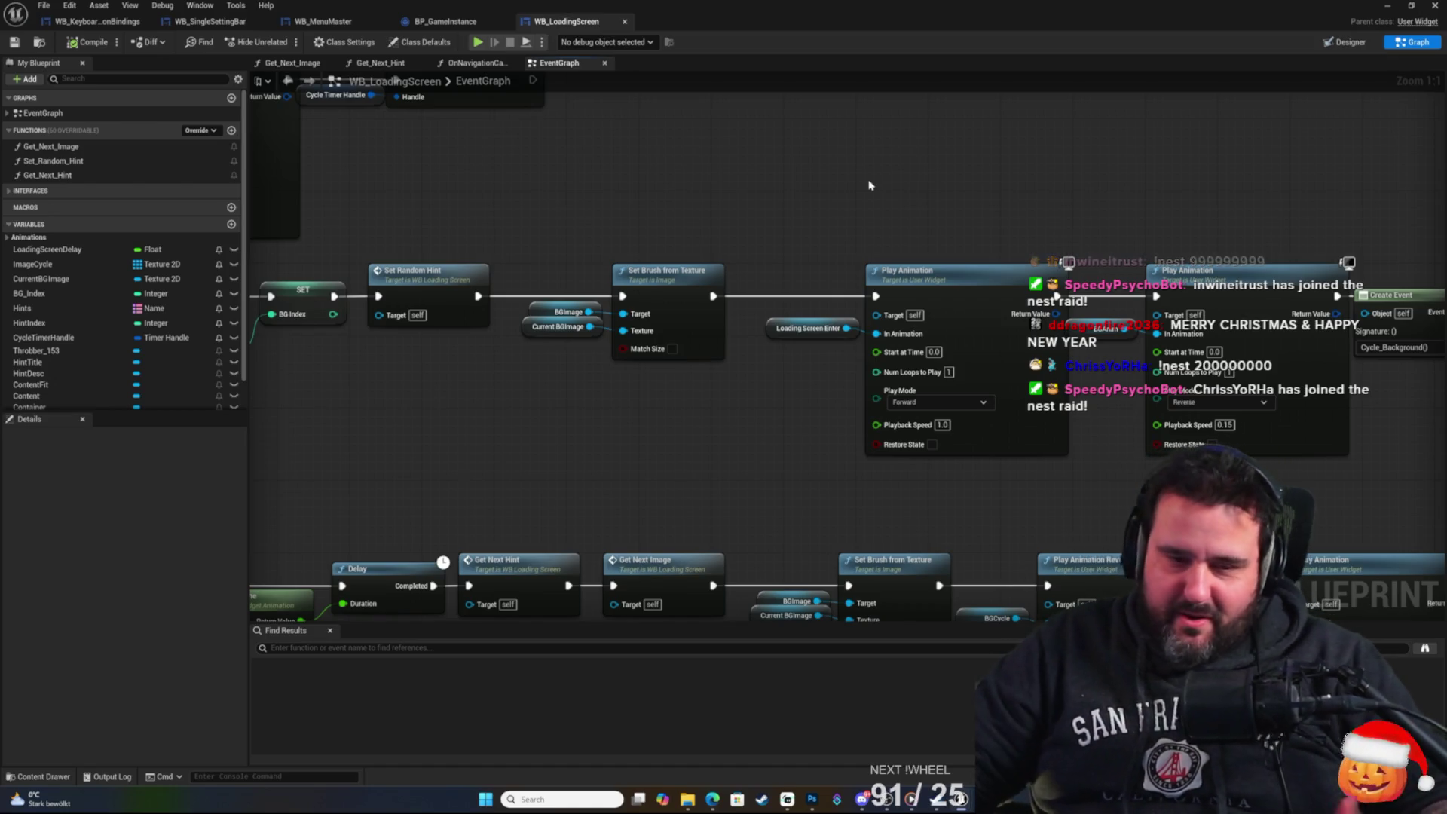
drag(869, 184, 921, 220)
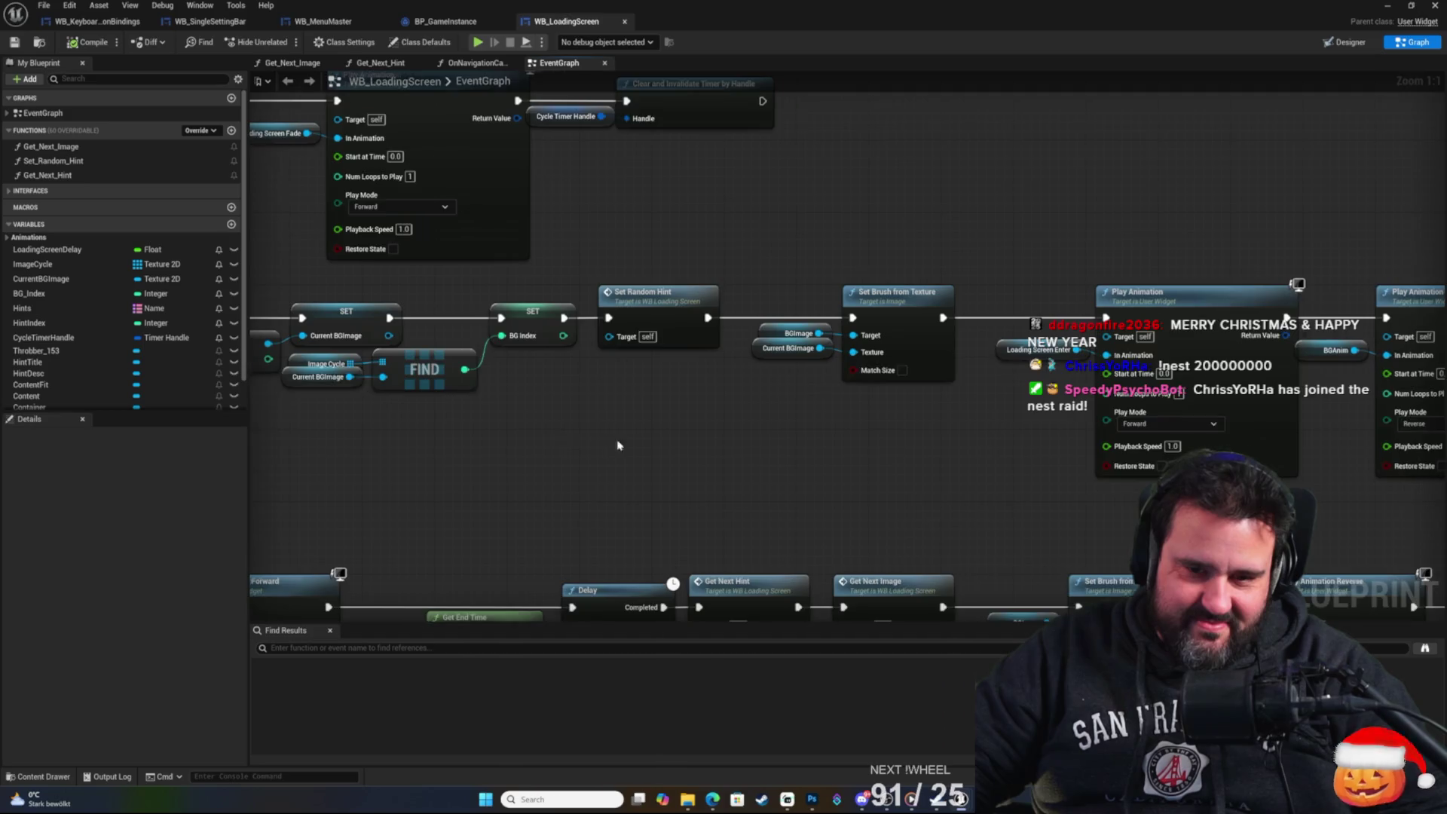
drag(617, 446, 716, 455)
mouse_move(691, 349)
mouse_down()
mouse_move(865, 404)
mouse_move(843, 265)
mouse_up()
mouse_move(574, 407)
mouse_down()
mouse_move(522, 368)
mouse_move(551, 326)
mouse_up()
right_click(433, 288)
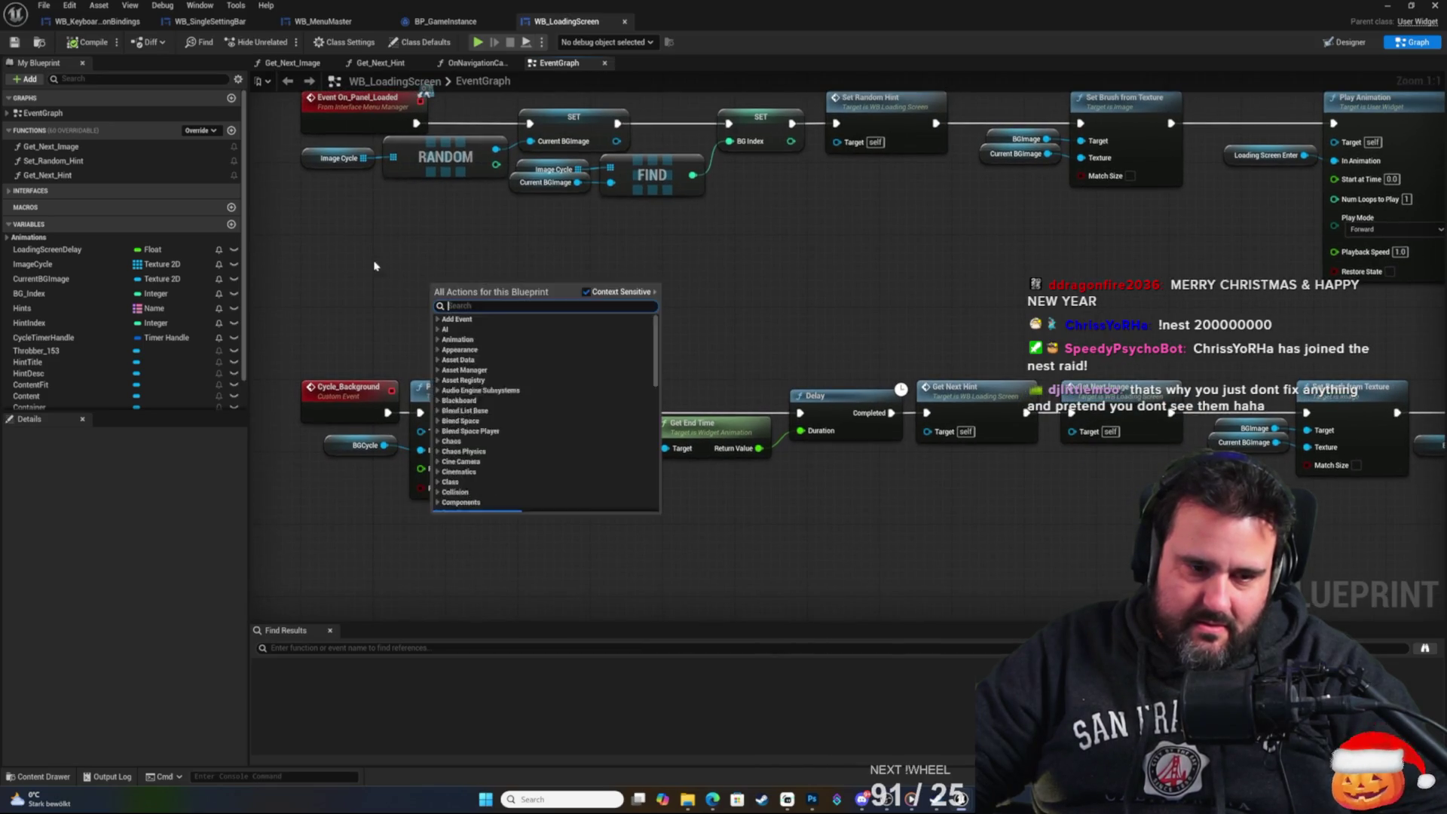
click(374, 266)
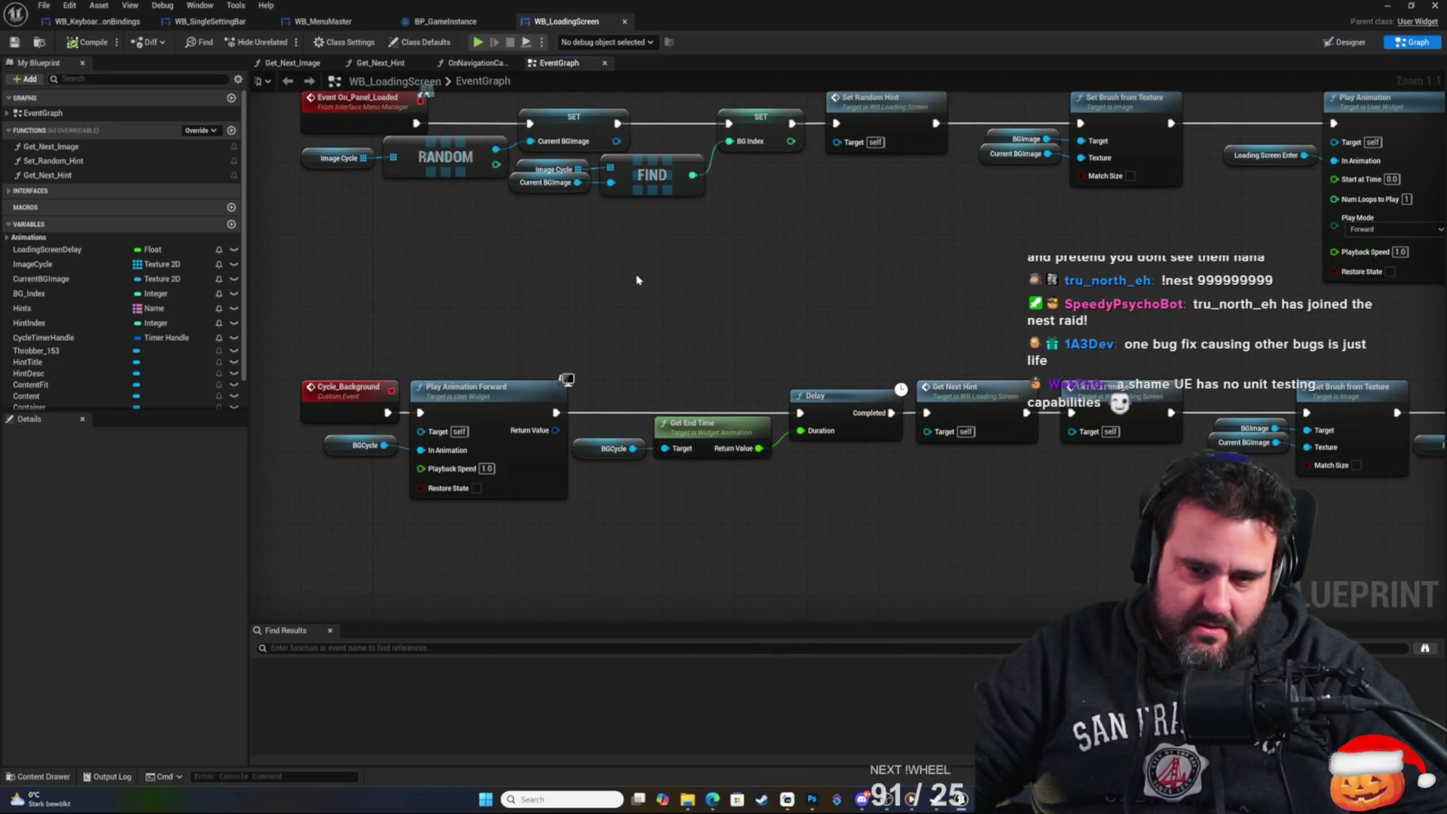
drag(1130, 345, 1143, 346)
drag(361, 408, 723, 454)
mouse_move(640, 499)
mouse_down()
mouse_move(550, 314)
mouse_move(490, 262)
mouse_move(365, 309)
mouse_move(369, 343)
mouse_up()
mouse_move(546, 357)
mouse_down()
mouse_move(929, 365)
mouse_move(843, 359)
mouse_move(845, 317)
mouse_move(985, 490)
mouse_move(995, 382)
mouse_up()
right_click(999, 376)
click(967, 342)
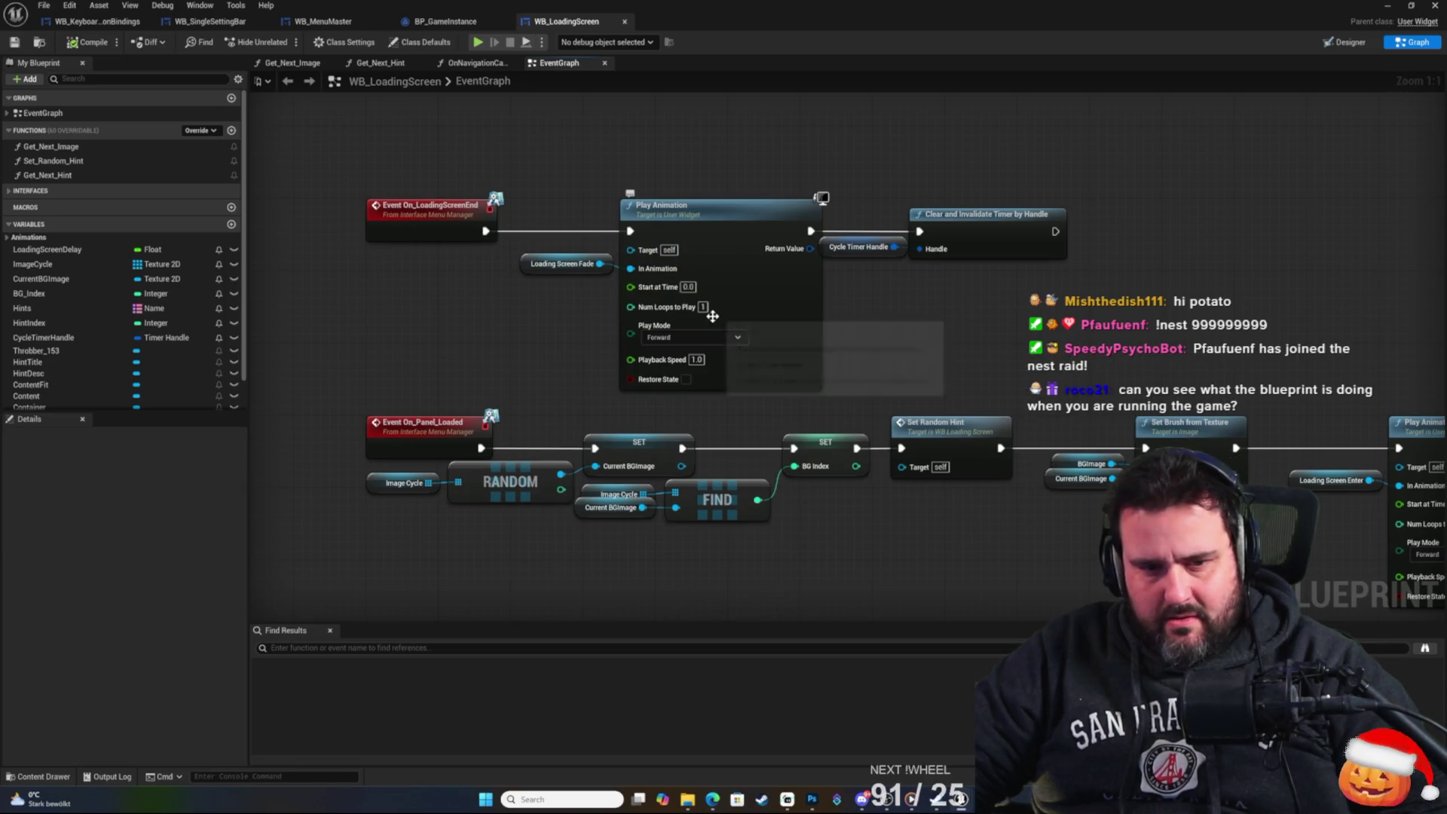
right_click(891, 324)
click(814, 322)
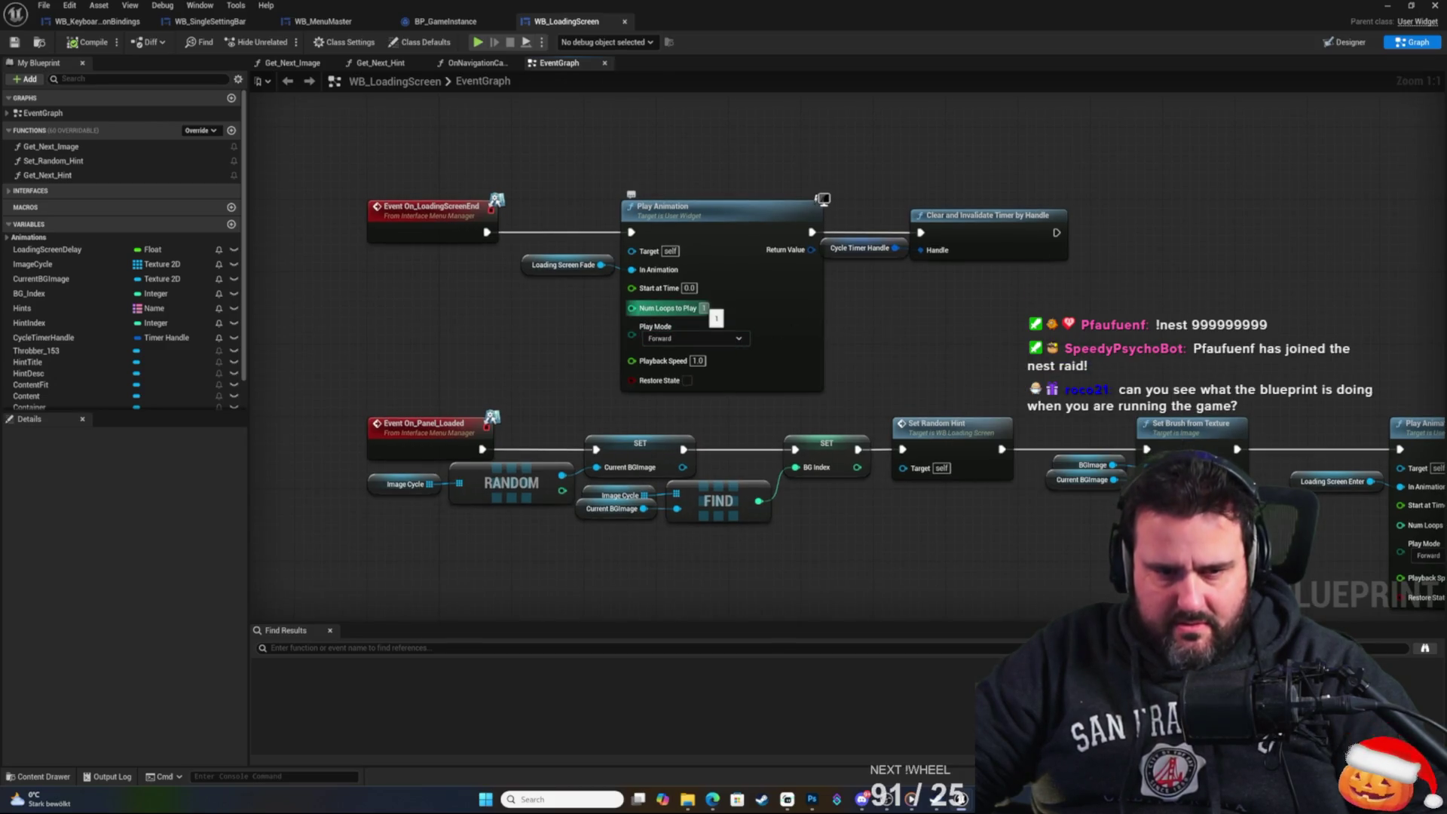
click(577, 258)
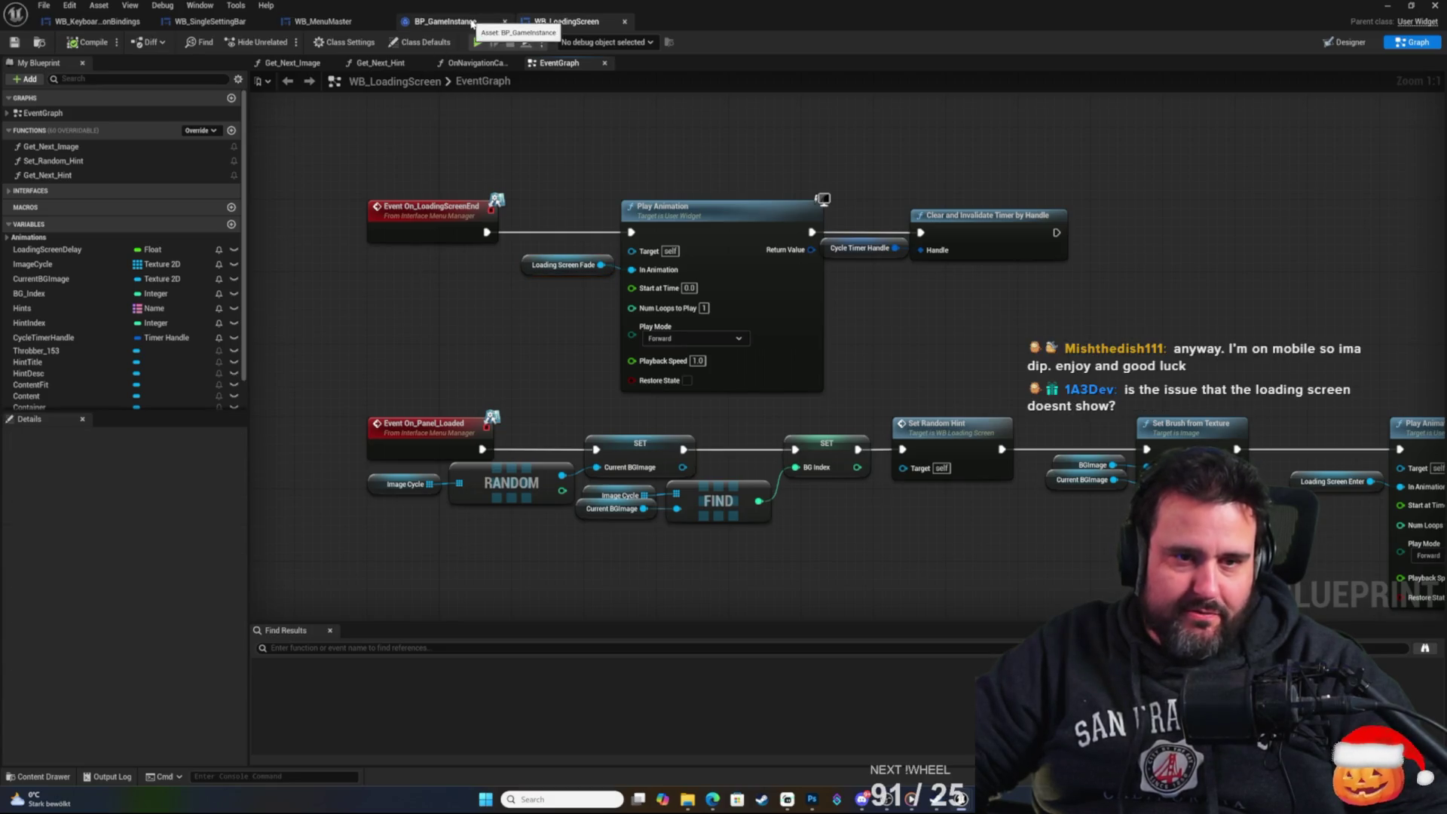
Return to BP_GameInstance and bring the camera fade and Display Menu Content nodes into view.
click(450, 21)
mouse_move(392, 153)
mouse_down()
mouse_move(403, 203)
mouse_move(808, 225)
mouse_up()
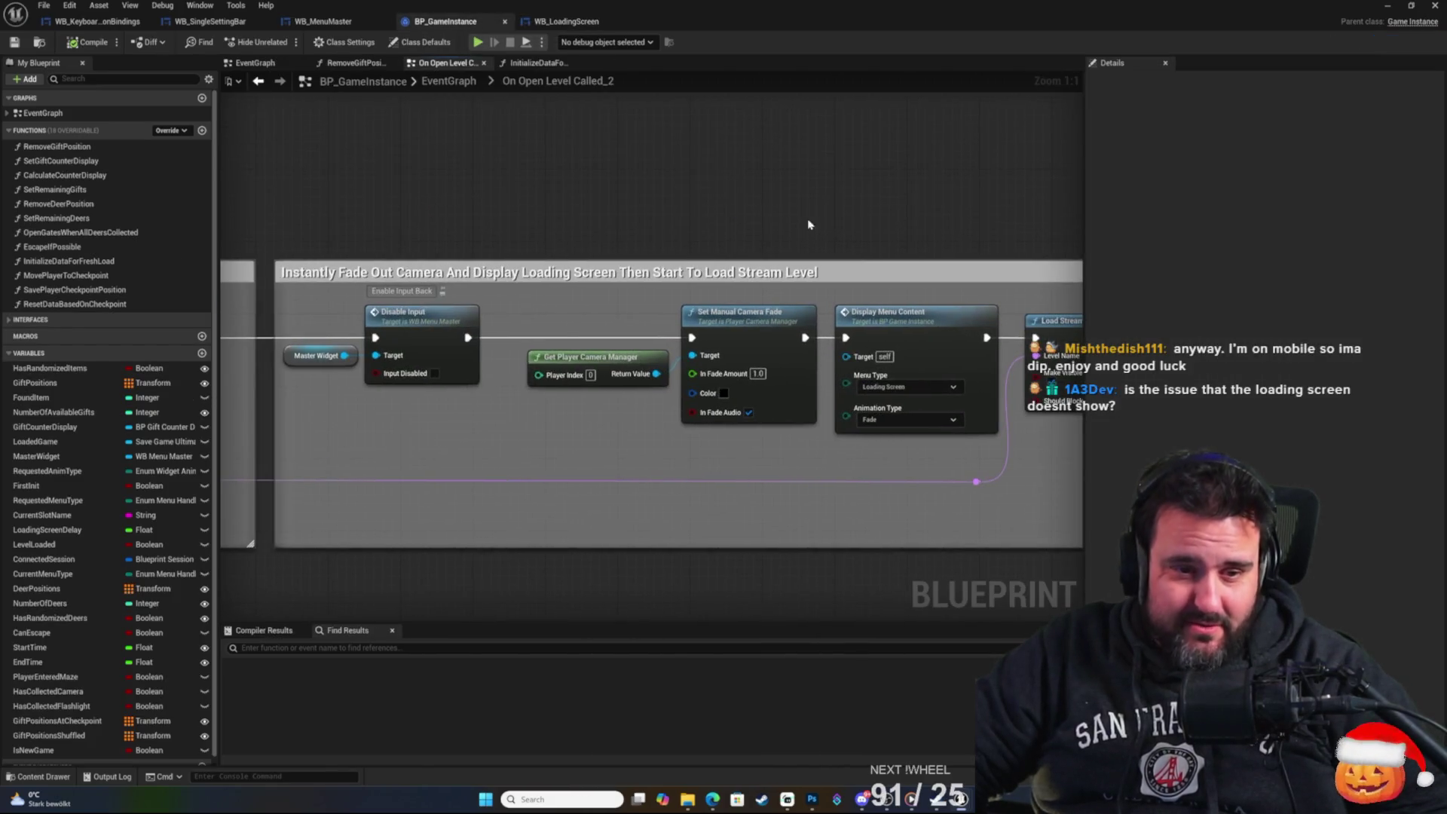
scroll(821, 195, down, 3)
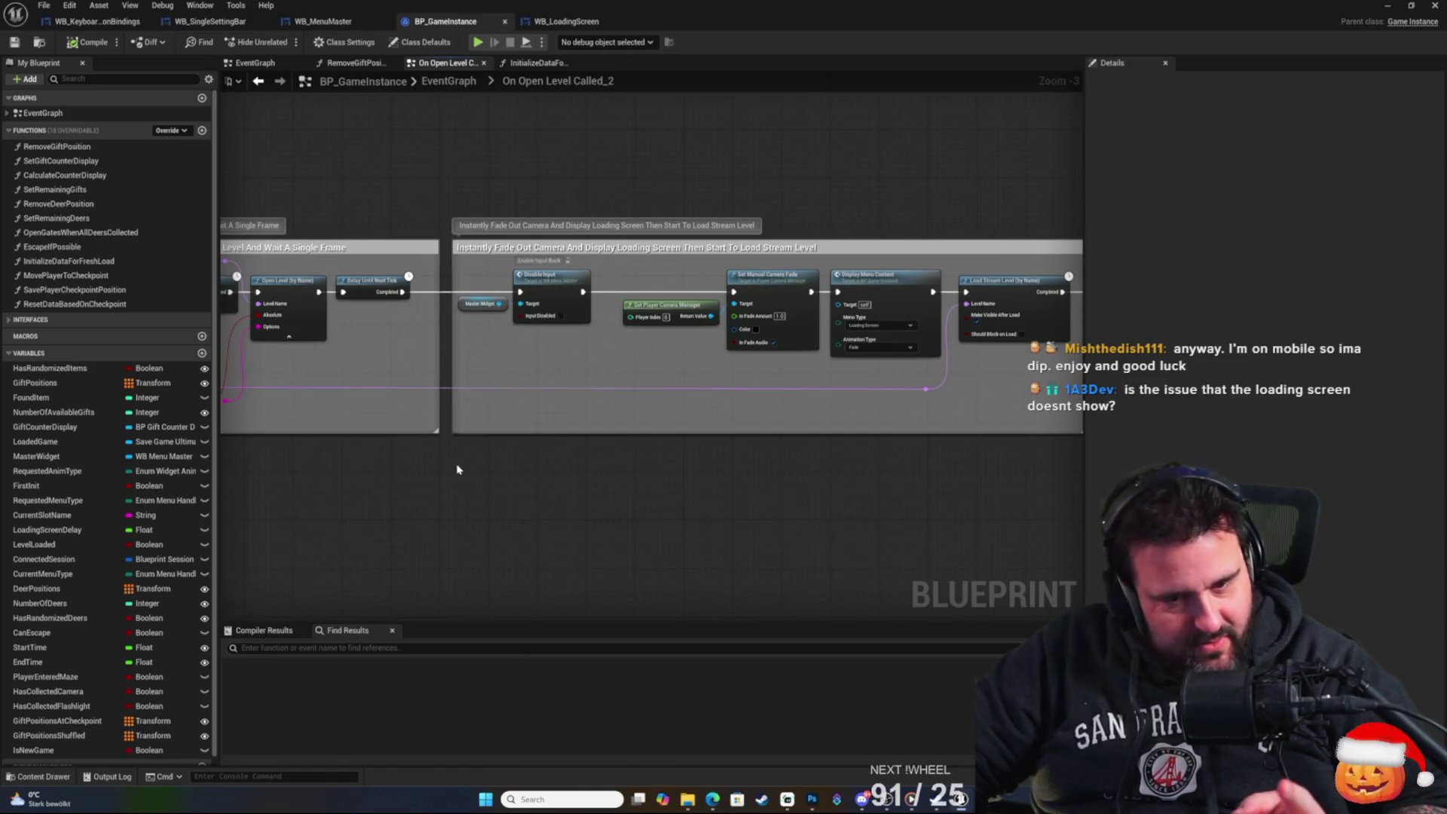
scroll(707, 506, up, 3)
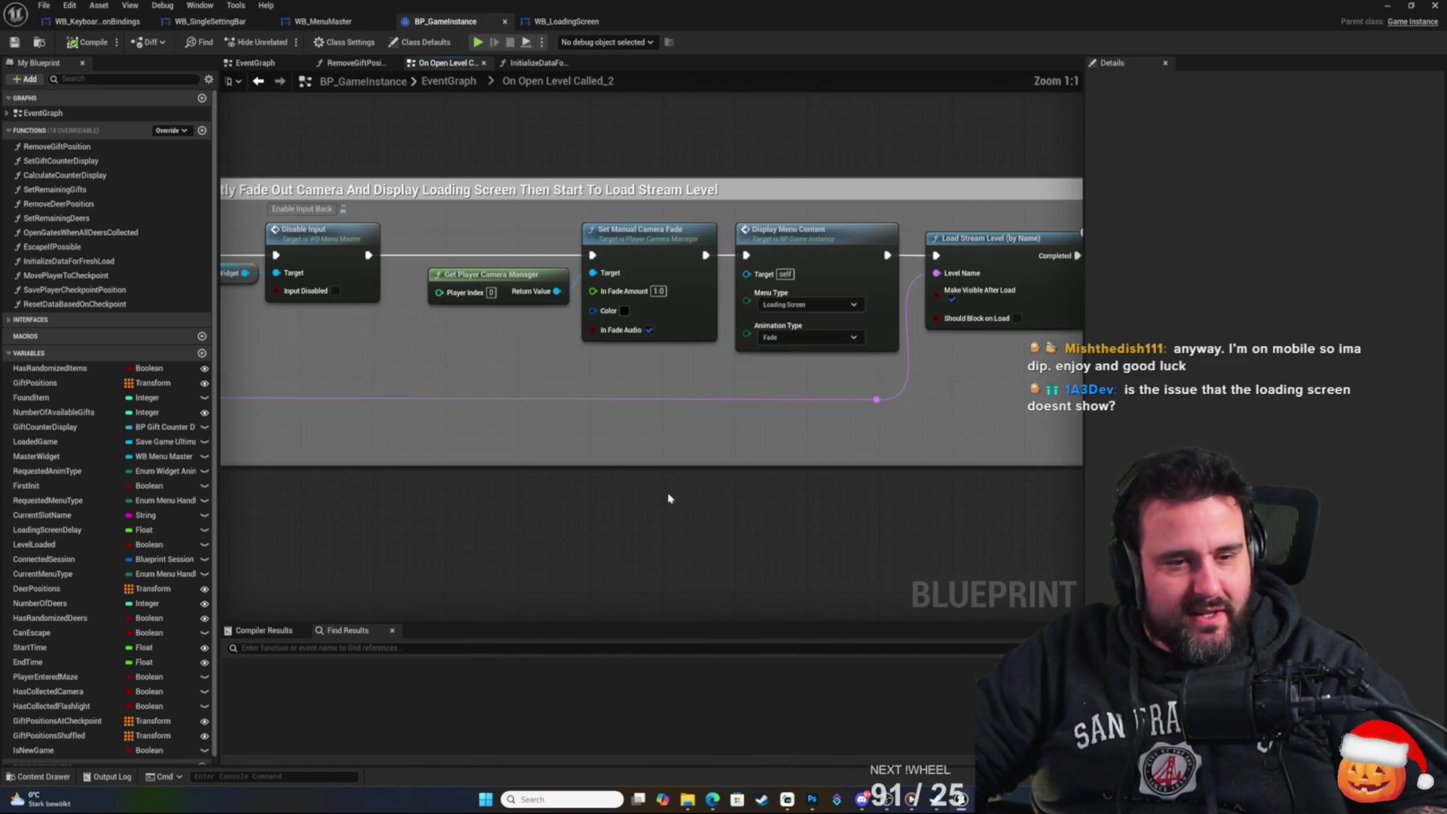
drag(671, 498, 637, 565)
scroll(631, 458, down, 2)
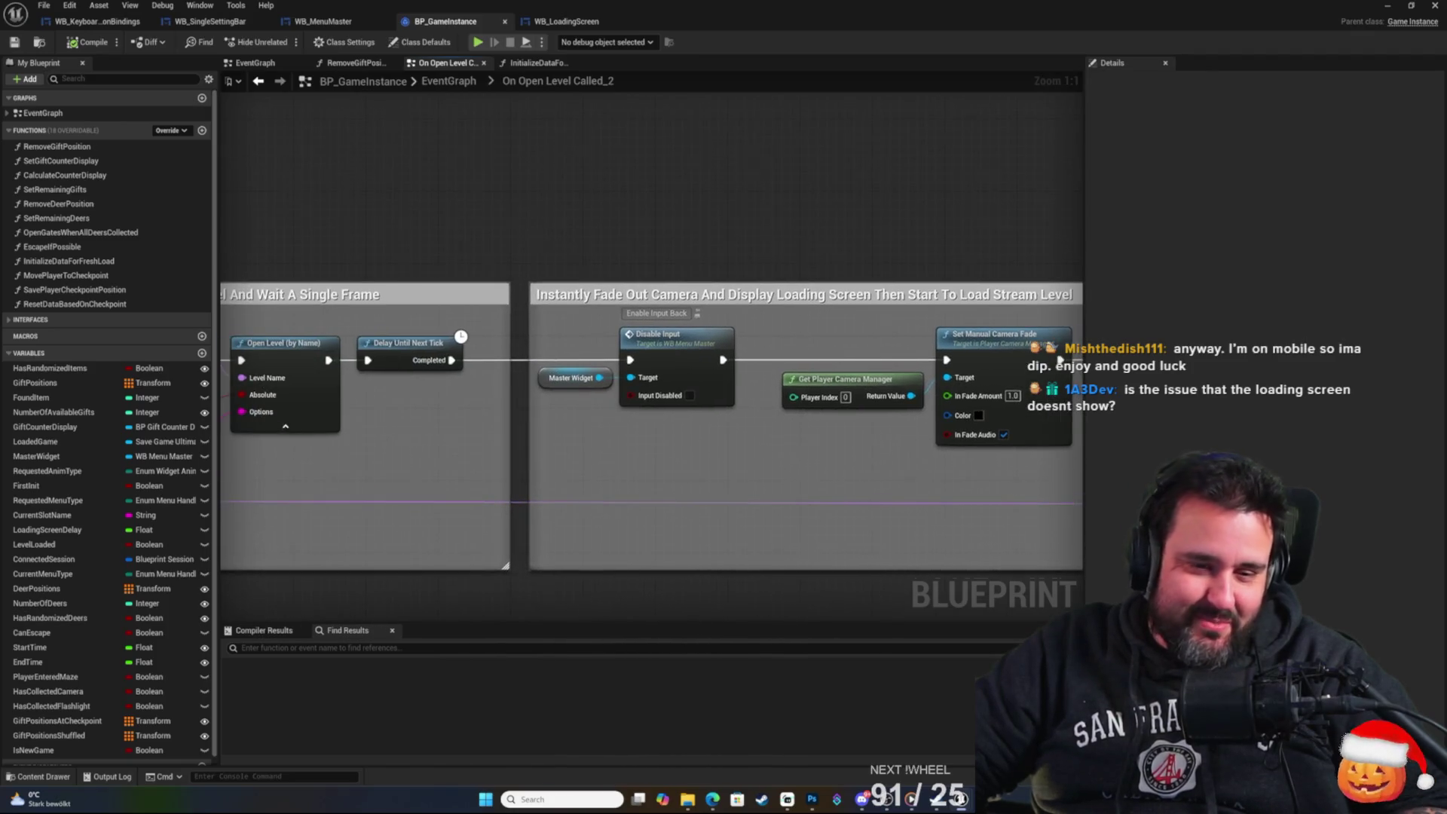
scroll(609, 277, up, 2)
scroll(610, 277, down, 3)
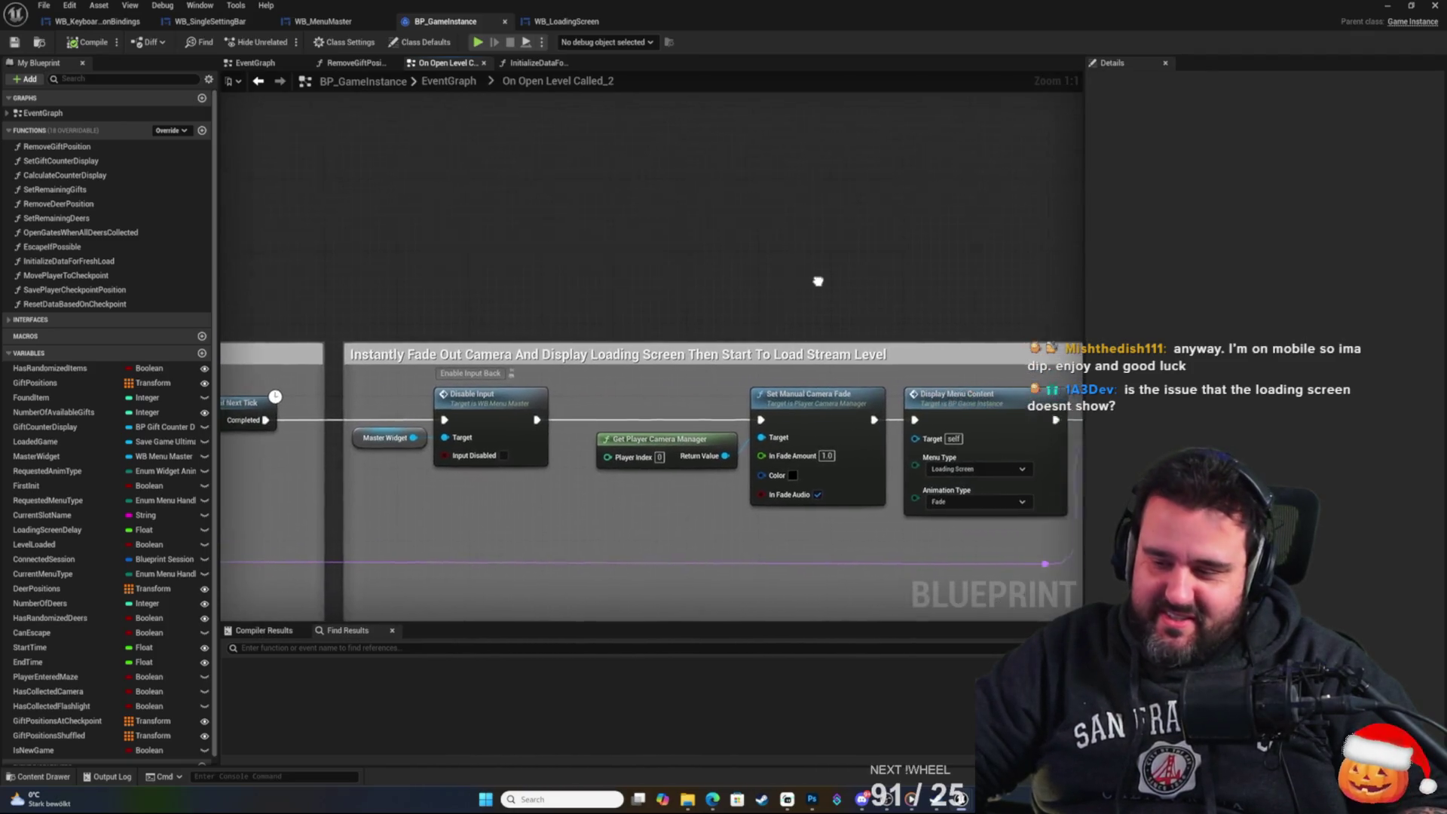
scroll(817, 281, up, 3)
drag(796, 305, 721, 297)
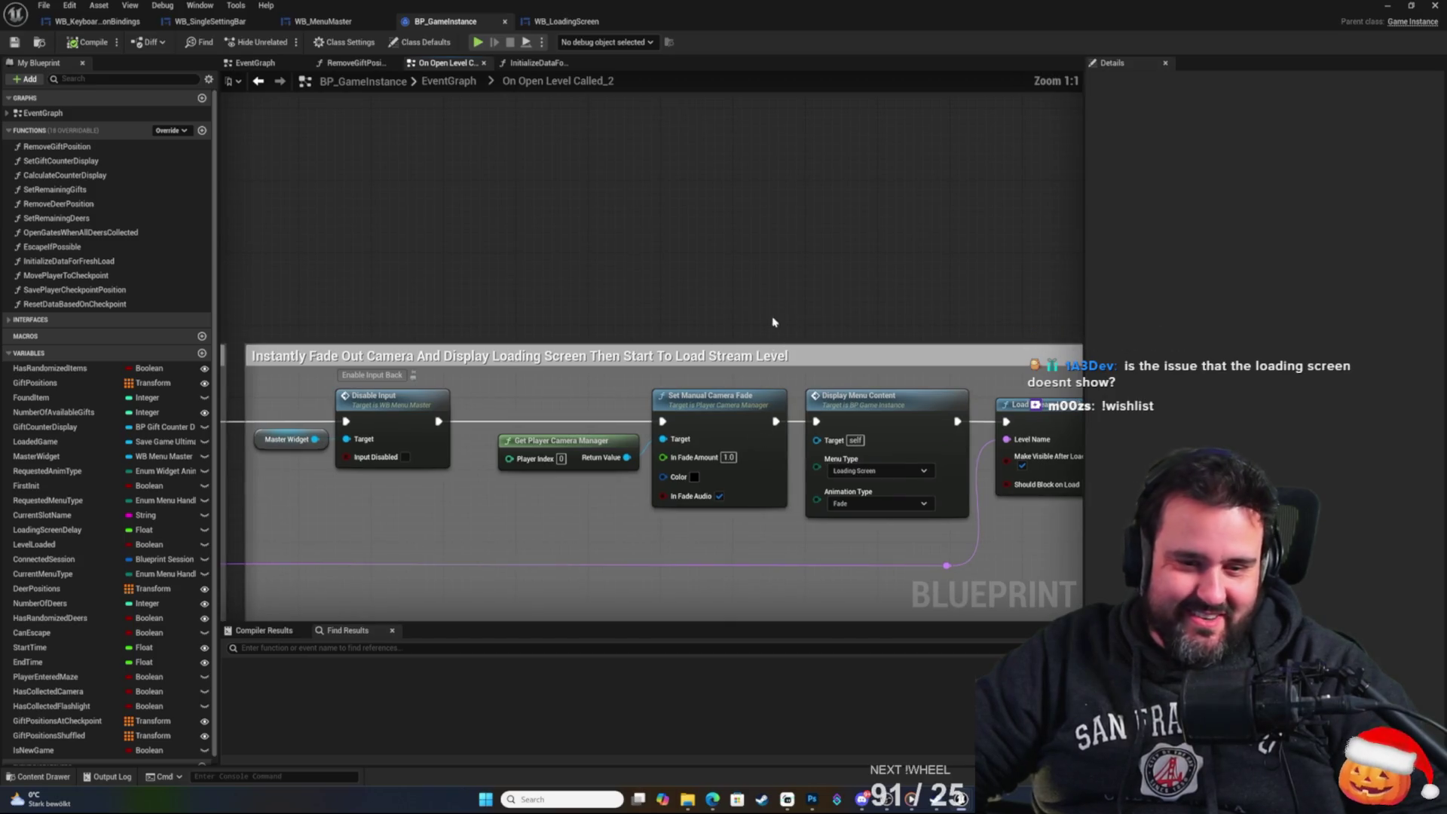
drag(896, 349, 852, 286)
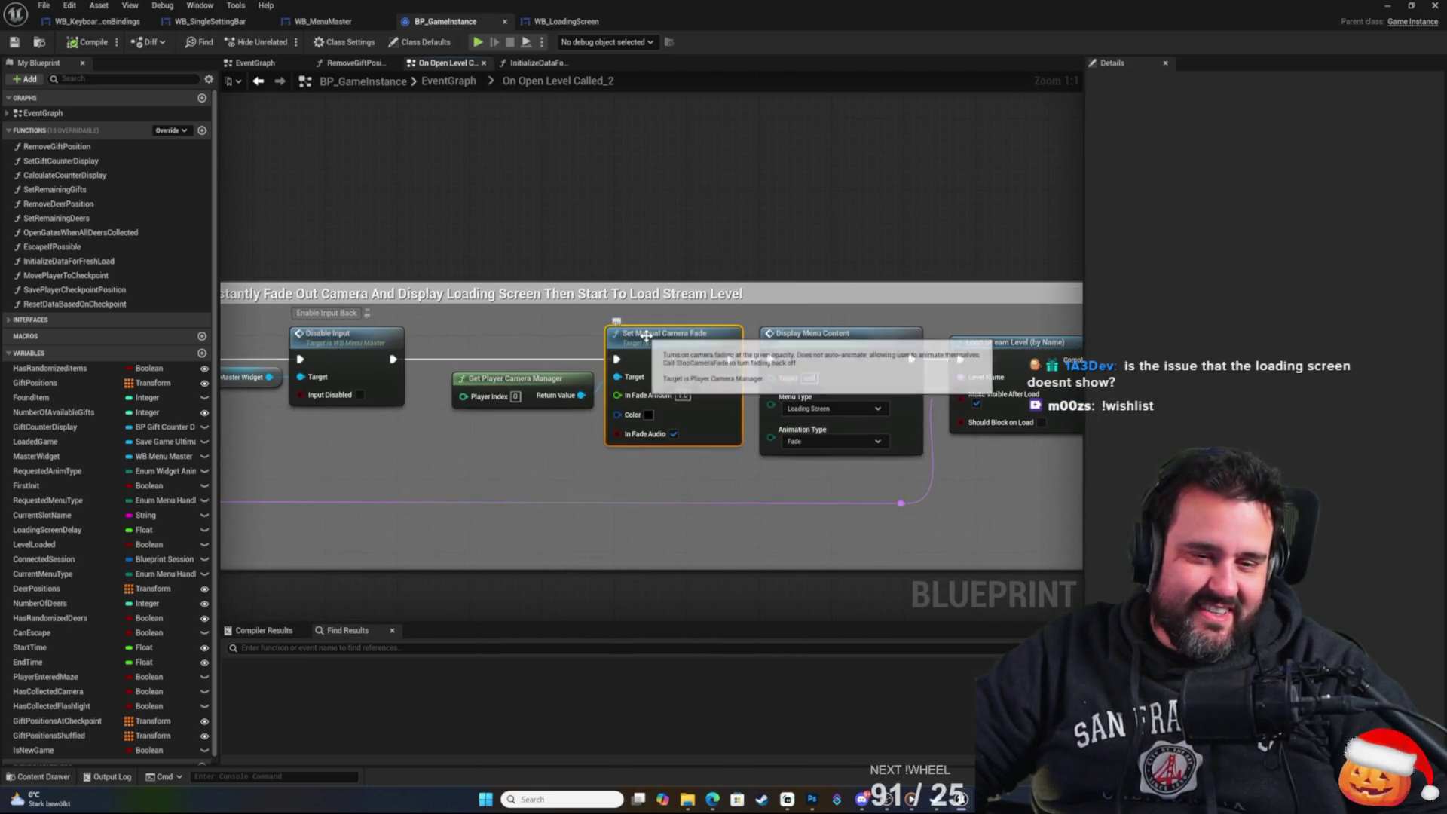
drag(598, 218, 653, 195)
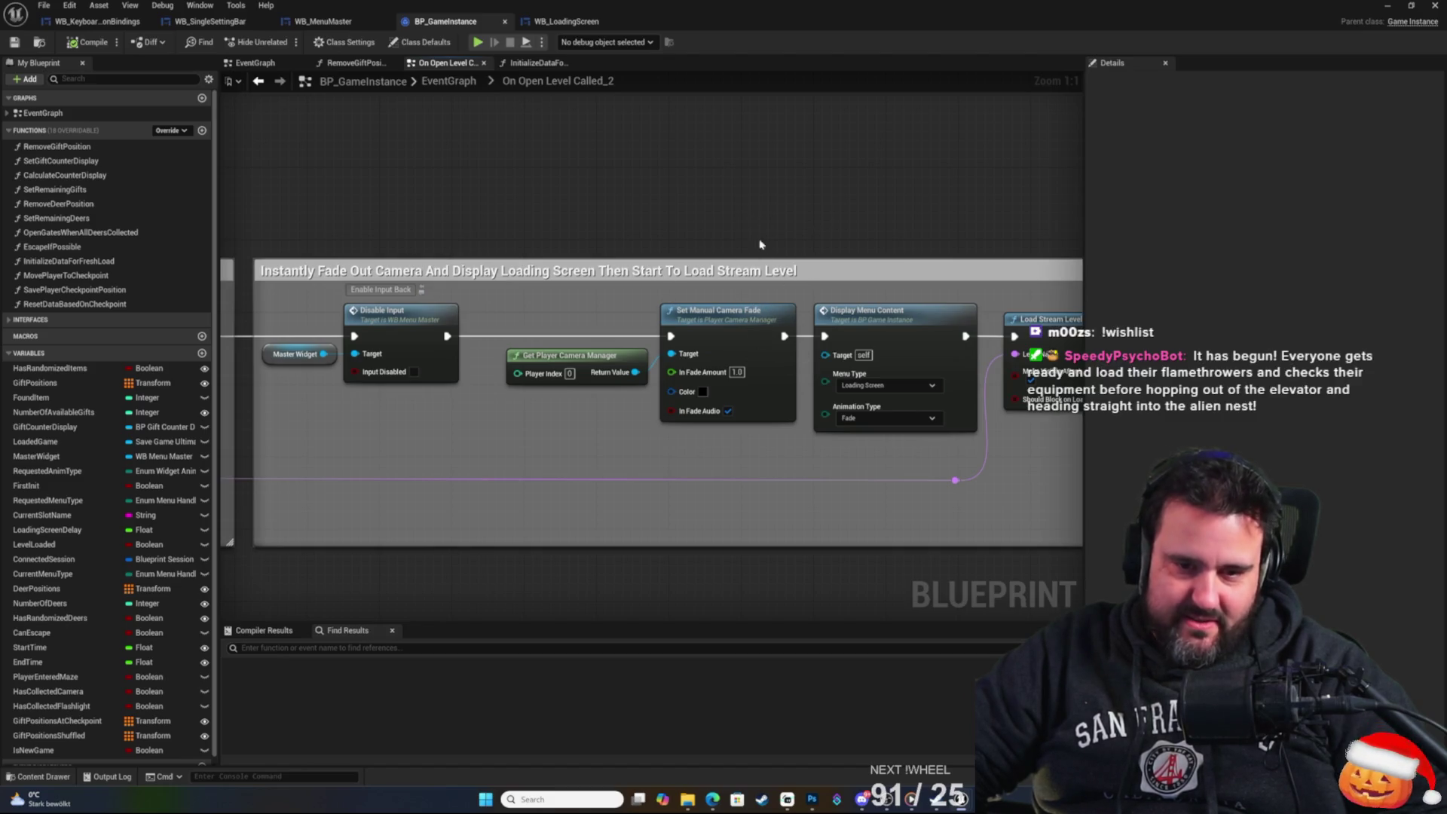
drag(733, 245, 826, 227)
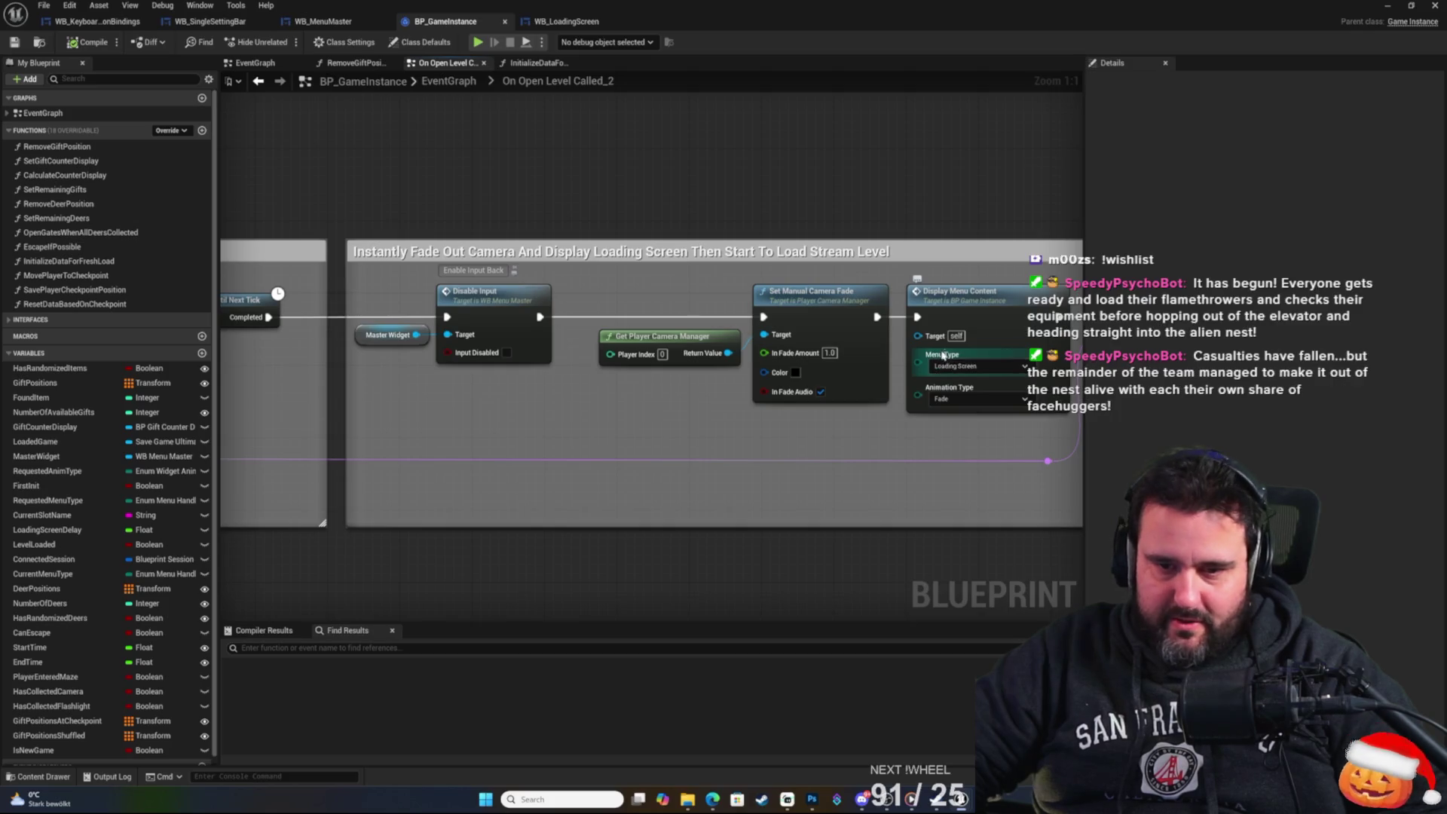
click(938, 293)
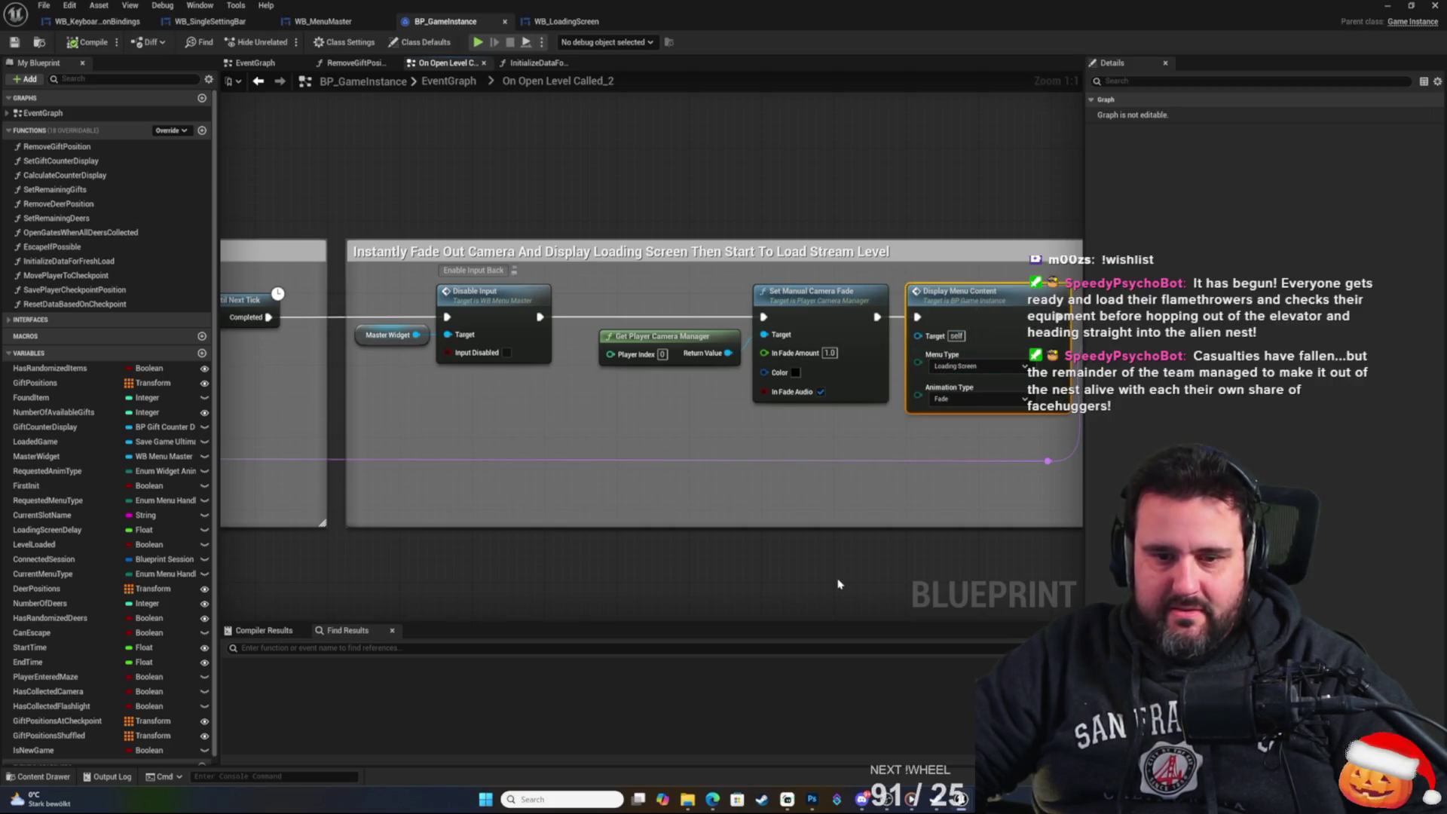
mouse_move(763, 277)
mouse_down()
mouse_move(826, 250)
mouse_move(745, 249)
mouse_up()
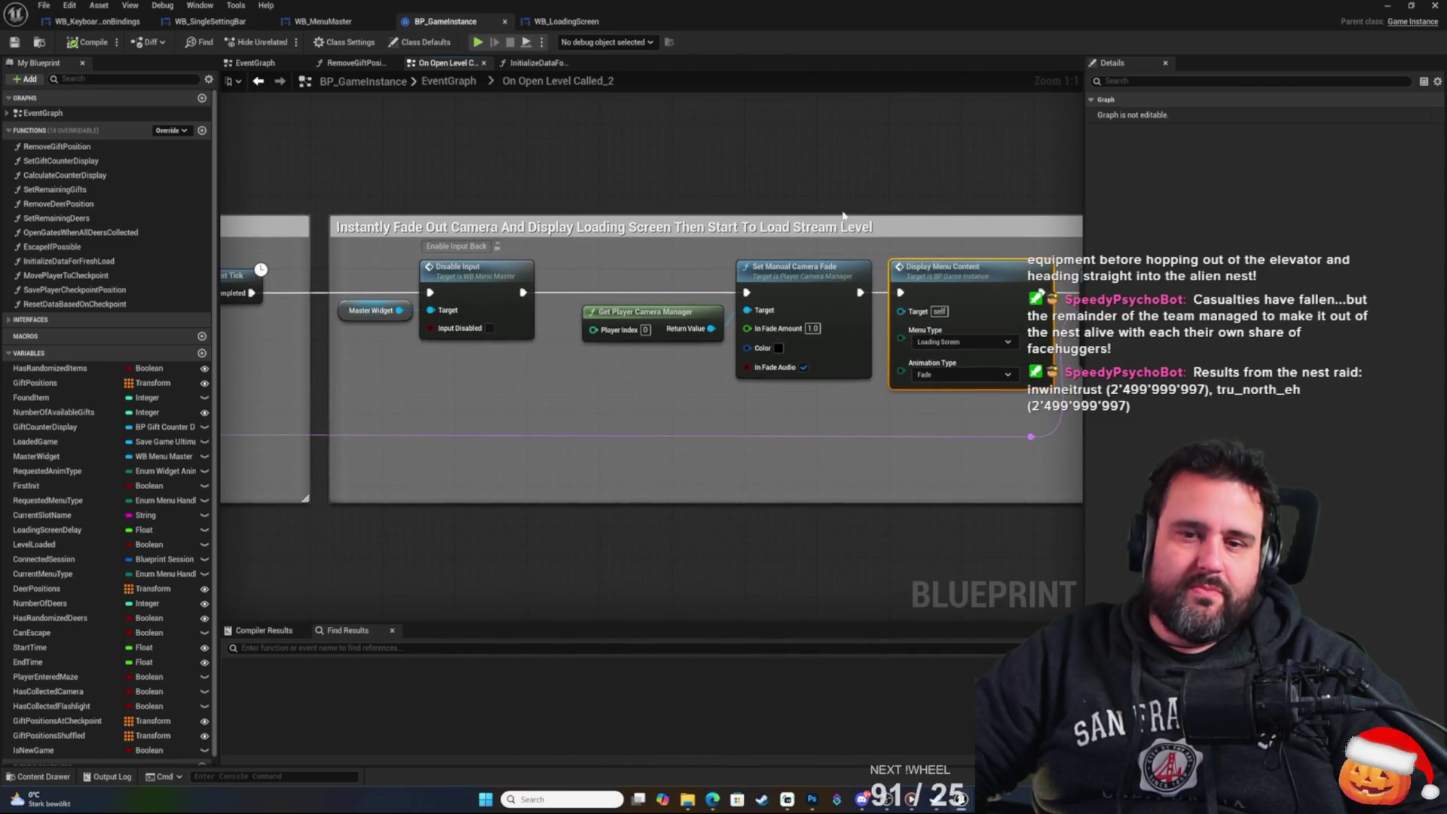
mouse_move(831, 211)
mouse_down()
mouse_move(1034, 191)
mouse_move(920, 193)
mouse_move(740, 230)
mouse_move(942, 219)
mouse_move(778, 264)
mouse_up()
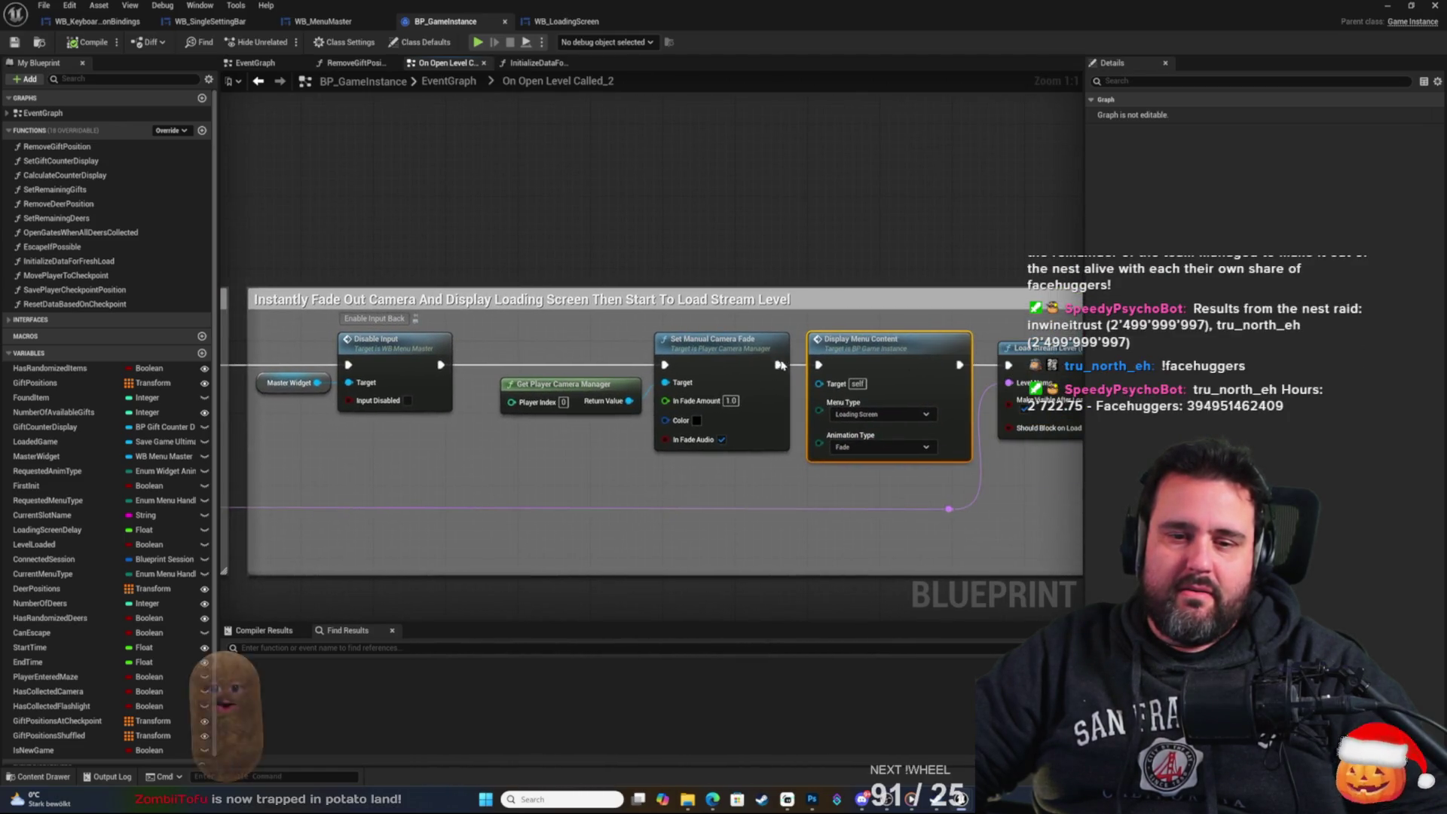
Add a 1.0-second Delay after Set Manual Camera Fade, save, and close the blueprint editor.
drag(780, 366, 784, 238)
text(delay)
key(Return)
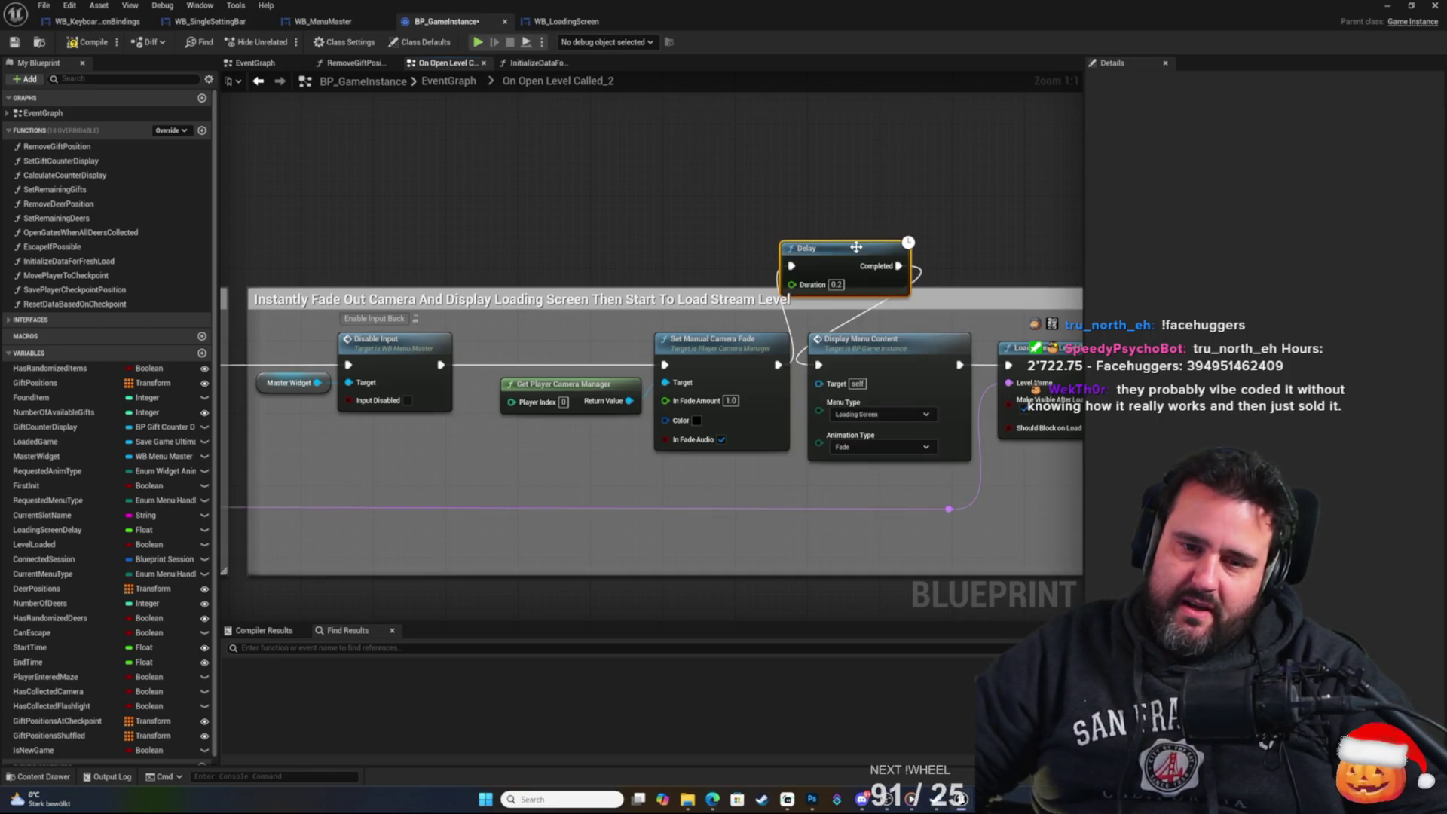
text(1)
click(865, 135)
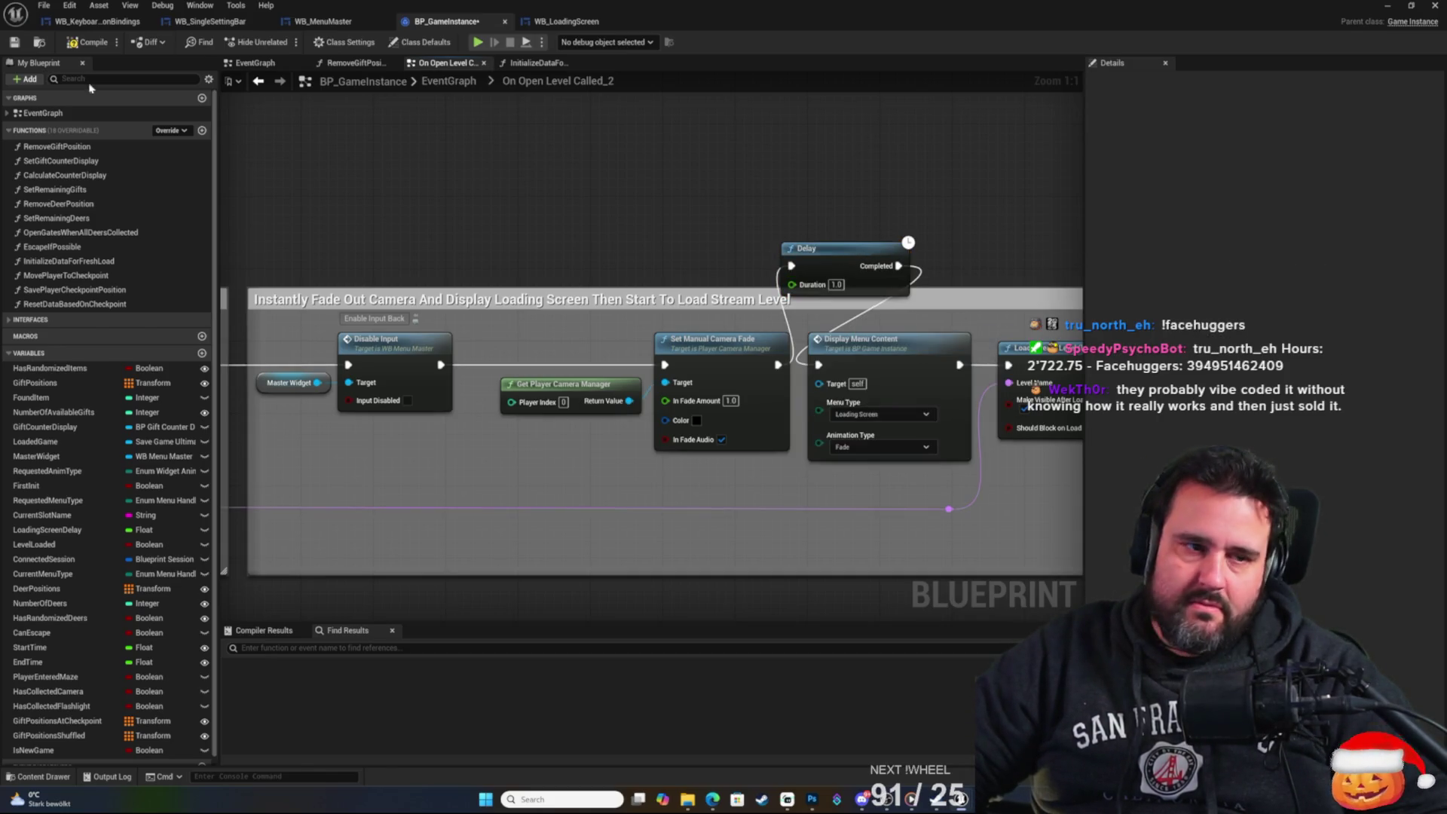
key(ctrl+s)
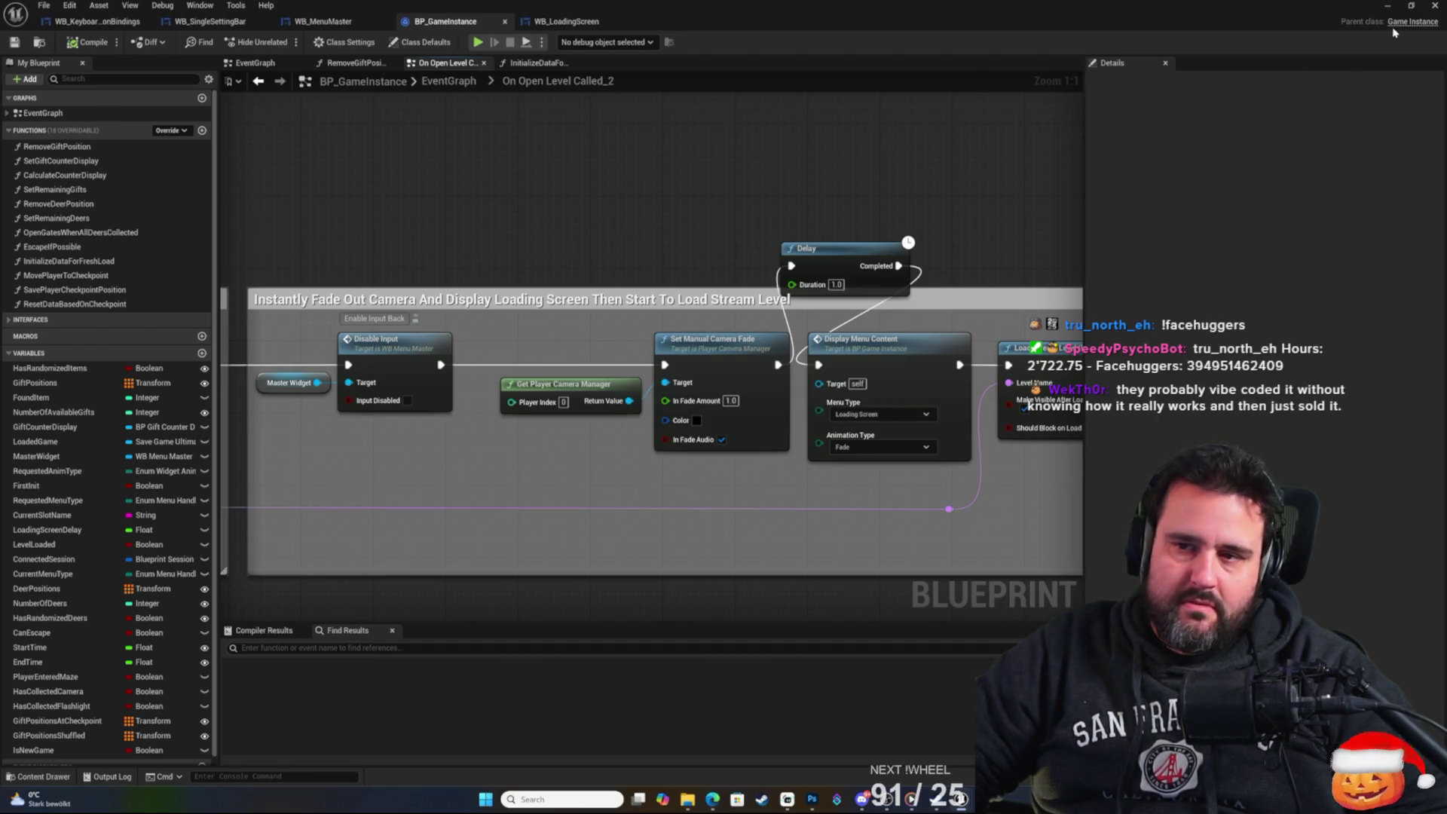
click(1433, 6)
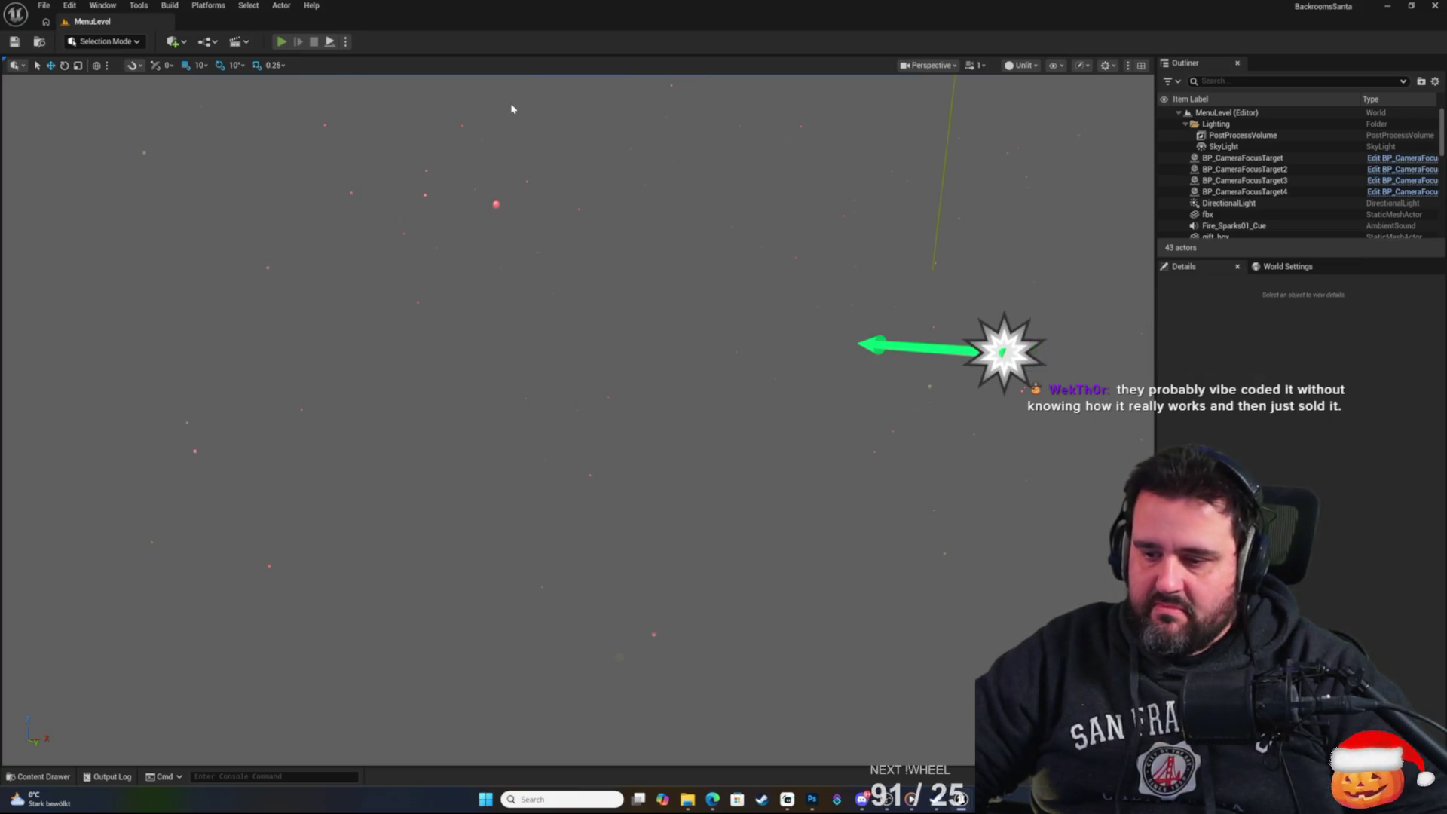
key(alt+p)
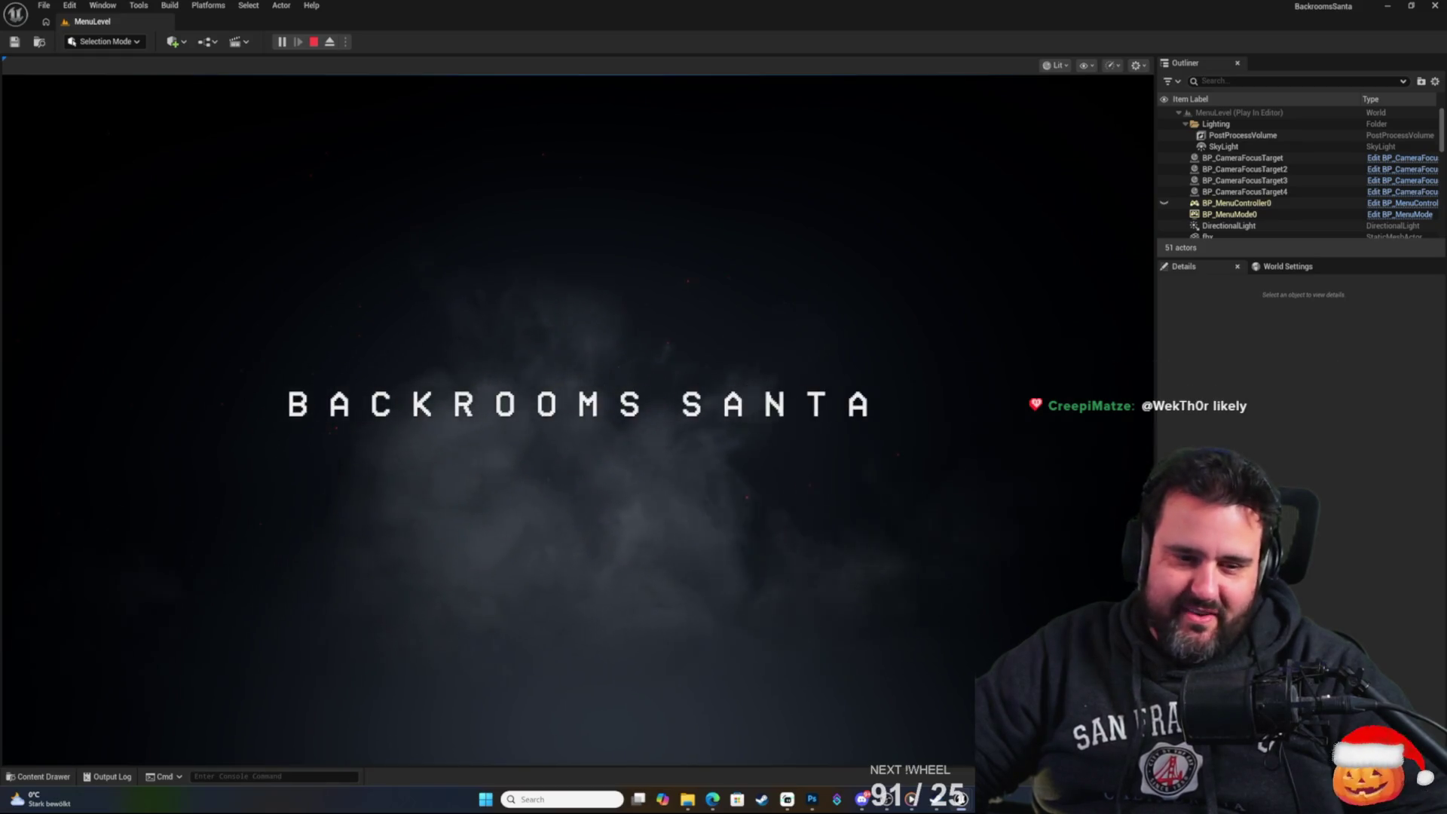
key(space)
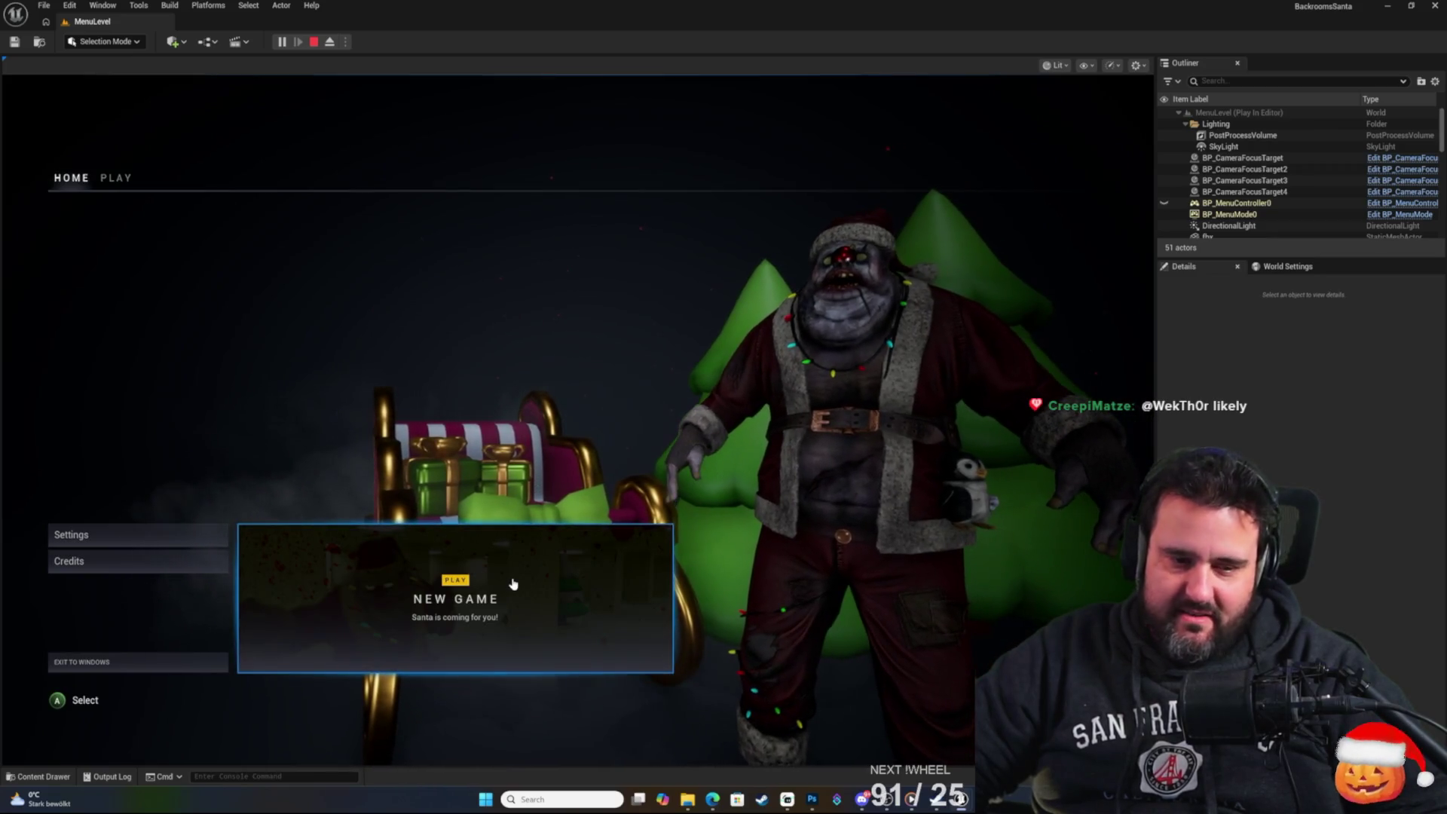
click(512, 584)
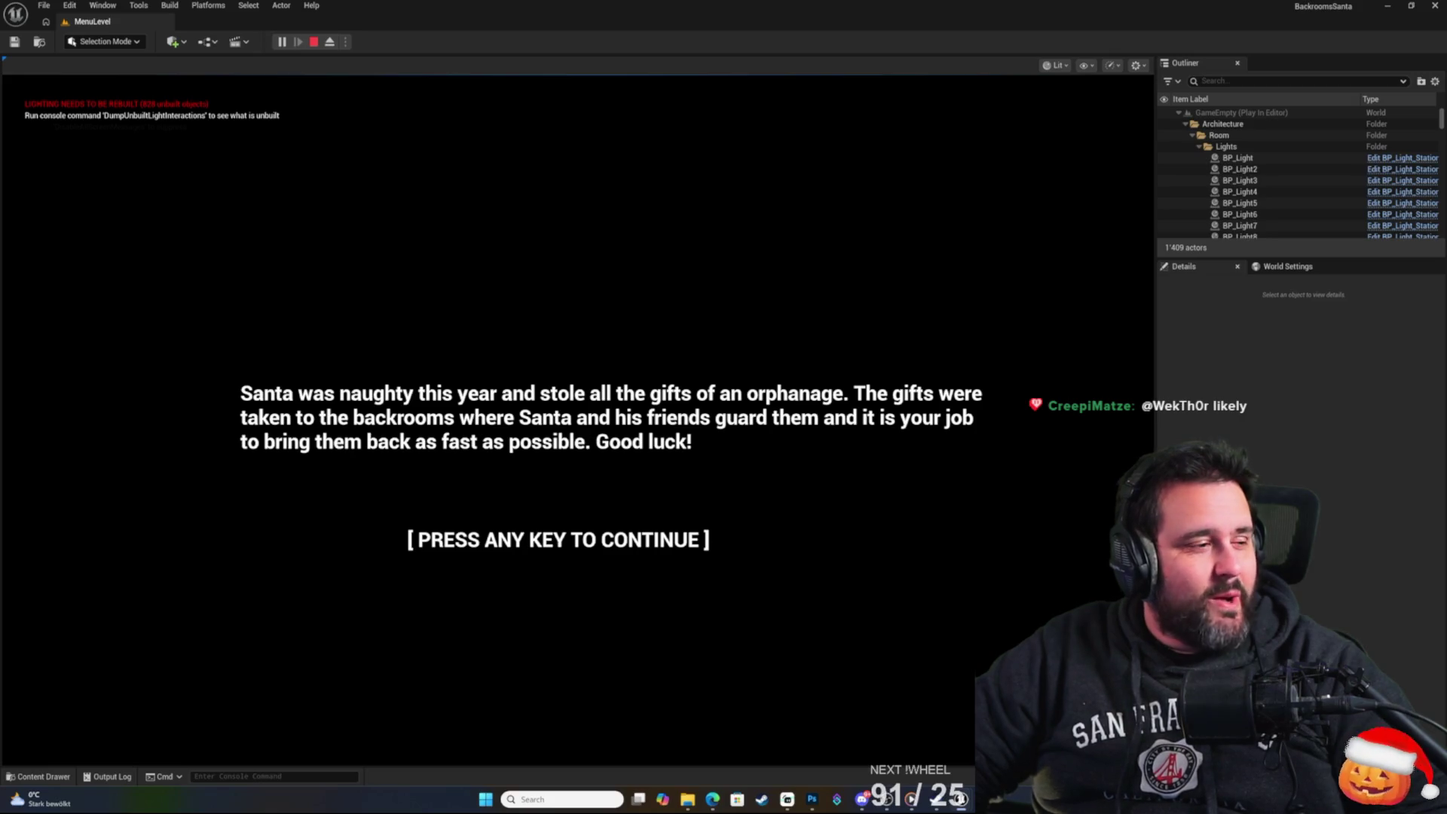
key(space)
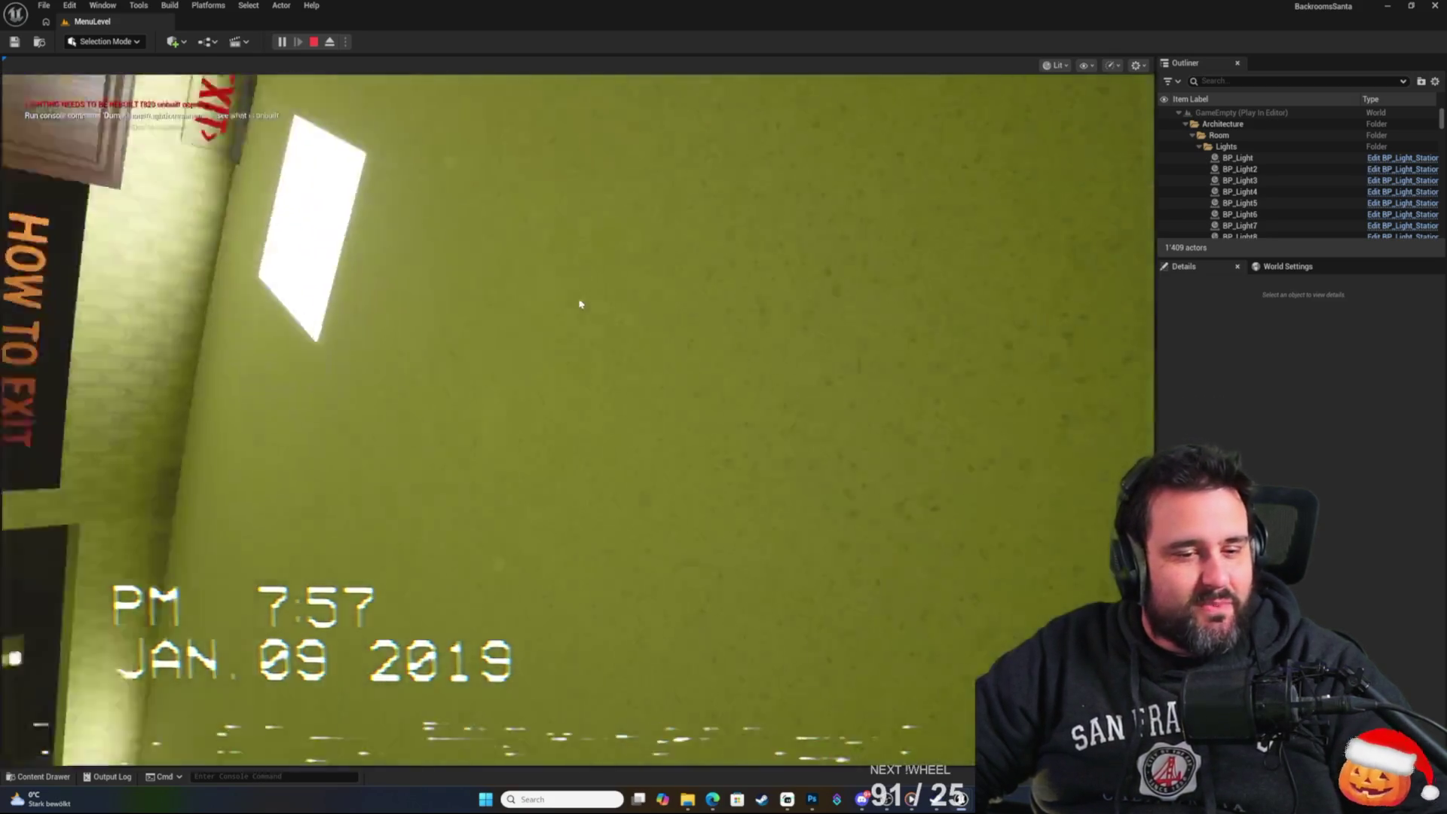
key(Escape)
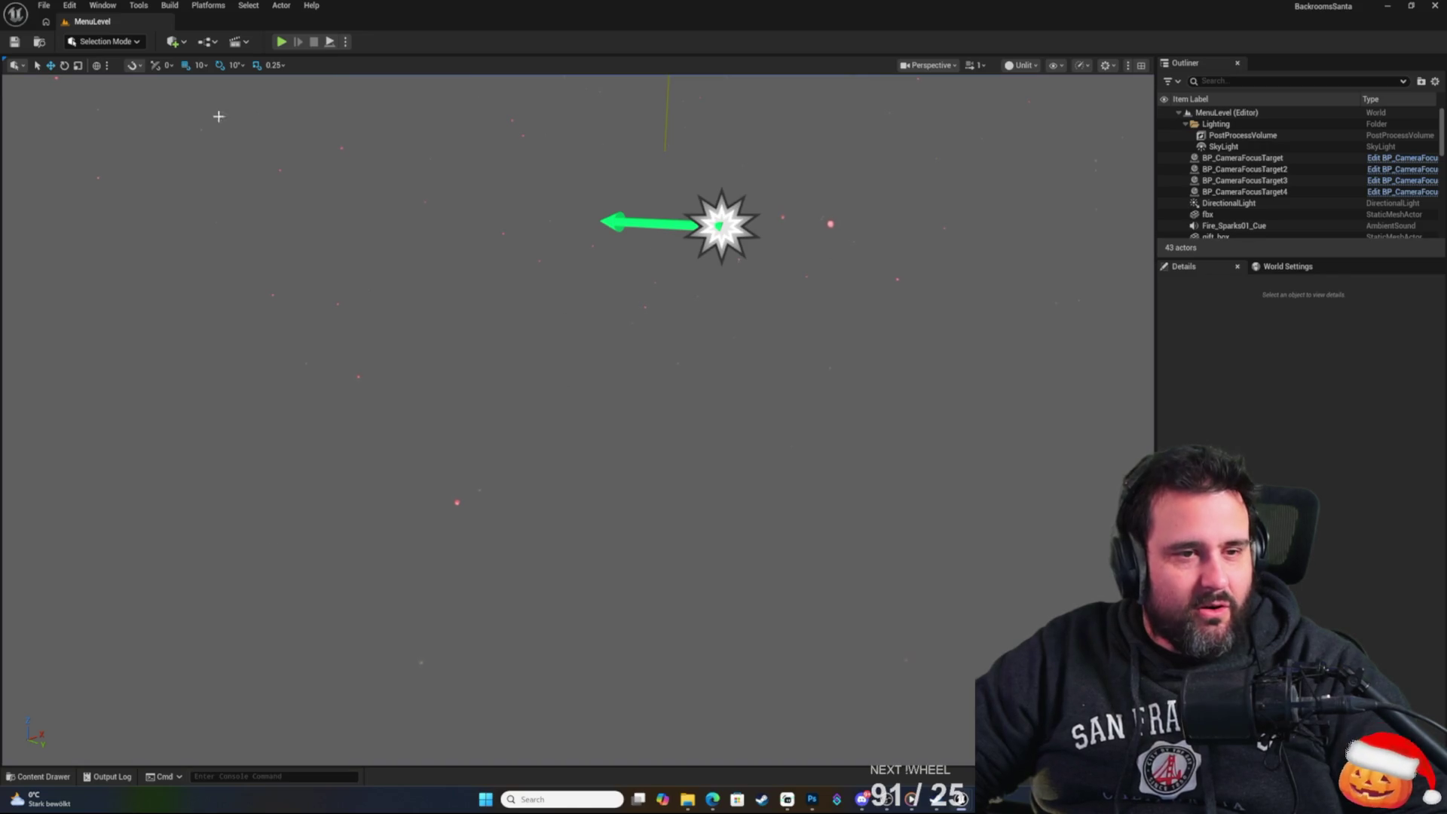
click(281, 42)
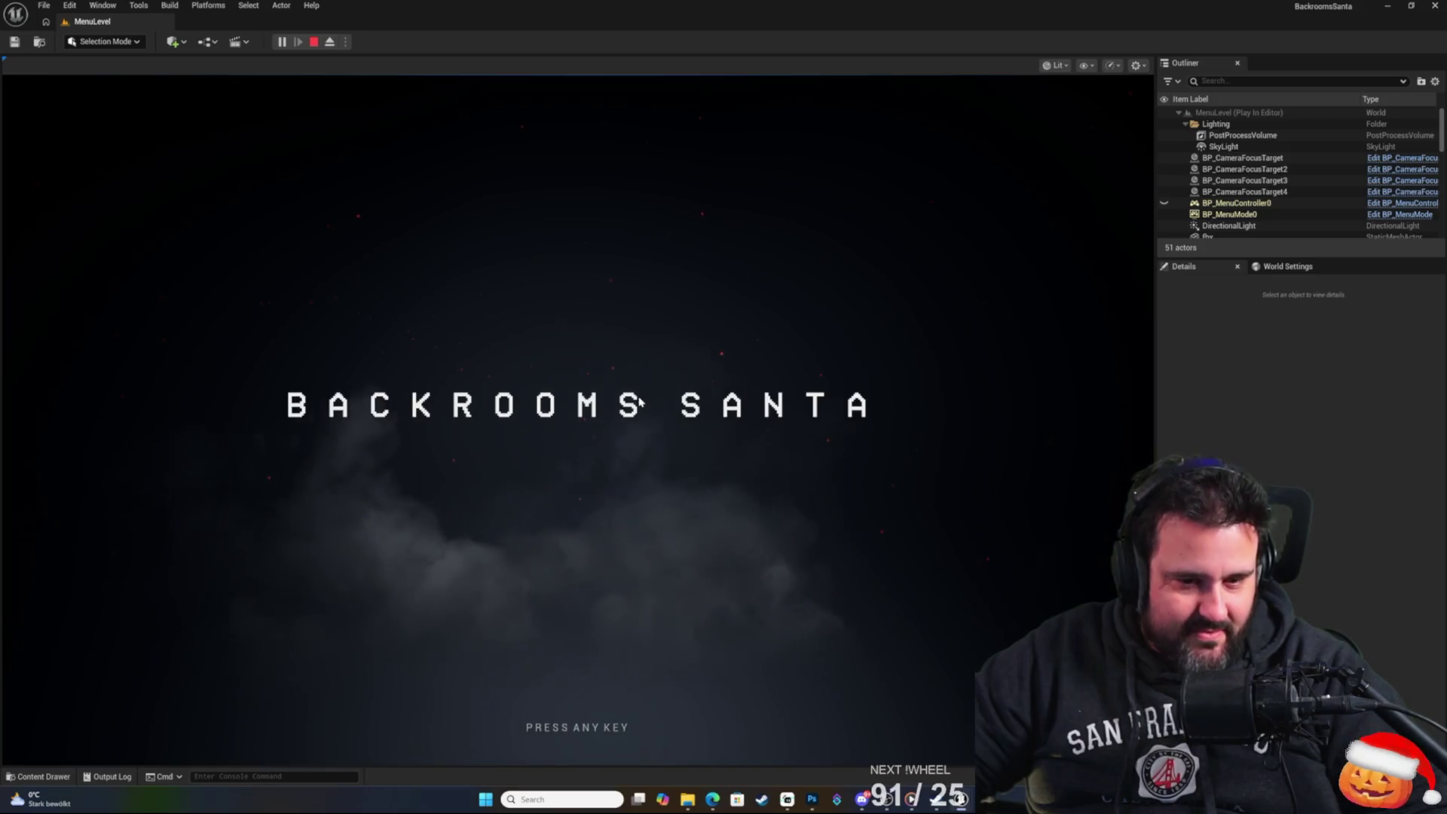
click(638, 402)
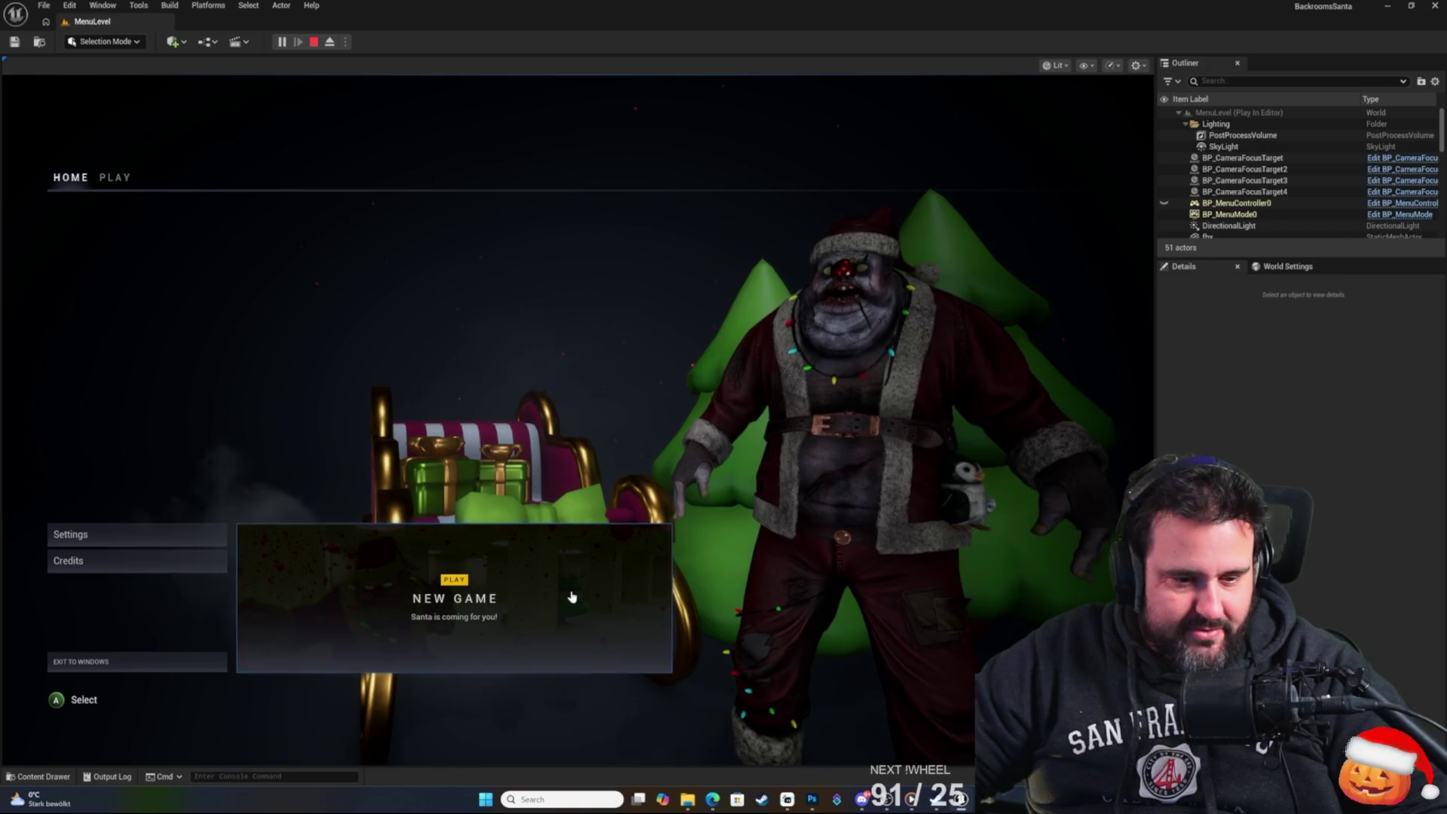
click(571, 597)
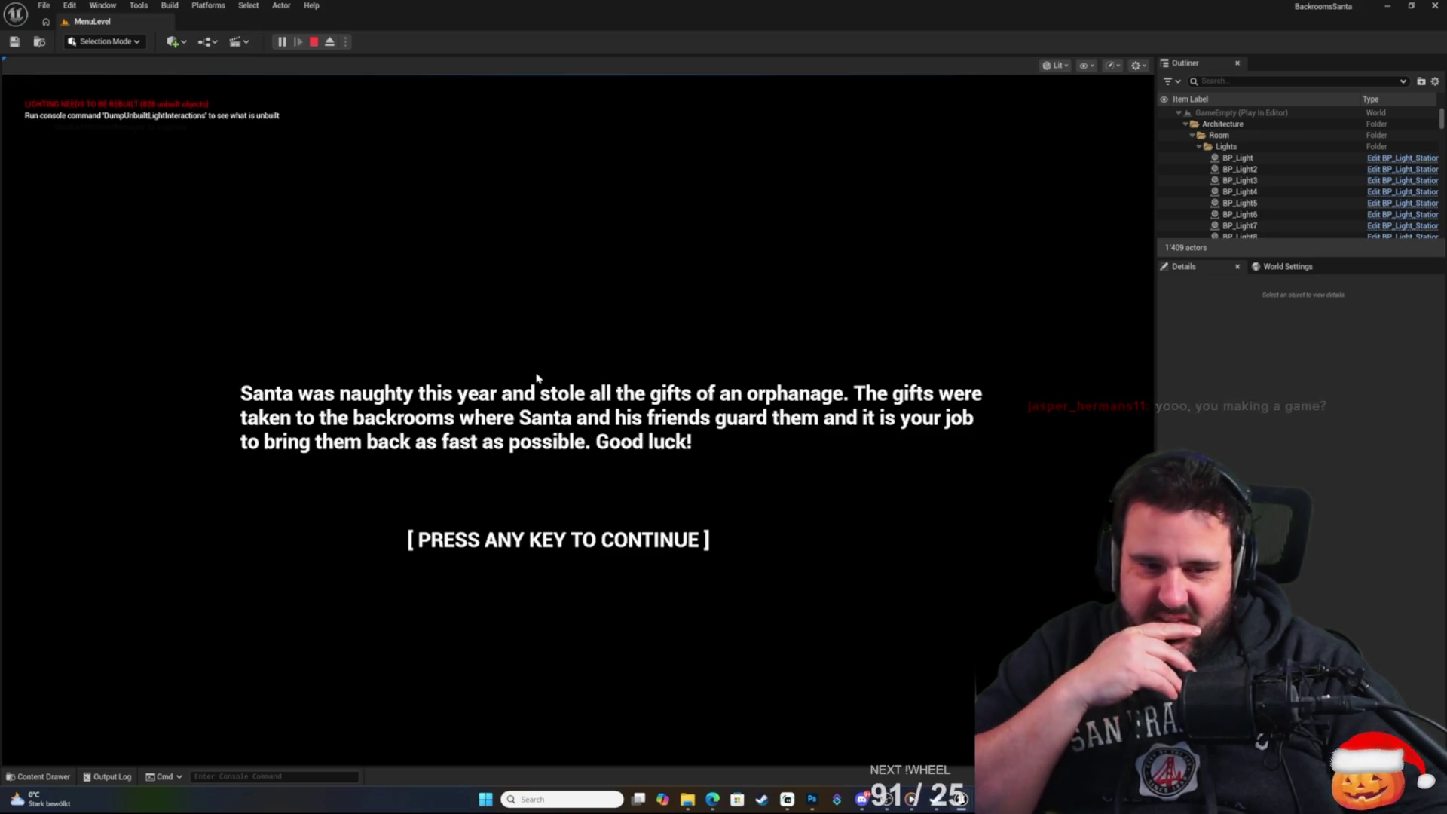
click(537, 377)
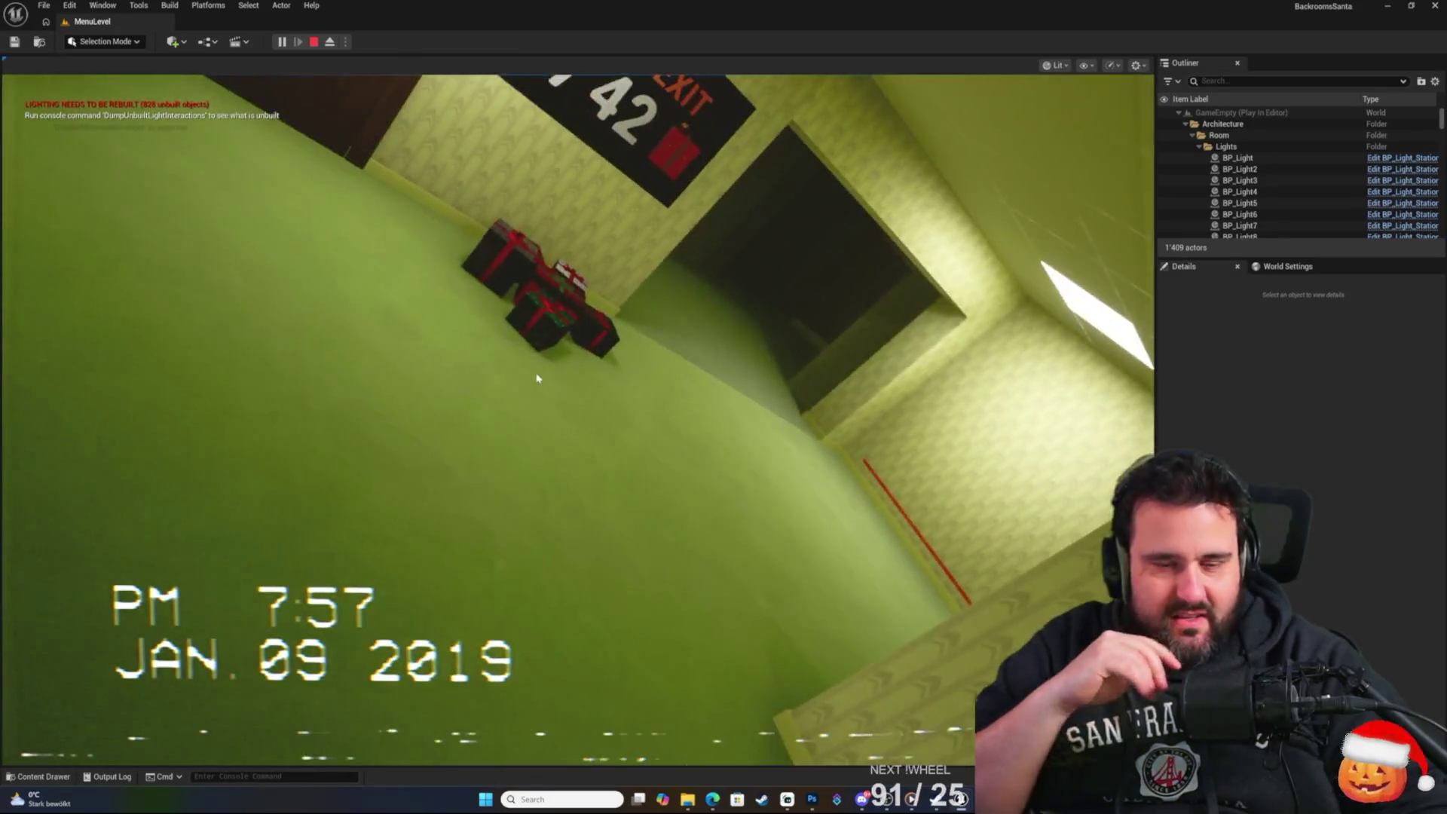
click(538, 377)
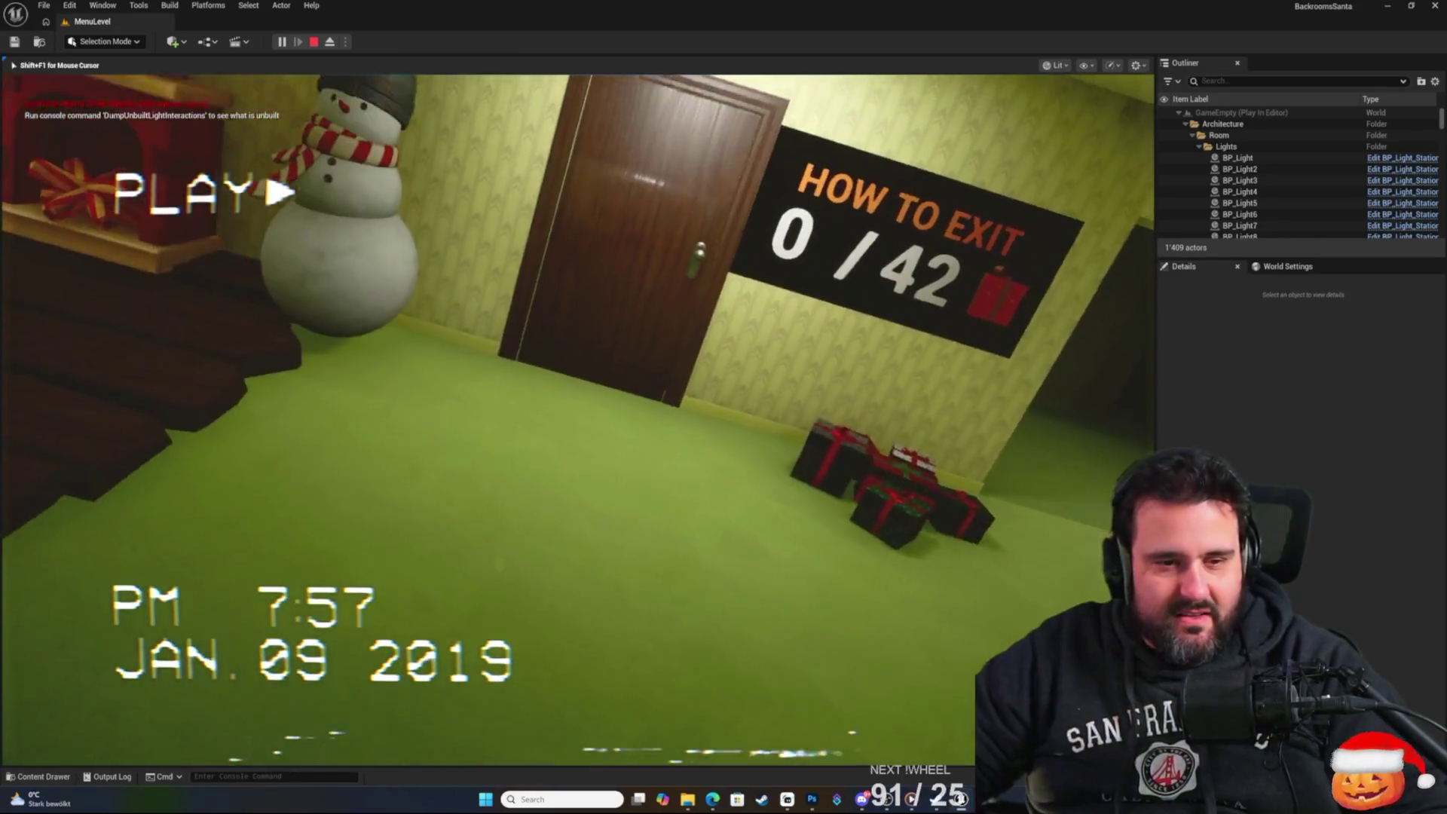
key(Escape)
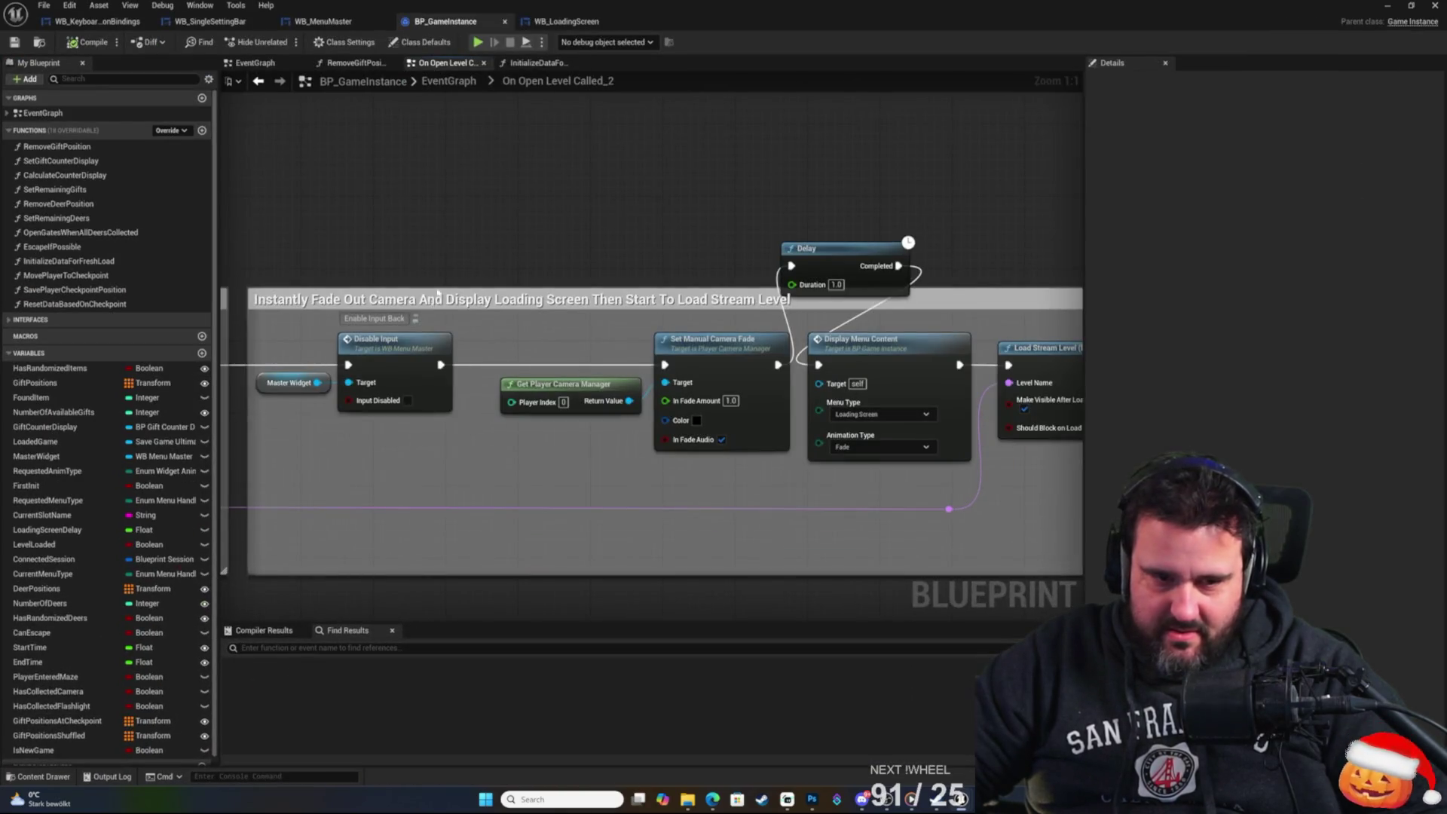
Set the Delay duration to 10.0 seconds, compile BP_GameInstance, and minimize its editor.
mouse_move(432, 248)
mouse_down()
mouse_move(469, 222)
mouse_move(481, 178)
mouse_move(548, 214)
mouse_up()
click(851, 213)
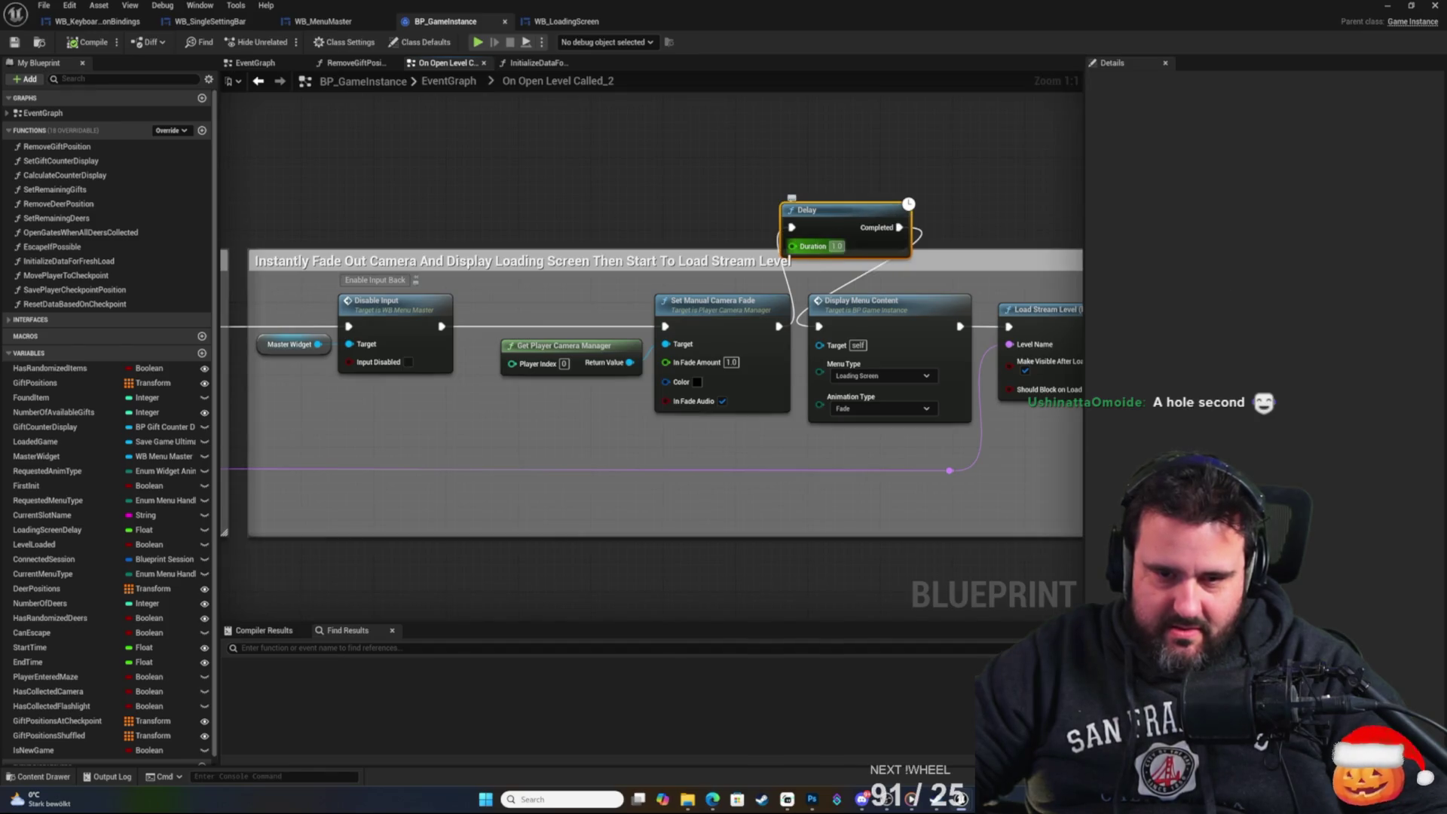
key(Return)
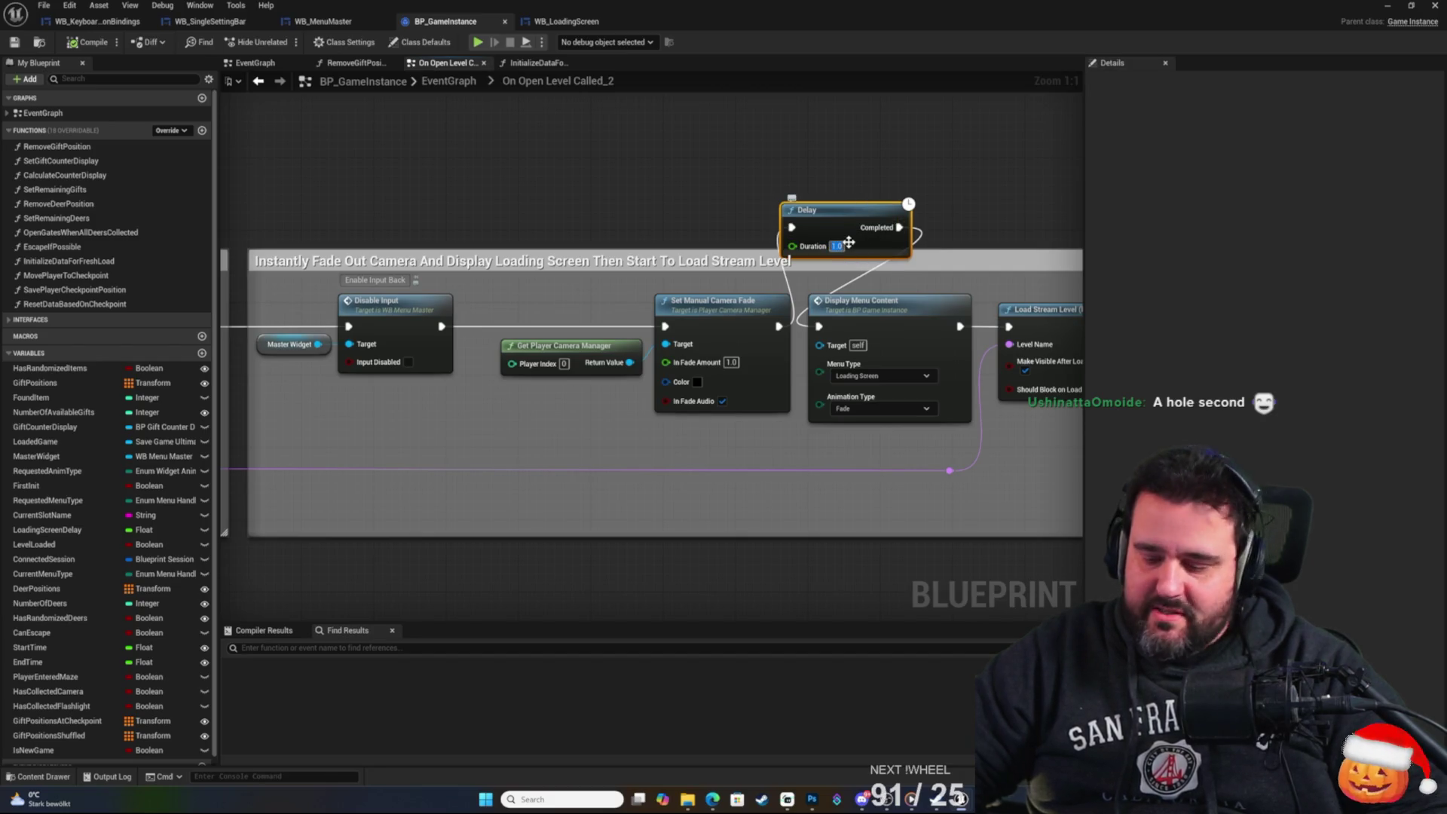
click(791, 186)
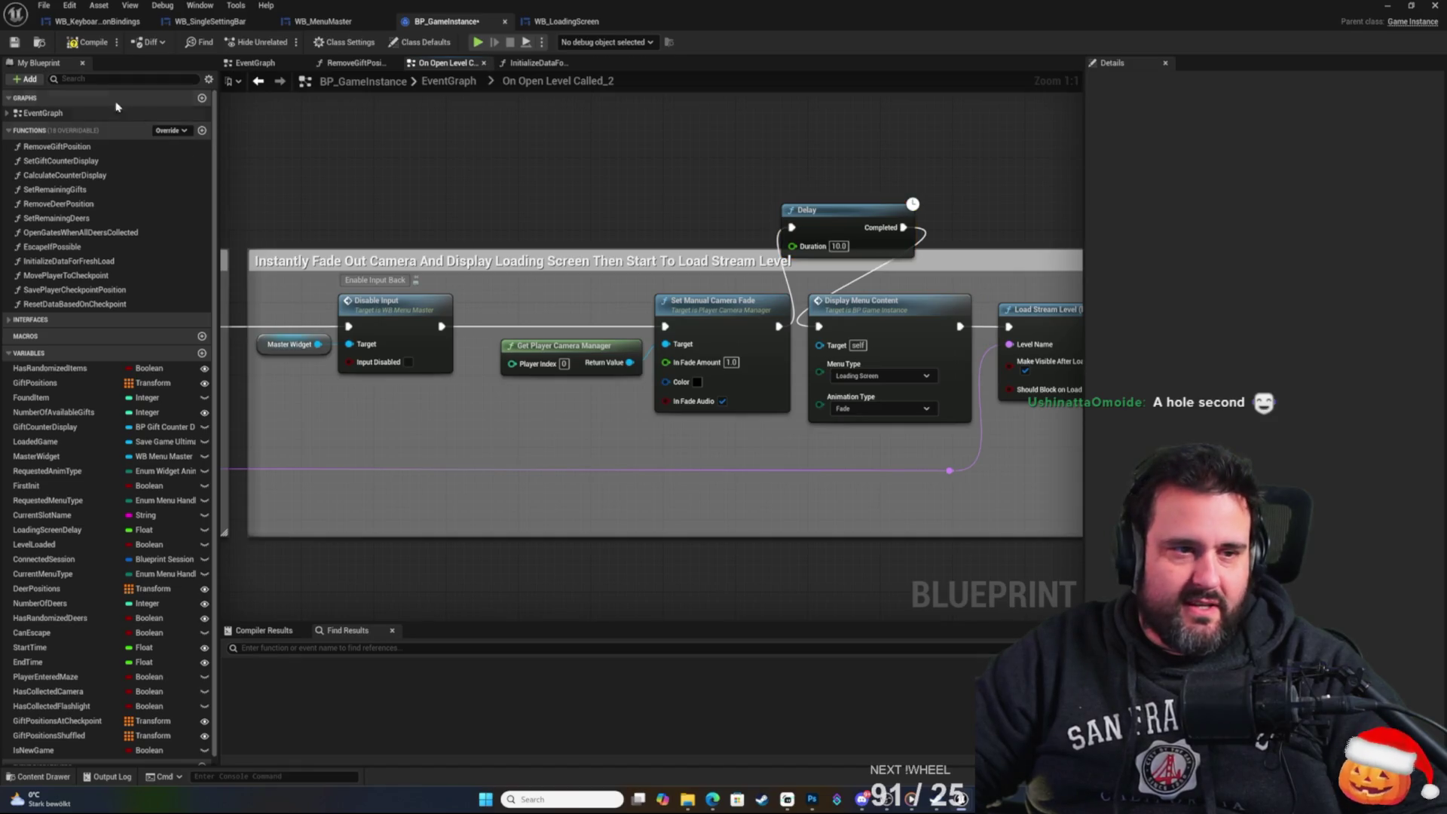
click(108, 47)
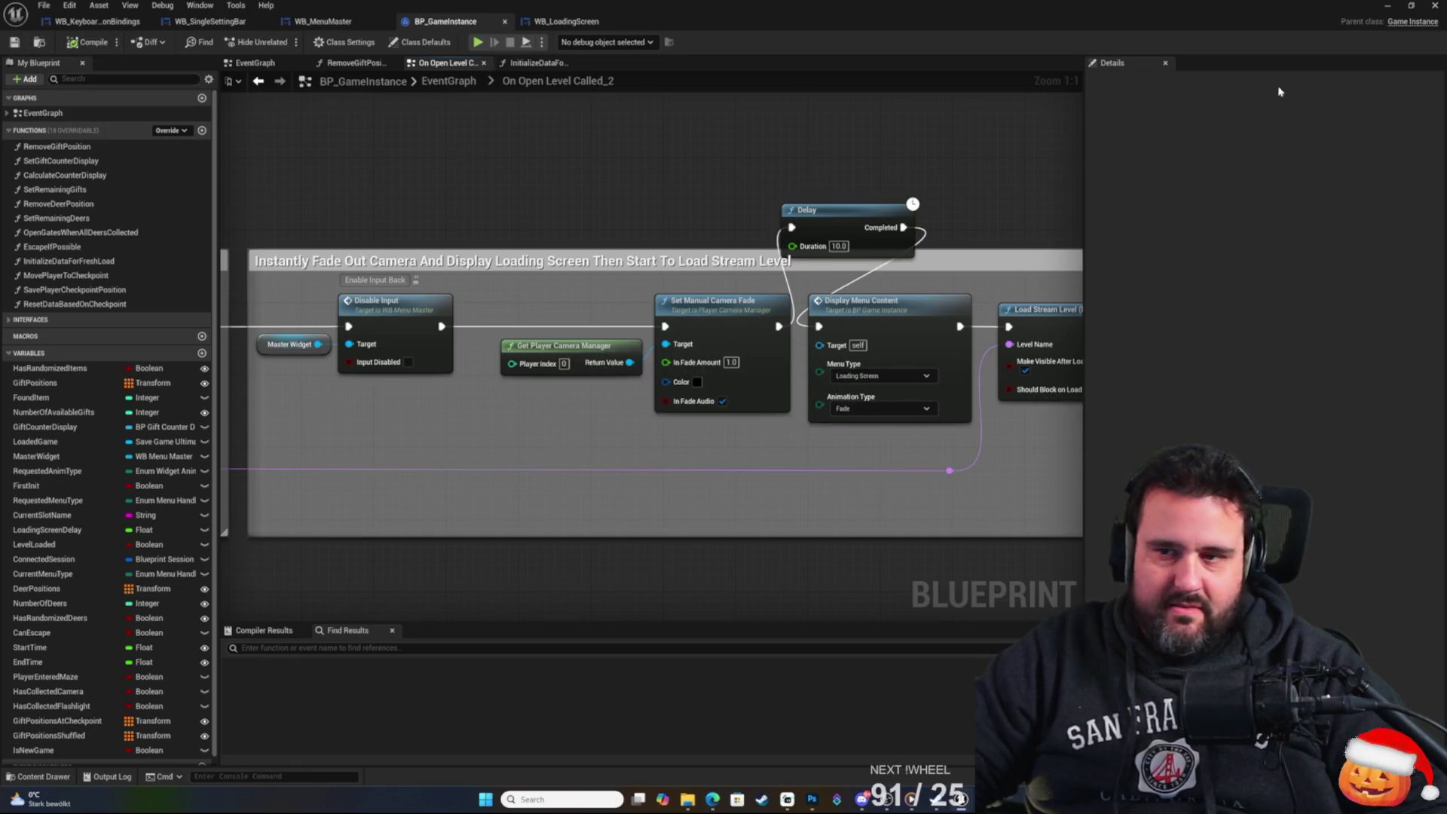
click(1387, 11)
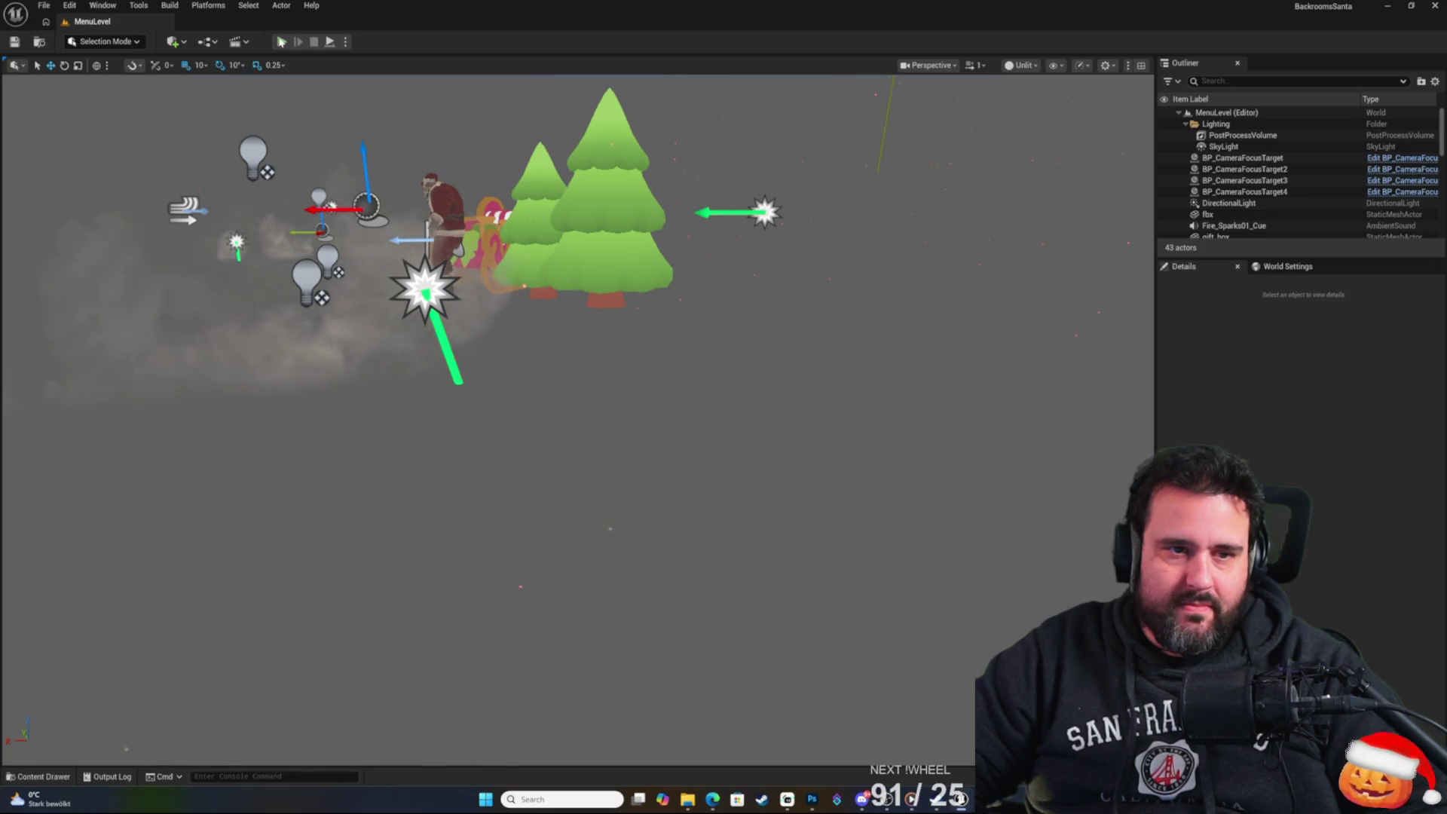
Playtest with Alt+P, start a New Game, and advance past the intro and Santa story screen.
key(alt+p)
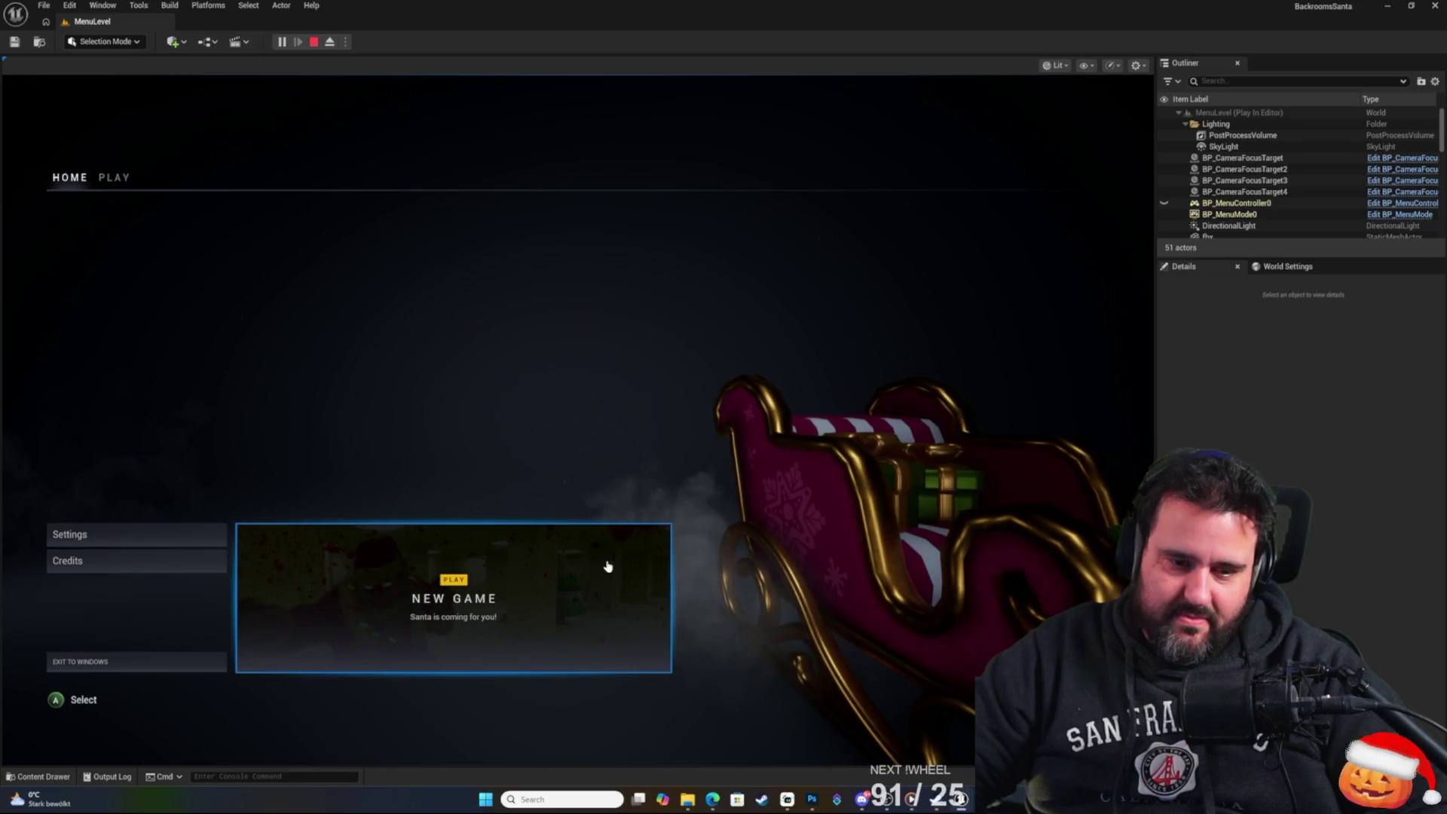
click(564, 531)
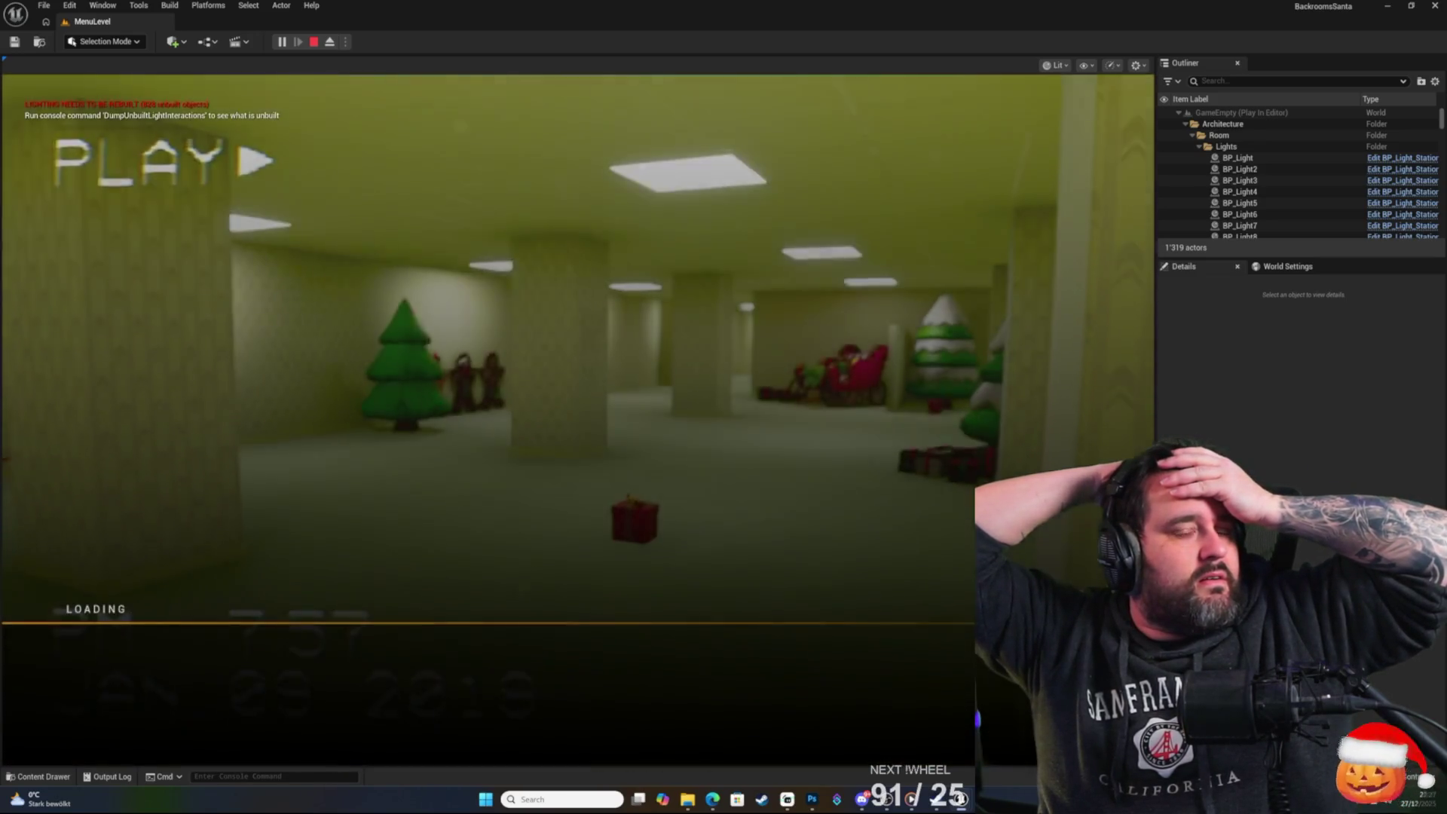
key(l)
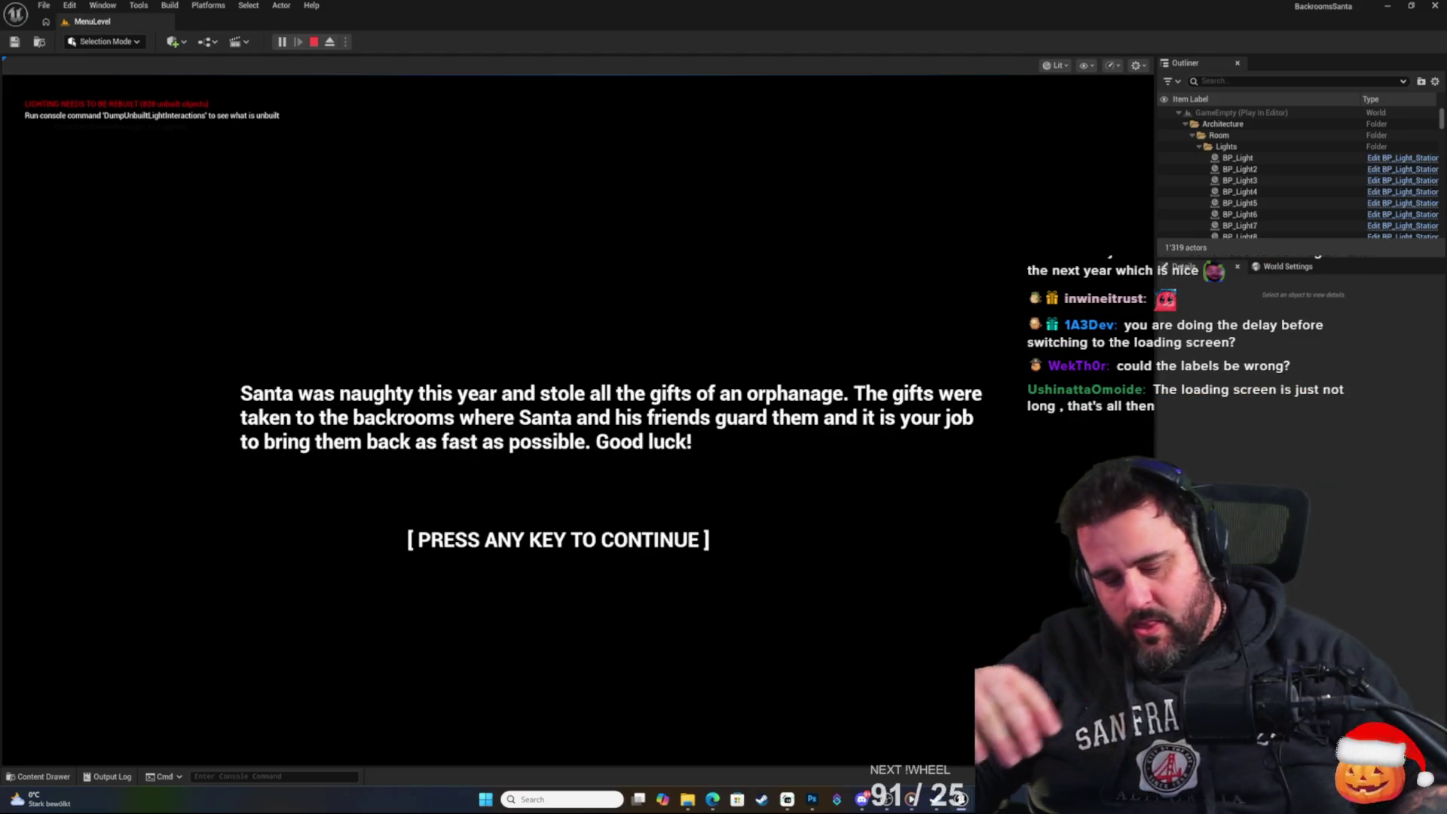
key(space)
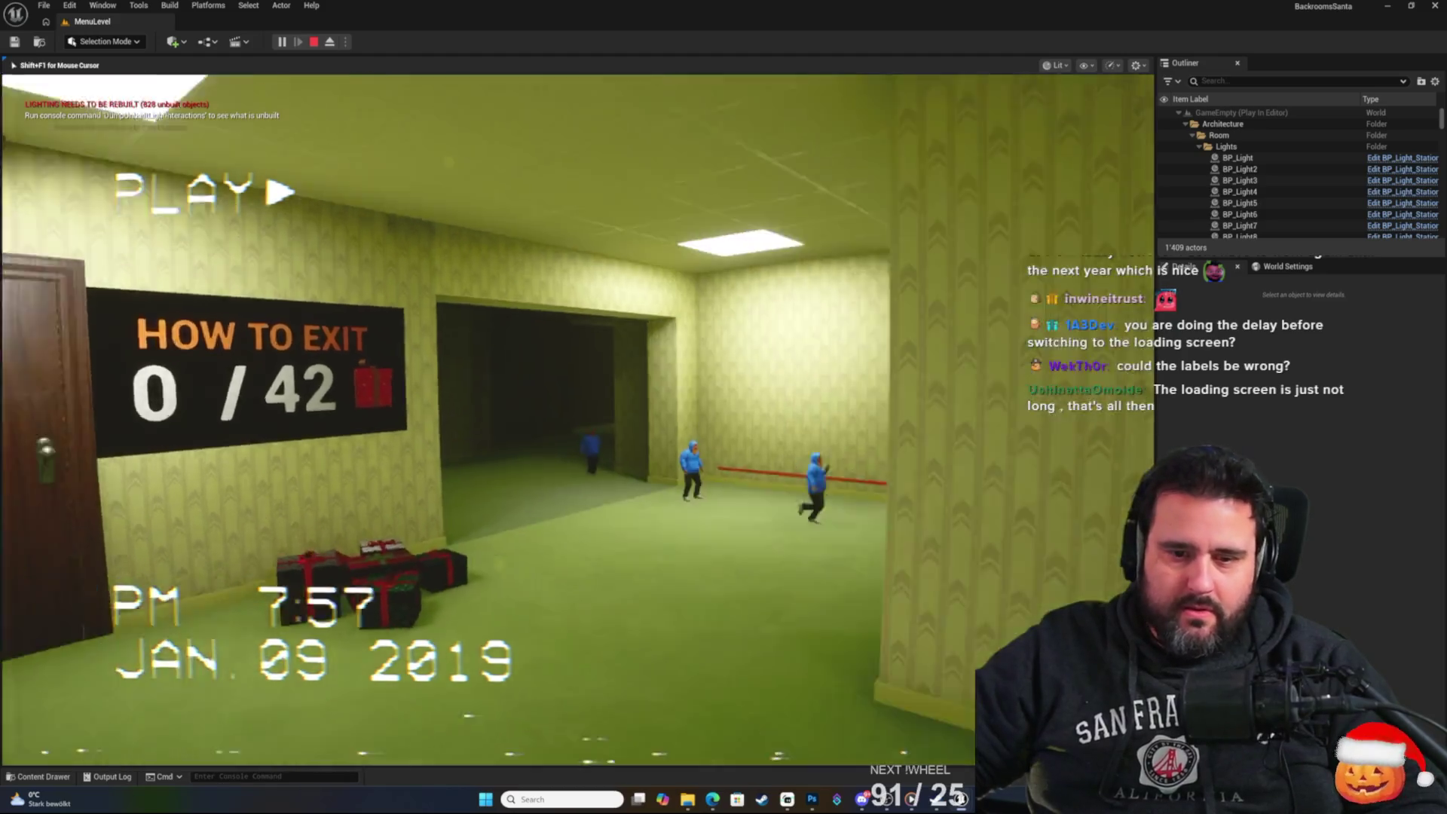